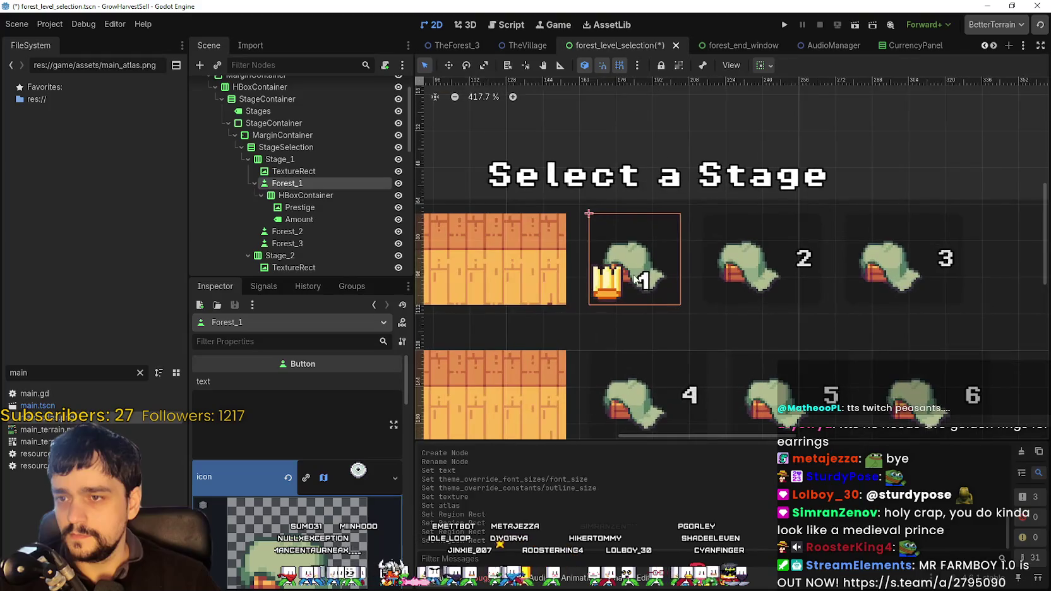
# - Collapse and re-expand the Forest_1 button's icon texture preview in the Inspector
pyautogui.click(348, 480)
pyautogui.scroll(-2, 347, 479)
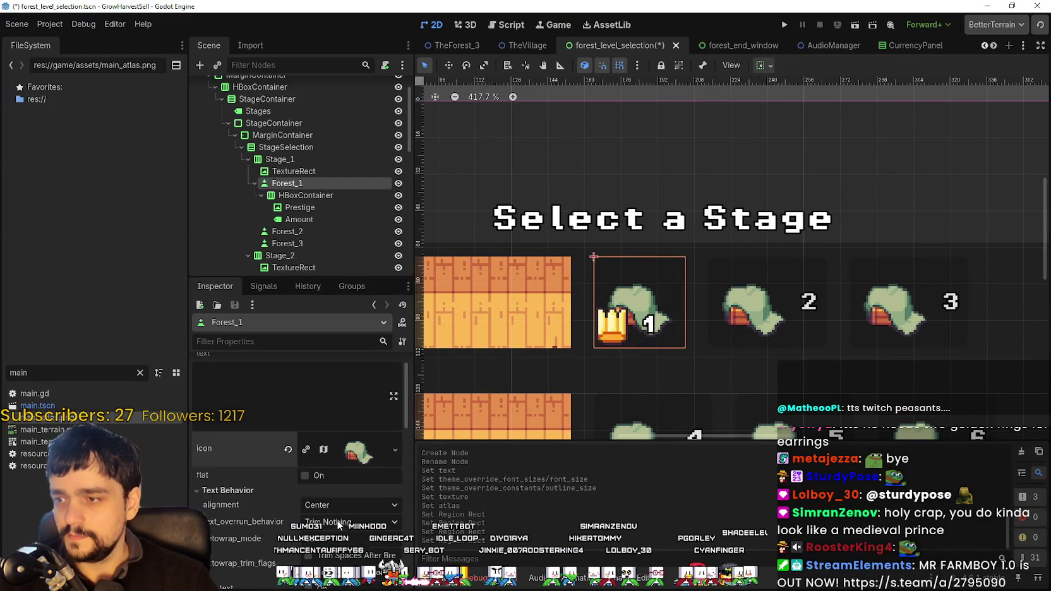
pyautogui.click(357, 423)
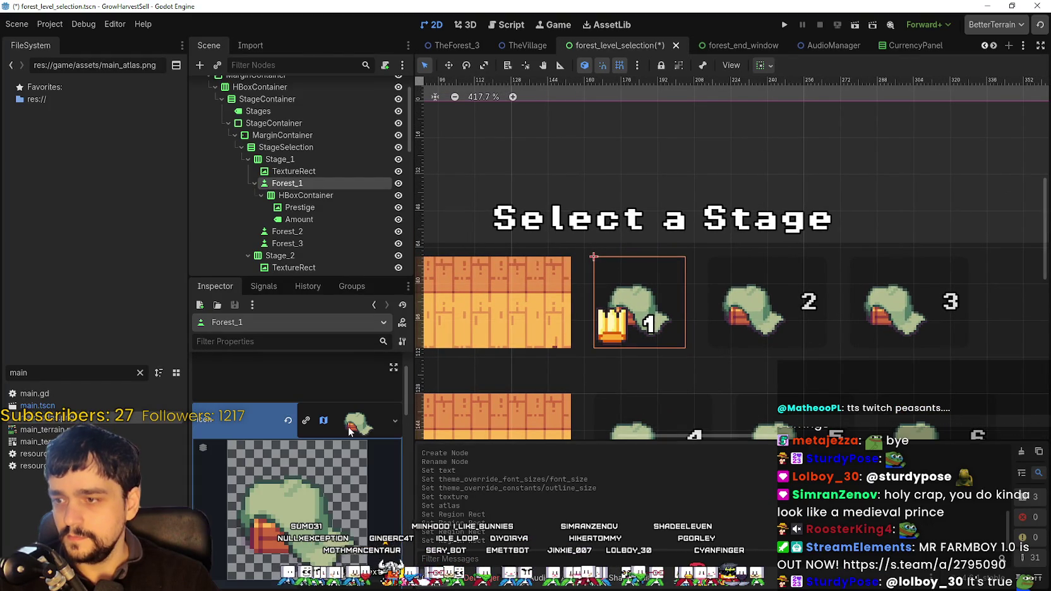
pyautogui.scroll(-6, 325, 500)
pyautogui.scroll(-8, 324, 508)
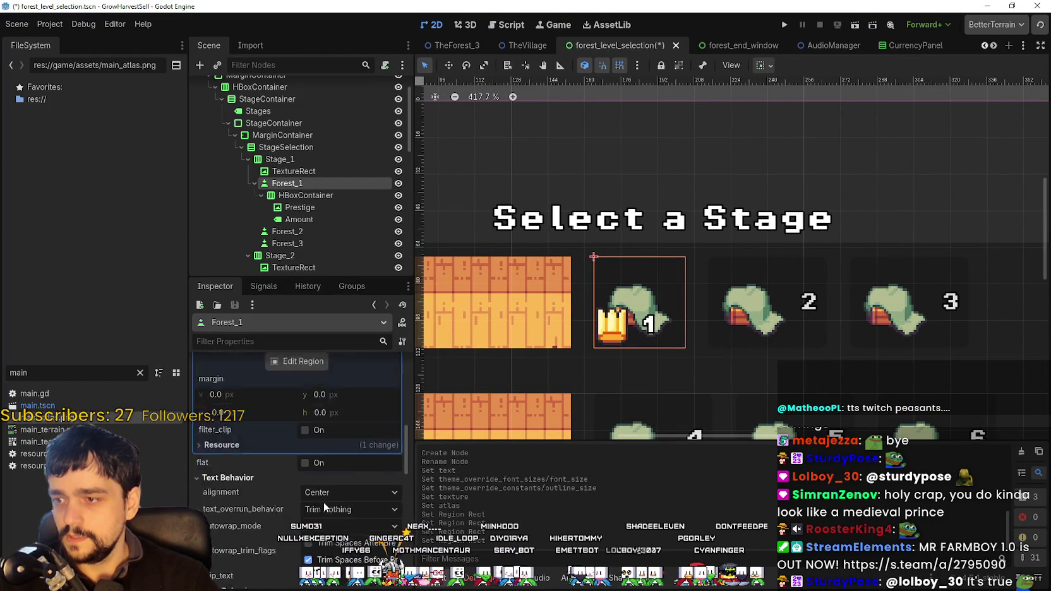
pyautogui.scroll(-4, 347, 460)
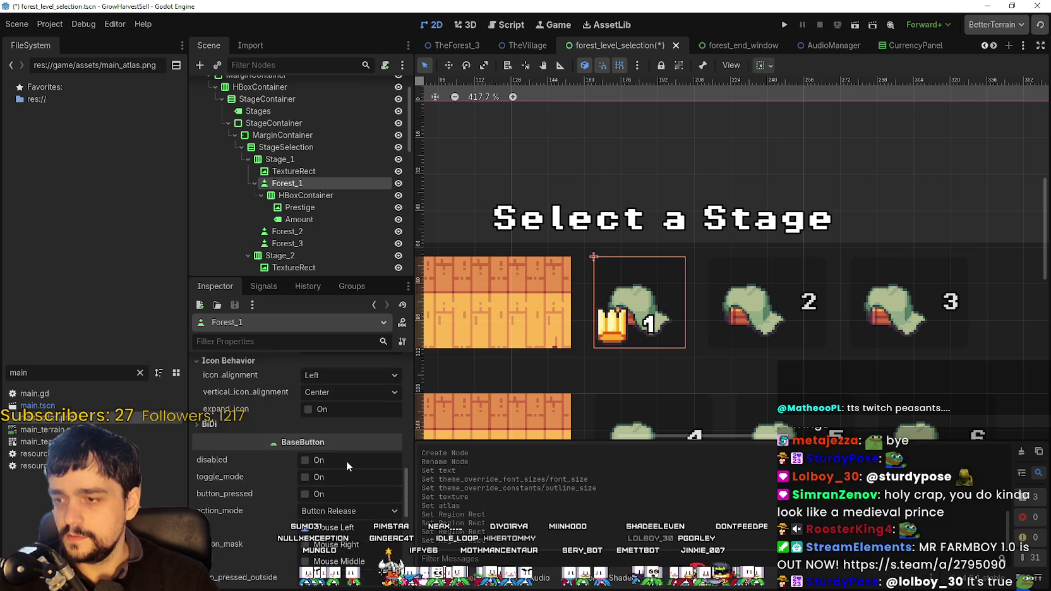
pyautogui.scroll(12, 347, 470)
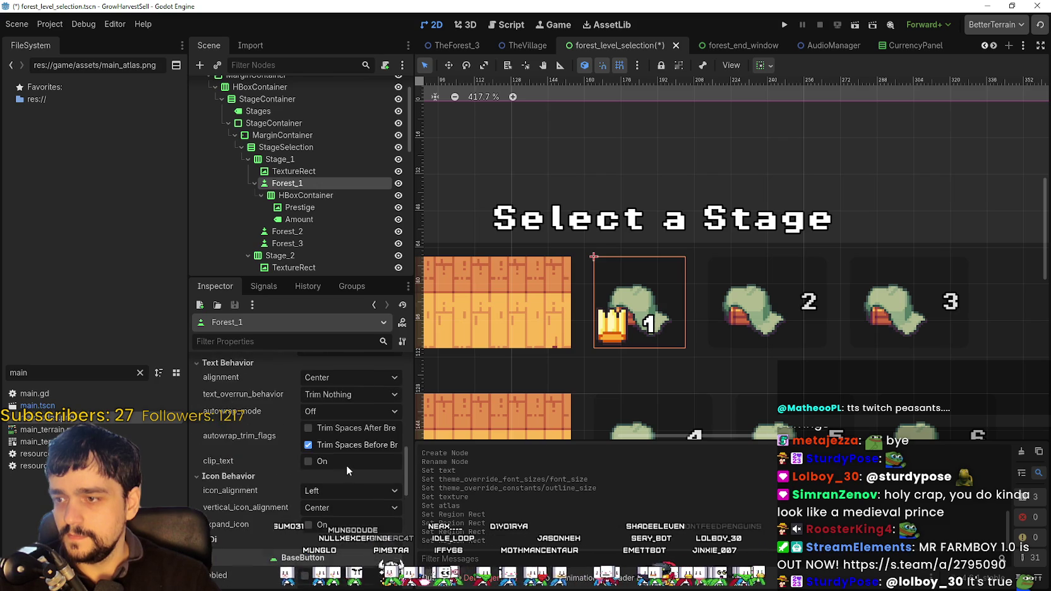
pyautogui.scroll(-8, 345, 472)
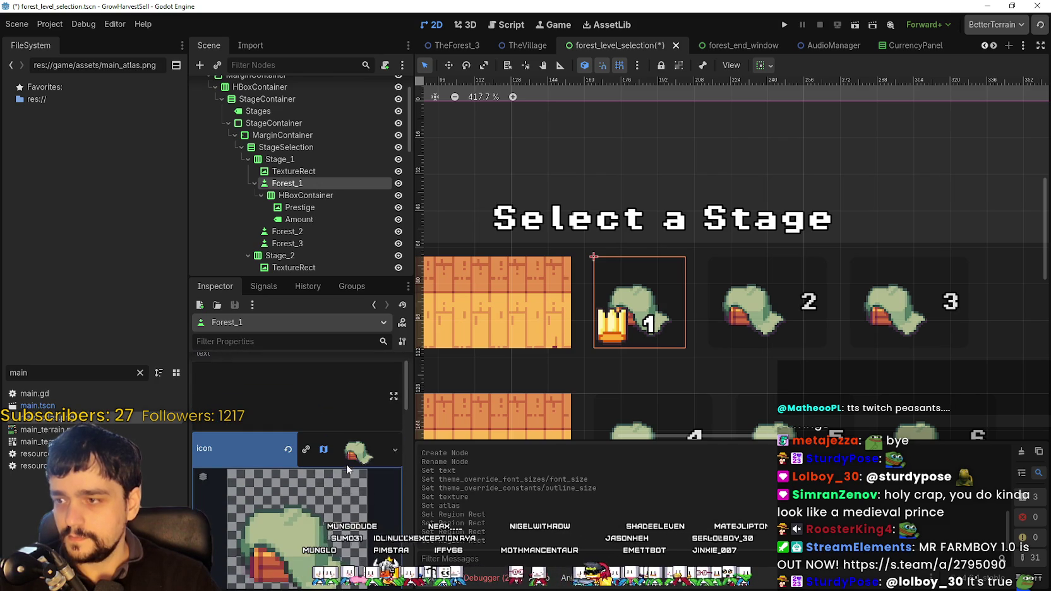
pyautogui.scroll(-9, 344, 485)
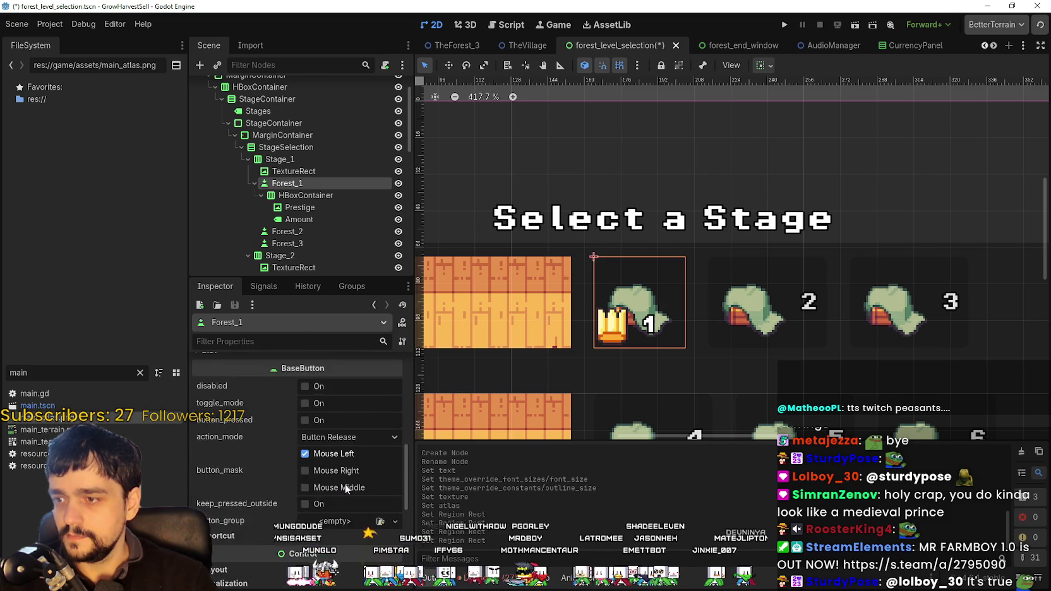
pyautogui.scroll(-3, 316, 455)
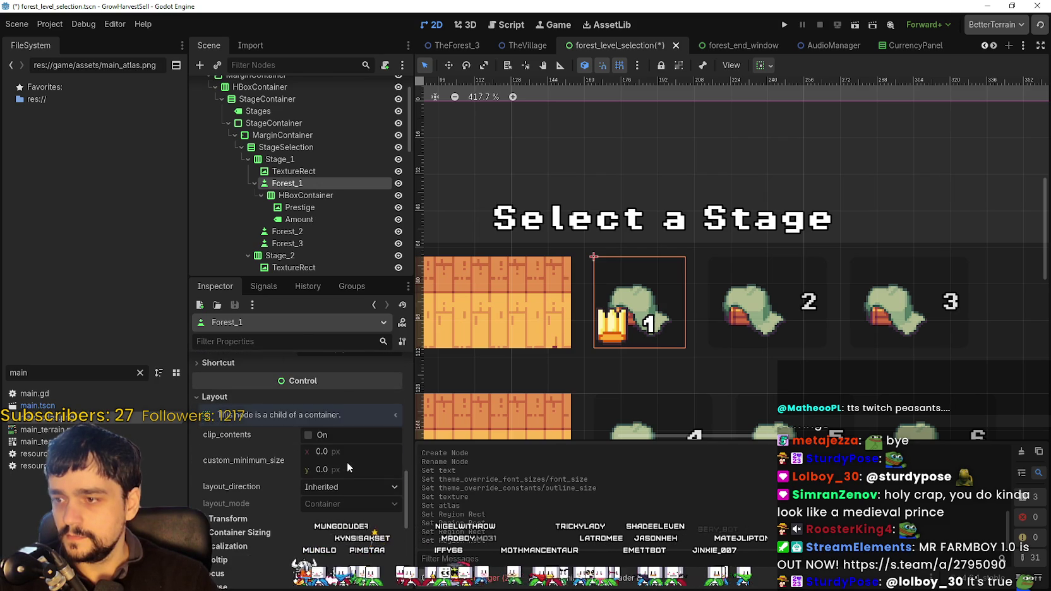
# - Raise the Forest_1 button's custom minimum height to about 63 px
pyautogui.click(345, 472)
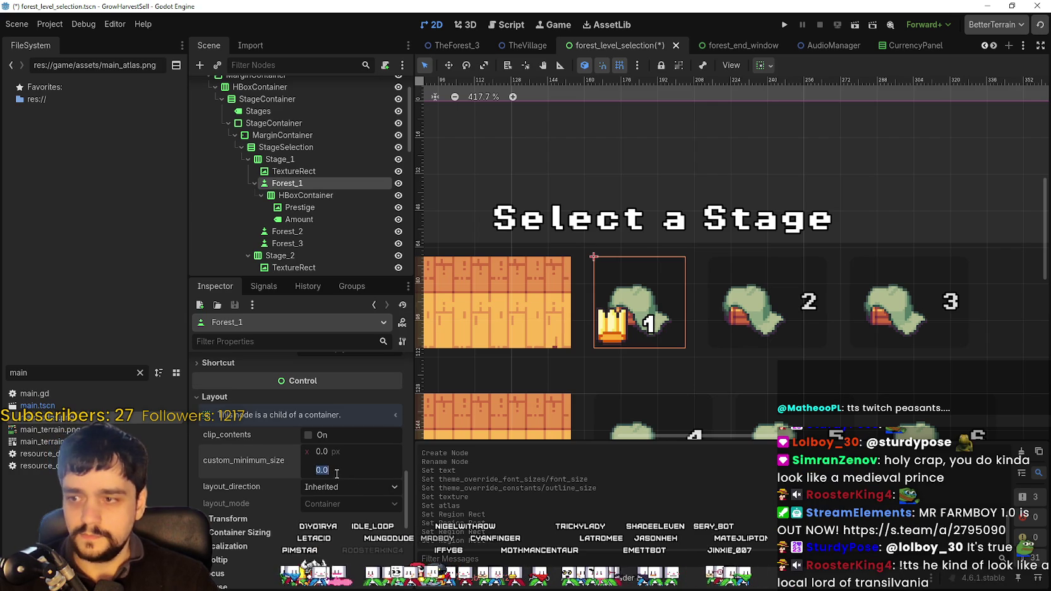
pyautogui.click(355, 535)
pyautogui.moveTo(310, 468); pyautogui.dragTo(396, 470)
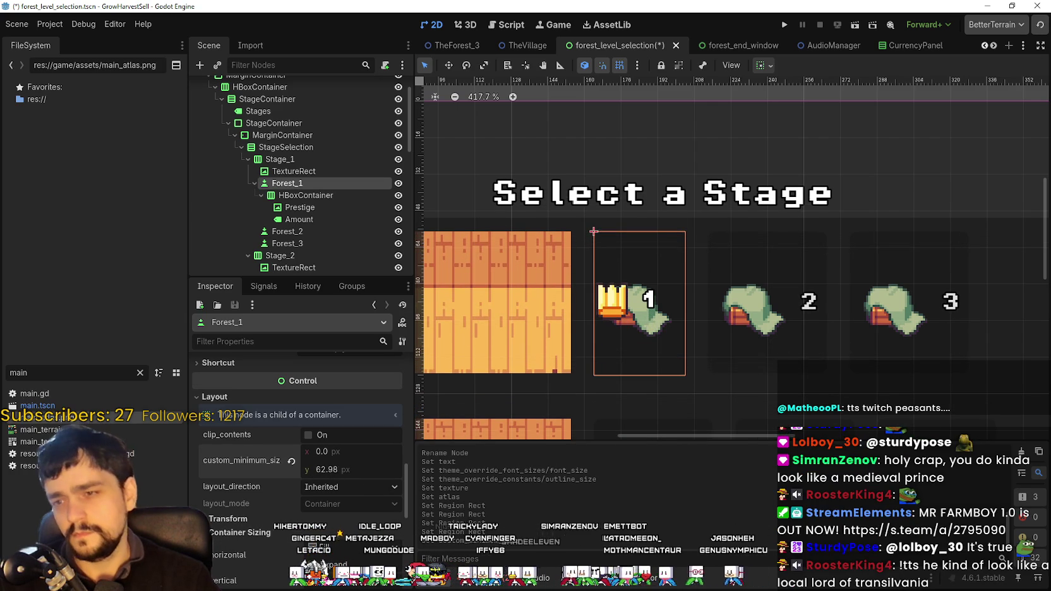
pyautogui.scroll(-8, 357, 520)
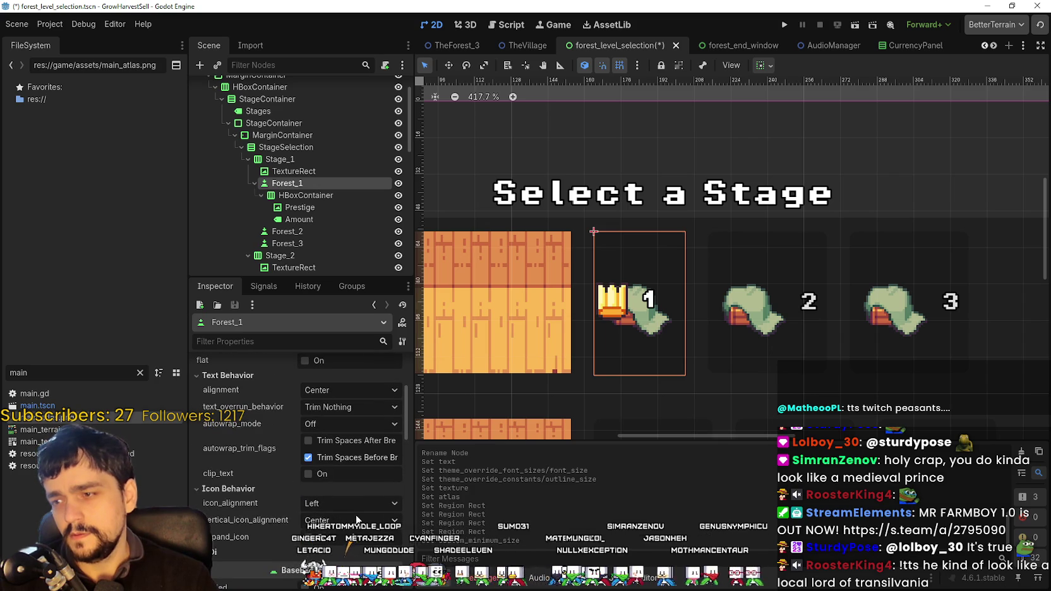
# - Set the button's icon alignment to Center and vertical icon alignment to Top
pyautogui.click(354, 502)
pyautogui.click(355, 517)
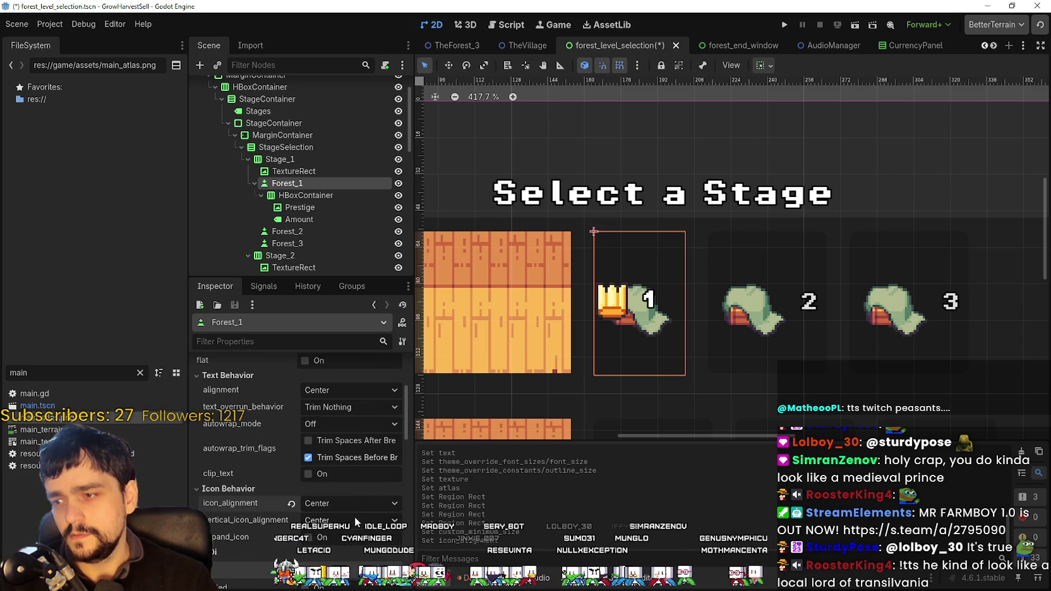
pyautogui.click(351, 524)
pyautogui.click(354, 538)
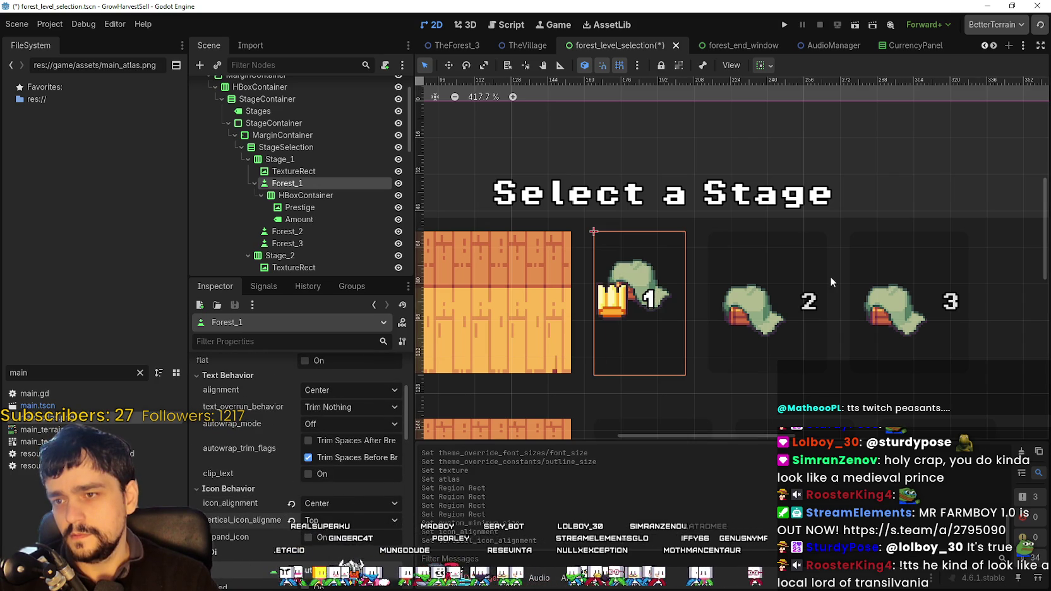
# - Select the HBoxContainer holding the crown and stage number
pyautogui.scroll(-3, 665, 333)
pyautogui.scroll(-1, 367, 497)
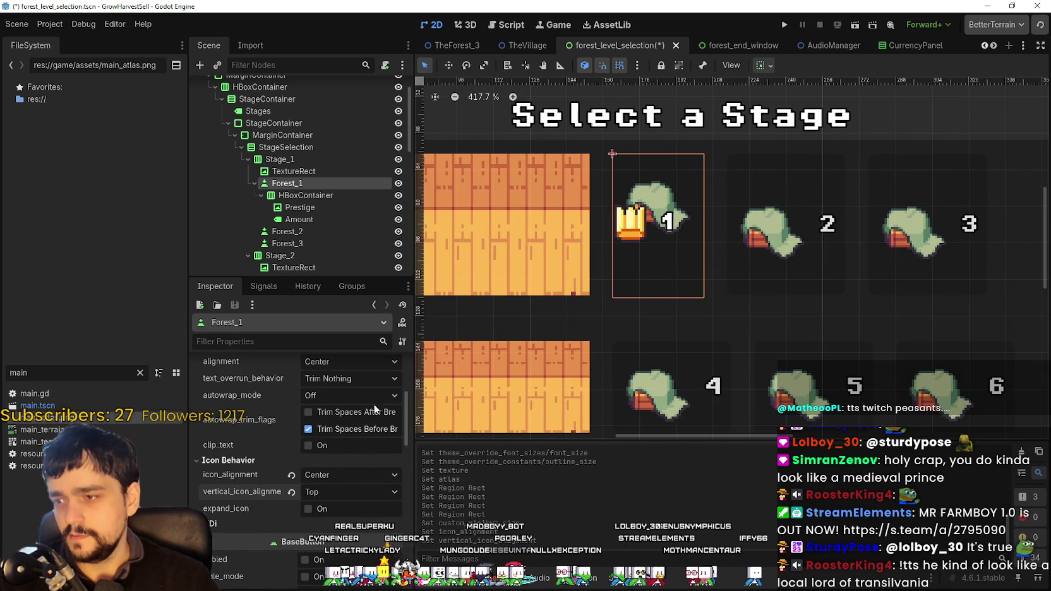
pyautogui.click(329, 215)
pyautogui.click(333, 206)
pyautogui.click(339, 194)
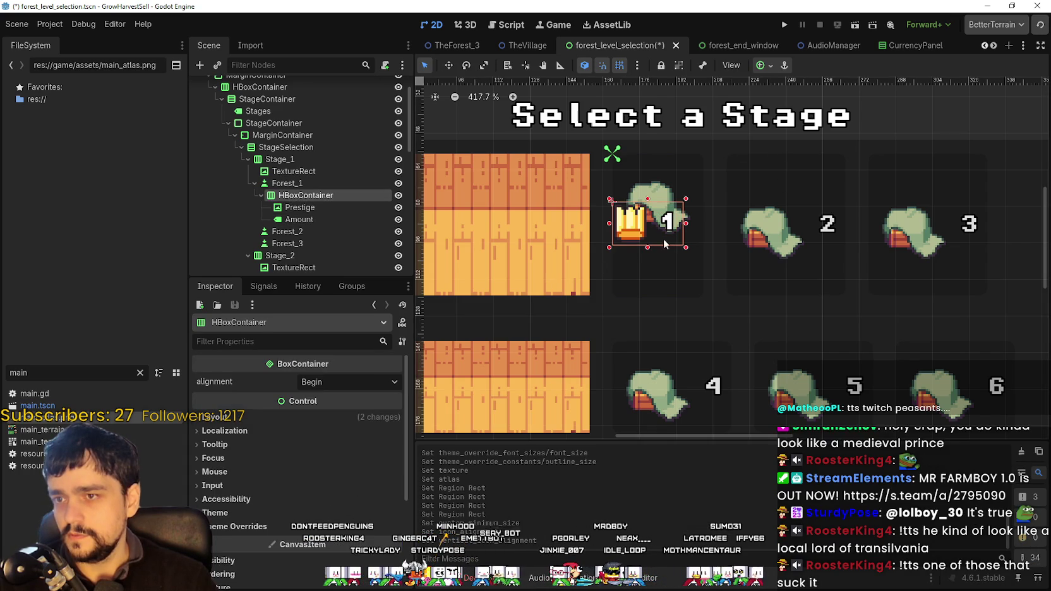
pyautogui.scroll(2, 664, 244)
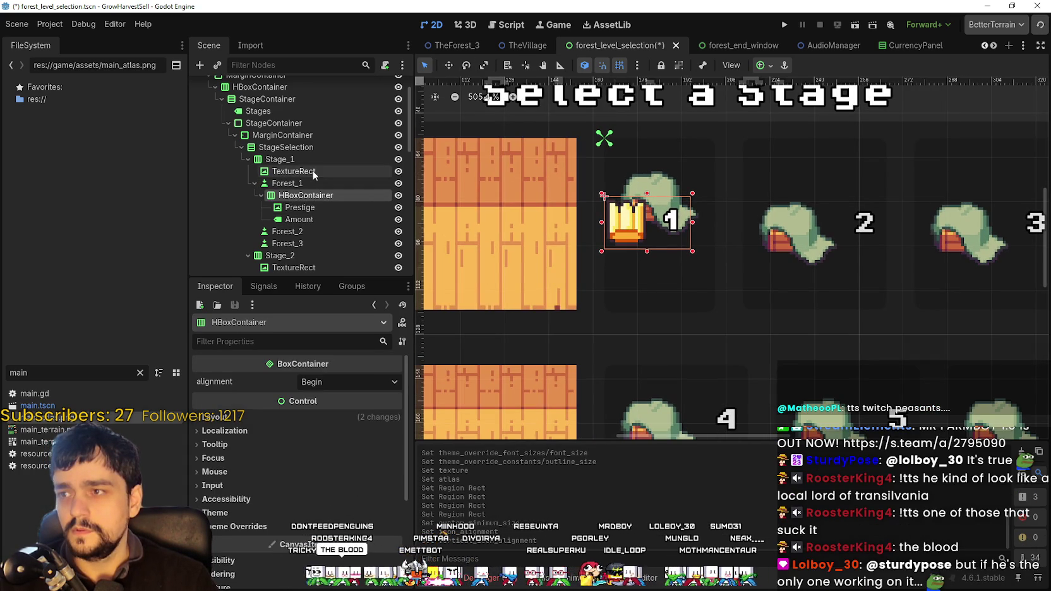
# - In Aseprite, copy the small green hut to empty space on the atlas's left
pyautogui.hotkey('alt', 'Tab')
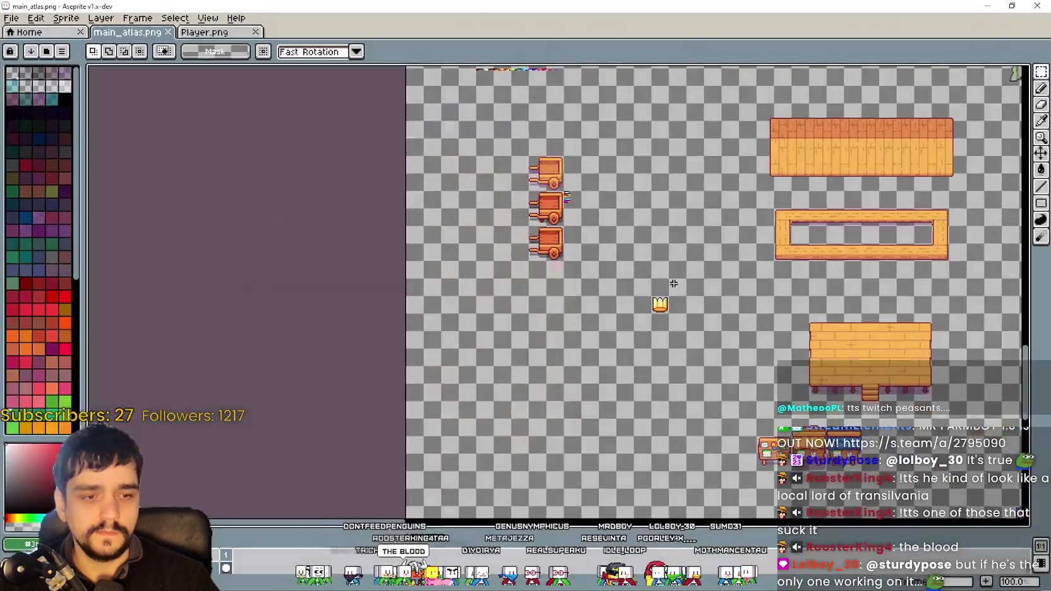
pyautogui.scroll(-2, 674, 284)
pyautogui.scroll(4, 456, 220)
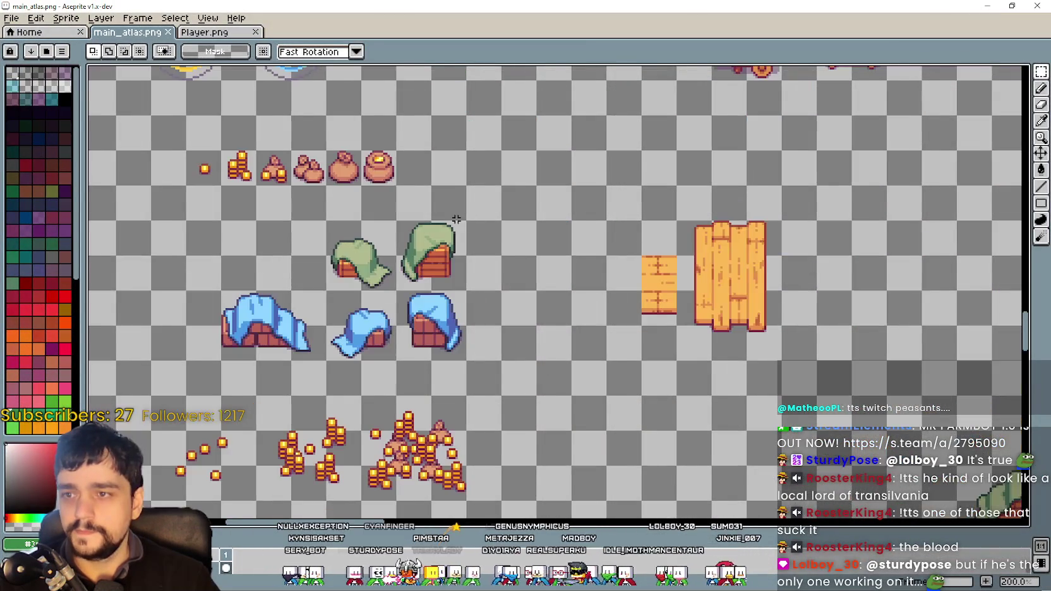
pyautogui.moveTo(457, 219); pyautogui.dragTo(592, 230)
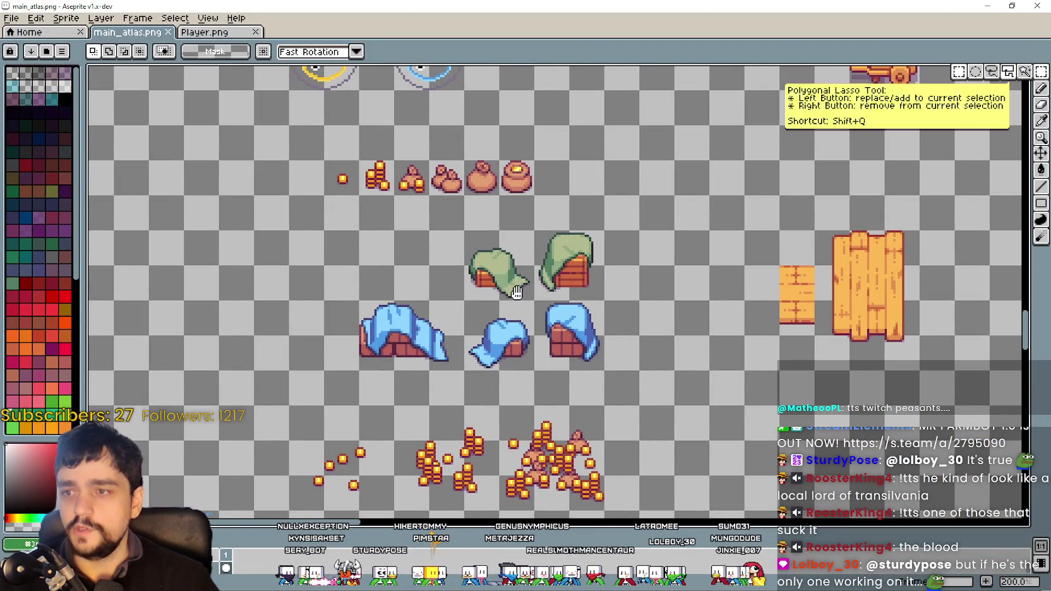
pyautogui.scroll(3, 517, 292)
pyautogui.moveTo(552, 288); pyautogui.dragTo(690, 402)
pyautogui.scroll(-3, 690, 401)
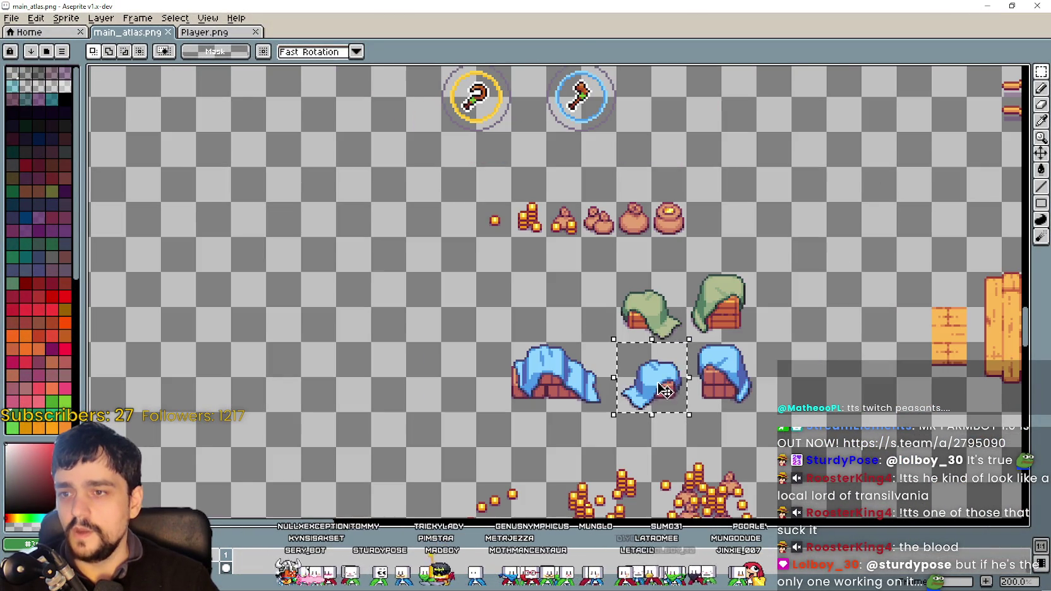
pyautogui.moveTo(617, 271); pyautogui.dragTo(687, 343)
pyautogui.moveTo(667, 387); pyautogui.dragTo(740, 365)
pyautogui.moveTo(732, 286); pyautogui.dragTo(417, 285)
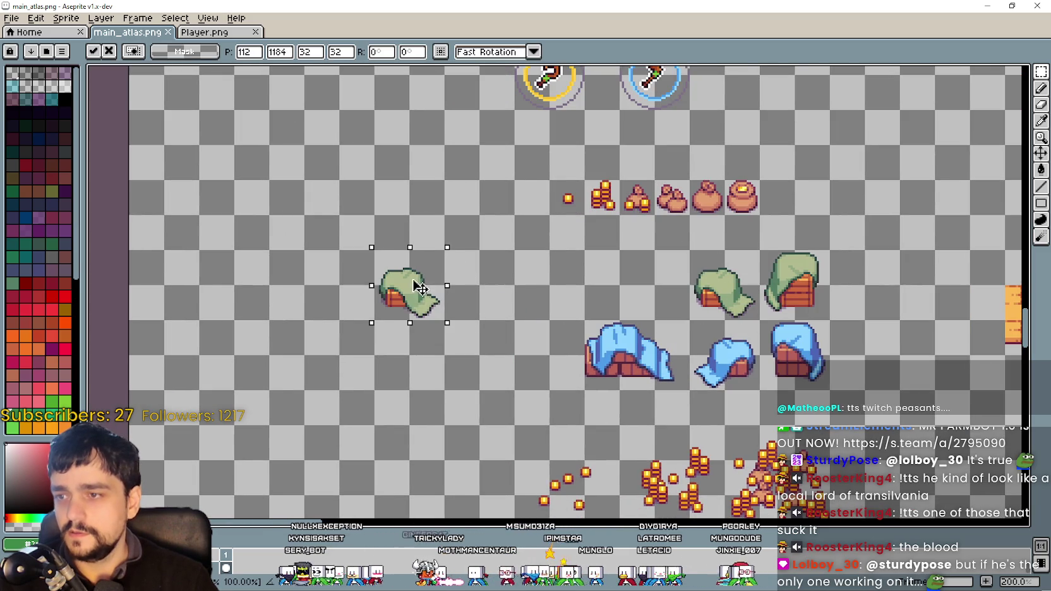
pyautogui.press('Return')
pyautogui.scroll(1, 570, 361)
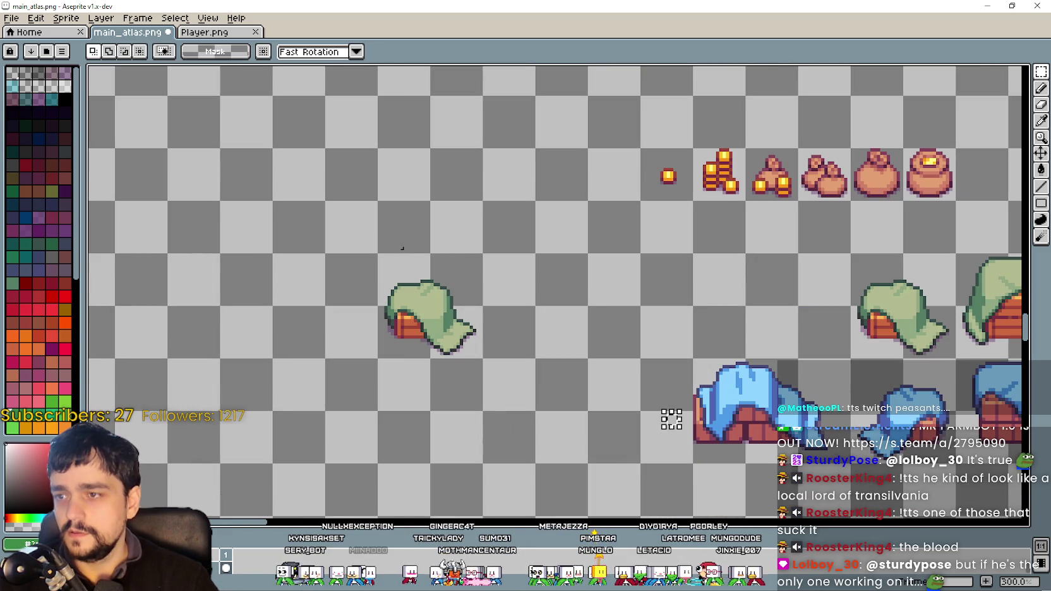
# - Draw a 1px red frame around the hut copy, save main_atlas.png, and minimize Aseprite
pyautogui.click(1041, 213)
pyautogui.click(26, 310)
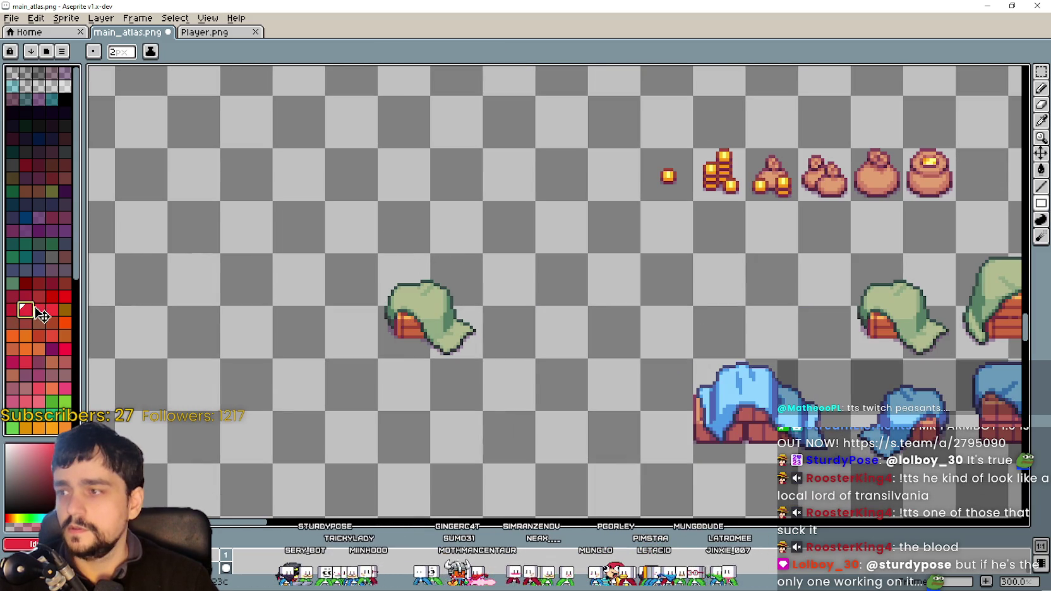
pyautogui.moveTo(1042, 204)
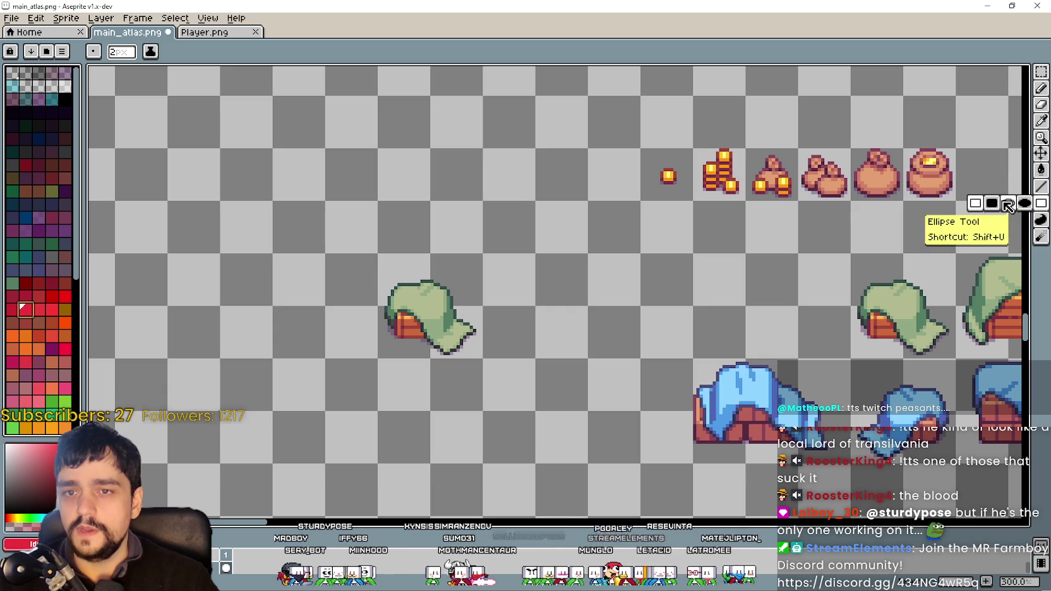
pyautogui.scroll(2, 383, 251)
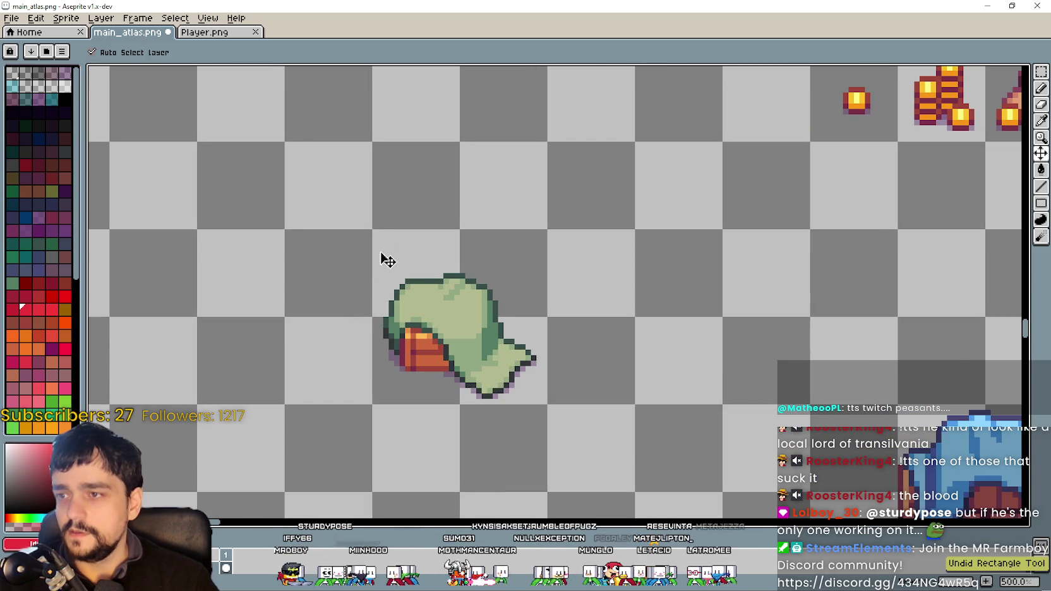
pyautogui.moveTo(377, 234); pyautogui.dragTo(440, 309)
pyautogui.hotkey('ctrl', 'z')
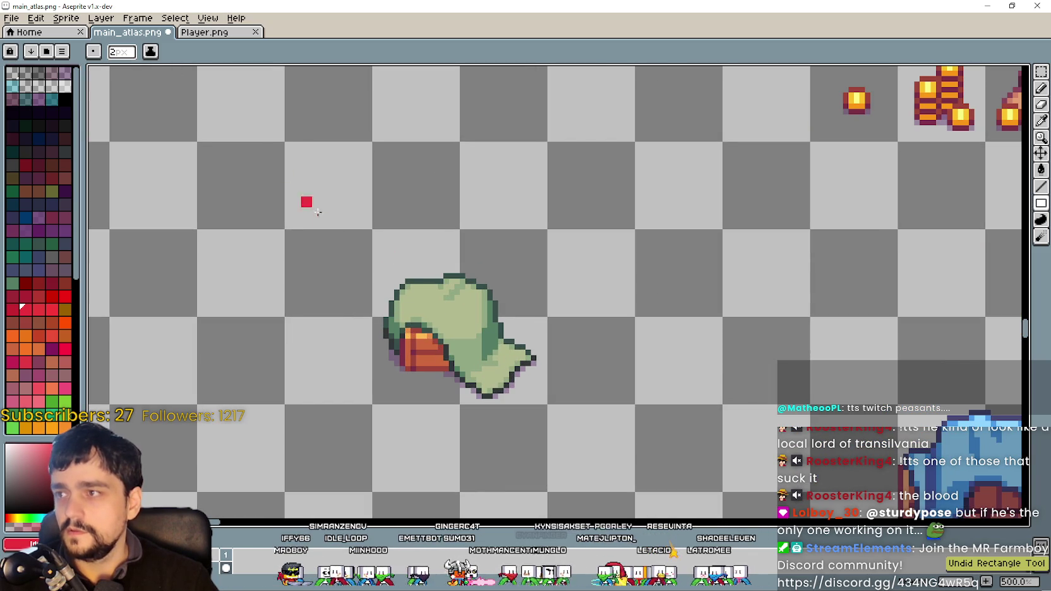
pyautogui.write('1')
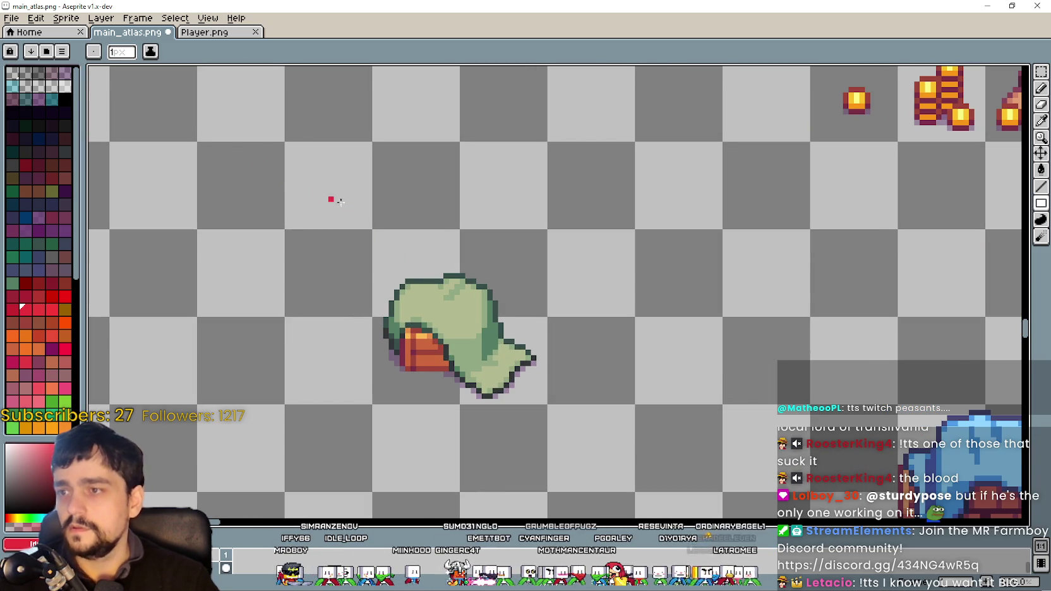
pyautogui.moveTo(376, 232)
pyautogui.mouseDown()
pyautogui.moveTo(574, 441)
pyautogui.moveTo(544, 441)
pyautogui.moveTo(546, 401)
pyautogui.mouseUp()
pyautogui.press('v')
pyautogui.hotkey('ctrl', 's')
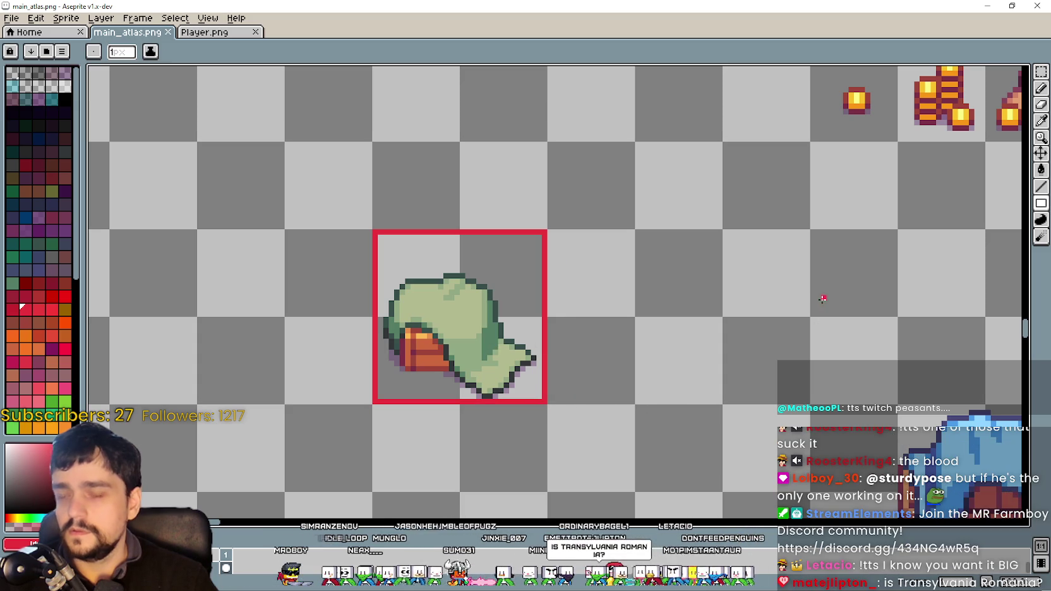
pyautogui.click(987, 5)
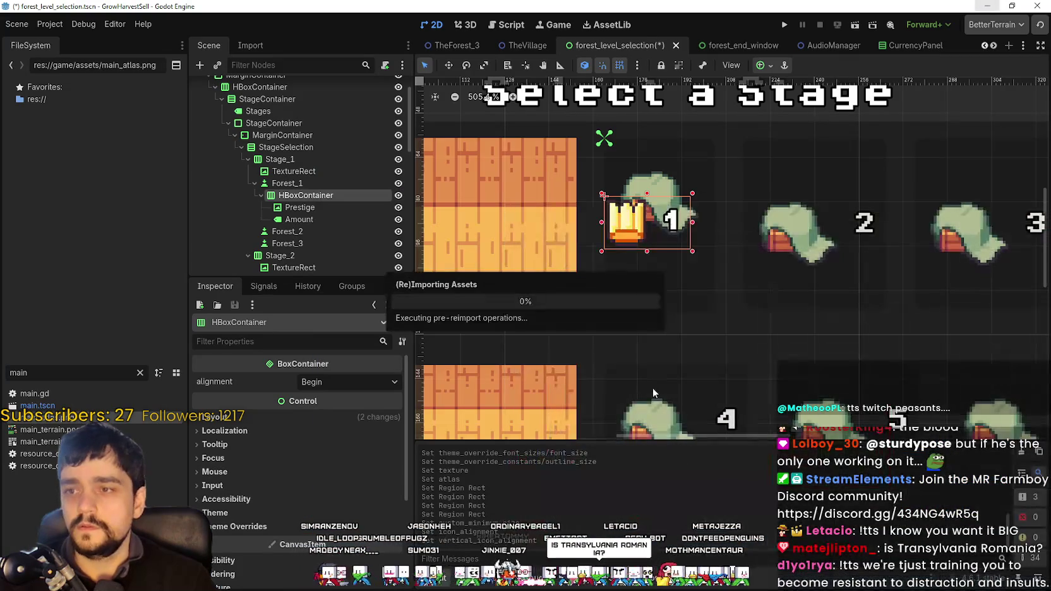
# - Inspect Stage_1's TextureRect region, then select the Forest_1 stage button
pyautogui.click(306, 172)
pyautogui.click(359, 363)
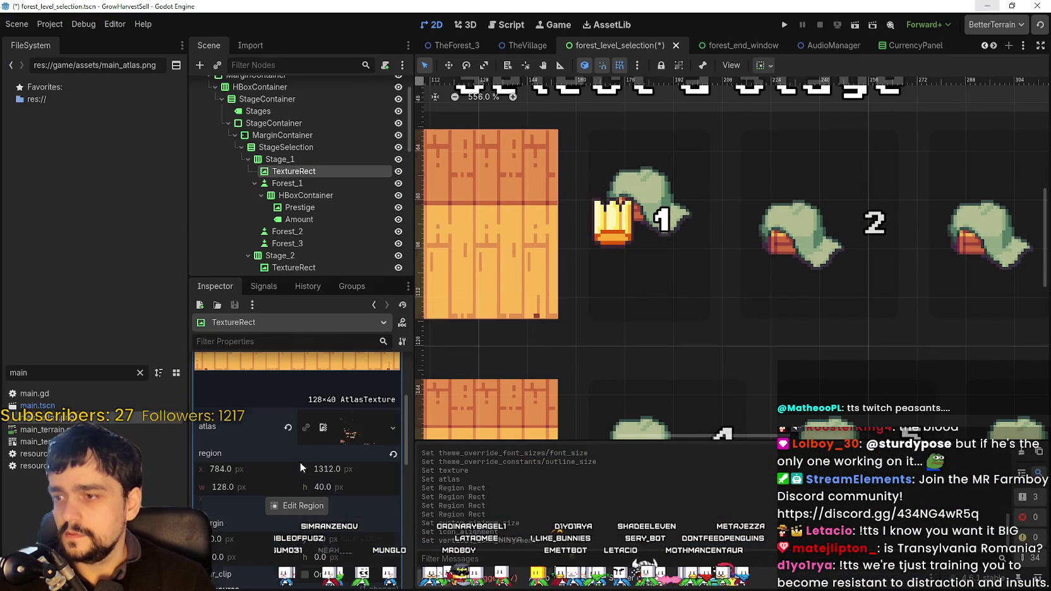
pyautogui.click(310, 207)
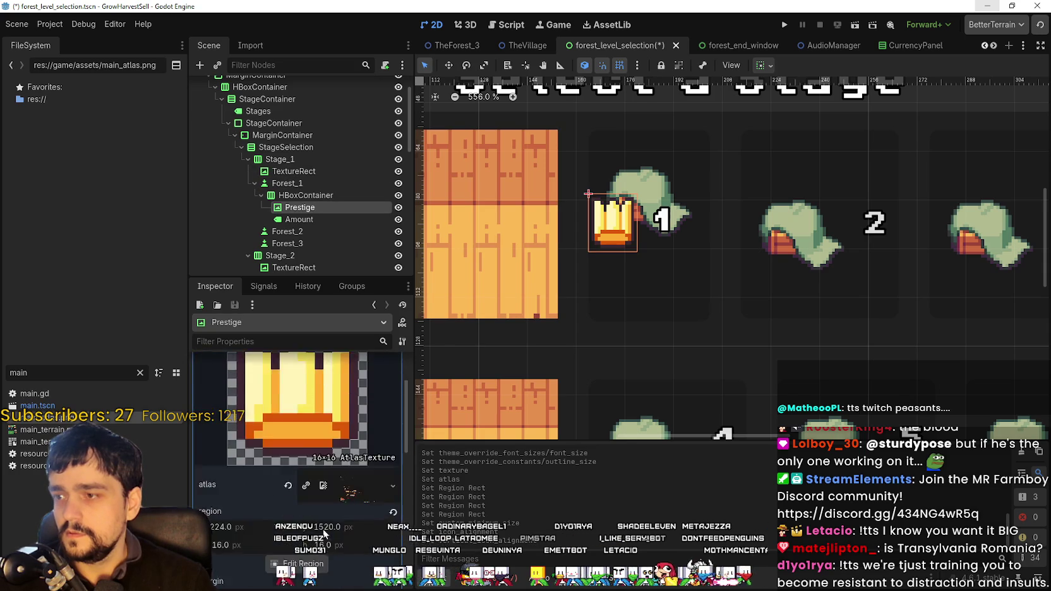
pyautogui.click(332, 184)
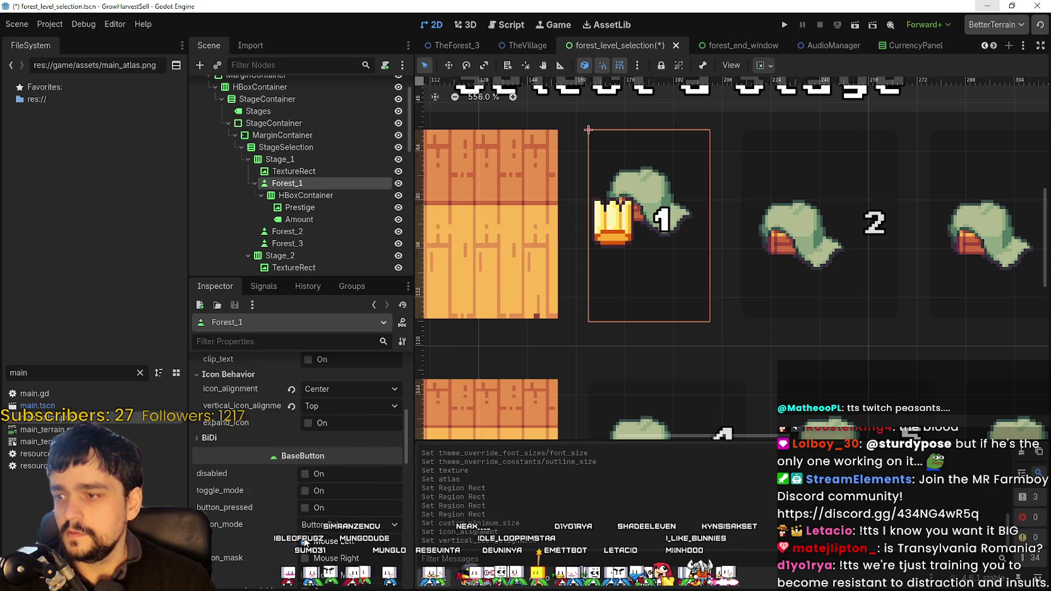
# - Change the Forest_1 icon's atlas region to the other hut sprite at x 112, y 1184
pyautogui.scroll(1, 392, 404)
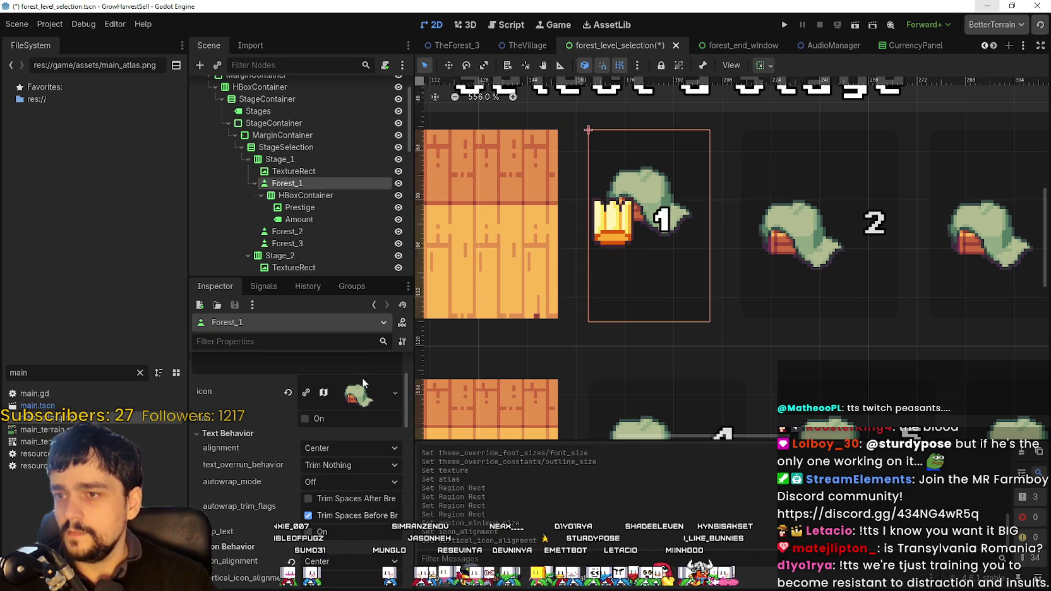
pyautogui.click(355, 396)
pyautogui.scroll(-3, 303, 441)
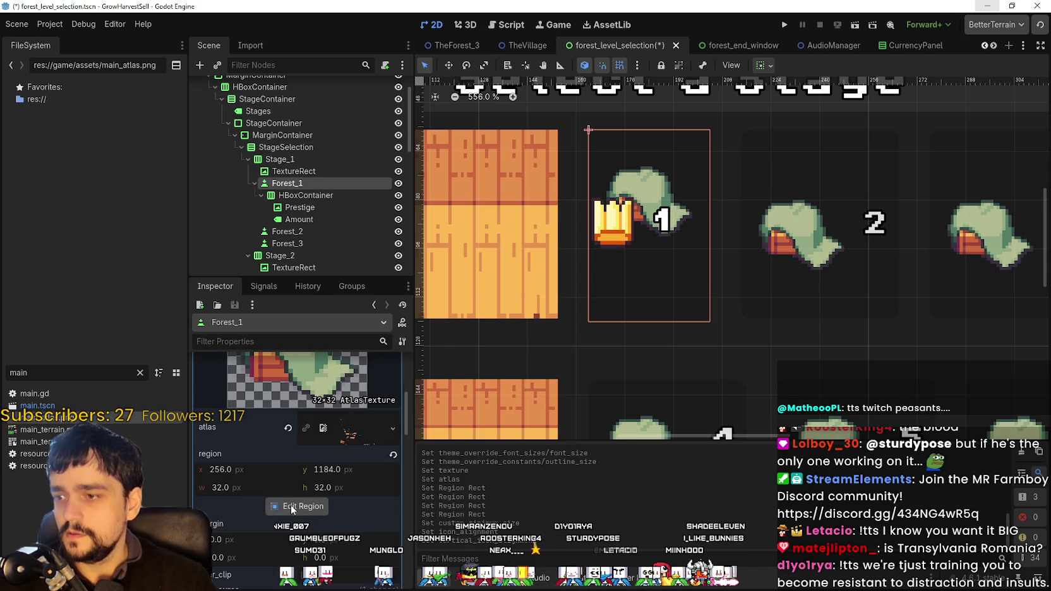
pyautogui.click(290, 505)
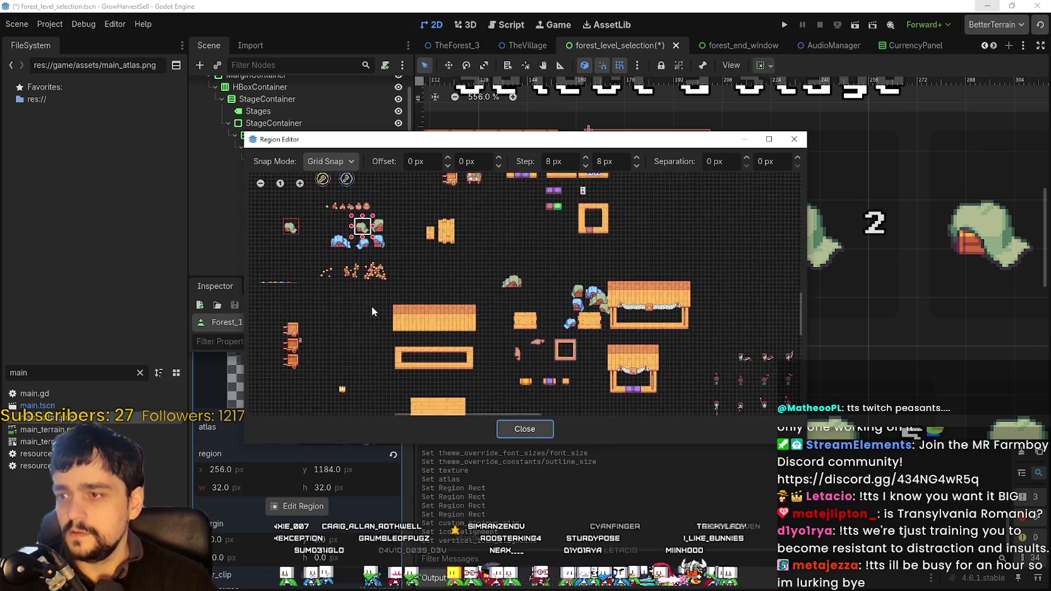
pyautogui.scroll(5, 371, 306)
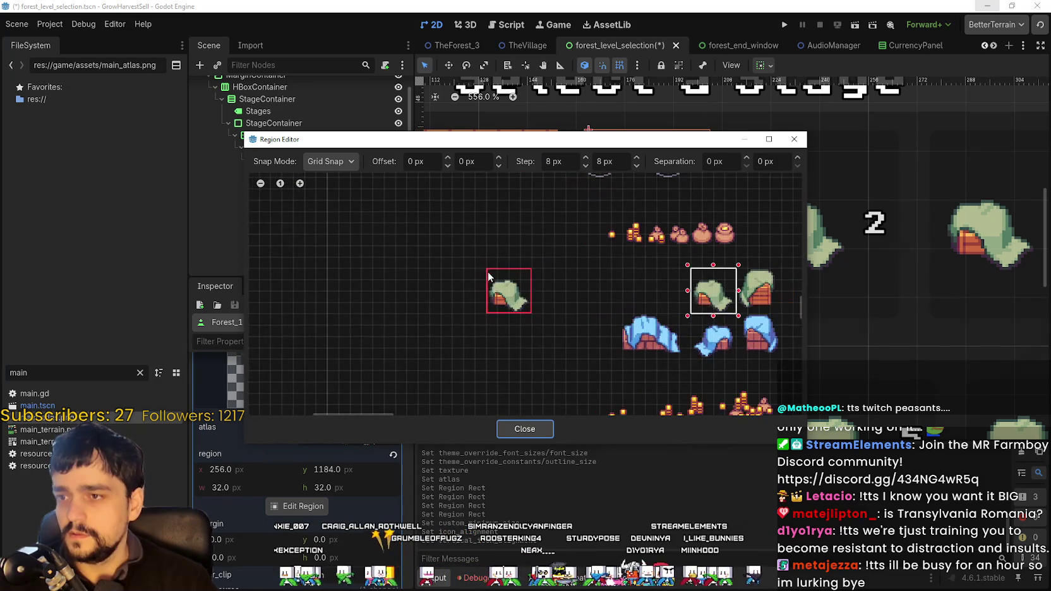
pyautogui.click(489, 278)
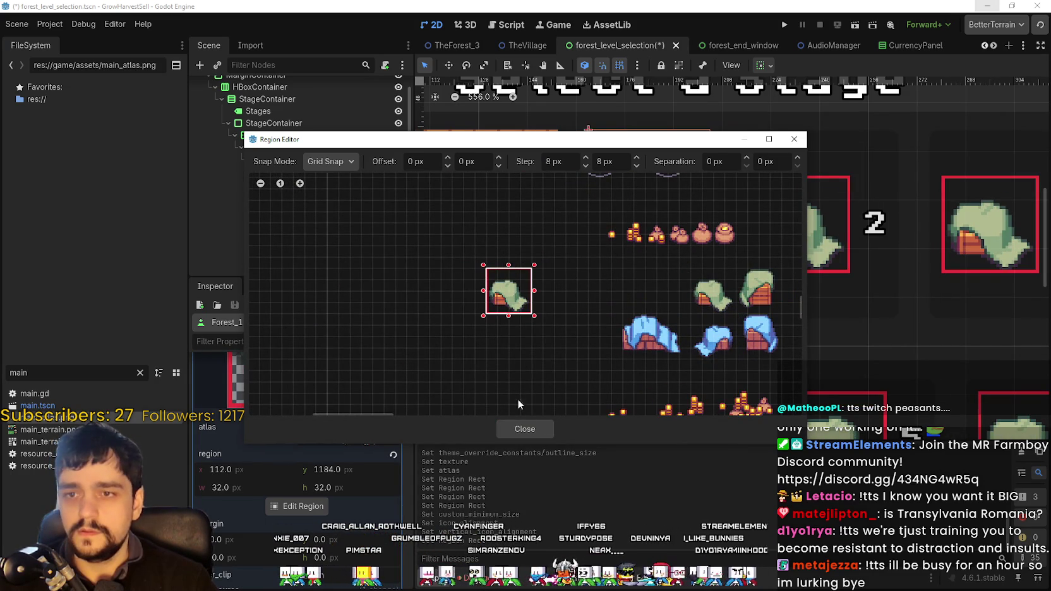
pyautogui.click(524, 429)
pyautogui.scroll(-5, 756, 320)
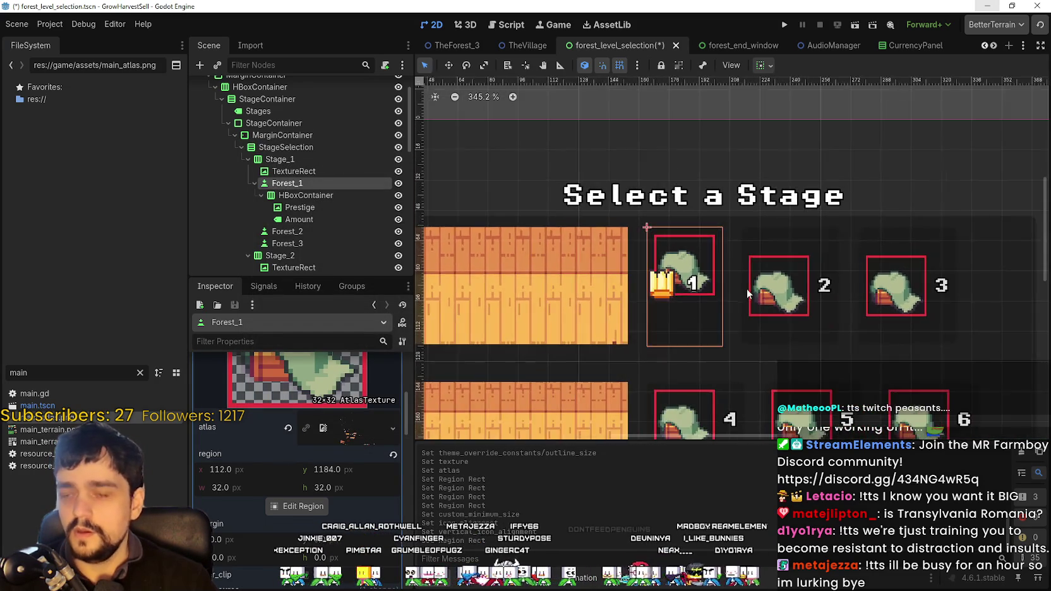
pyautogui.scroll(5, 704, 285)
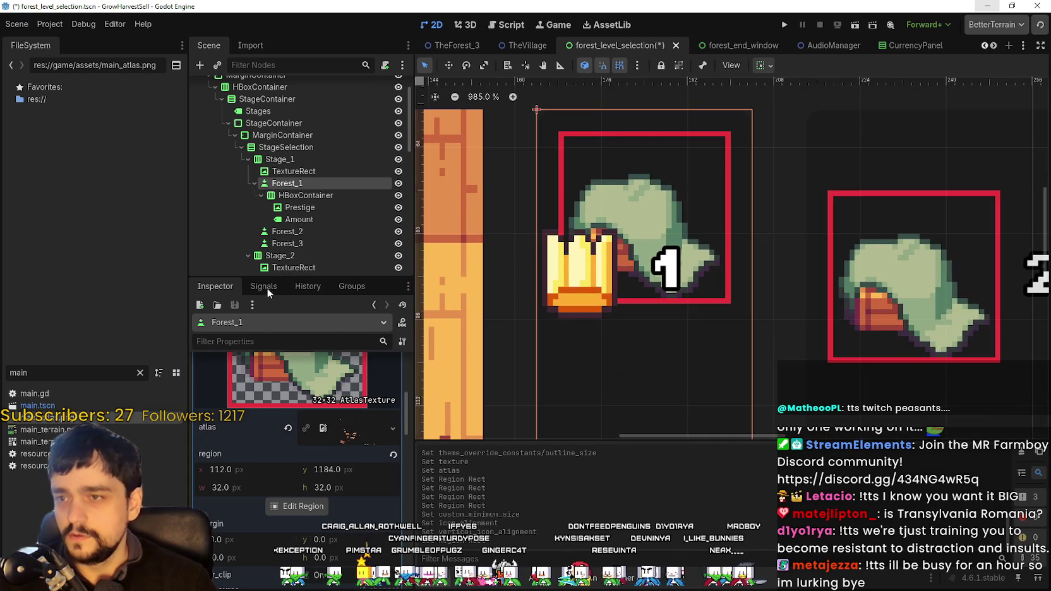
pyautogui.click(322, 207)
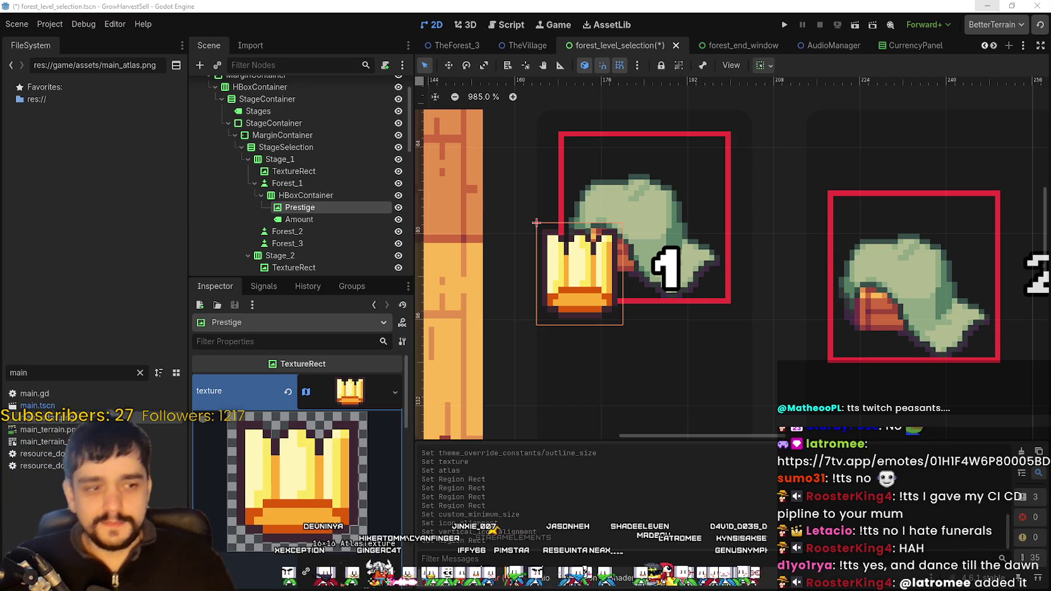
# - With the Move tool, drag the crown-and-number HBoxContainer down below the hut icon
pyautogui.scroll(-3, 676, 240)
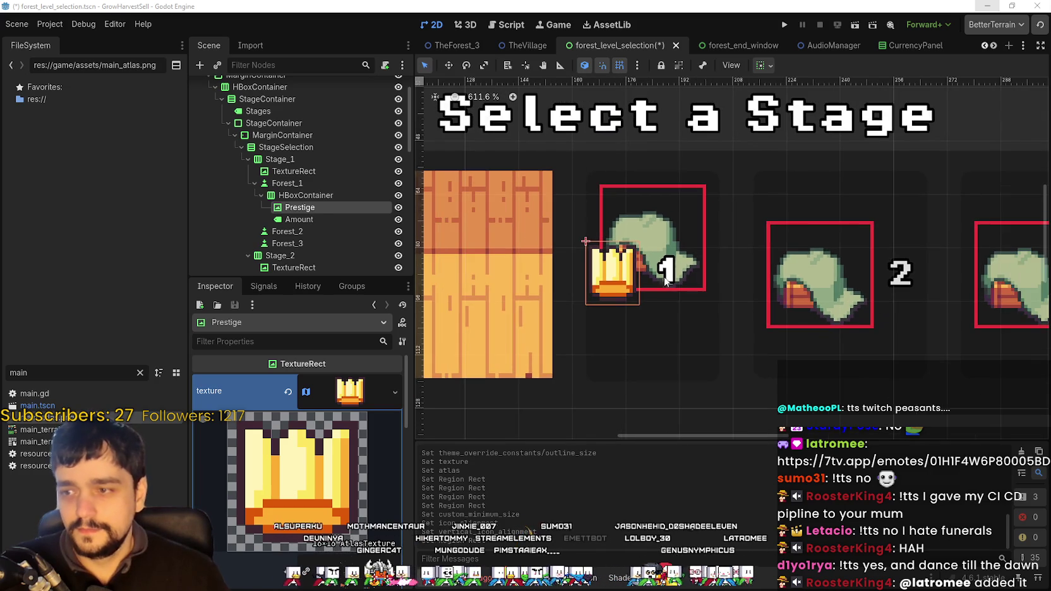
pyautogui.click(679, 281)
pyautogui.scroll(2, 728, 285)
pyautogui.scroll(-3, 695, 297)
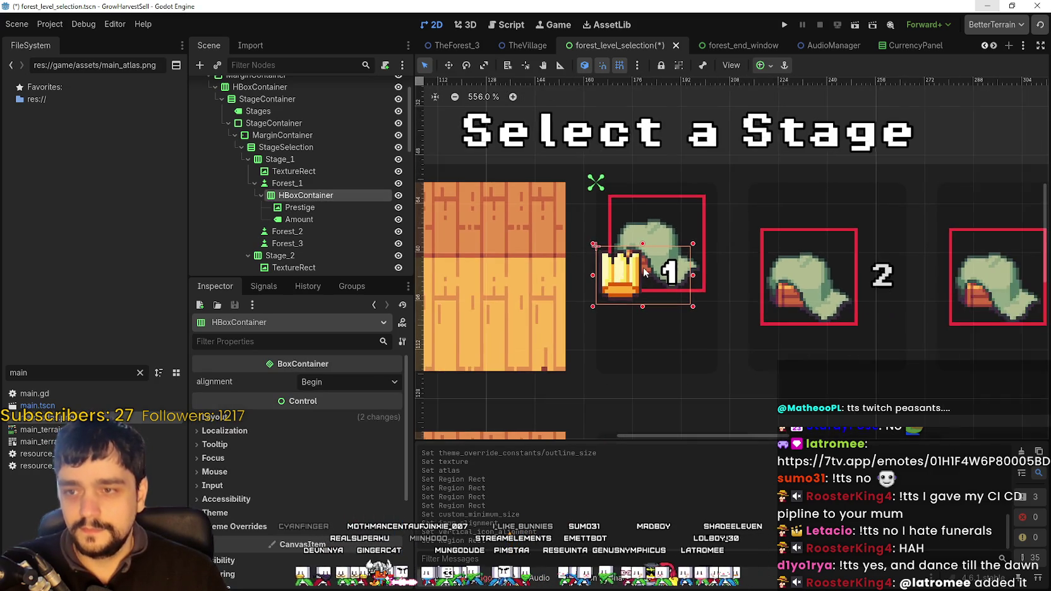
pyautogui.click(449, 66)
pyautogui.scroll(2, 712, 292)
pyautogui.moveTo(605, 270)
pyautogui.mouseDown()
pyautogui.moveTo(611, 317)
pyautogui.moveTo(661, 358)
pyautogui.moveTo(667, 339)
pyautogui.moveTo(619, 341)
pyautogui.moveTo(627, 336)
pyautogui.mouseUp()
pyautogui.scroll(-3, 589, 347)
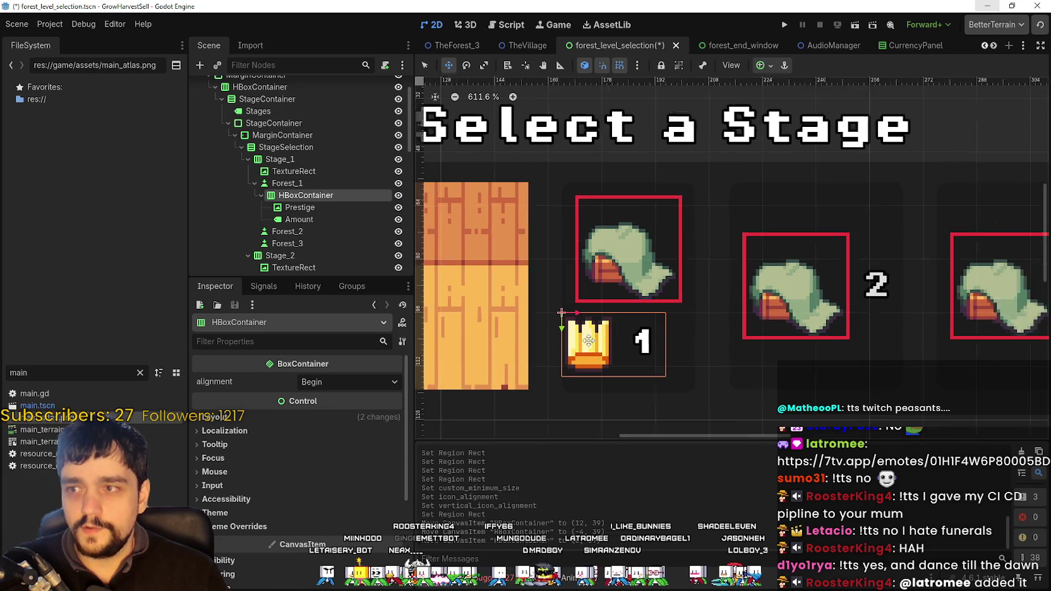
# - Frame the Forest_1 button in the view and reselect the crown-and-number container
pyautogui.click(300, 183)
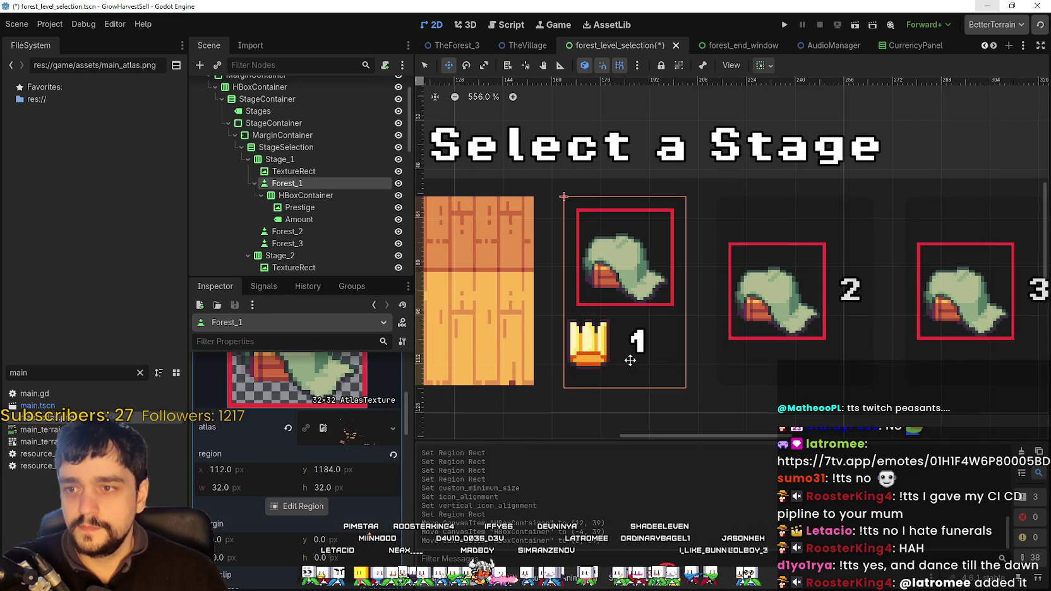
pyautogui.doubleClick(306, 183)
pyautogui.click(307, 199)
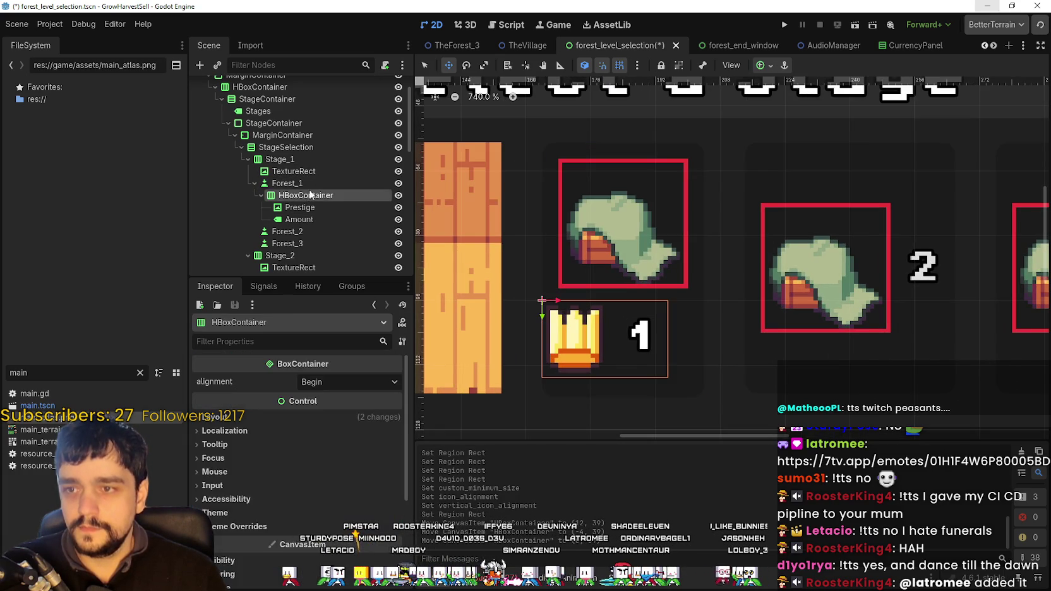
pyautogui.click(310, 186)
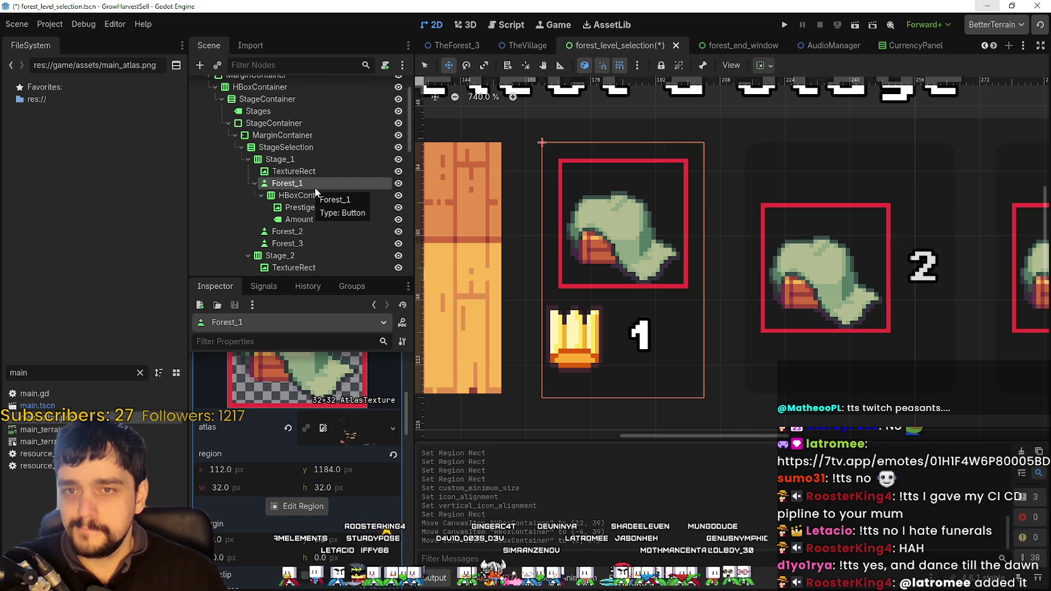
pyautogui.scroll(-4, 599, 324)
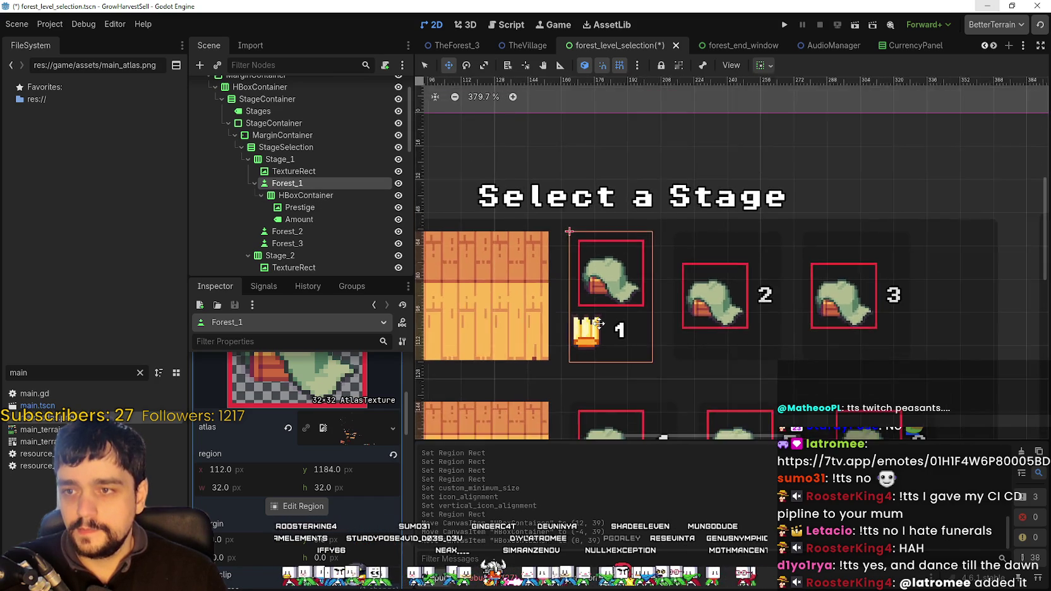
pyautogui.scroll(2, 599, 323)
pyautogui.click(294, 197)
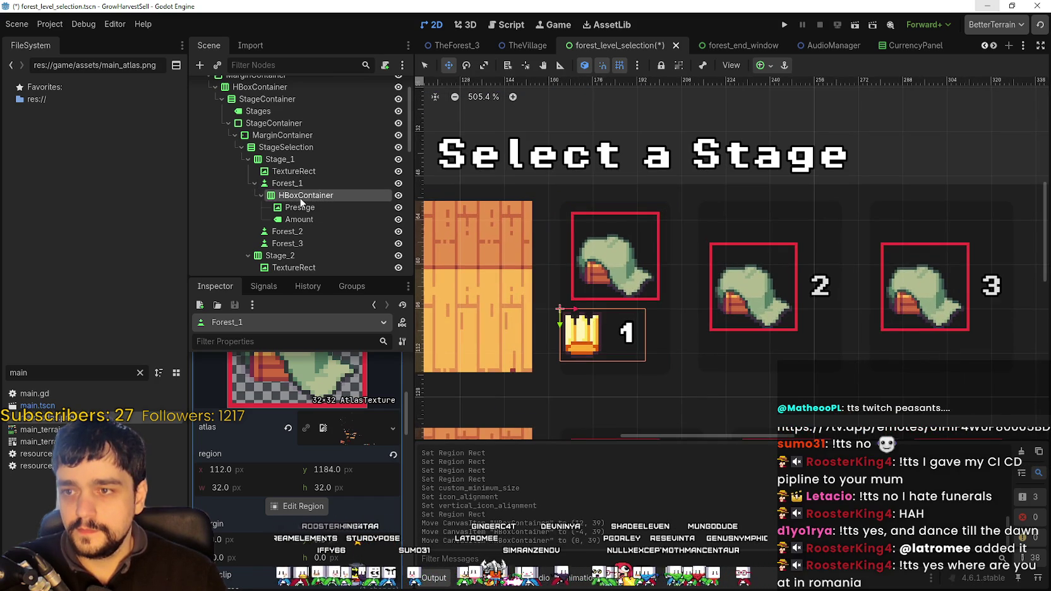
pyautogui.scroll(2, 703, 329)
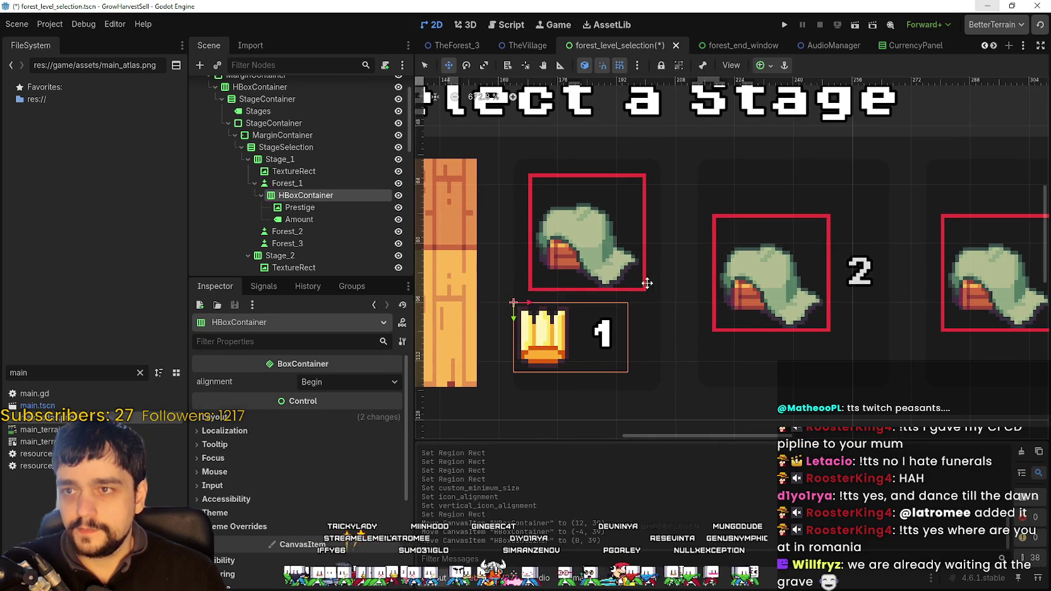
pyautogui.moveTo(654, 289); pyautogui.dragTo(681, 280)
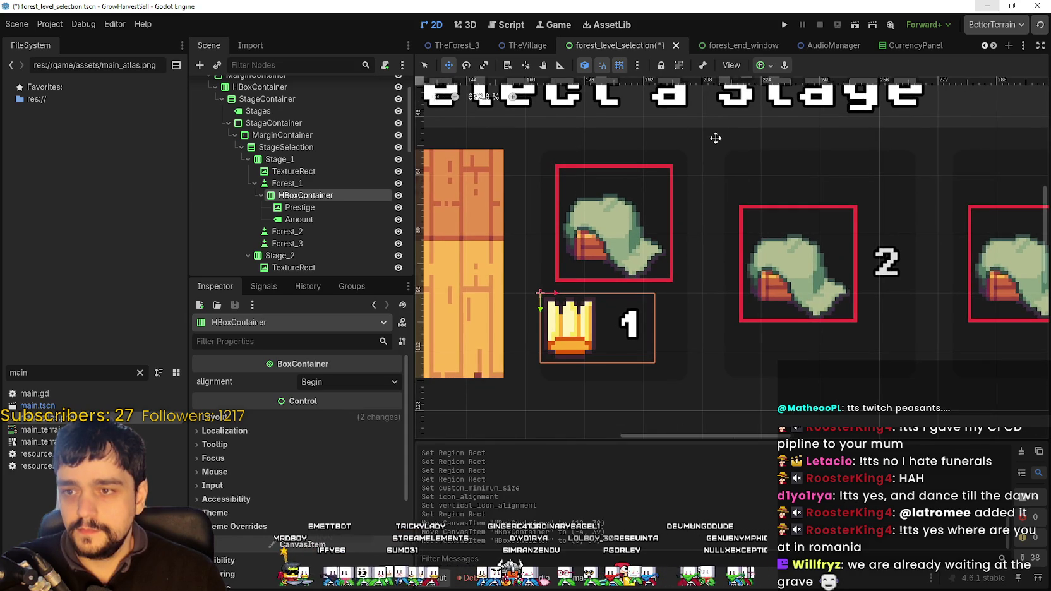
pyautogui.scroll(1, 716, 137)
# - Nudge the crown-and-number row directly under the hut, then select the Amount label and crown icon
pyautogui.click(771, 65)
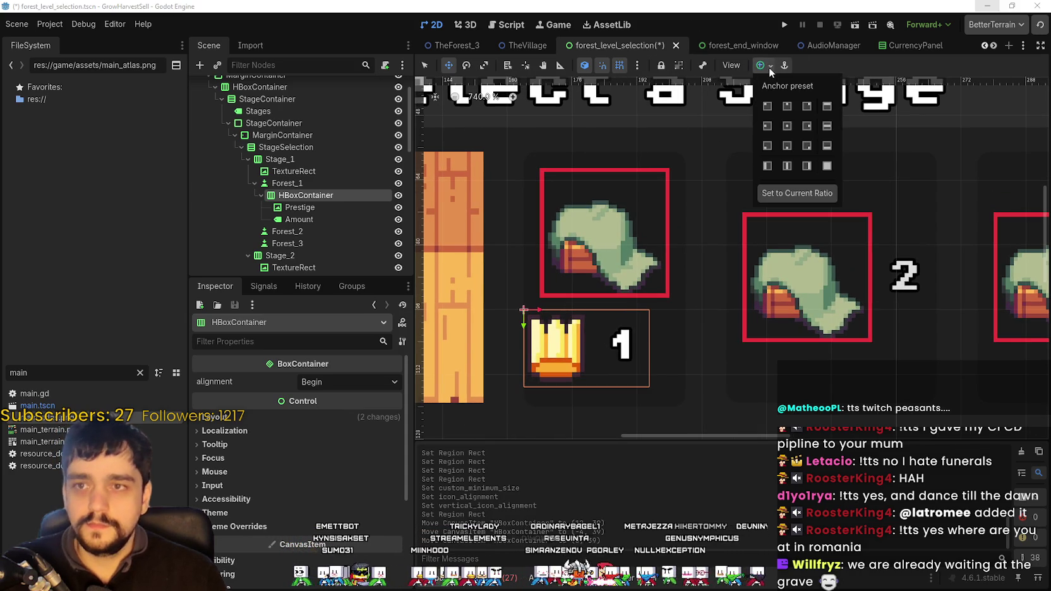
pyautogui.click(768, 67)
pyautogui.scroll(-2, 616, 303)
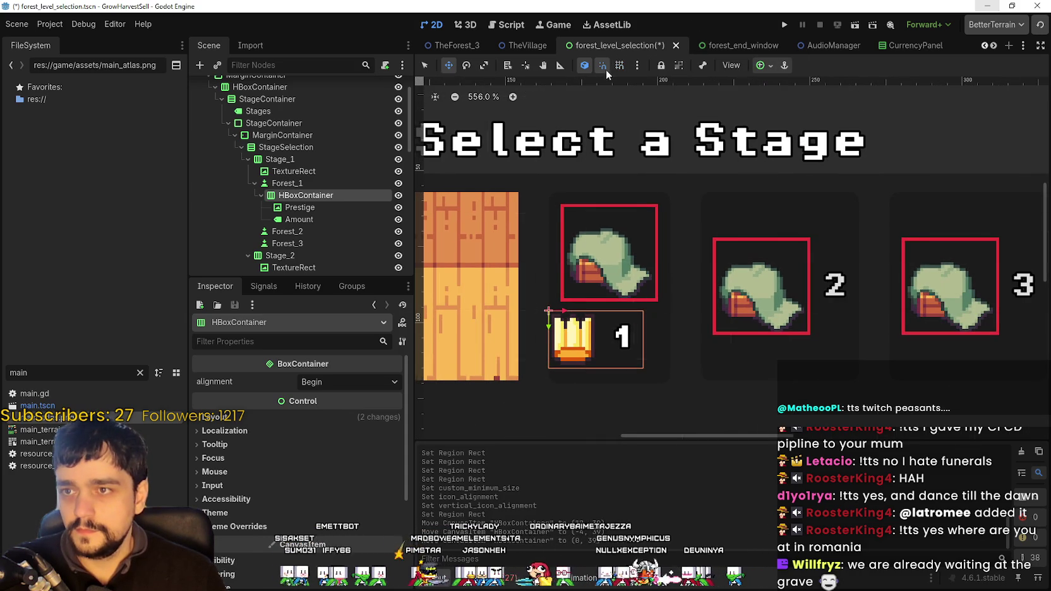
pyautogui.scroll(2, 683, 382)
pyautogui.moveTo(582, 314)
pyautogui.mouseDown()
pyautogui.moveTo(604, 313)
pyautogui.moveTo(587, 311)
pyautogui.mouseUp()
pyautogui.scroll(2, 600, 309)
pyautogui.scroll(3, 578, 304)
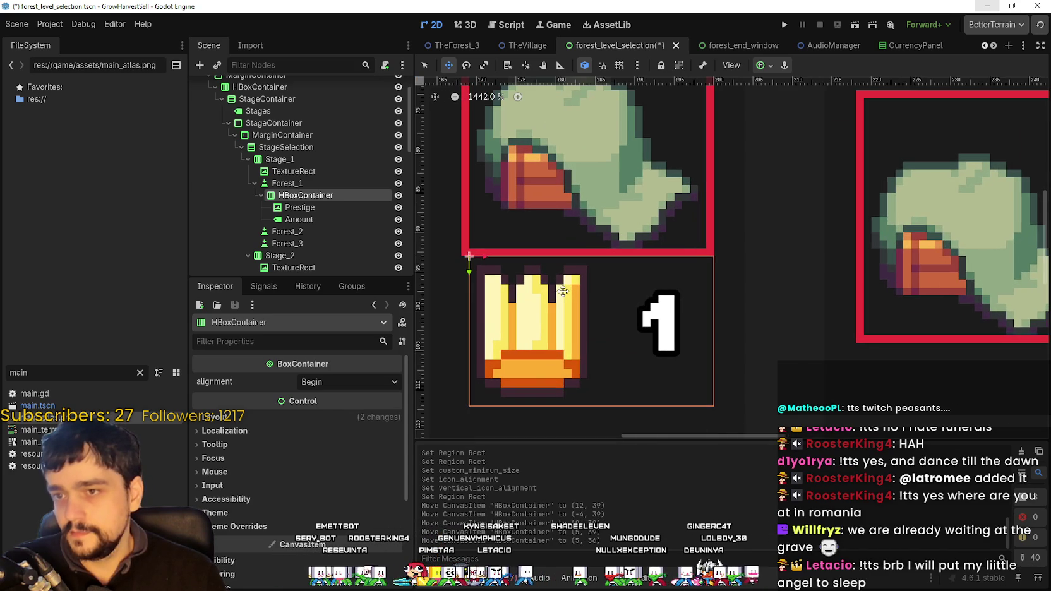
pyautogui.scroll(-2, 563, 291)
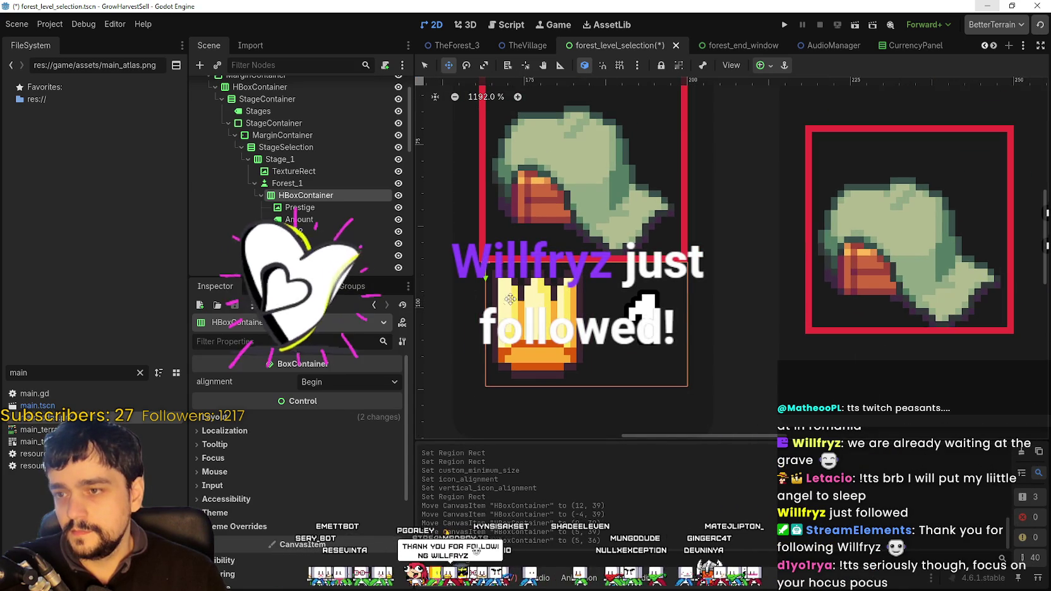
pyautogui.scroll(-6, 505, 306)
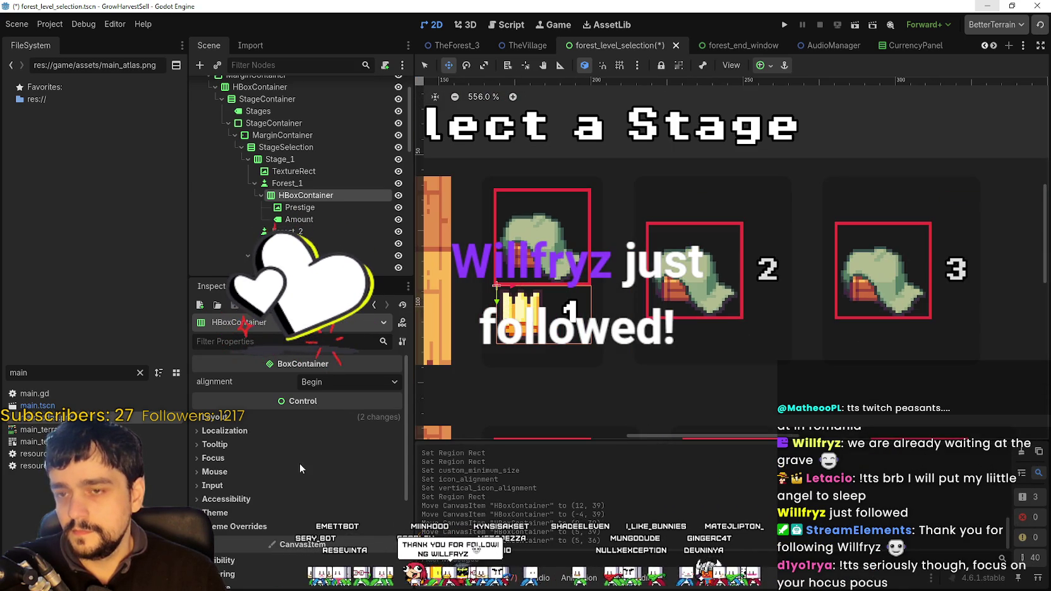
pyautogui.click(303, 218)
pyautogui.click(306, 209)
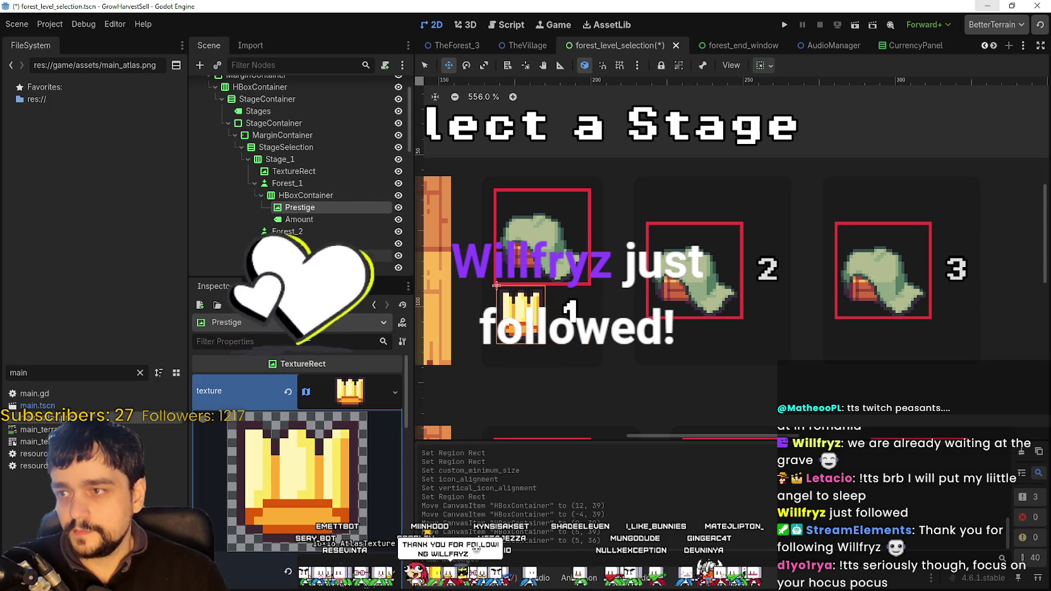
# - Set the Amount label to 99 and shift the crown-and-99 row left under the hut
pyautogui.click(300, 220)
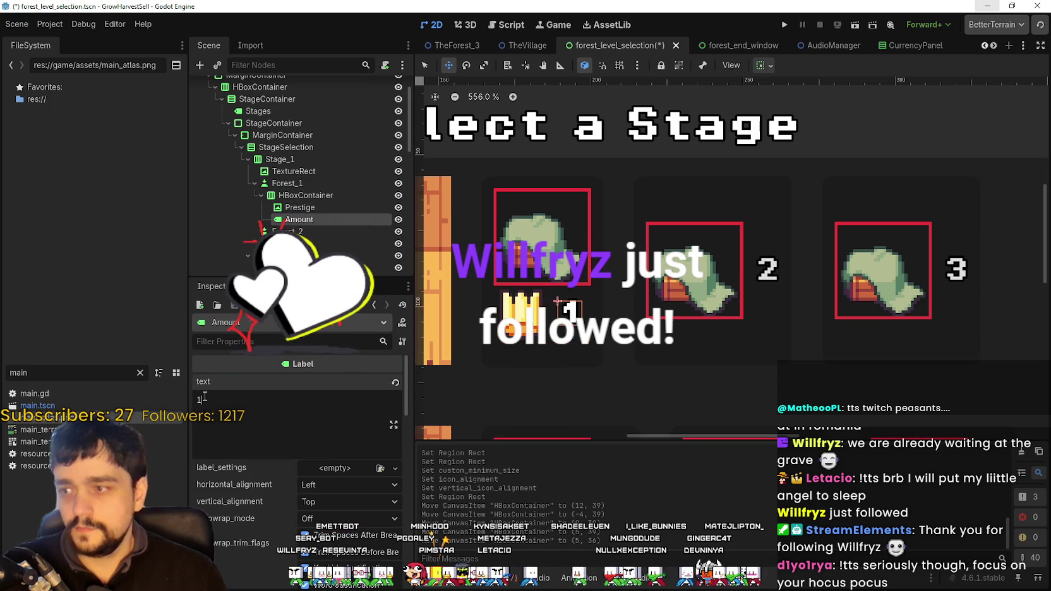
pyautogui.write('99')
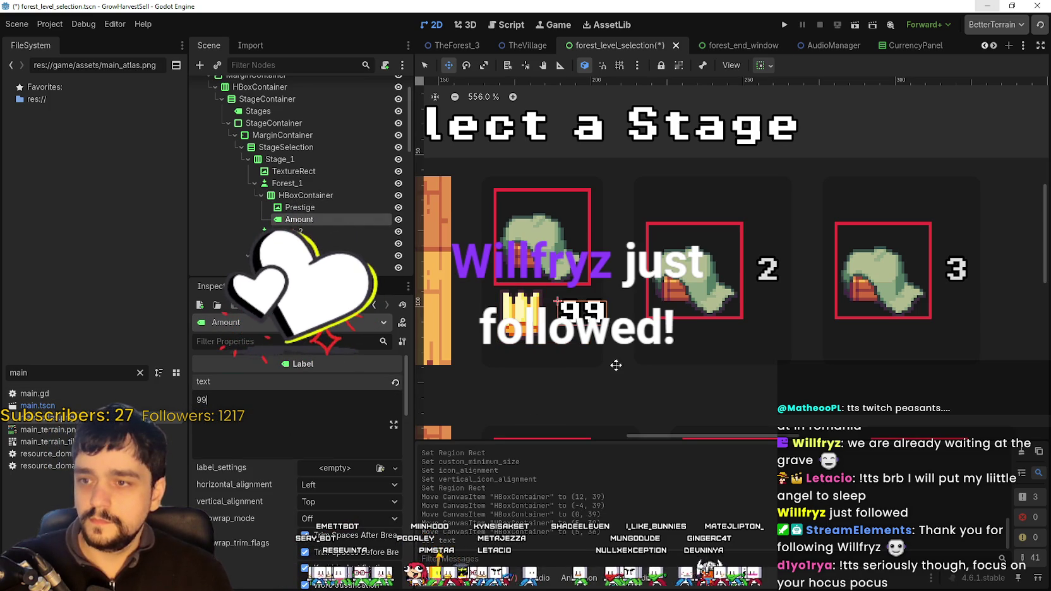
pyautogui.click(306, 196)
pyautogui.scroll(2, 529, 273)
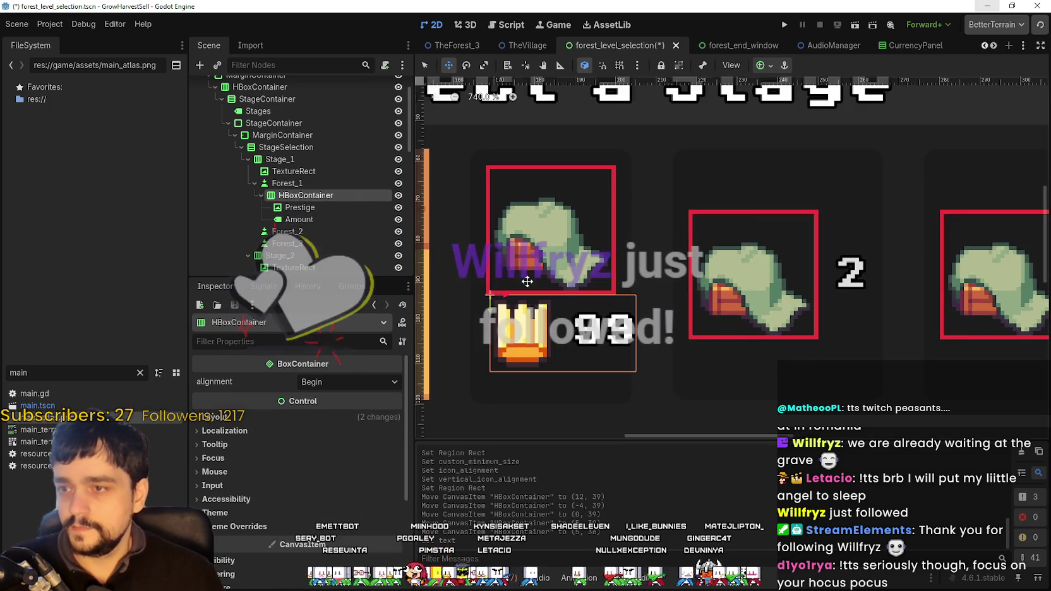
pyautogui.moveTo(589, 323); pyautogui.dragTo(573, 314)
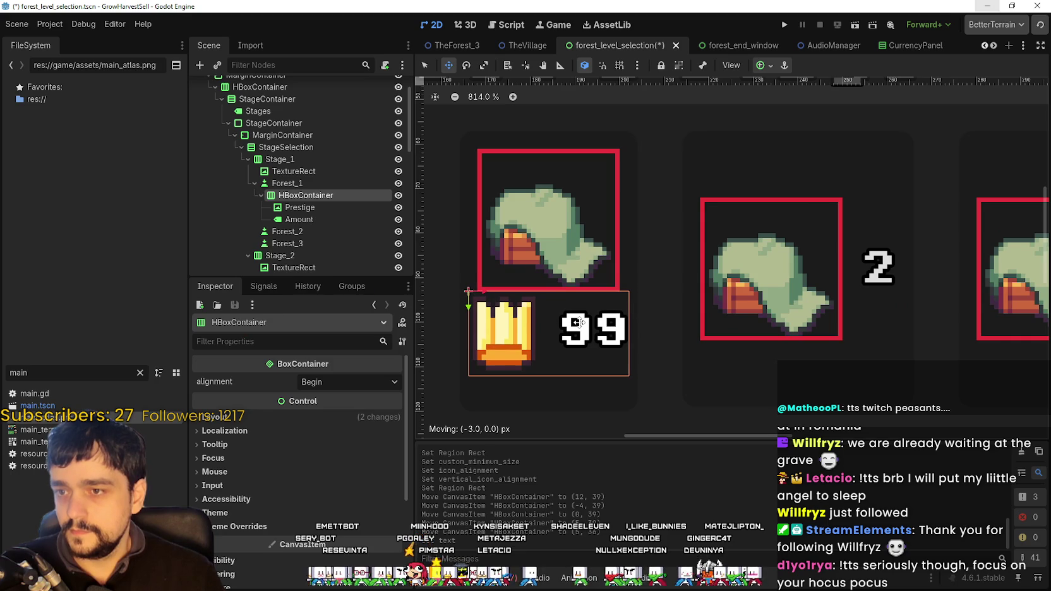
# - Move the crown-and-number container down one pixel to position (2, 37)
pyautogui.scroll(2, 573, 314)
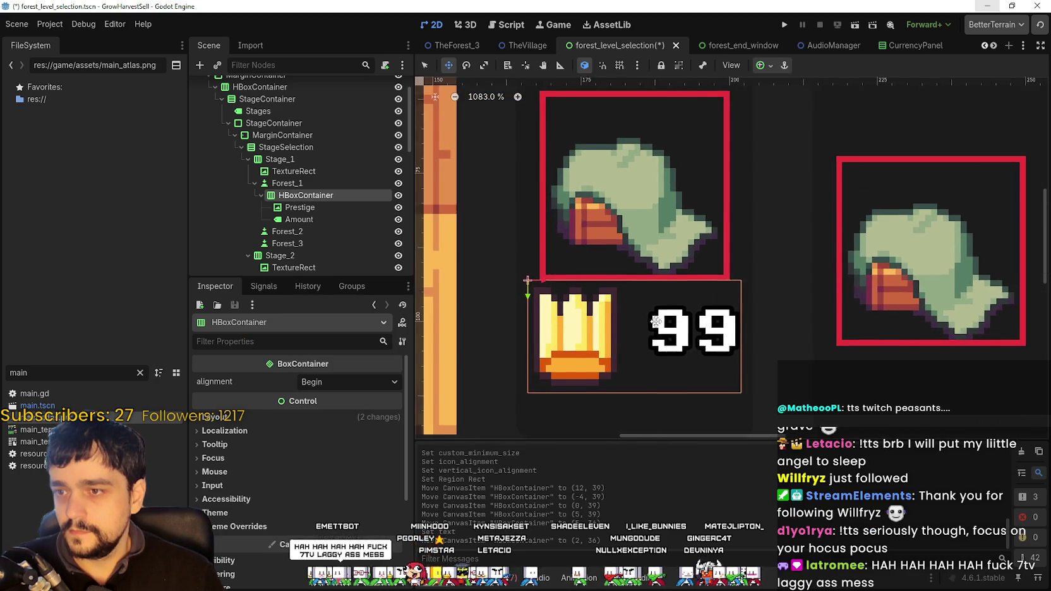
pyautogui.scroll(1, 639, 324)
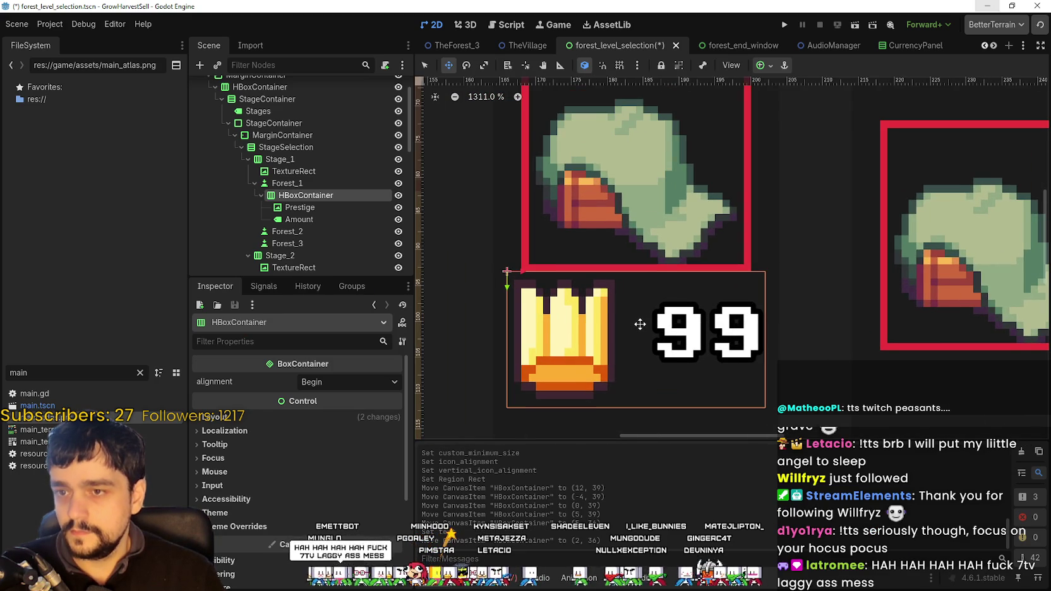
pyautogui.scroll(-1, 640, 312)
pyautogui.scroll(1, 640, 289)
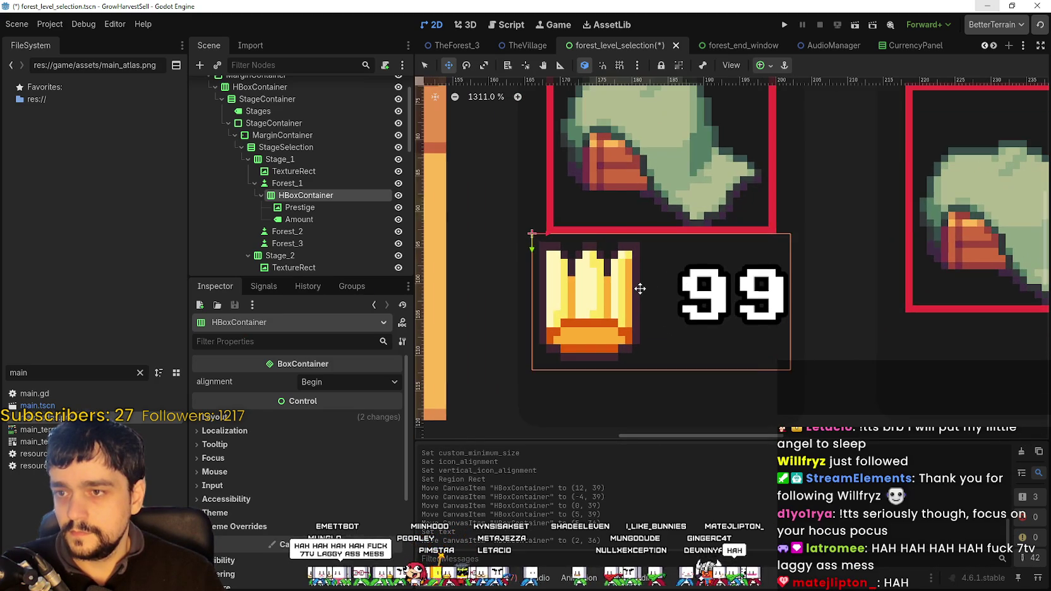
pyautogui.moveTo(640, 289); pyautogui.dragTo(639, 294)
pyautogui.scroll(-3, 639, 286)
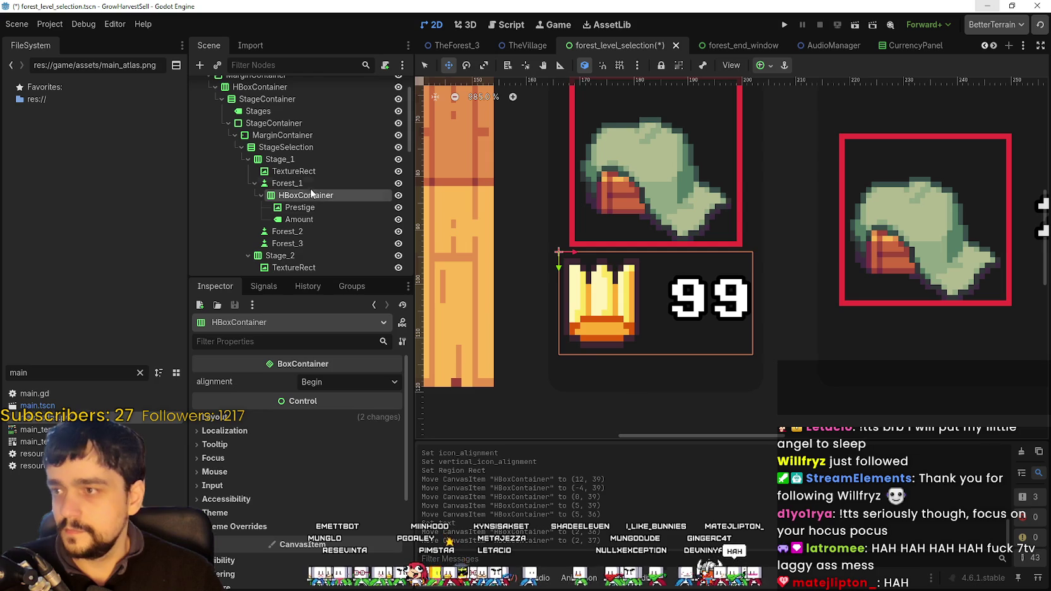
# - Select Stage_1 in the Scene dock and frame it in the canvas
pyautogui.click(313, 171)
pyautogui.doubleClick(302, 161)
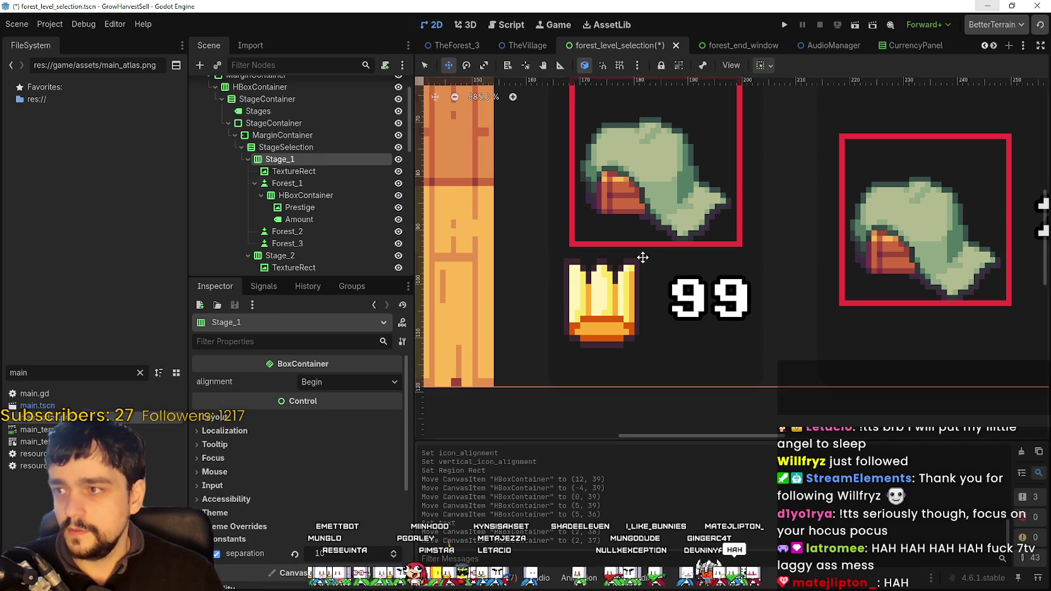
pyautogui.click(300, 167)
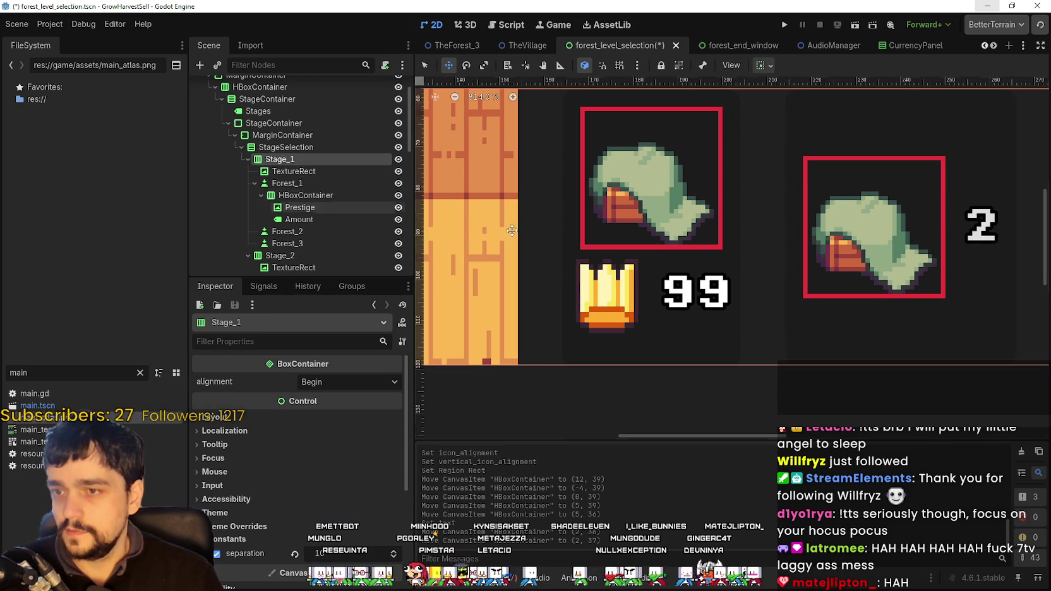
pyautogui.doubleClick(292, 156)
pyautogui.scroll(1, 319, 167)
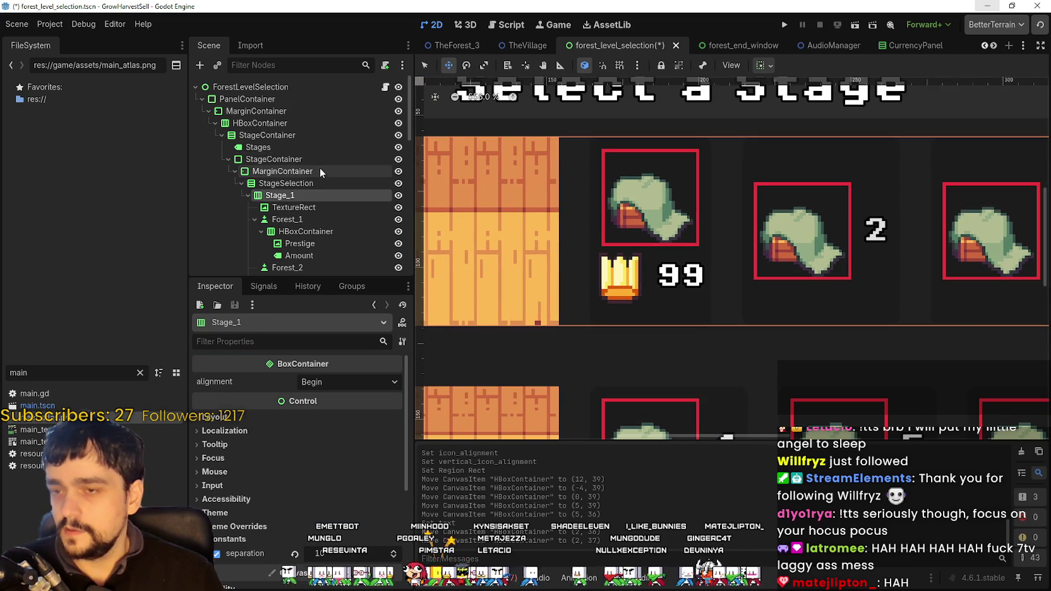
pyautogui.scroll(2, 741, 217)
pyautogui.scroll(1, 741, 217)
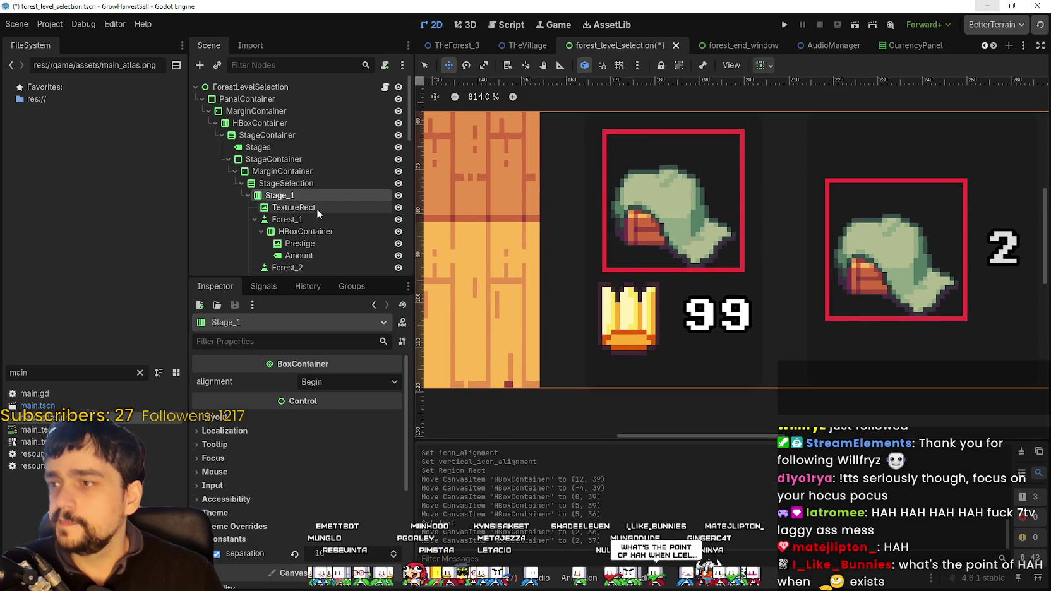
# - Lower Forest_1's custom minimum height from 57.49 to 56 px
pyautogui.click(316, 208)
pyautogui.click(305, 220)
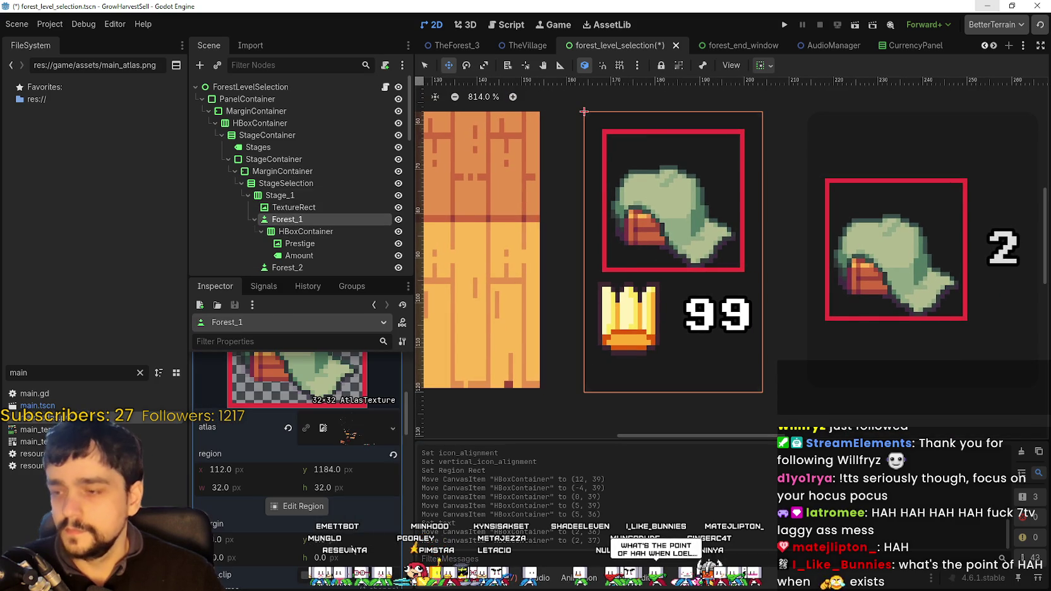
pyautogui.scroll(-10, 342, 442)
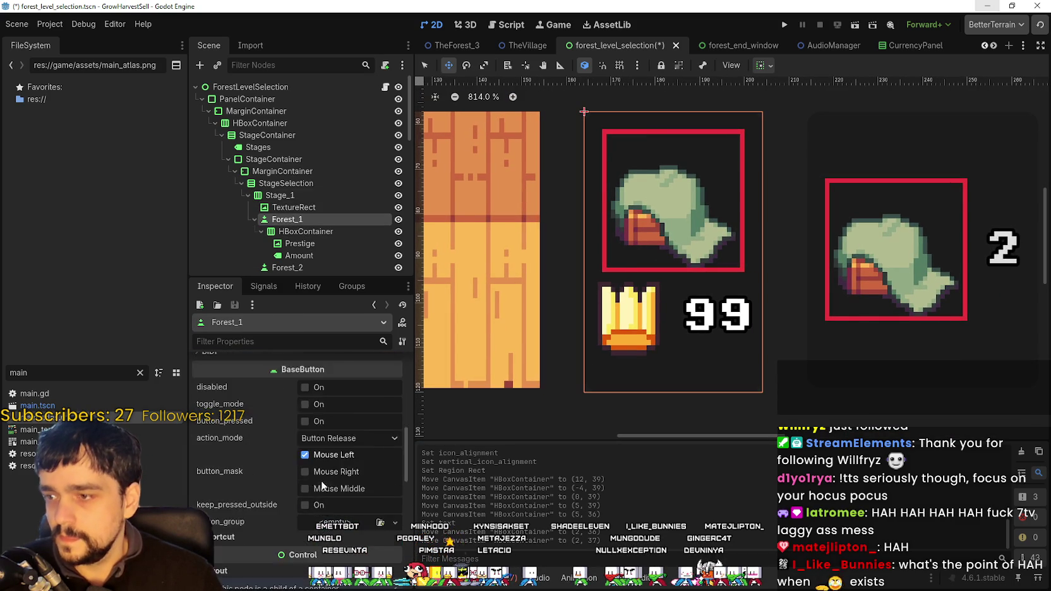
pyautogui.scroll(-5, 322, 486)
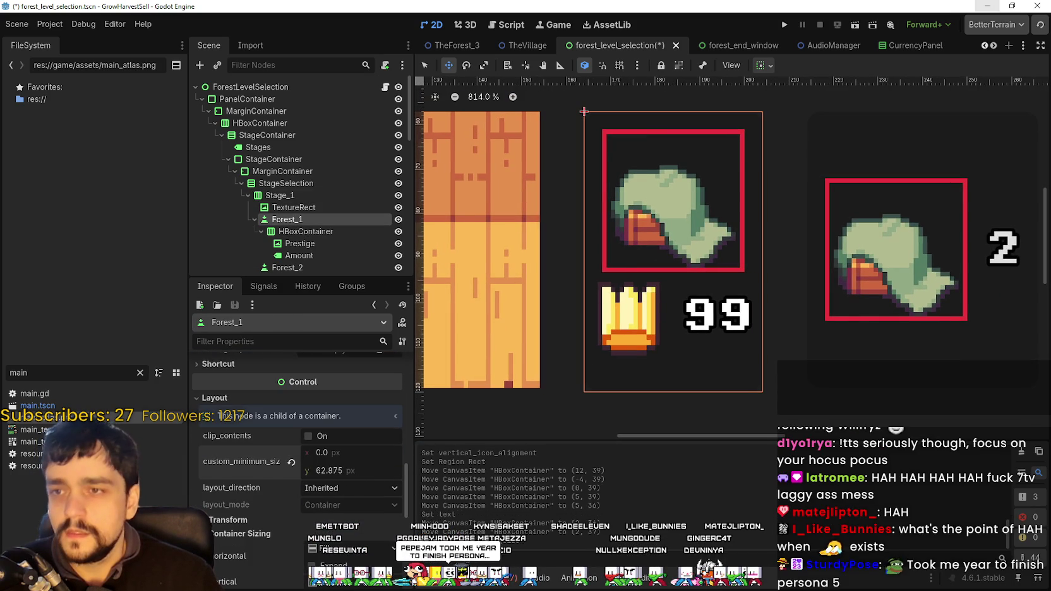
pyautogui.moveTo(341, 470); pyautogui.dragTo(321, 471)
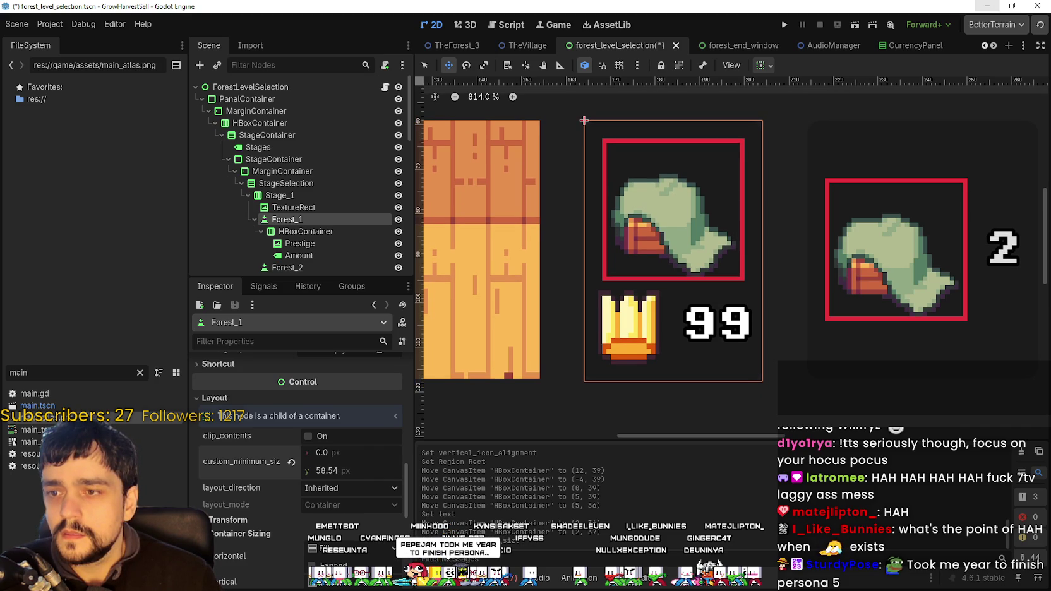
pyautogui.moveTo(321, 470); pyautogui.dragTo(319, 471)
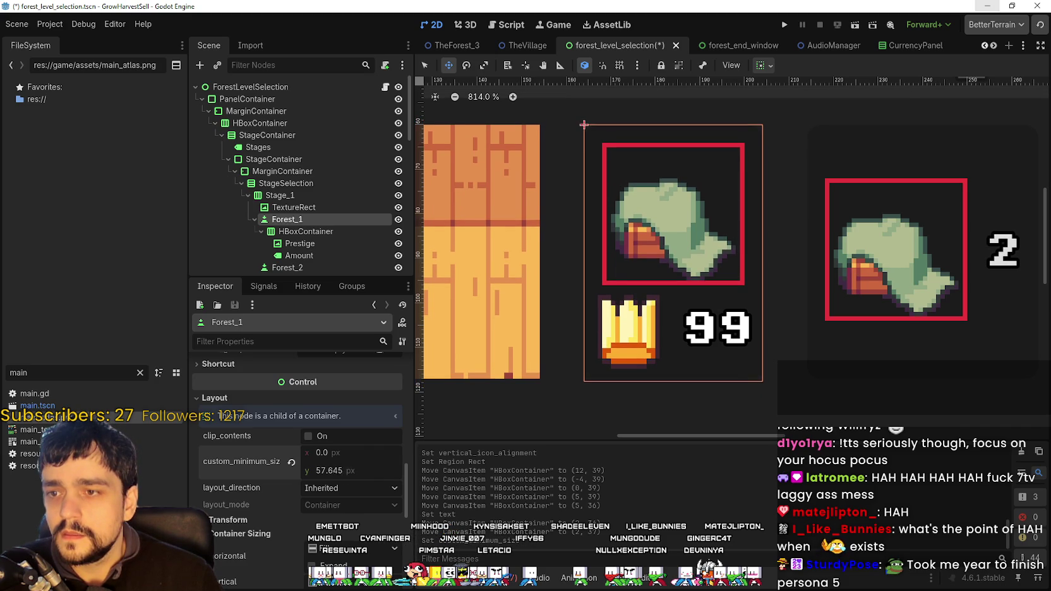
pyautogui.scroll(2, 670, 283)
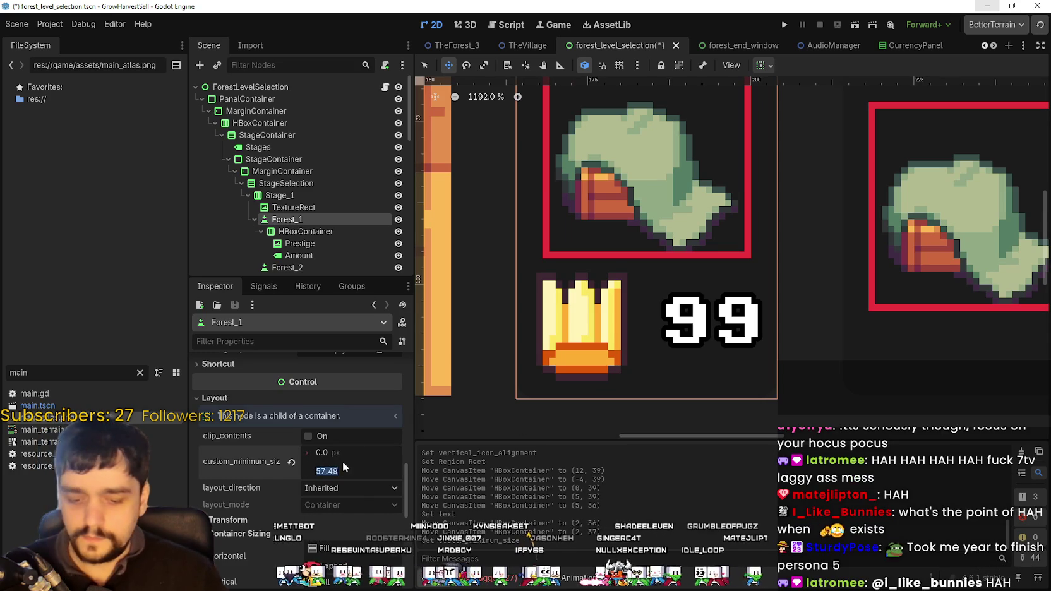
pyautogui.write('5')
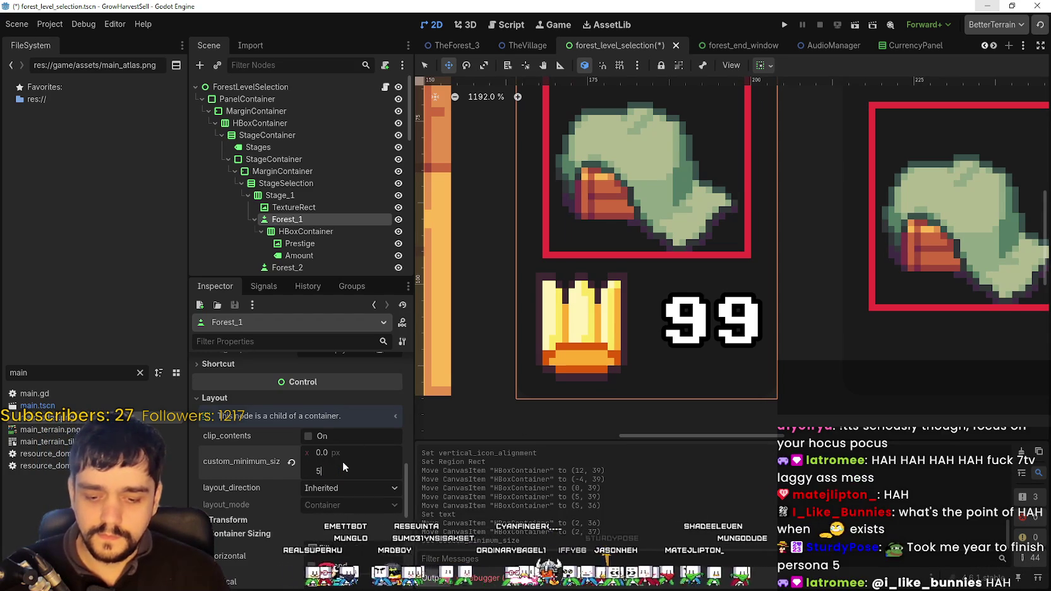
pyautogui.write('6')
pyautogui.press('Return')
pyautogui.scroll(3, 600, 373)
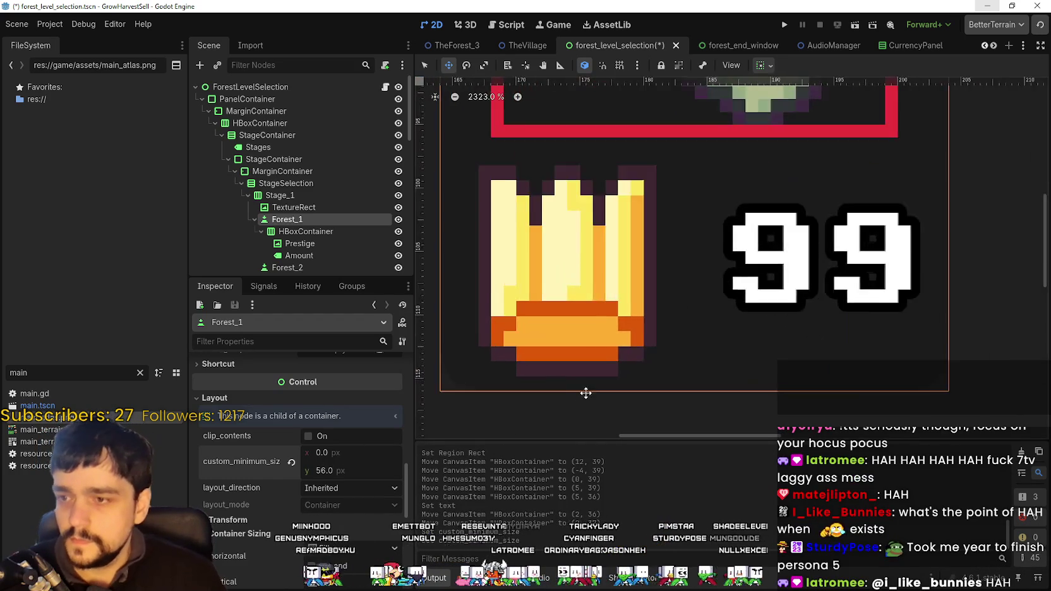
pyautogui.scroll(-2, 594, 386)
pyautogui.scroll(-2, 597, 382)
pyautogui.scroll(-1, 648, 200)
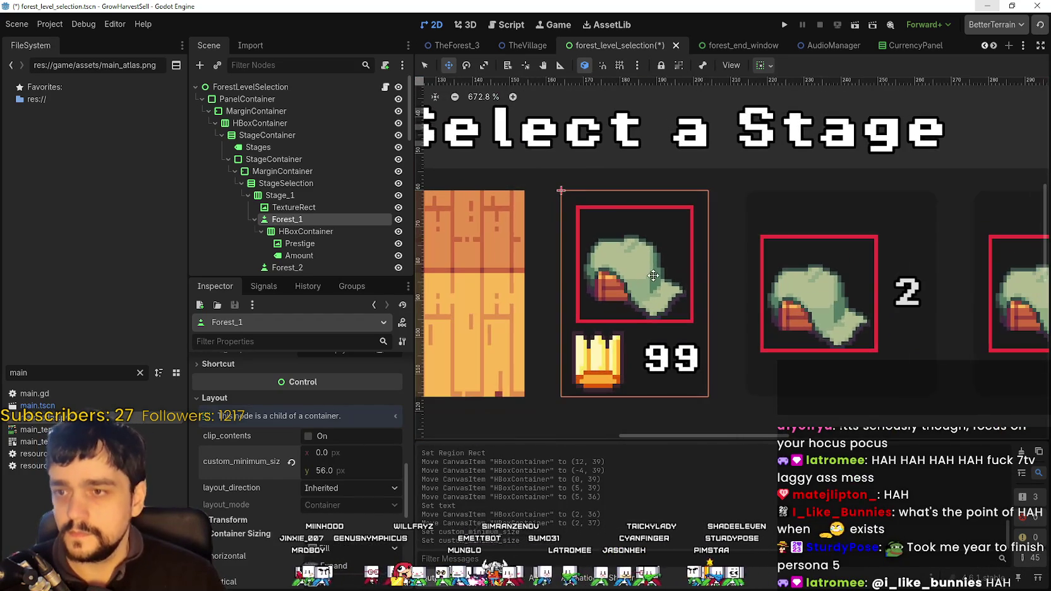
pyautogui.scroll(1, 583, 216)
pyautogui.scroll(1, 584, 215)
pyautogui.scroll(-2, 807, 298)
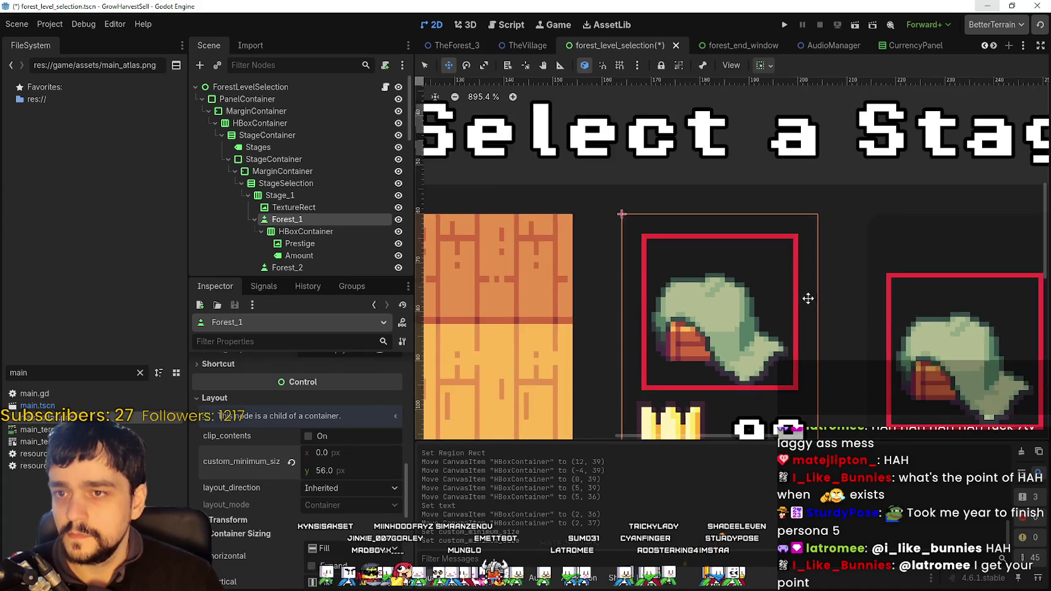
pyautogui.scroll(2, 740, 297)
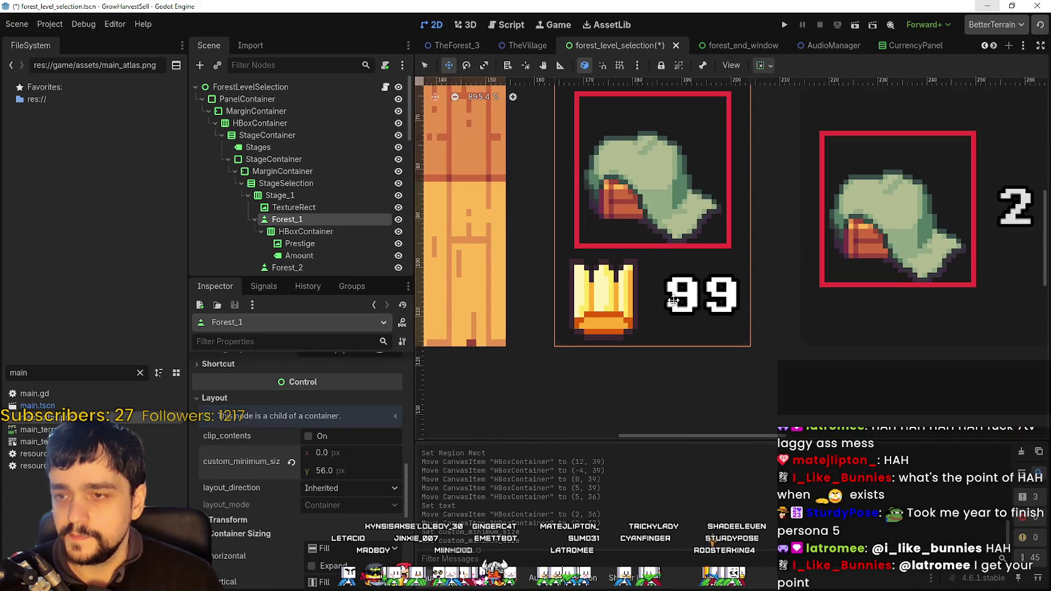
pyautogui.scroll(-1, 733, 302)
pyautogui.scroll(-2, 730, 306)
pyautogui.scroll(-2, 729, 306)
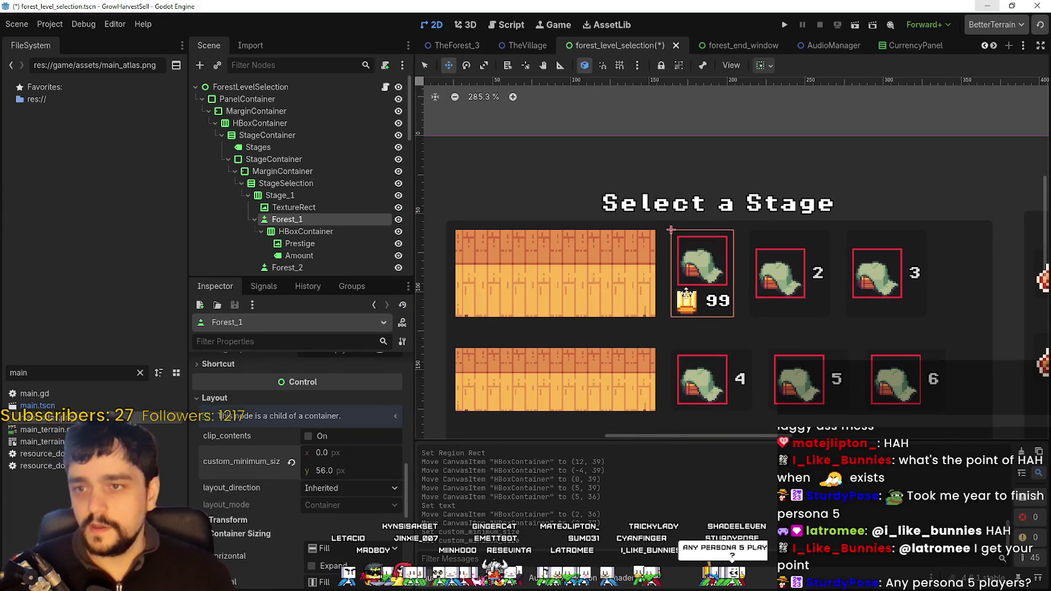
# - Set the Amount label's horizontal_alignment to Right on the first stage card
pyautogui.click(297, 231)
pyautogui.click(299, 255)
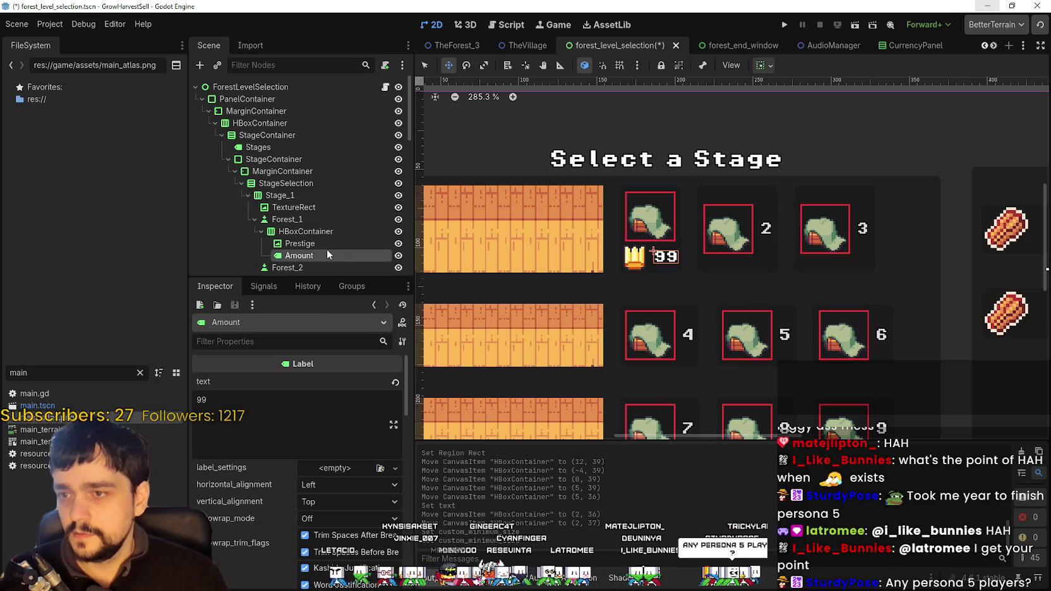
pyautogui.click(319, 231)
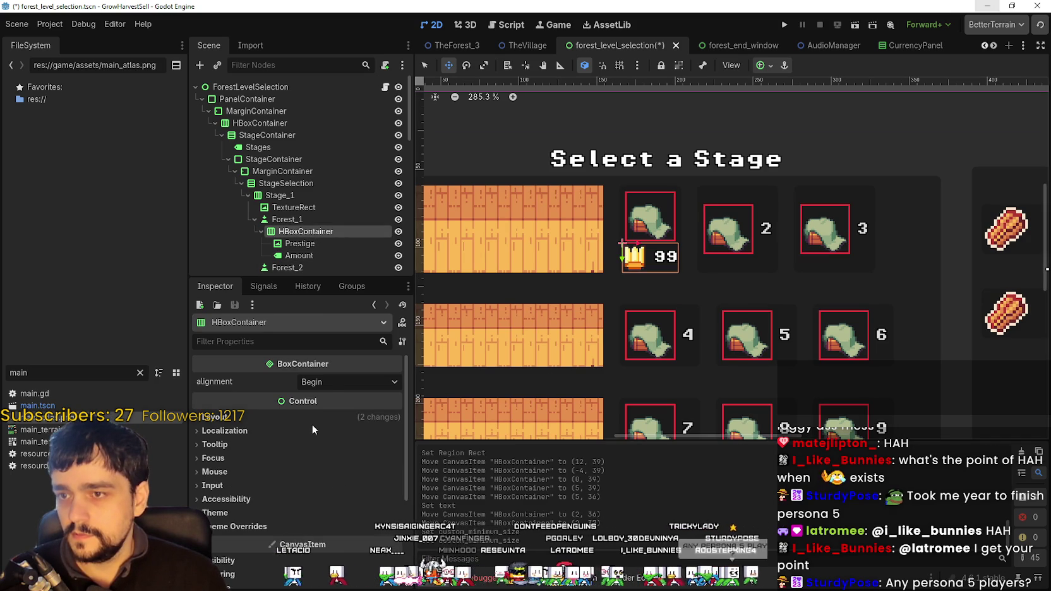
pyautogui.scroll(4, 708, 293)
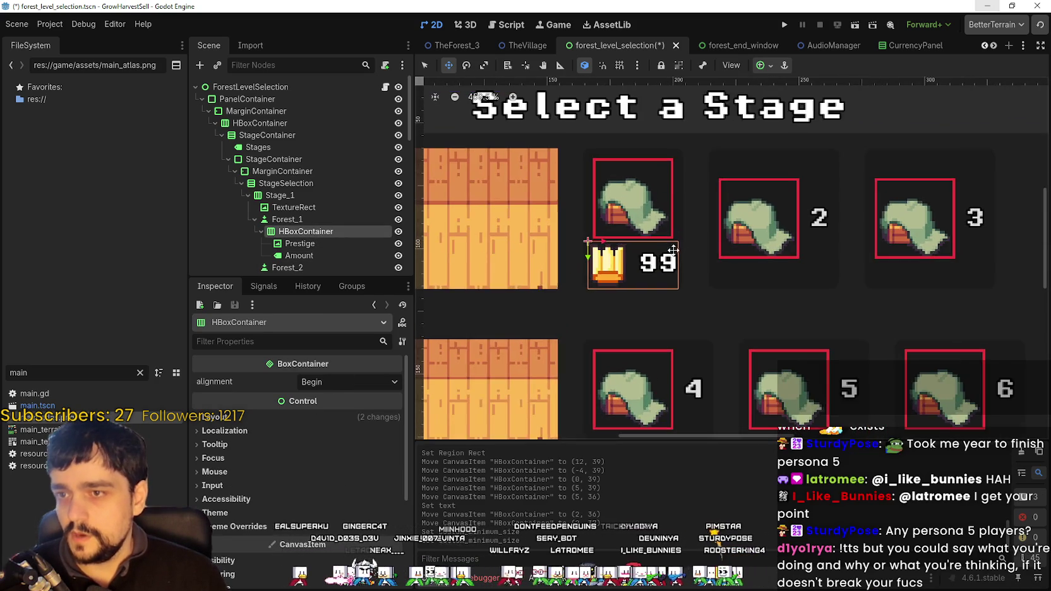
pyautogui.scroll(-3, 708, 293)
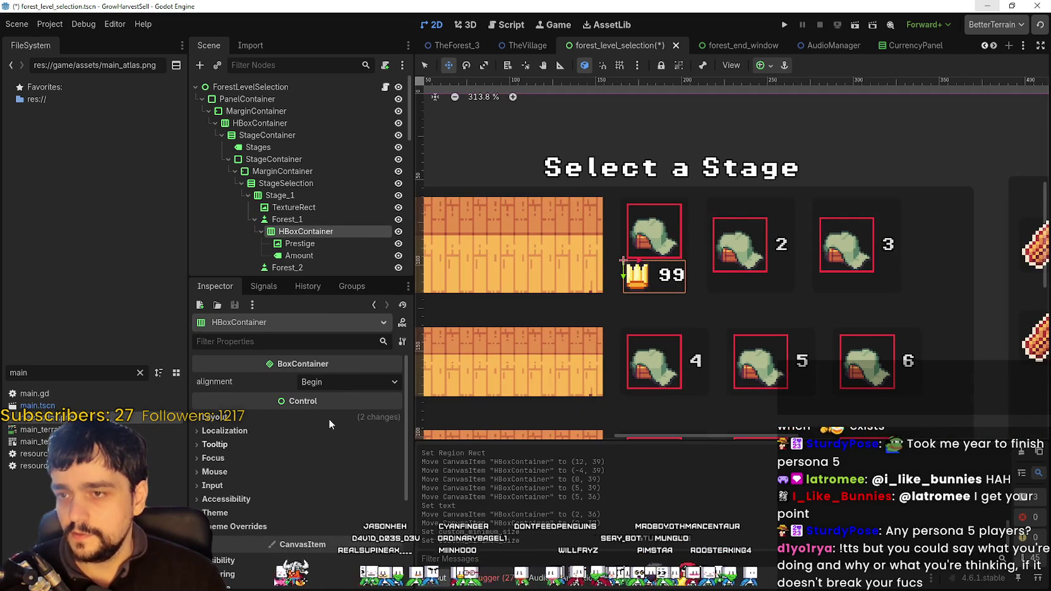
pyautogui.click(316, 249)
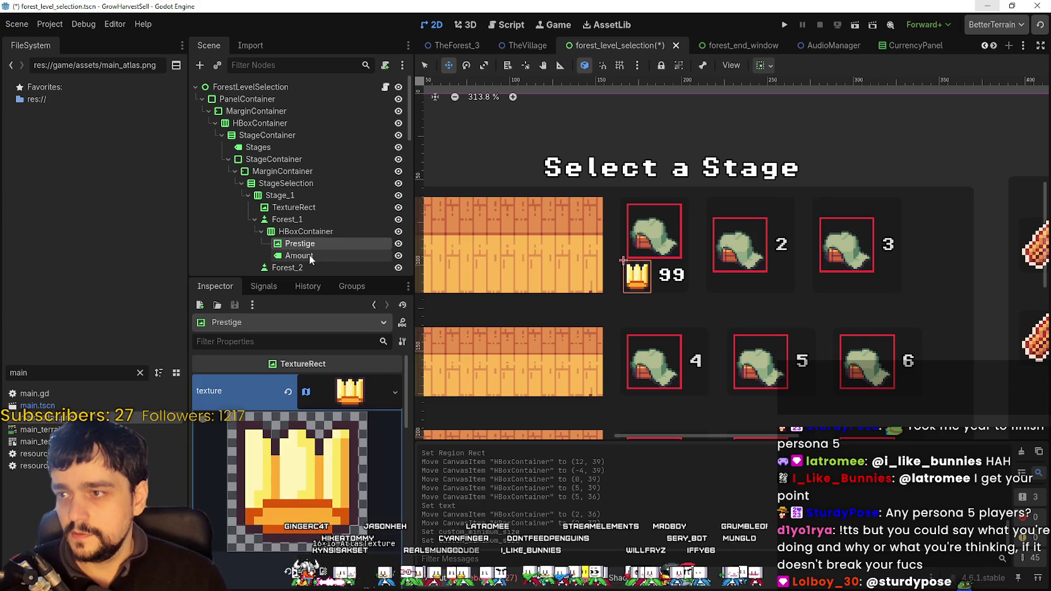
pyautogui.click(309, 254)
pyautogui.scroll(-1, 370, 497)
pyautogui.click(335, 461)
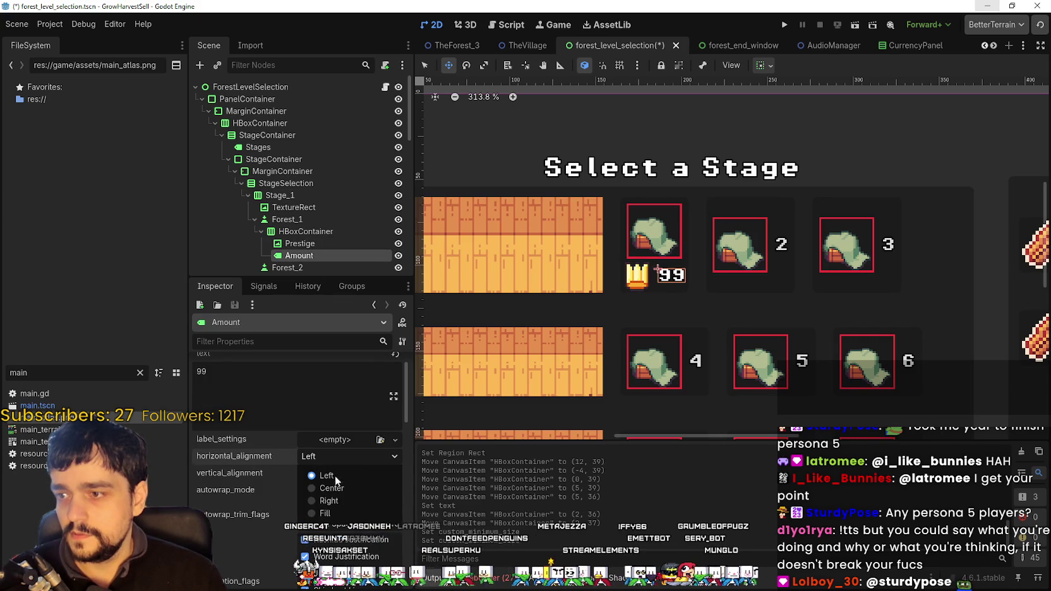
pyautogui.click(339, 503)
# - Change the Amount label's text from 99 to 1
pyautogui.scroll(2, 630, 336)
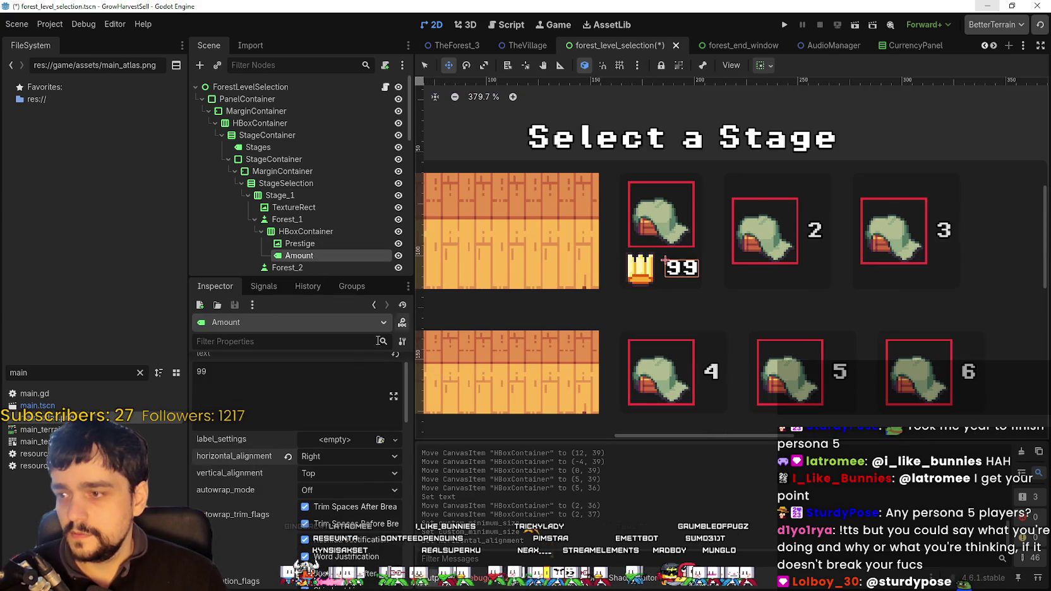
pyautogui.doubleClick(201, 372)
pyautogui.write('1')
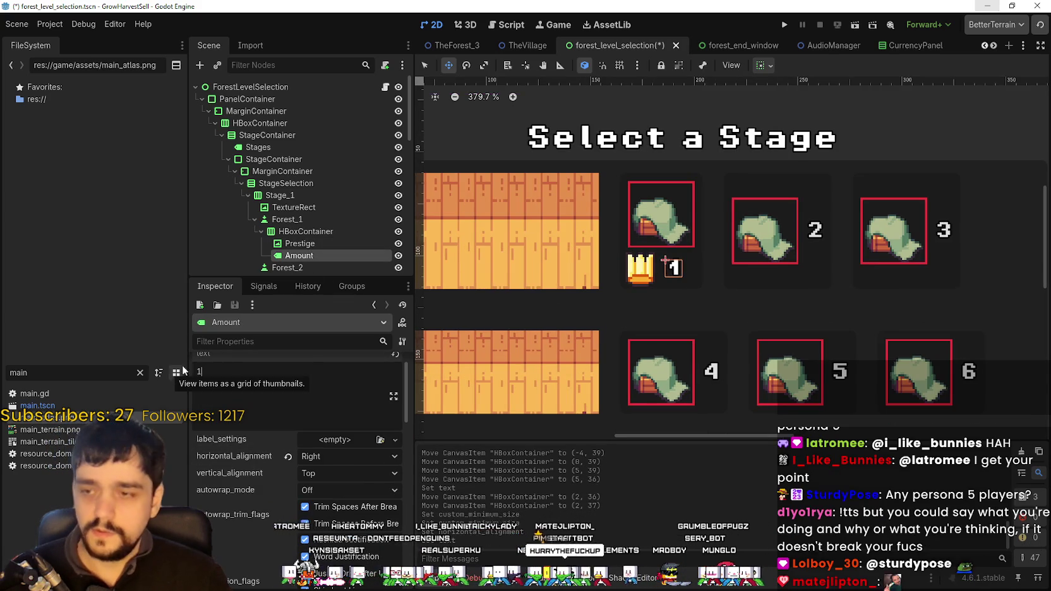
pyautogui.scroll(2, 755, 299)
pyautogui.scroll(1, 333, 379)
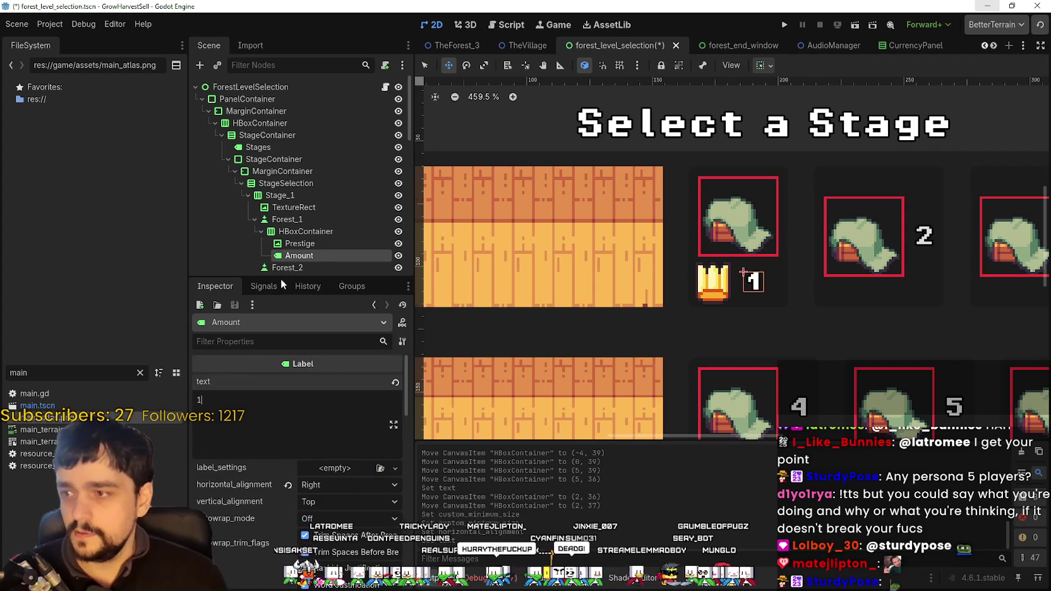
pyautogui.click(325, 232)
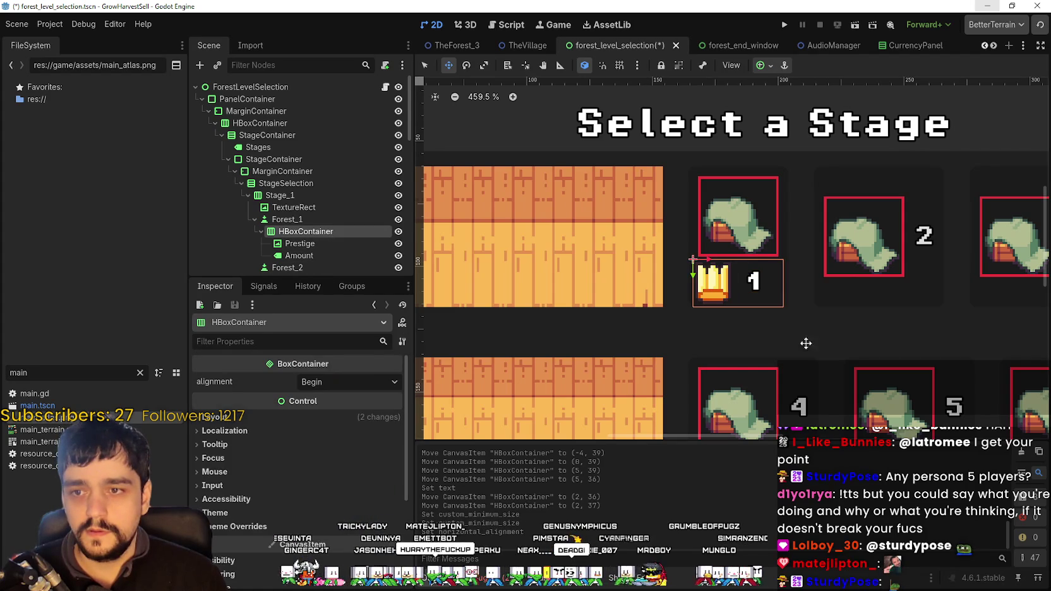
pyautogui.scroll(-3, 799, 337)
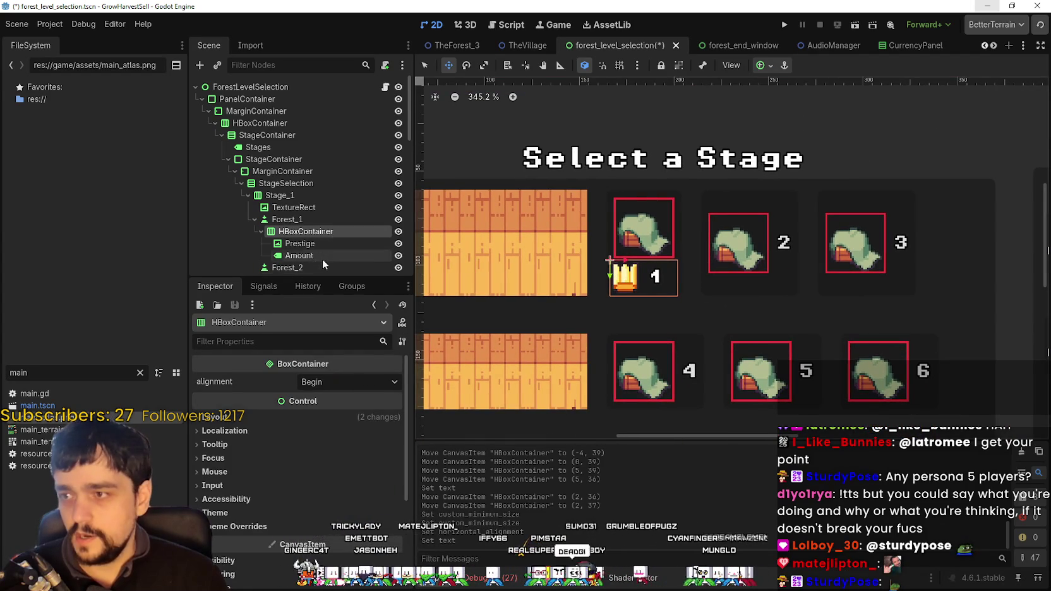
pyautogui.scroll(-8, 704, 308)
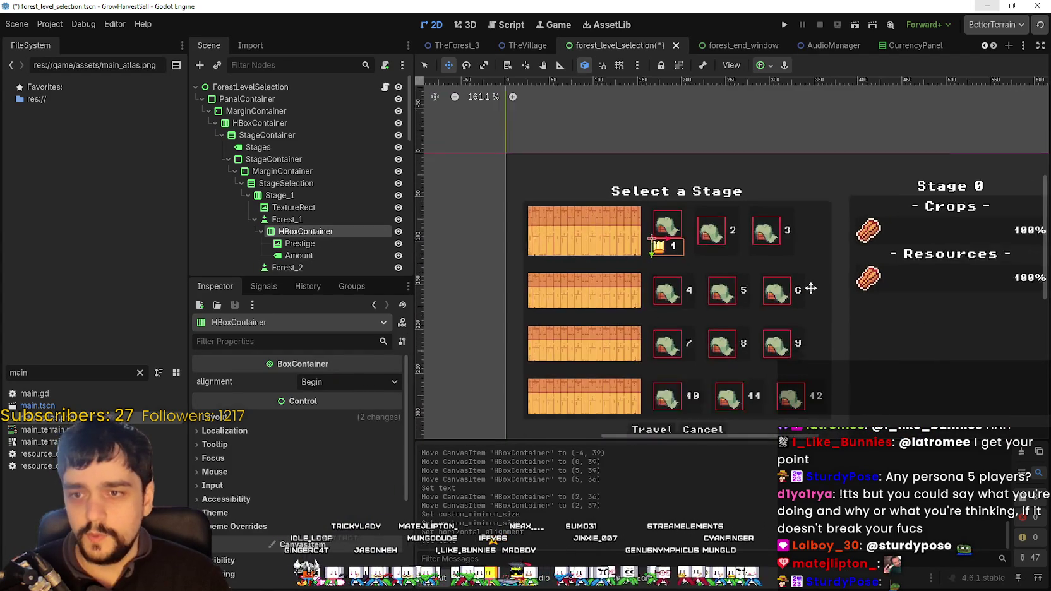
pyautogui.scroll(1, 777, 312)
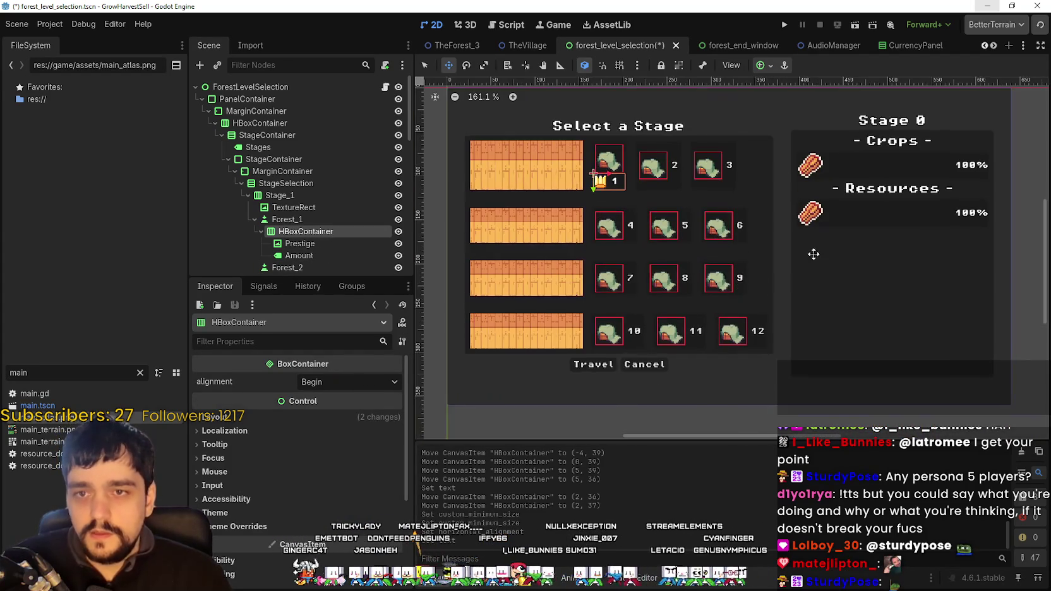
pyautogui.scroll(-1, 674, 218)
pyautogui.scroll(1, 678, 227)
pyautogui.scroll(-2, 630, 216)
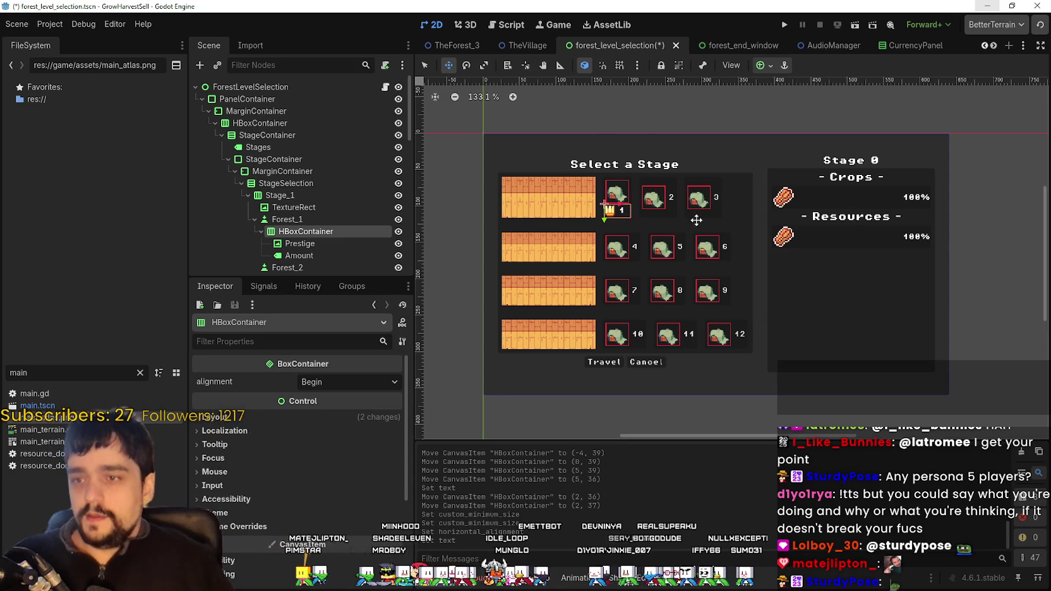
pyautogui.scroll(10, 622, 224)
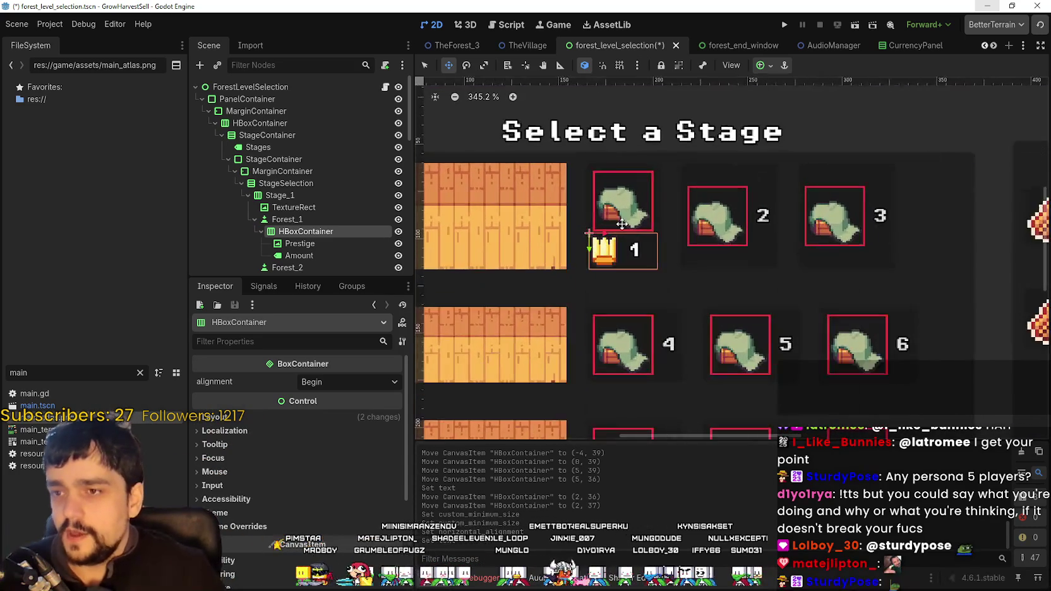
pyautogui.scroll(2, 641, 250)
pyautogui.scroll(2, 627, 247)
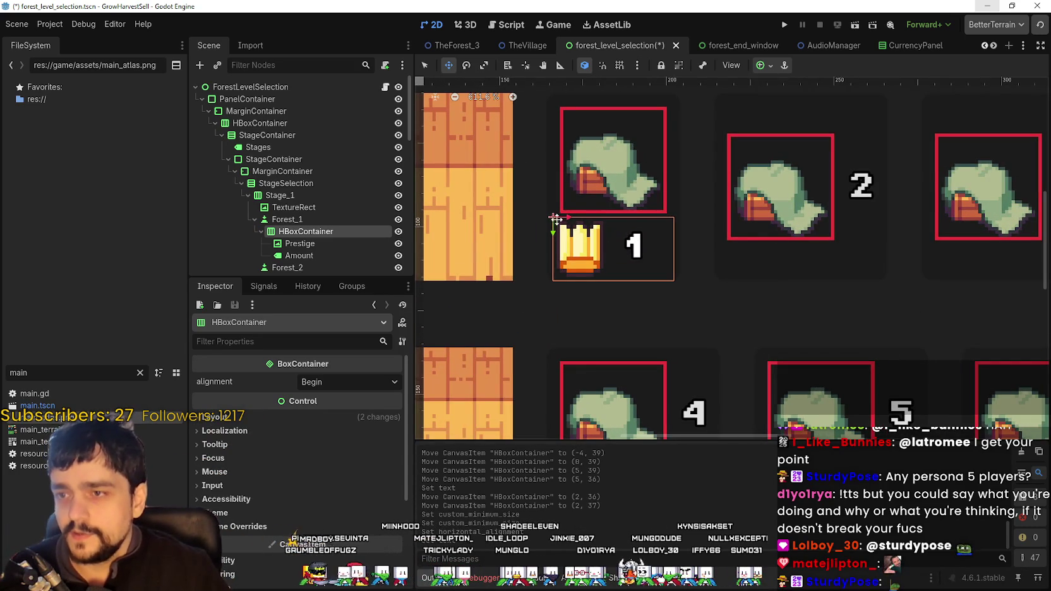
pyautogui.scroll(-4, 574, 248)
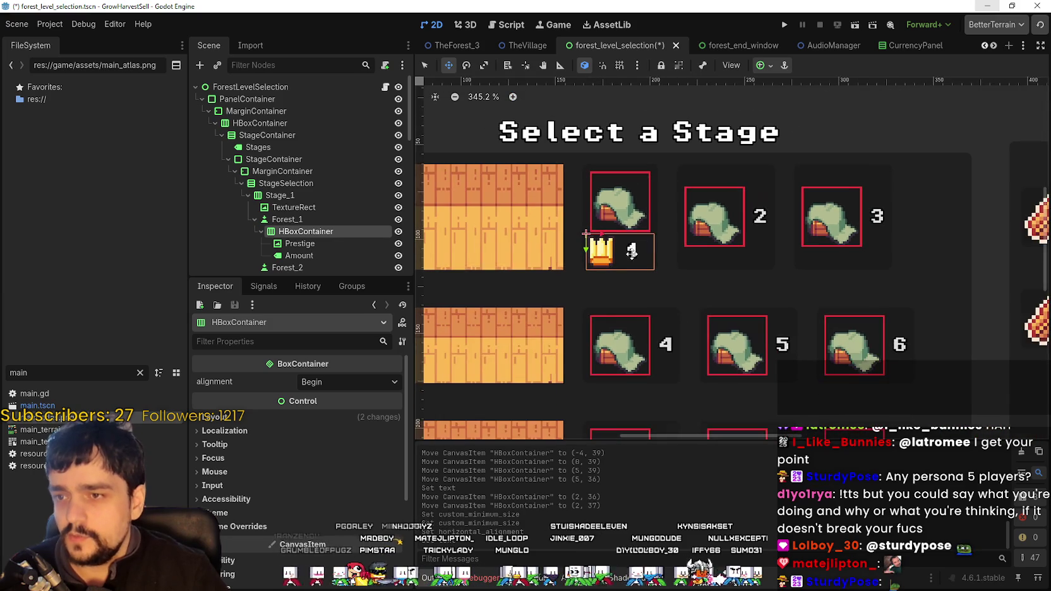
pyautogui.click(289, 243)
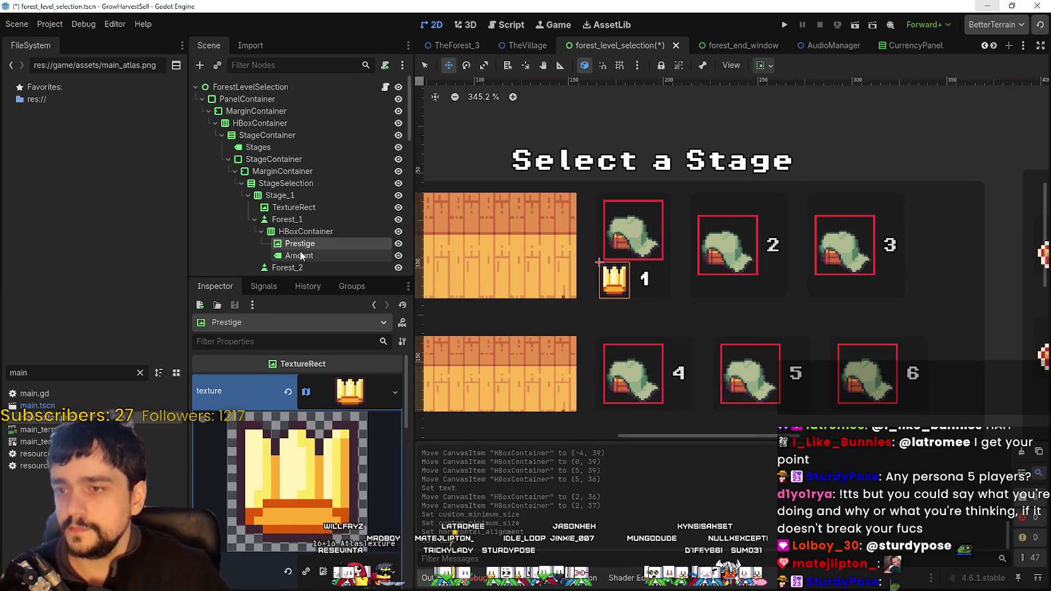
pyautogui.click(302, 256)
pyautogui.click(315, 243)
pyautogui.click(622, 291)
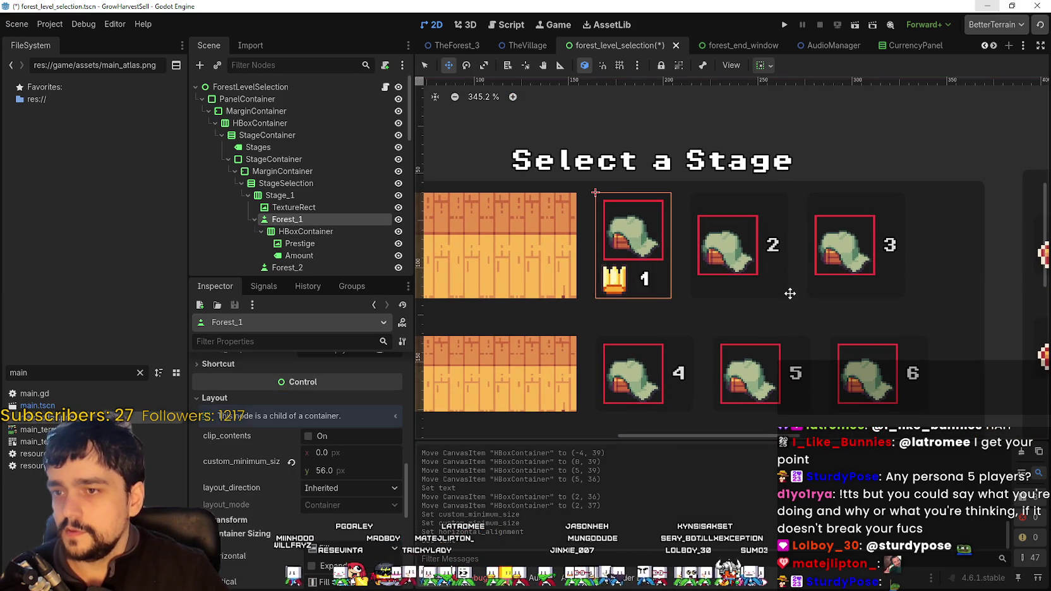
pyautogui.scroll(-3, 774, 240)
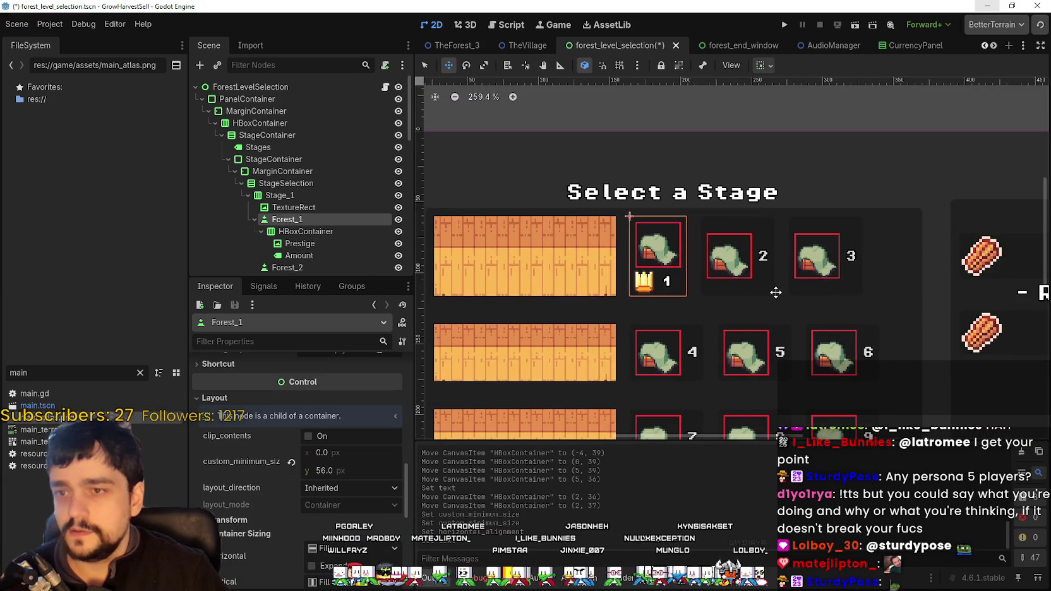
pyautogui.scroll(-2, 377, 210)
pyautogui.scroll(-1, 774, 241)
pyautogui.scroll(4, 774, 241)
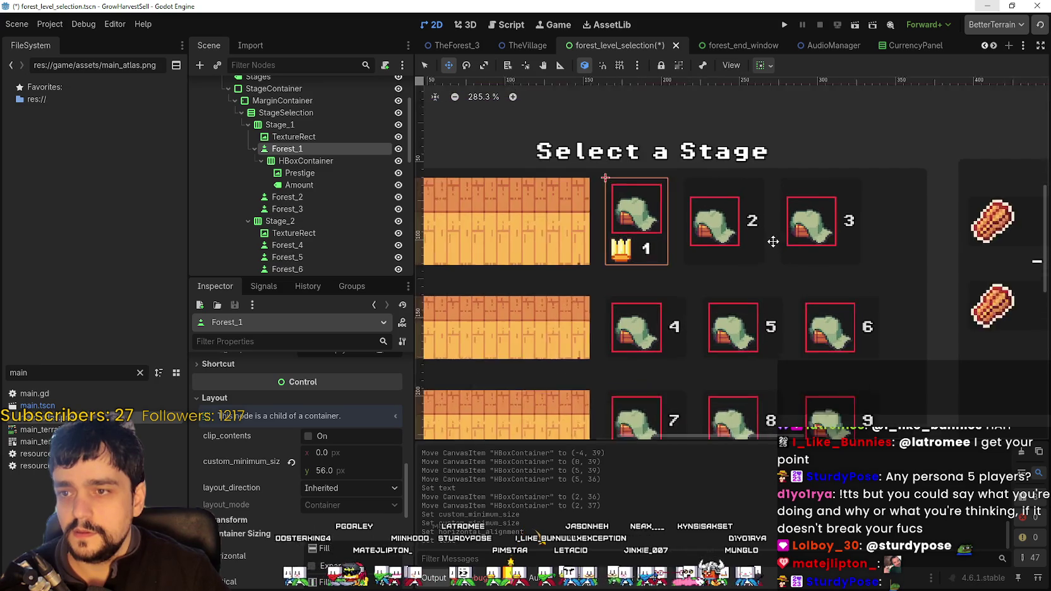
pyautogui.scroll(-1, 811, 275)
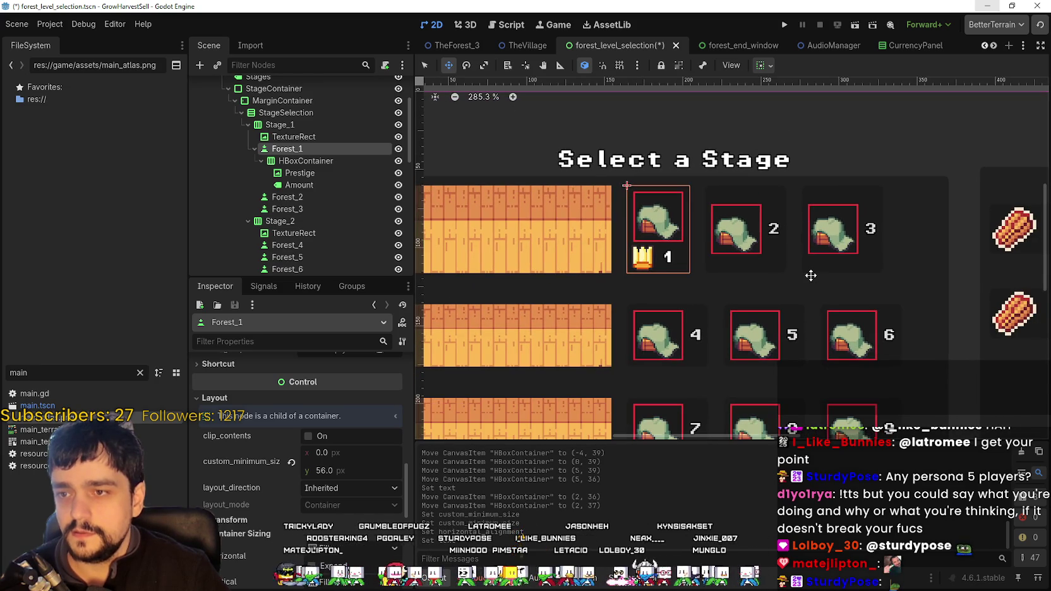
pyautogui.scroll(-2, 729, 248)
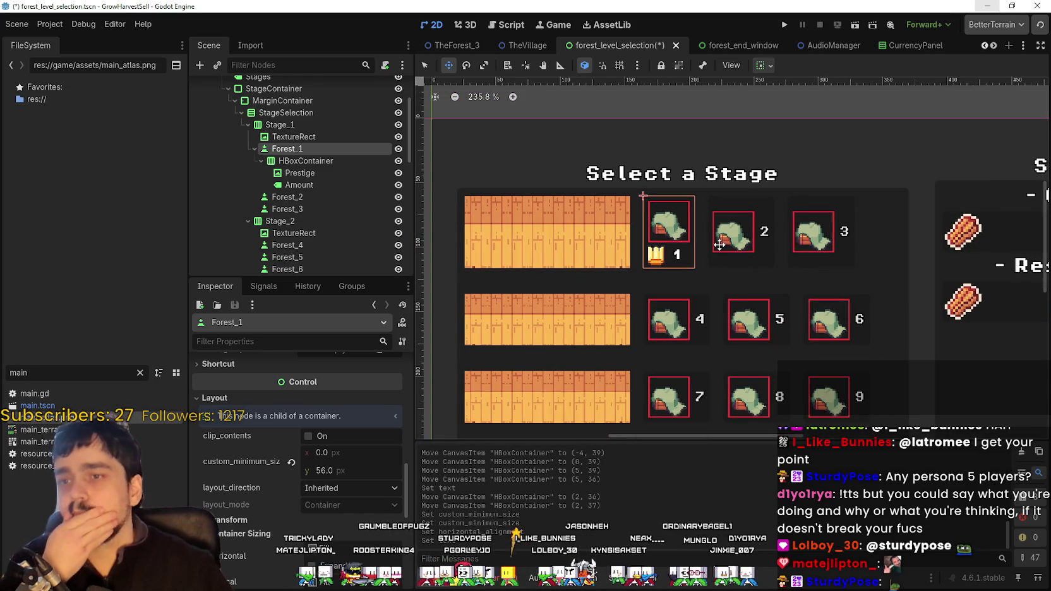
pyautogui.scroll(10, 669, 253)
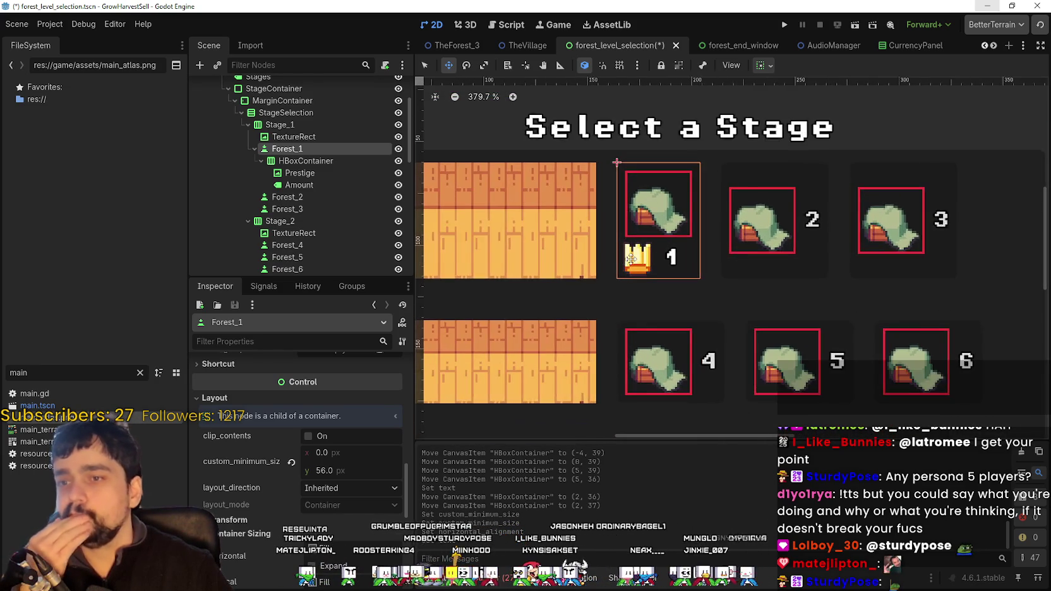
# - Set the Prestige crown icon's expand_mode to Ignore Size
pyautogui.click(297, 173)
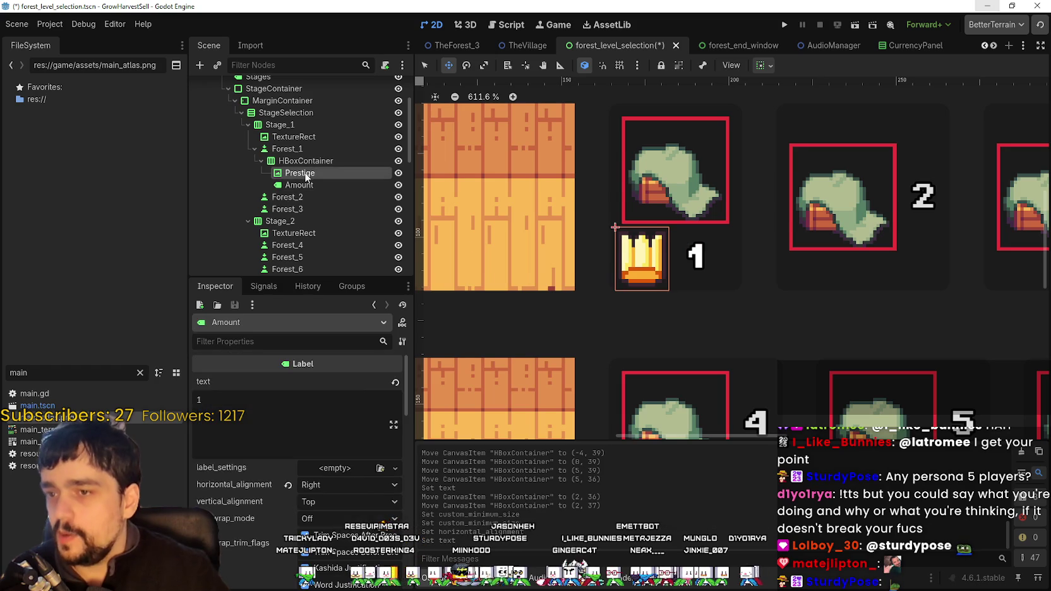
pyautogui.scroll(1, 691, 335)
pyautogui.scroll(-3, 353, 515)
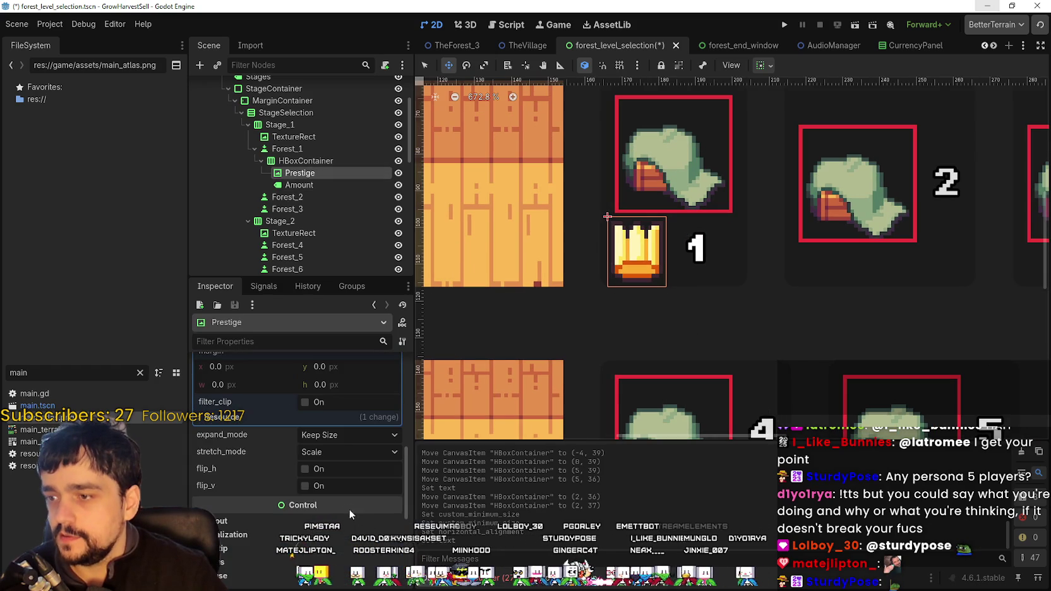
pyautogui.scroll(6, 364, 487)
pyautogui.scroll(3, 365, 466)
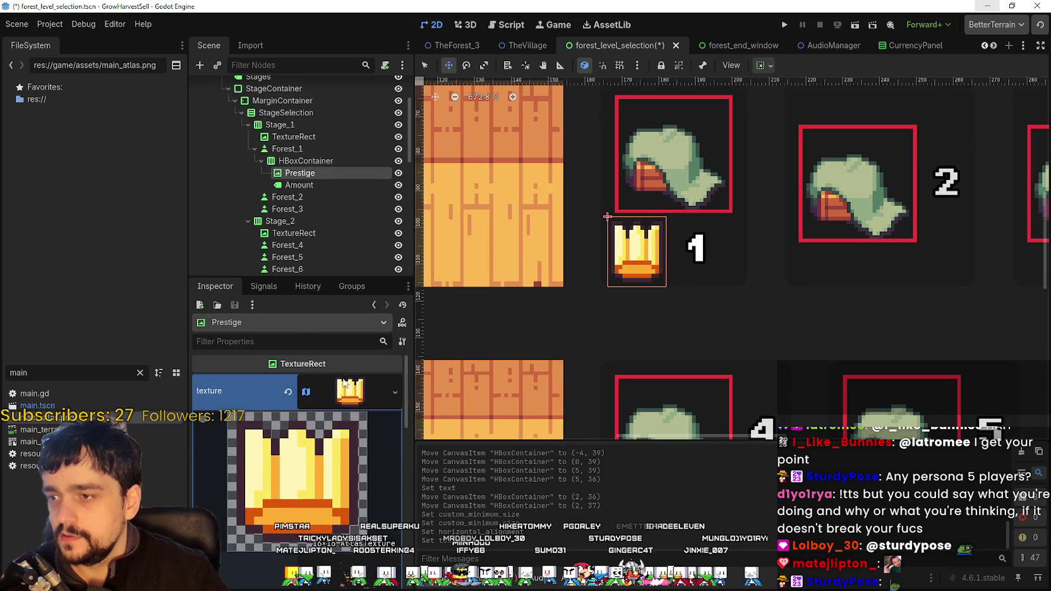
pyautogui.click(350, 392)
pyautogui.scroll(-4, 819, 290)
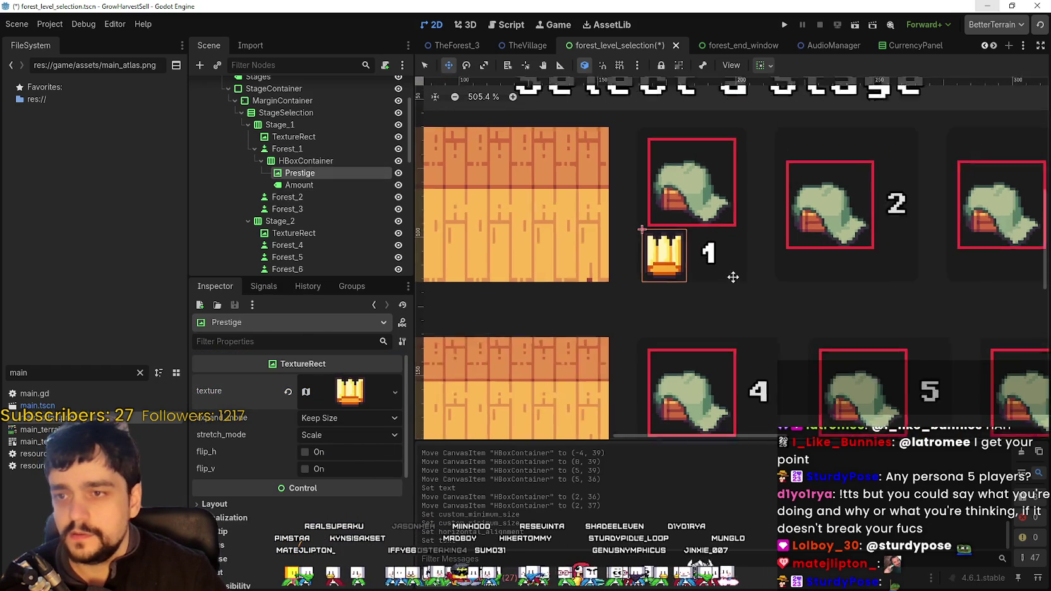
pyautogui.moveTo(350, 391)
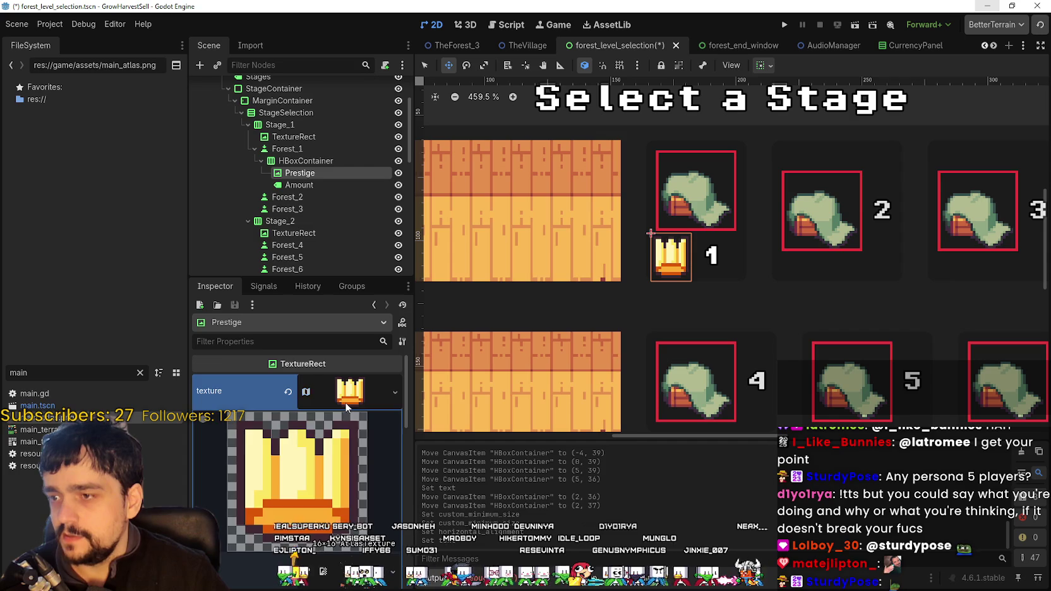
pyautogui.click(339, 419)
pyautogui.click(352, 446)
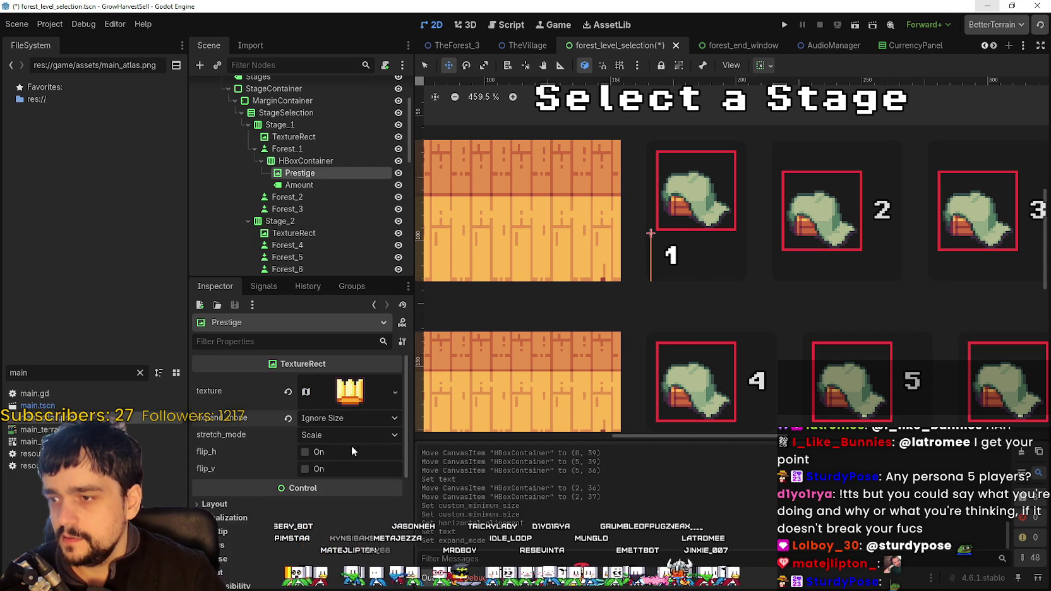
# - Give the crown an 8×8 custom_minimum_size and enable clip_contents
pyautogui.scroll(-1, 325, 459)
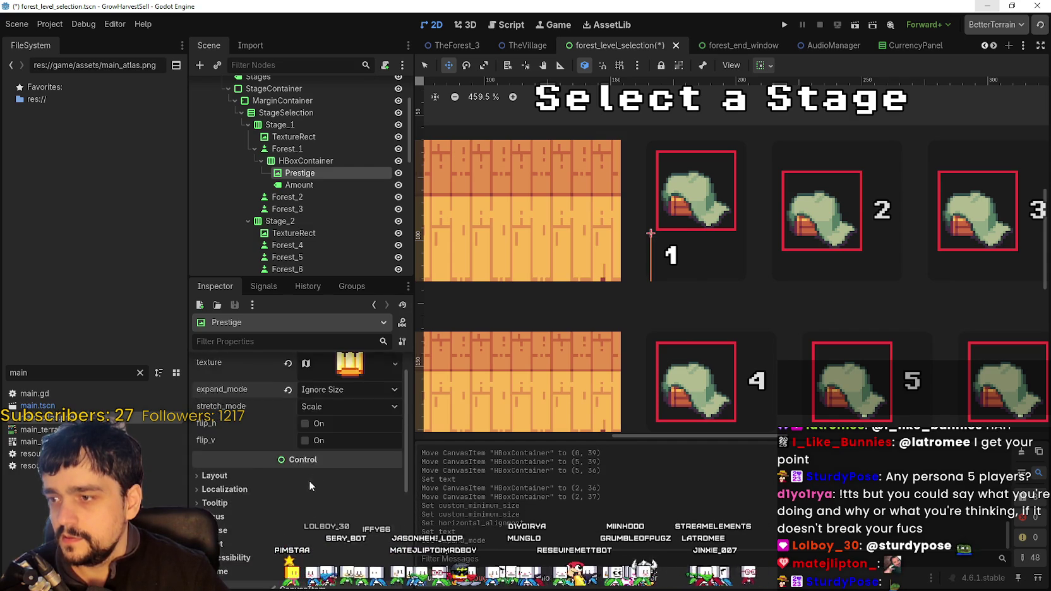
pyautogui.scroll(-4, 309, 487)
pyautogui.scroll(3, 254, 434)
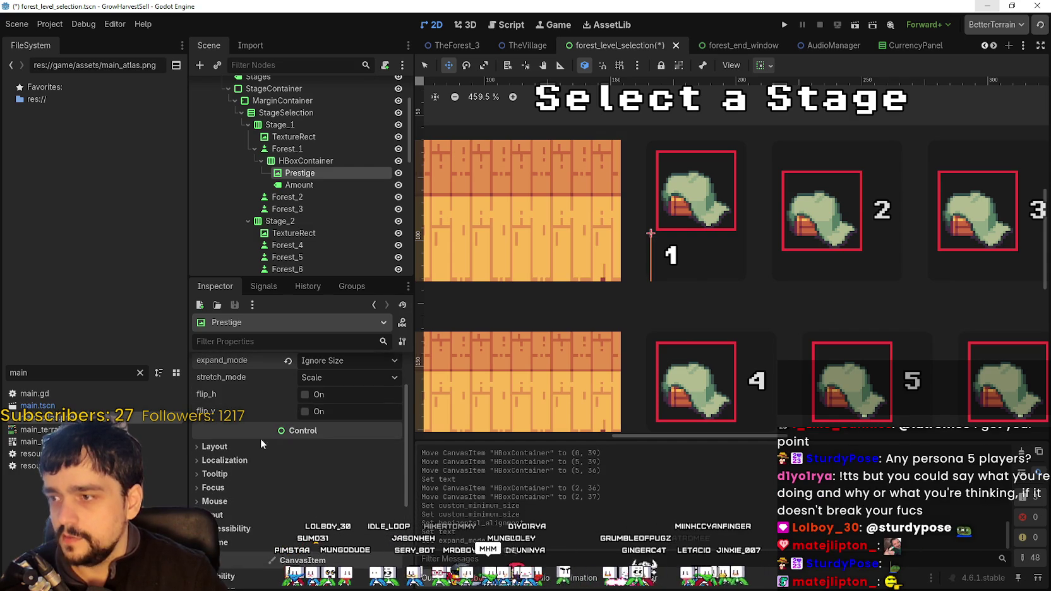
pyautogui.click(240, 446)
pyautogui.click(359, 506)
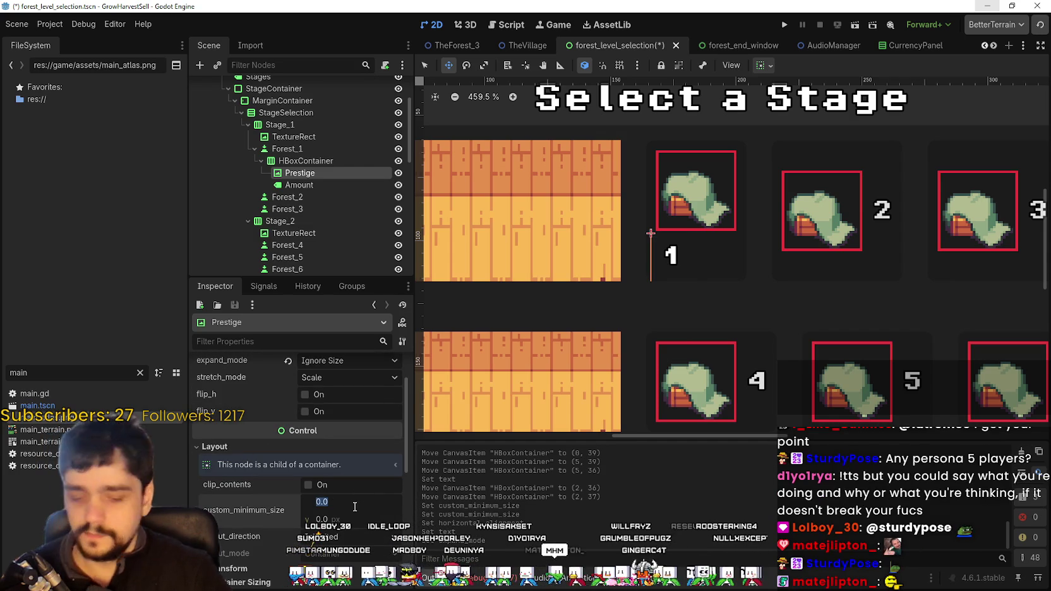
pyautogui.press('Return')
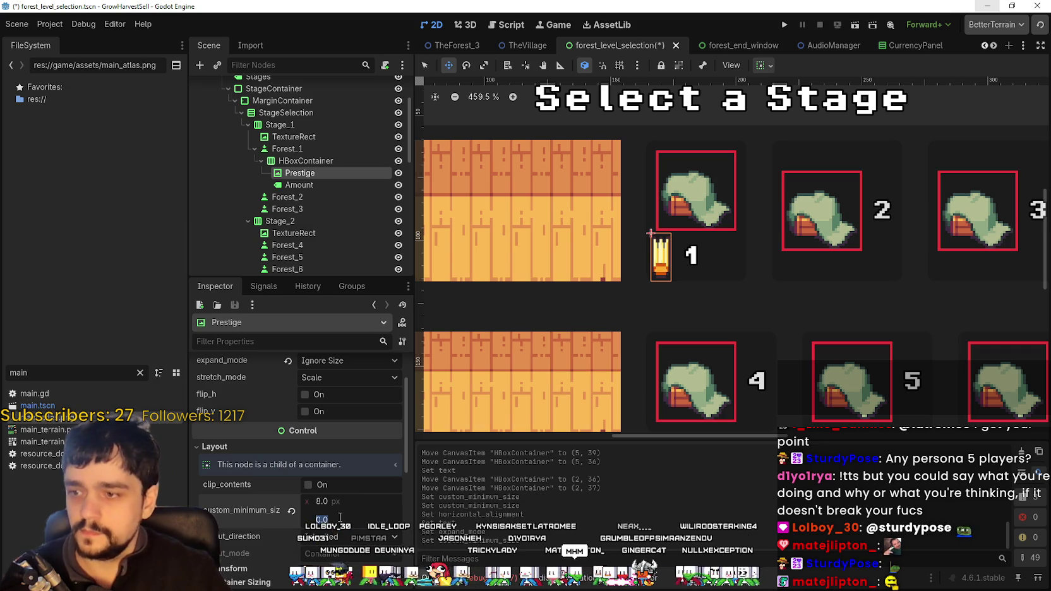
pyautogui.write('8')
pyautogui.press('Return')
pyautogui.scroll(5, 627, 313)
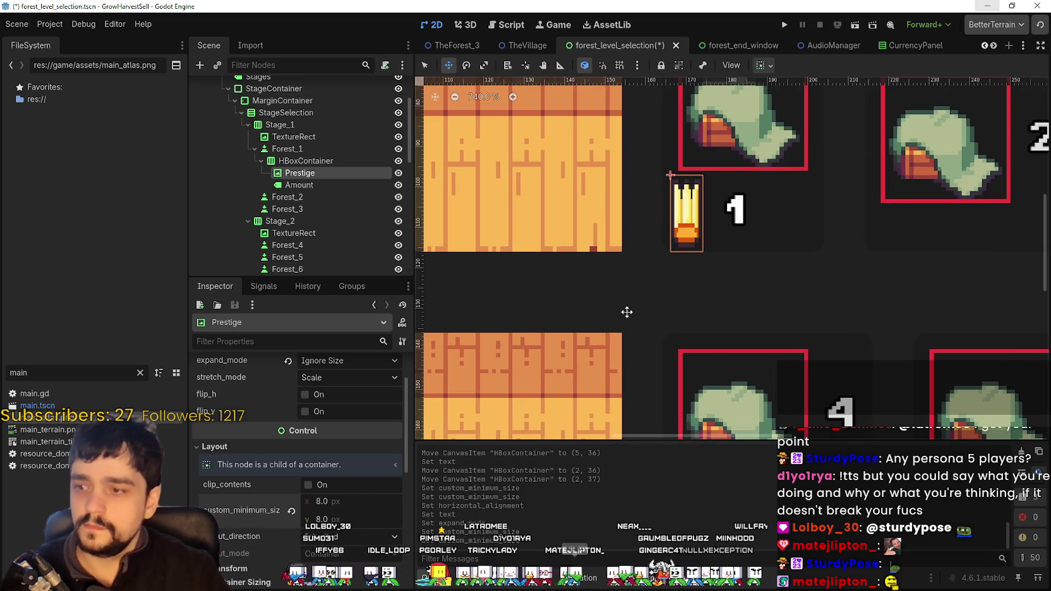
pyautogui.scroll(-3, 663, 264)
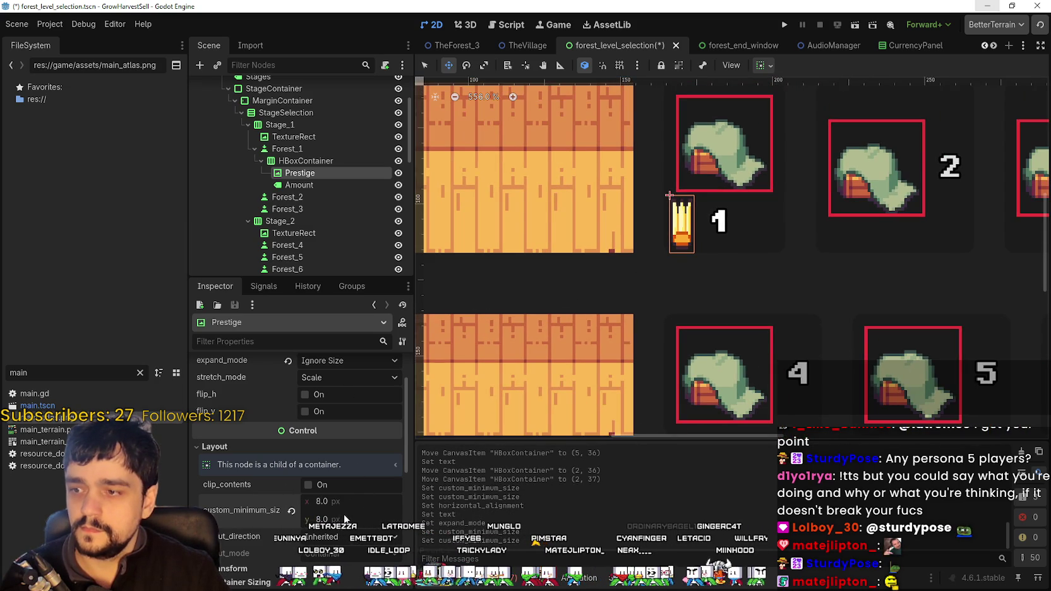
pyautogui.click(322, 484)
# - Set the crown's stretch_mode to Keep Aspect Centered
pyautogui.scroll(2, 359, 494)
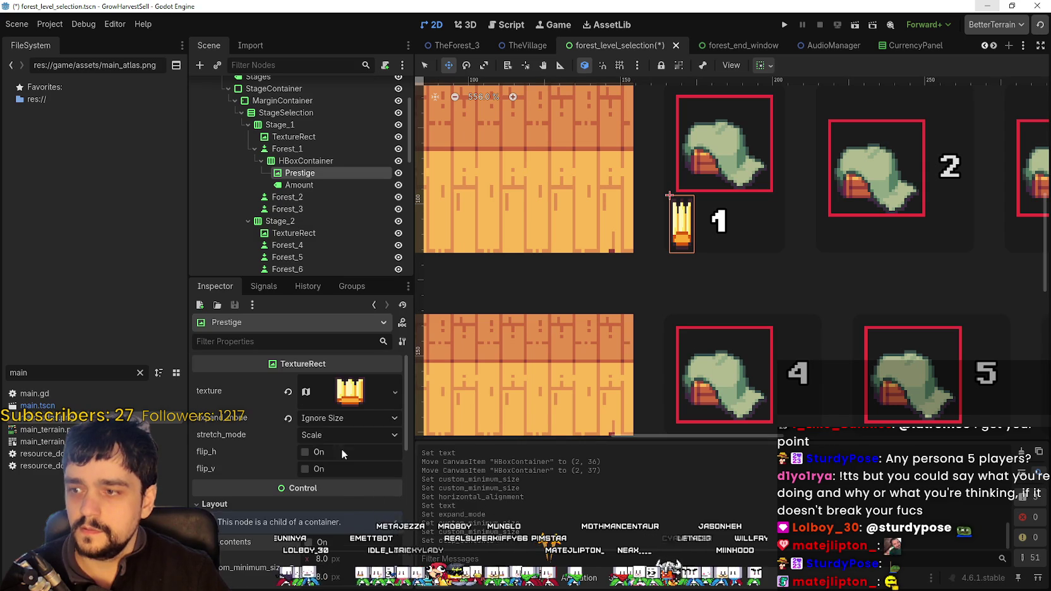
pyautogui.click(341, 419)
pyautogui.click(337, 420)
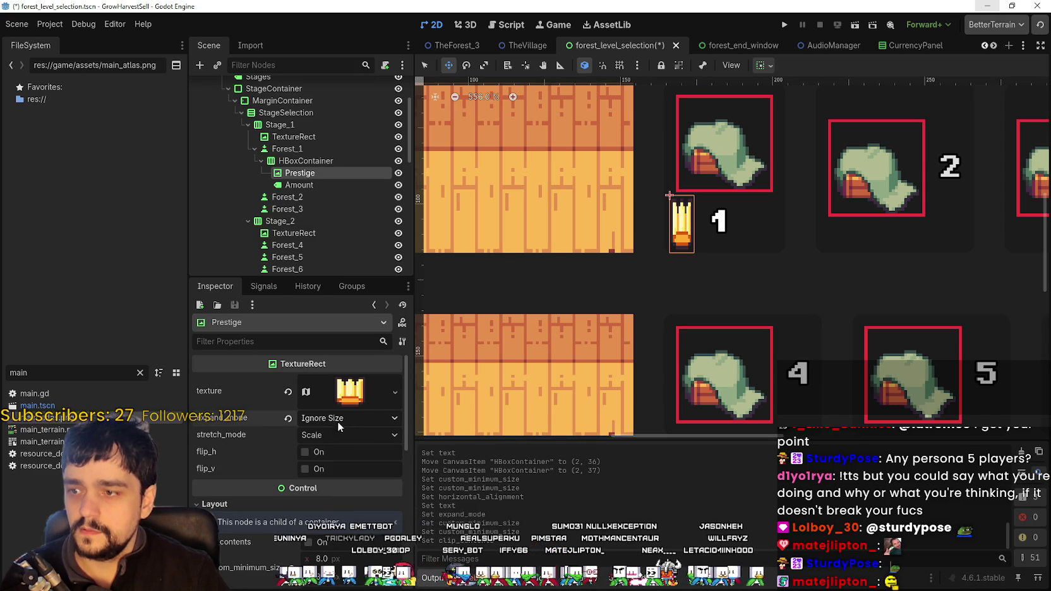
pyautogui.click(347, 434)
pyautogui.click(367, 507)
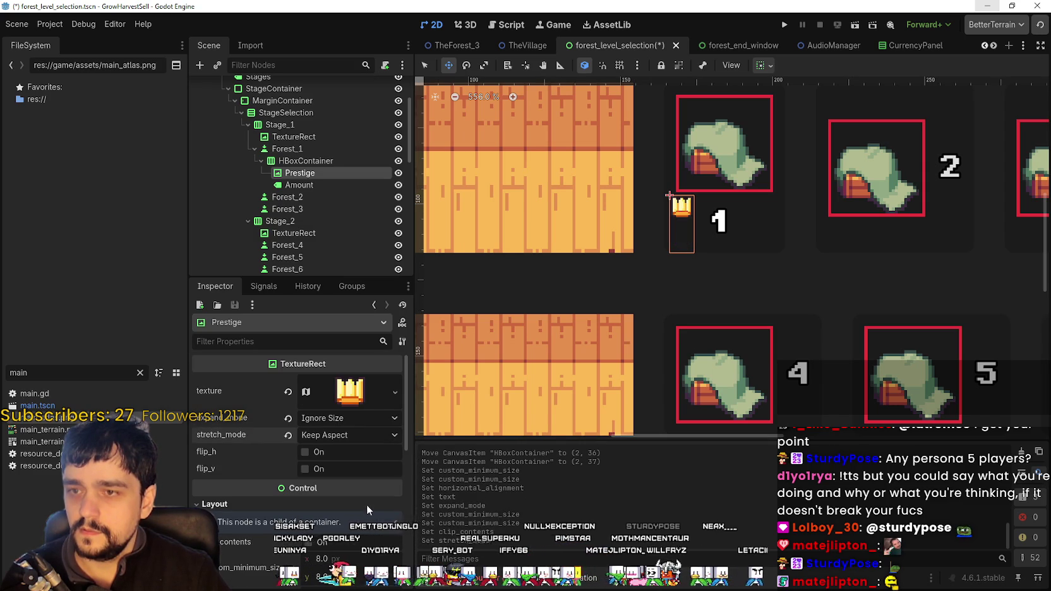
pyautogui.scroll(5, 683, 326)
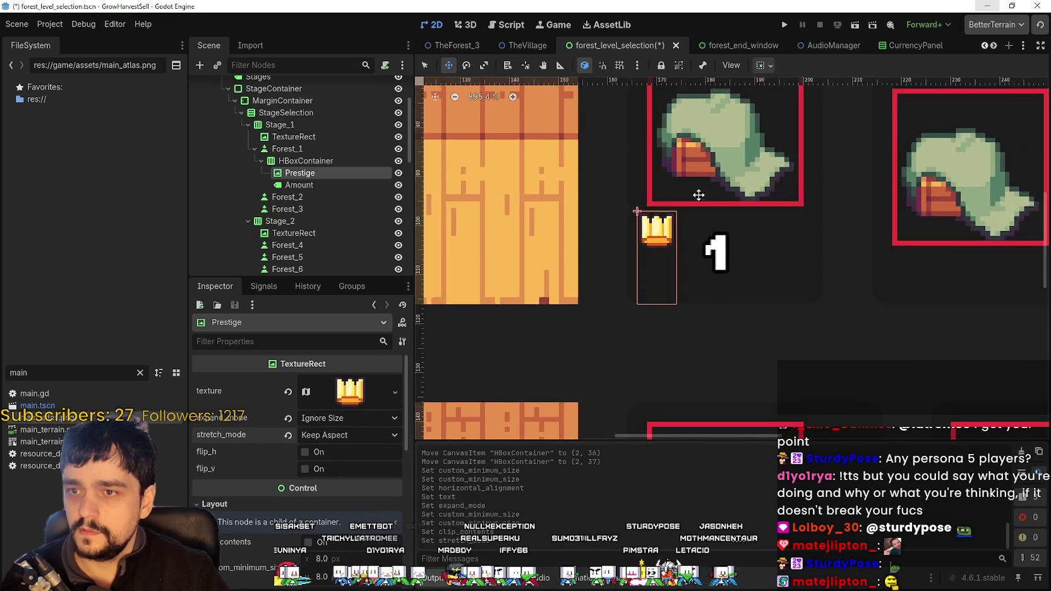
pyautogui.scroll(-2, 741, 338)
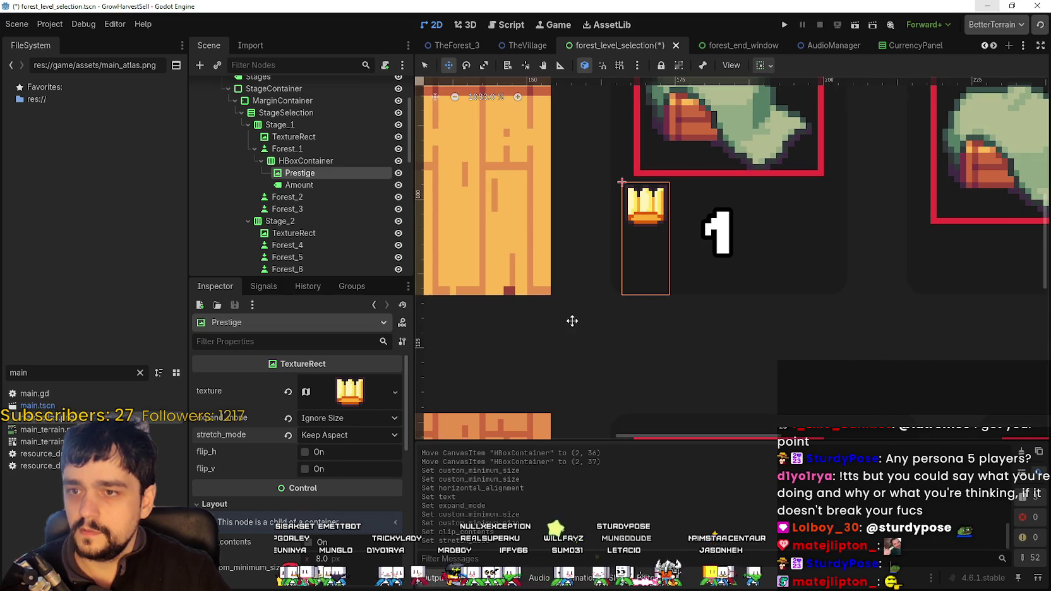
pyautogui.click(346, 435)
pyautogui.click(368, 521)
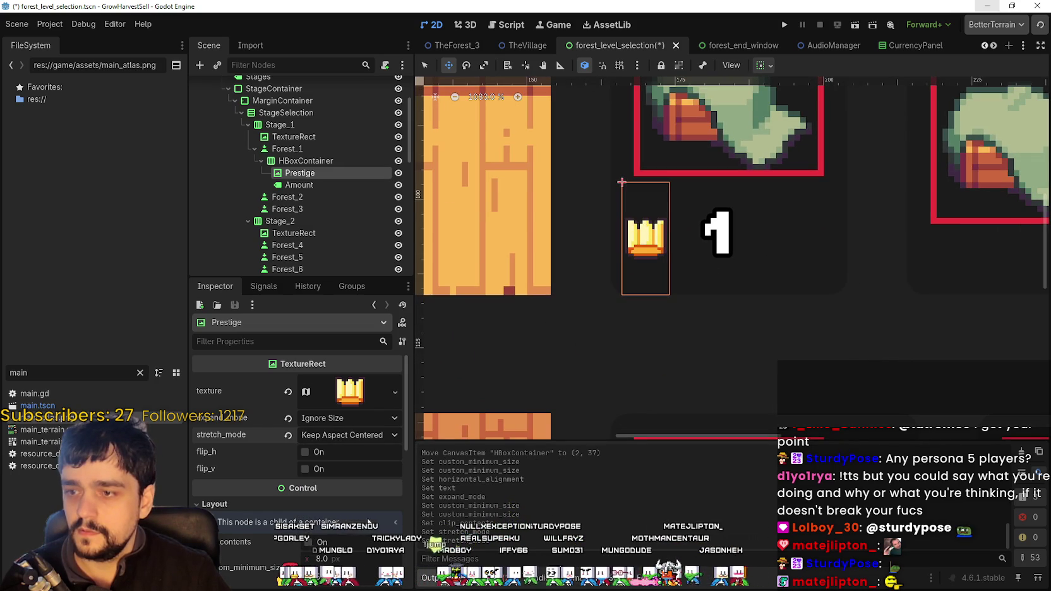
pyautogui.scroll(-4, 688, 288)
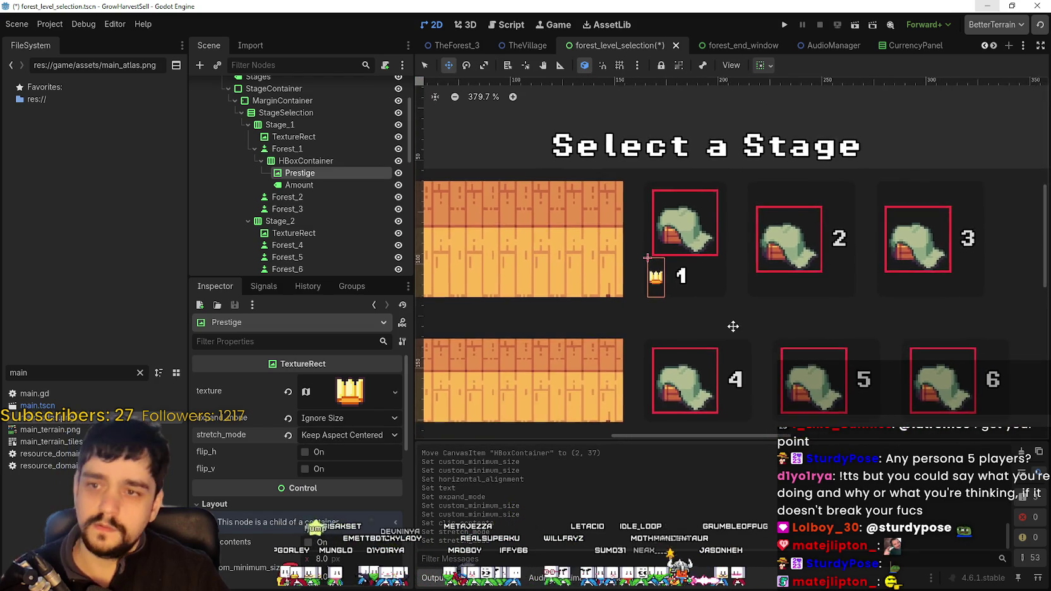
# - Change the Forest_1 HBoxContainer's alignment from Begin to Center and save the scene
pyautogui.click(297, 162)
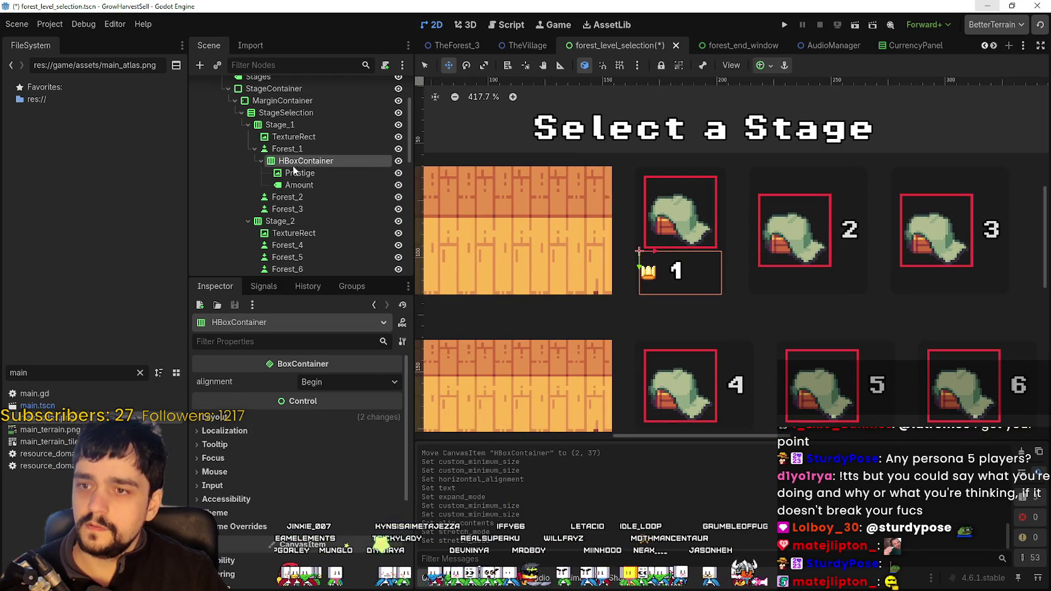
pyautogui.click(344, 381)
pyautogui.click(329, 415)
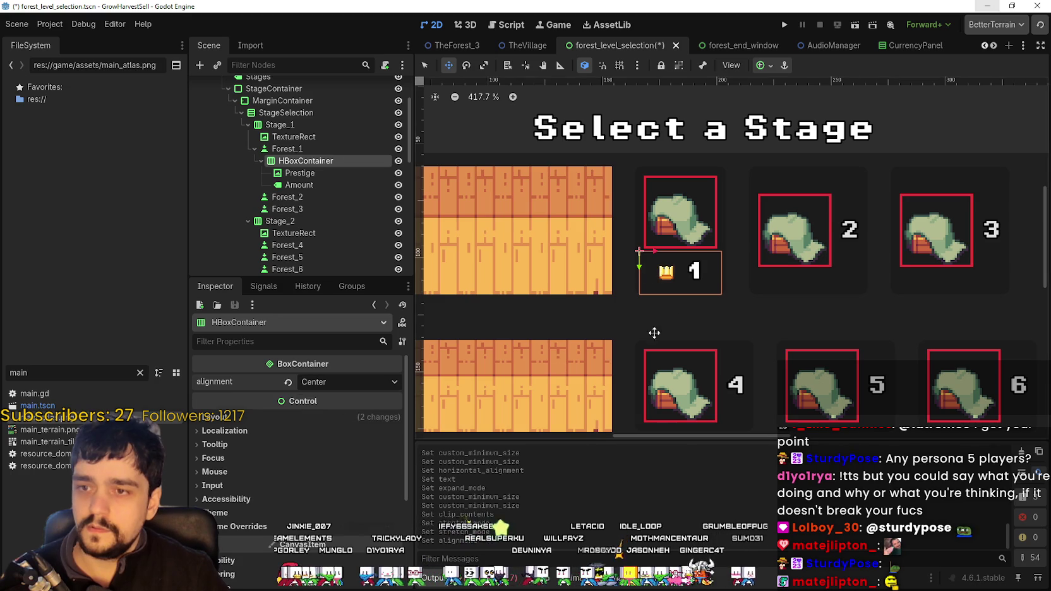
pyautogui.scroll(1, 705, 259)
pyautogui.scroll(-2, 781, 305)
pyautogui.scroll(2, 716, 298)
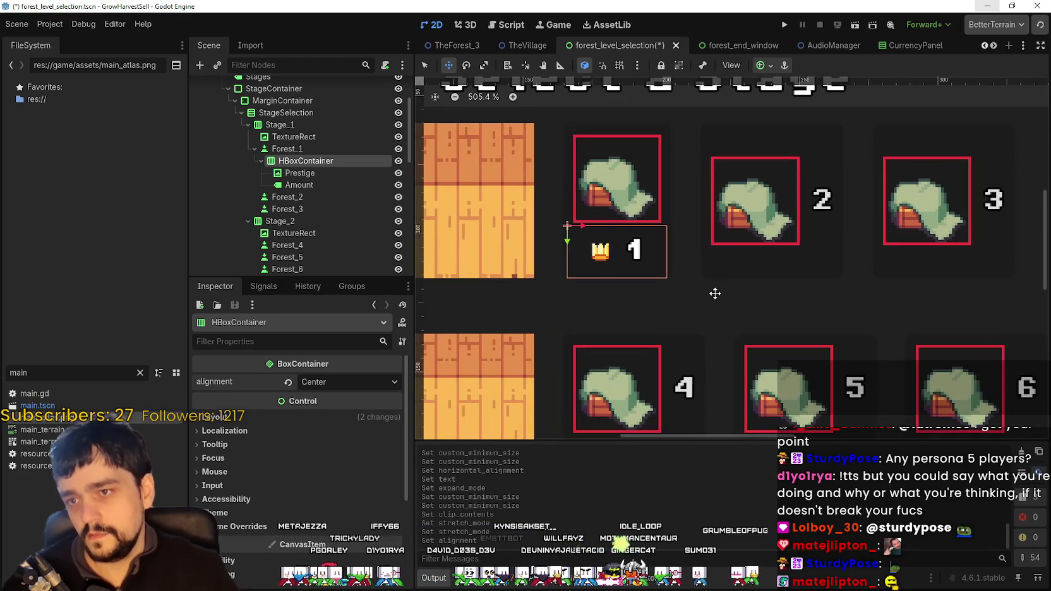
pyautogui.hotkey('ctrl', 's')
# - Review the Prestige, Amount and HBoxContainer settings of the first stage card
pyautogui.scroll(1, 651, 281)
pyautogui.scroll(-1, 651, 275)
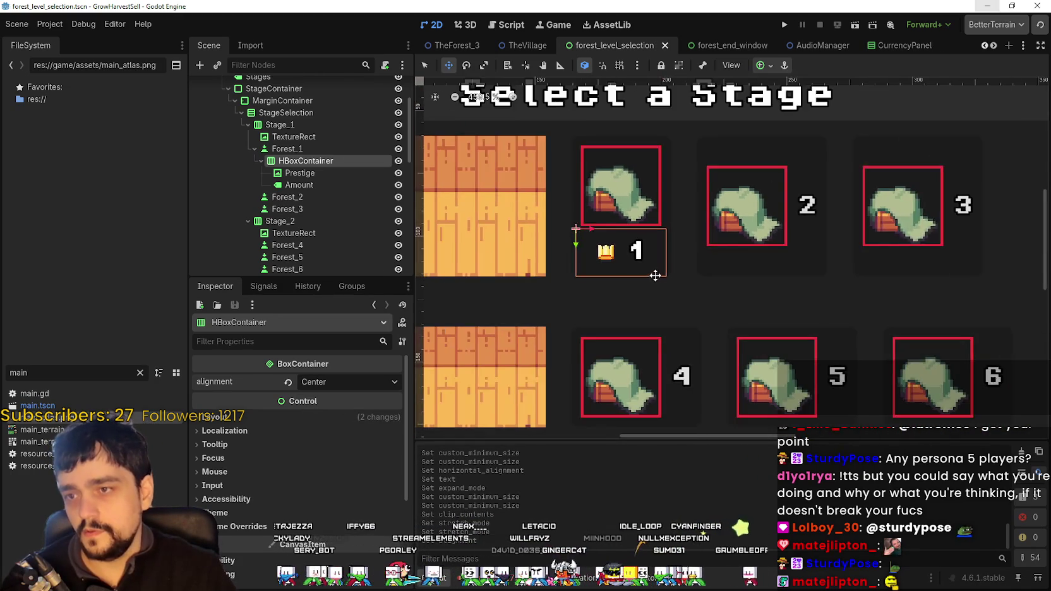
pyautogui.scroll(-2, 732, 299)
pyautogui.scroll(2, 641, 261)
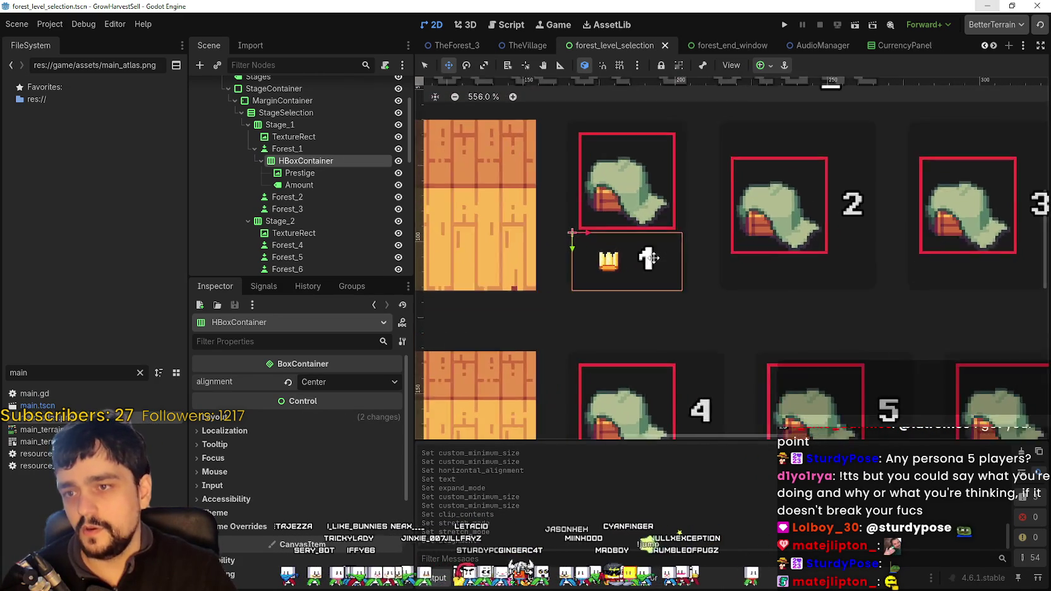
pyautogui.scroll(1, 602, 272)
pyautogui.click(299, 172)
pyautogui.click(299, 184)
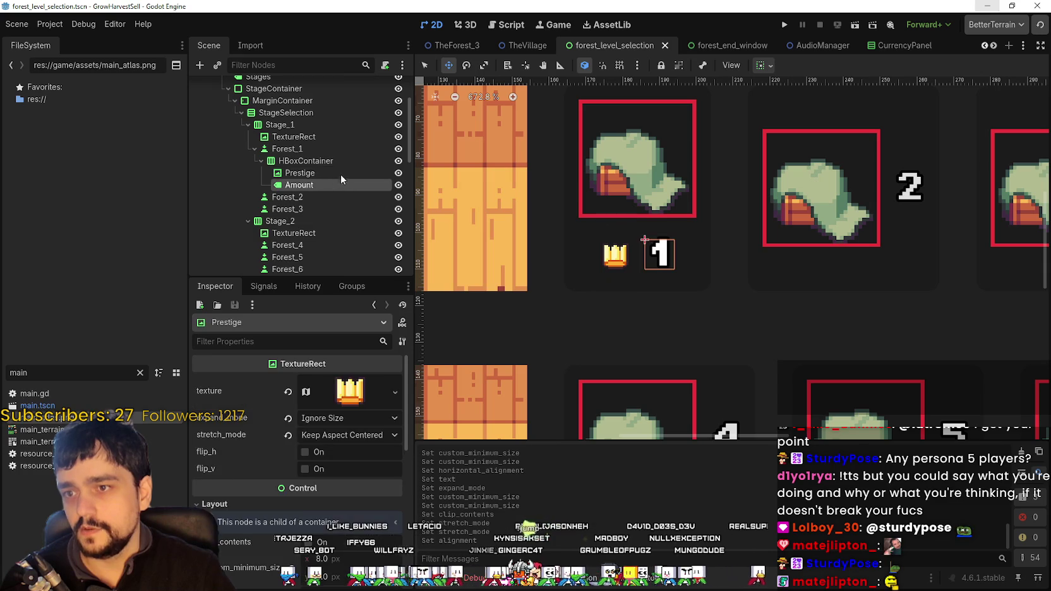
pyautogui.click(333, 162)
pyautogui.click(299, 184)
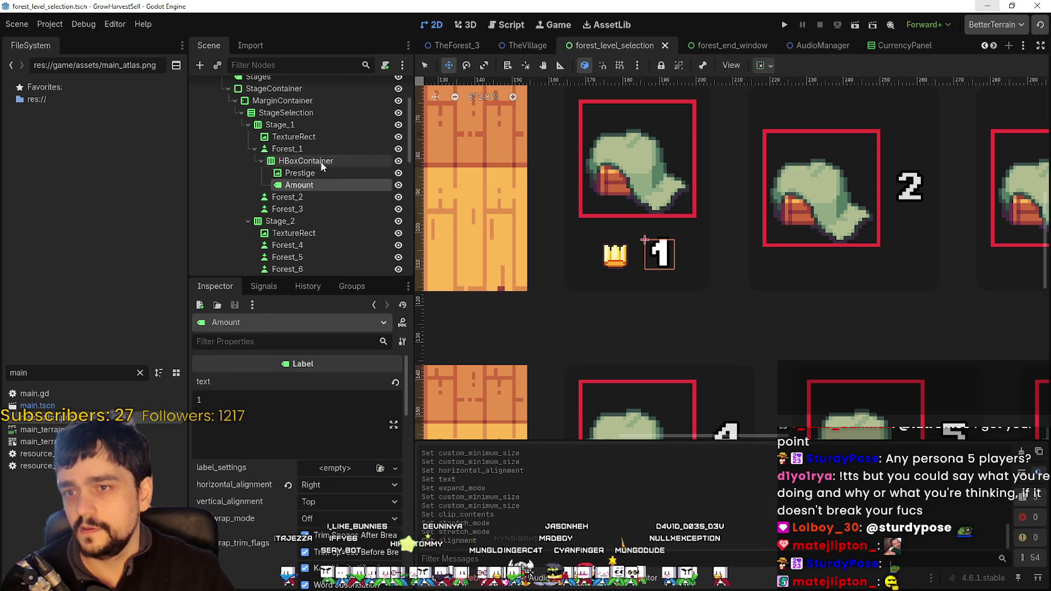
pyautogui.click(306, 161)
pyautogui.scroll(1, 559, 211)
pyautogui.rightClick(550, 214)
pyautogui.scroll(3, 547, 225)
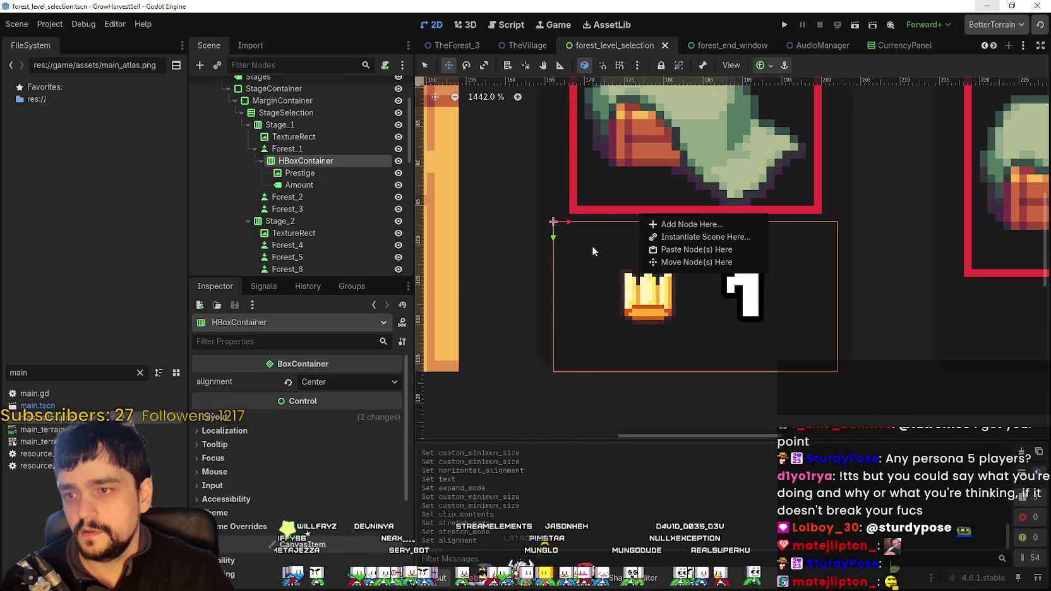
pyautogui.press('Escape')
pyautogui.scroll(-2, 505, 350)
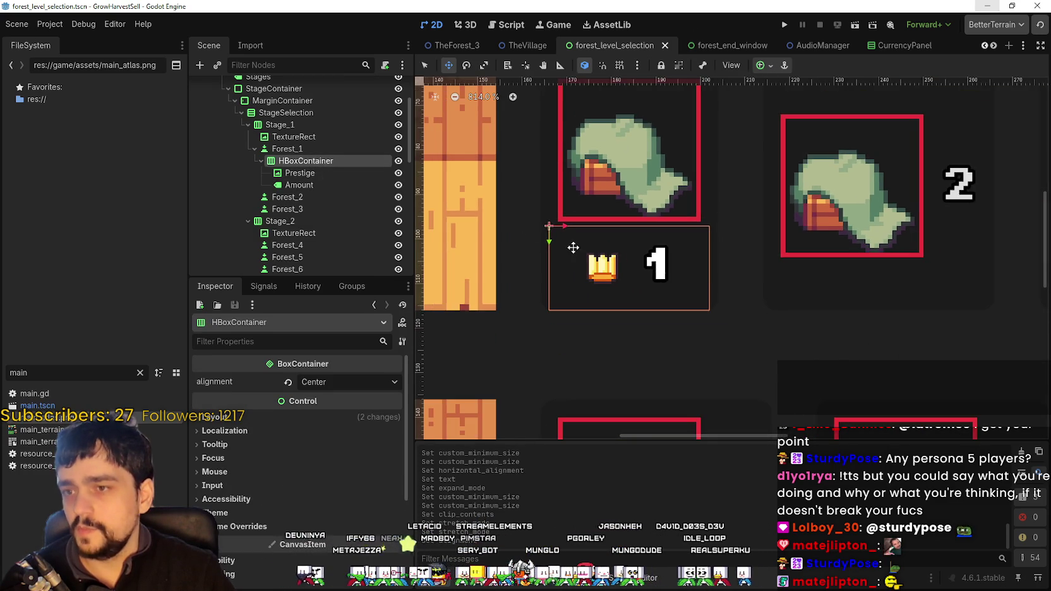
# - Set the HBoxContainer's mouse filter to Ignore and save the scene
pyautogui.click(287, 149)
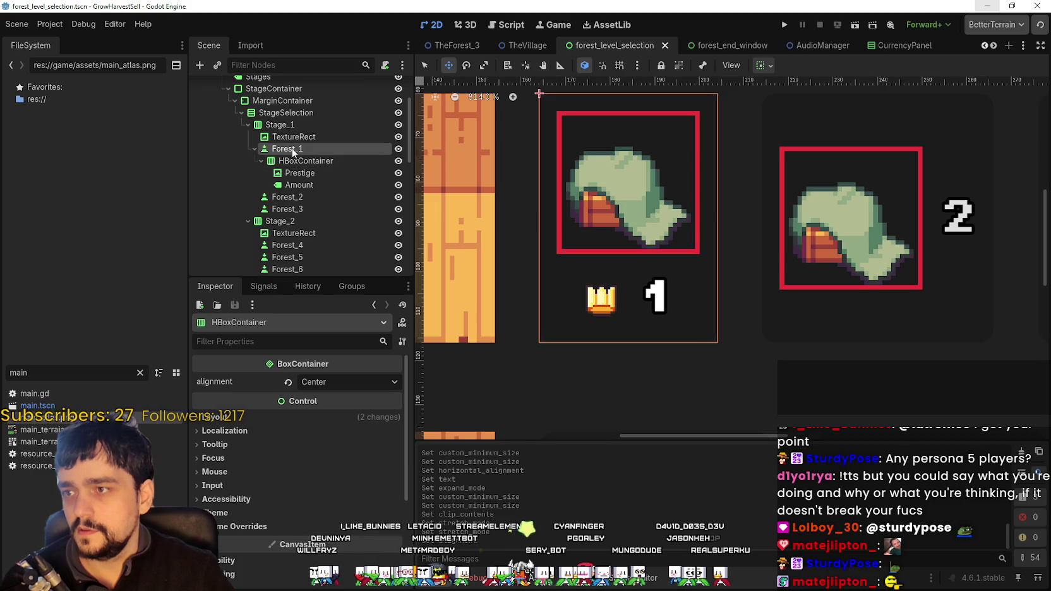
pyautogui.scroll(1, 689, 286)
pyautogui.click(306, 162)
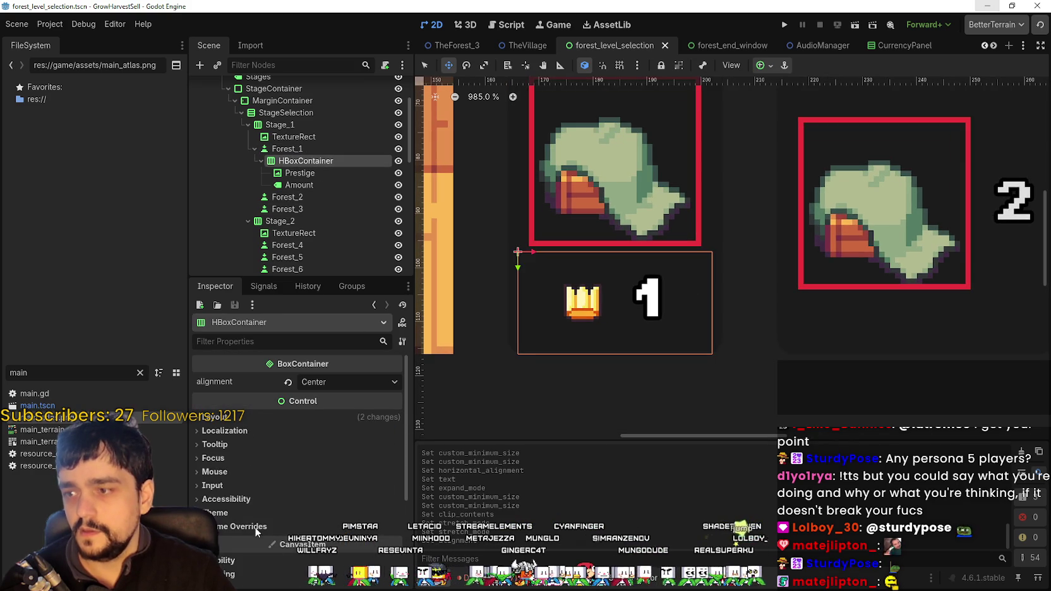
pyautogui.click(222, 473)
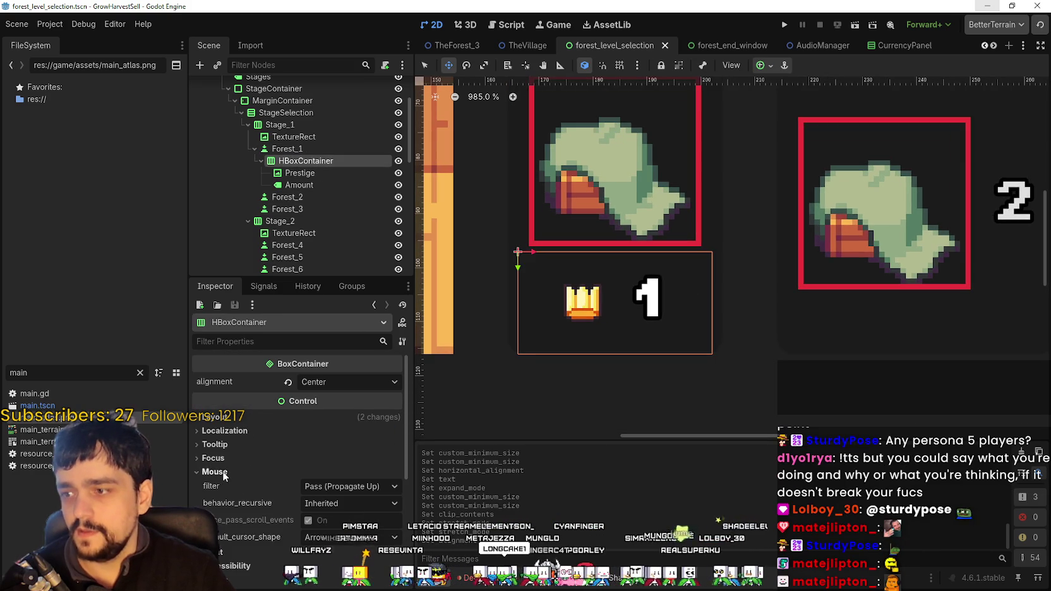
pyautogui.click(374, 486)
pyautogui.click(335, 528)
pyautogui.hotkey('ctrl', 's')
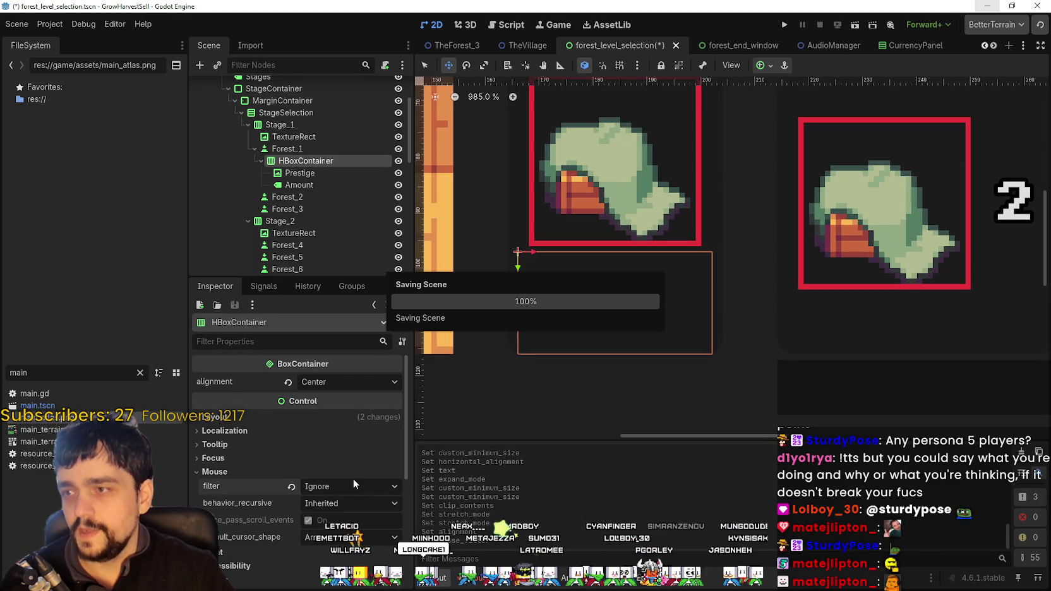
# - Inspect the Prestige and Amount nodes under the stage 1 container
pyautogui.click(310, 175)
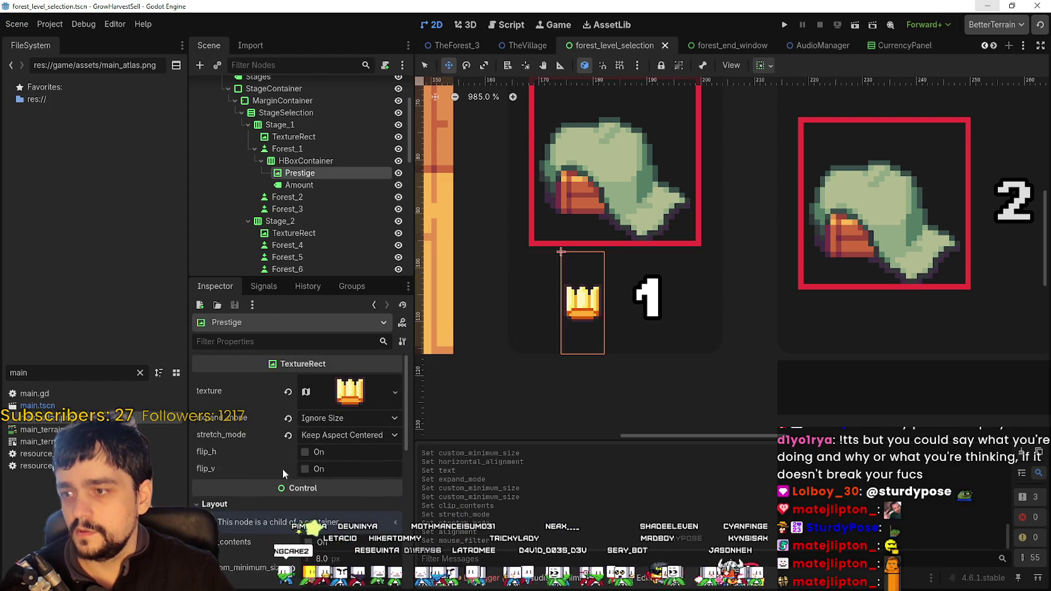
pyautogui.click(310, 184)
pyautogui.click(309, 147)
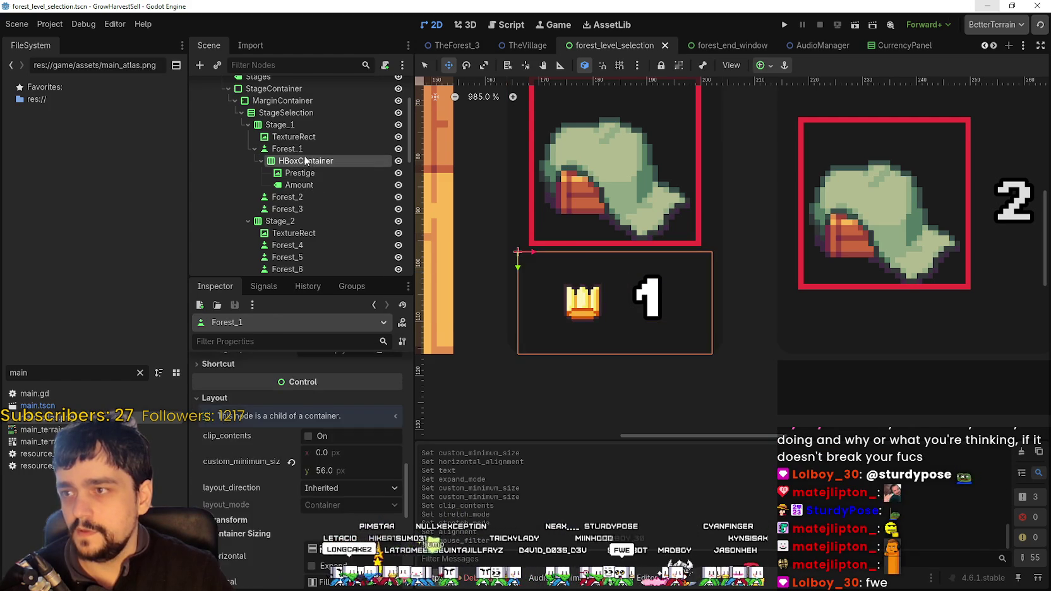
pyautogui.click(305, 161)
pyautogui.scroll(-5, 815, 264)
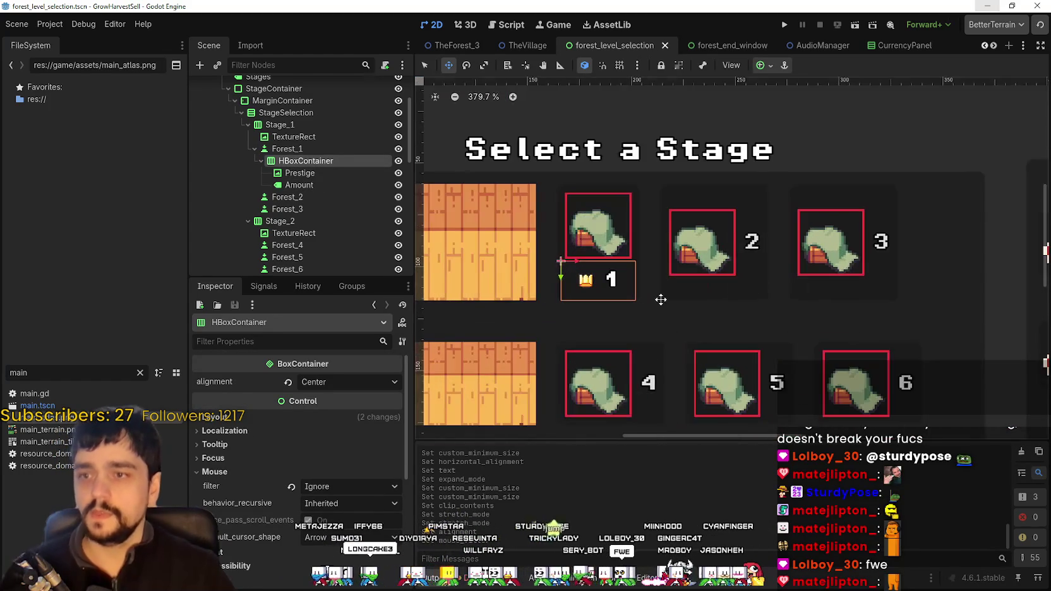
pyautogui.scroll(2, 661, 300)
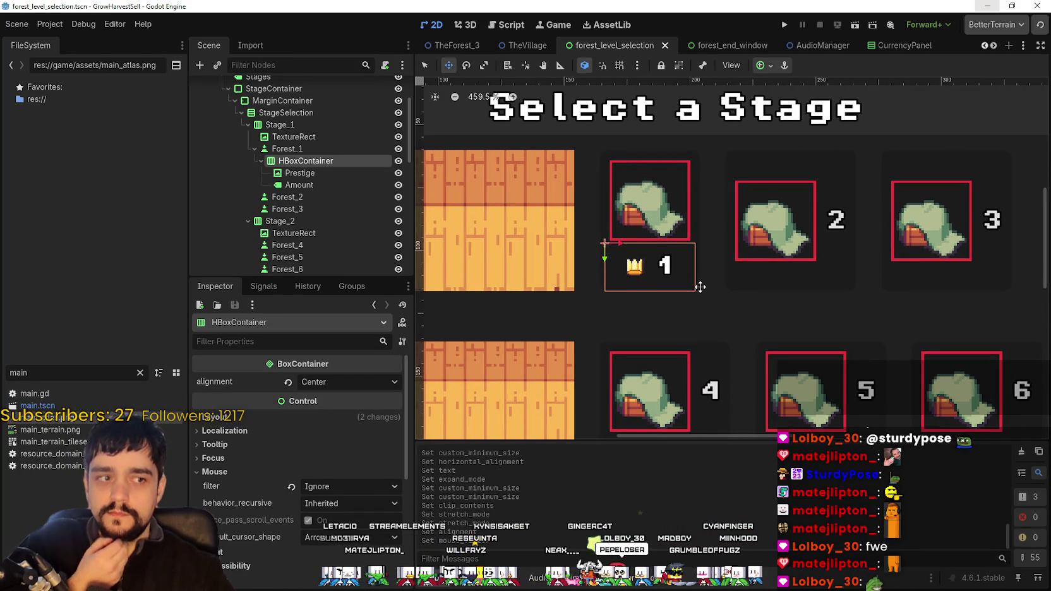
pyautogui.scroll(-1, 700, 287)
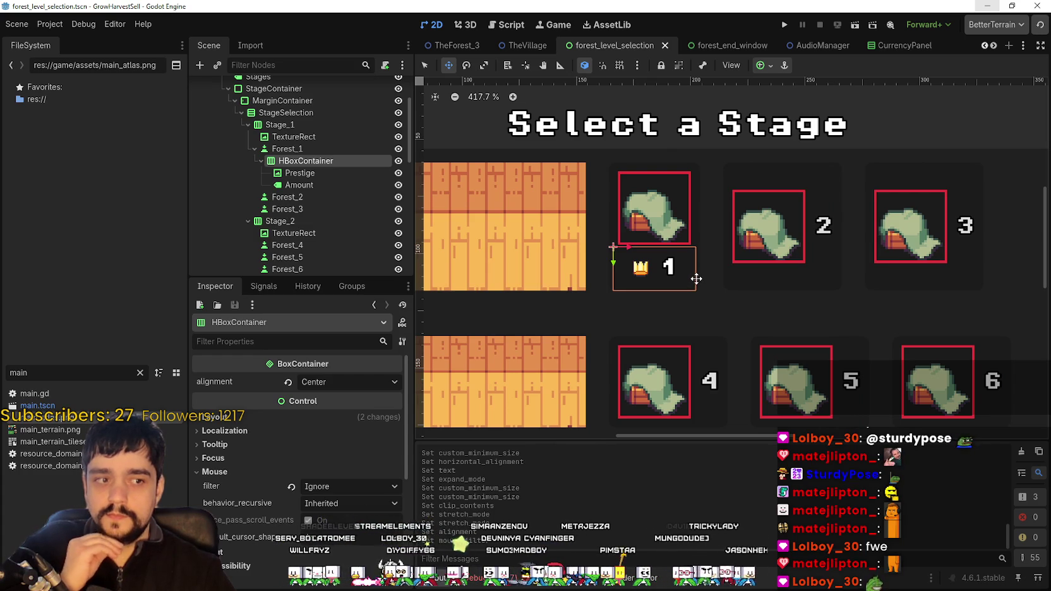
pyautogui.scroll(-7, 696, 279)
pyautogui.scroll(11, 606, 262)
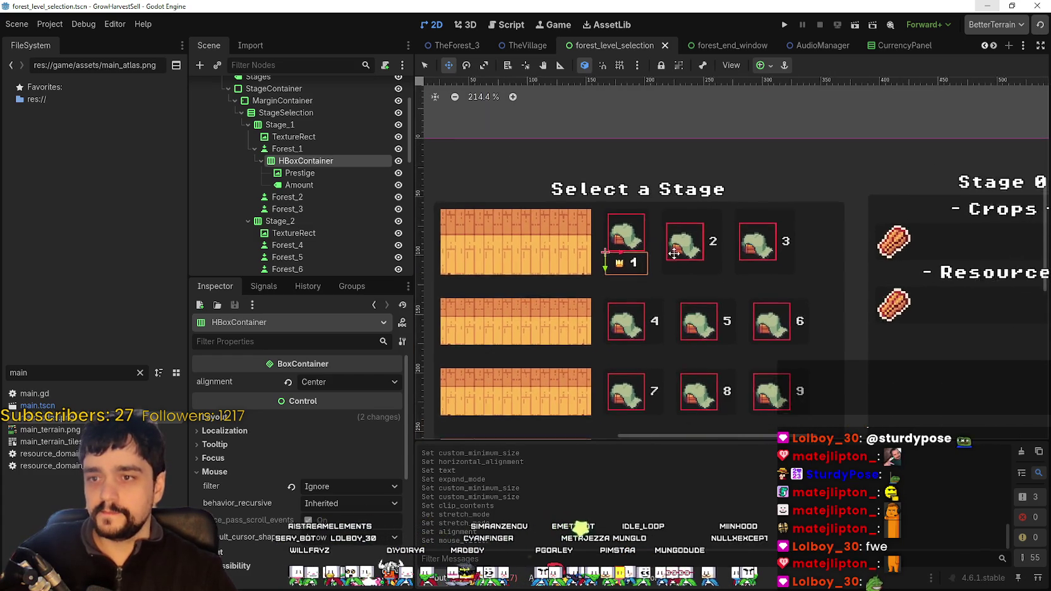
pyautogui.scroll(-7, 605, 263)
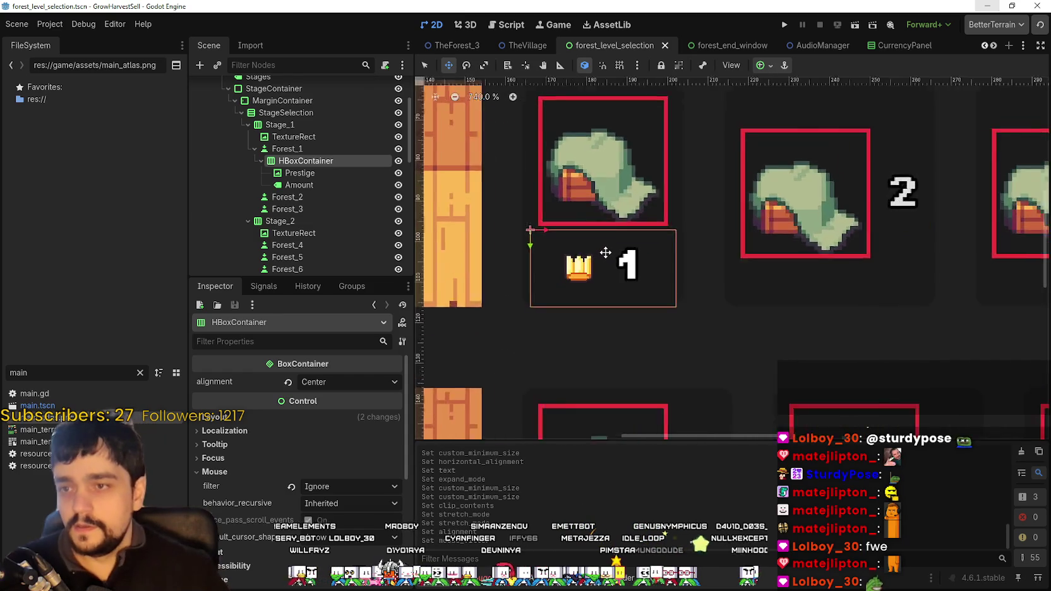
pyautogui.scroll(2, 714, 299)
pyautogui.scroll(-1, 709, 295)
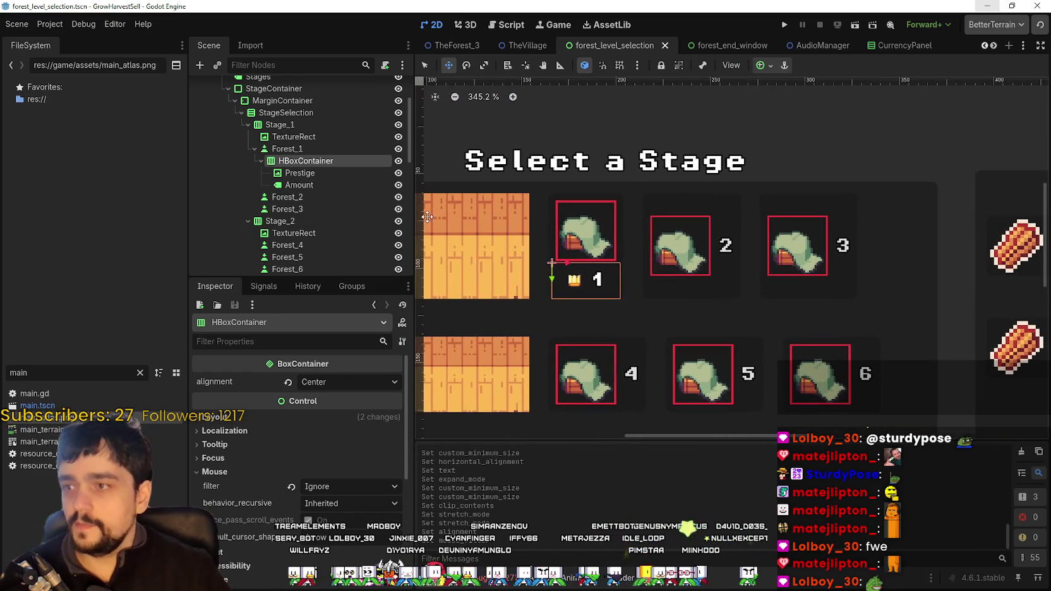
# - Copy the Forest_1 HBoxContainer and select the Forest_2 button
pyautogui.click(300, 173)
pyautogui.click(306, 161)
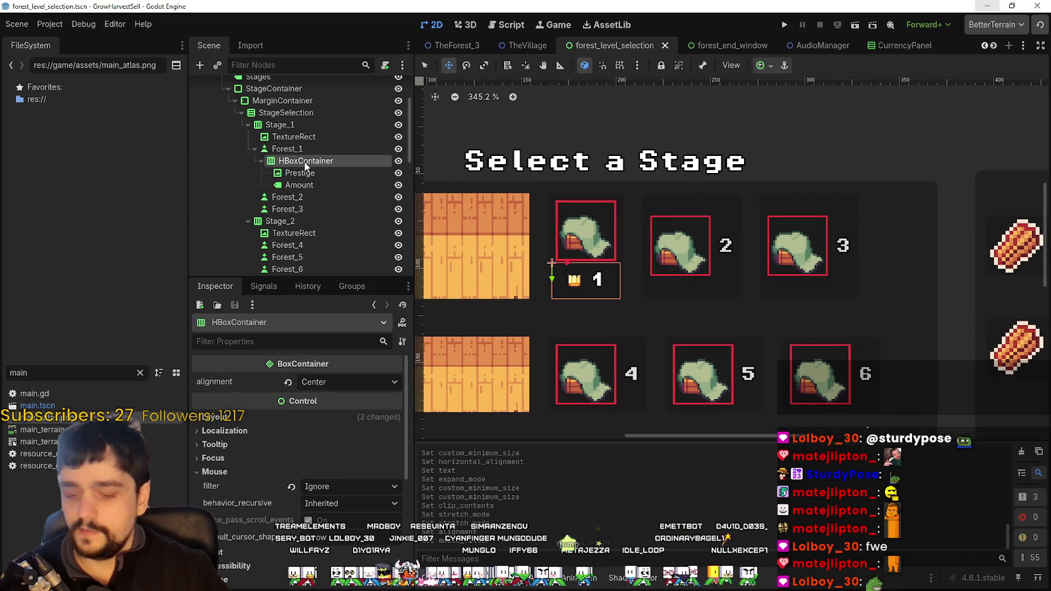
pyautogui.click(310, 148)
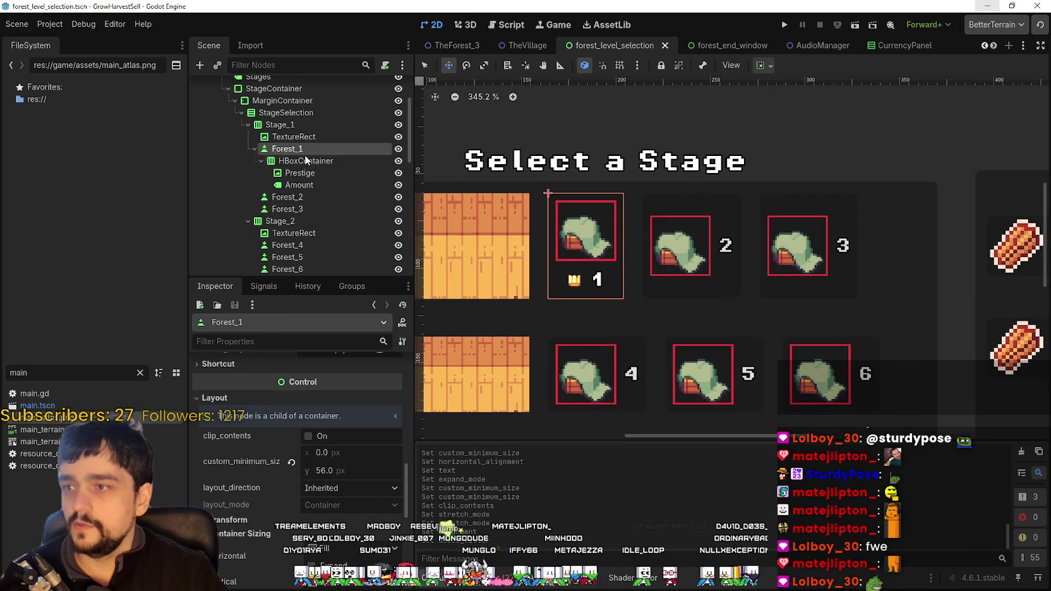
pyautogui.click(300, 164)
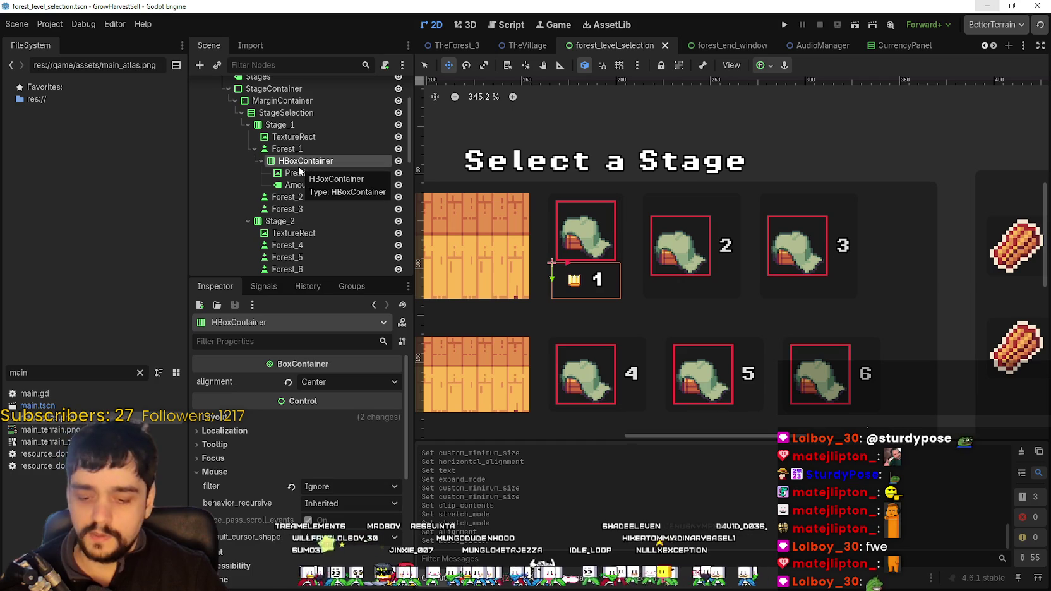
pyautogui.click(306, 198)
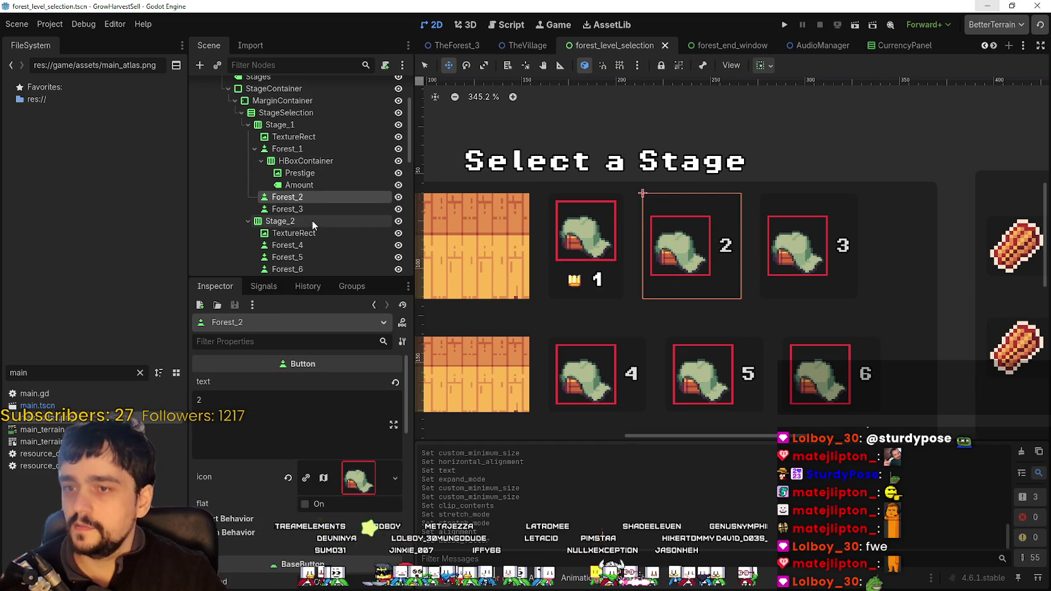
# - Paste the crown-and-number row into Forest_2 and delete the 2 from its button text
pyautogui.hotkey('ctrl', 'v')
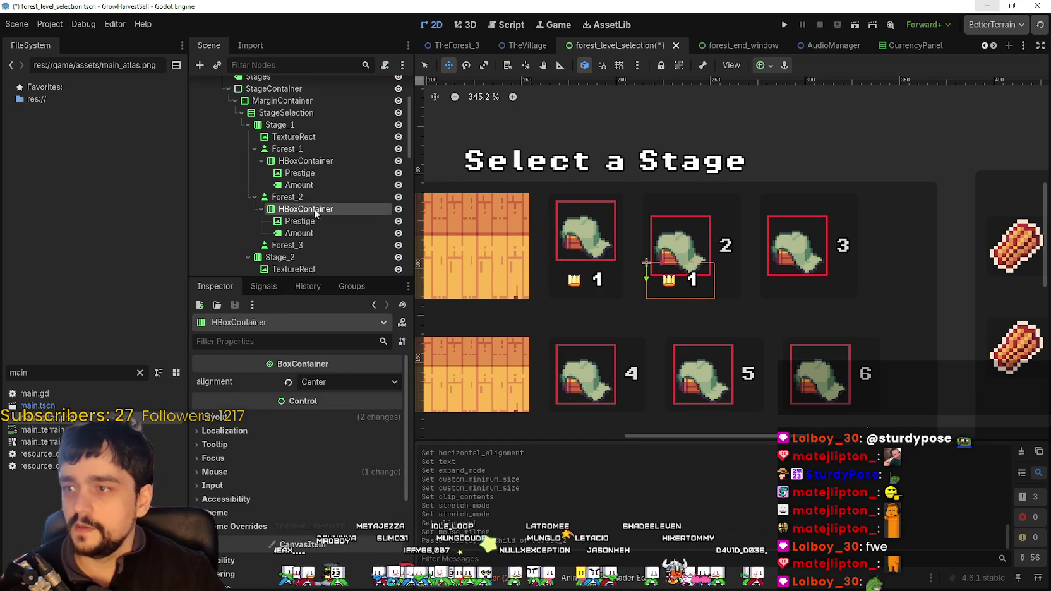
pyautogui.click(293, 197)
pyautogui.click(249, 416)
pyautogui.press('BackSpace')
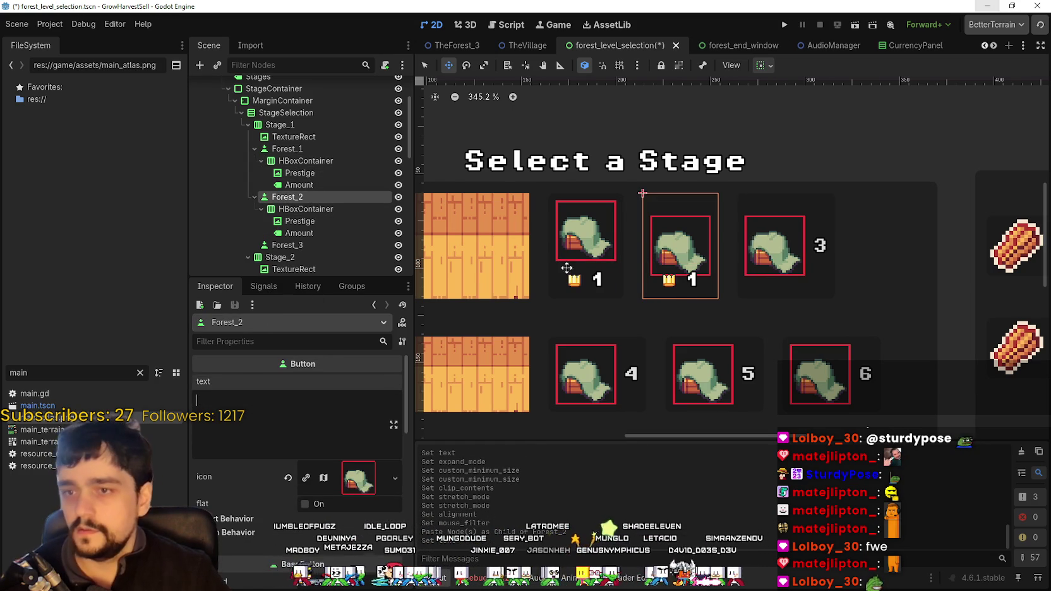
# - Center the hut icon horizontally on the Forest_2 button
pyautogui.scroll(4, 669, 317)
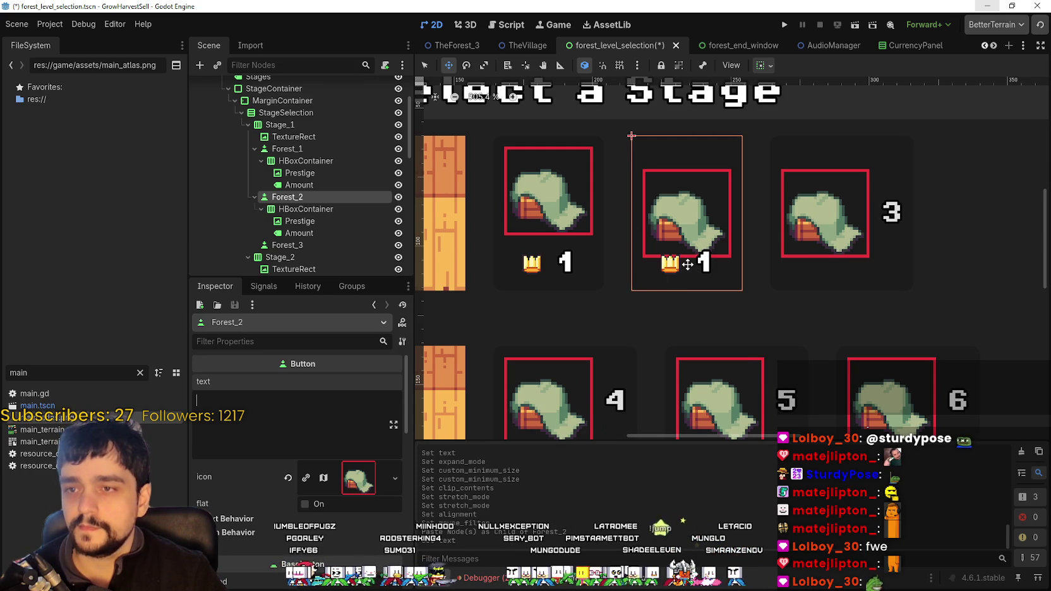
pyautogui.scroll(-1, 687, 264)
pyautogui.scroll(-5, 335, 493)
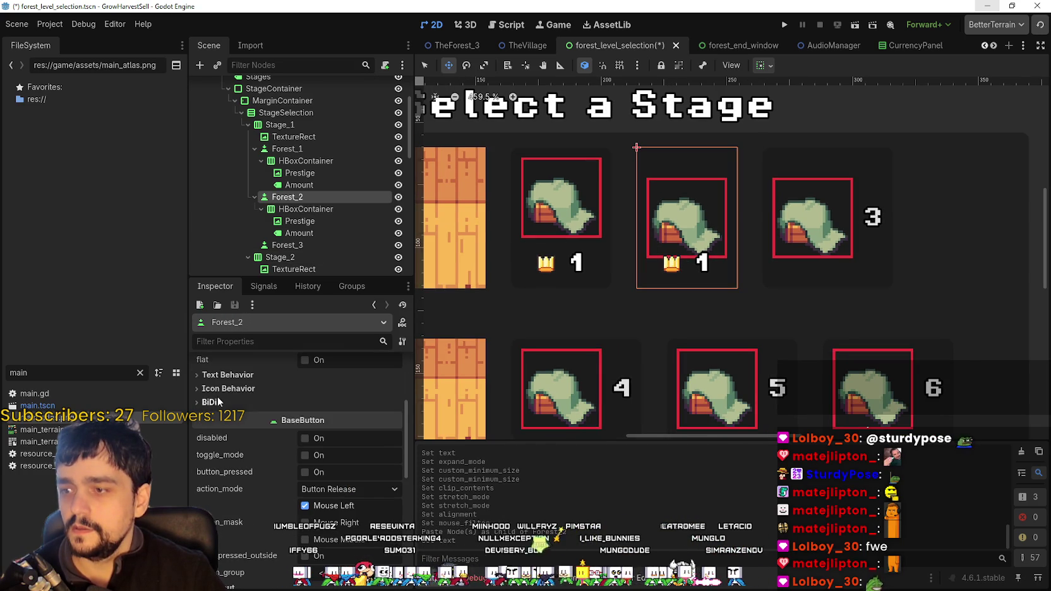
pyautogui.click(220, 388)
pyautogui.click(349, 407)
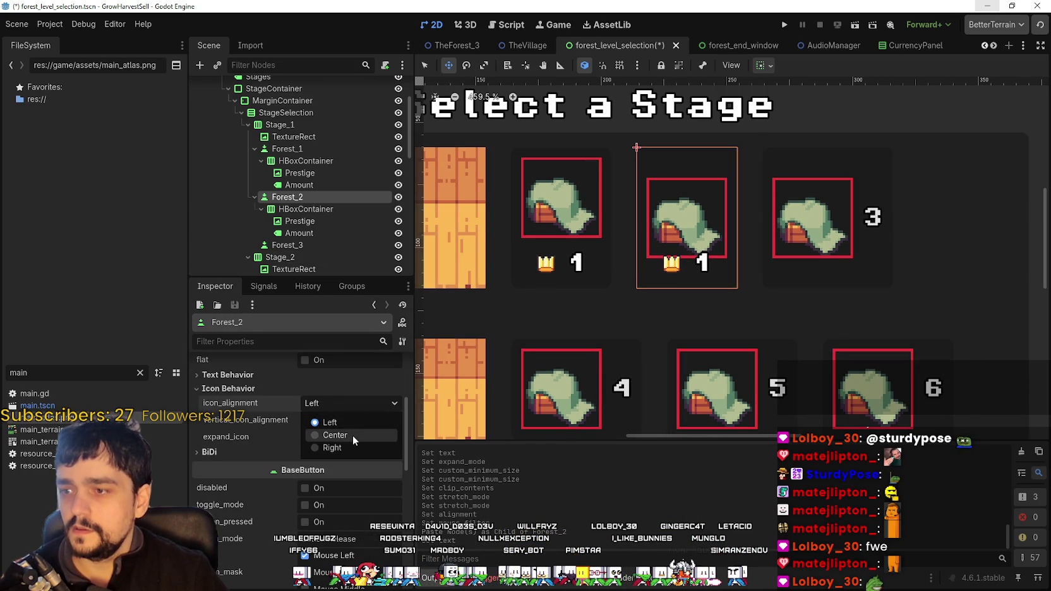
pyautogui.click(339, 424)
pyautogui.click(339, 408)
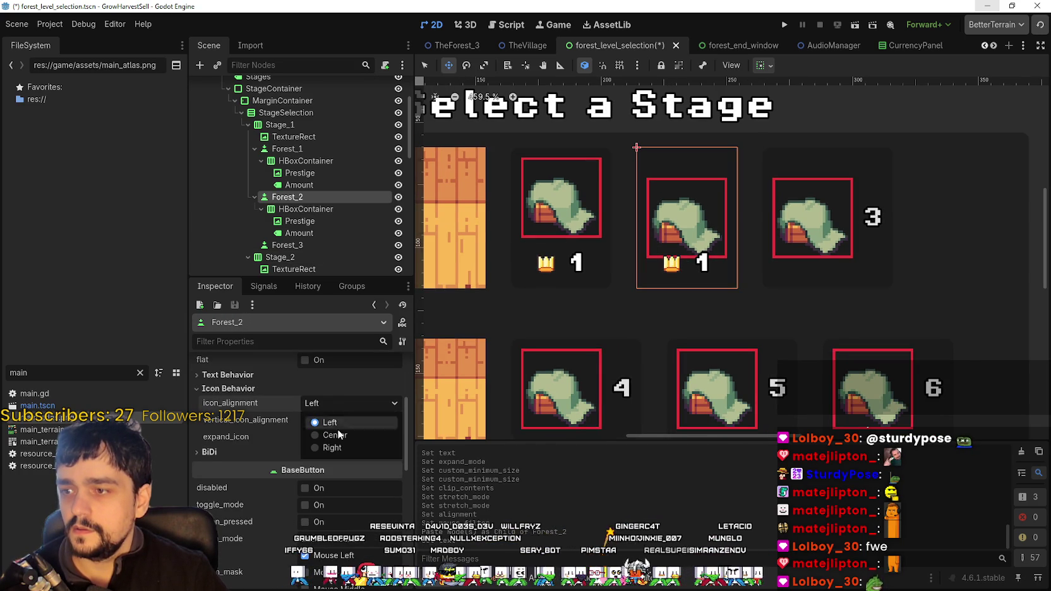
pyautogui.click(335, 436)
# - Set Forest_2's vertical_icon_alignment to Top and save the scene
pyautogui.click(336, 420)
pyautogui.click(344, 436)
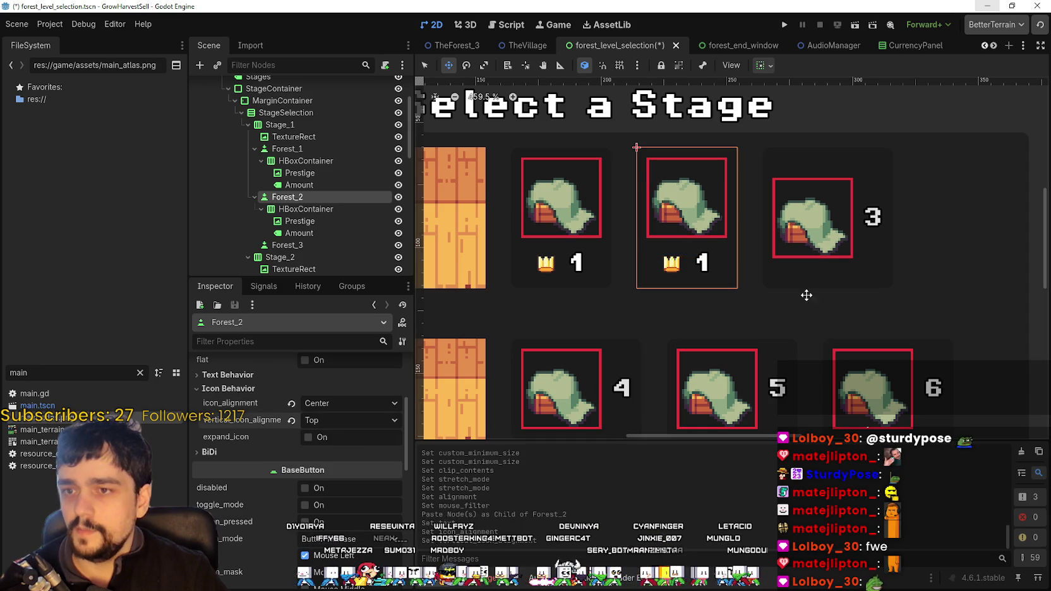
pyautogui.scroll(-1, 807, 295)
pyautogui.scroll(5, 790, 305)
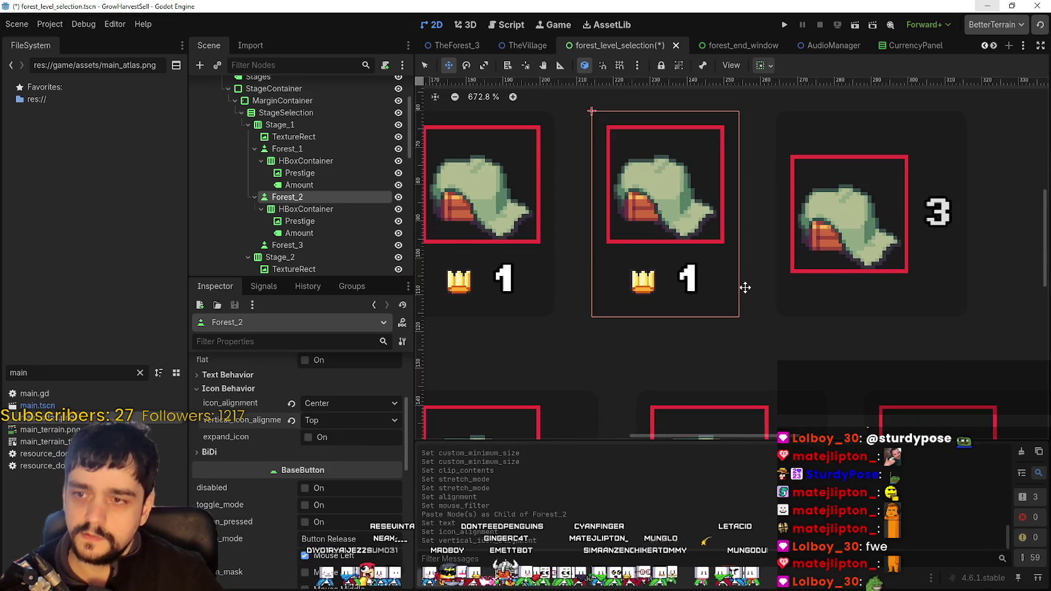
pyautogui.scroll(-5, 745, 288)
pyautogui.hotkey('ctrl', 's')
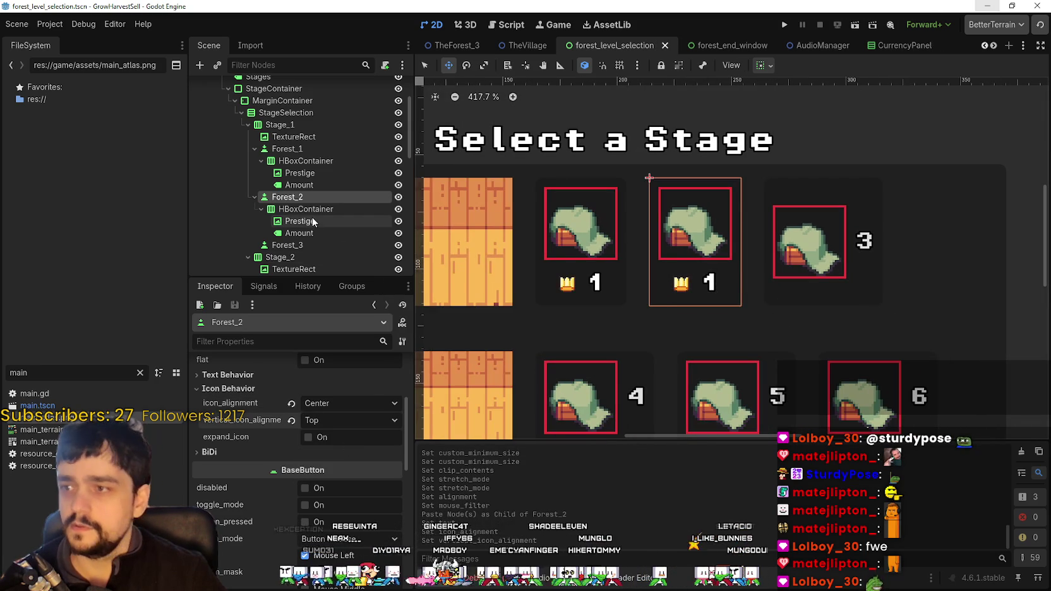
# - Set the stage 2 Amount label's text to 2 and switch to main_atlas.png in Aseprite
pyautogui.click(314, 221)
pyautogui.click(314, 223)
pyautogui.click(298, 233)
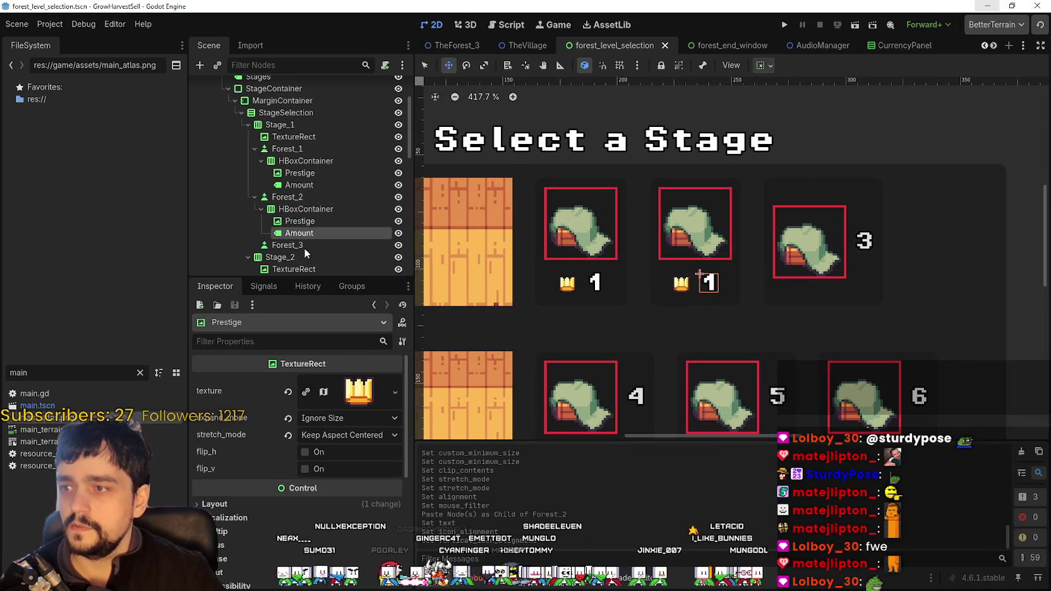
pyautogui.doubleClick(199, 400)
pyautogui.write('2')
pyautogui.scroll(3, 527, 344)
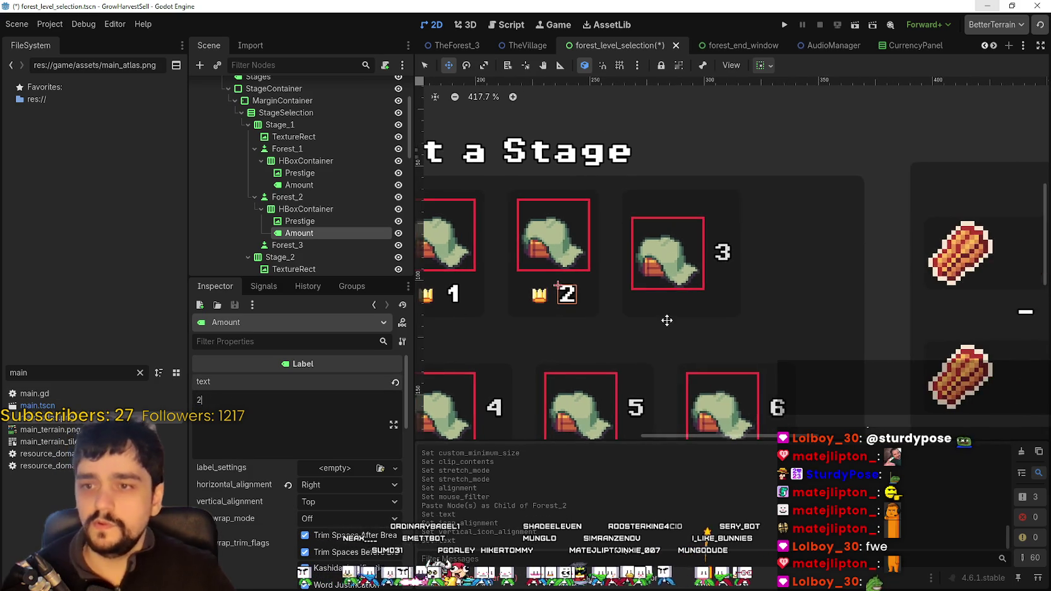
pyautogui.scroll(5, 475, 326)
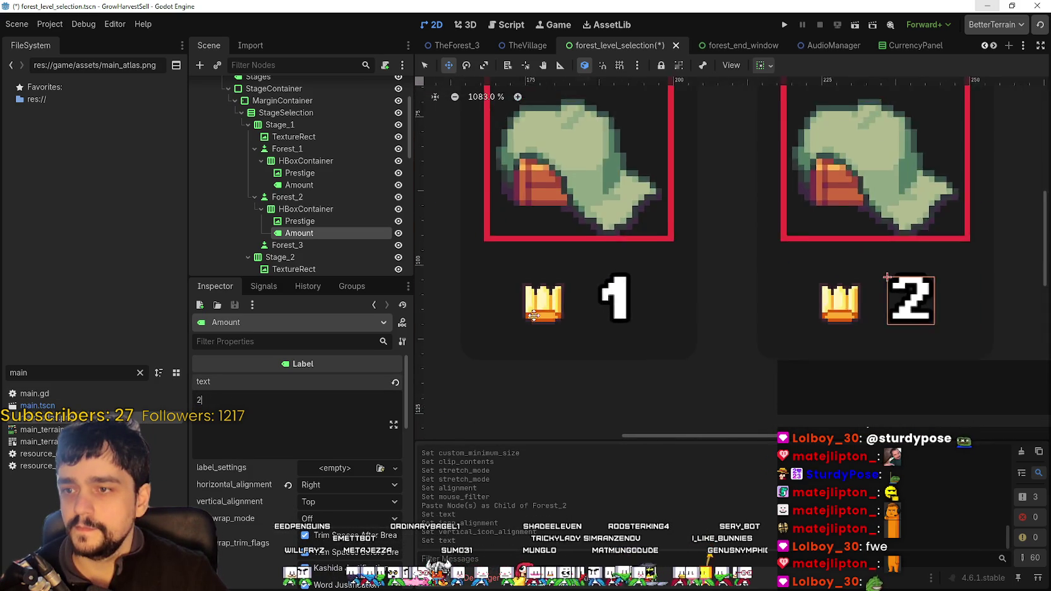
pyautogui.scroll(-6, 533, 314)
pyautogui.scroll(1, 695, 342)
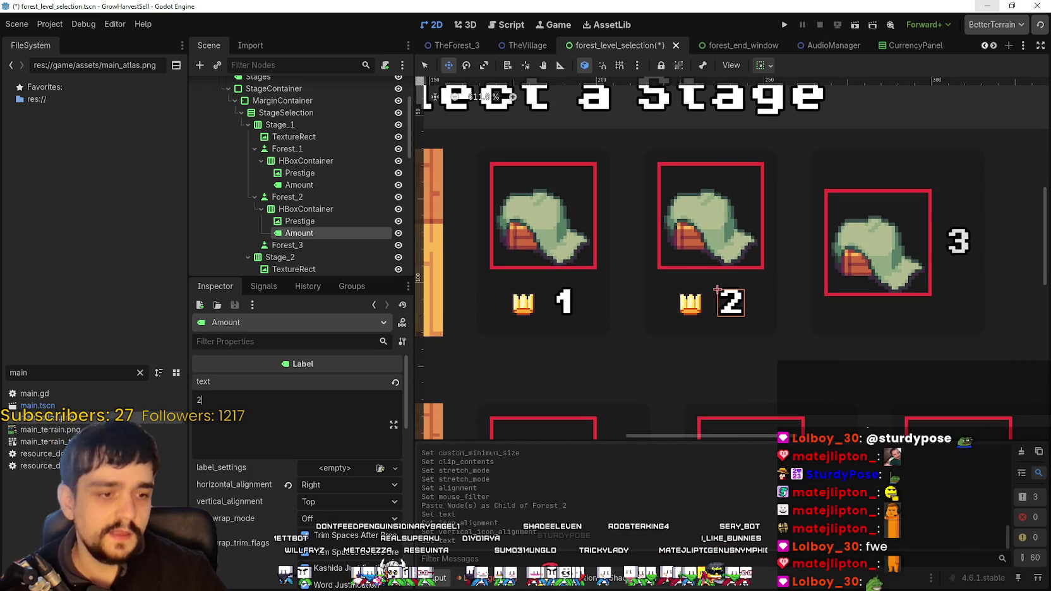
pyautogui.scroll(-1, 670, 297)
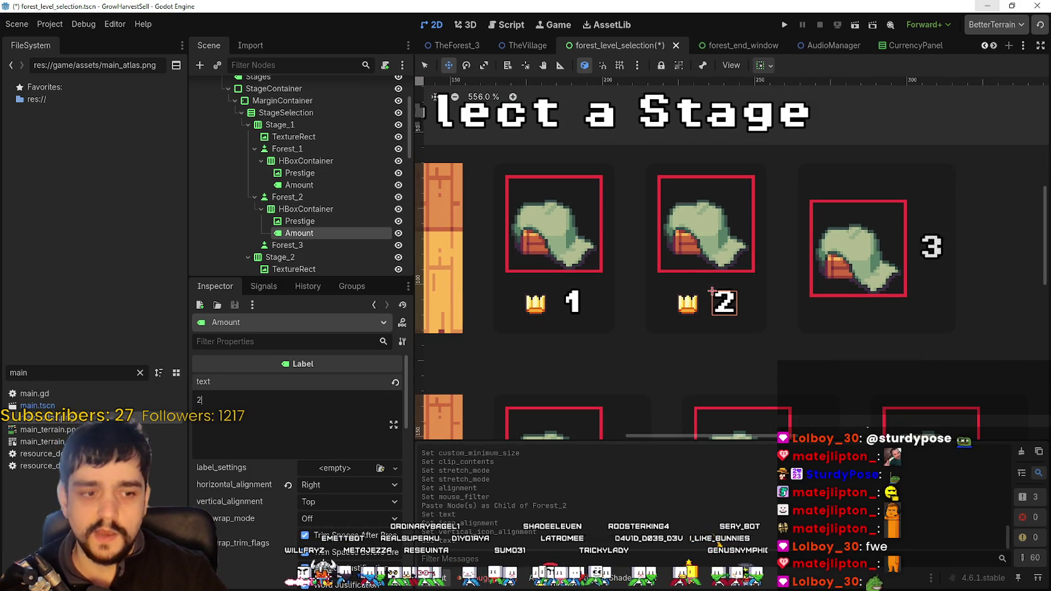
pyautogui.hotkey('alt', 'Tab')
pyautogui.scroll(-4, 521, 348)
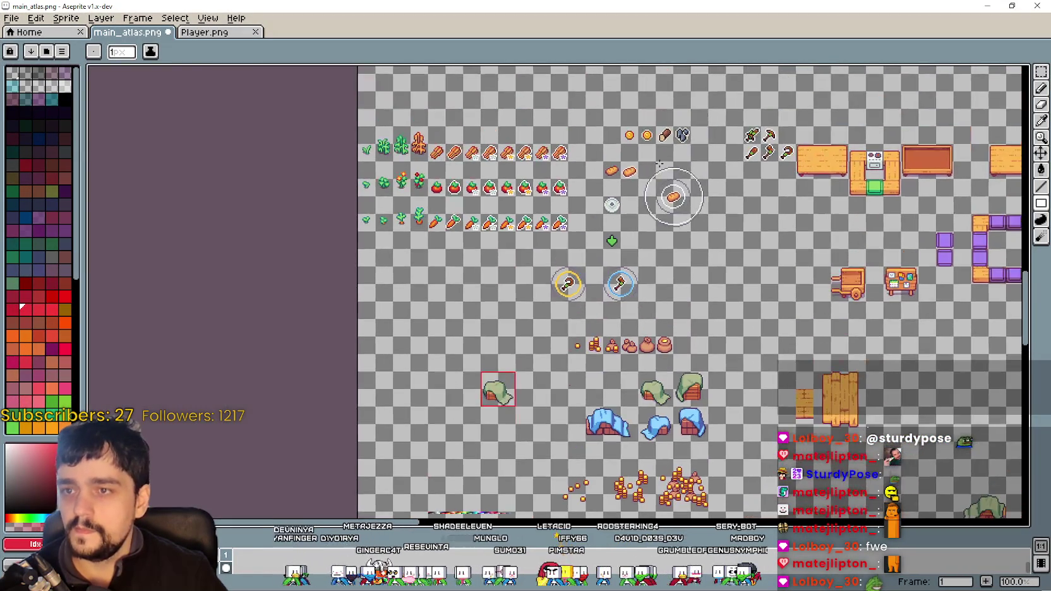
# - In Aseprite, eyedrop white from the target circle's outline
pyautogui.scroll(4, 833, 234)
pyautogui.click(1041, 121)
pyautogui.scroll(4, 723, 293)
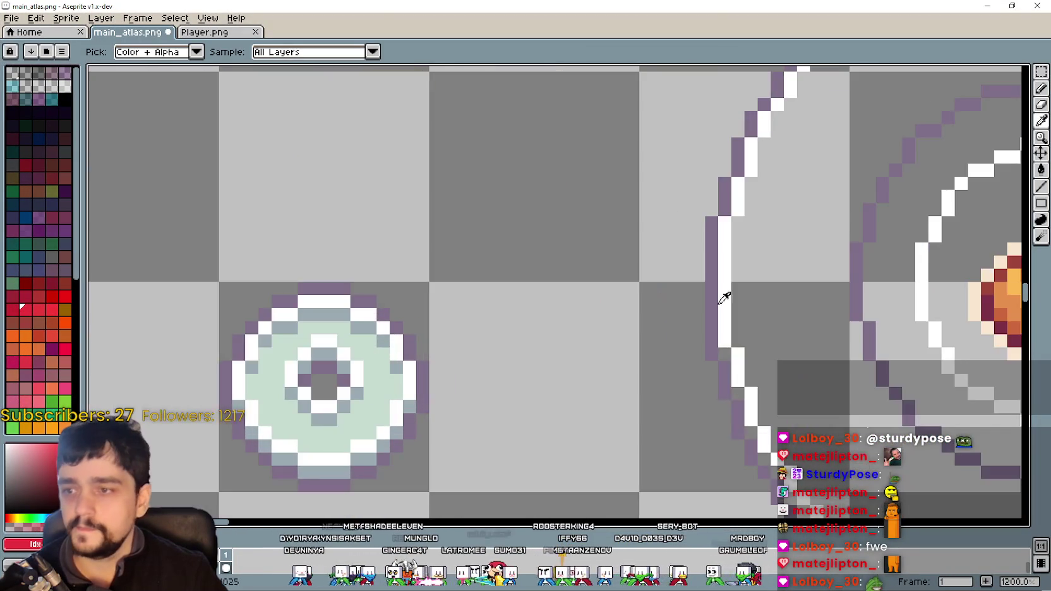
pyautogui.click(674, 286)
pyautogui.scroll(-8, 453, 381)
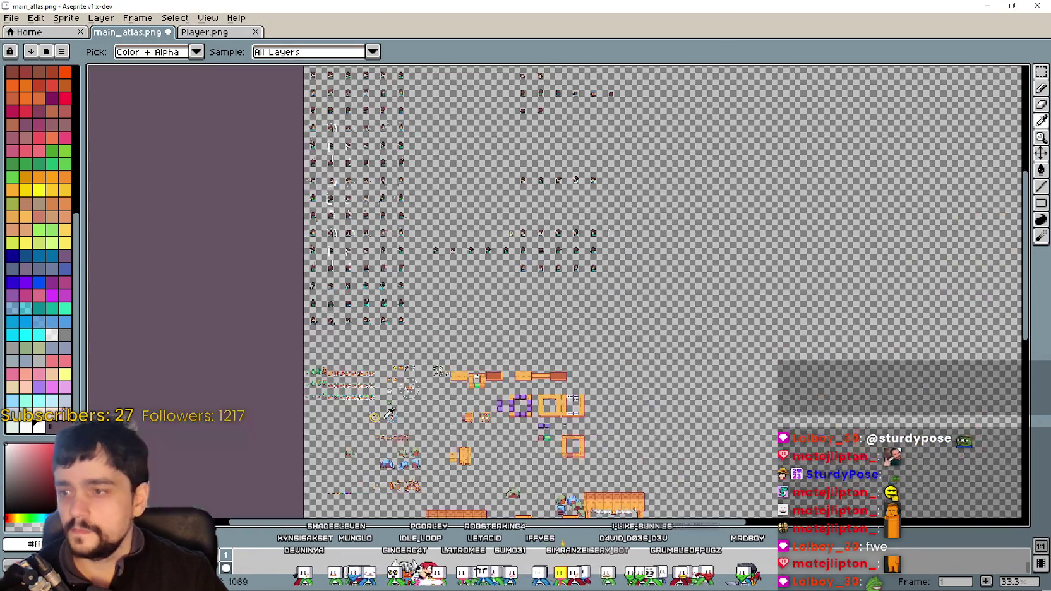
pyautogui.scroll(3, 456, 378)
pyautogui.scroll(-3, 459, 376)
pyautogui.scroll(1, 568, 320)
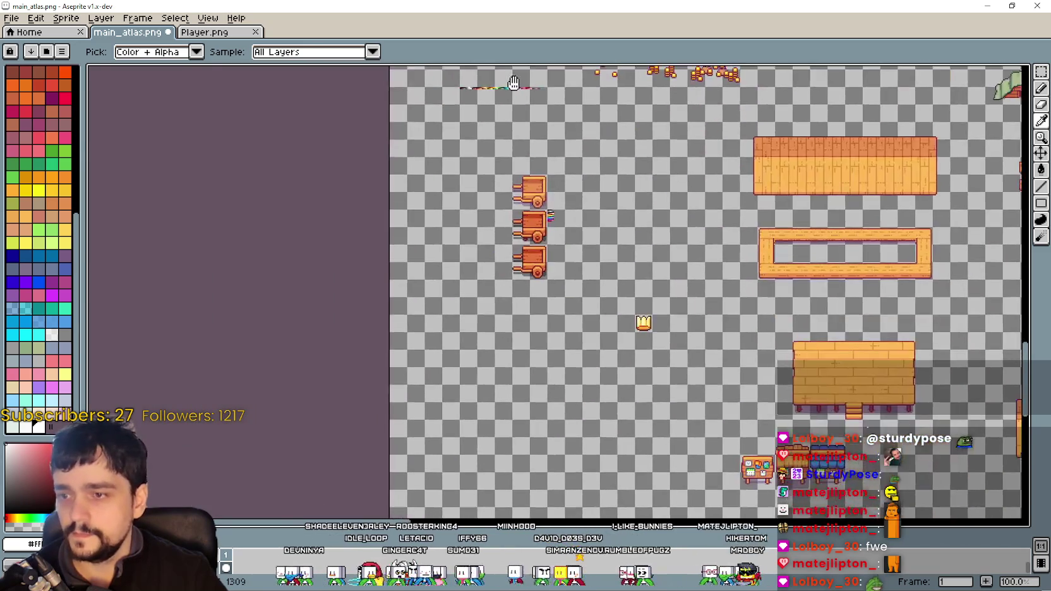
pyautogui.scroll(1, 640, 322)
pyautogui.scroll(5, 605, 333)
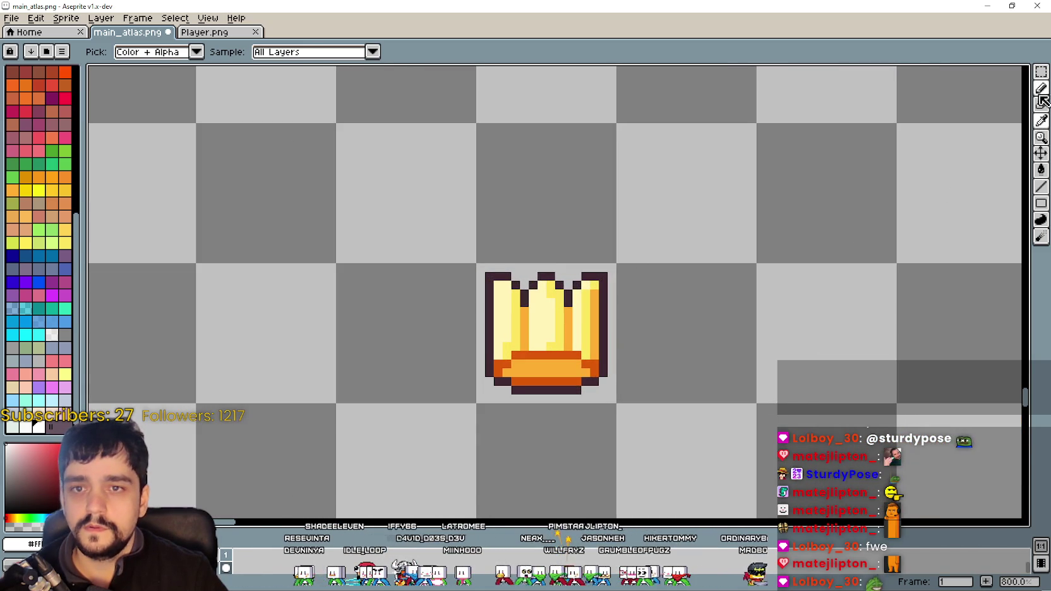
# - Draw a white pixel outline along the crown sprite's edges and save main_atlas.png
pyautogui.click(1041, 190)
pyautogui.scroll(4, 520, 276)
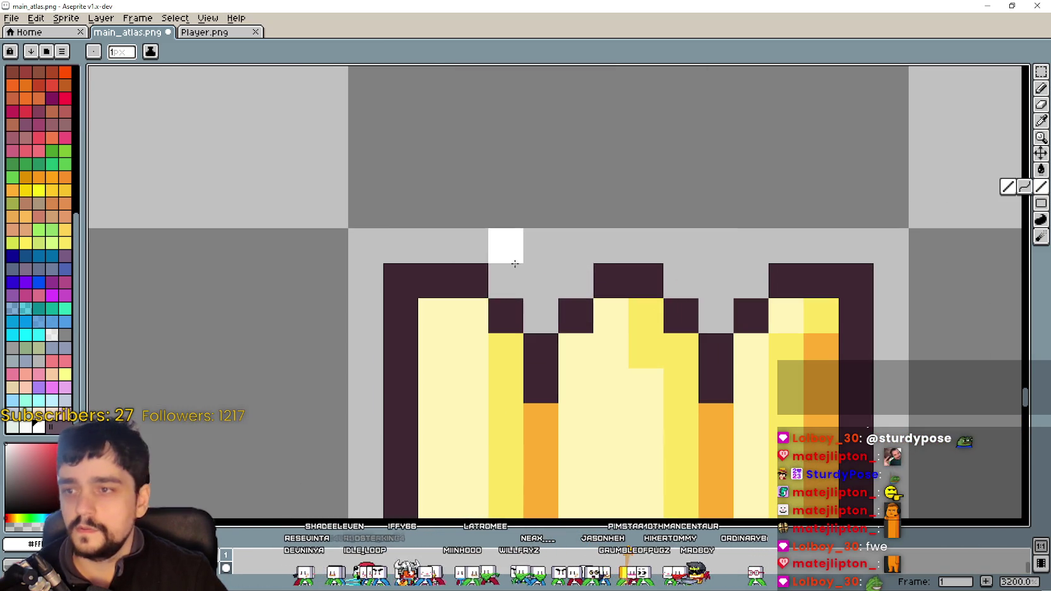
pyautogui.click(506, 281)
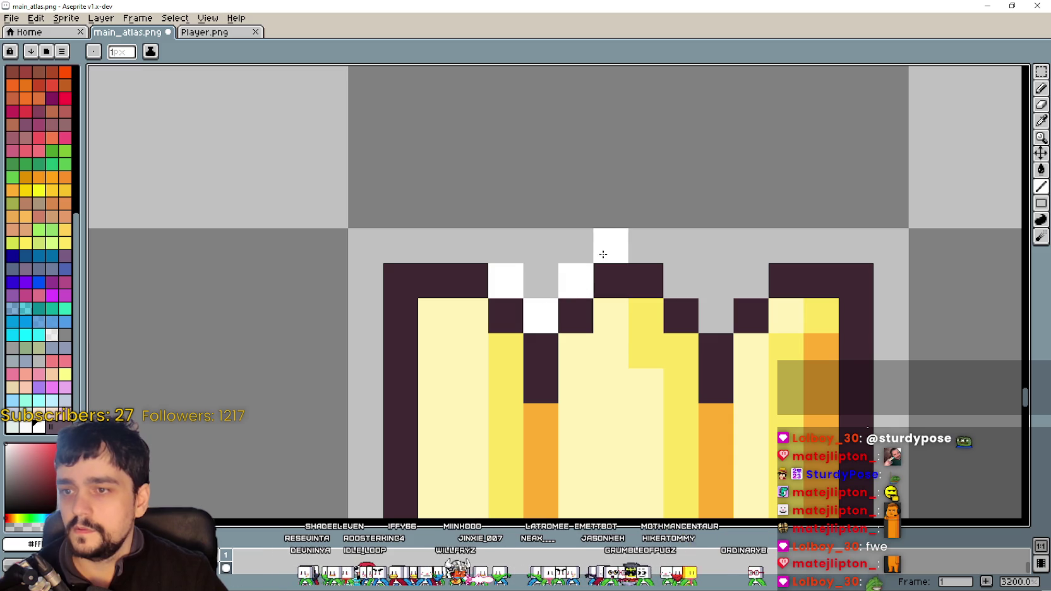
pyautogui.click(706, 303)
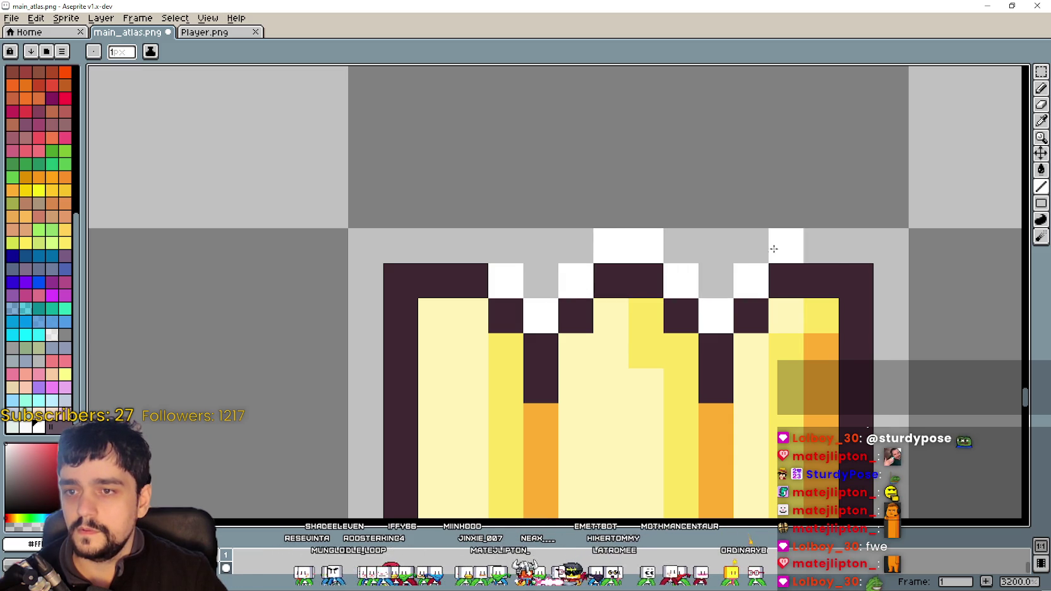
pyautogui.scroll(-4, 826, 212)
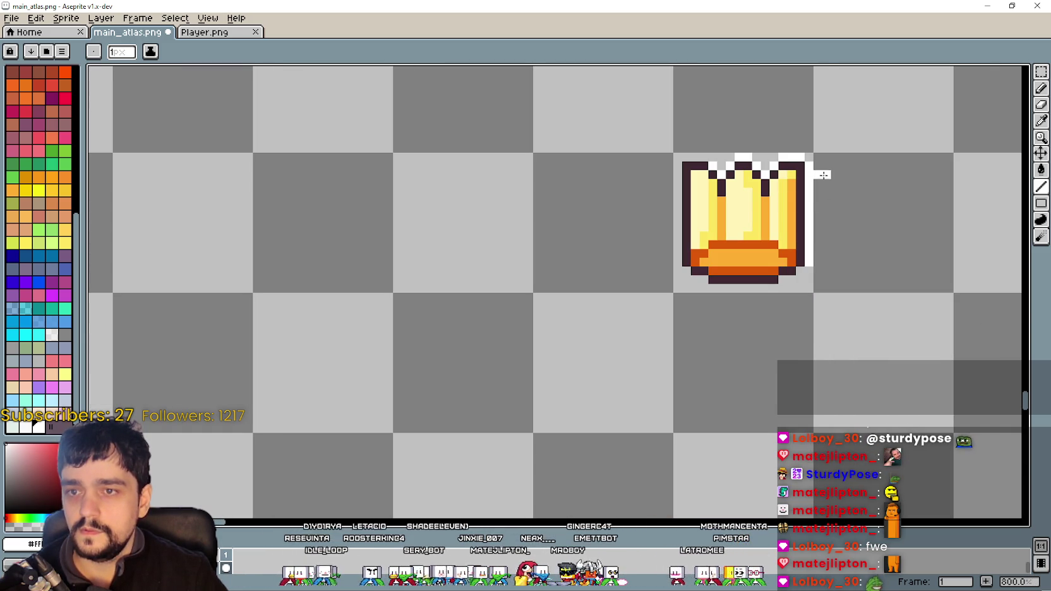
pyautogui.scroll(2, 818, 175)
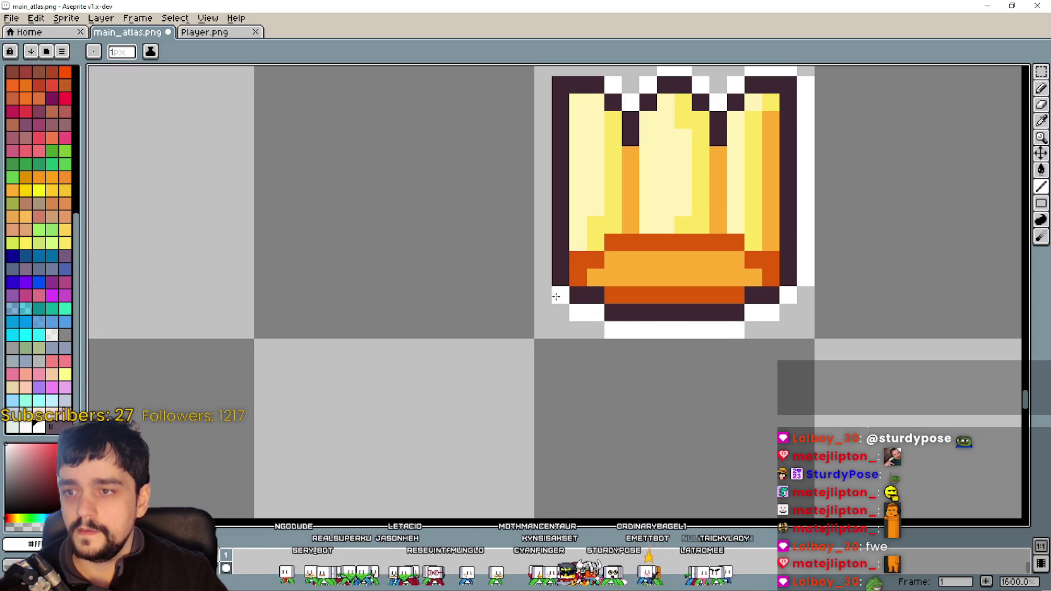
pyautogui.scroll(3, 607, 253)
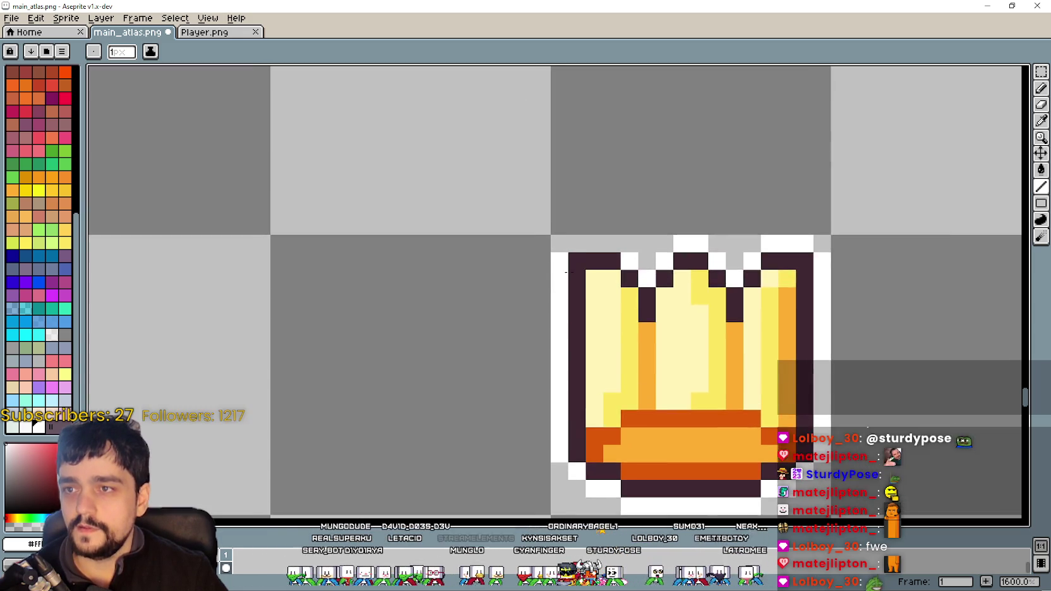
pyautogui.scroll(2, 626, 249)
pyautogui.scroll(-8, 579, 243)
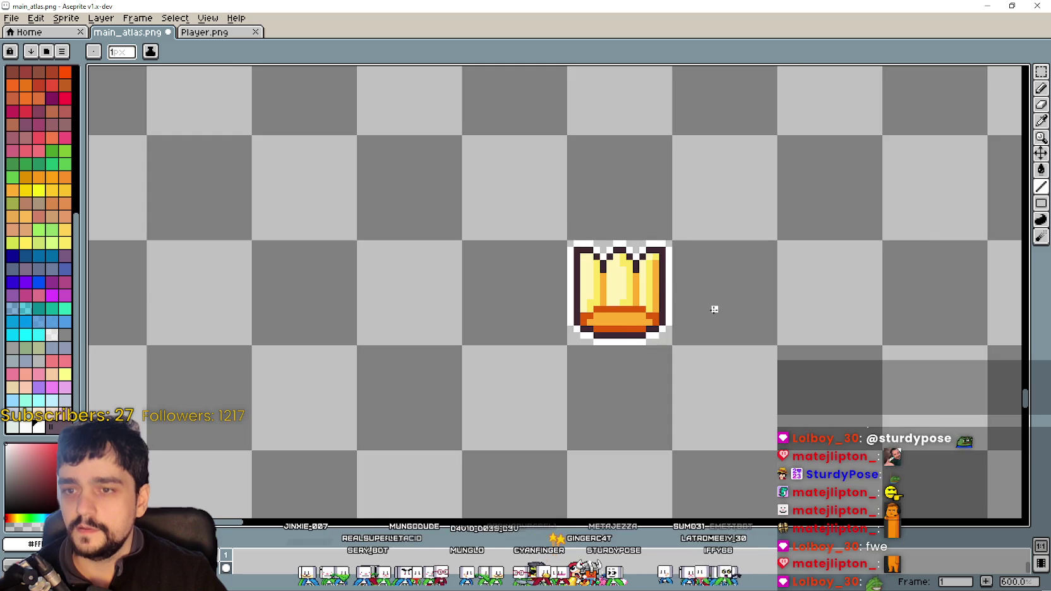
pyautogui.scroll(1, 714, 305)
pyautogui.scroll(-1, 664, 282)
pyautogui.hotkey('ctrl', 's')
# - Back in Godot, paste the crown-and-number row into the Forest_3 button
pyautogui.click(993, 3)
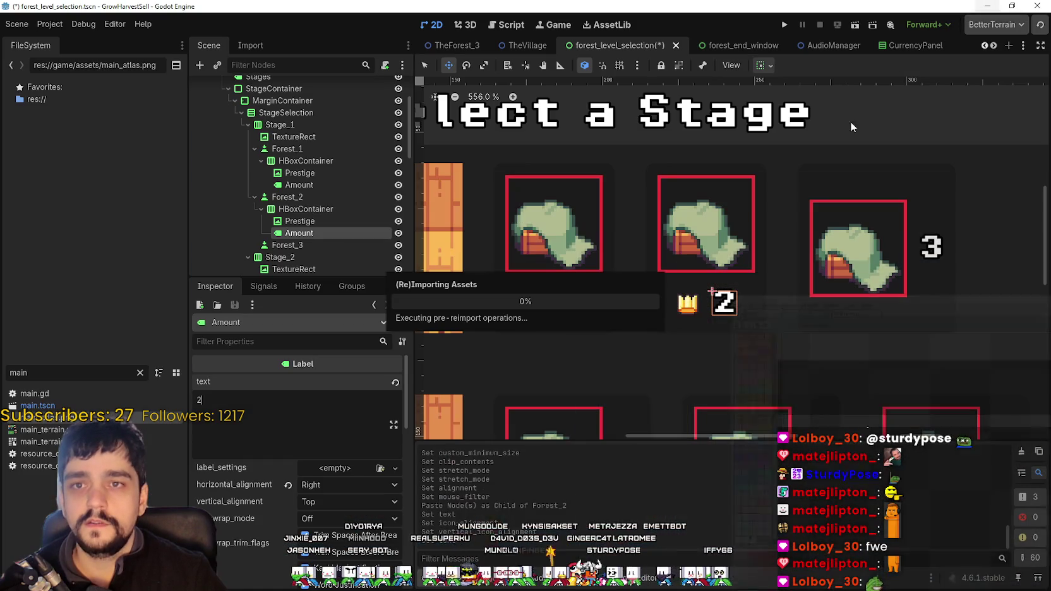
pyautogui.scroll(1, 604, 329)
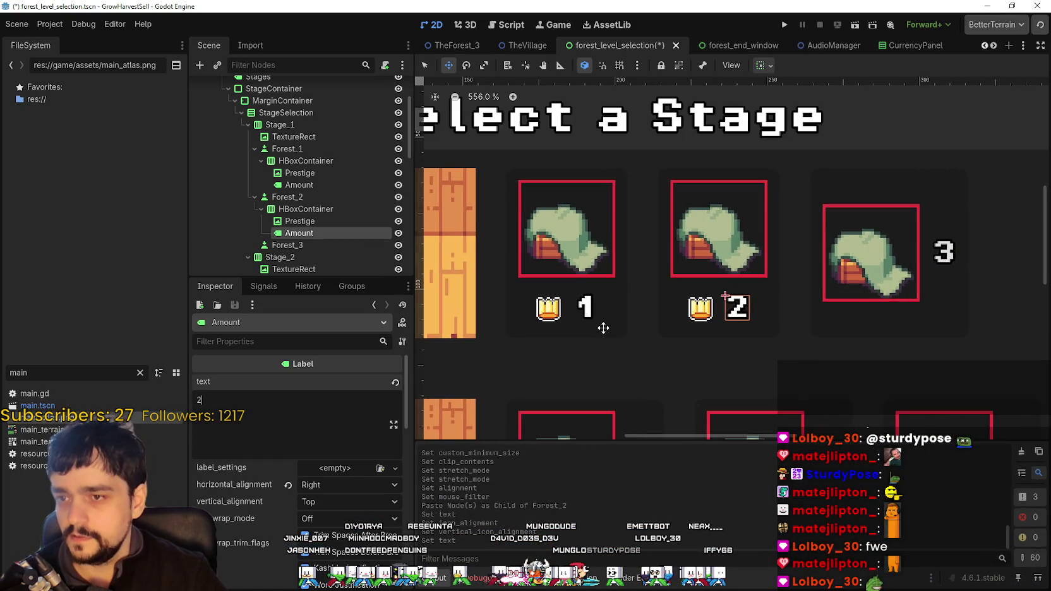
pyautogui.scroll(-5, 585, 345)
pyautogui.scroll(3, 604, 376)
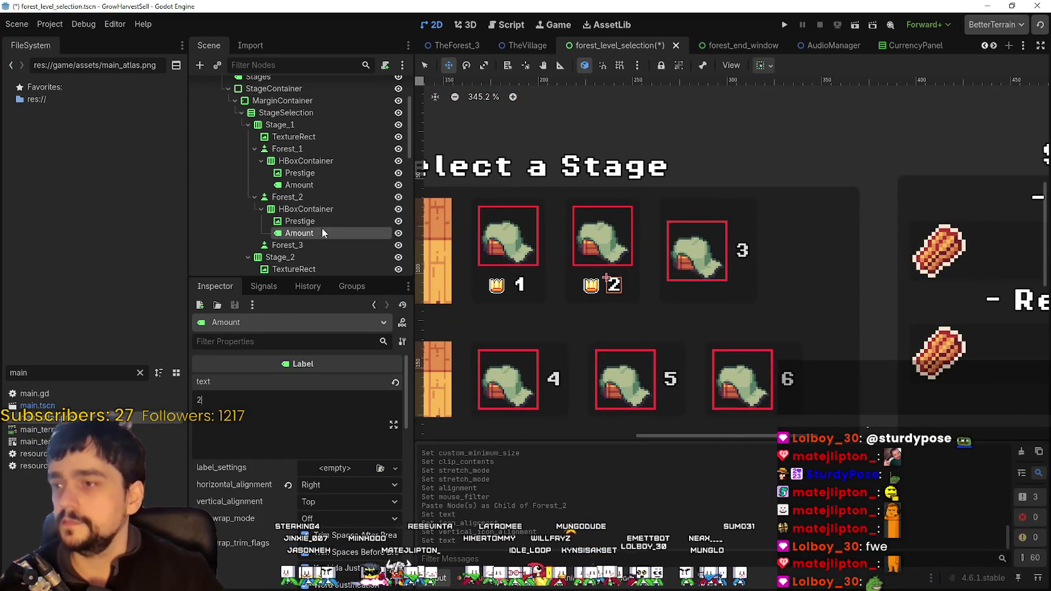
pyautogui.click(321, 221)
pyautogui.click(323, 211)
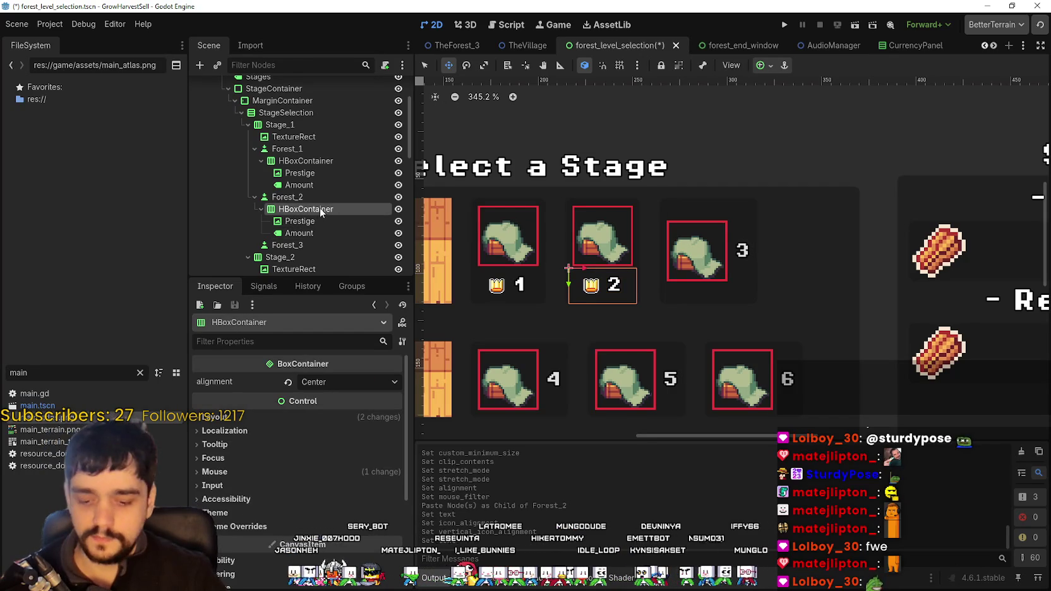
pyautogui.scroll(2, 751, 329)
pyautogui.click(297, 247)
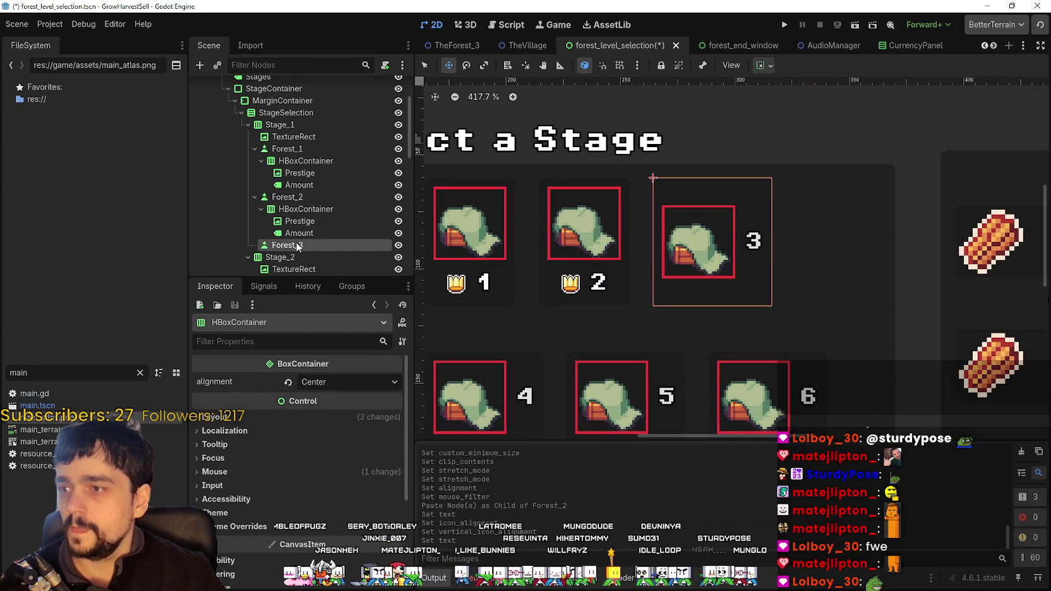
pyautogui.hotkey('ctrl', 'v')
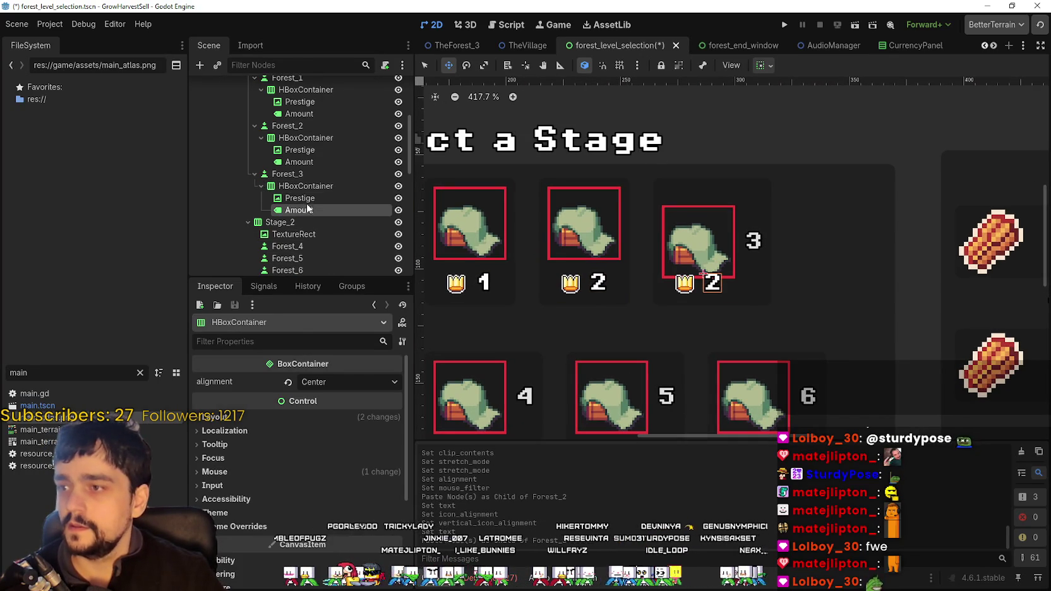
# - Clear Forest_3's own button text, align its hut icon to the top, and save
pyautogui.click(308, 209)
pyautogui.press('Up')
pyautogui.press('Up')
pyautogui.press('Up')
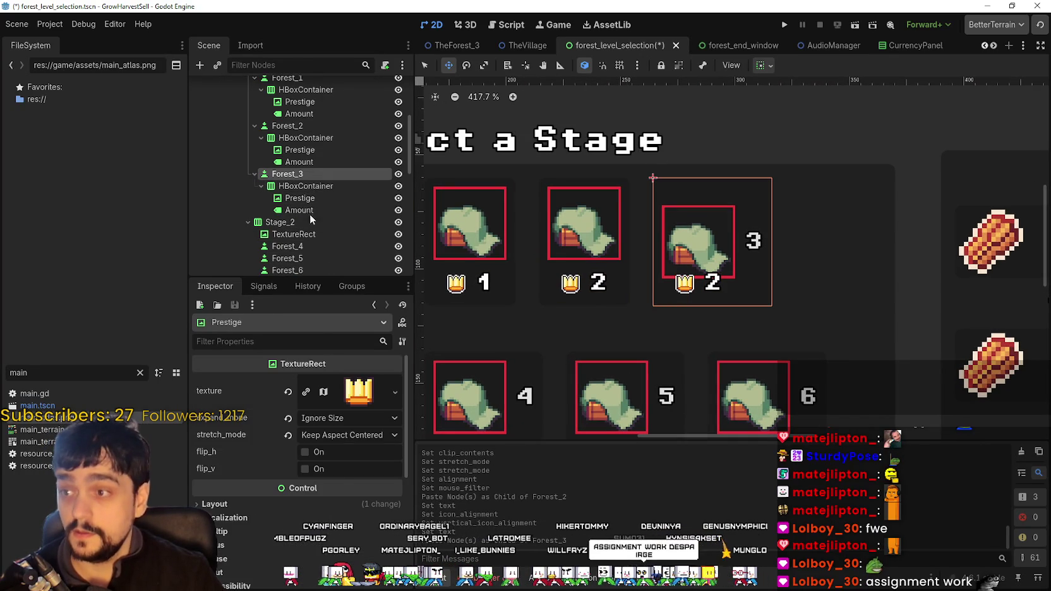
pyautogui.click(278, 418)
pyautogui.press('BackSpace')
pyautogui.scroll(-3, 346, 479)
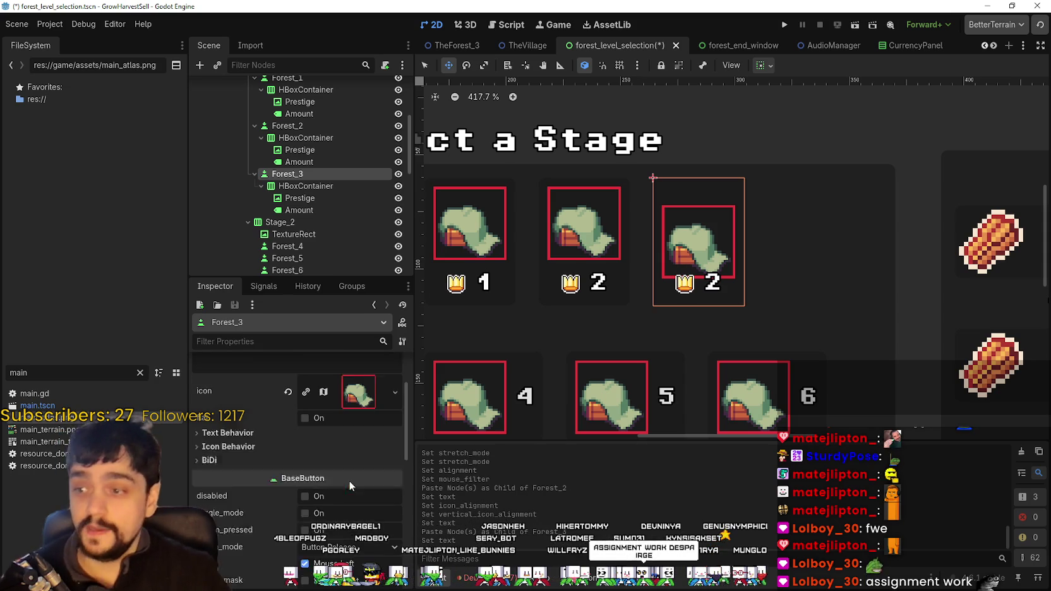
pyautogui.click(228, 419)
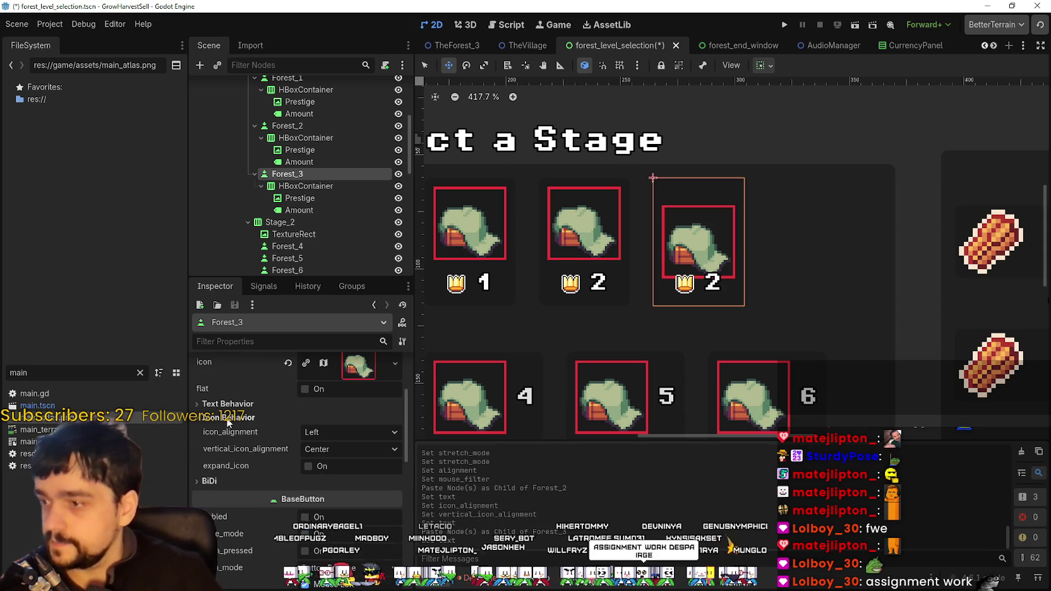
pyautogui.click(343, 447)
pyautogui.click(344, 466)
pyautogui.hotkey('ctrl', 's')
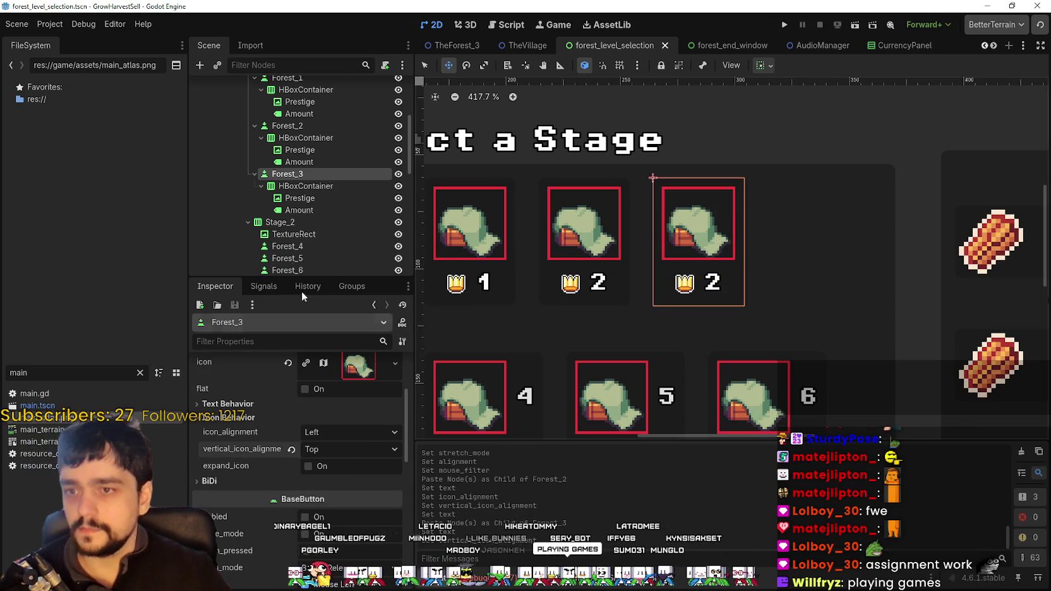
# - Change Forest_3's Amount label to a single-line 3 and save the scene
pyautogui.click(299, 210)
pyautogui.click(209, 400)
pyautogui.write('3')
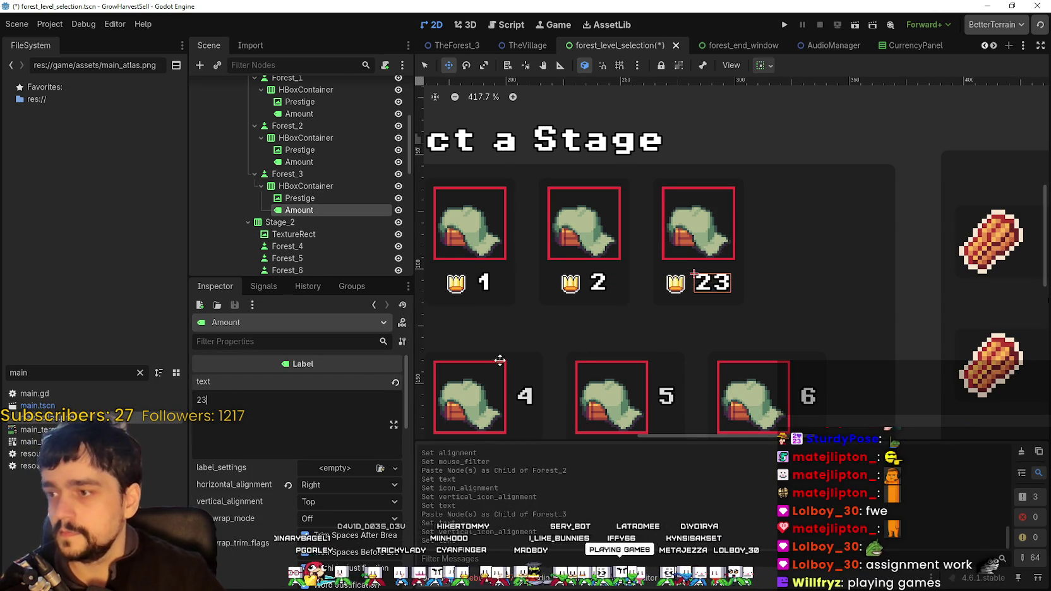
pyautogui.press('BackSpace')
pyautogui.press('BackSpace')
pyautogui.write('3')
pyautogui.scroll(-1, 678, 334)
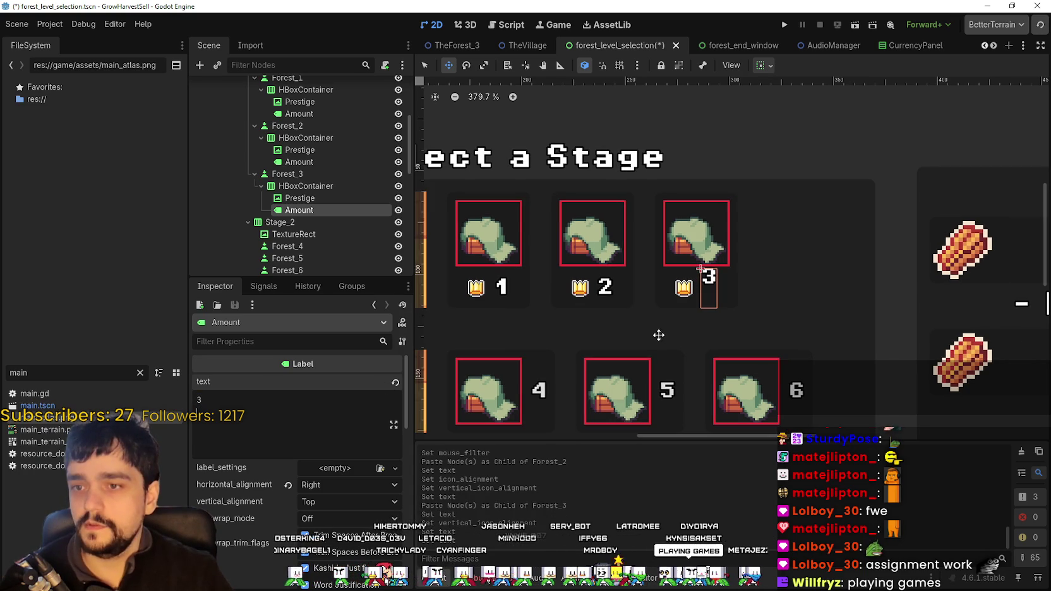
pyautogui.press('BackSpace')
pyautogui.moveTo(660, 328); pyautogui.dragTo(746, 275)
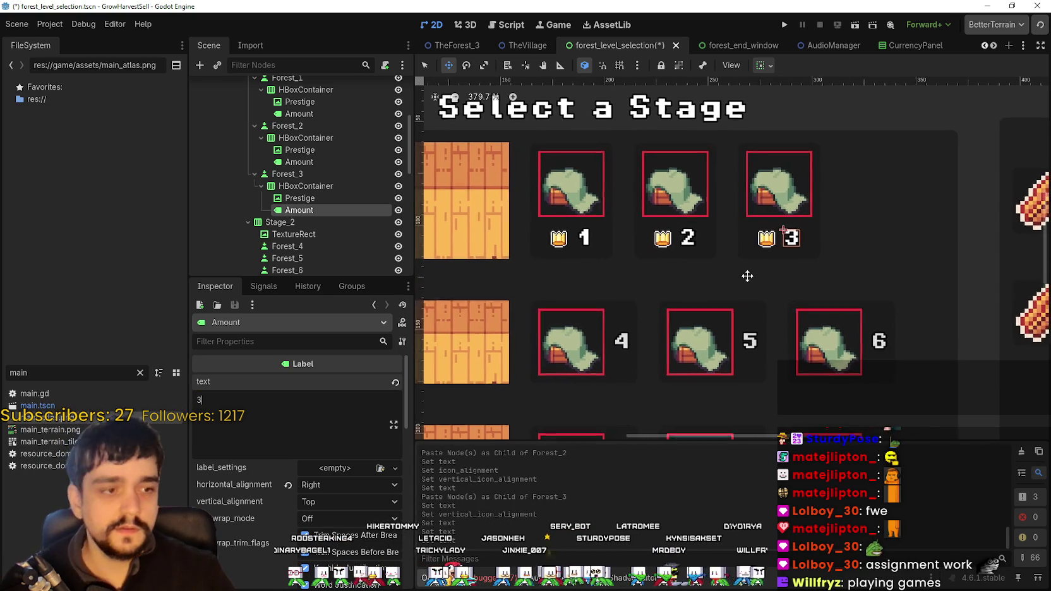
pyautogui.hotkey('ctrl', 's')
pyautogui.scroll(2, 750, 257)
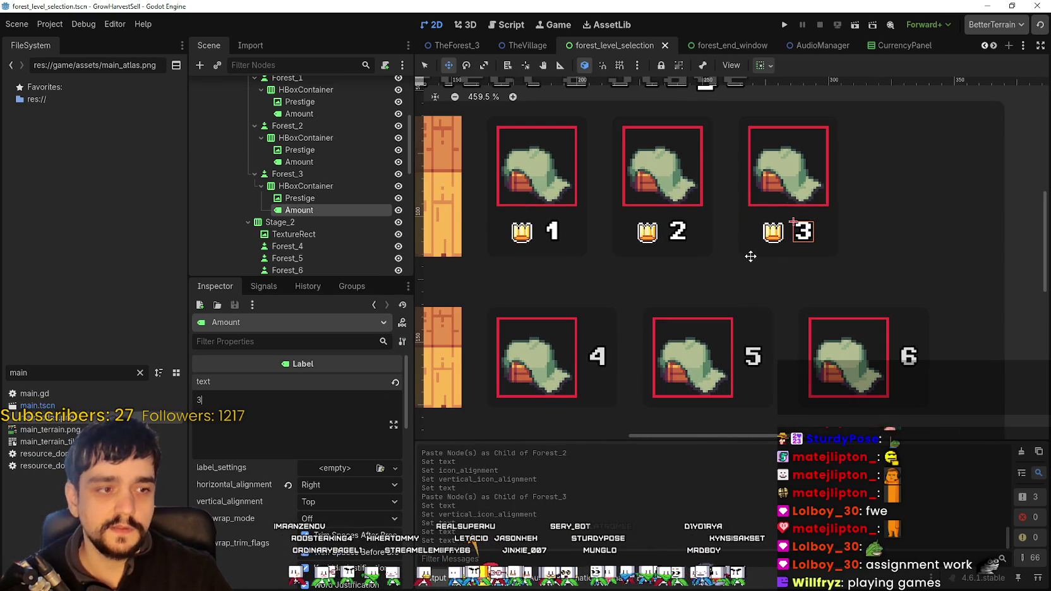
pyautogui.scroll(-5, 751, 256)
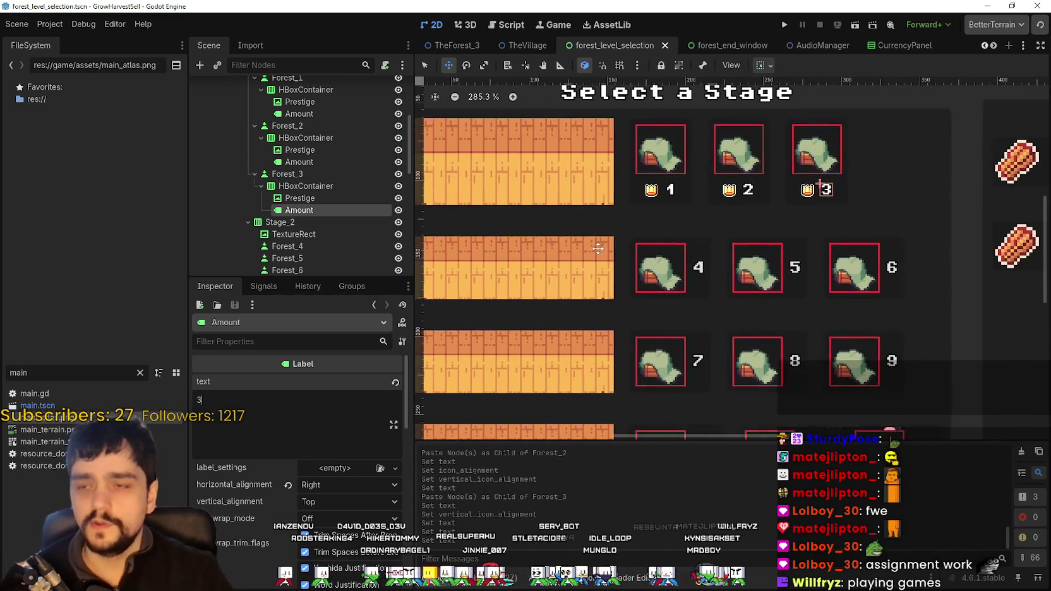
pyautogui.scroll(-1, 598, 248)
pyautogui.scroll(-3, 302, 187)
# - Paste the crown-and-number row into Forest_4 and select its number label
pyautogui.rightClick(302, 179)
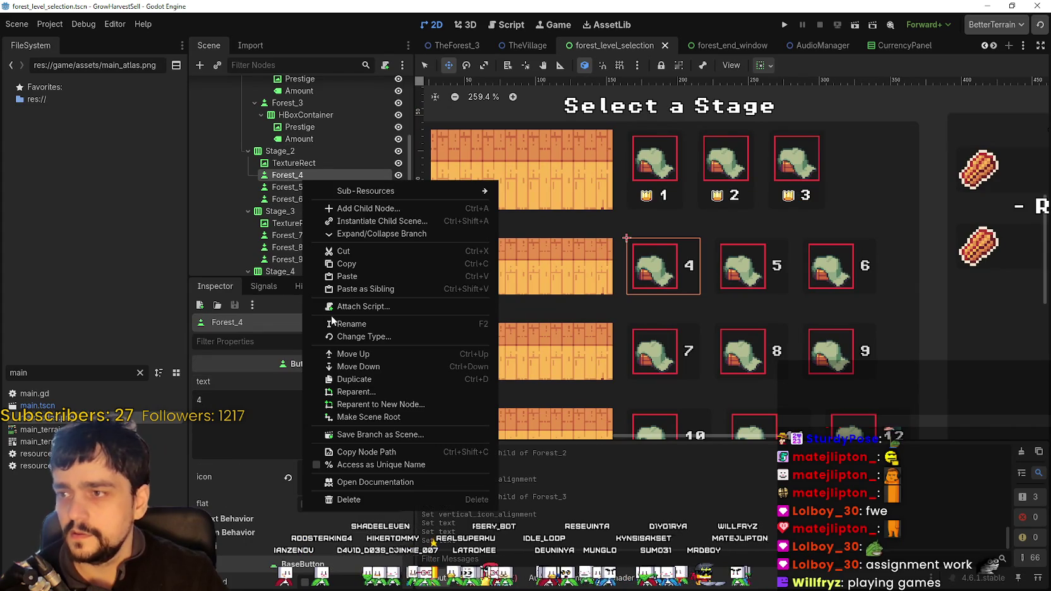
pyautogui.click(358, 276)
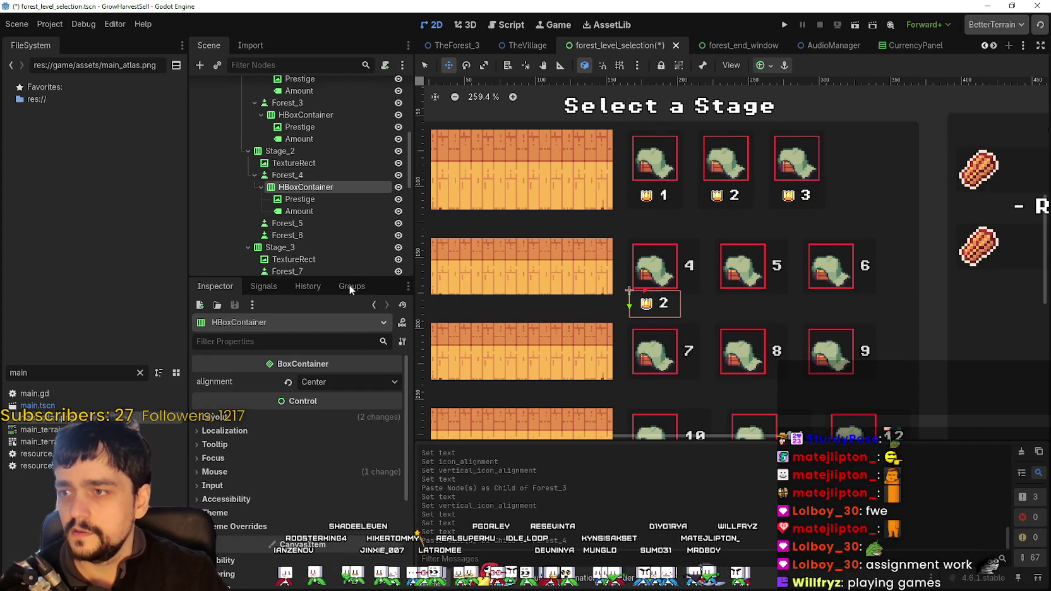
pyautogui.click(325, 212)
pyautogui.write('4')
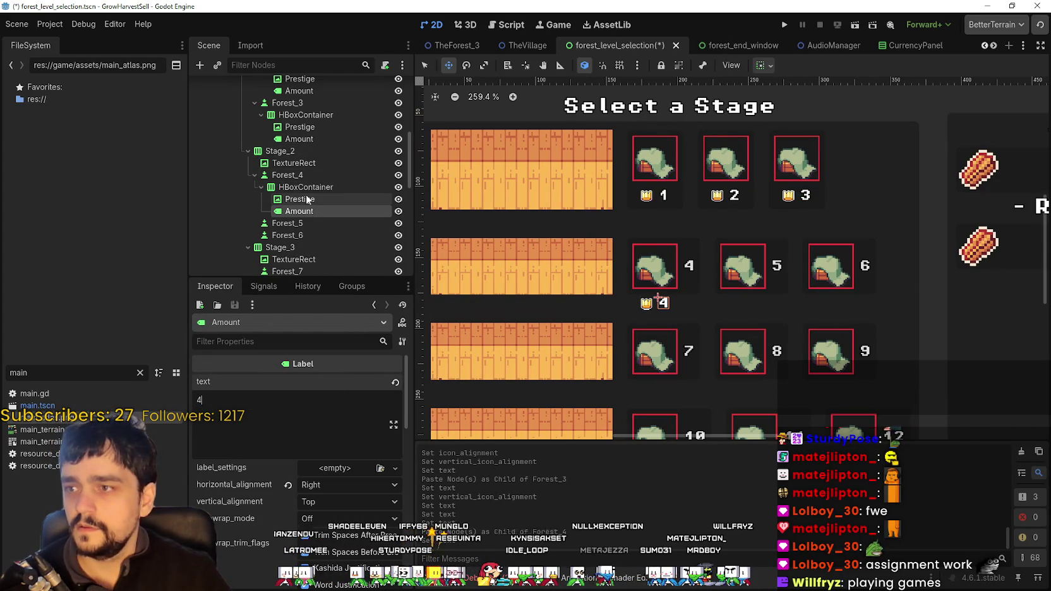
# - Clear the 4 from Forest_4's own button text
pyautogui.click(288, 175)
pyautogui.click(239, 406)
pyautogui.press('BackSpace')
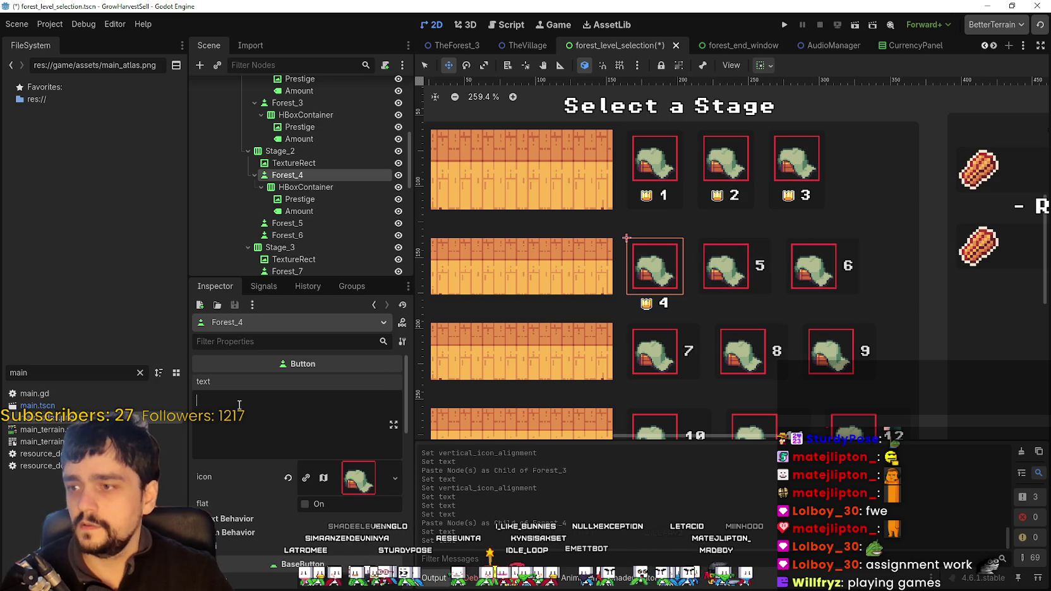
pyautogui.scroll(4, 683, 297)
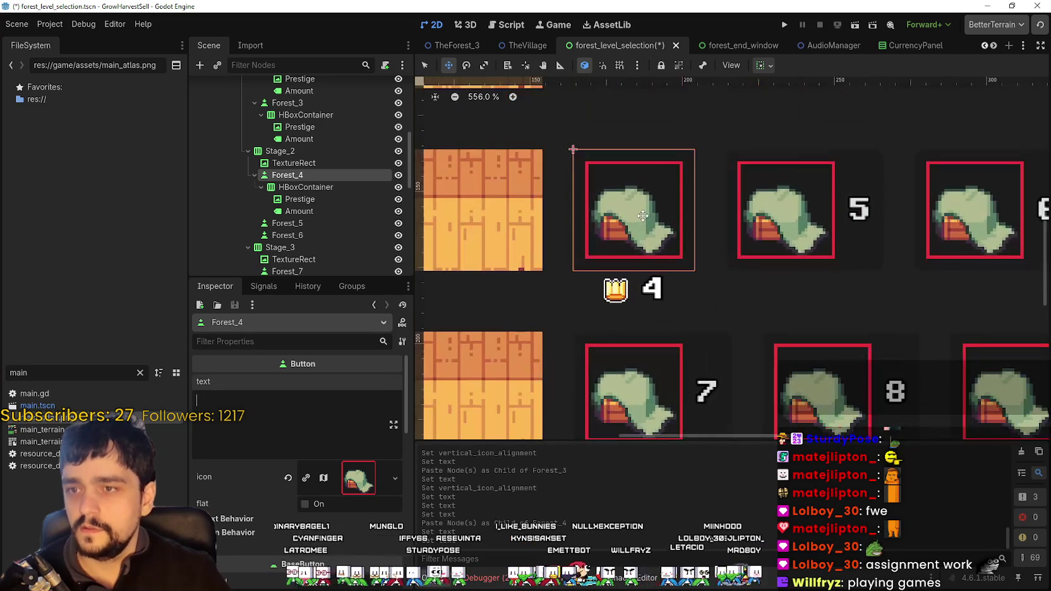
pyautogui.scroll(-3, 642, 216)
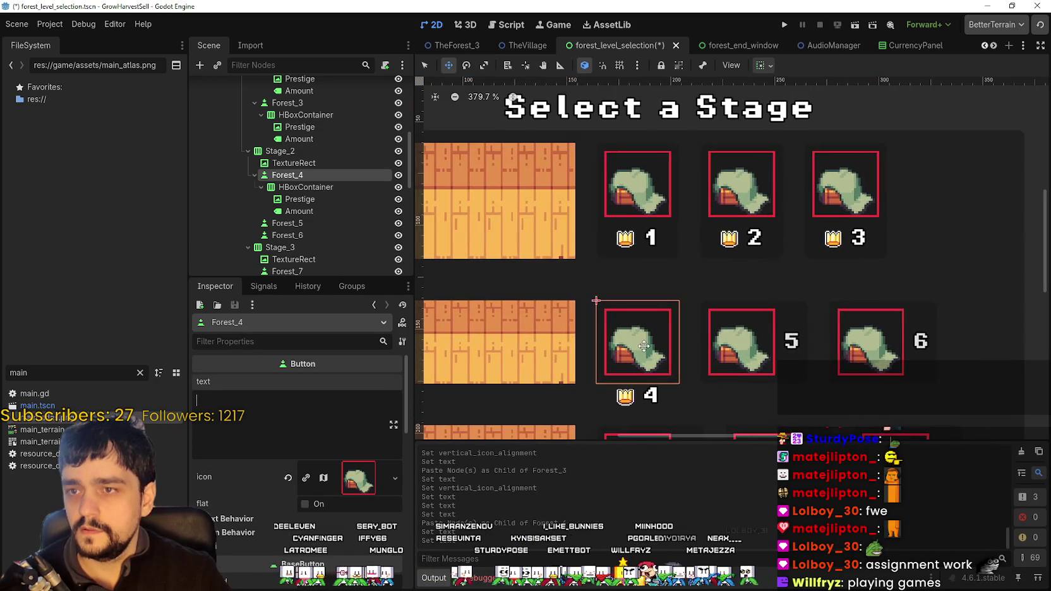
pyautogui.scroll(1, 640, 252)
pyautogui.scroll(-2, 640, 252)
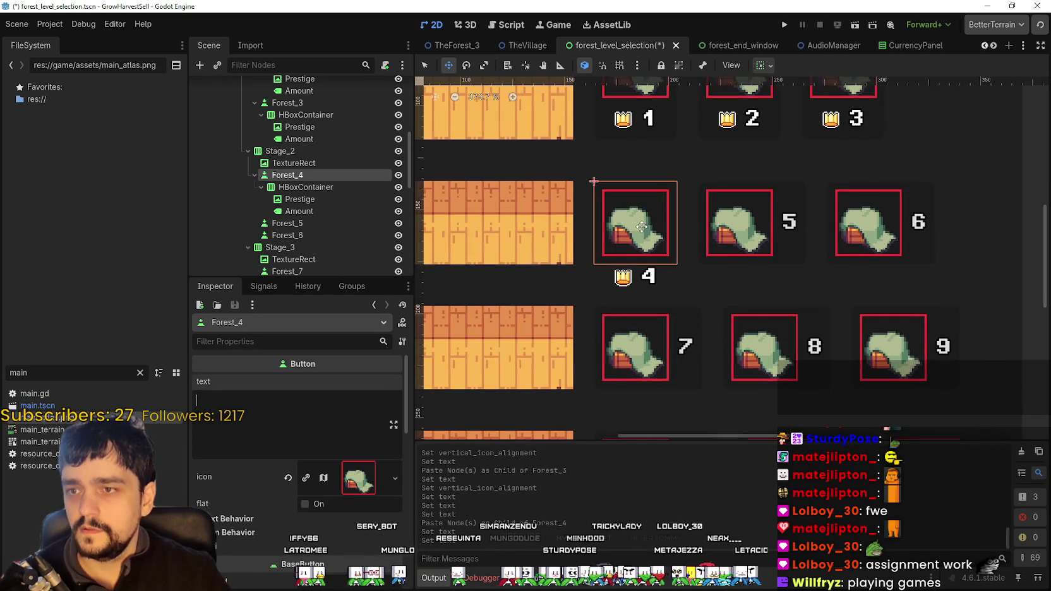
pyautogui.scroll(-3, 642, 226)
pyautogui.scroll(6, 673, 153)
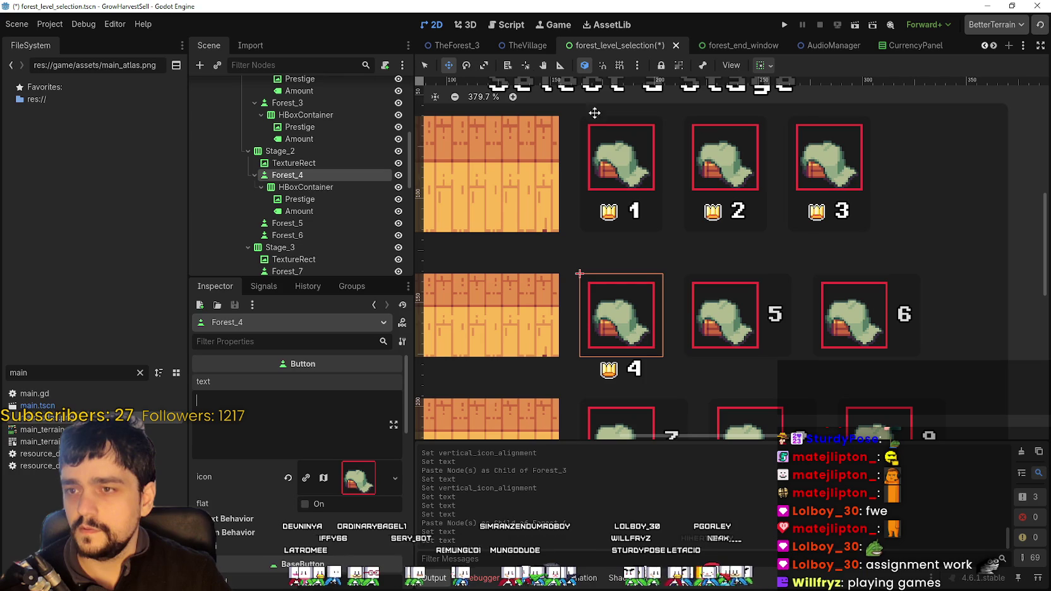
pyautogui.click(423, 65)
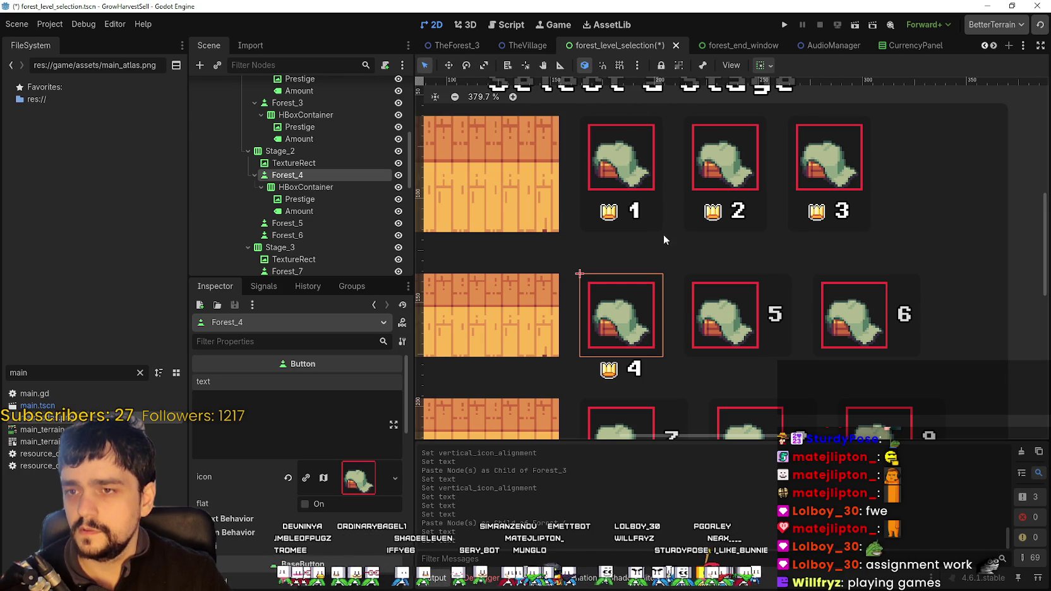
pyautogui.click(657, 228)
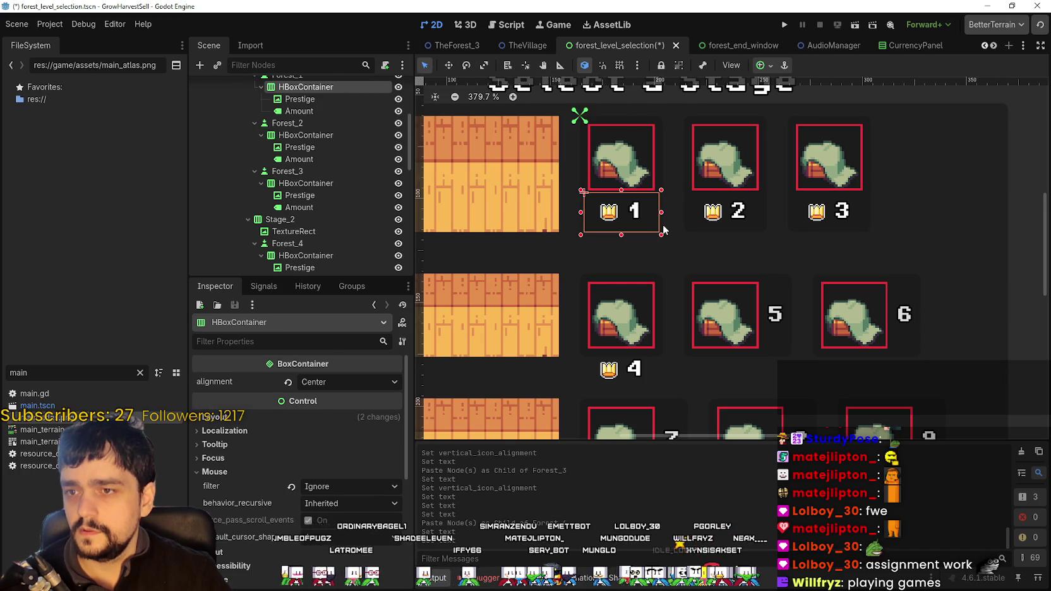
# - Check stage 1's 56 px minimum height and give Forest_4 the same 56 px height
pyautogui.click(590, 231)
pyautogui.click(325, 471)
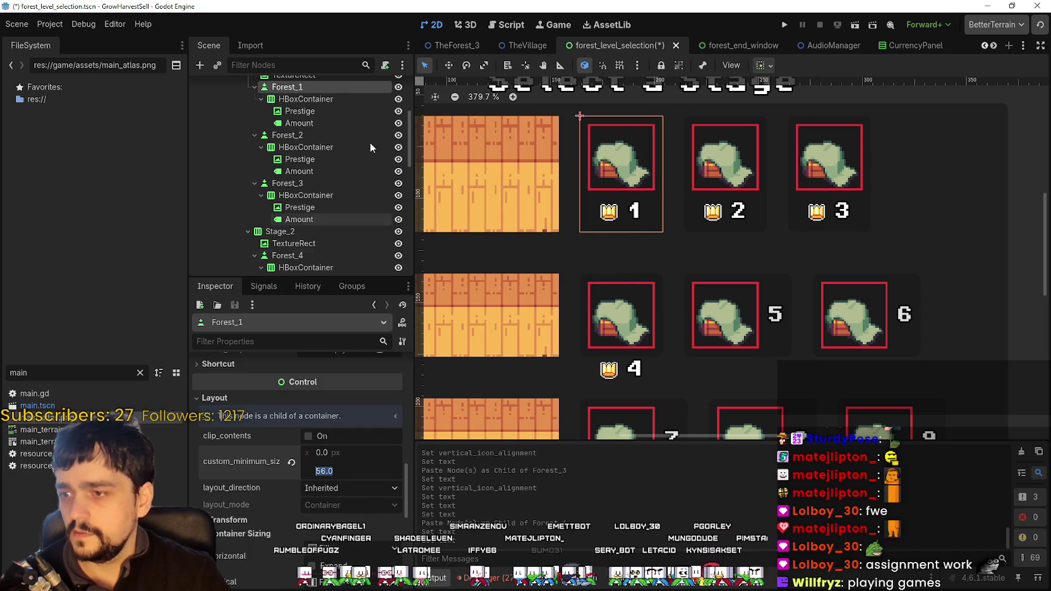
pyautogui.click(658, 327)
pyautogui.scroll(-10, 319, 538)
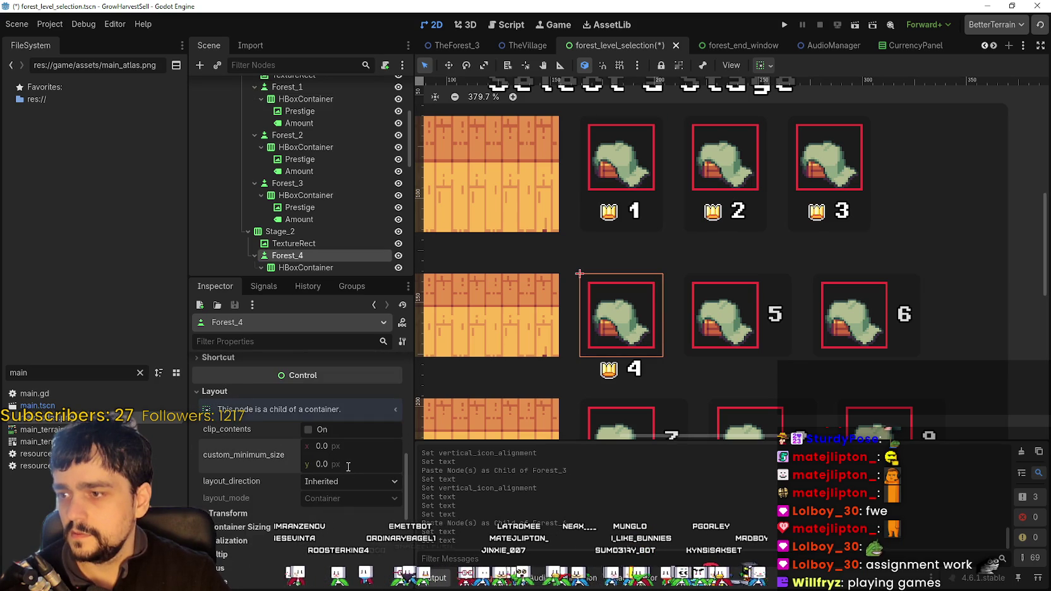
pyautogui.press('Return')
pyautogui.scroll(-1, 759, 336)
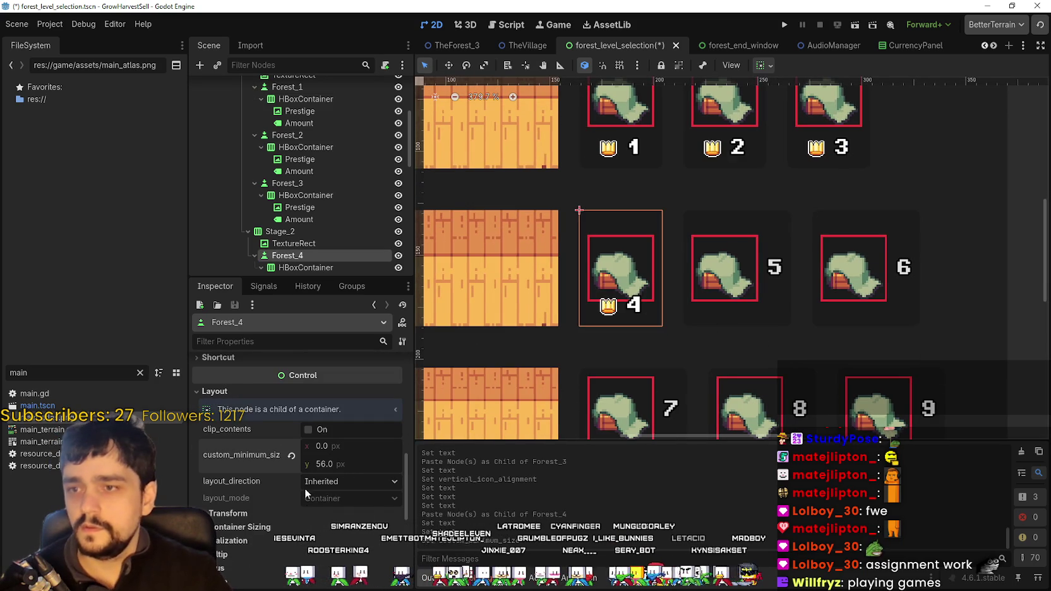
pyautogui.scroll(-6, 314, 250)
# - Set Forest_7's custom minimum height to 56 px
pyautogui.click(318, 212)
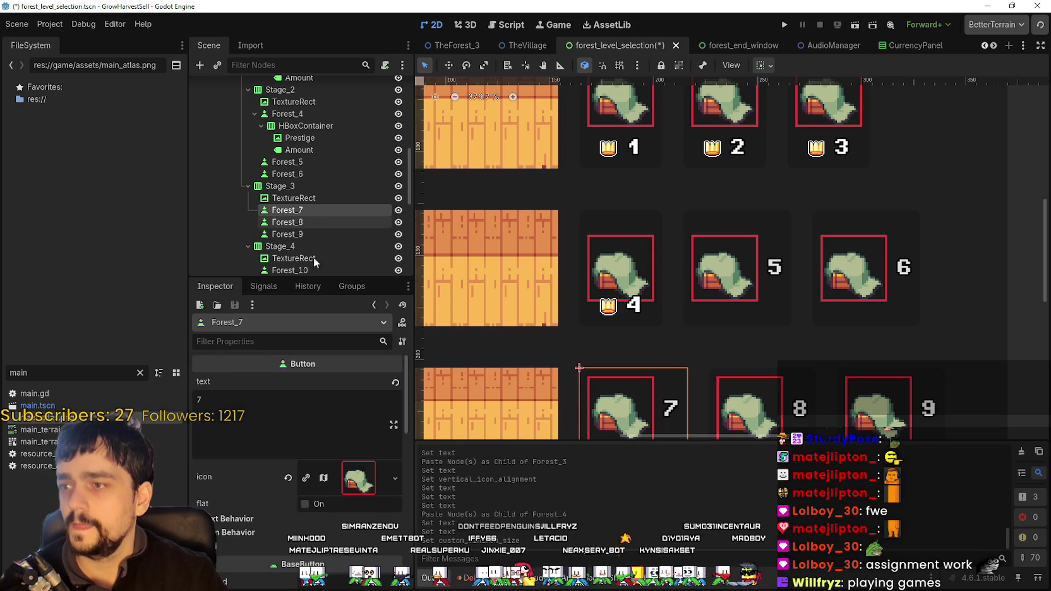
pyautogui.scroll(-10, 339, 504)
pyautogui.click(236, 421)
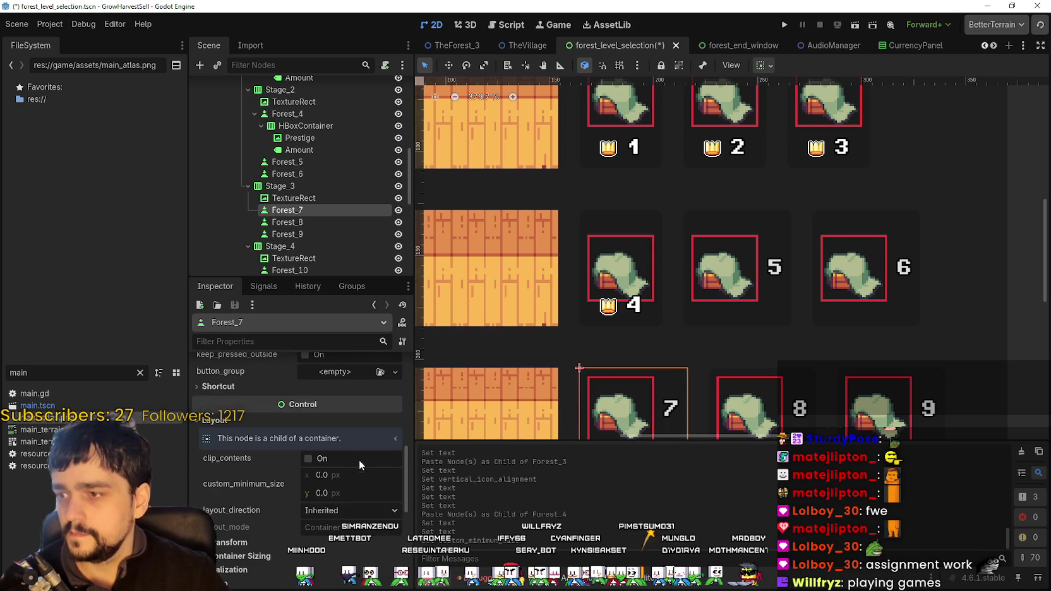
pyautogui.click(355, 487)
pyautogui.press('Return')
pyautogui.scroll(-4, 736, 358)
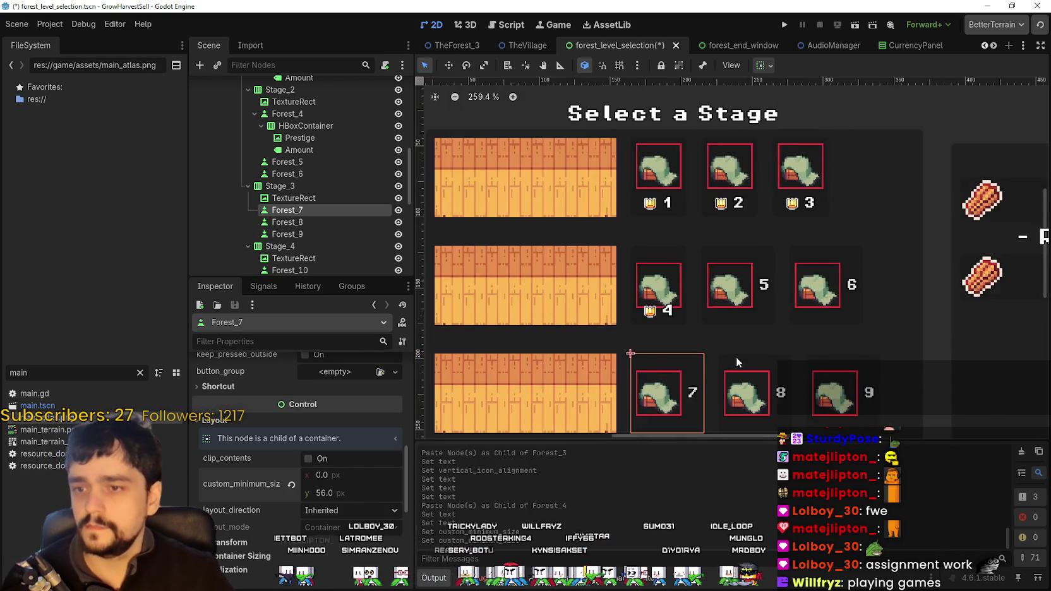
pyautogui.scroll(2, 736, 358)
pyautogui.scroll(-3, 316, 232)
# - Set Forest_10's custom minimum height to 56 px
pyautogui.click(318, 223)
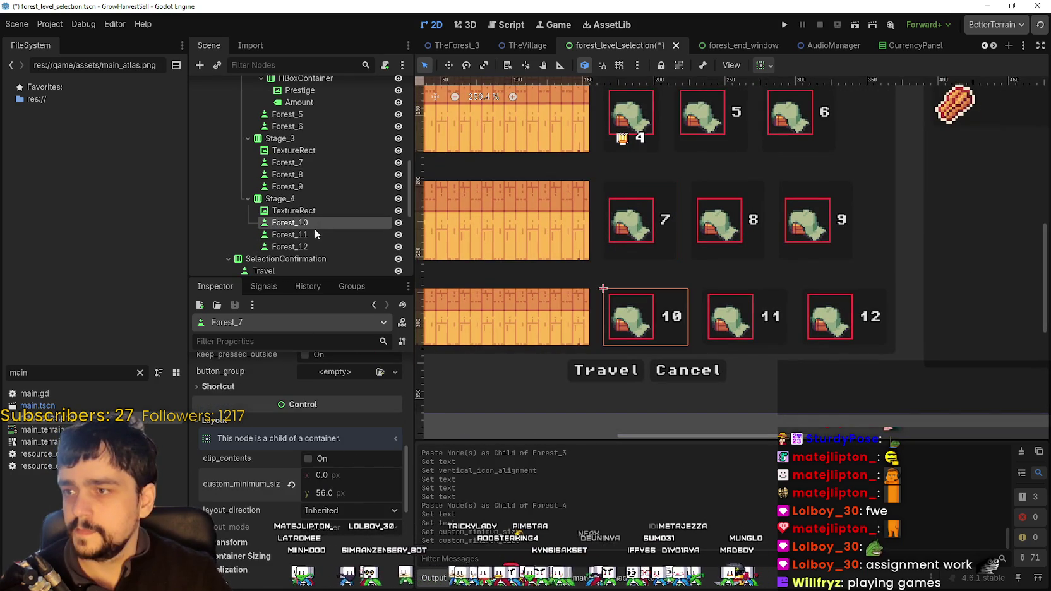
pyautogui.scroll(-3, 336, 517)
pyautogui.scroll(-6, 326, 506)
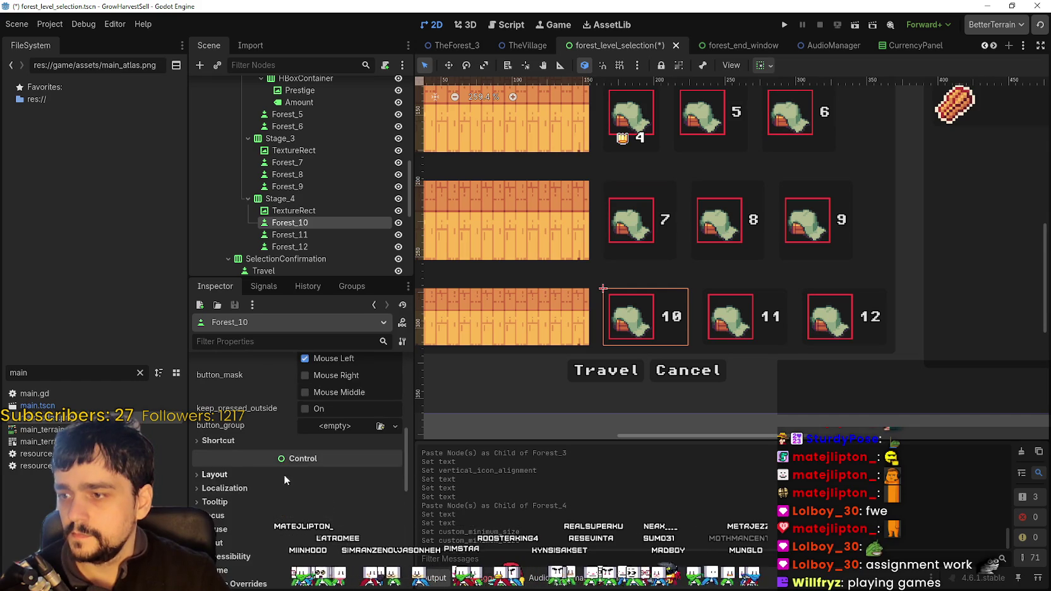
pyautogui.scroll(2, 263, 455)
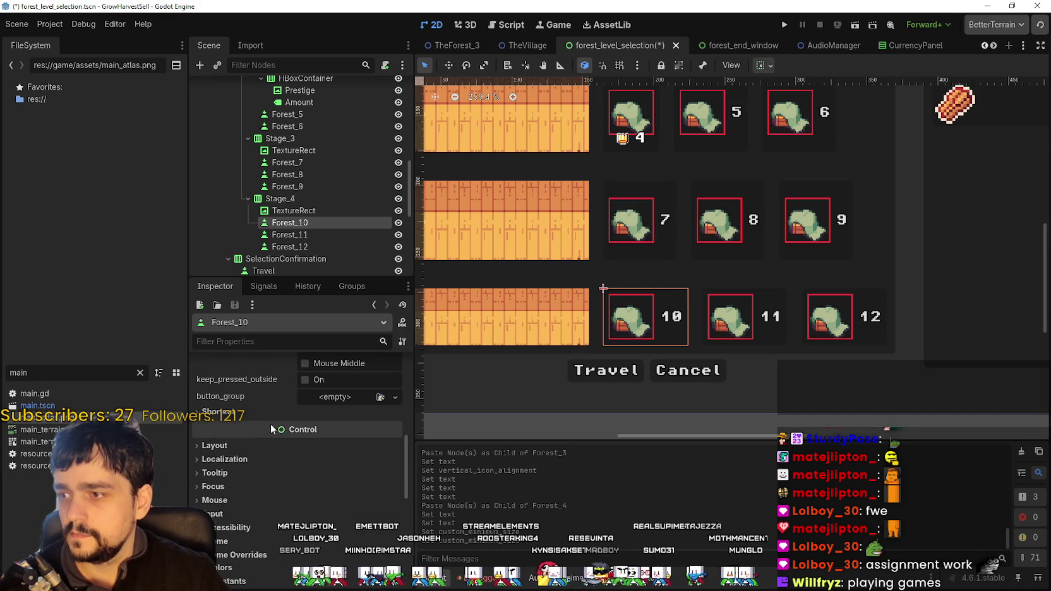
pyautogui.click(284, 446)
pyautogui.click(359, 524)
pyautogui.write('56')
pyautogui.press('Return')
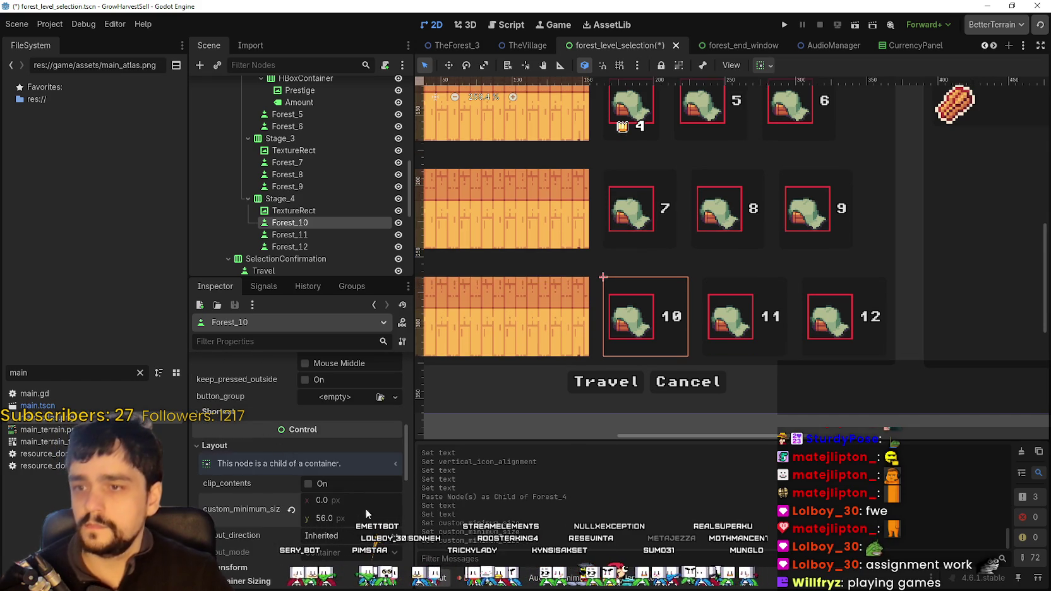
pyautogui.scroll(-4, 737, 294)
pyautogui.scroll(-2, 736, 289)
pyautogui.scroll(8, 708, 316)
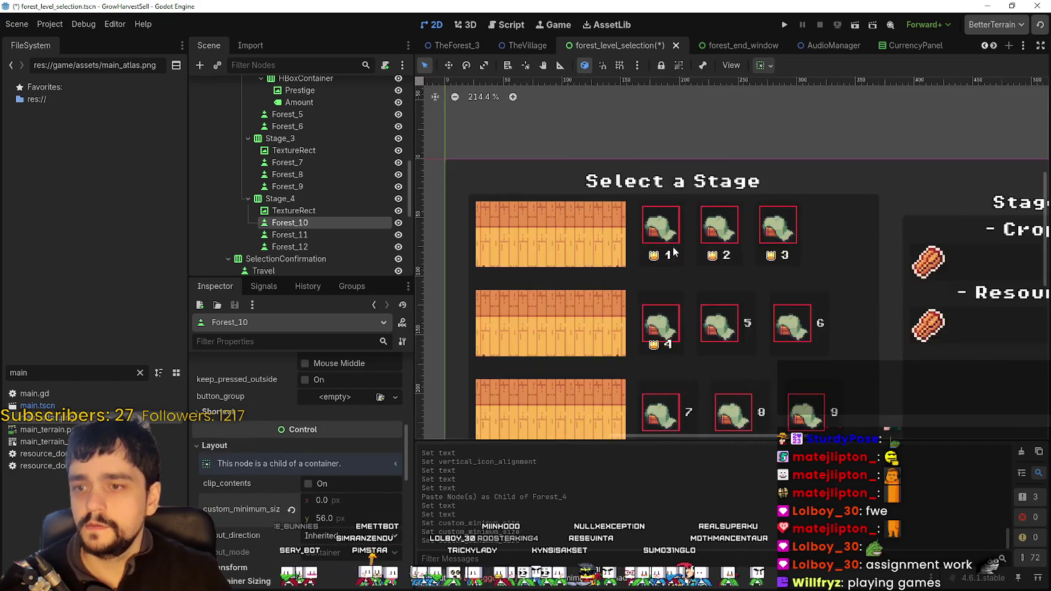
# - Align the Forest_4 button's hut icon to the top and save the scene
pyautogui.scroll(3, 648, 283)
pyautogui.scroll(4, 342, 164)
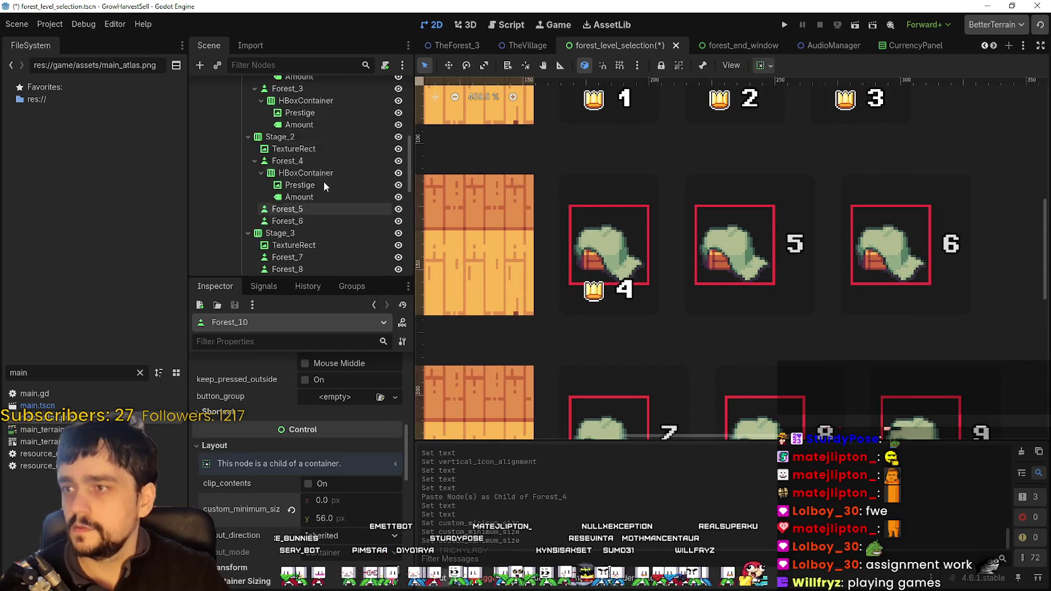
pyautogui.click(322, 220)
pyautogui.click(328, 198)
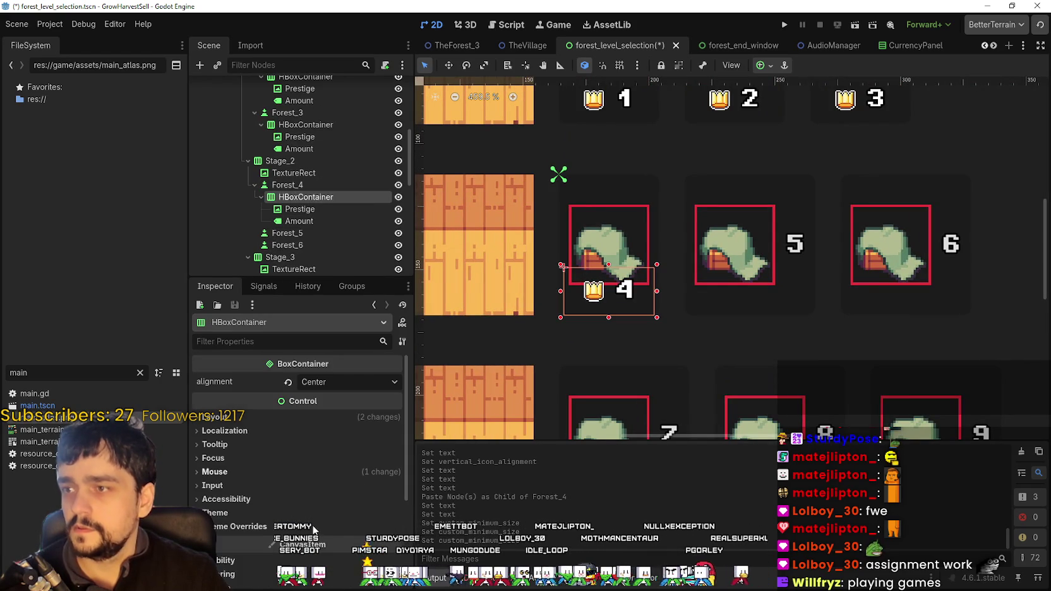
pyautogui.click(310, 185)
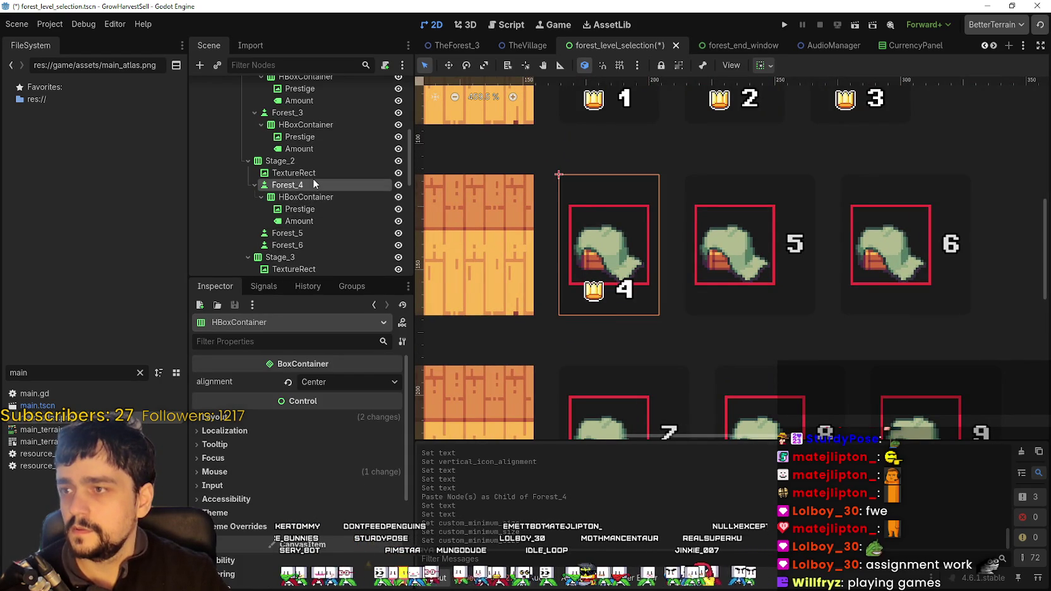
pyautogui.scroll(6, 253, 471)
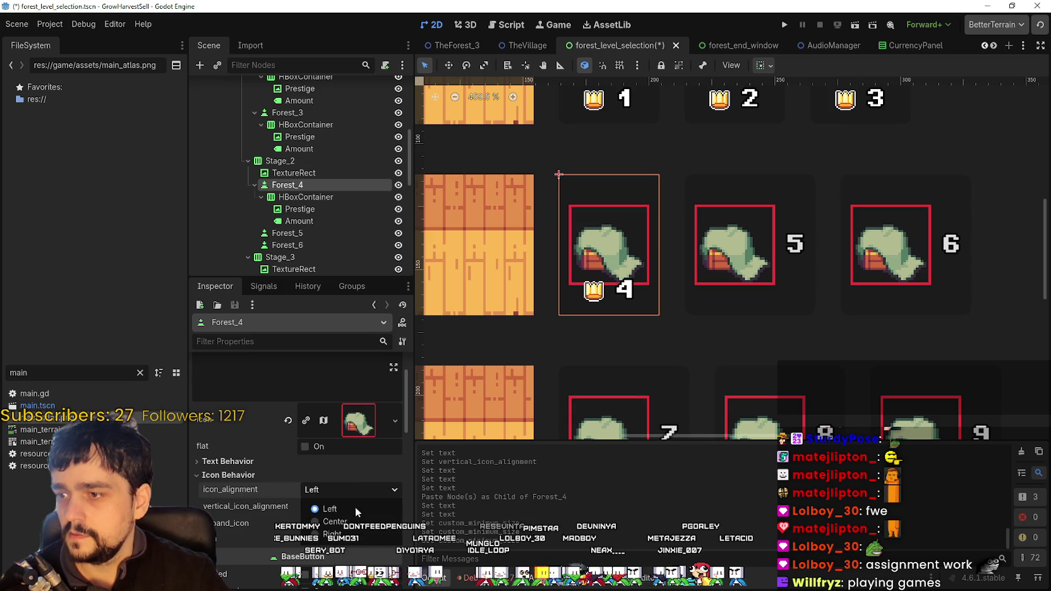
pyautogui.click(333, 505)
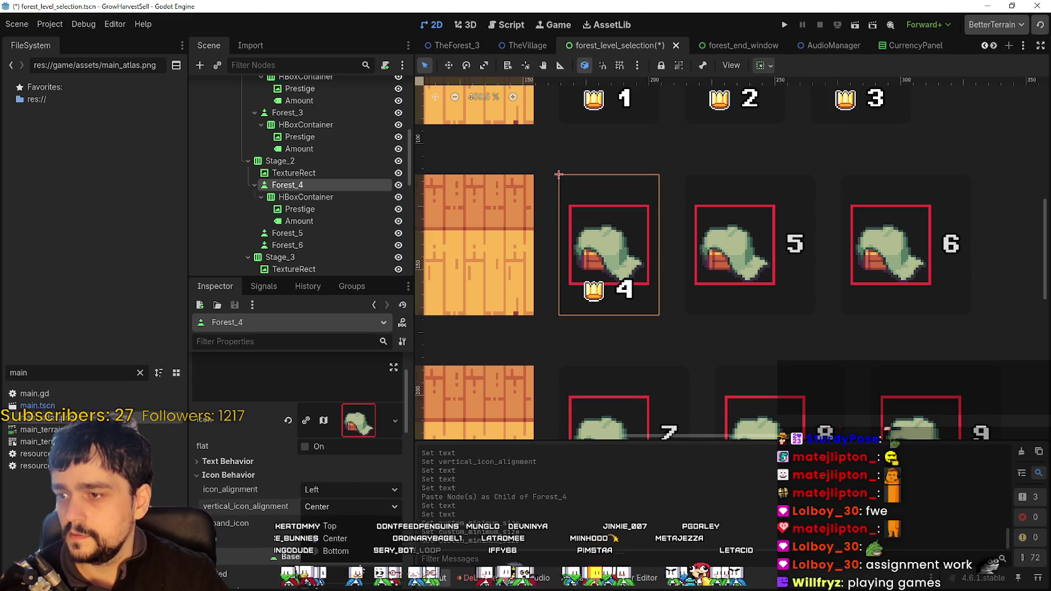
pyautogui.click(349, 528)
pyautogui.hotkey('ctrl', 's')
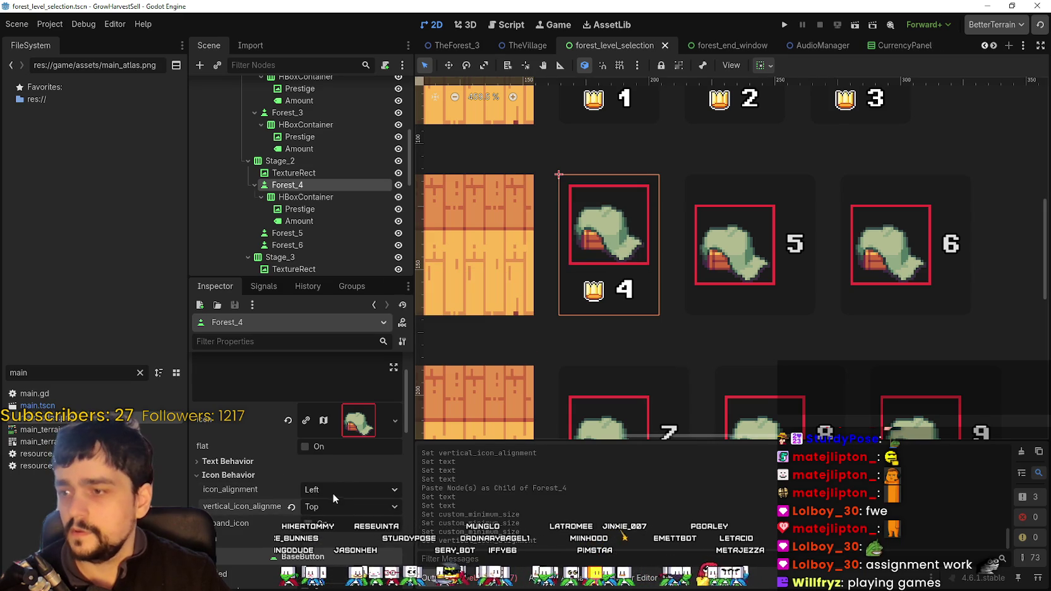
# - Center Forest_4's hut icon horizontally
pyautogui.click(333, 493)
pyautogui.click(335, 521)
pyautogui.scroll(-5, 698, 253)
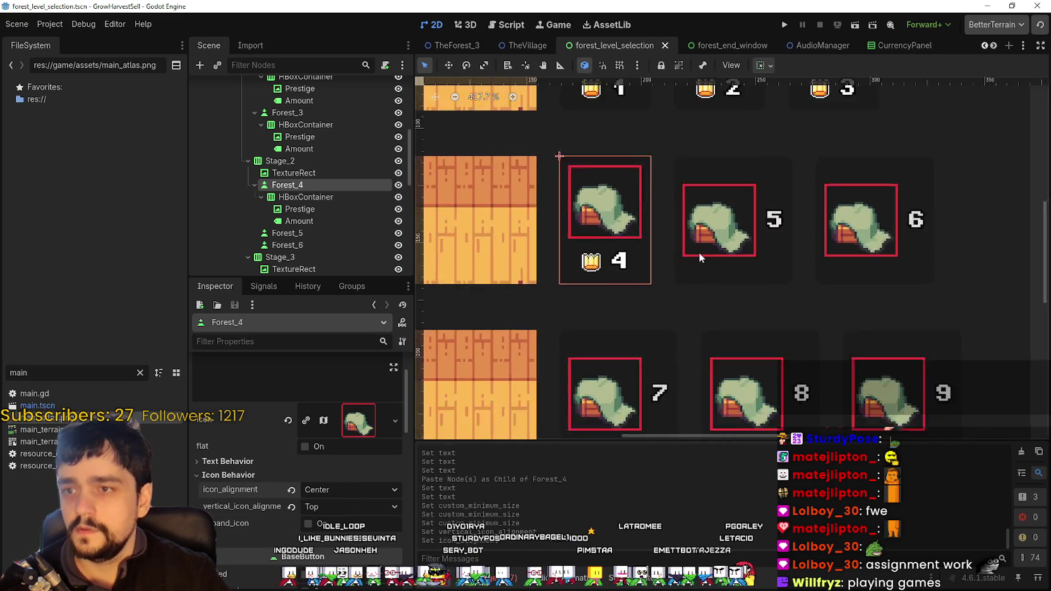
pyautogui.scroll(1, 770, 263)
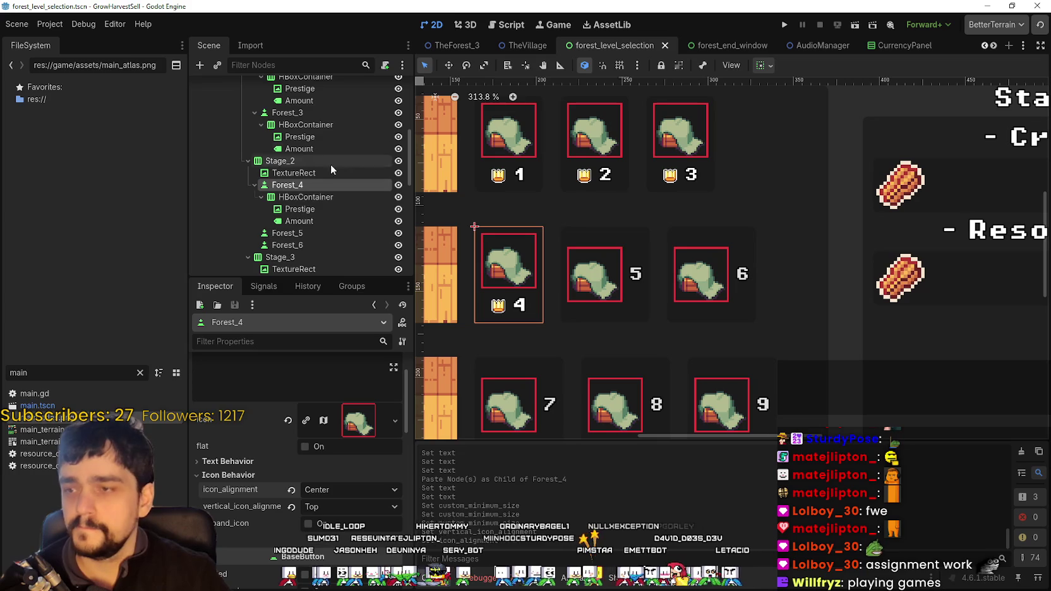
# - Paste the crown-and-number row into Forest_5 and clear its button text 5
pyautogui.click(306, 233)
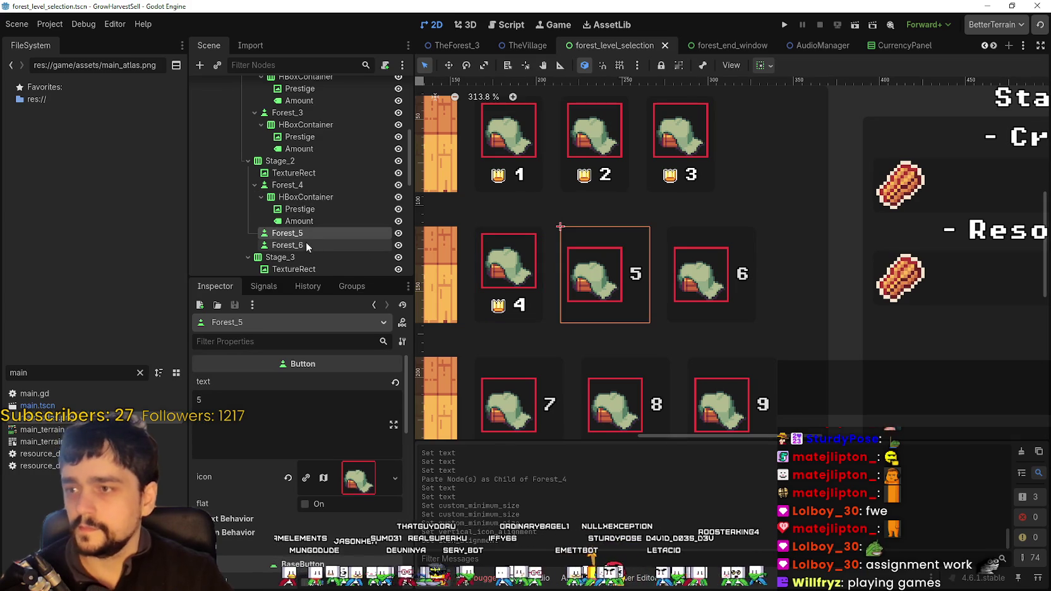
pyautogui.hotkey('ctrl', 'v')
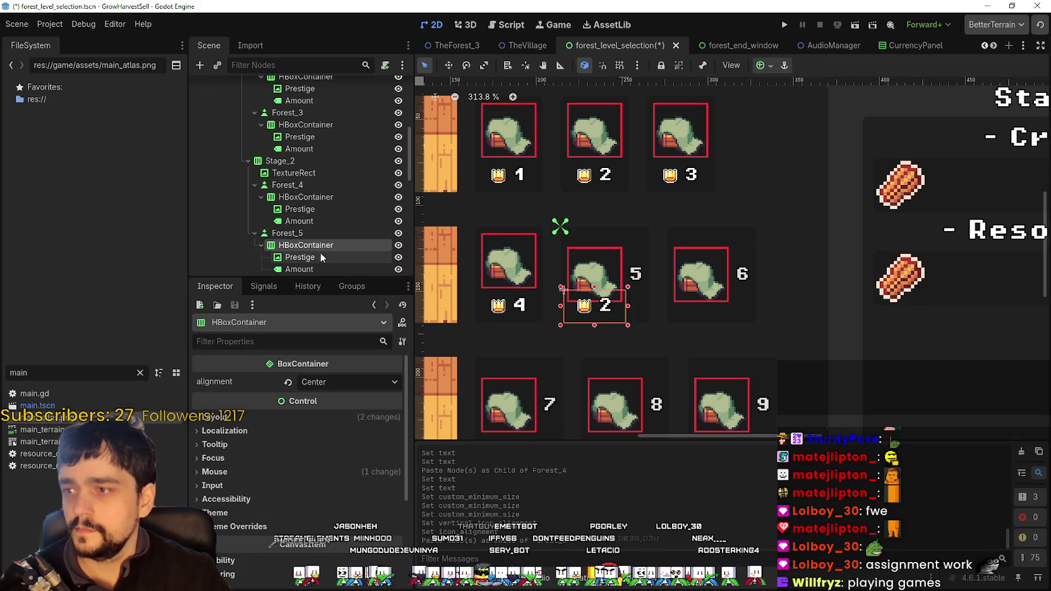
pyautogui.scroll(2, 338, 222)
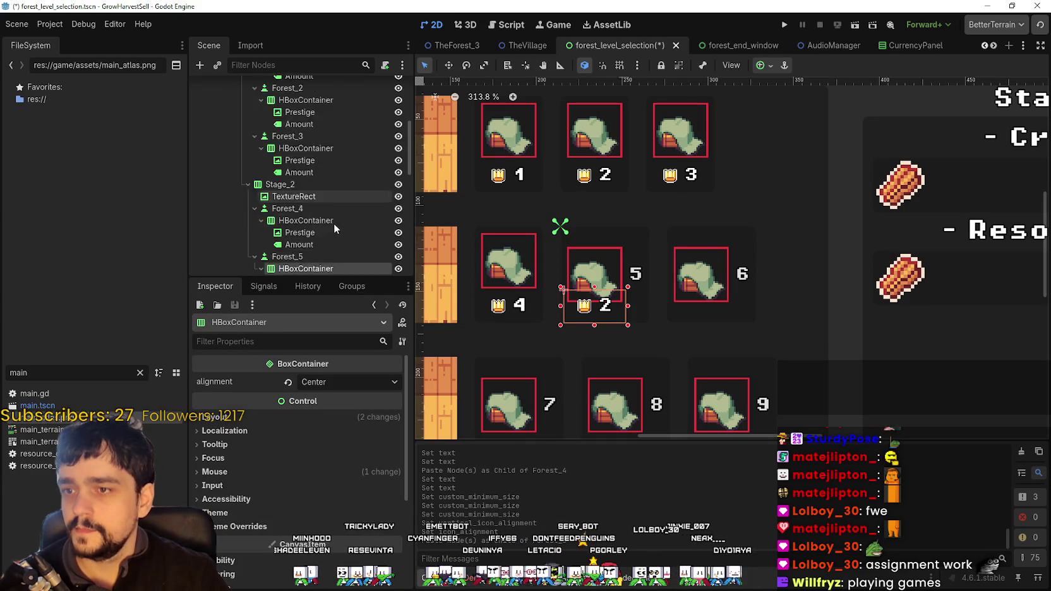
pyautogui.scroll(-2, 334, 224)
pyautogui.click(290, 185)
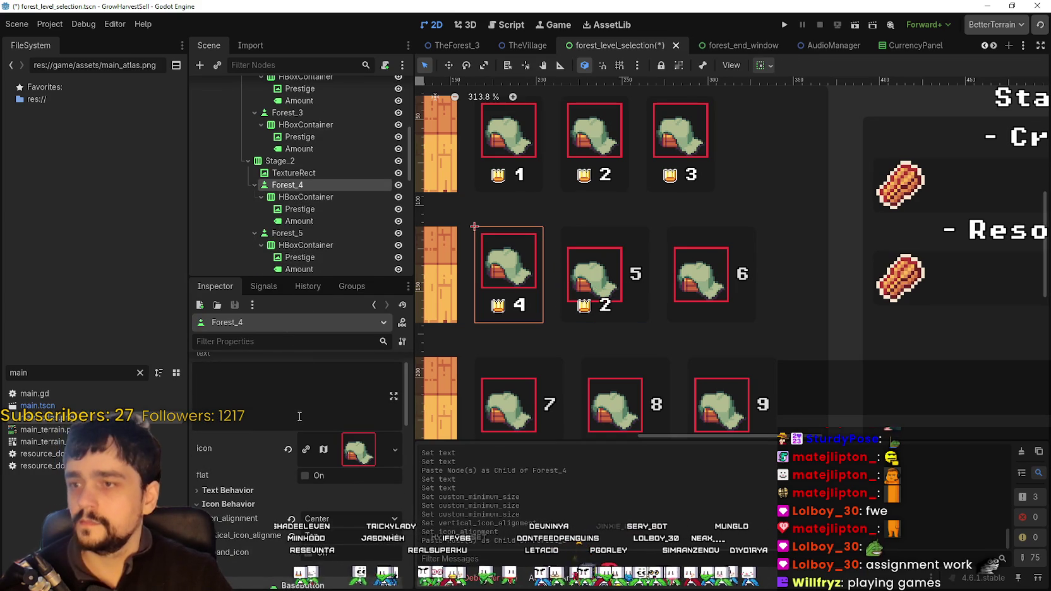
pyautogui.click(316, 233)
pyautogui.click(290, 398)
pyautogui.press('BackSpace')
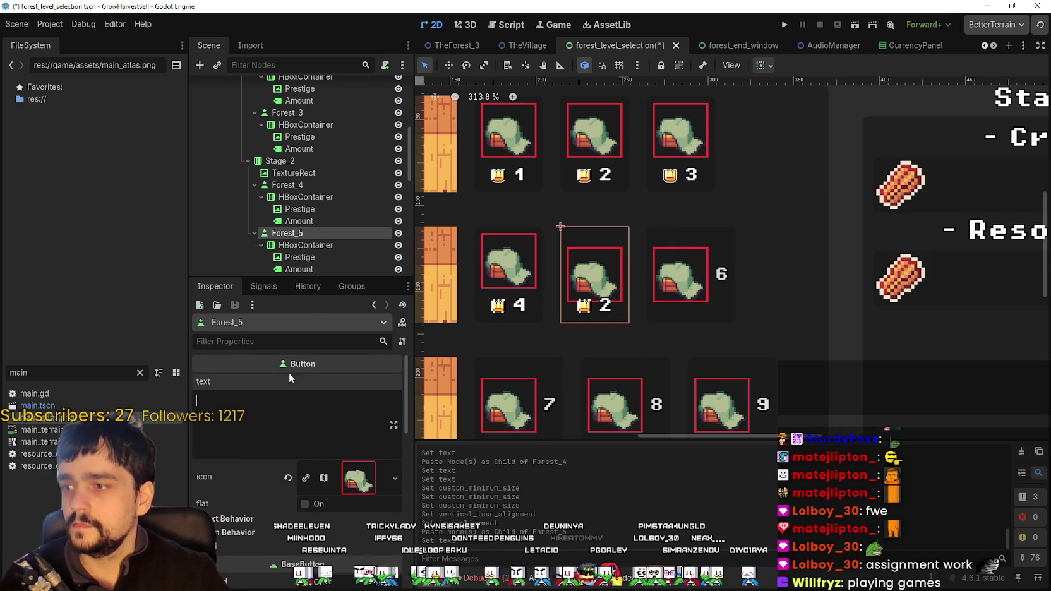
pyautogui.scroll(-2, 305, 237)
# - Set Forest_5's hut icon to top vertical and center horizontal alignment, then save
pyautogui.click(309, 234)
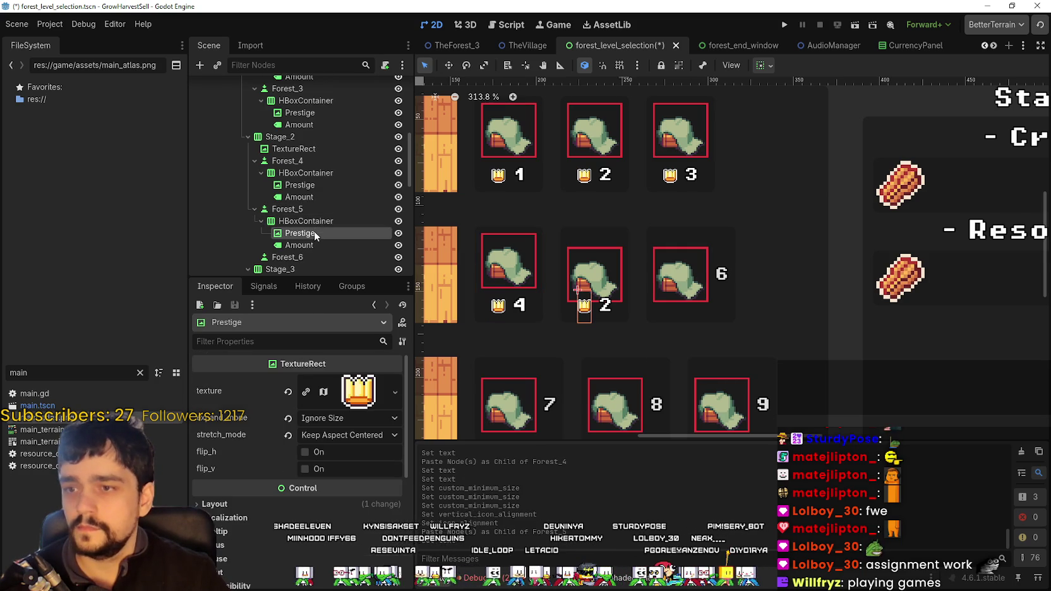
pyautogui.click(306, 221)
pyautogui.click(288, 209)
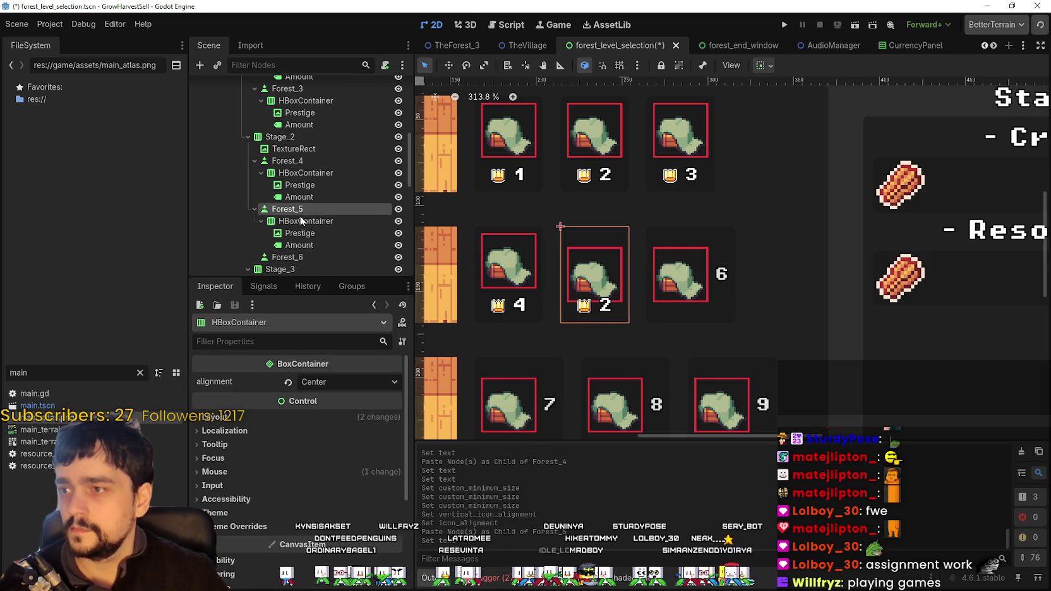
pyautogui.scroll(-4, 284, 480)
pyautogui.click(260, 390)
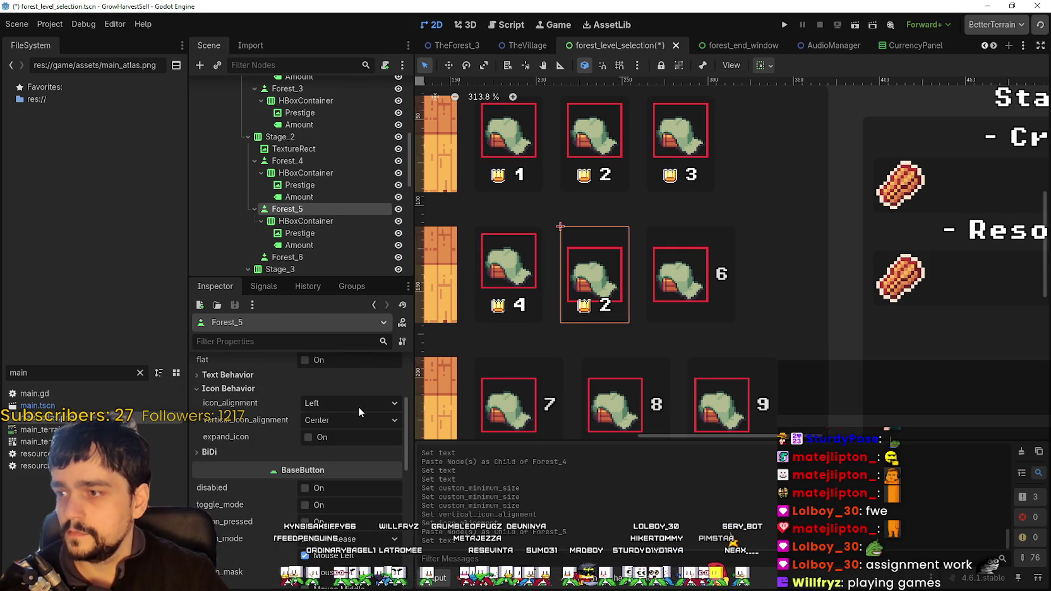
pyautogui.click(353, 420)
pyautogui.click(349, 440)
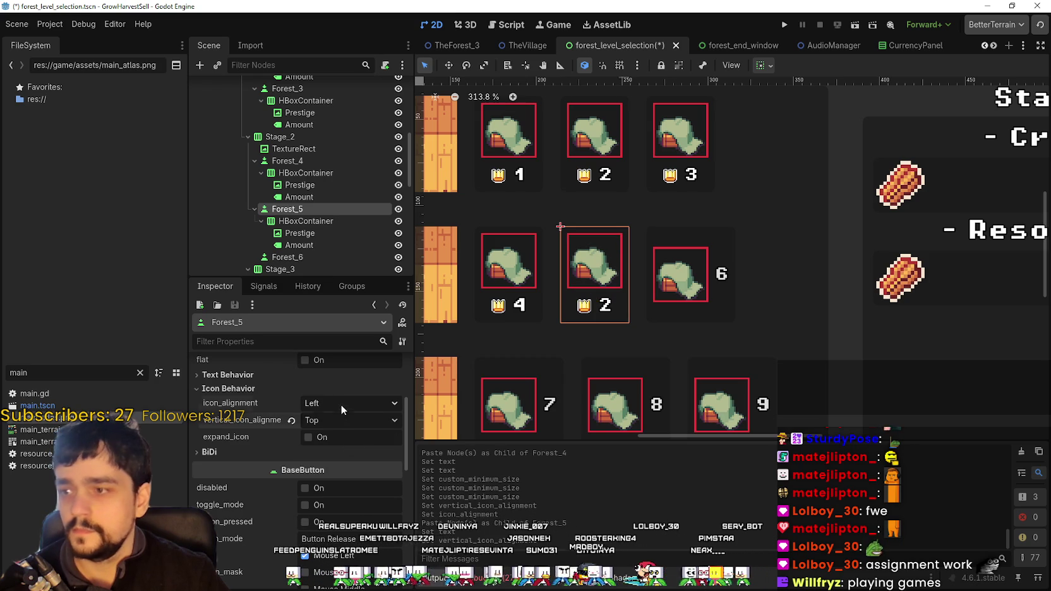
pyautogui.click(341, 405)
pyautogui.click(335, 434)
pyautogui.hotkey('ctrl', 's')
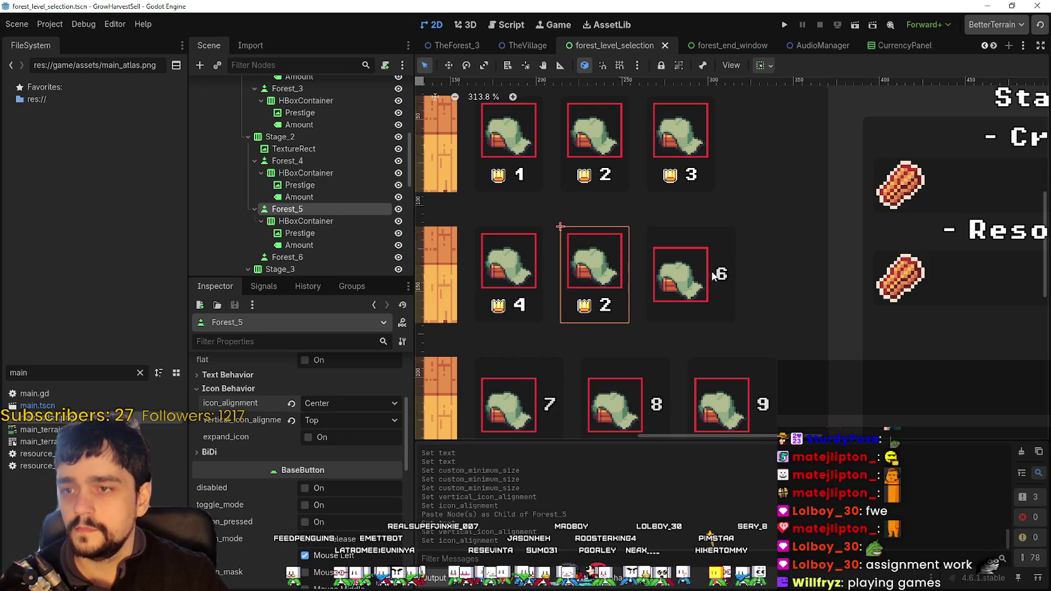
# - Change stage 5's Amount label from 2 to 5 and save the scene
pyautogui.scroll(2, 705, 284)
pyautogui.click(299, 245)
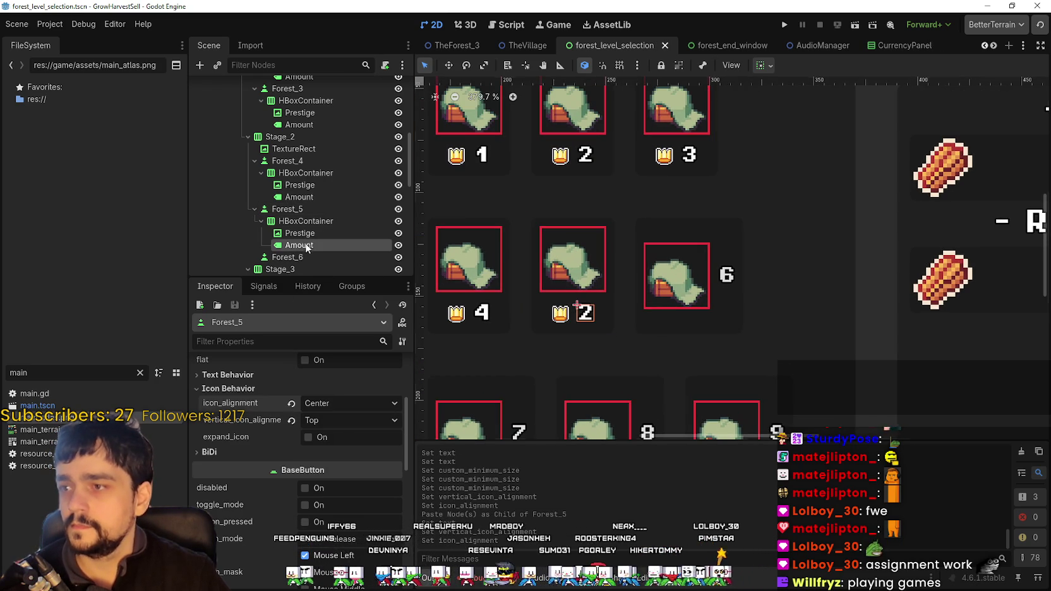
pyautogui.click(200, 404)
pyautogui.press('BackSpace')
pyautogui.write('5')
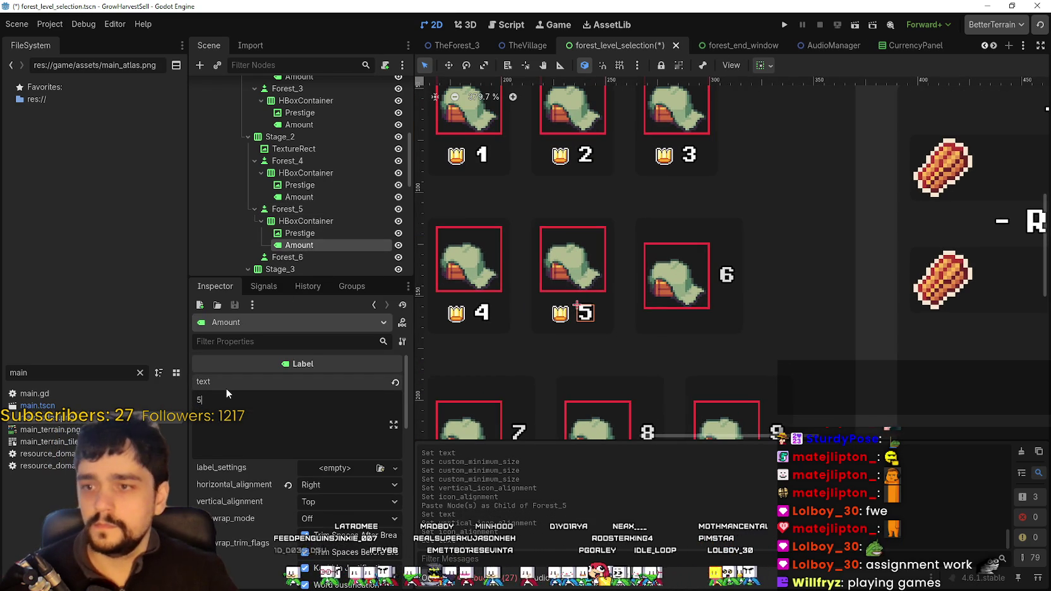
pyautogui.hotkey('ctrl', 's')
pyautogui.scroll(1, 653, 275)
pyautogui.scroll(-1, 309, 220)
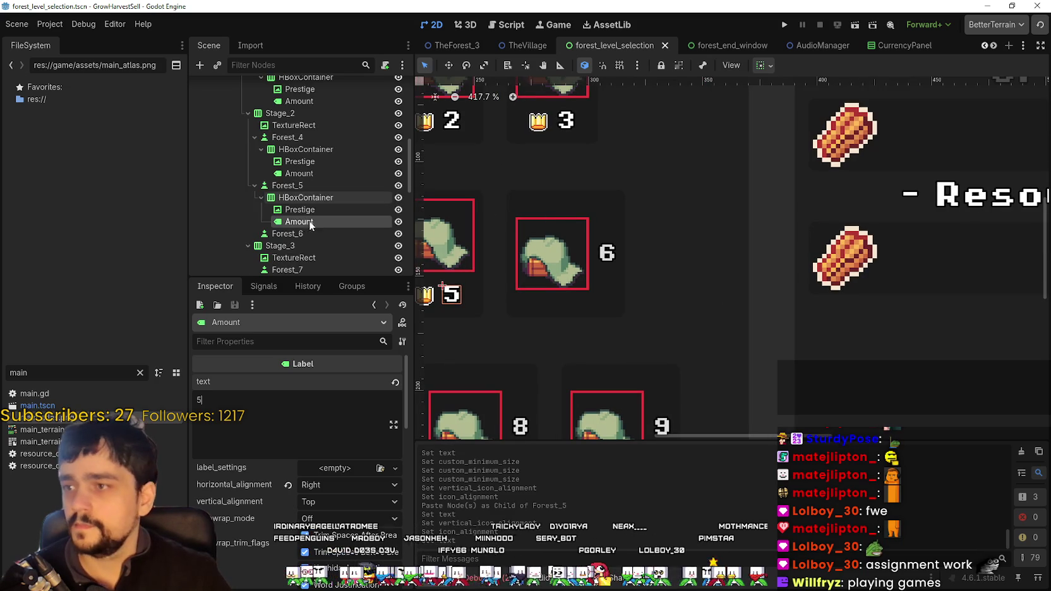
pyautogui.click(301, 230)
# - Paste the crown-and-number row into Forest_6 and clear the button's own 6 text
pyautogui.rightClick(300, 229)
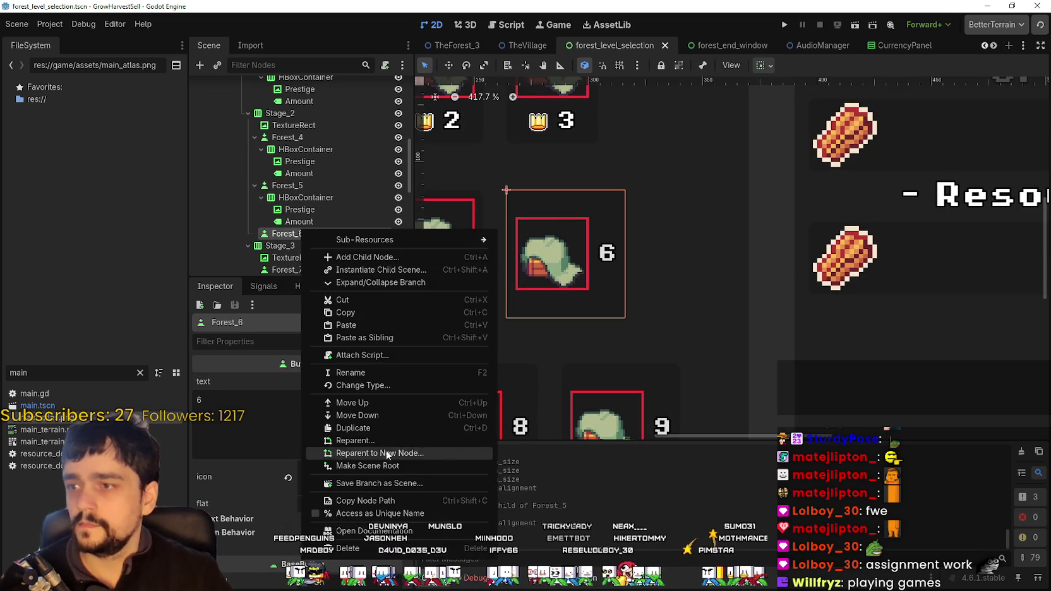
pyautogui.click(364, 325)
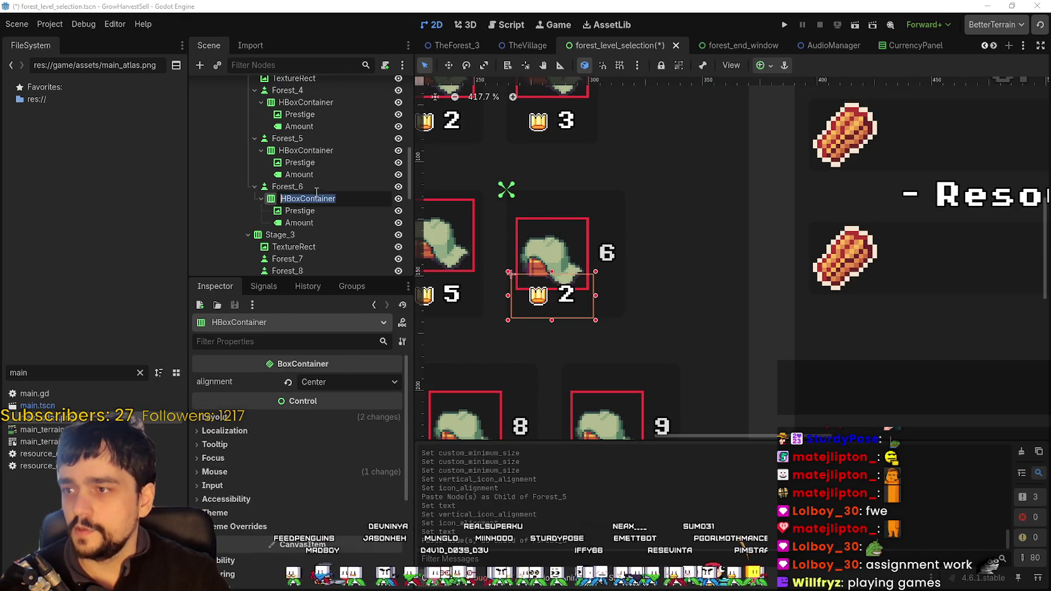
pyautogui.click(318, 188)
pyautogui.click(279, 424)
pyautogui.press('BackSpace')
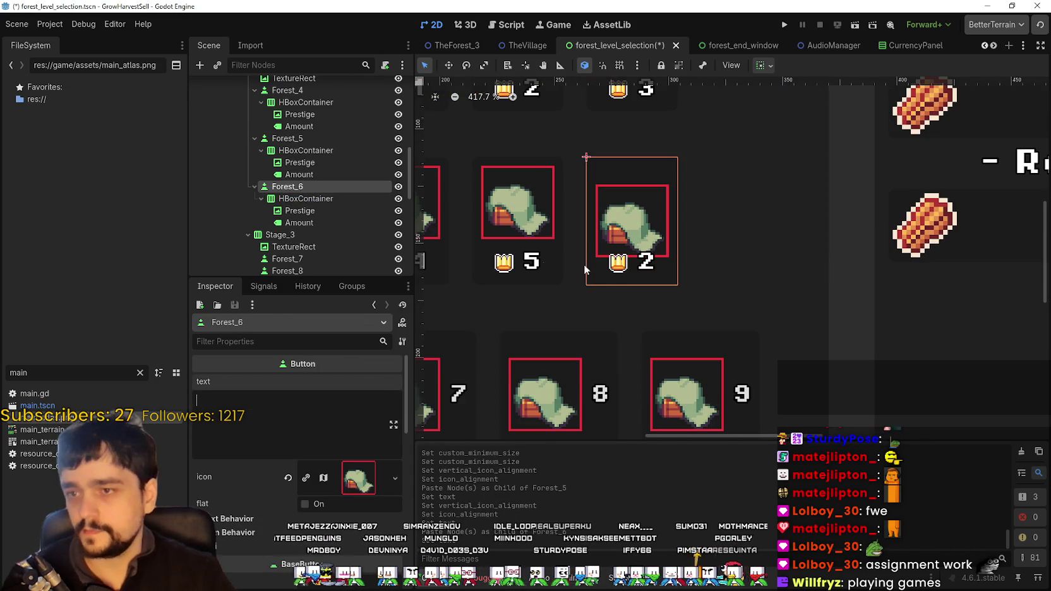
# - Set the pasted Amount label's text under stage 6 to 6
pyautogui.click(309, 212)
pyautogui.click(320, 223)
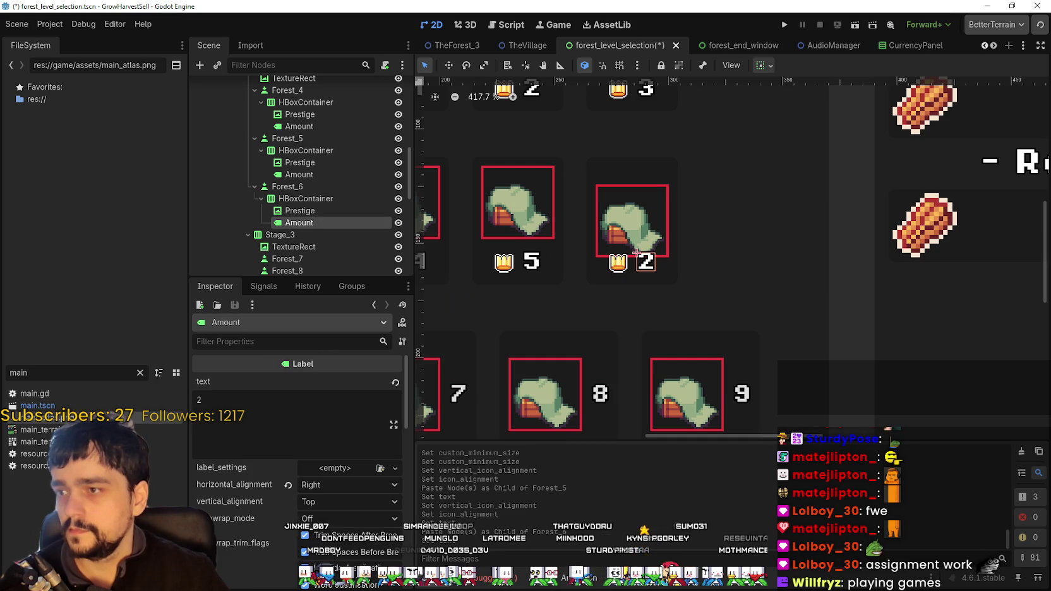
pyautogui.write('6')
pyautogui.click(327, 200)
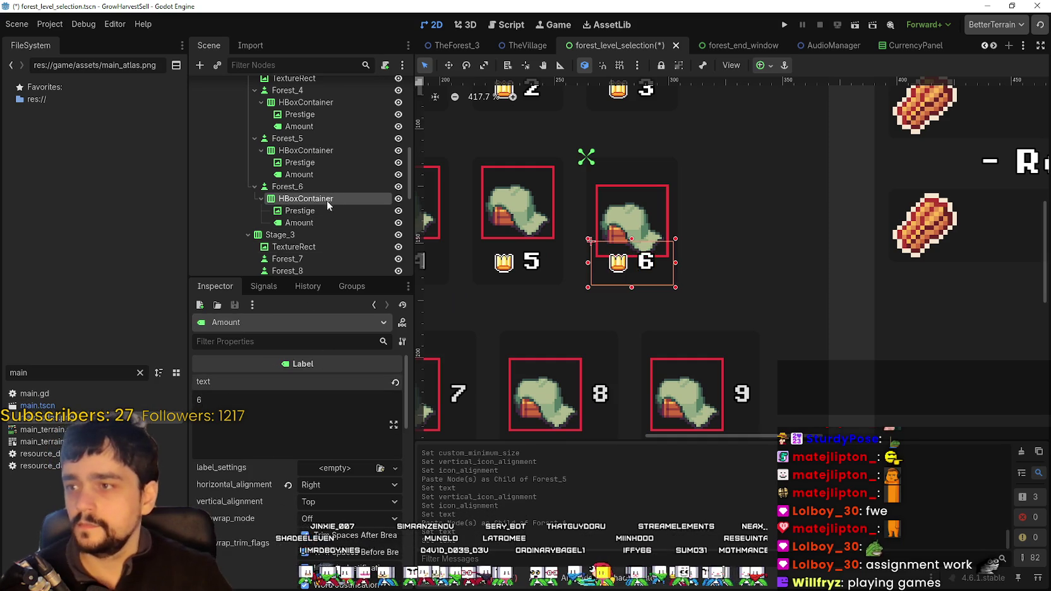
pyautogui.click(297, 187)
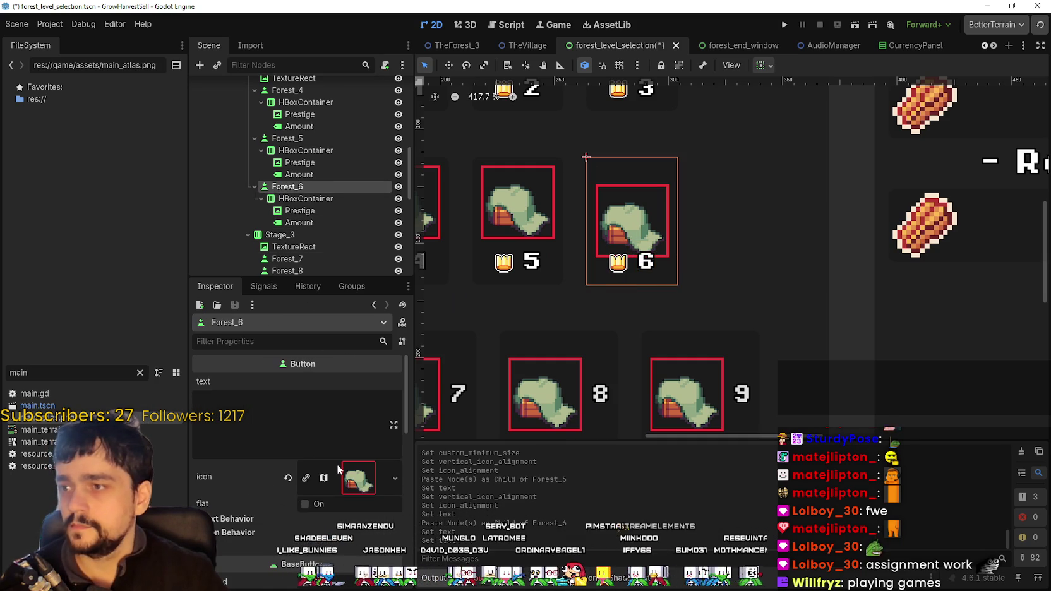
# - Set Forest_6's vertical icon alignment to Top and icon alignment to Center
pyautogui.scroll(-10, 353, 471)
pyautogui.scroll(5, 333, 451)
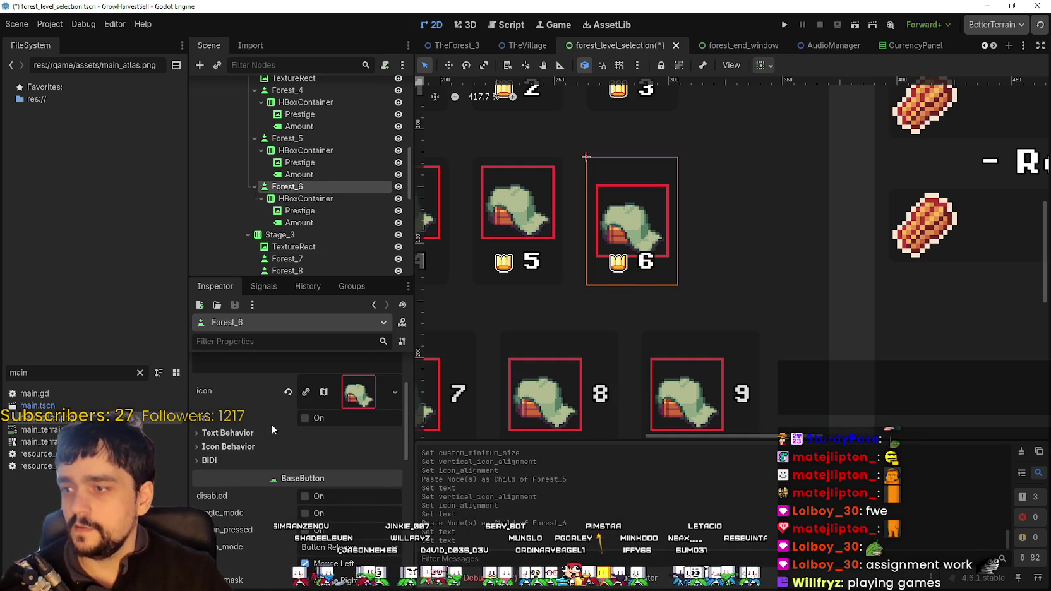
pyautogui.click(272, 443)
pyautogui.click(344, 478)
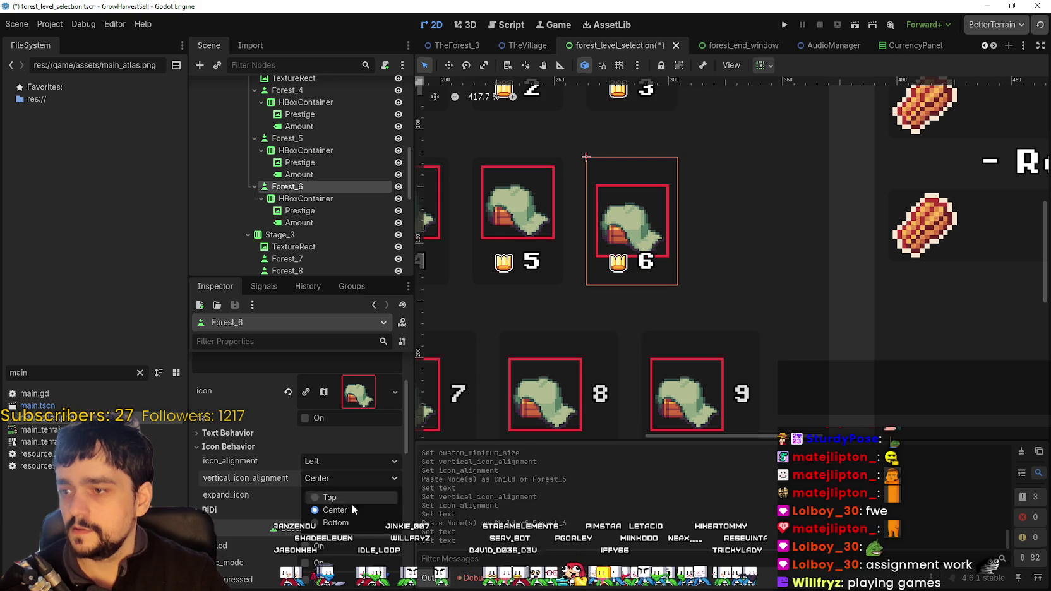
pyautogui.click(354, 510)
pyautogui.click(343, 478)
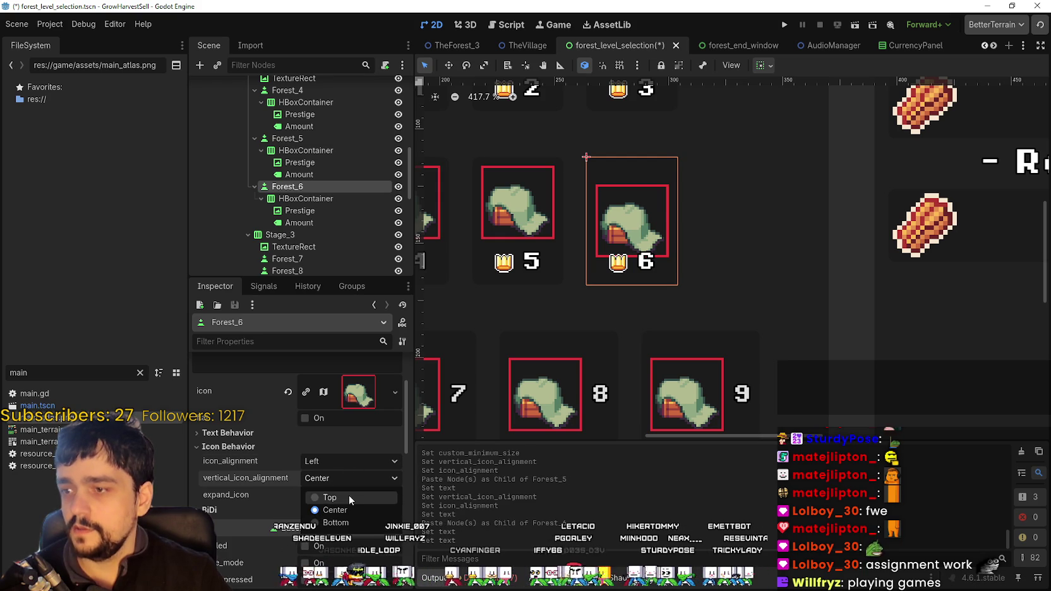
pyautogui.click(349, 497)
pyautogui.click(342, 460)
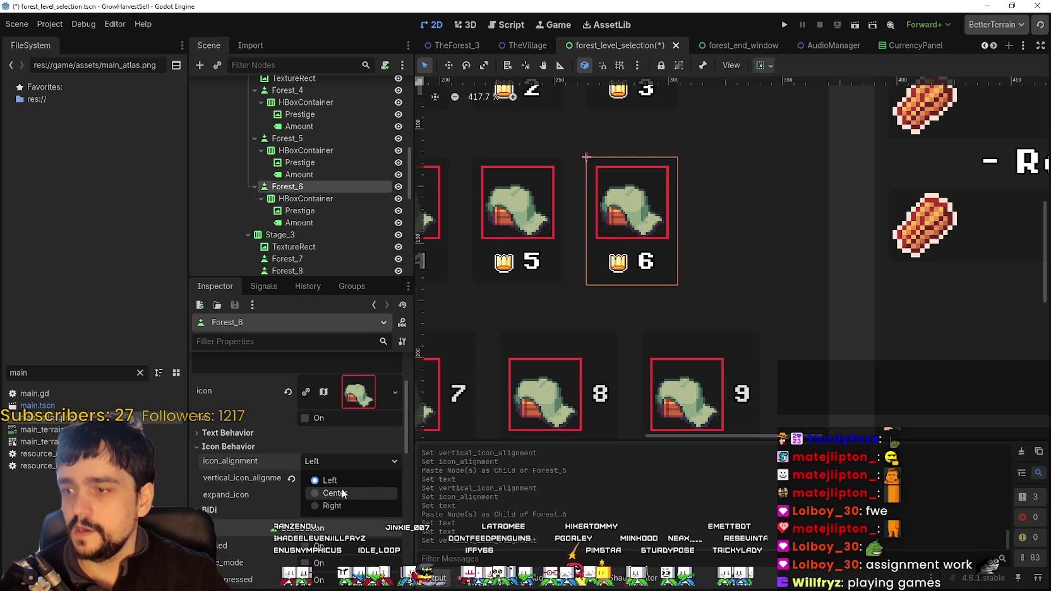
pyautogui.click(341, 493)
# - Save the scene with the finished stage 6 button
pyautogui.scroll(-2, 749, 265)
pyautogui.hotkey('ctrl', 's')
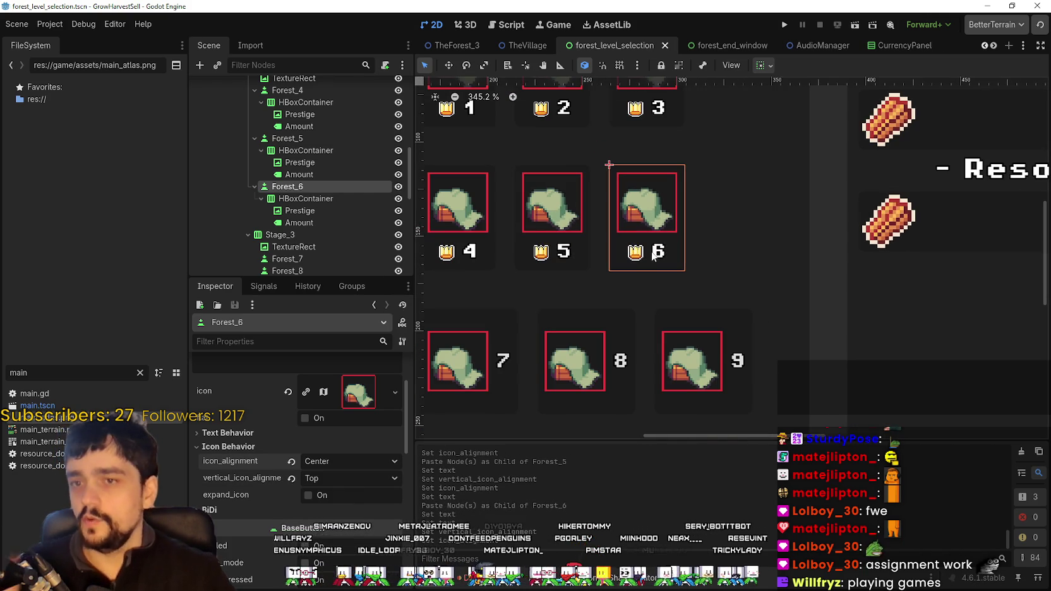
pyautogui.scroll(-1, 635, 221)
pyautogui.scroll(-5, 686, 186)
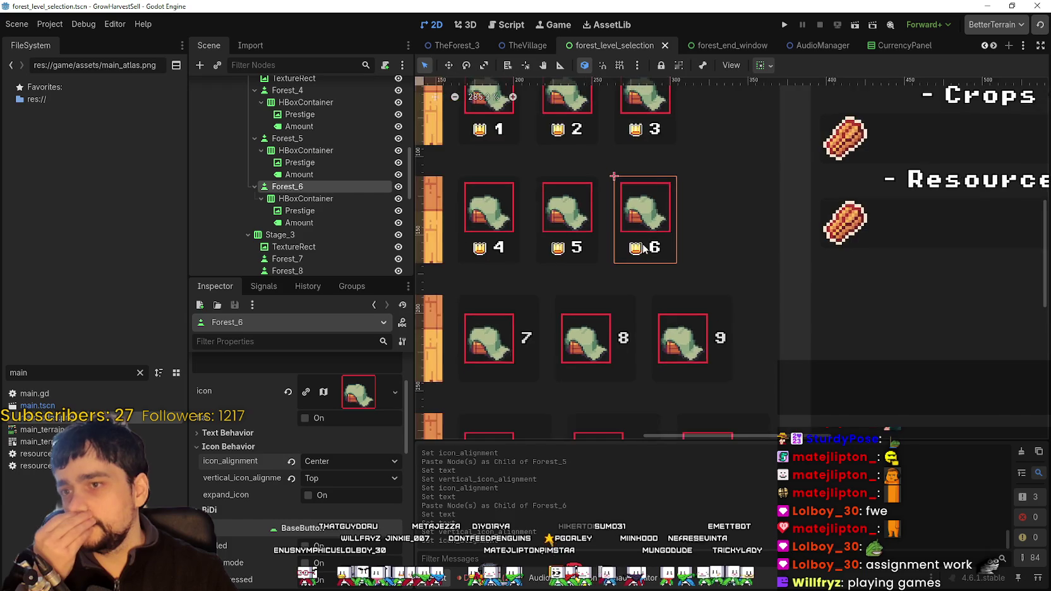
pyautogui.hotkey('ctrl', 's')
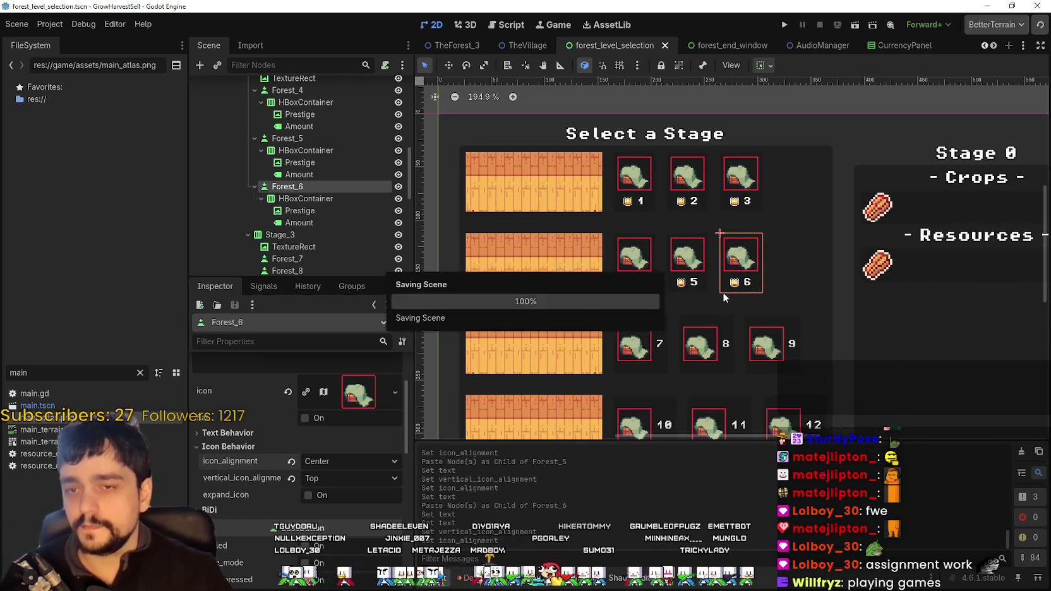
pyautogui.scroll(2, 723, 316)
pyautogui.scroll(-2, 292, 236)
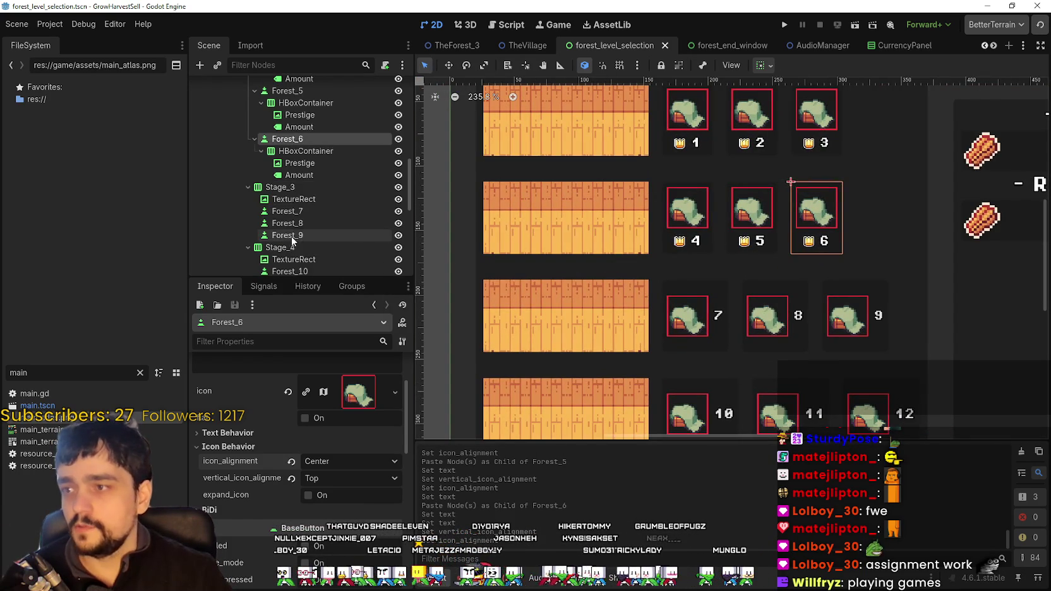
pyautogui.click(292, 200)
pyautogui.click(297, 213)
# - Paste the crown-and-number row into Forest_7 and set its Amount label to 7
pyautogui.rightClick(299, 217)
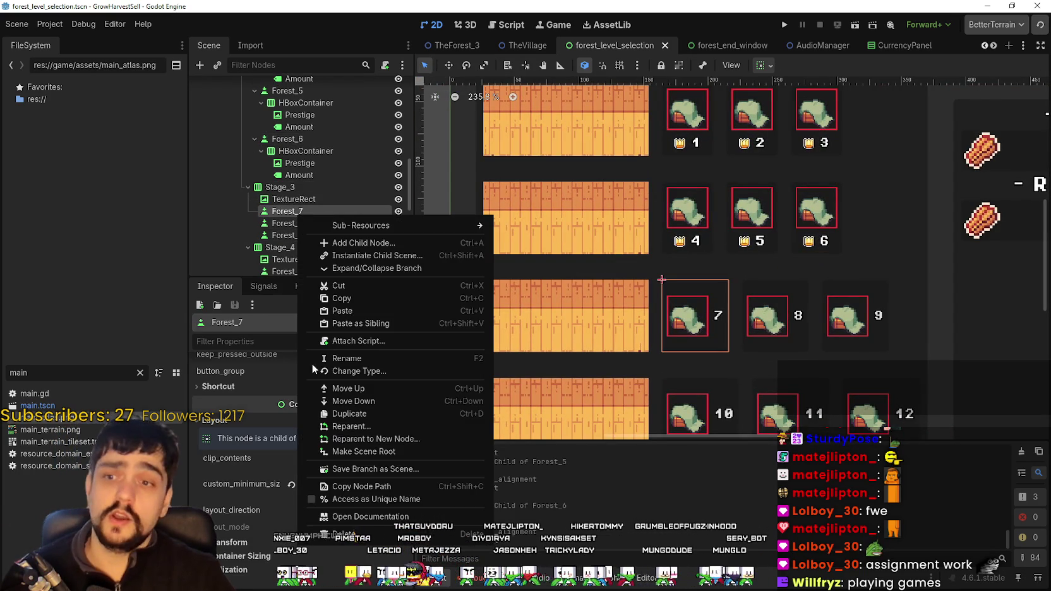
pyautogui.click(344, 312)
pyautogui.click(289, 236)
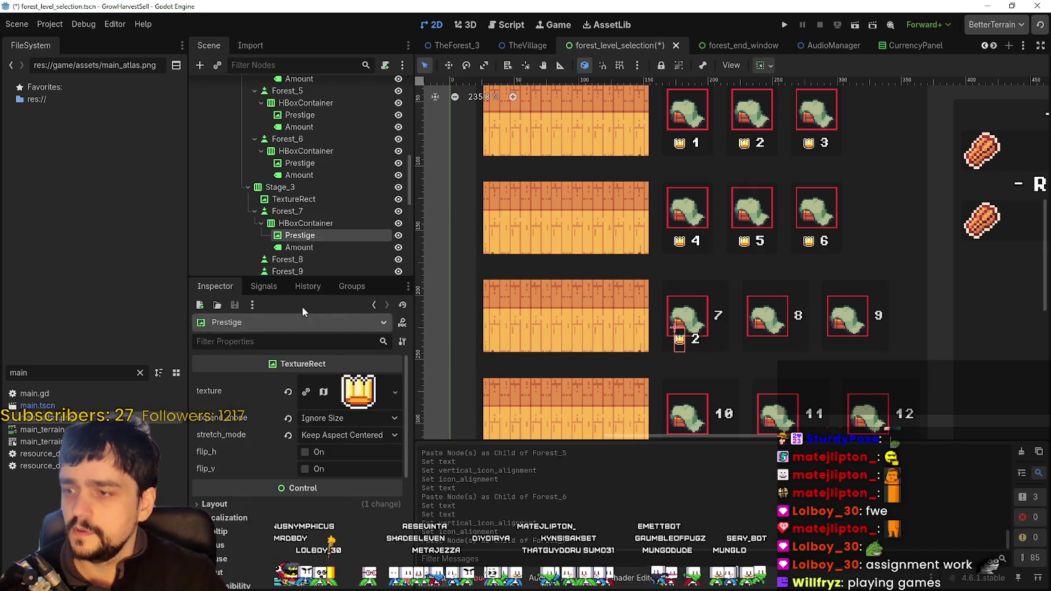
pyautogui.click(297, 247)
pyautogui.click(274, 436)
pyautogui.press('BackSpace')
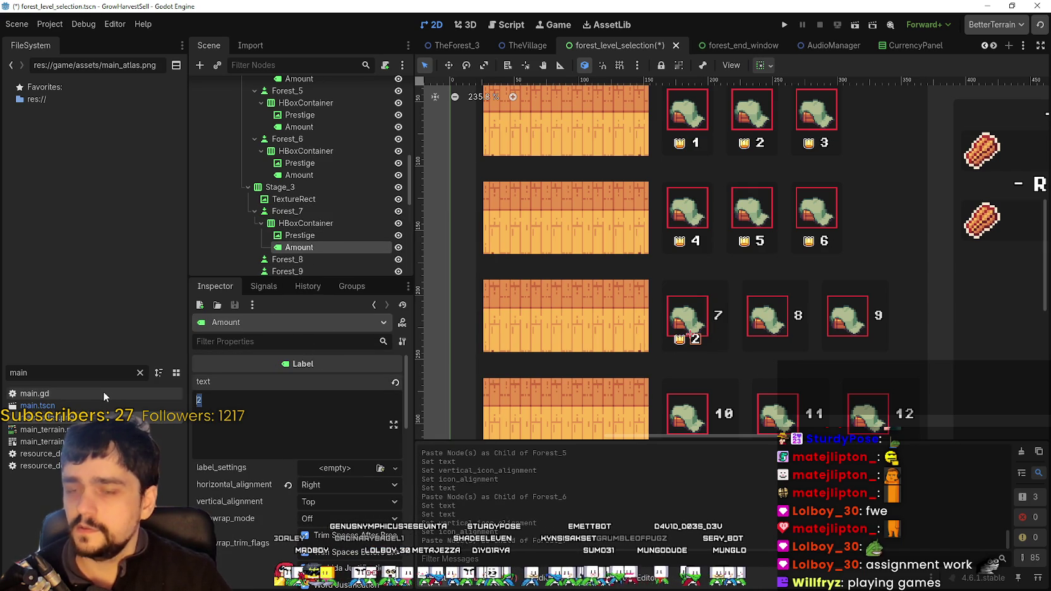
pyautogui.write('7')
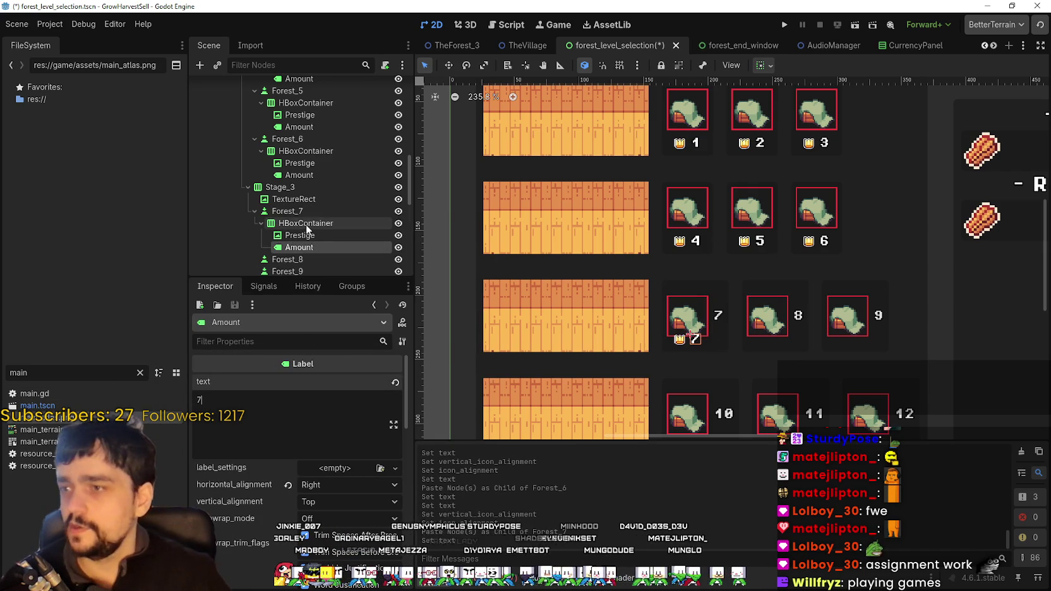
# - Remove Forest_7 button's own 7 caption
pyautogui.click(310, 210)
pyautogui.scroll(10, 316, 442)
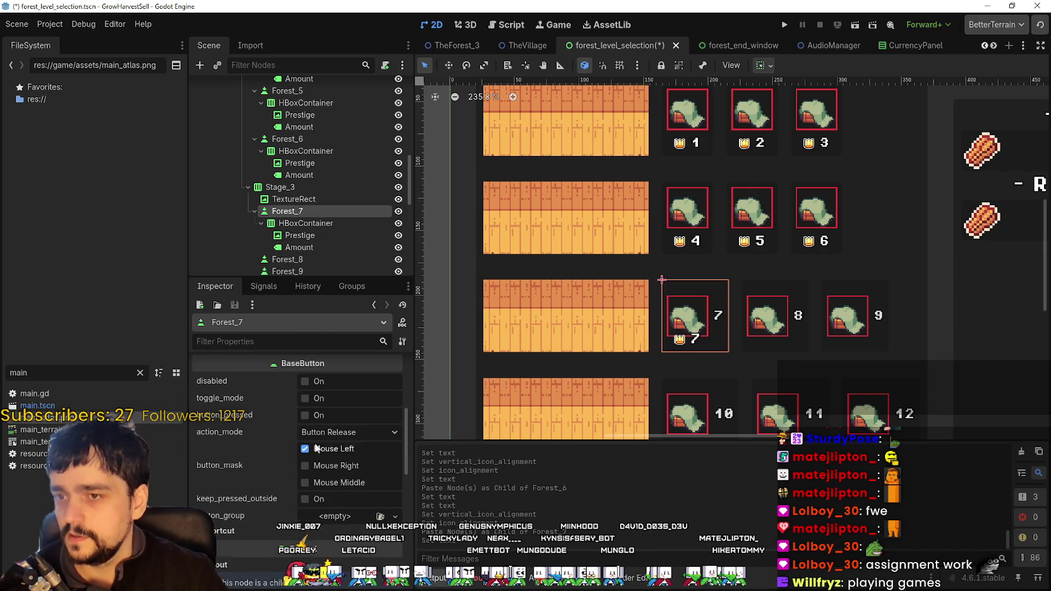
pyautogui.press('BackSpace')
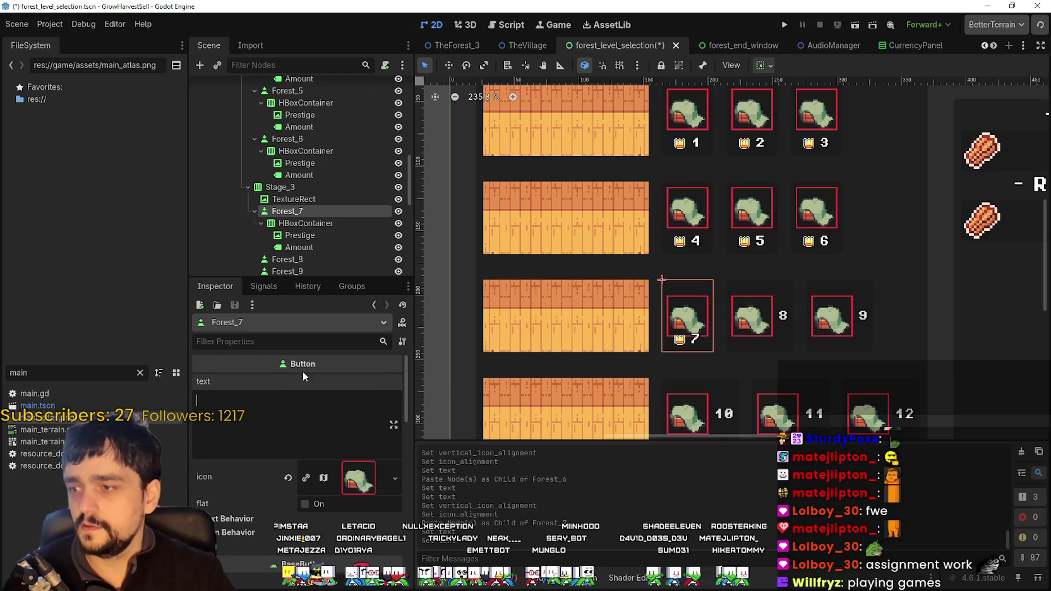
pyautogui.scroll(-3, 331, 231)
pyautogui.scroll(-5, 333, 473)
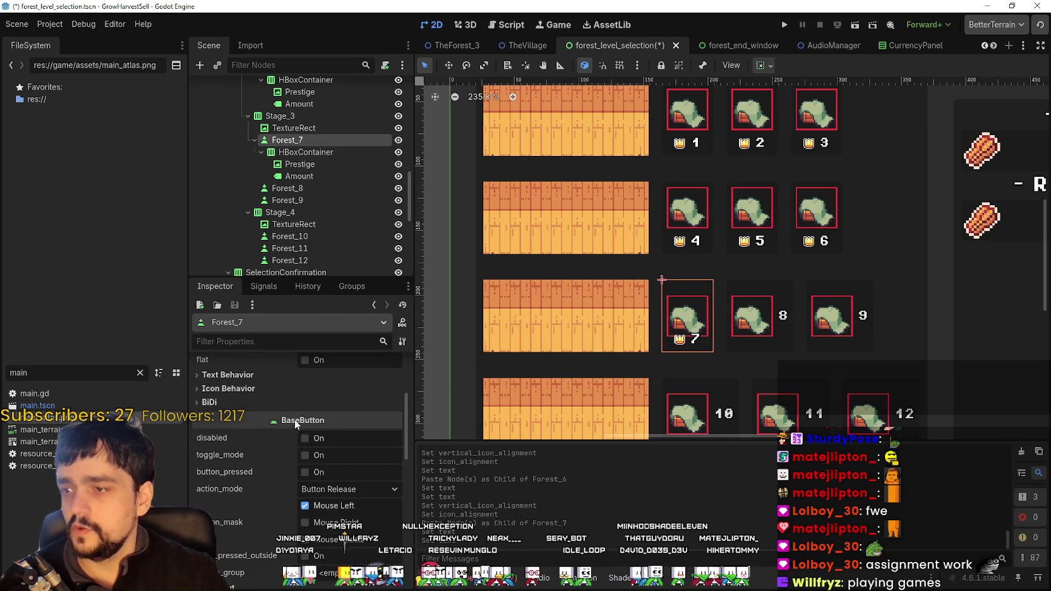
# - Align Forest_7's hut icon to Top and Center, then save the scene
pyautogui.click(266, 389)
pyautogui.click(339, 420)
pyautogui.click(346, 439)
pyautogui.click(347, 403)
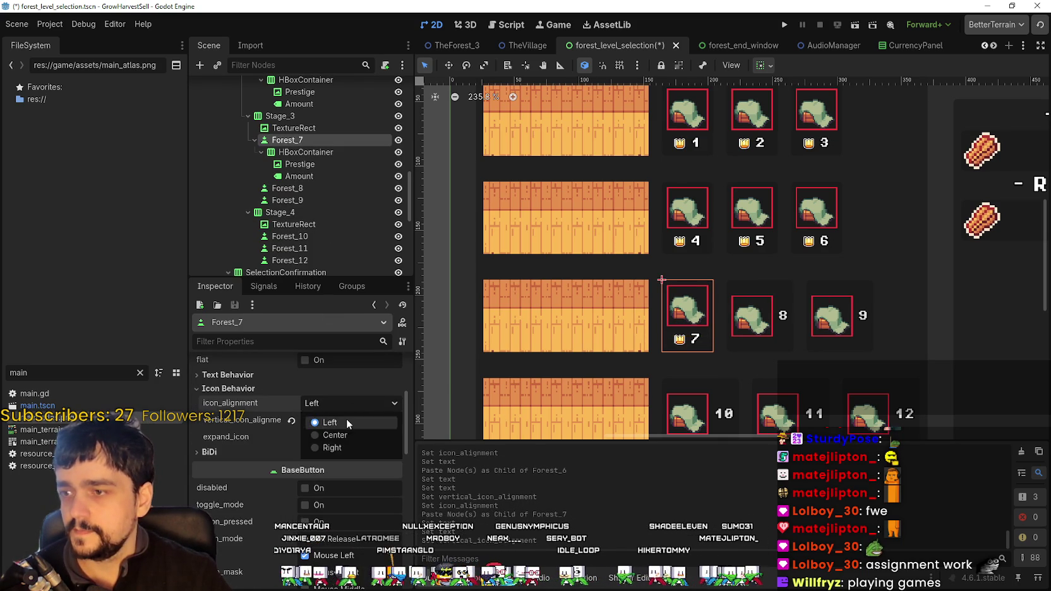
pyautogui.click(341, 431)
pyautogui.hotkey('ctrl', 's')
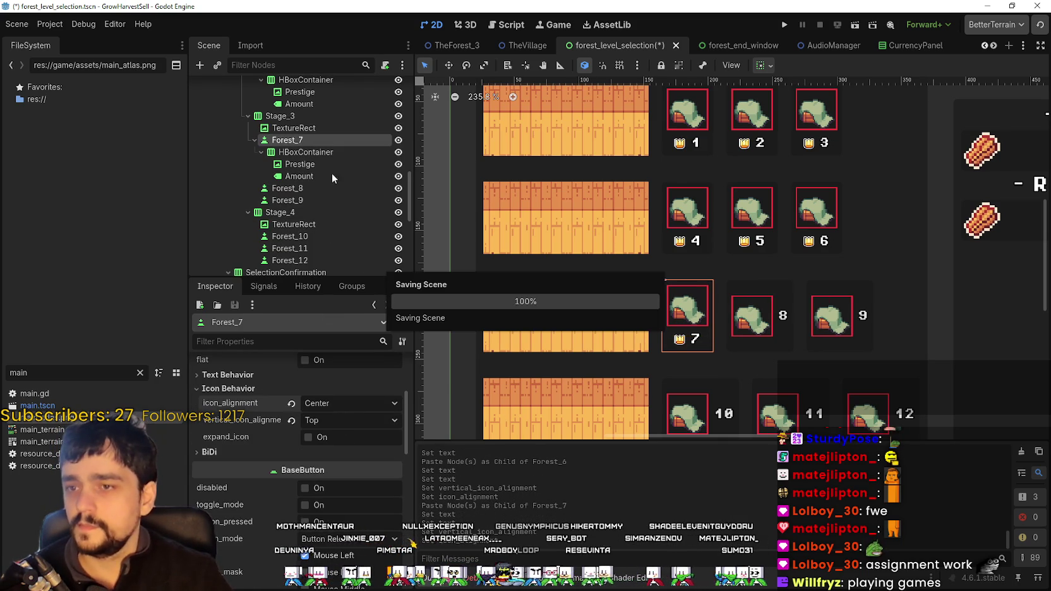
pyautogui.click(304, 189)
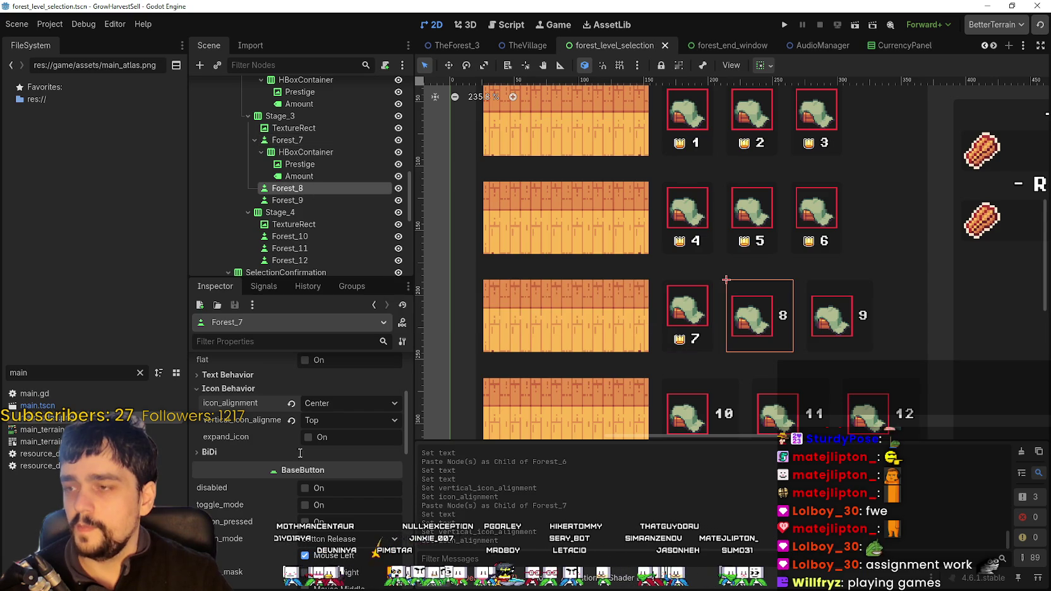
# - Paste the crown-and-number row into Forest_8 and set its Amount label to 8
pyautogui.rightClick(281, 188)
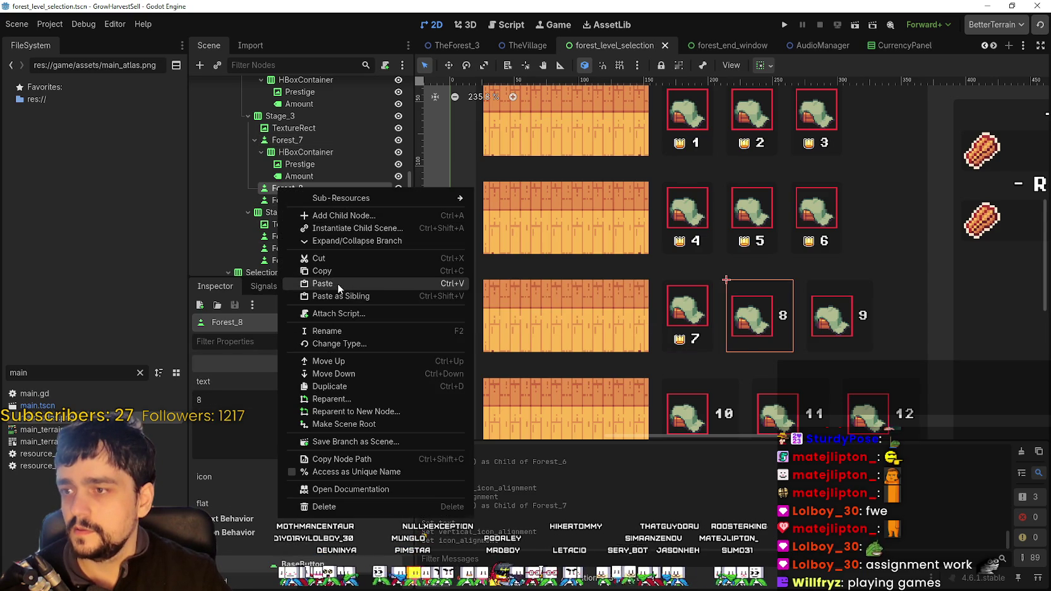
pyautogui.click(337, 283)
pyautogui.click(318, 214)
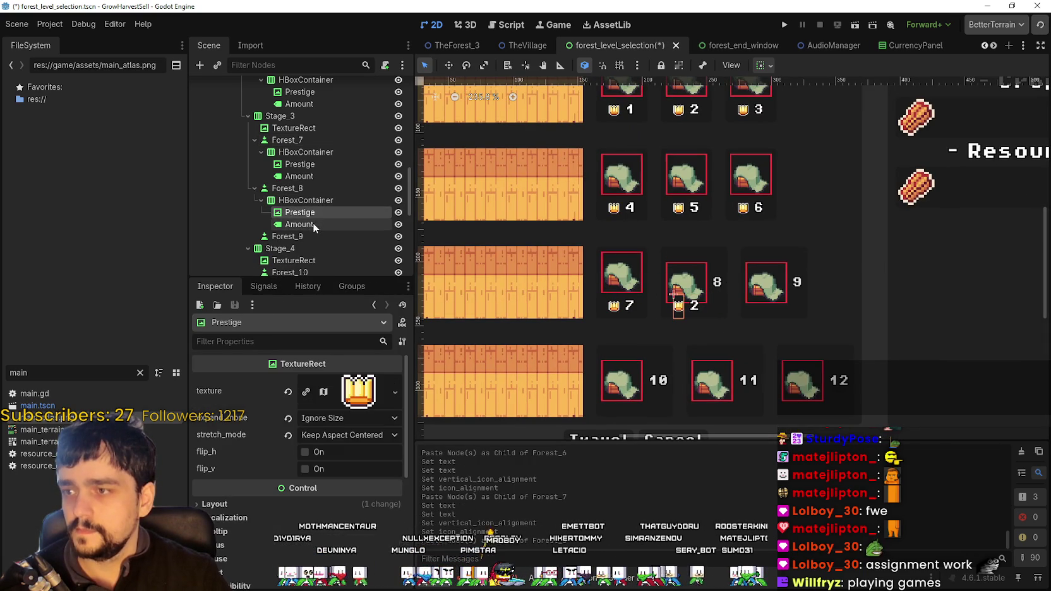
pyautogui.click(314, 222)
pyautogui.click(268, 422)
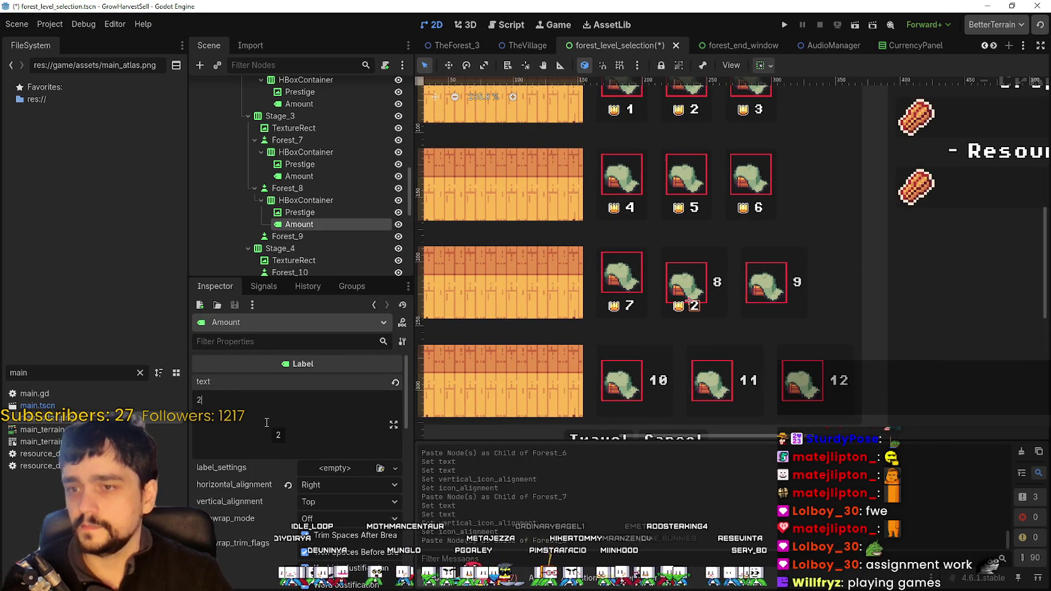
pyautogui.press('BackSpace')
pyautogui.write('8')
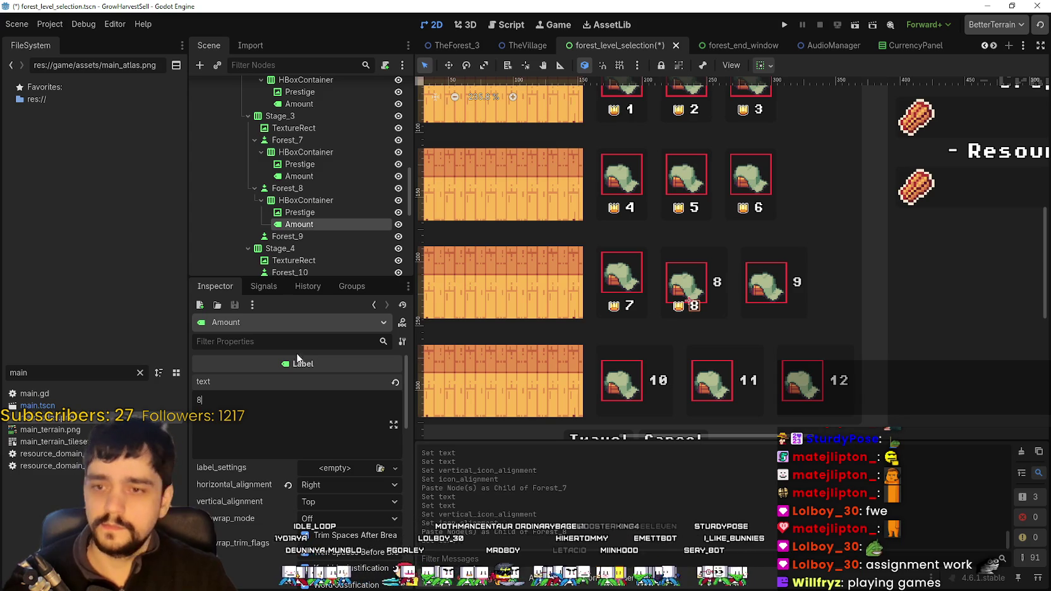
# - Remove Forest_8 button's own 8 caption
pyautogui.click(310, 214)
pyautogui.click(316, 201)
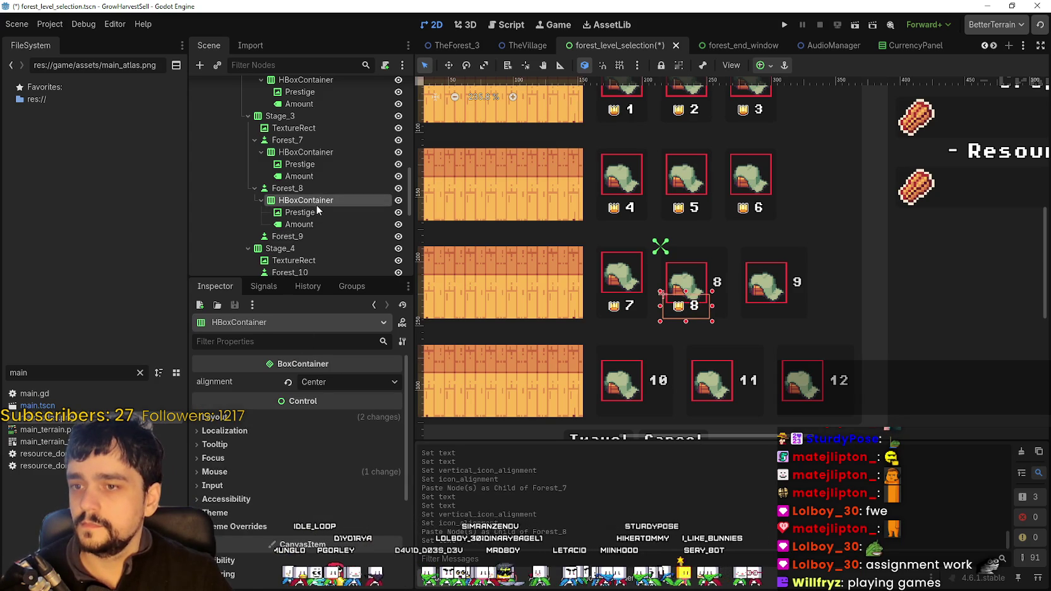
pyautogui.hscroll(2, 505, 239)
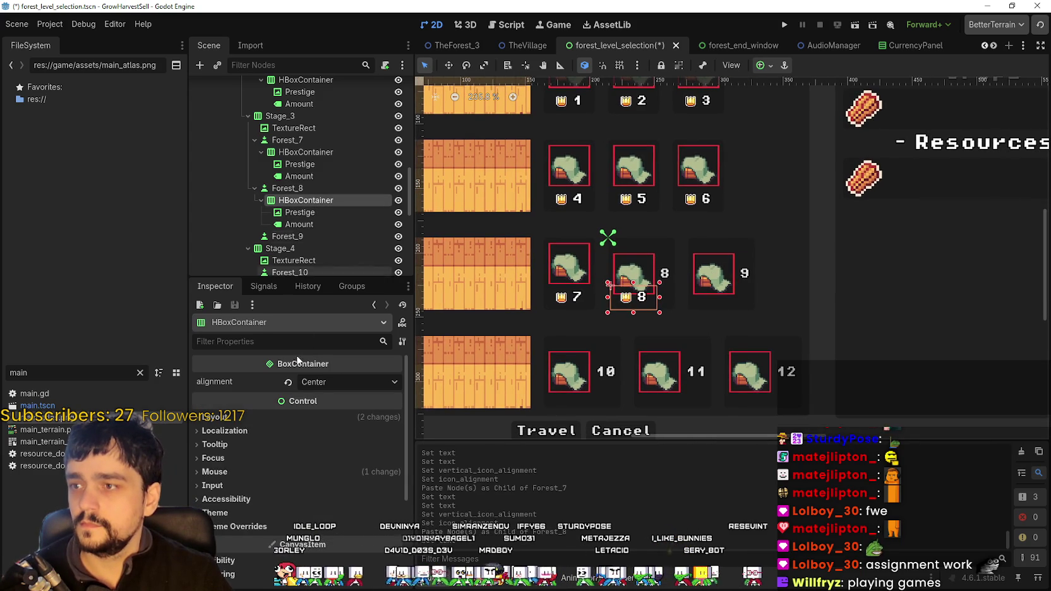
pyautogui.click(291, 188)
pyautogui.press('BackSpace')
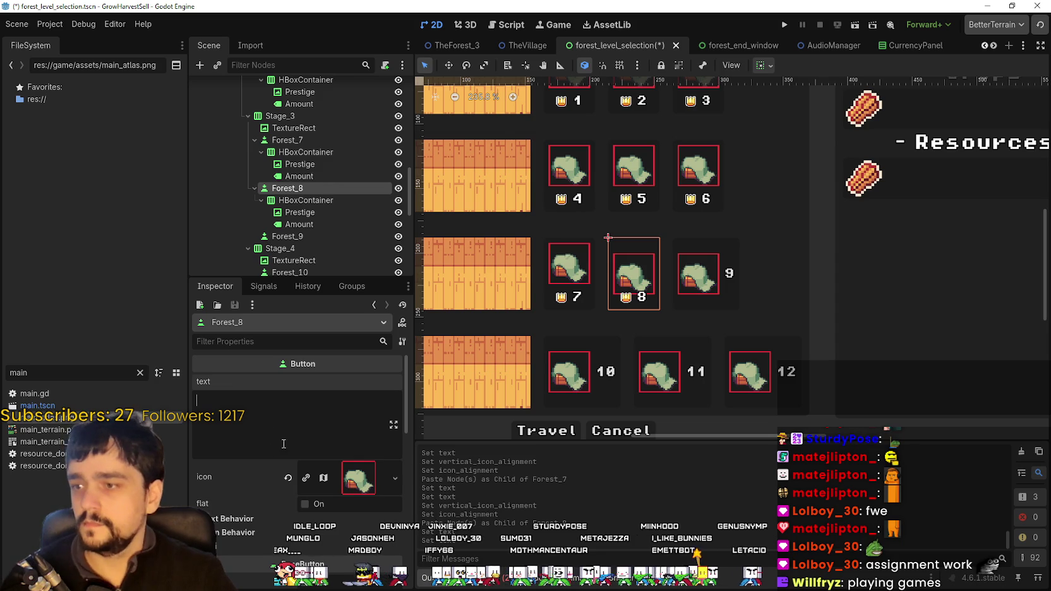
# - Align Forest_8's hut icon to Center and Top, then save the scene
pyautogui.scroll(-3, 284, 444)
pyautogui.click(316, 446)
pyautogui.click(335, 461)
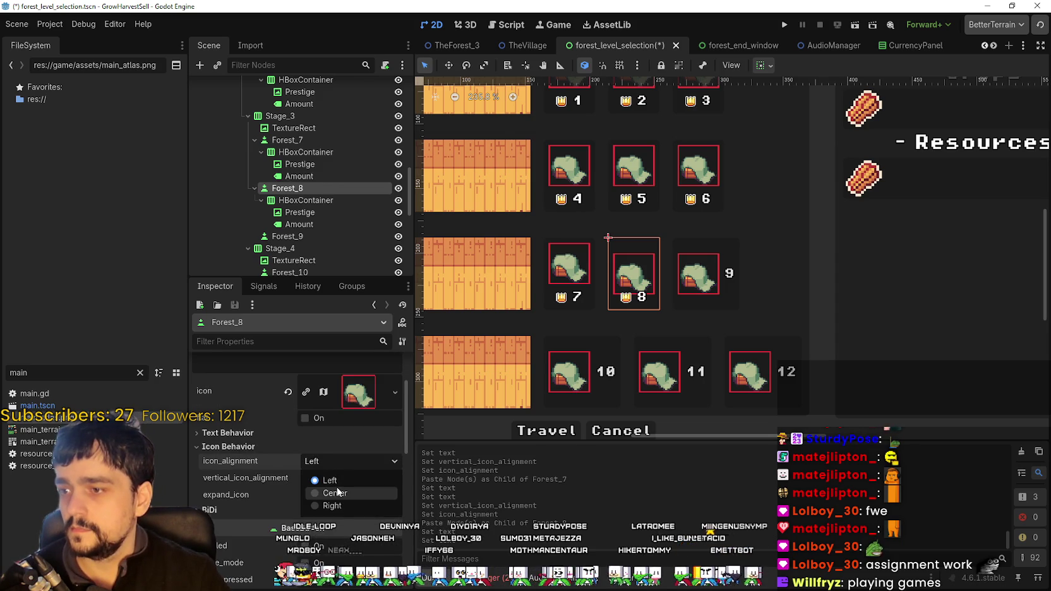
pyautogui.click(338, 492)
pyautogui.click(345, 478)
pyautogui.click(345, 492)
pyautogui.hotkey('ctrl', 's')
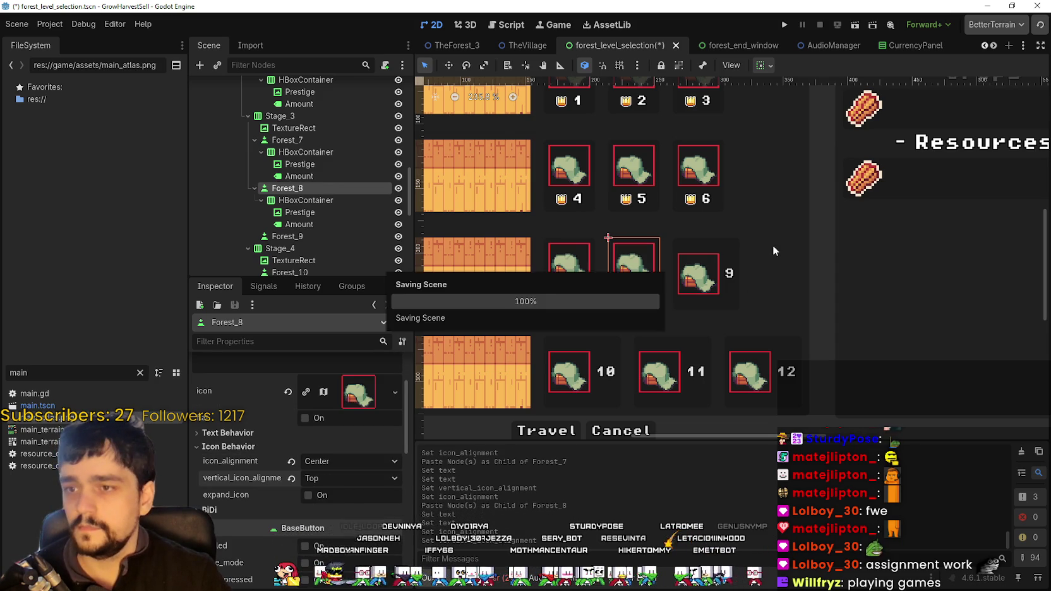
pyautogui.scroll(2, 749, 248)
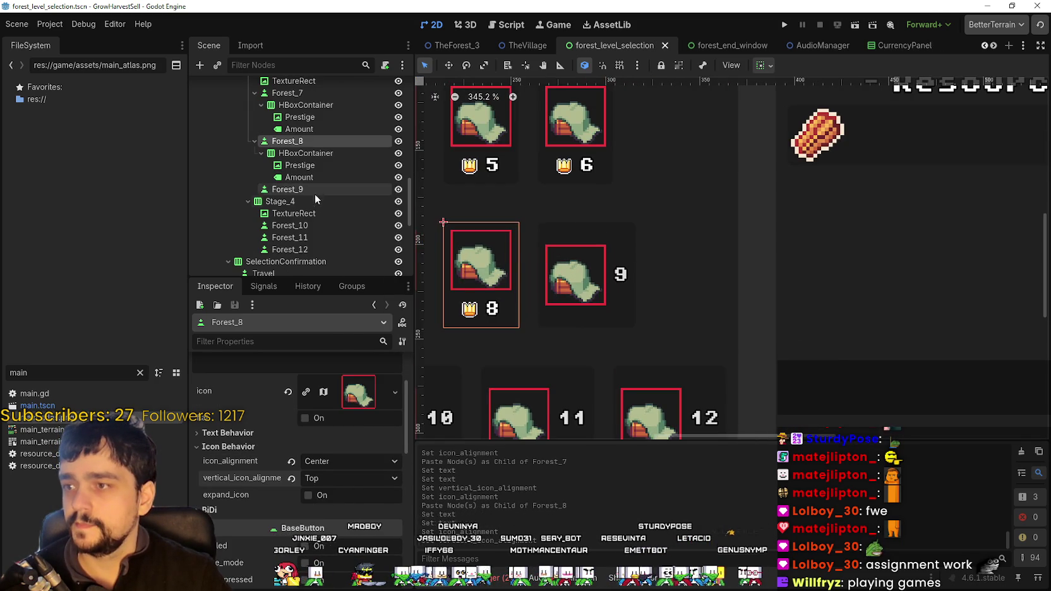
# - Paste the crown-and-number row into the Forest_9 button
pyautogui.rightClick(315, 193)
pyautogui.click(388, 281)
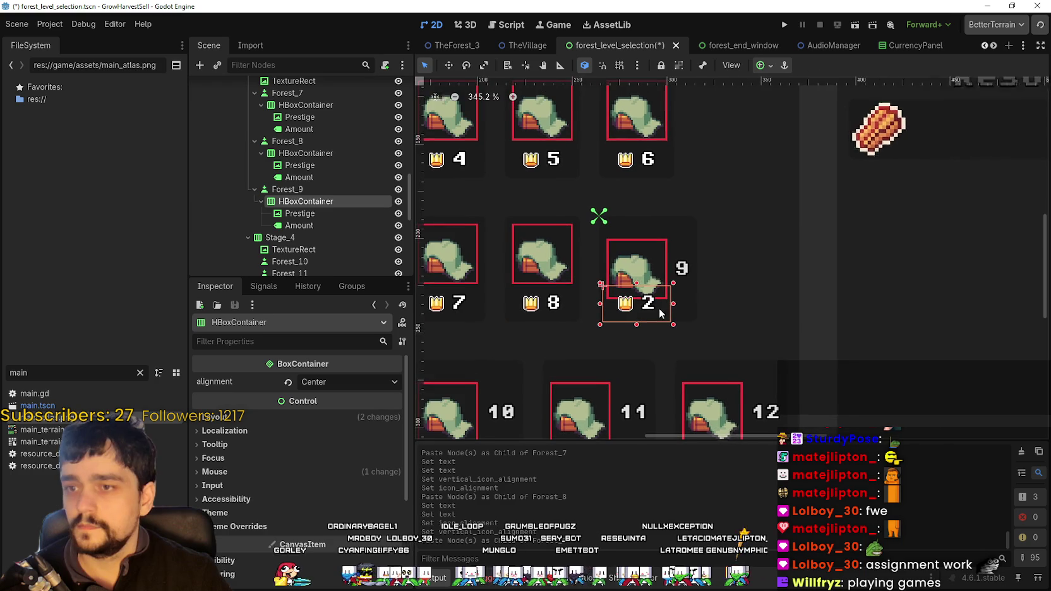
pyautogui.click(316, 189)
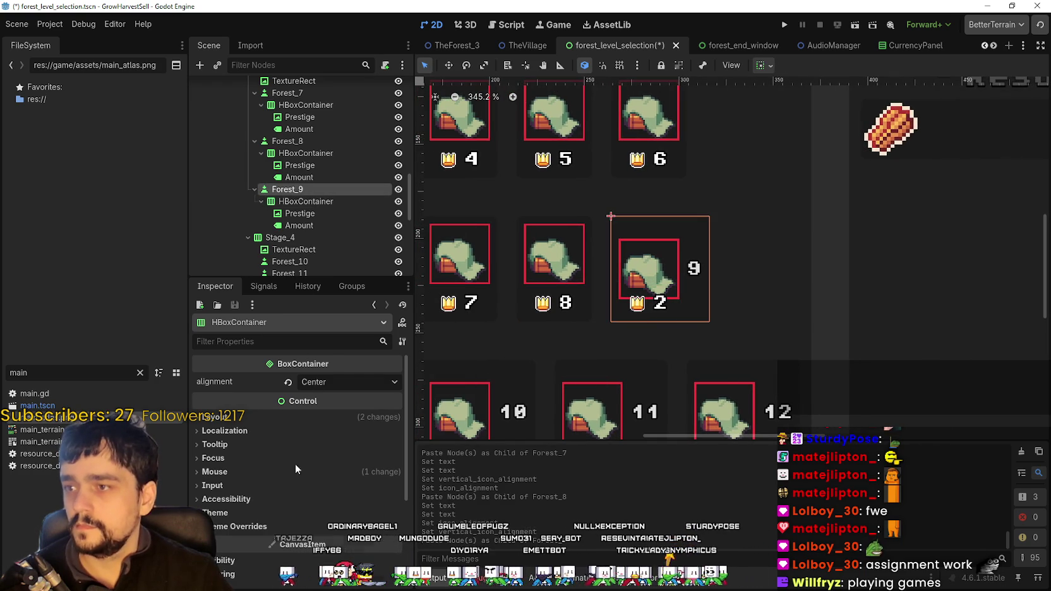
# - Set Forest_9's icon alignment to Center and vertical icon alignment to Top
pyautogui.scroll(-2, 337, 478)
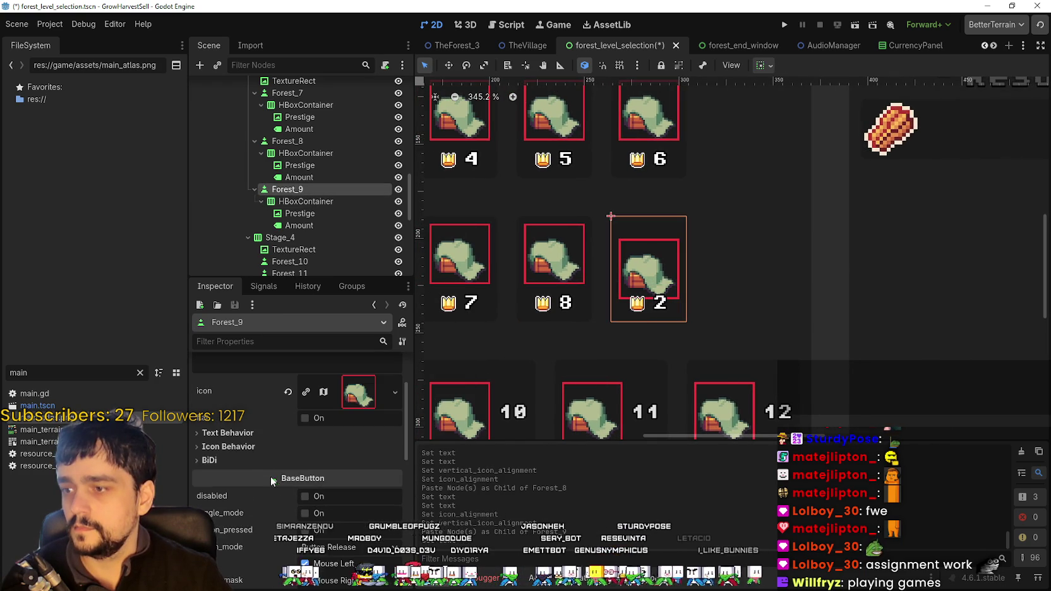
pyautogui.click(261, 445)
pyautogui.click(376, 461)
pyautogui.click(356, 493)
pyautogui.click(351, 478)
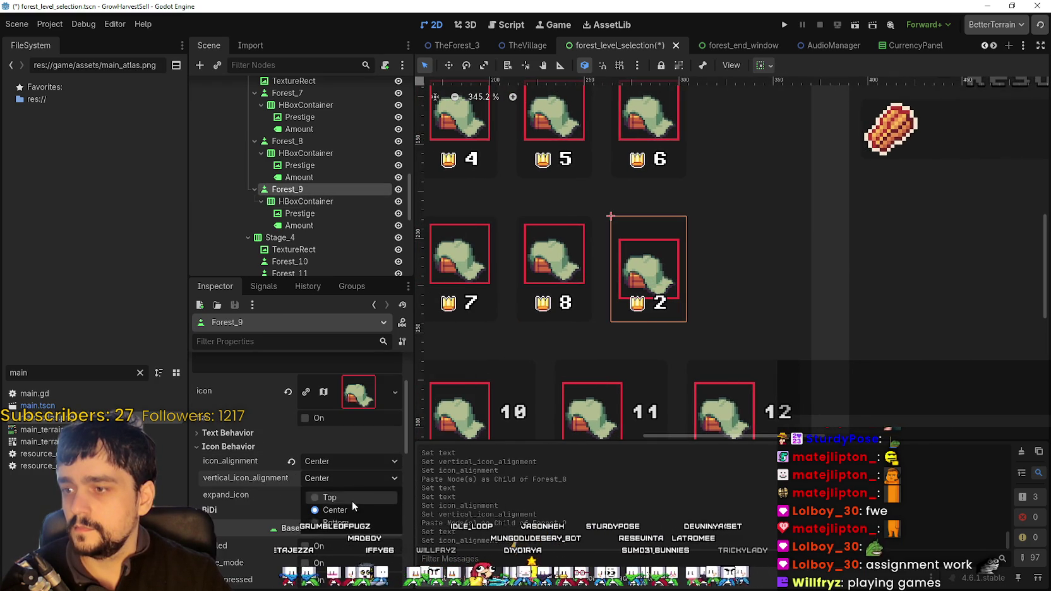
pyautogui.click(347, 502)
# - Set stage 9's Amount label text to 9 and save the scene
pyautogui.click(278, 226)
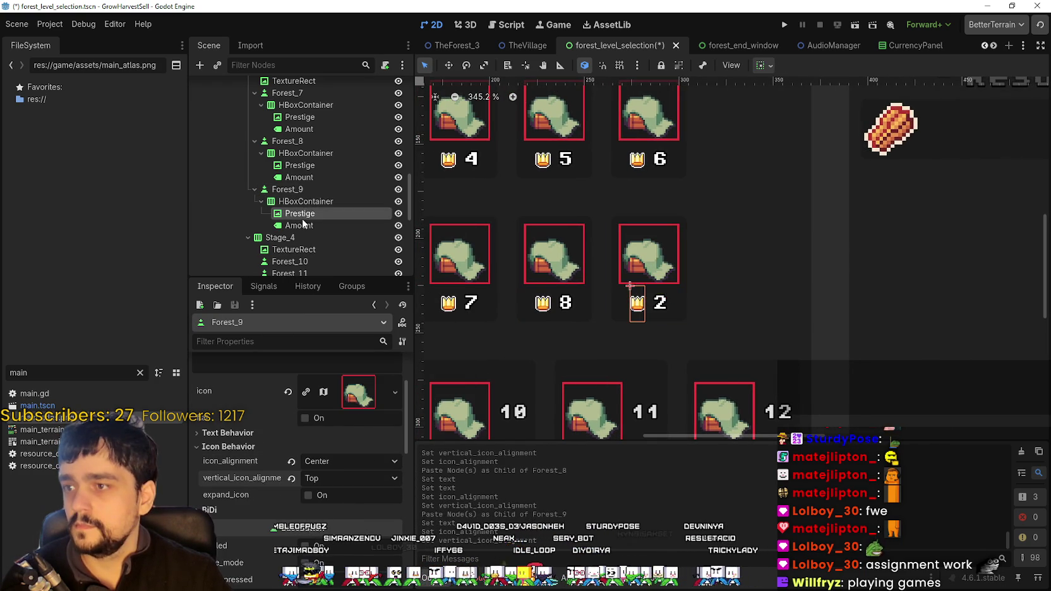
pyautogui.click(266, 399)
pyautogui.press('BackSpace')
pyautogui.write('9')
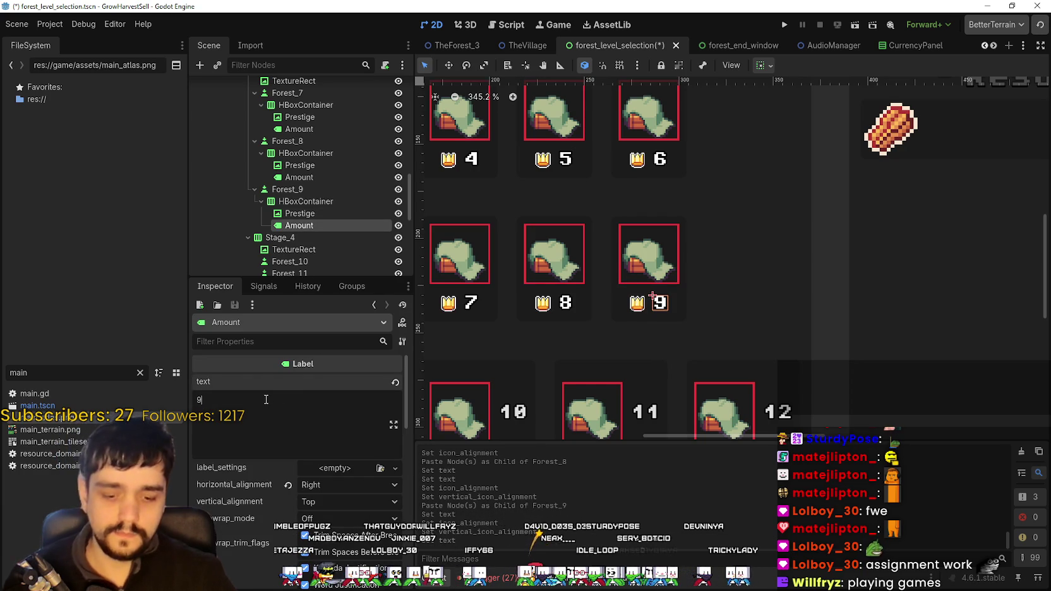
pyautogui.hotkey('ctrl', 's')
pyautogui.scroll(-3, 798, 277)
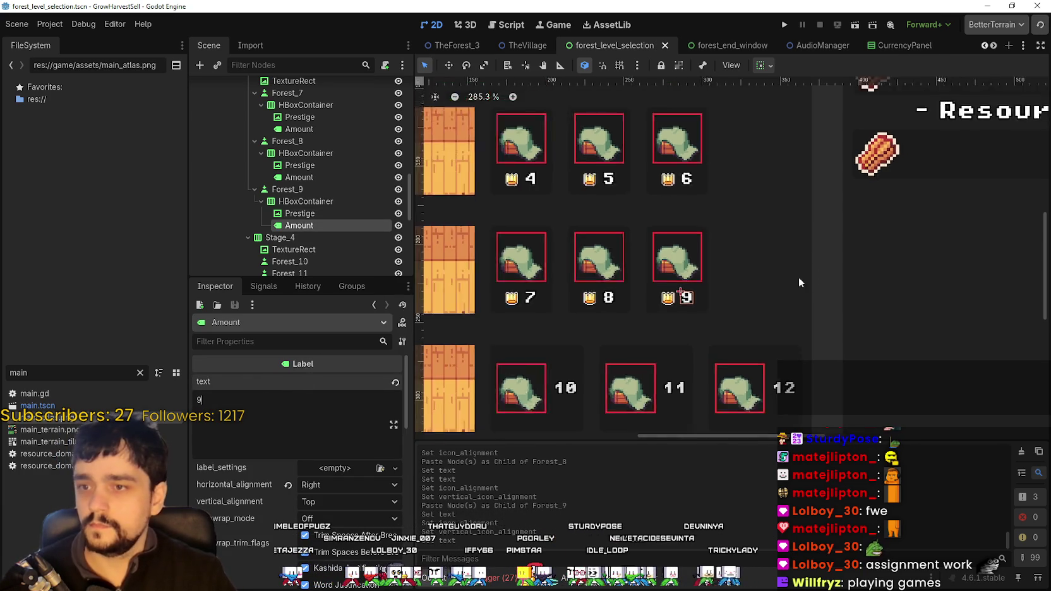
pyautogui.scroll(2, 635, 324)
# - Paste the crown-and-number row into Forest_10, showing a crown with placeholder 2
pyautogui.scroll(-2, 320, 207)
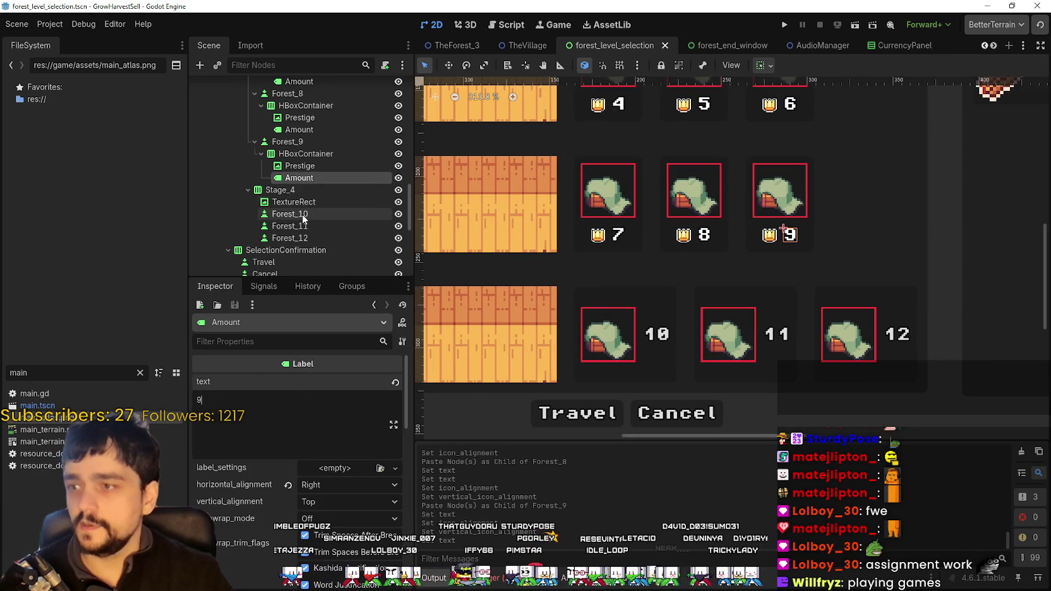
pyautogui.rightClick(307, 216)
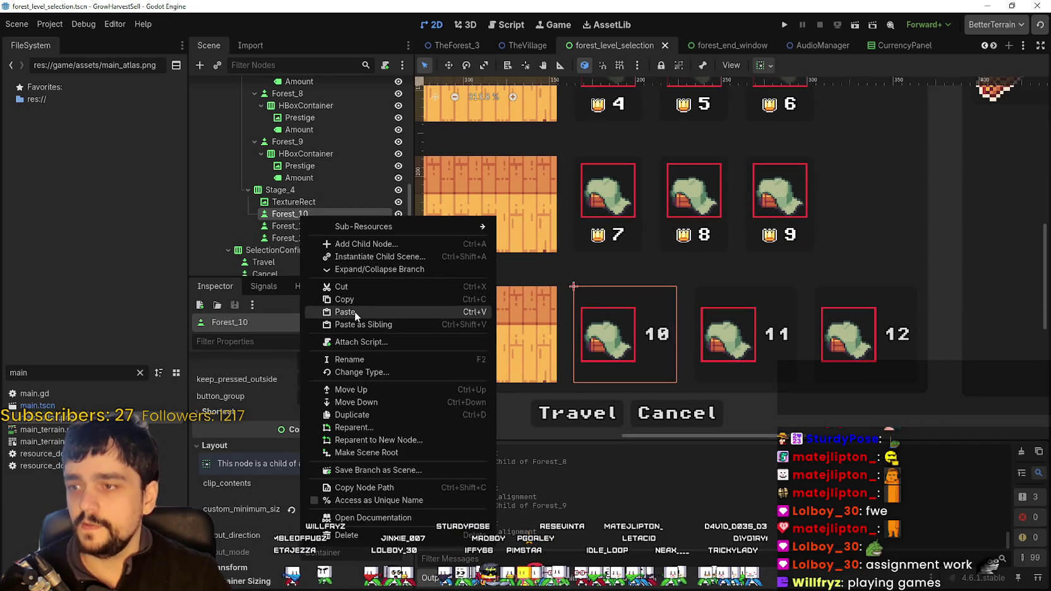
pyautogui.click(355, 312)
pyautogui.click(317, 216)
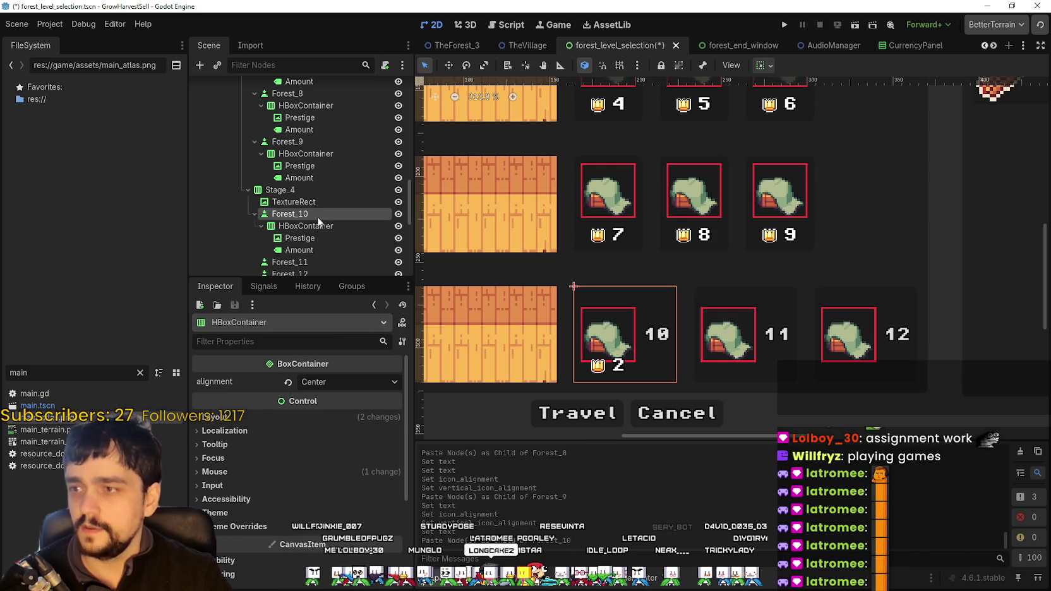
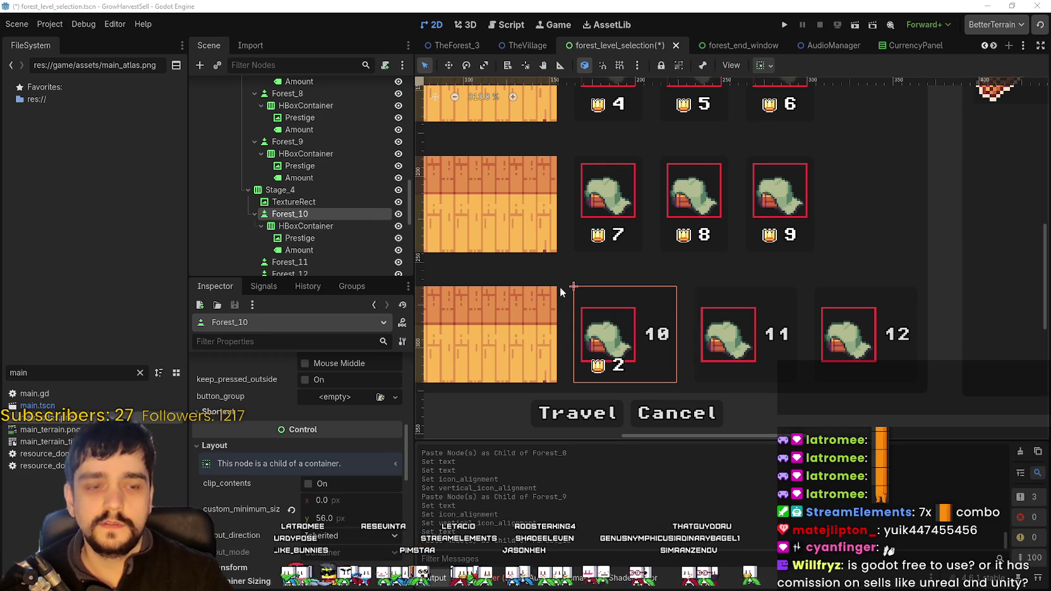
# - Clear Forest_10's button text and align its icon Center horizontally and Top vertically
pyautogui.hscroll(-2, 569, 284)
pyautogui.scroll(5, 282, 431)
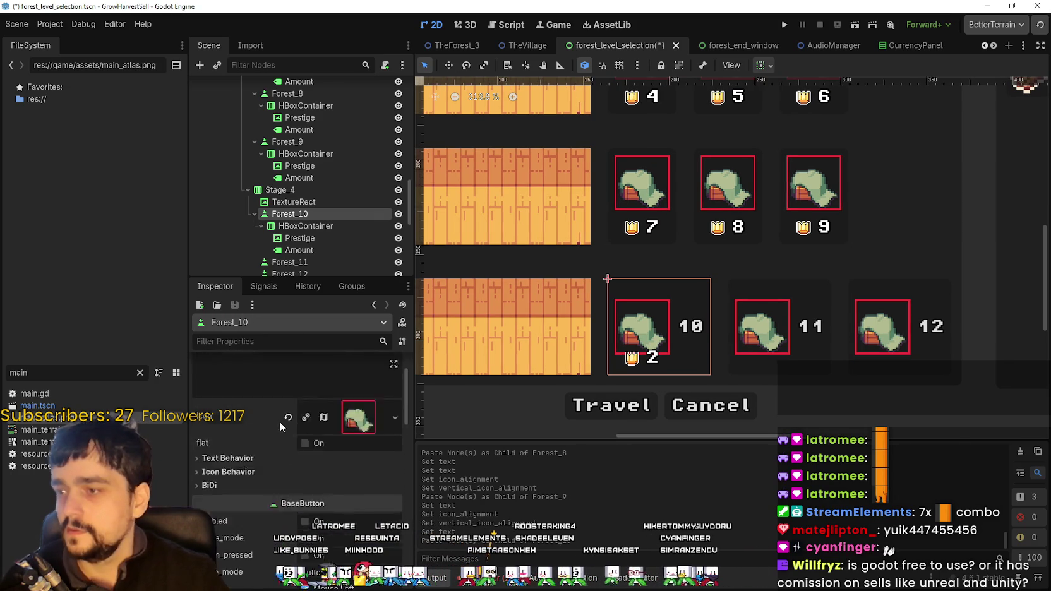
pyautogui.scroll(2, 281, 410)
pyautogui.press('BackSpace')
pyautogui.press('BackSpace')
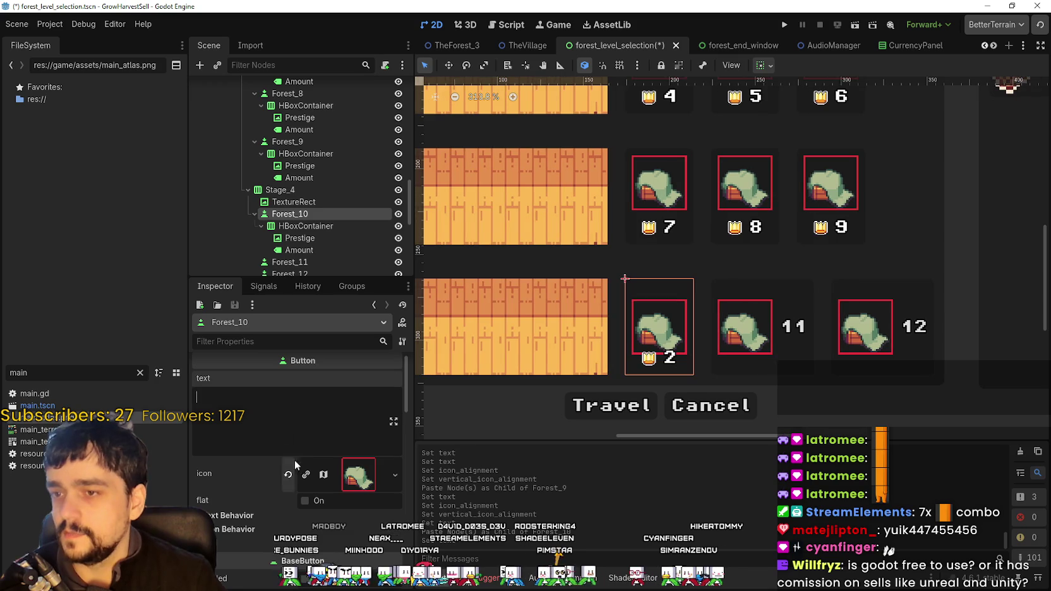
pyautogui.scroll(-2, 836, 243)
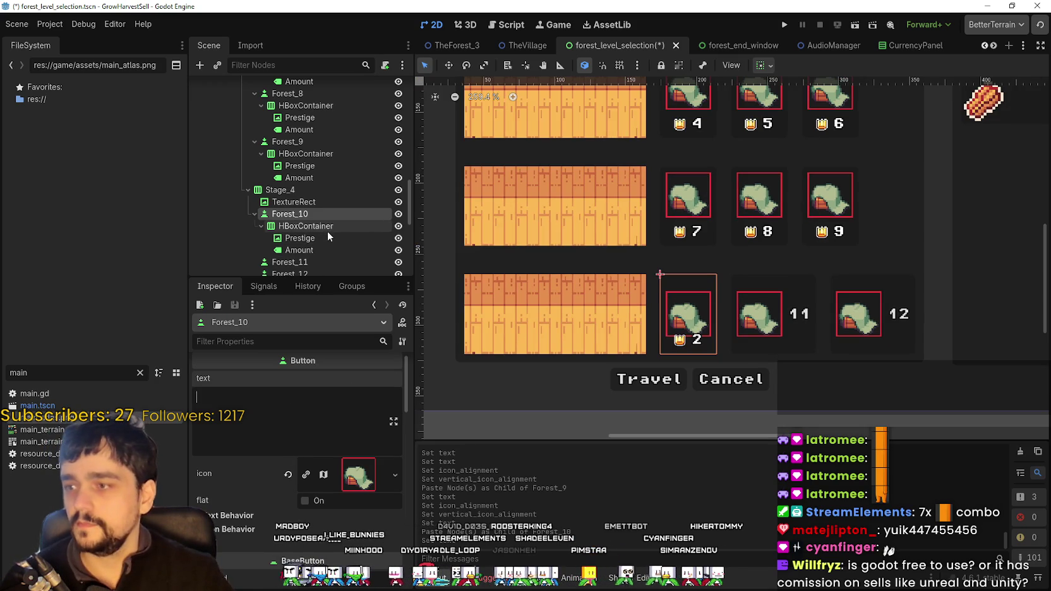
pyautogui.scroll(-4, 288, 484)
pyautogui.click(272, 414)
pyautogui.click(344, 429)
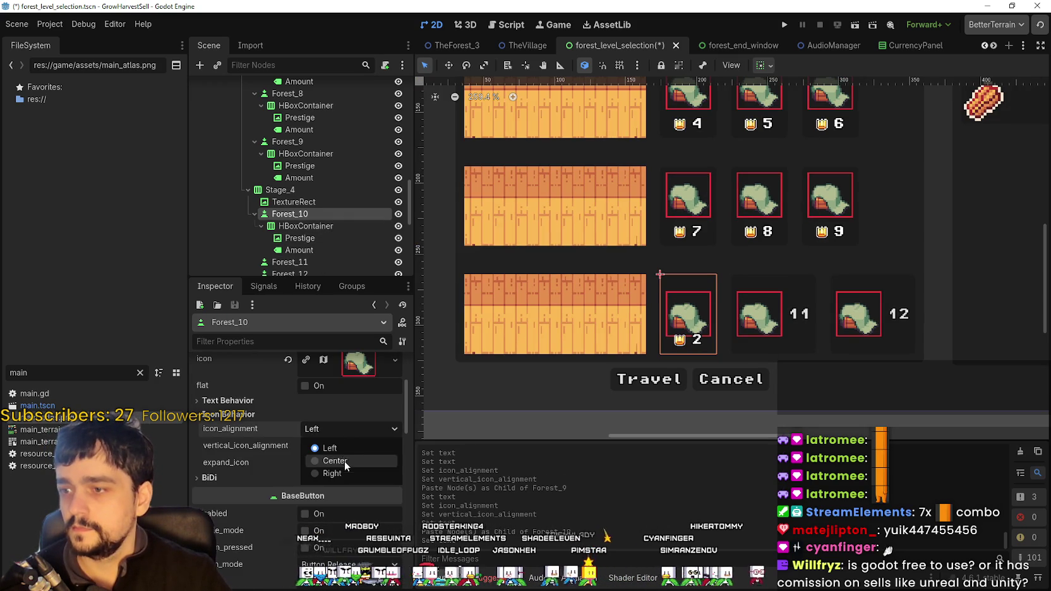
pyautogui.click(344, 462)
pyautogui.click(342, 445)
pyautogui.click(348, 464)
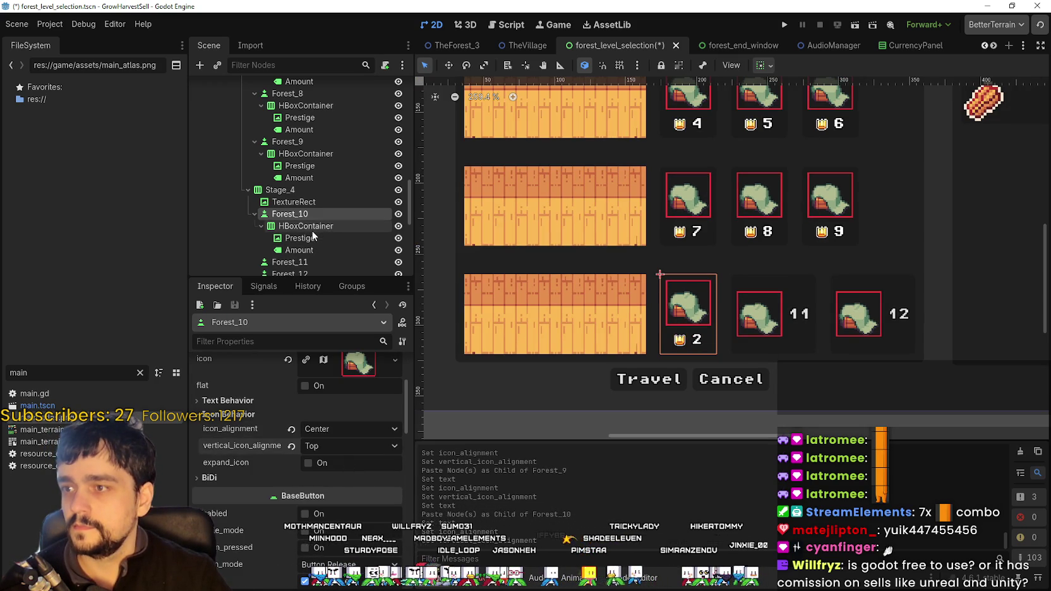
# - Change the Forest_10 Amount label from 2 to 10, save the scene, and switch to the browser
pyautogui.click(315, 248)
pyautogui.doubleClick(243, 406)
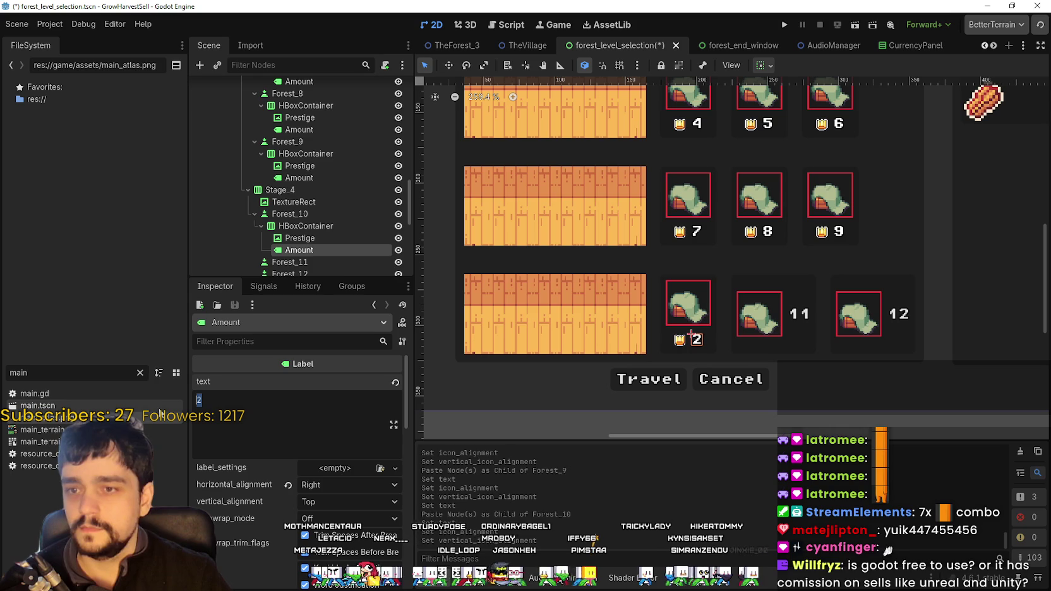
pyautogui.write('10')
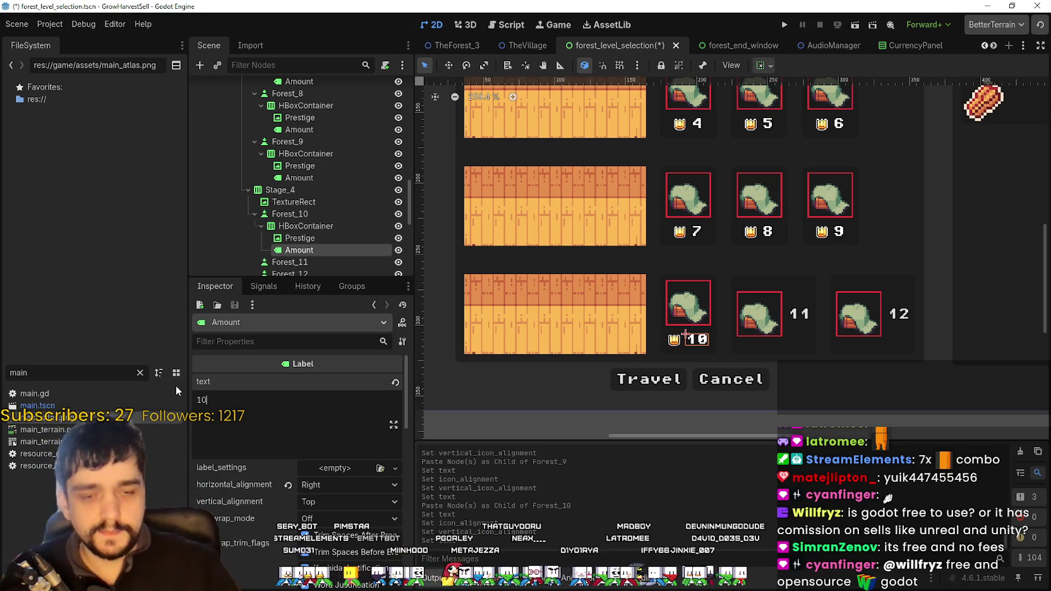
pyautogui.scroll(2, 552, 247)
pyautogui.hotkey('ctrl', 's')
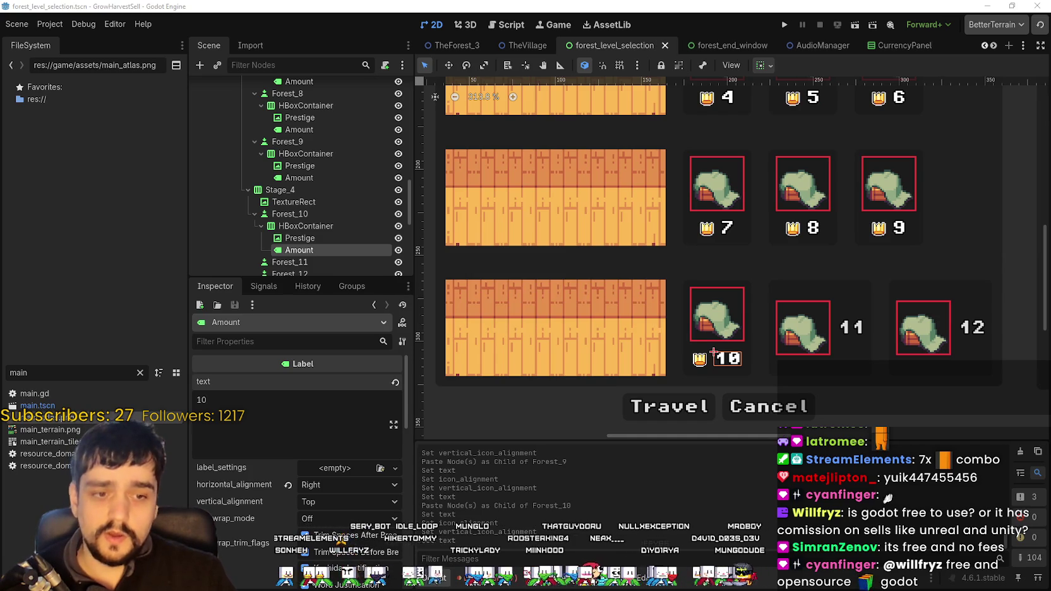
pyautogui.hotkey('alt', 'Tab')
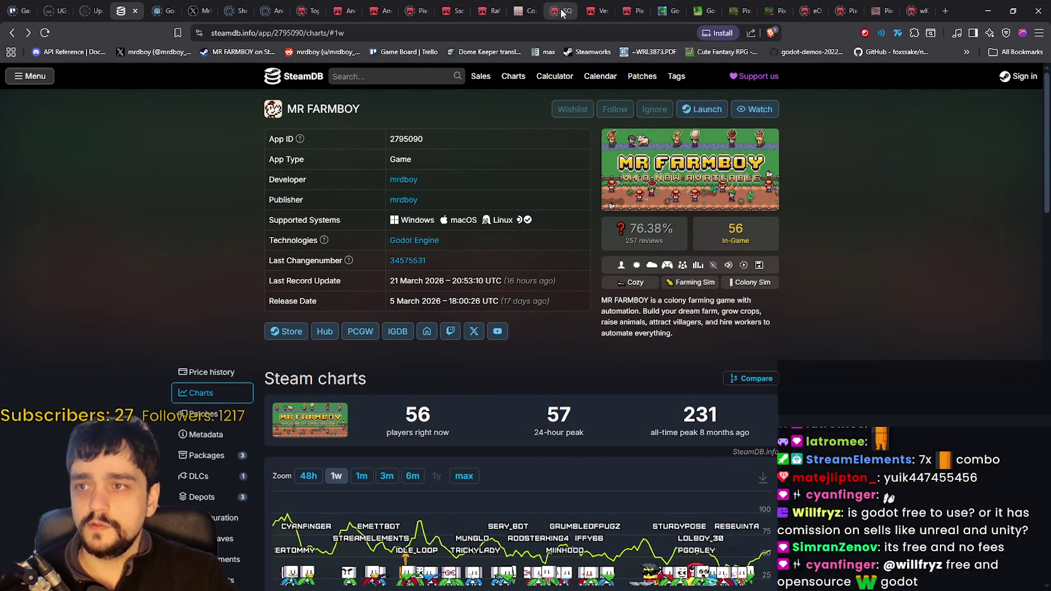
# - In the Godot website tab's release archive, open the 4.6.2- download page dated 9 March 2026
pyautogui.click(159, 10)
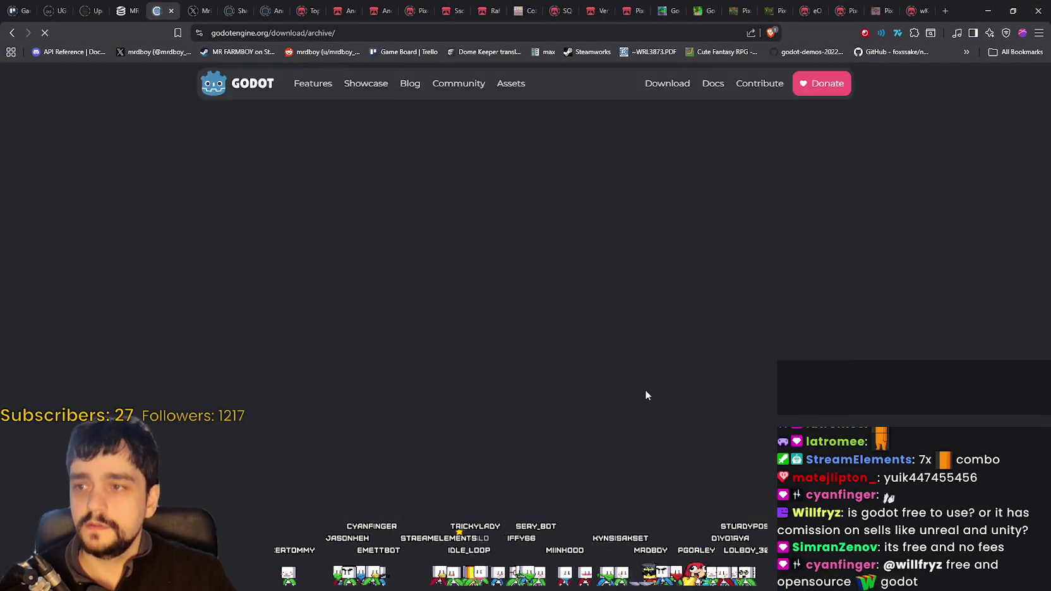
pyautogui.scroll(-2, 274, 414)
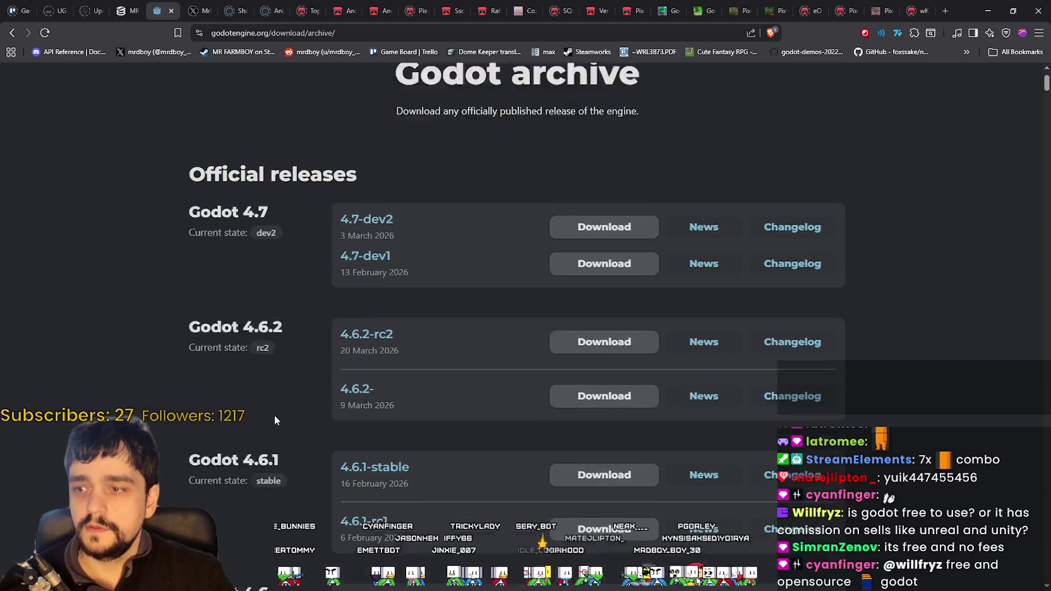
pyautogui.moveTo(356, 357)
pyautogui.mouseDown()
pyautogui.moveTo(407, 358)
pyautogui.moveTo(331, 360)
pyautogui.mouseUp()
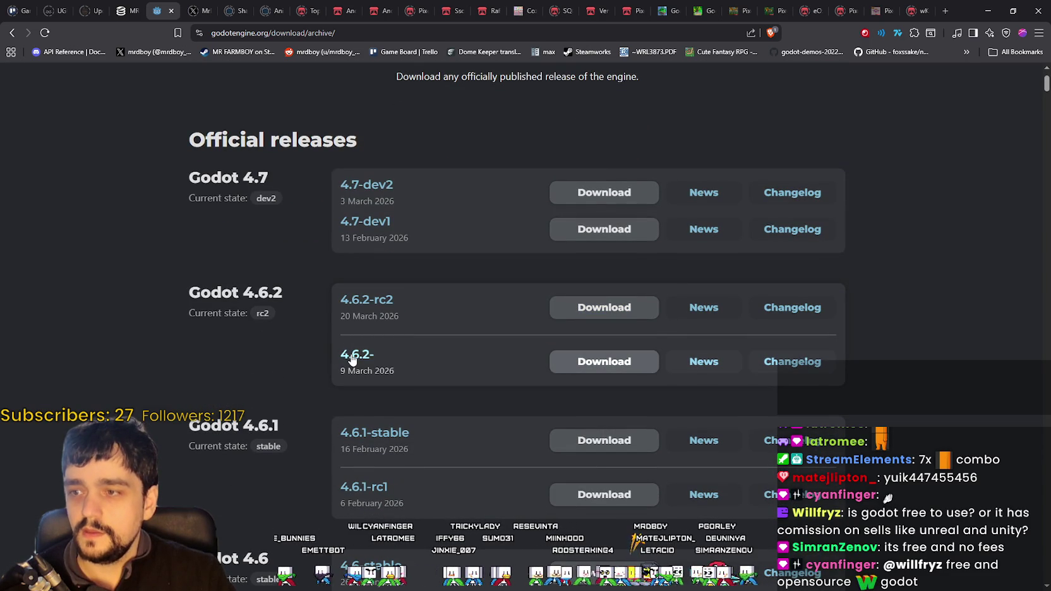
pyautogui.click(353, 360)
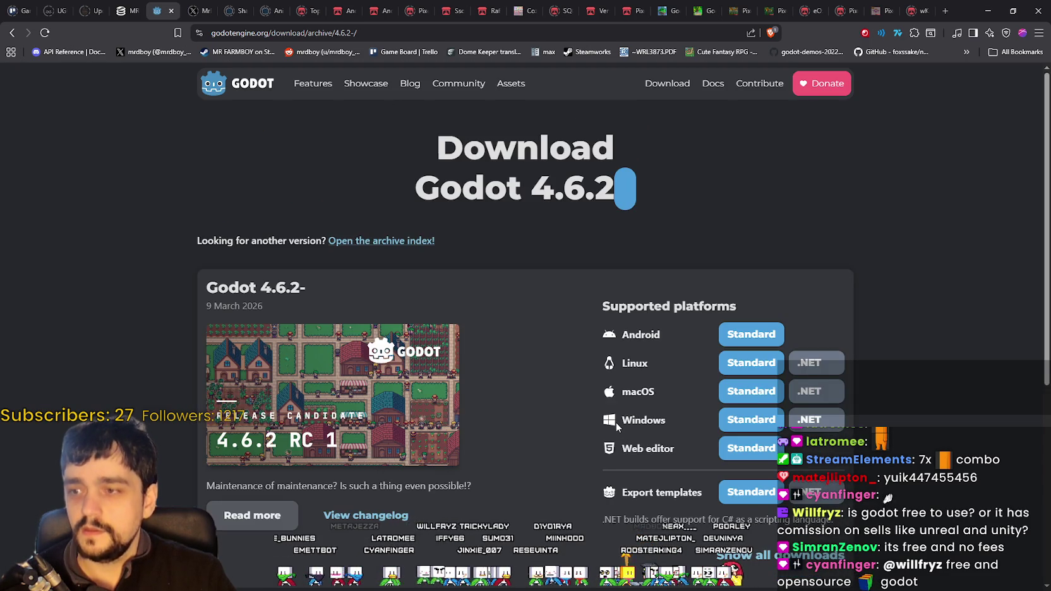
pyautogui.scroll(-2, 616, 422)
pyautogui.scroll(-2, 578, 412)
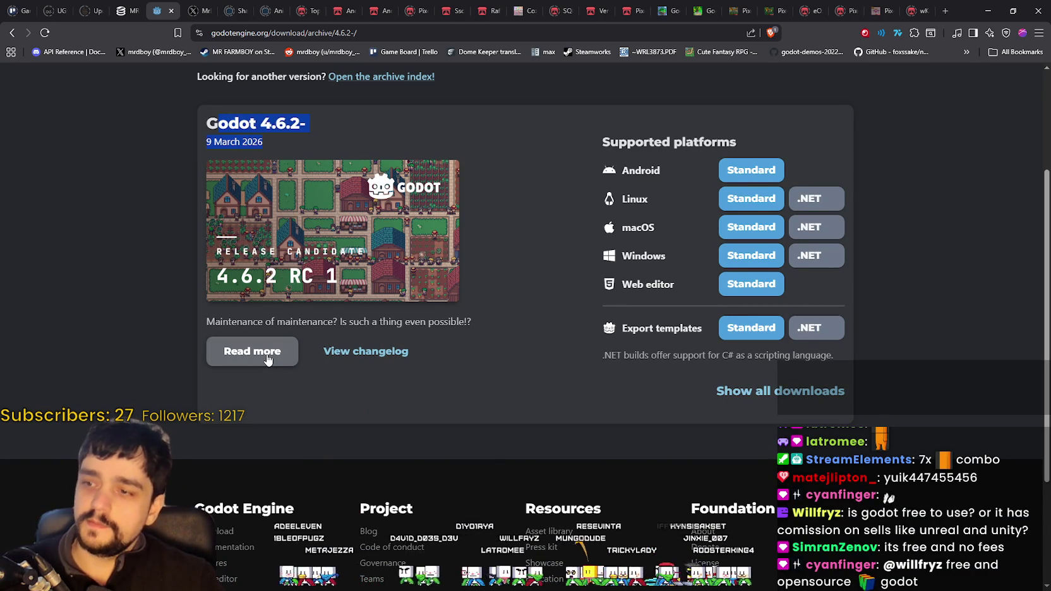
# - Read the Godot 4.6.2 RC 1 announcement article, then go back to the 4.6.2 download page
pyautogui.click(268, 358)
pyautogui.scroll(-1, 641, 344)
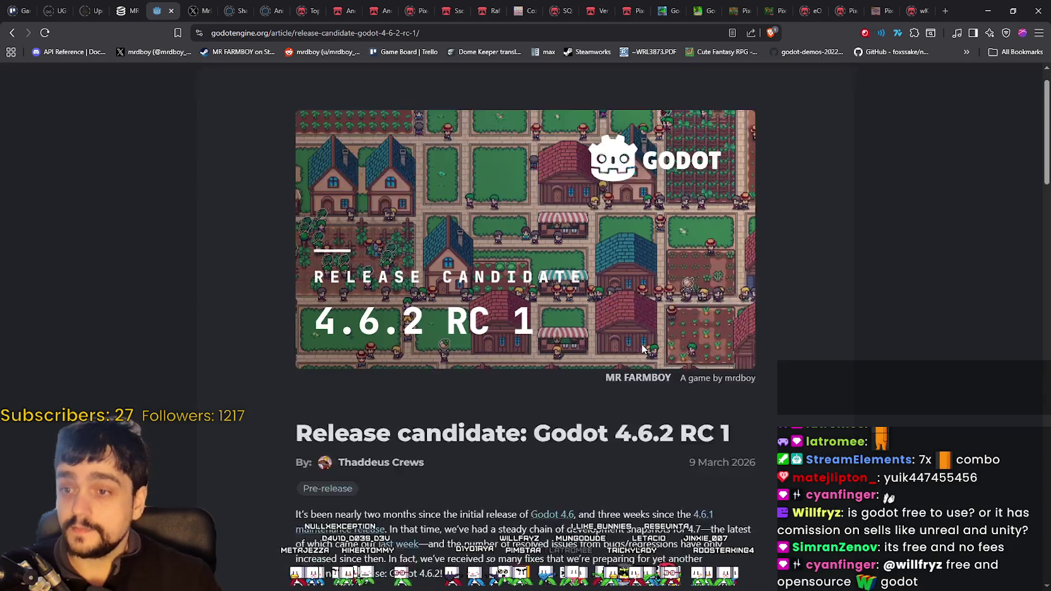
pyautogui.scroll(1, 654, 337)
pyautogui.scroll(-1, 654, 337)
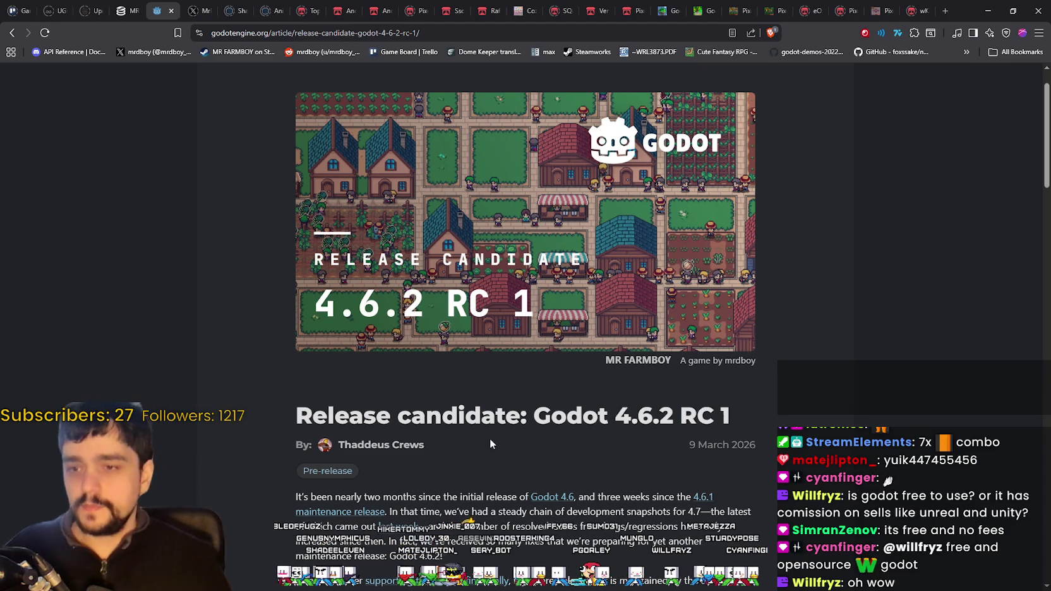
pyautogui.scroll(-6, 214, 276)
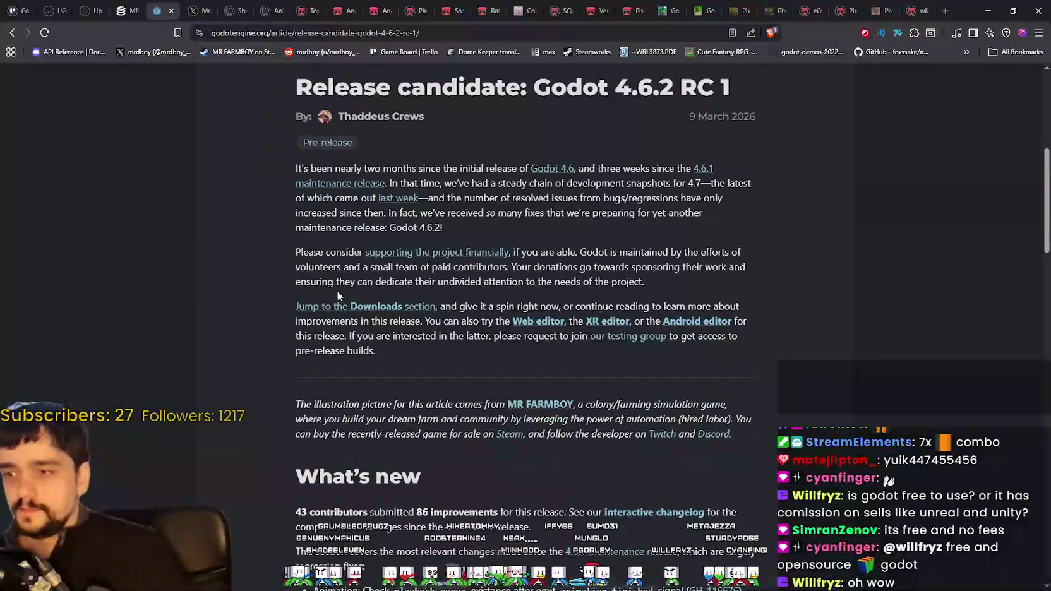
pyautogui.moveTo(357, 364); pyautogui.dragTo(762, 384)
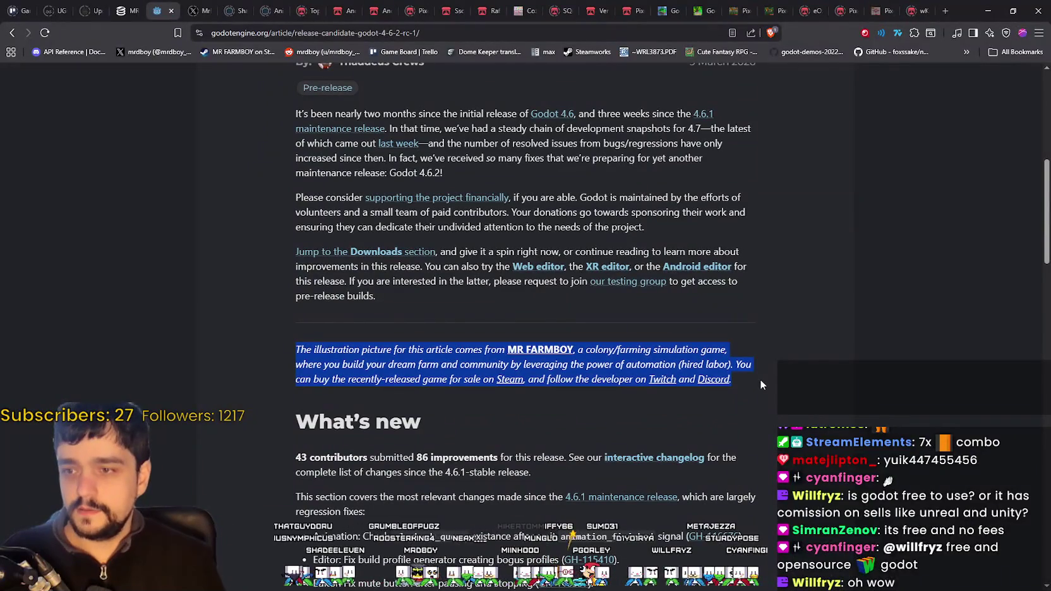
pyautogui.click(665, 434)
pyautogui.scroll(7, 459, 277)
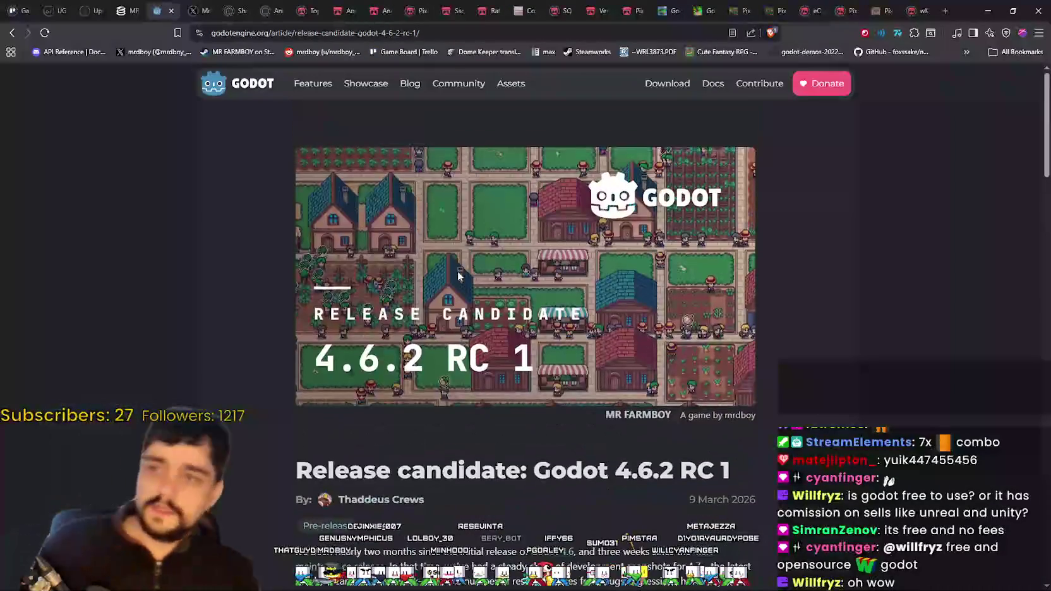
pyautogui.hotkey('alt', 'Left')
pyautogui.scroll(3, 383, 201)
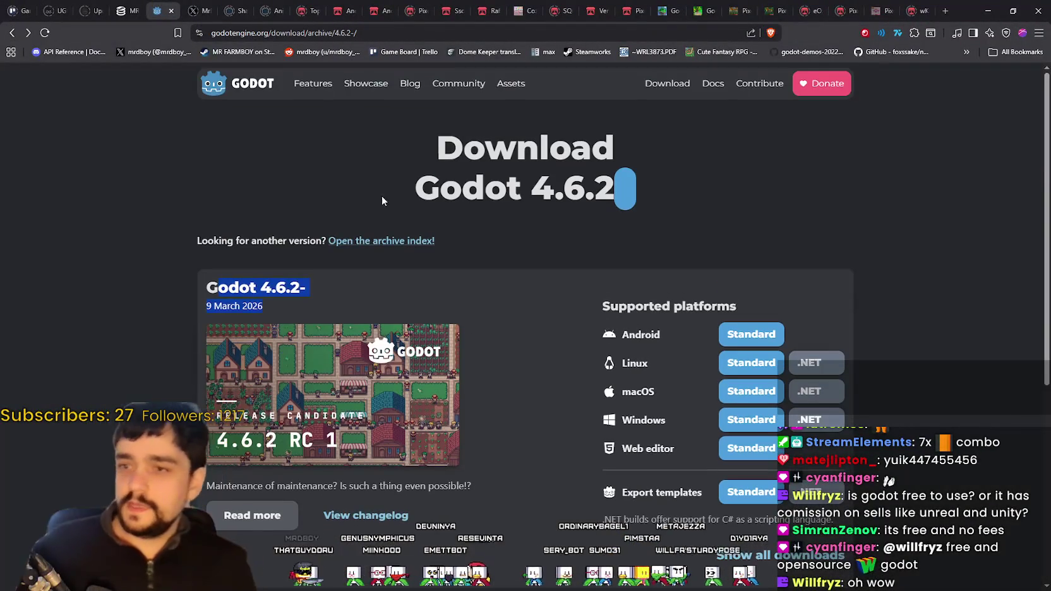
# - From the release archive, open the Godot 4.6.2-rc2 download page and read through it
pyautogui.click(12, 33)
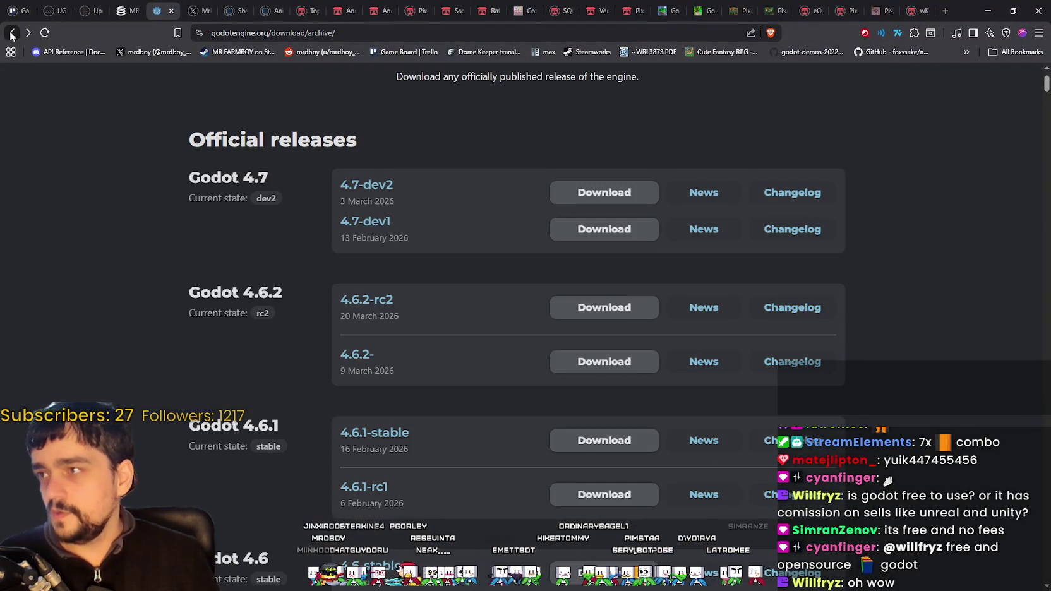
pyautogui.click(365, 302)
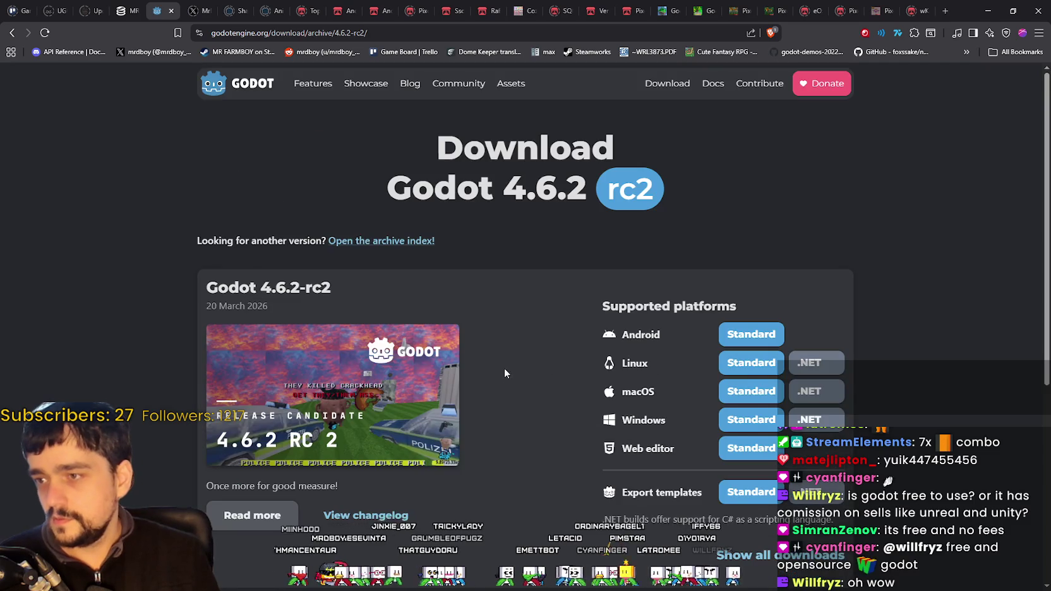
pyautogui.scroll(-2, 503, 367)
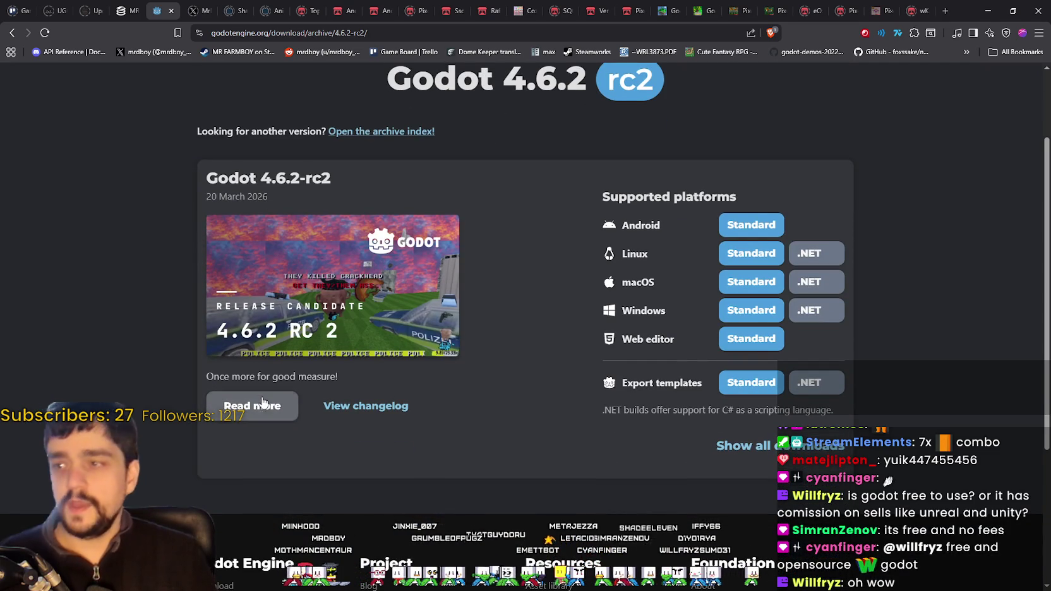
pyautogui.scroll(-2, 277, 379)
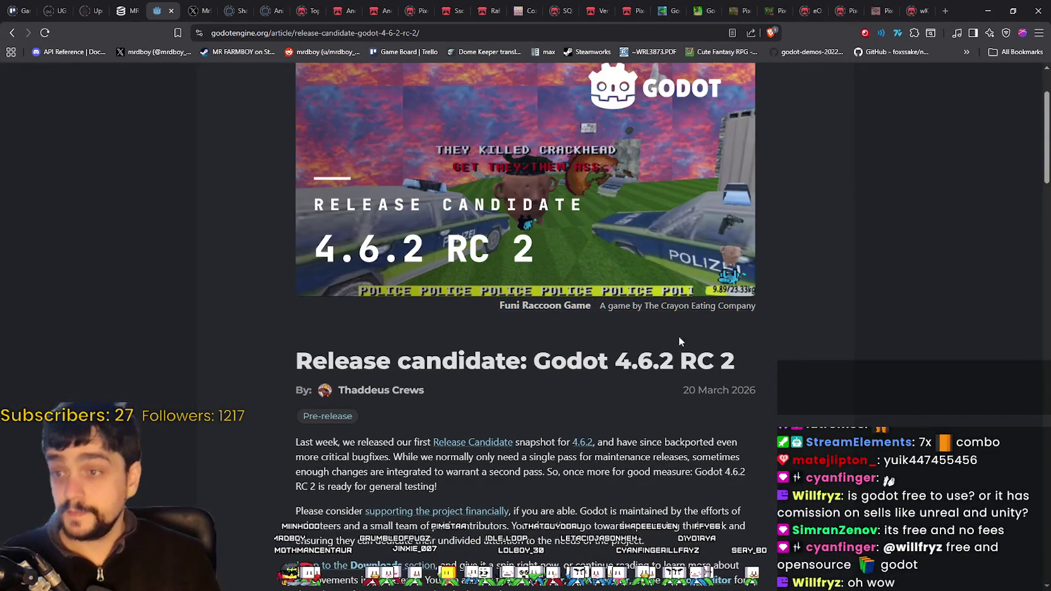
pyautogui.scroll(1, 679, 341)
pyautogui.scroll(-2, 769, 344)
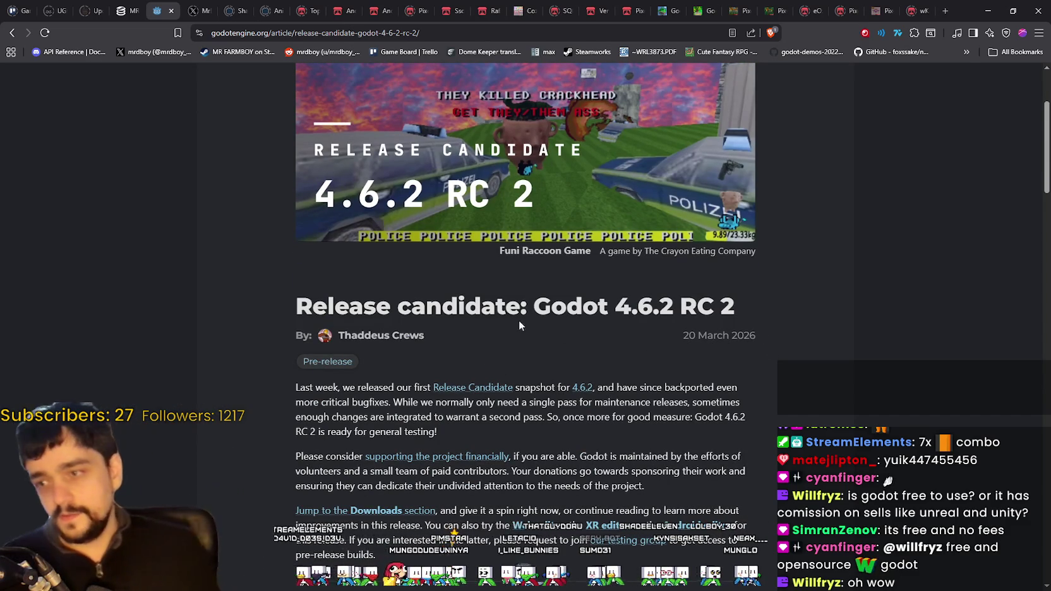
pyautogui.scroll(-4, 519, 320)
pyautogui.scroll(-2, 484, 339)
pyautogui.scroll(2, 654, 398)
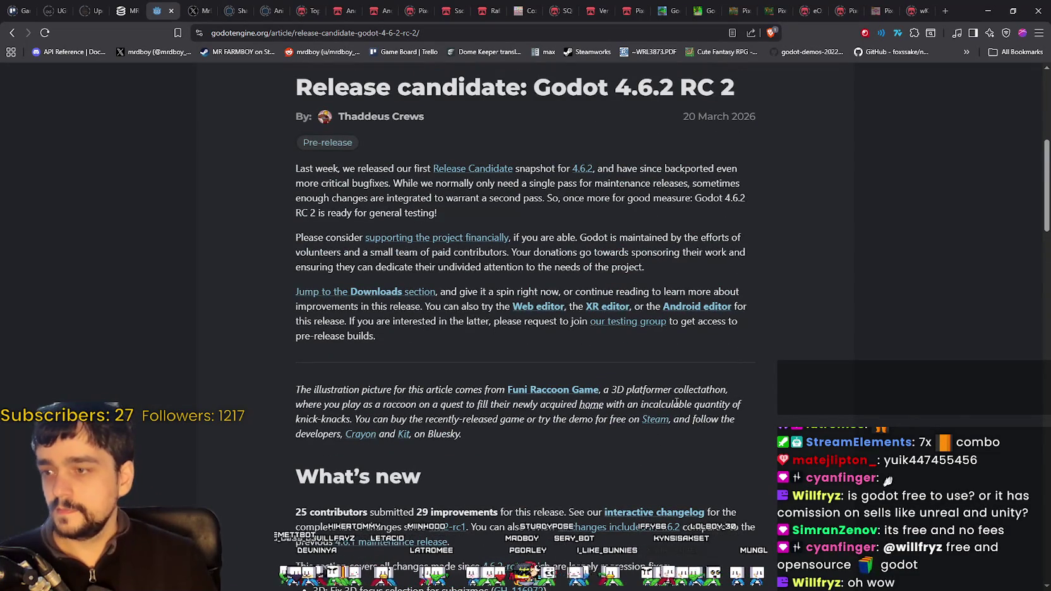
pyautogui.scroll(-4, 581, 402)
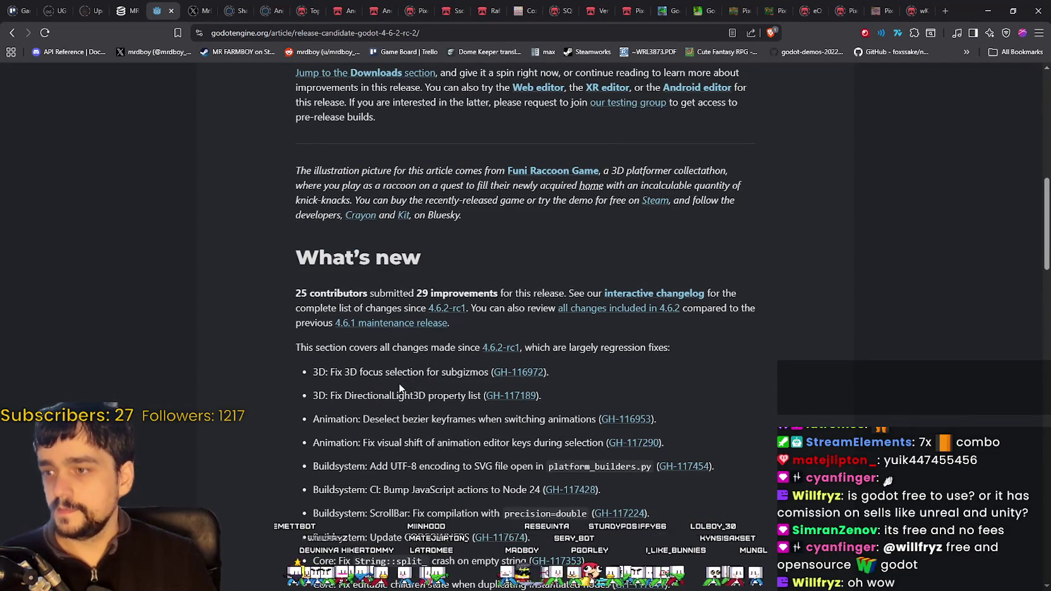
pyautogui.scroll(-5, 398, 383)
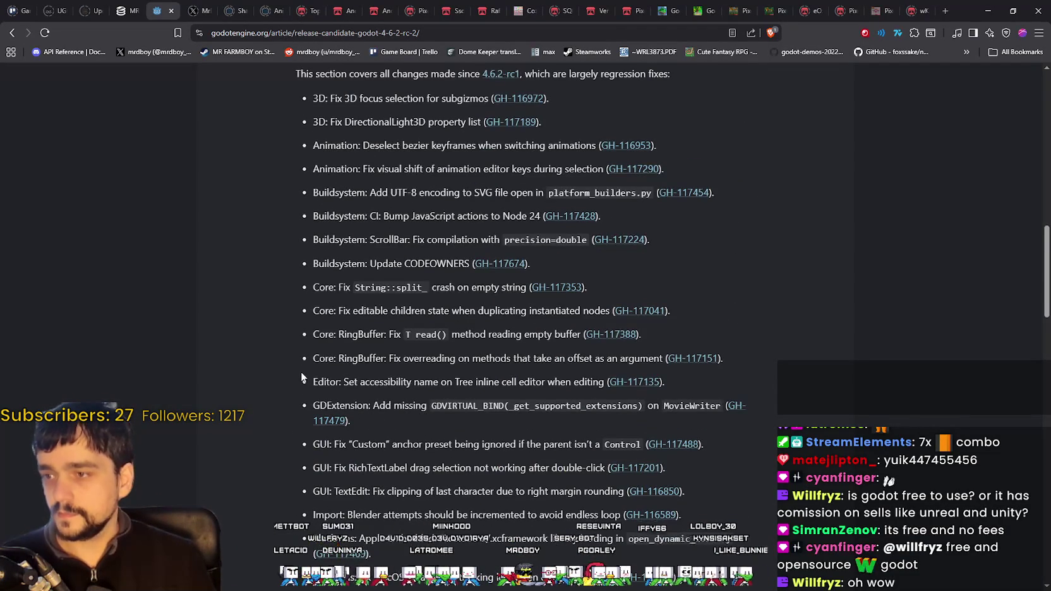
pyautogui.scroll(-2, 301, 372)
pyautogui.scroll(3, 302, 364)
pyautogui.scroll(10, 302, 355)
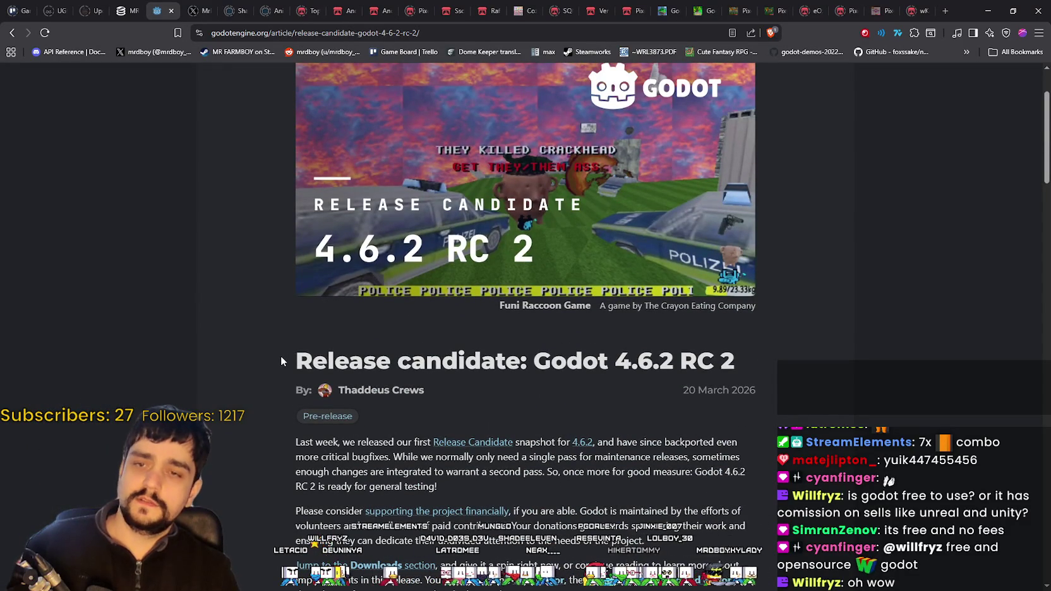
pyautogui.scroll(-3, 278, 363)
pyautogui.scroll(-5, 277, 351)
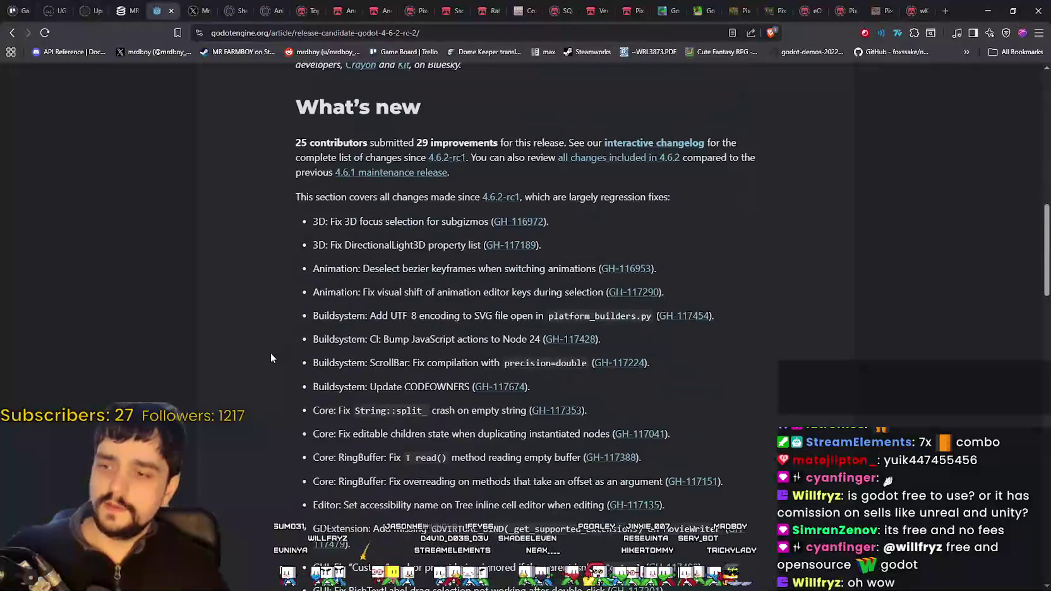
pyautogui.scroll(-4, 272, 350)
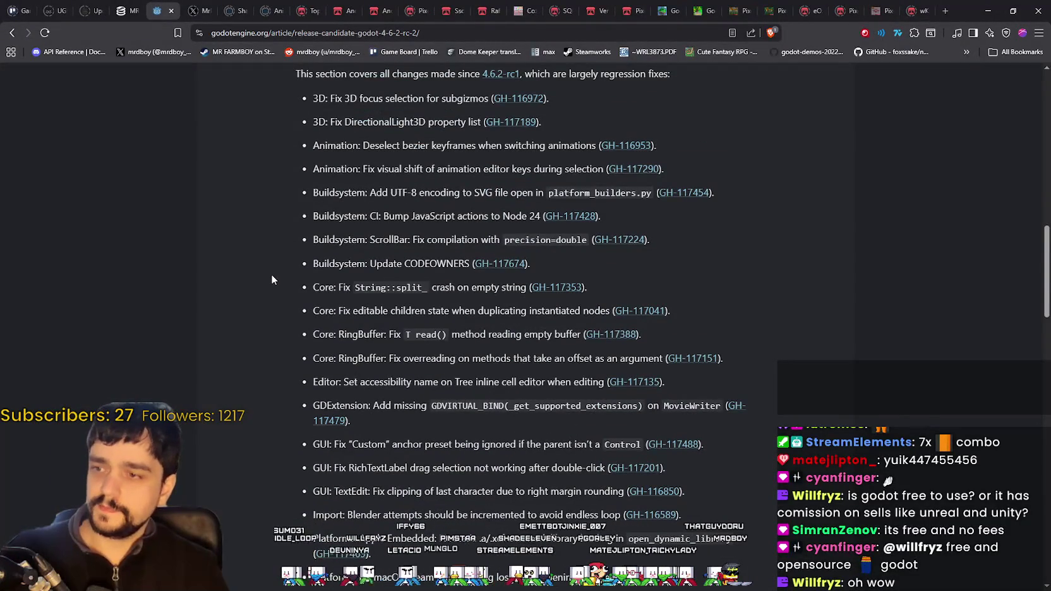
pyautogui.scroll(2, 269, 278)
pyautogui.scroll(-3, 269, 279)
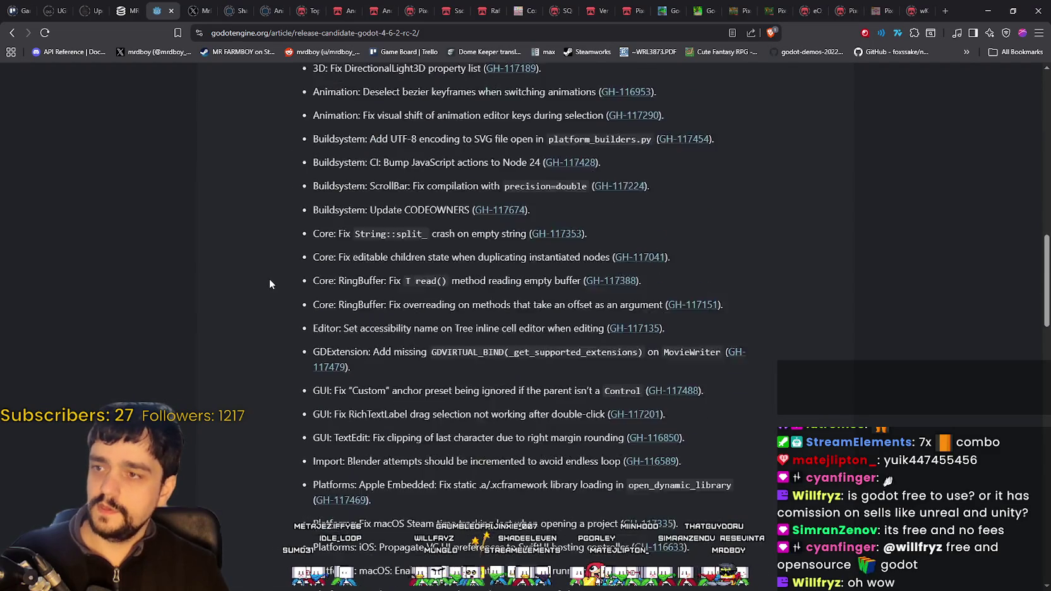
pyautogui.scroll(2, 269, 280)
pyautogui.scroll(-5, 270, 281)
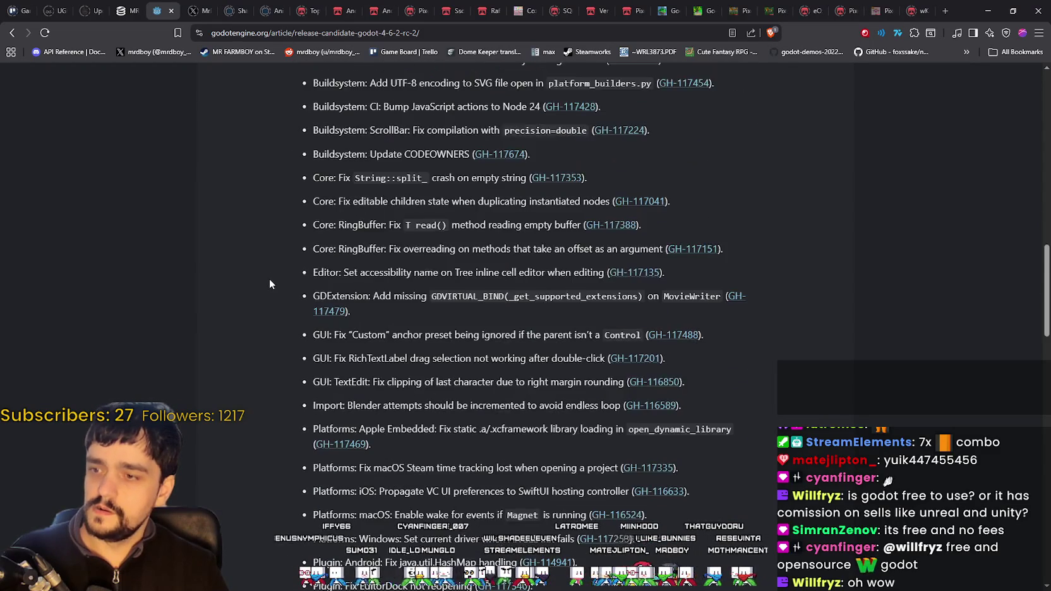
pyautogui.scroll(3, 269, 279)
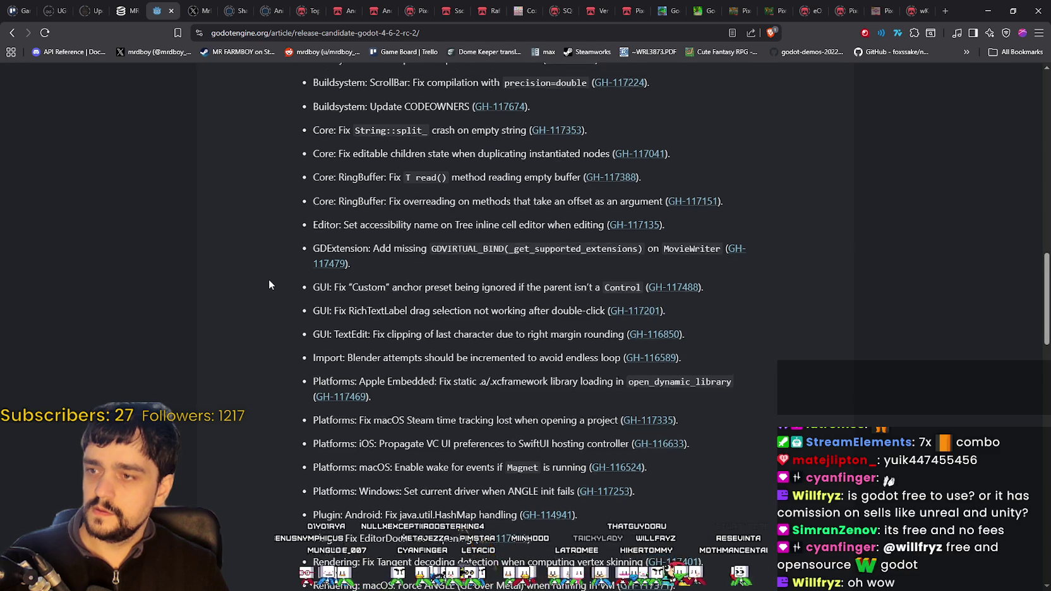
pyautogui.scroll(4, 269, 280)
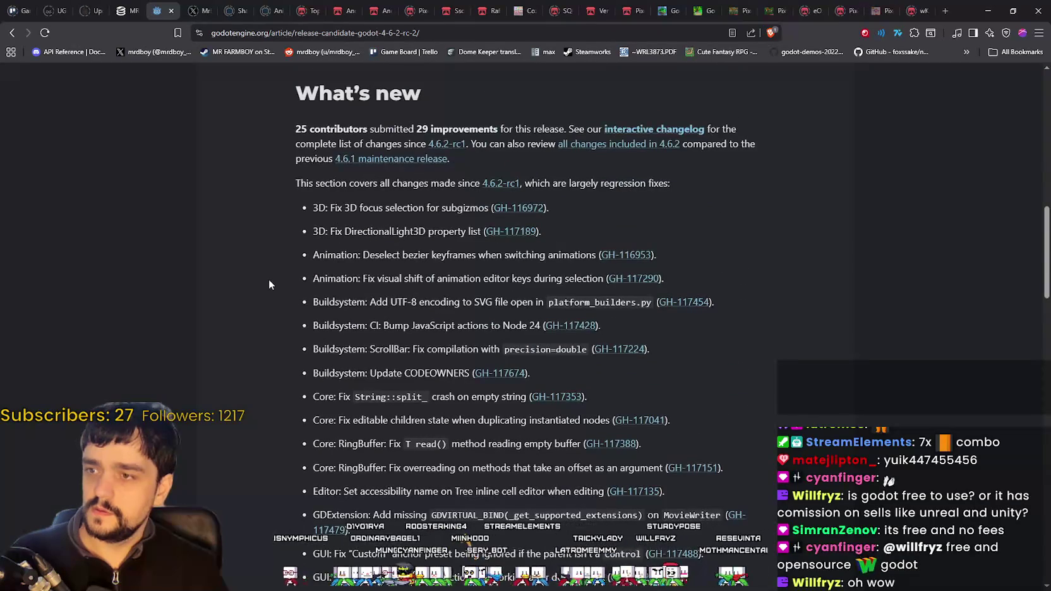
pyautogui.scroll(-8, 268, 279)
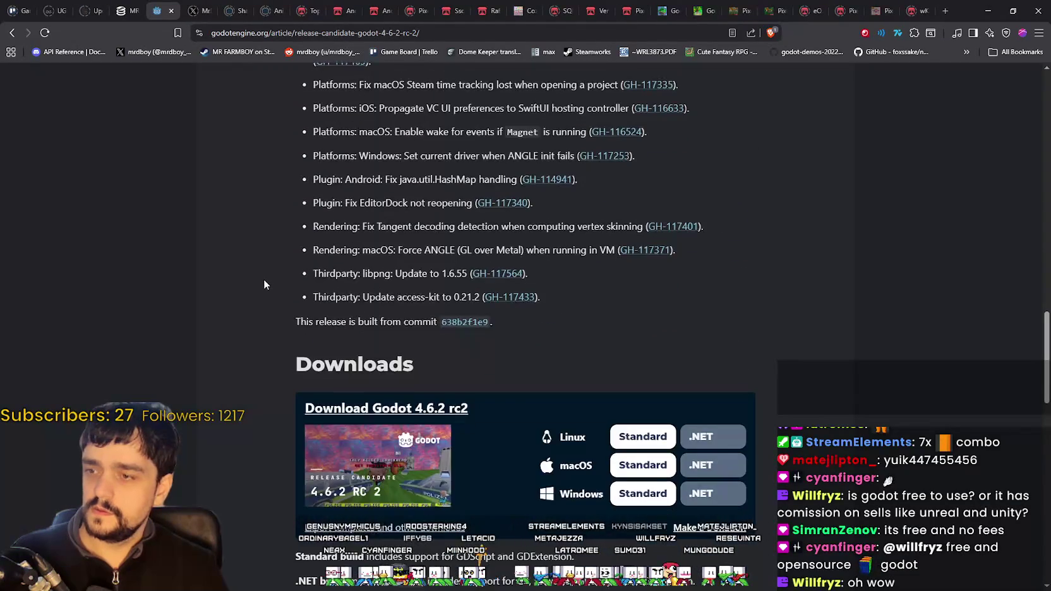
pyautogui.scroll(3, 261, 281)
pyautogui.scroll(4, 806, 415)
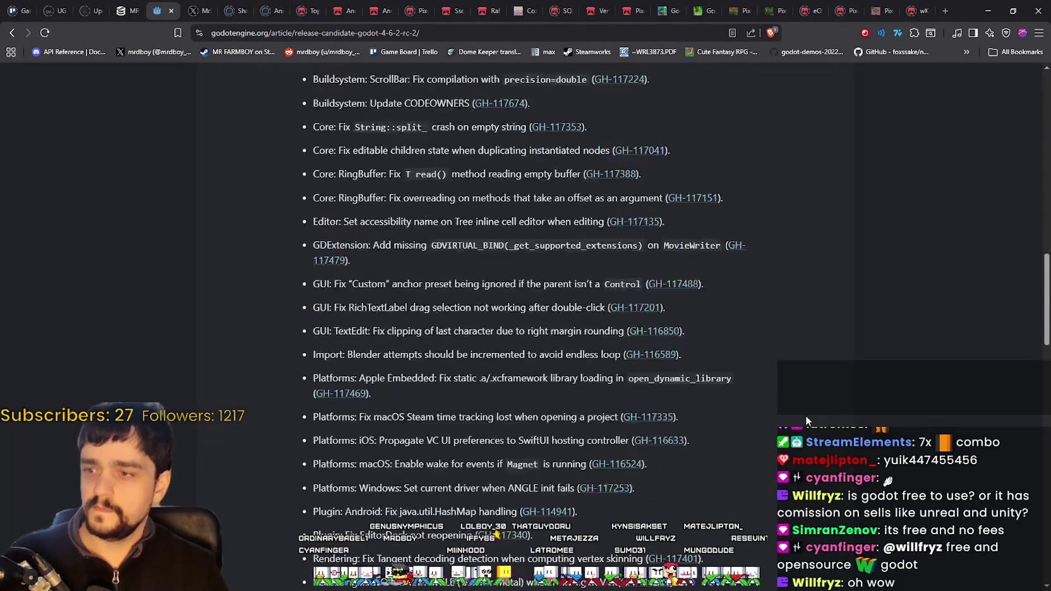
pyautogui.scroll(-4, 806, 414)
pyautogui.scroll(9, 803, 412)
pyautogui.scroll(4, 801, 415)
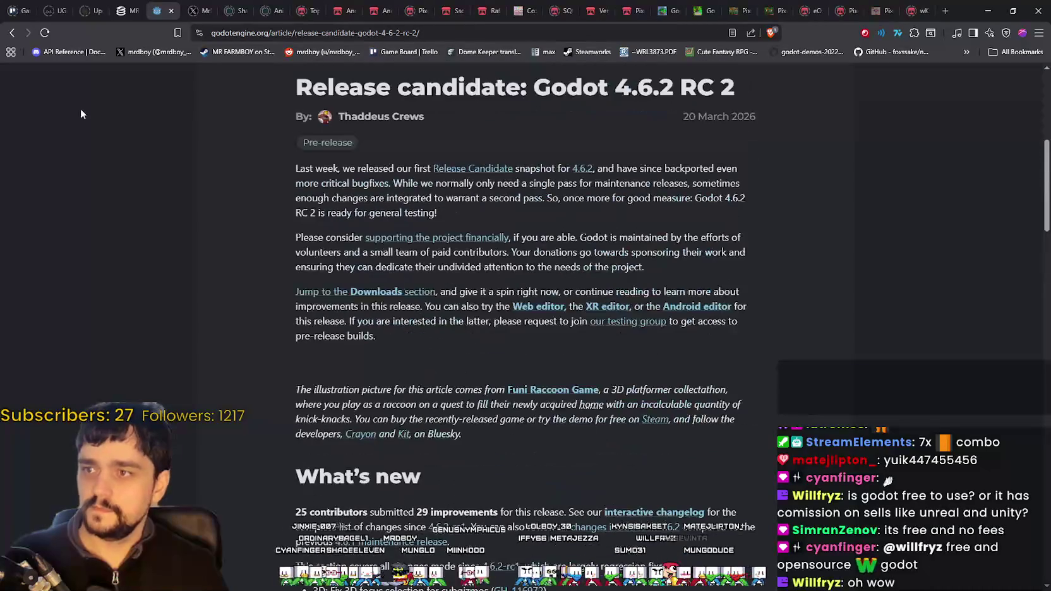
# - Navigate back to the godotengine.org home page, then minimize the browser to return to the editor
pyautogui.click(12, 35)
pyautogui.scroll(2, 379, 208)
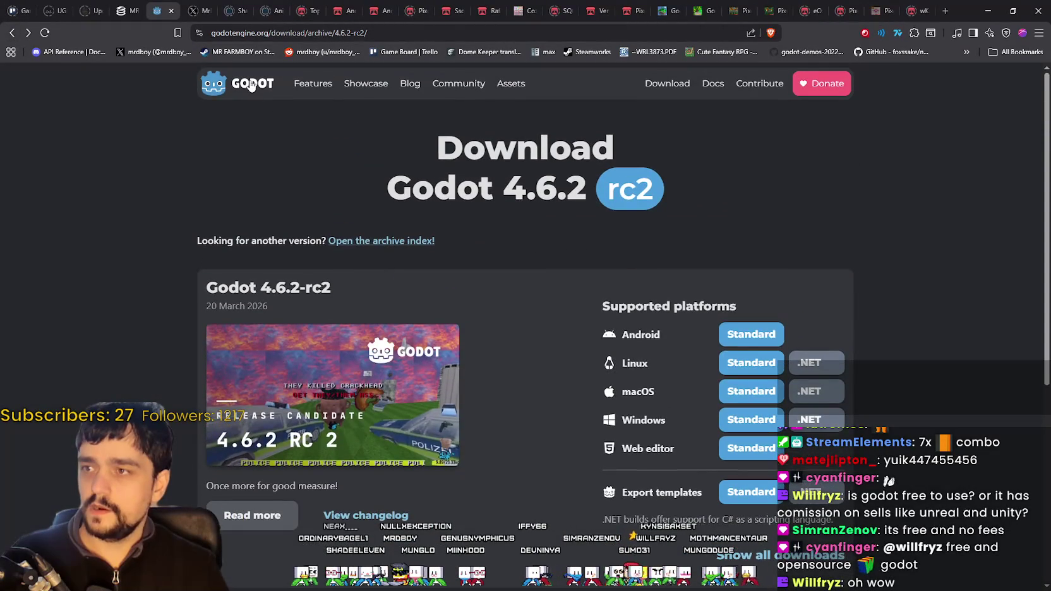
pyautogui.hotkey('alt', 'Left')
pyautogui.scroll(-10, 563, 407)
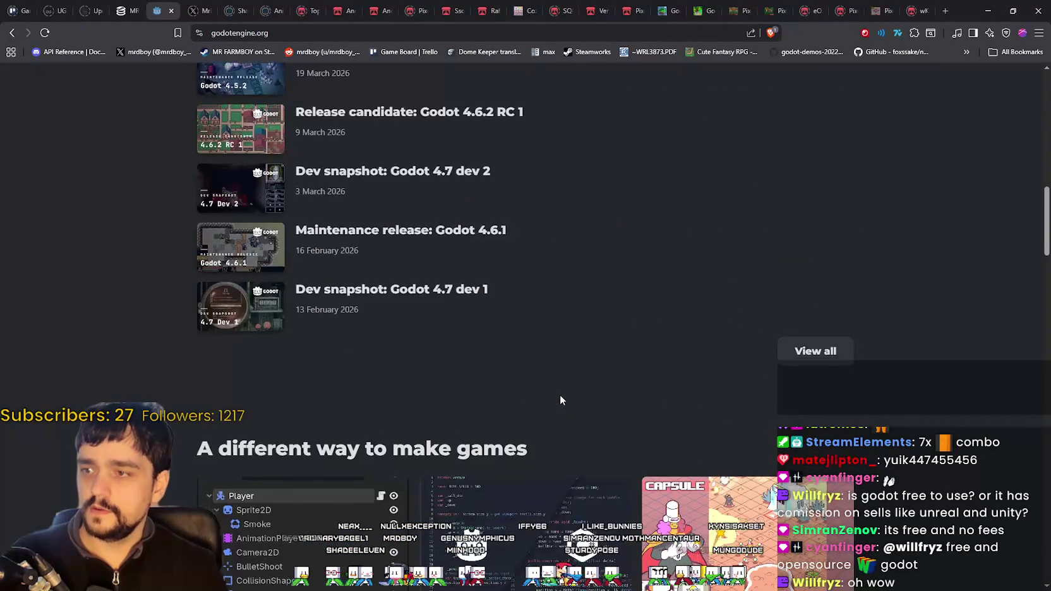
pyautogui.scroll(3, 559, 394)
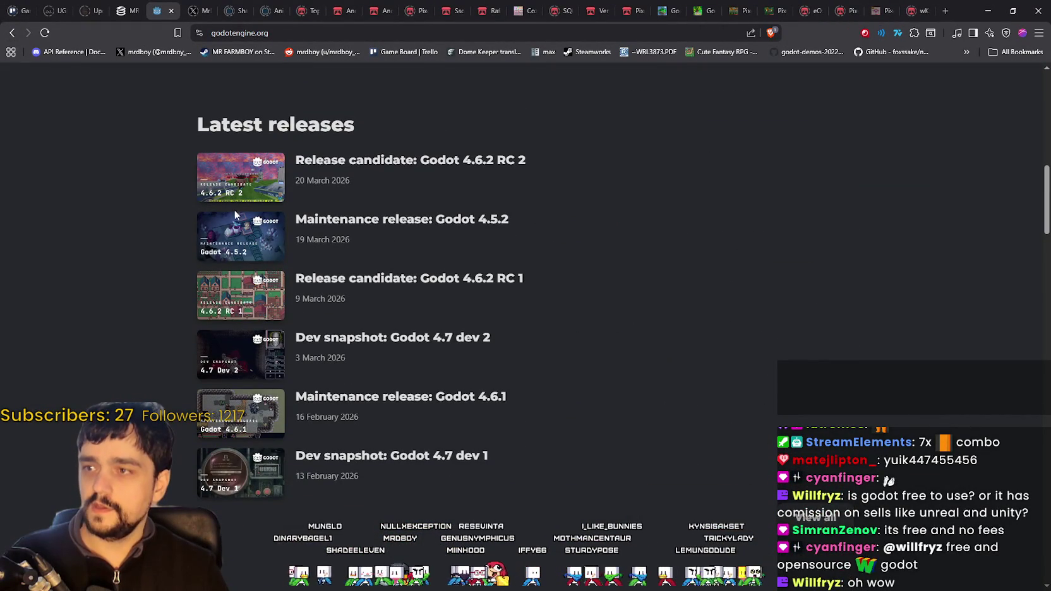
pyautogui.click(634, 297)
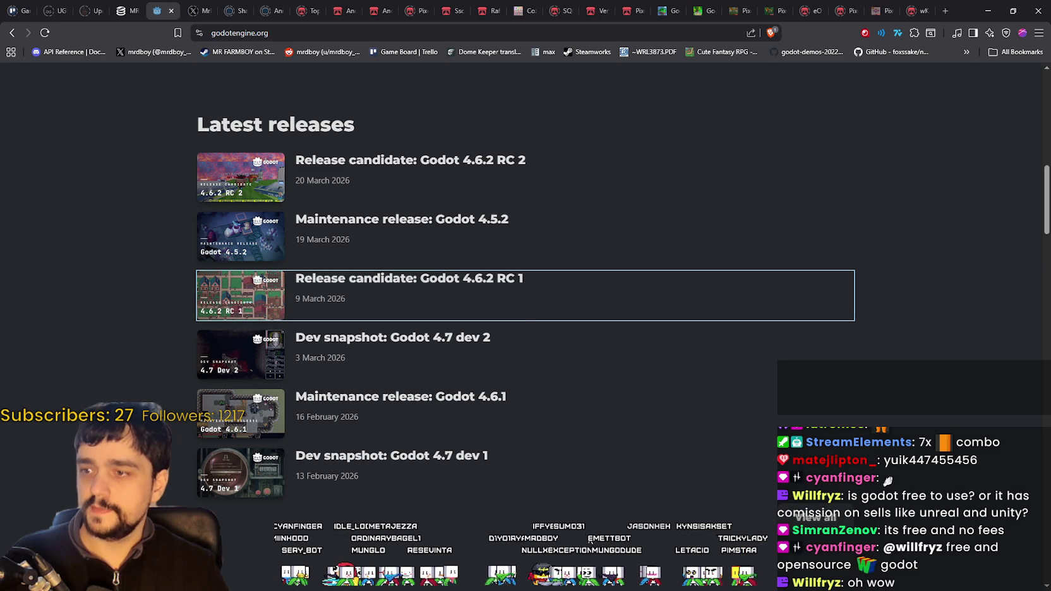
pyautogui.scroll(-8, 587, 530)
pyautogui.scroll(4, 582, 506)
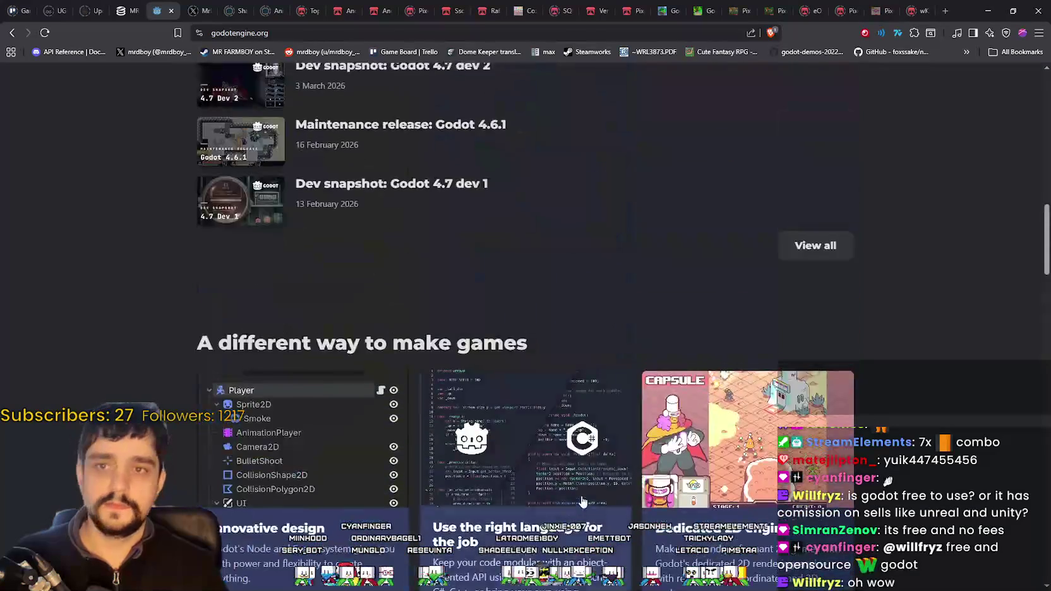
pyautogui.scroll(5, 583, 502)
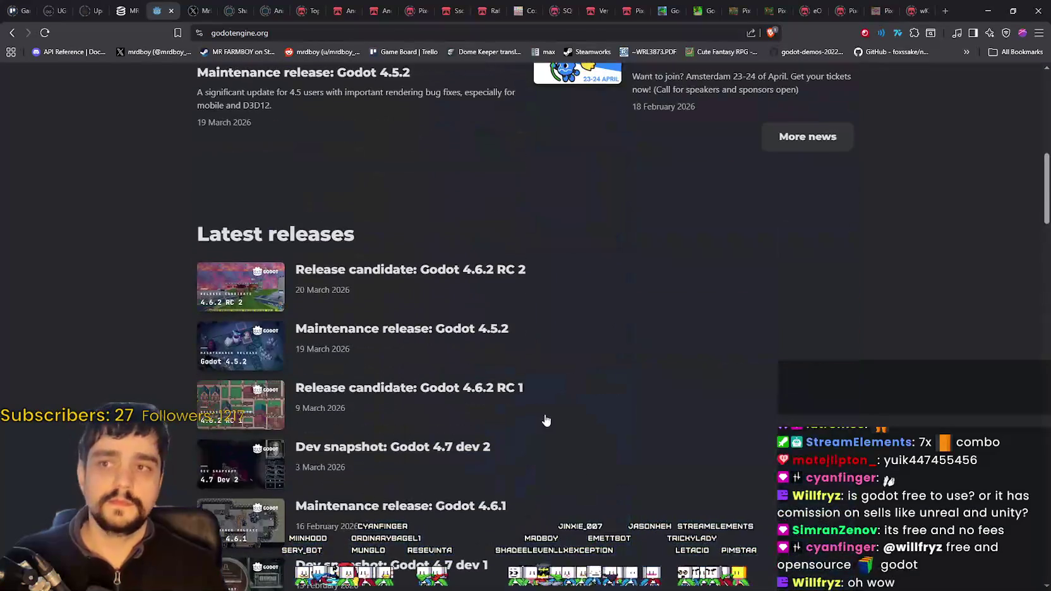
pyautogui.click(988, 11)
pyautogui.scroll(-2, 597, 400)
pyautogui.scroll(4, 597, 401)
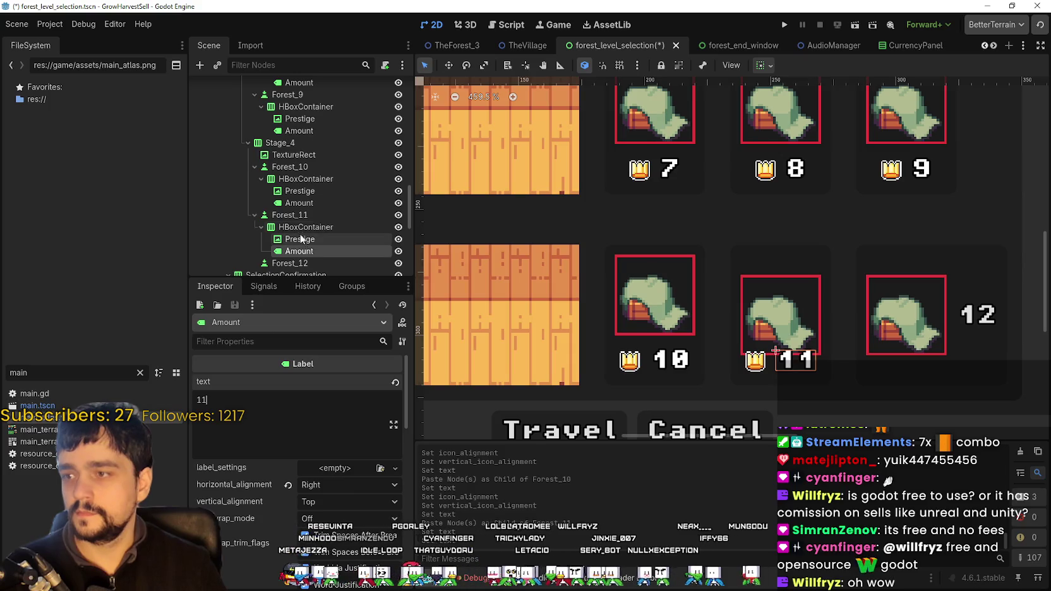
# - Align Forest_11's icon Top vertically and Center horizontally, and save the scene
pyautogui.click(302, 239)
pyautogui.click(310, 227)
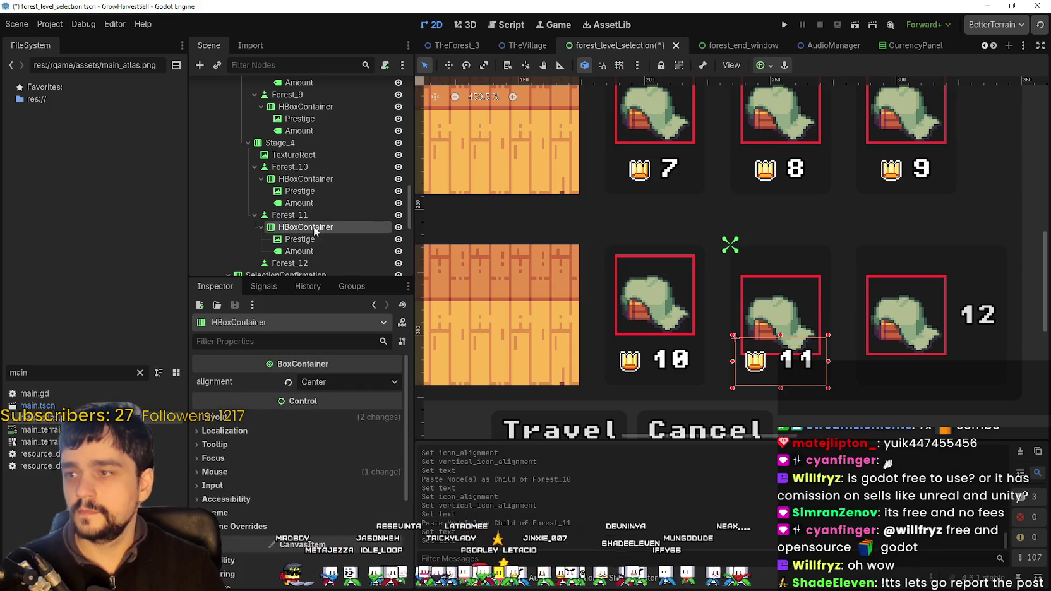
pyautogui.click(314, 215)
pyautogui.scroll(-3, 336, 481)
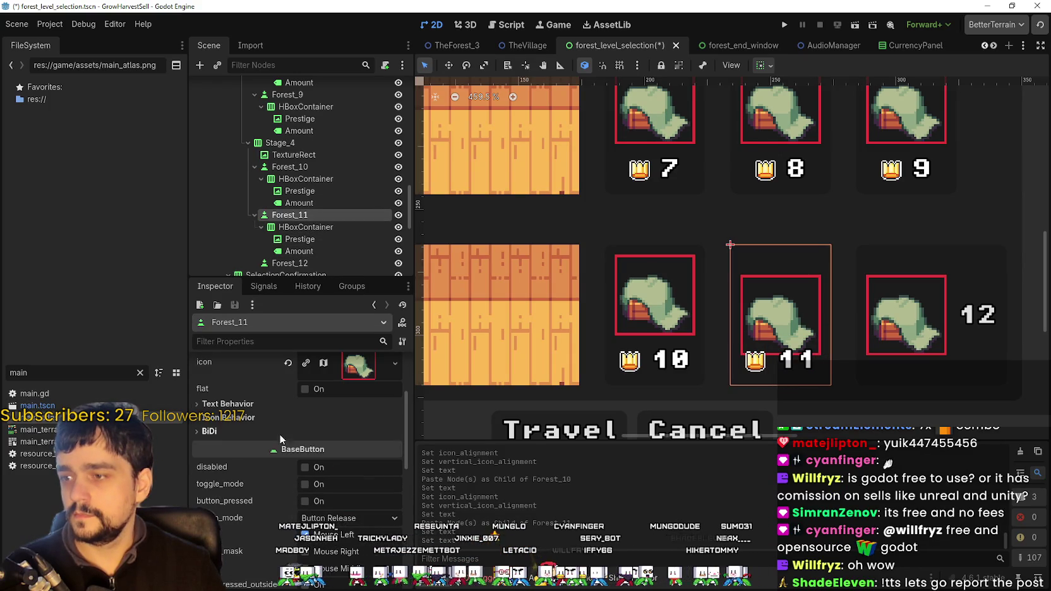
pyautogui.click(278, 419)
pyautogui.click(352, 450)
pyautogui.click(352, 468)
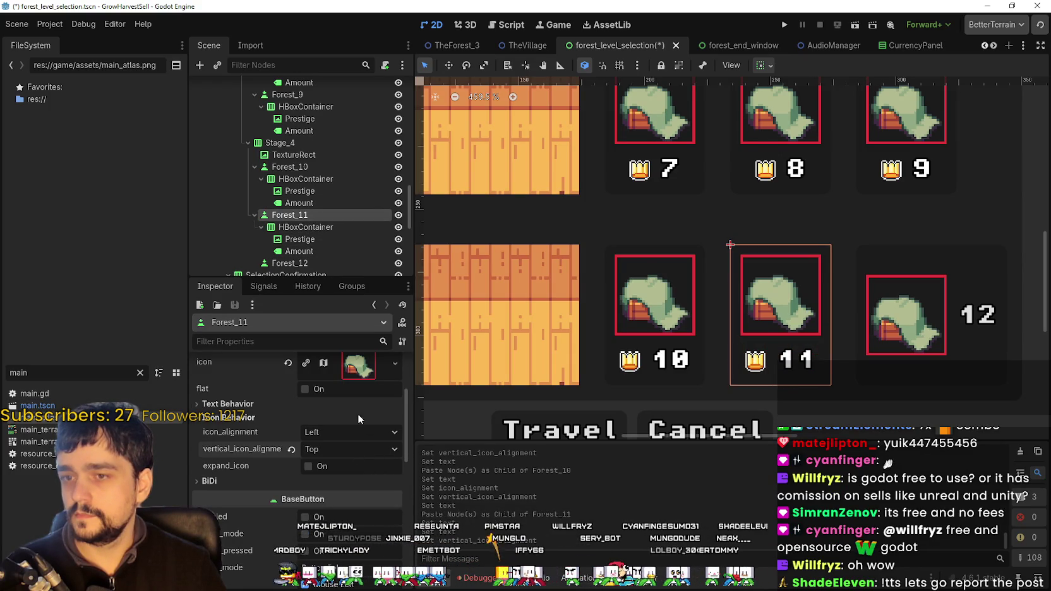
pyautogui.click(352, 432)
pyautogui.click(349, 462)
pyautogui.hotkey('ctrl', 's')
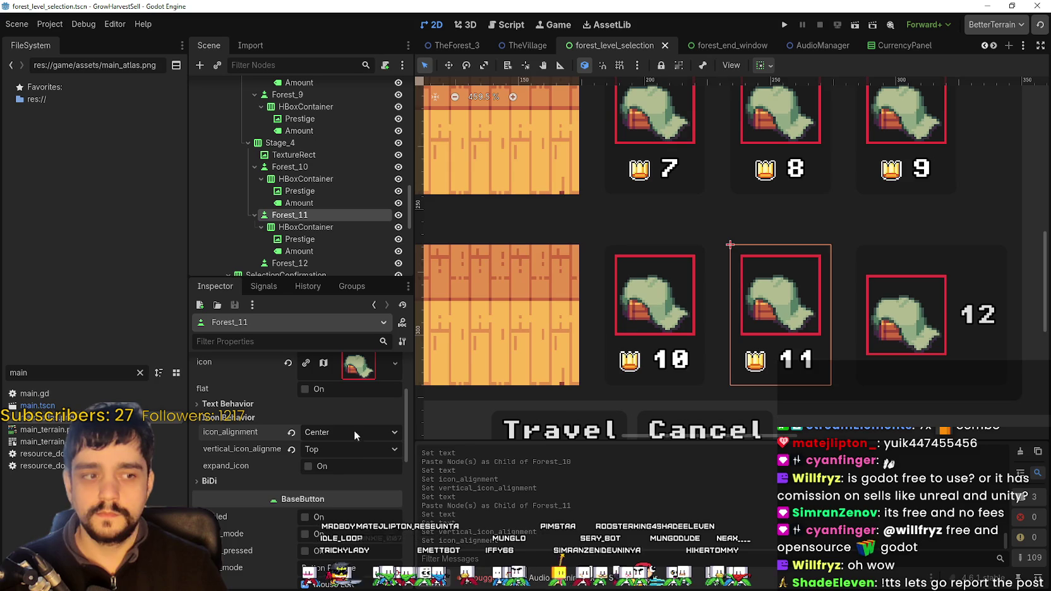
# - Paste the copied crown-and-number HBoxContainer into Forest_12 and clear the button's 12 text
pyautogui.scroll(-1, 792, 254)
pyautogui.moveTo(619, 243); pyautogui.dragTo(490, 227)
pyautogui.scroll(-3, 326, 251)
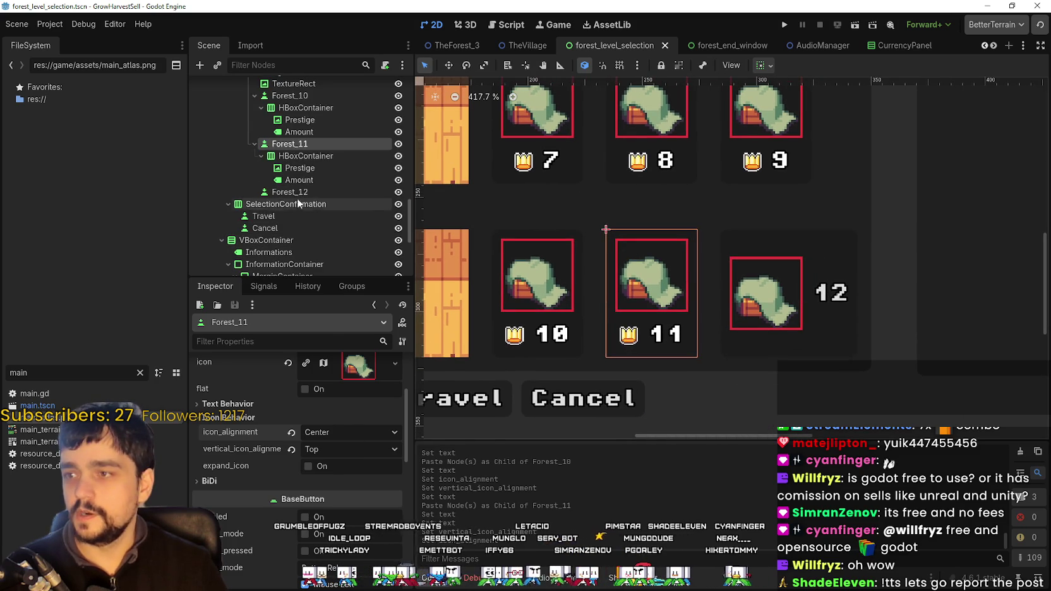
pyautogui.rightClick(298, 198)
pyautogui.click(372, 283)
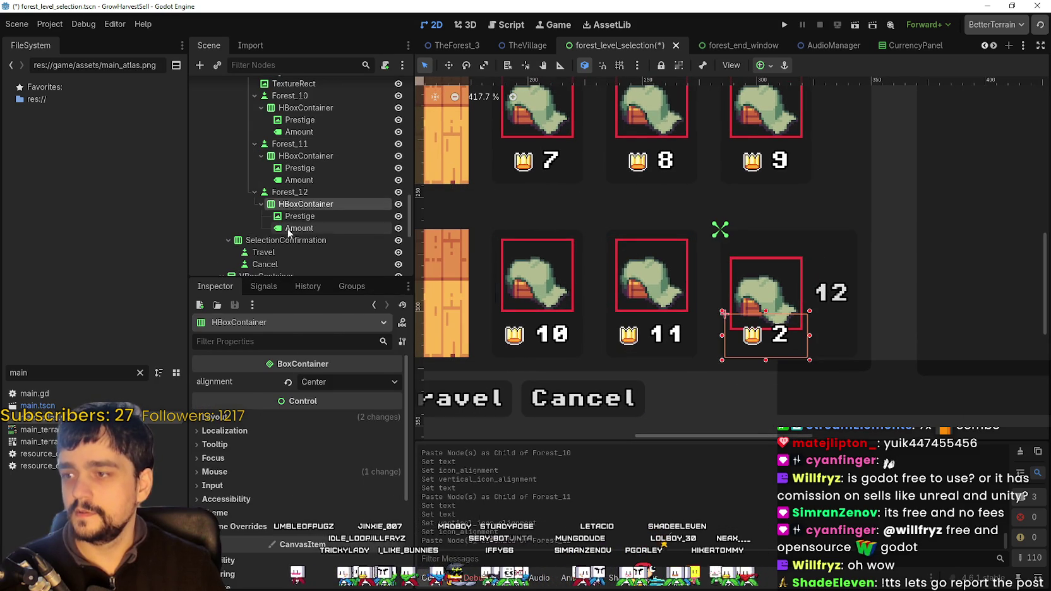
pyautogui.click(298, 225)
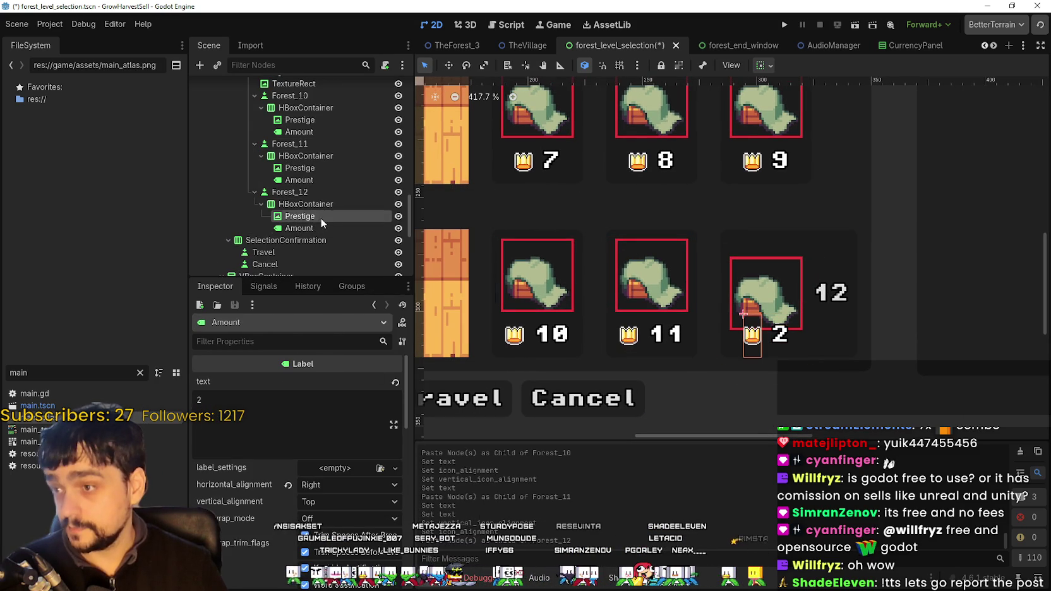
pyautogui.click(321, 216)
pyautogui.click(322, 203)
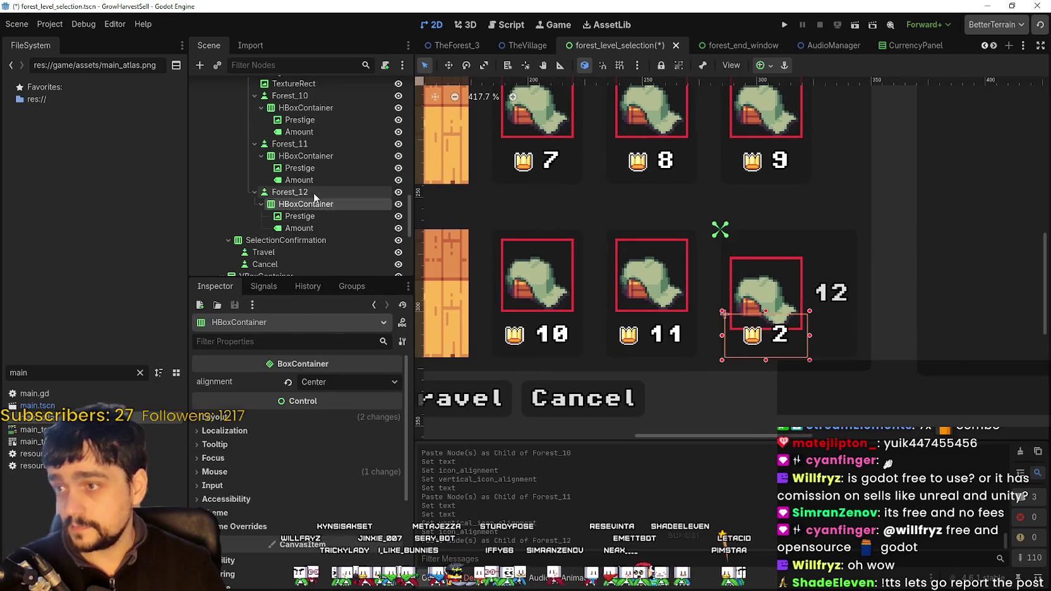
pyautogui.click(314, 194)
pyautogui.click(249, 410)
pyautogui.press('BackSpace')
pyautogui.press('BackSpace')
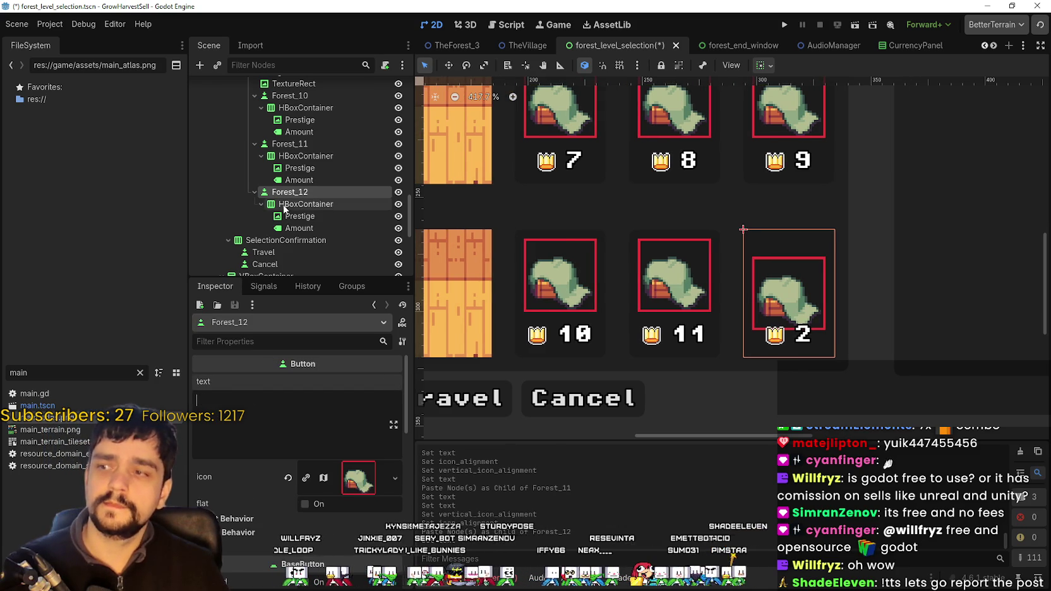
# - Align Forest_12's icon Center horizontally and Top vertically, and save
pyautogui.scroll(-2, 213, 440)
pyautogui.click(228, 447)
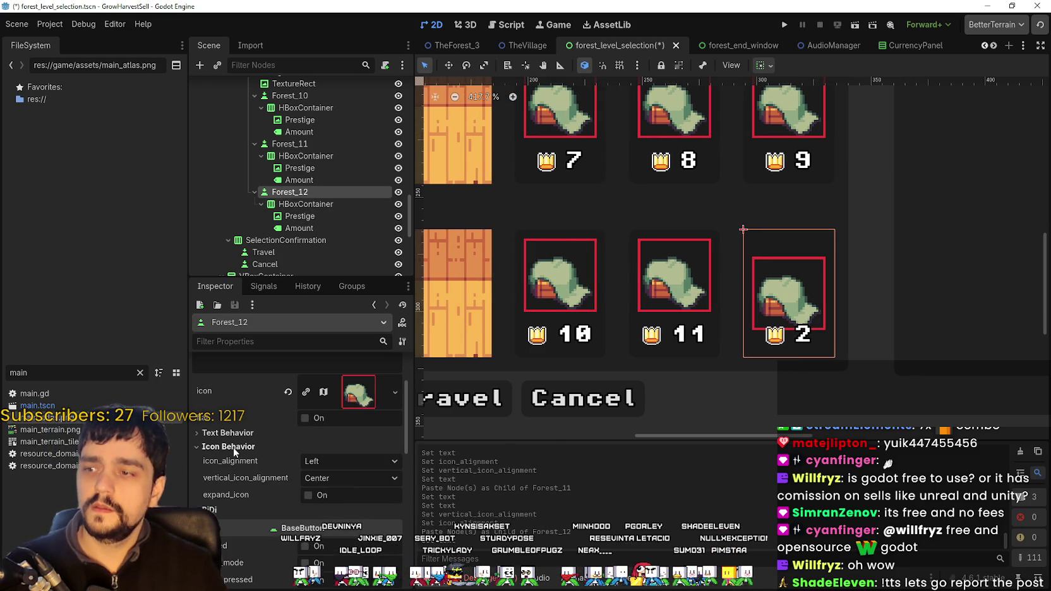
pyautogui.click(327, 461)
pyautogui.click(344, 487)
pyautogui.click(331, 478)
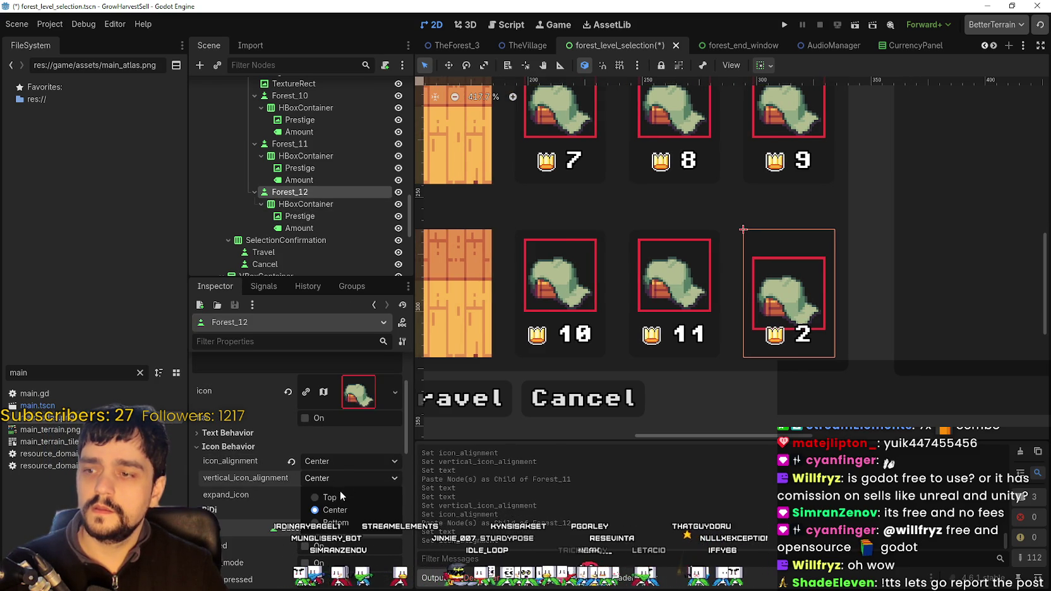
pyautogui.click(340, 497)
pyautogui.hotkey('ctrl', 's')
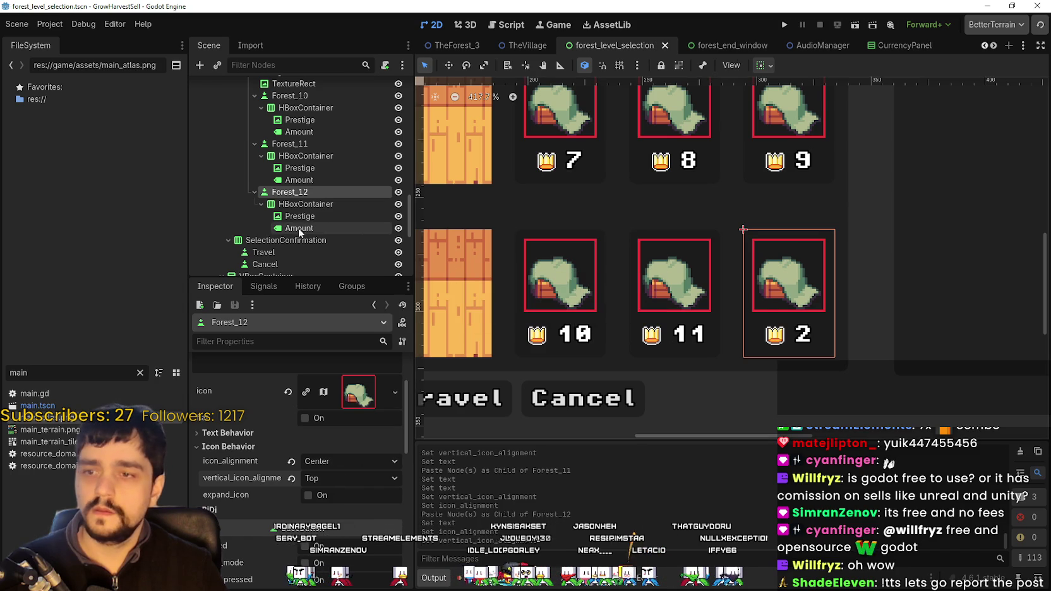
# - Change Forest_12's Amount label from 2 to 12 and save the scene
pyautogui.click(301, 217)
pyautogui.click(305, 231)
pyautogui.doubleClick(201, 400)
pyautogui.write('12')
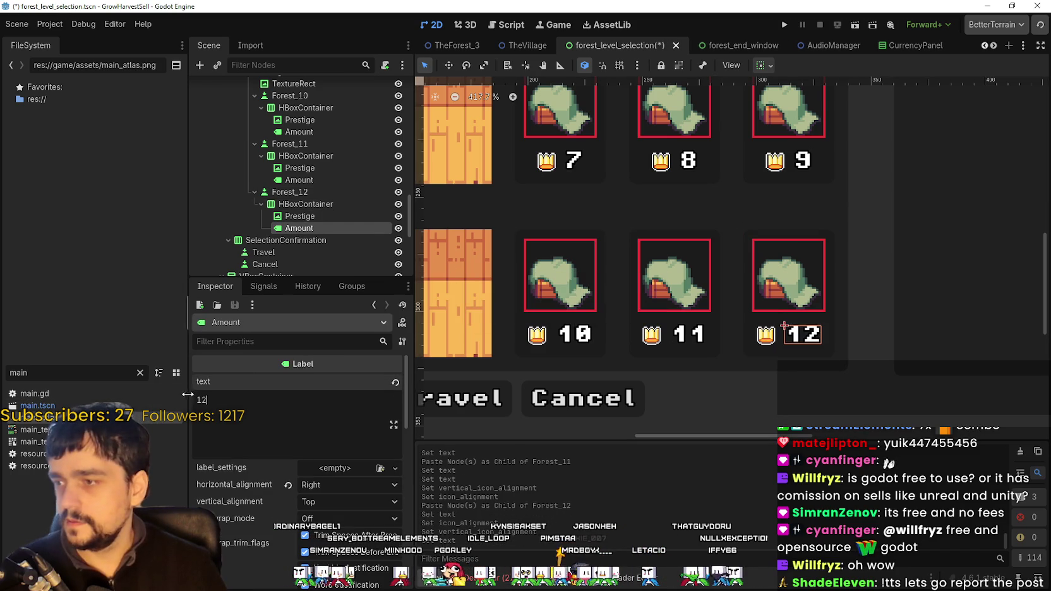
pyautogui.hotkey('ctrl', 's')
# - Collapse the inner stage container, selection confirmation and information panel branches in the Scene tree
pyautogui.scroll(-3, 837, 273)
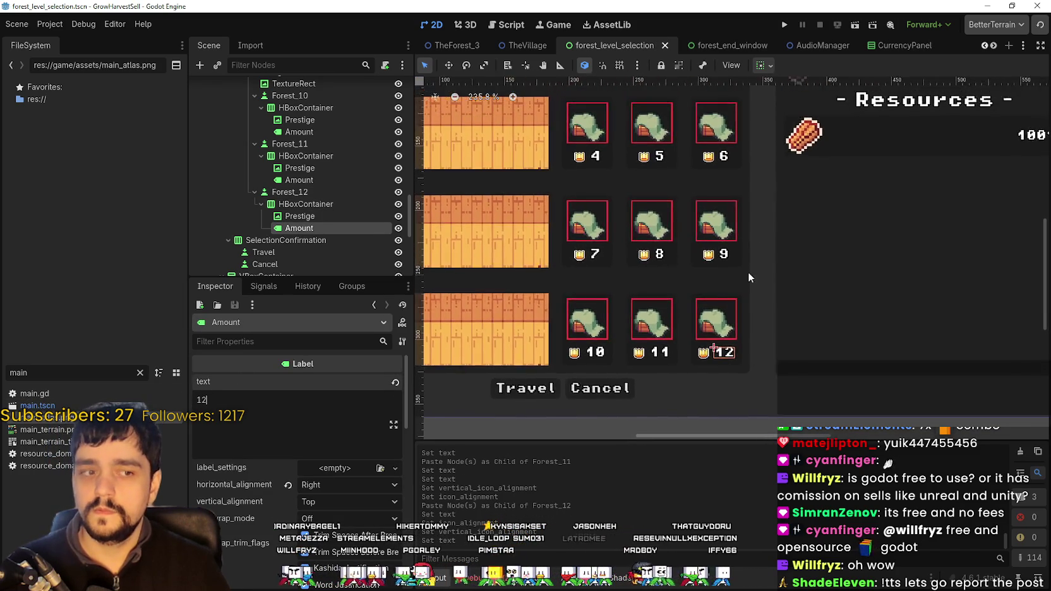
pyautogui.scroll(5, 755, 216)
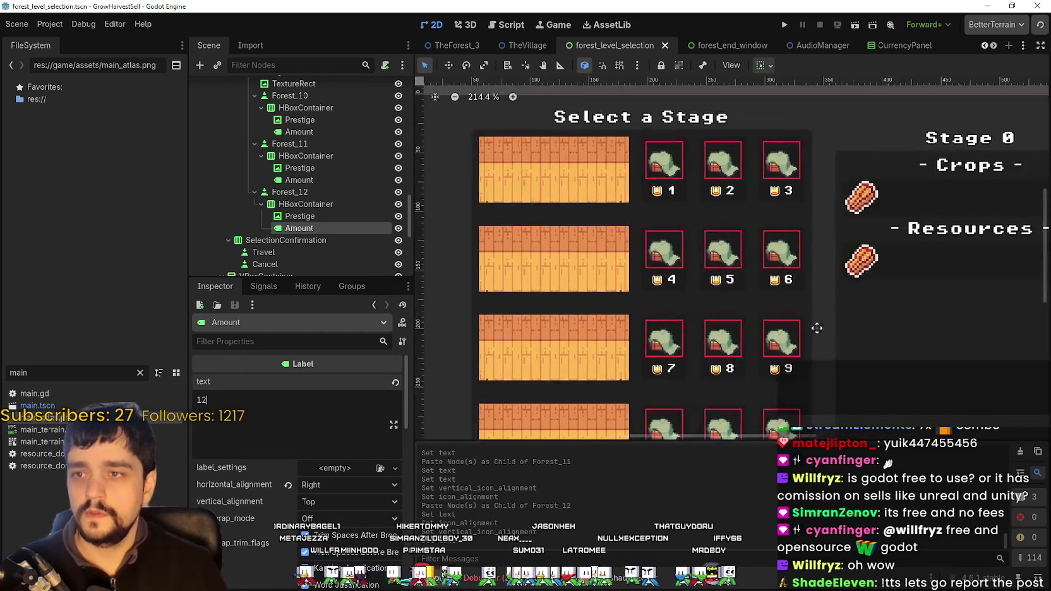
pyautogui.scroll(-5, 747, 203)
pyautogui.scroll(-1, 747, 204)
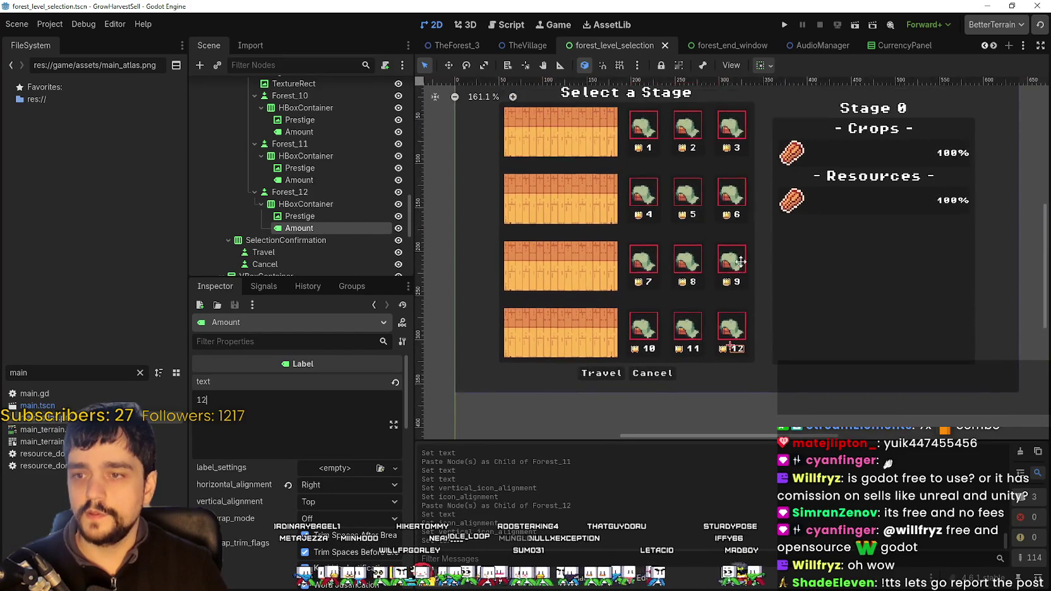
pyautogui.scroll(2, 740, 288)
pyautogui.scroll(-2, 740, 288)
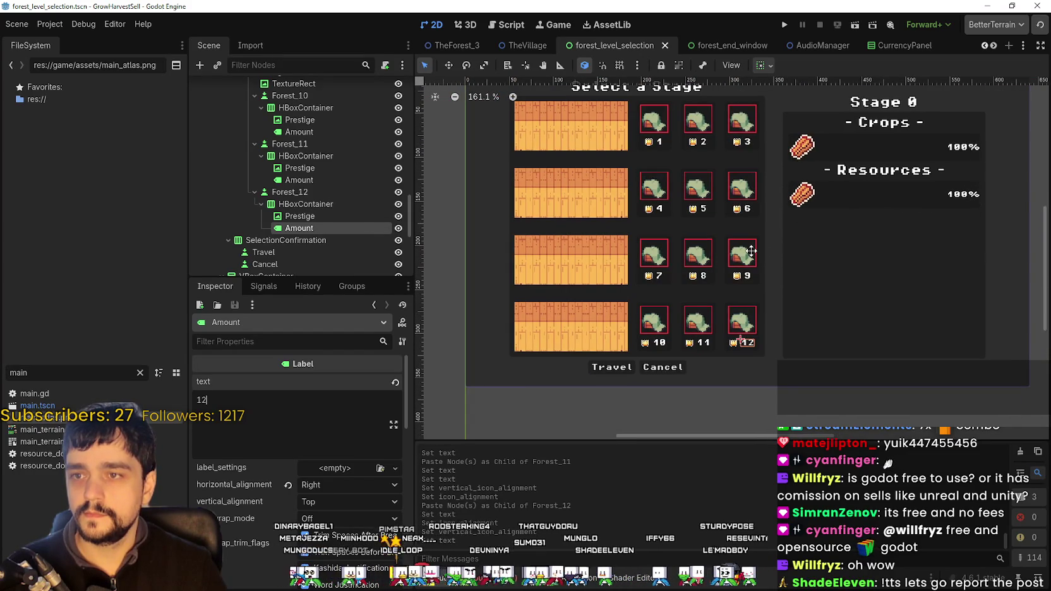
pyautogui.scroll(1, 677, 168)
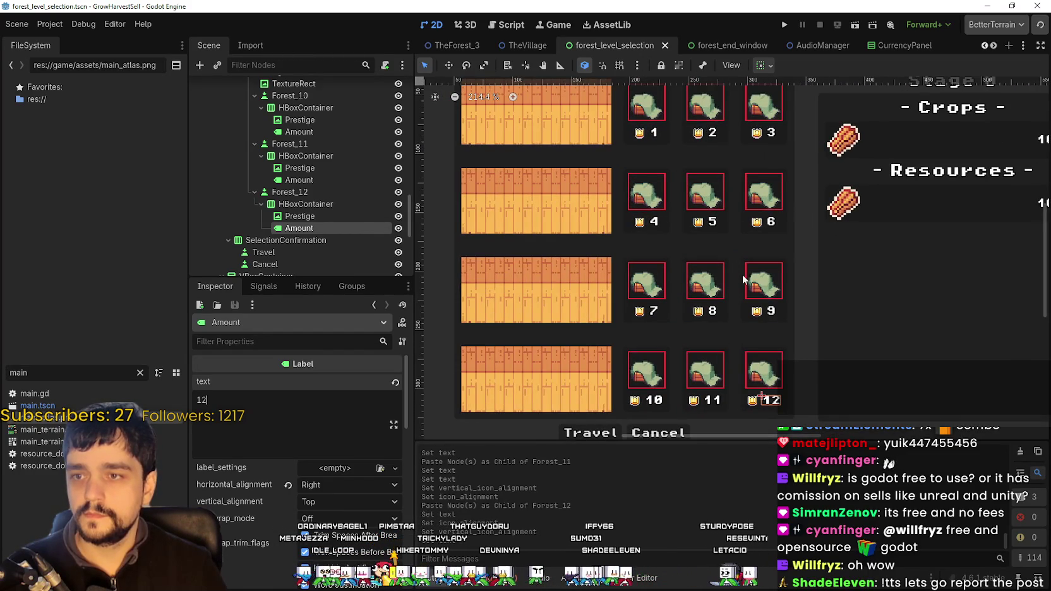
pyautogui.scroll(1, 743, 274)
pyautogui.scroll(-1, 692, 258)
pyautogui.scroll(10, 307, 183)
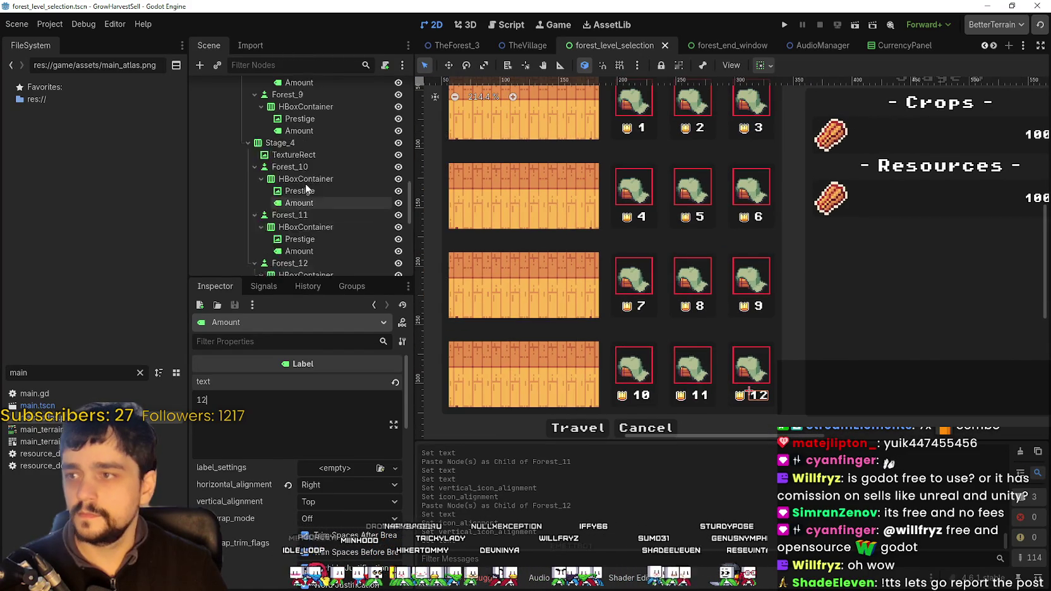
pyautogui.scroll(8, 309, 183)
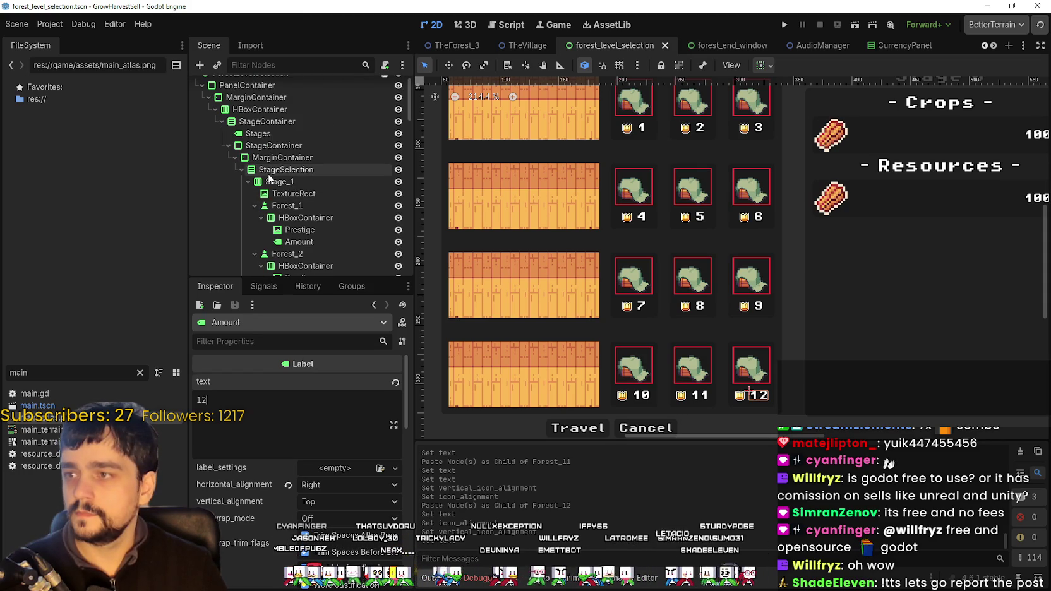
pyautogui.scroll(-3, 797, 197)
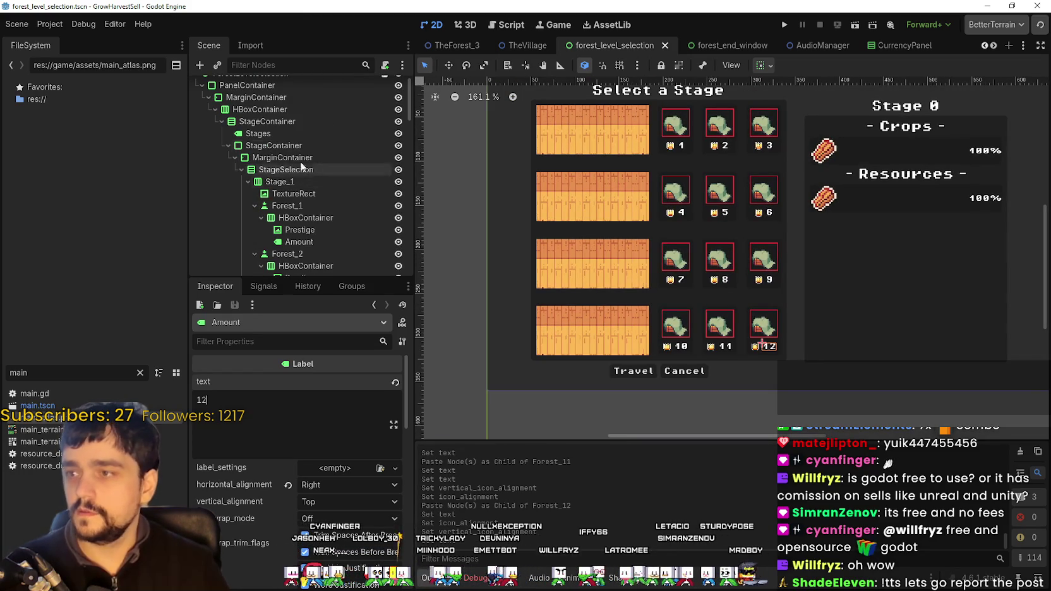
pyautogui.click(274, 121)
pyautogui.scroll(-1, 550, 200)
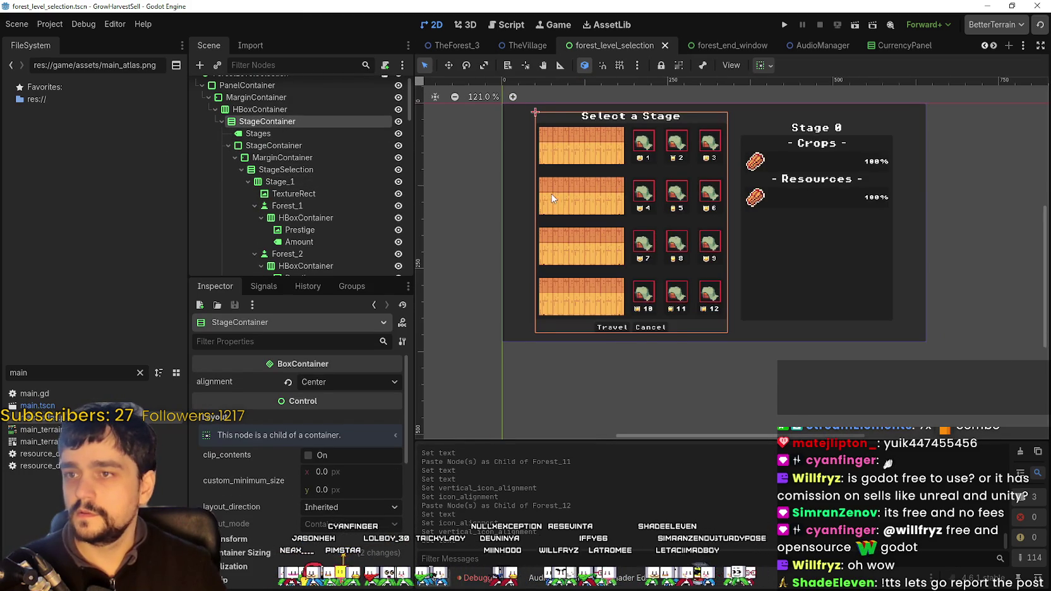
pyautogui.click(228, 146)
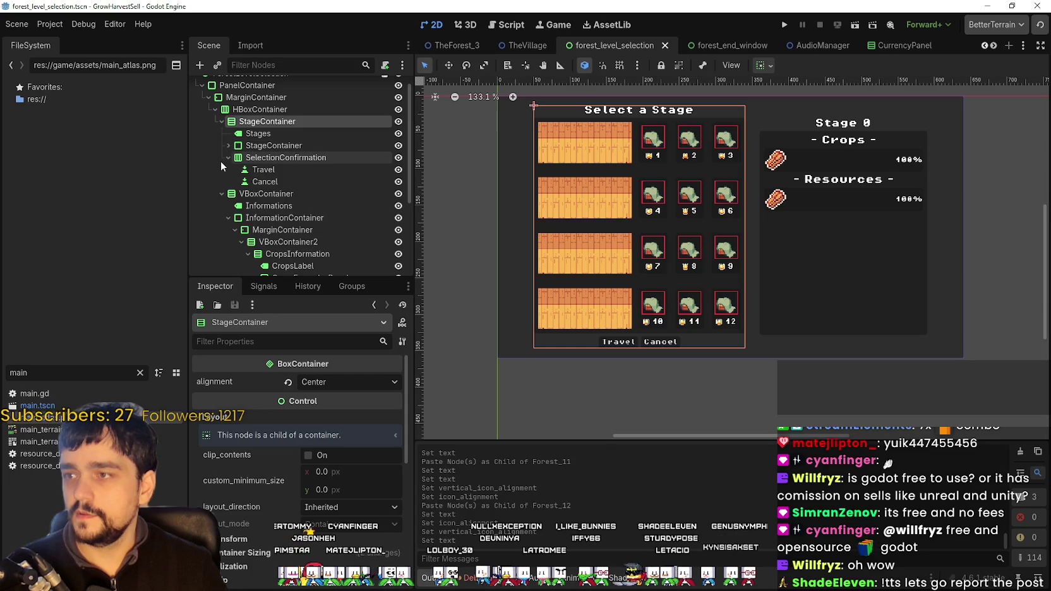
pyautogui.click(229, 157)
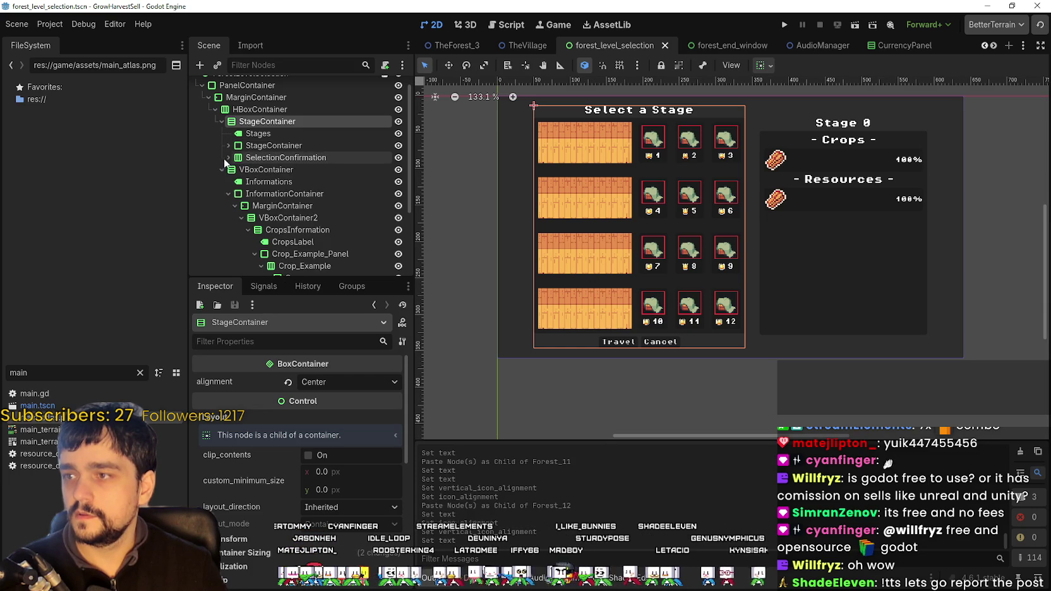
pyautogui.click(222, 170)
pyautogui.click(253, 184)
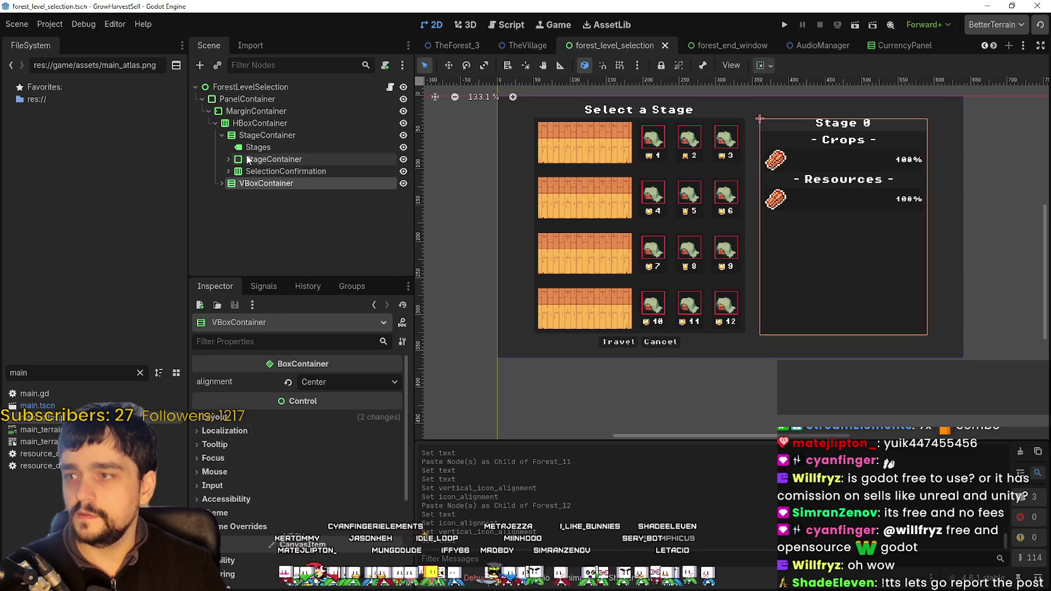
# - Select the StageSelection grid under StageContainer and view its separation constant of 20
pyautogui.click(212, 135)
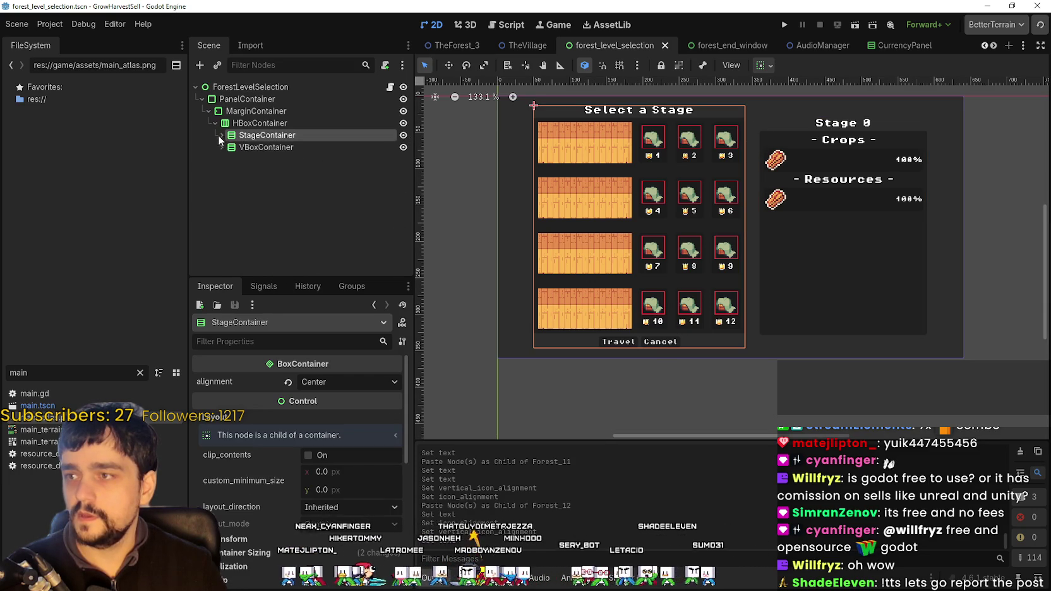
pyautogui.click(269, 160)
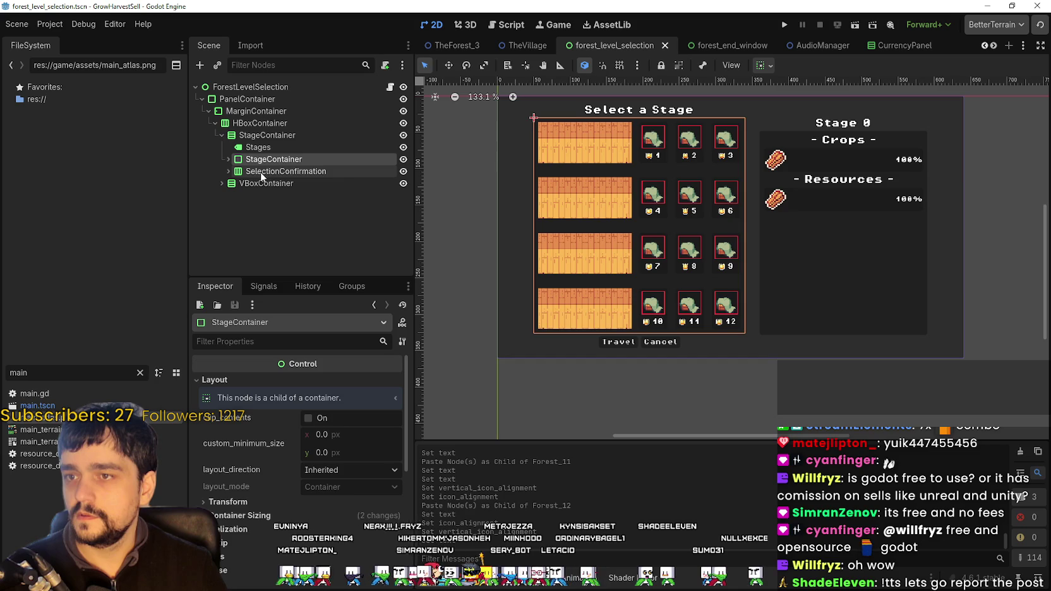
pyautogui.click(229, 159)
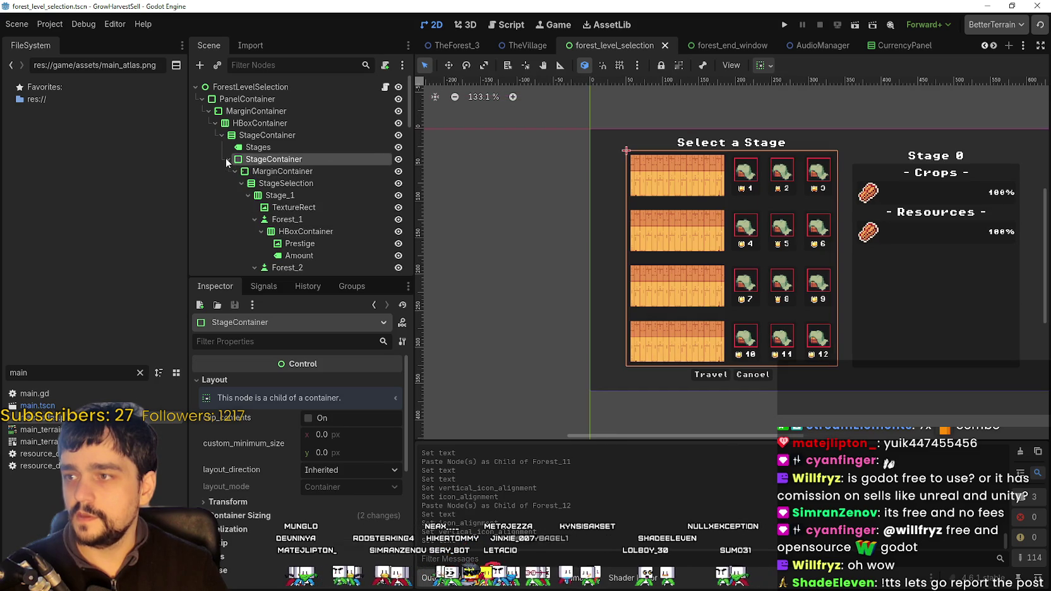
pyautogui.click(236, 172)
pyautogui.click(236, 172)
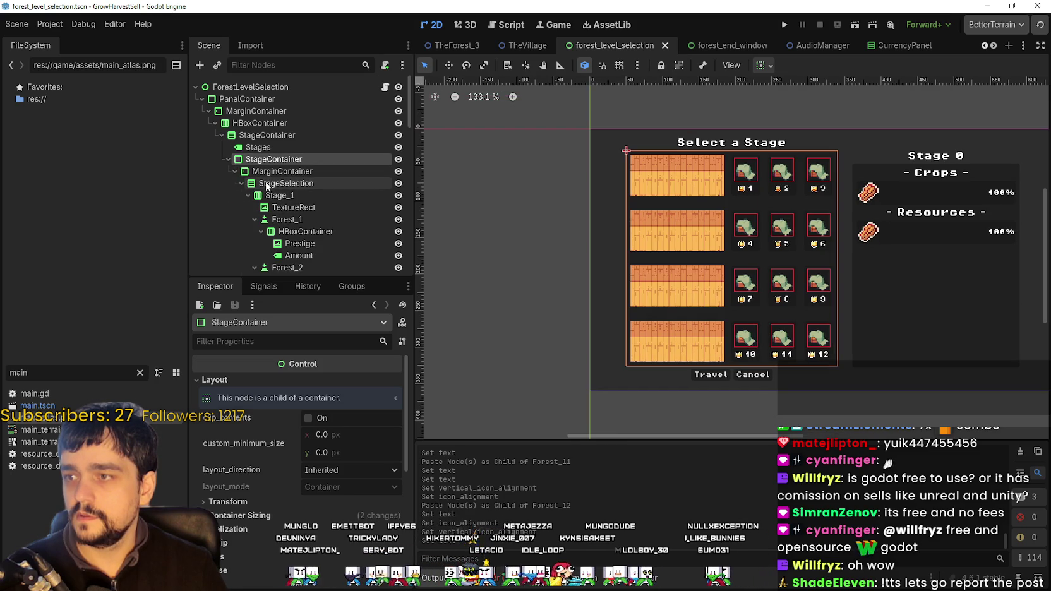
pyautogui.click(297, 183)
pyautogui.scroll(-2, 245, 555)
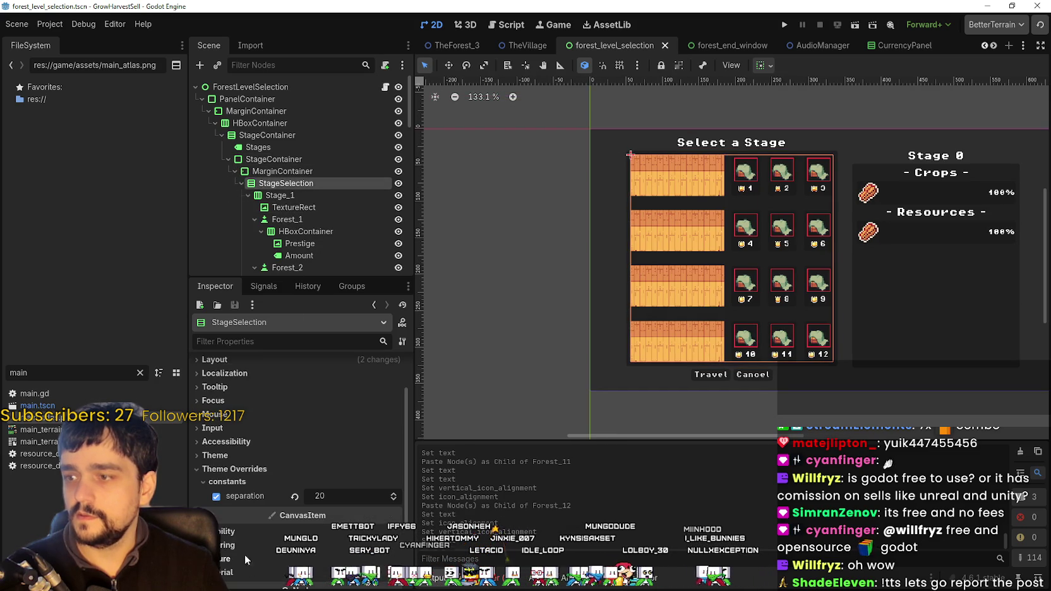
pyautogui.scroll(4, 766, 249)
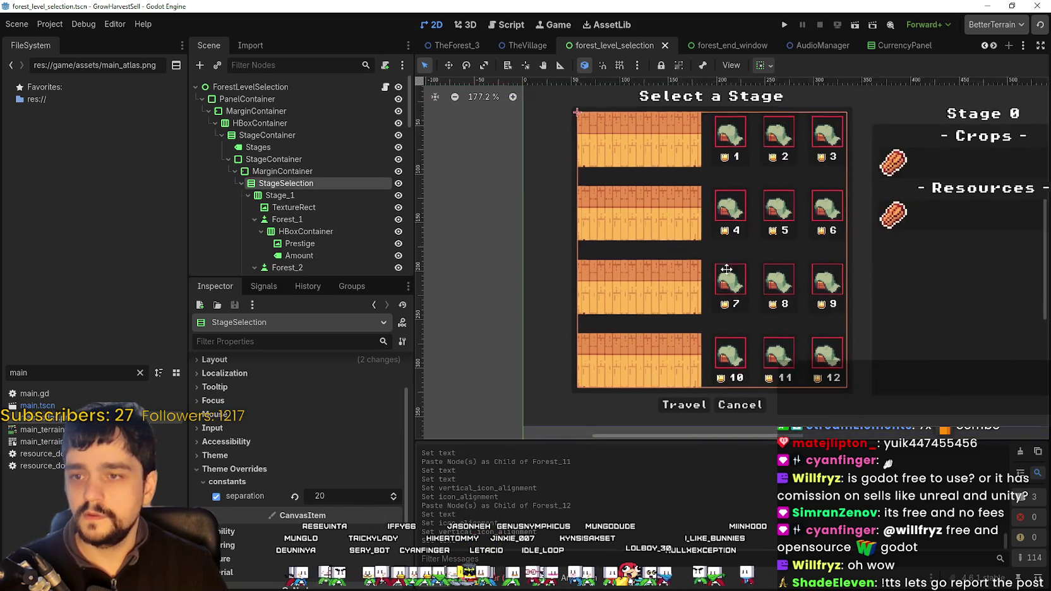
pyautogui.scroll(3, 714, 341)
pyautogui.scroll(-2, 704, 305)
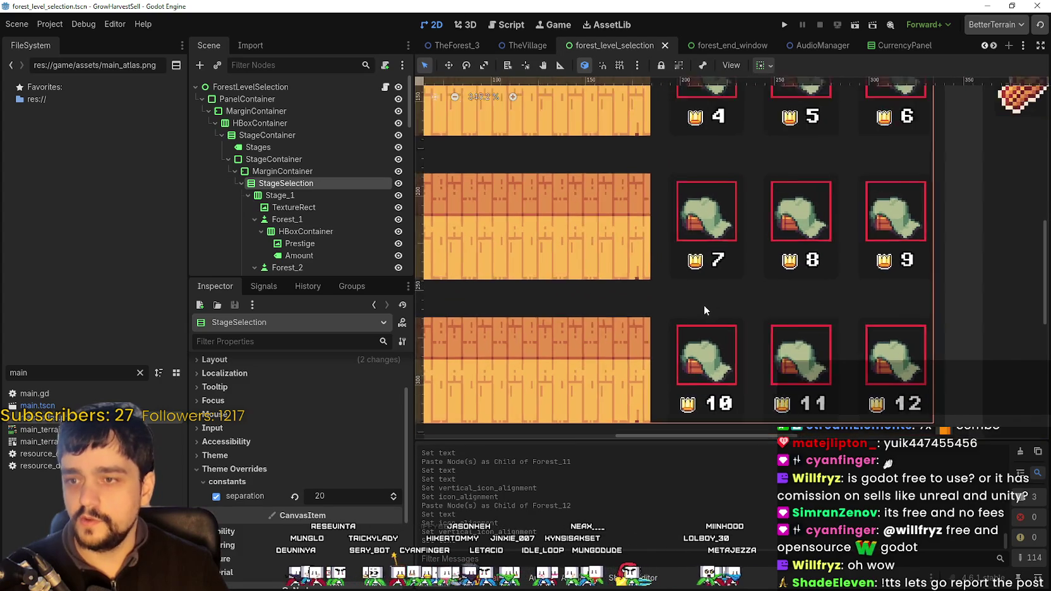
pyautogui.scroll(-2, 703, 271)
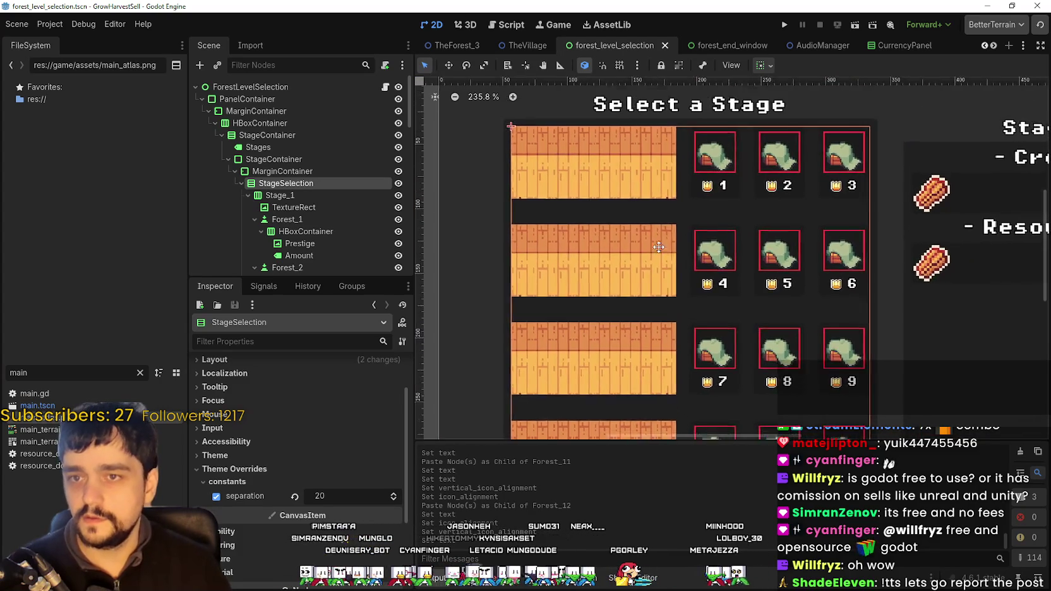
# - Lower the StageSelection grid separation from 20 to 15 and recentre the stage grid
pyautogui.scroll(2, 638, 190)
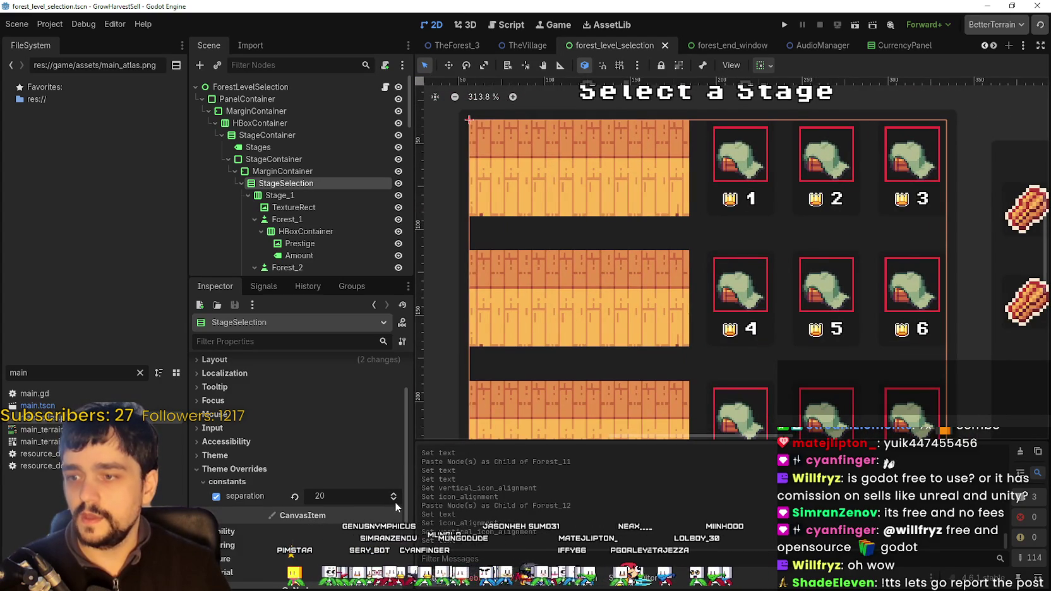
pyautogui.click(395, 501)
pyautogui.click(395, 502)
pyautogui.click(395, 502)
pyautogui.click(395, 502)
pyautogui.click(394, 502)
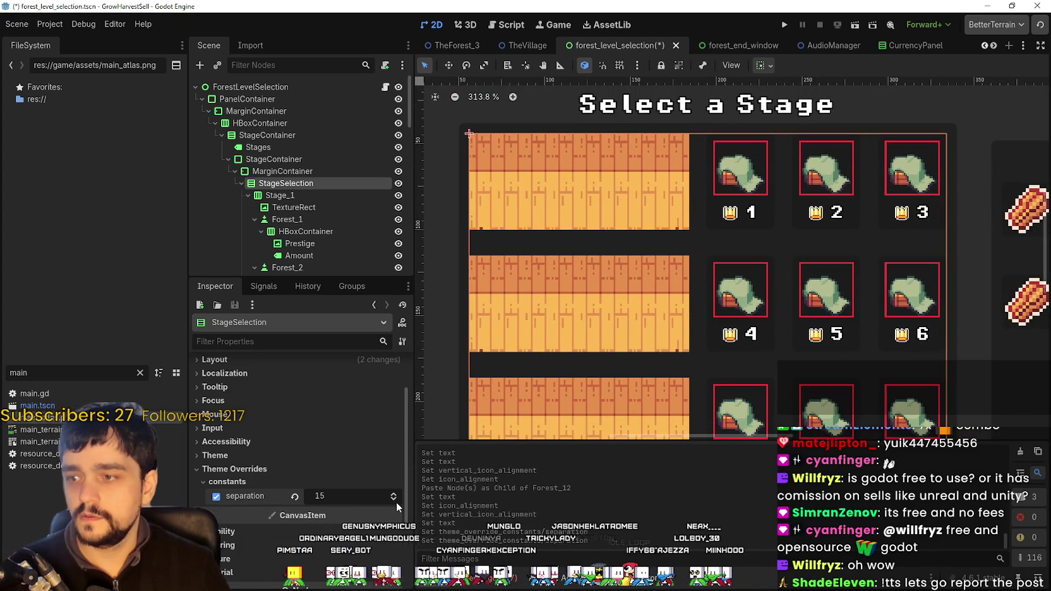
pyautogui.scroll(-3, 526, 347)
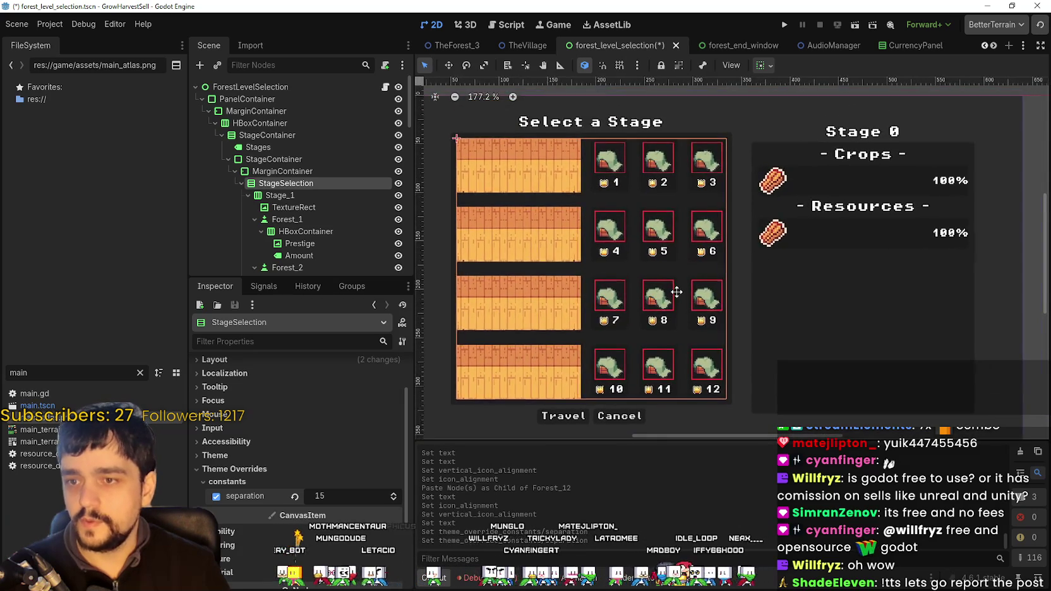
pyautogui.moveTo(678, 291)
pyautogui.mouseDown()
pyautogui.moveTo(683, 274)
pyautogui.moveTo(717, 304)
pyautogui.mouseUp()
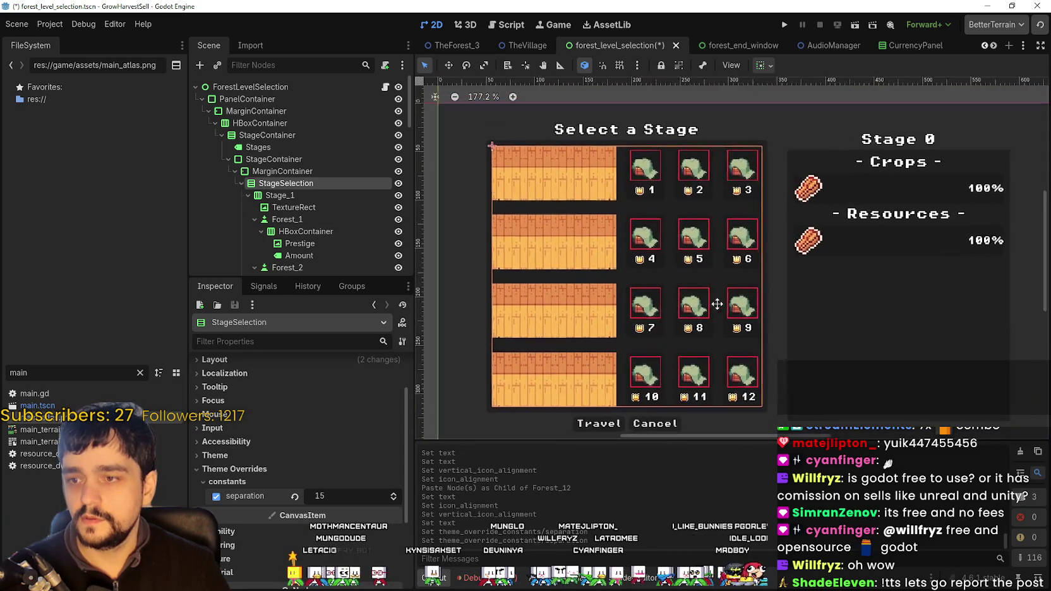
pyautogui.scroll(1, 718, 305)
pyautogui.scroll(-3, 709, 237)
pyautogui.scroll(3, 705, 240)
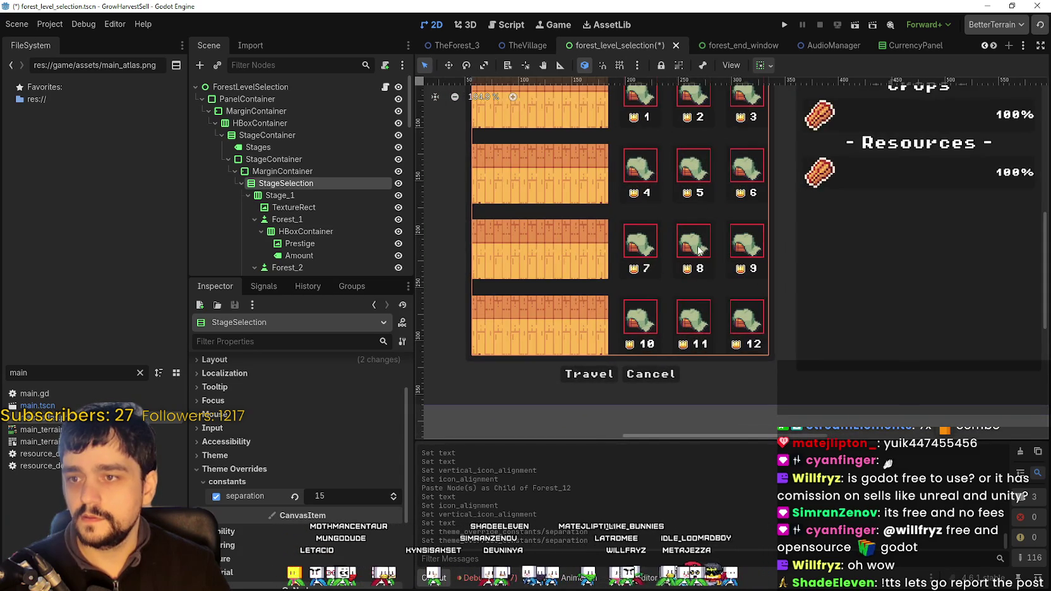
pyautogui.scroll(1, 699, 250)
# - Bring the separation down to 12 and save the forest level selection scene
pyautogui.click(394, 500)
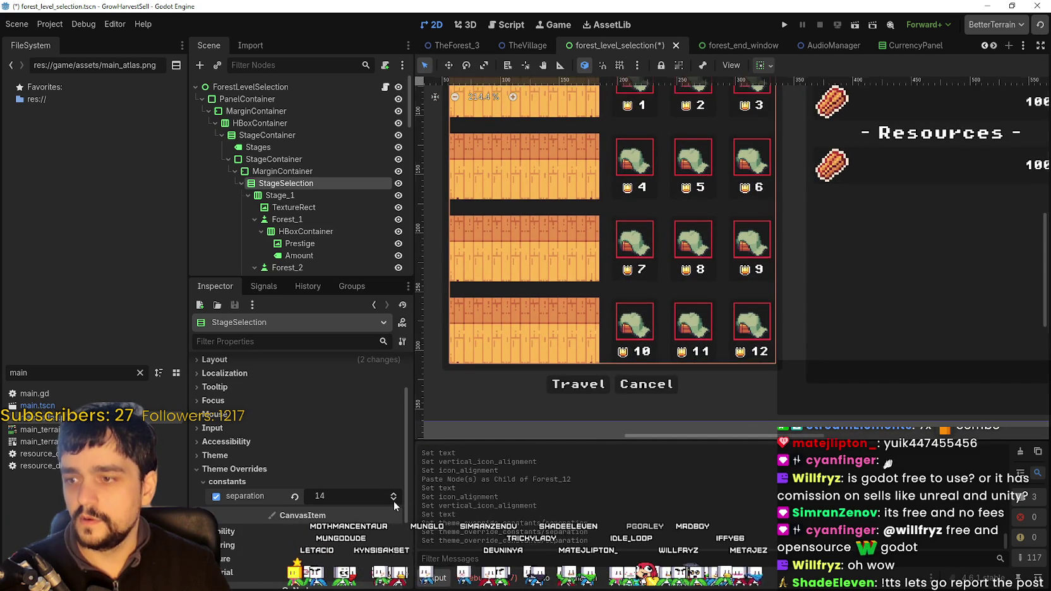
pyautogui.click(395, 500)
pyautogui.scroll(6, 523, 349)
pyautogui.scroll(3, 522, 348)
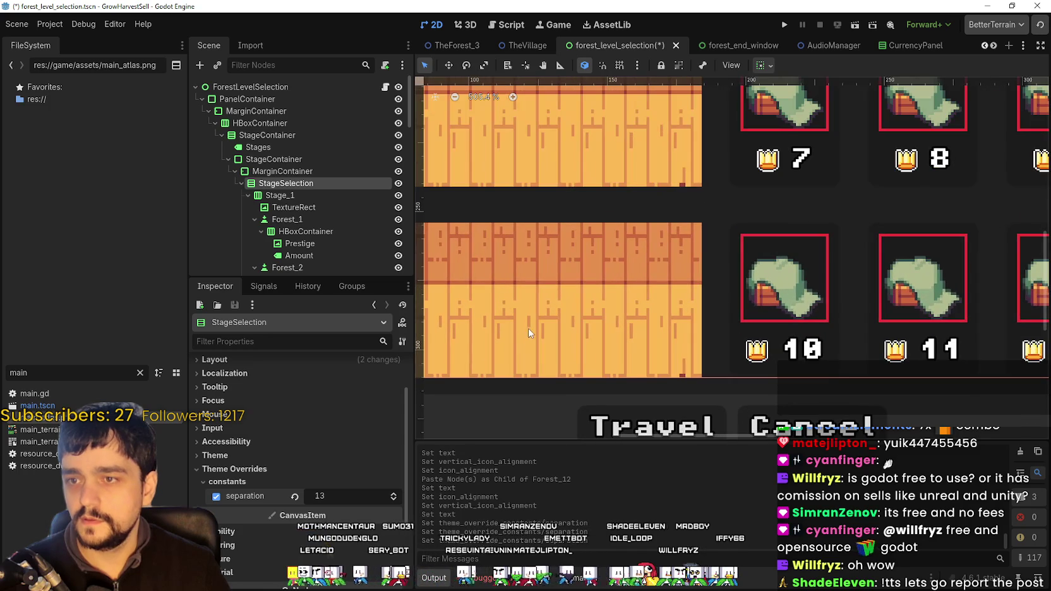
pyautogui.click(394, 501)
pyautogui.scroll(-6, 721, 220)
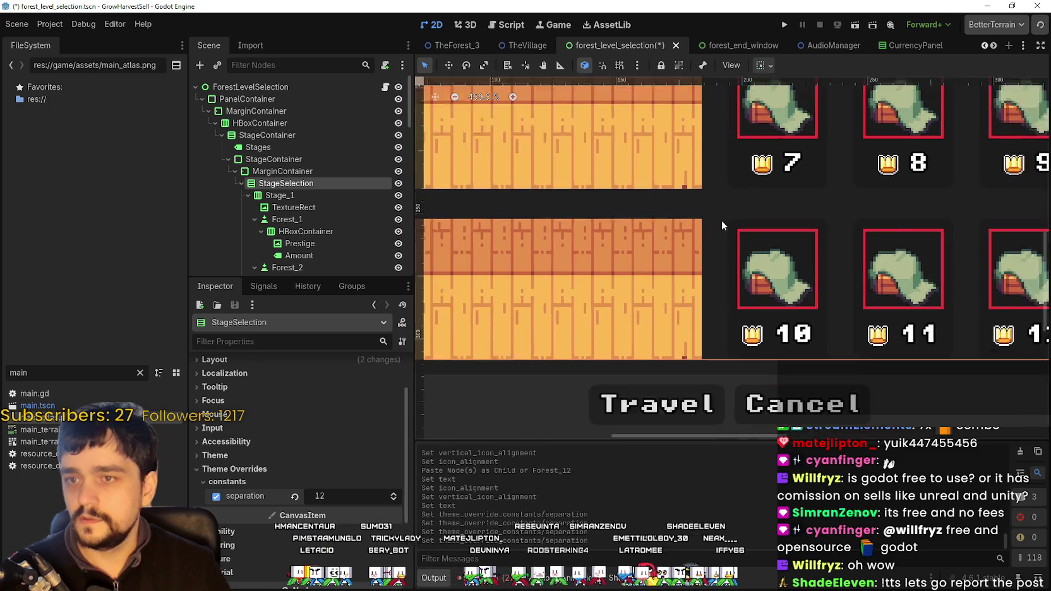
pyautogui.scroll(-6, 634, 243)
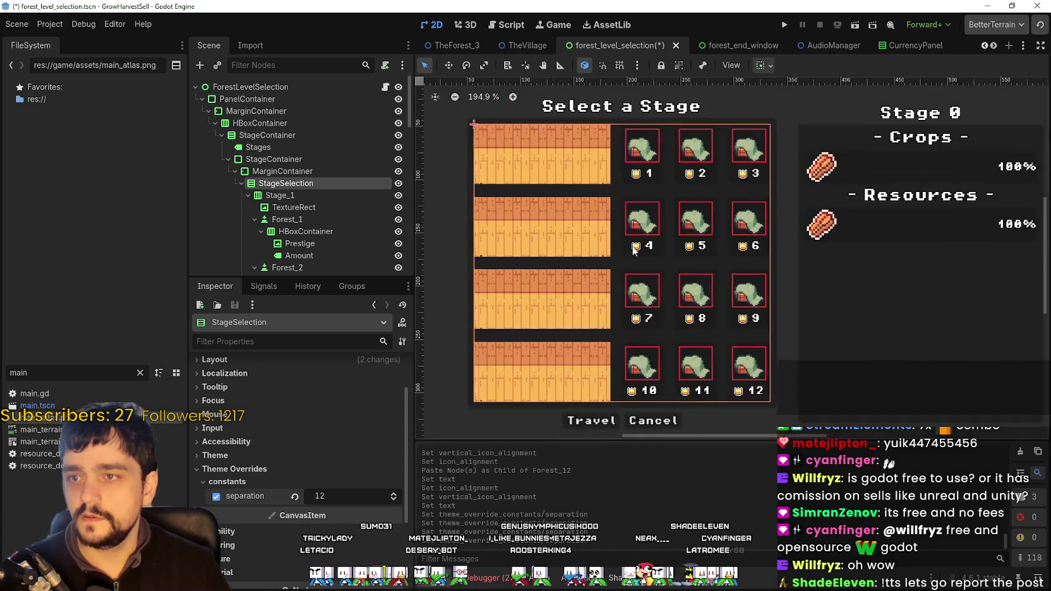
pyautogui.hotkey('ctrl', 's')
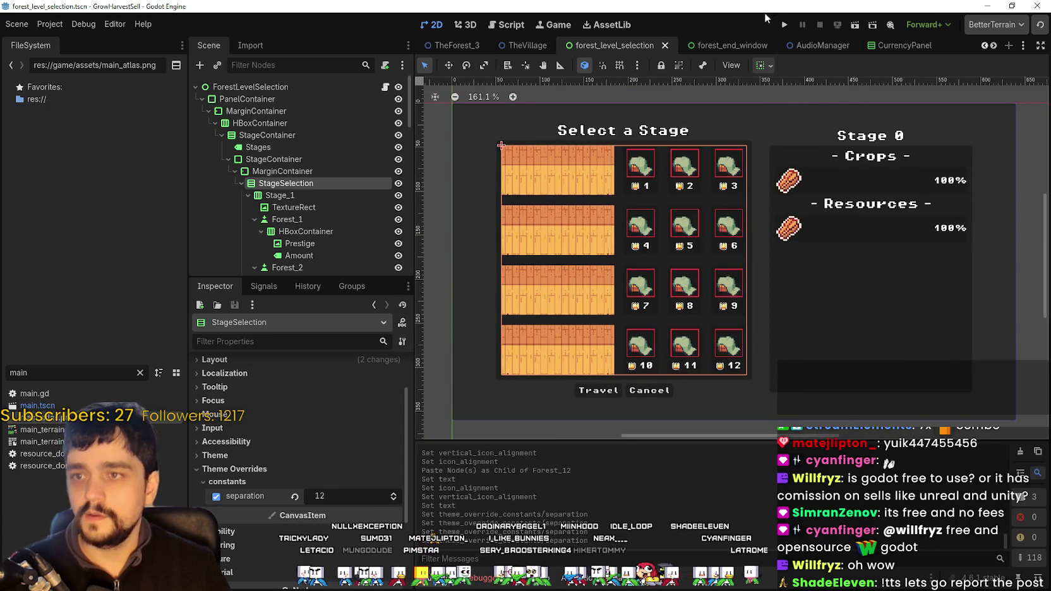
# - Run the game, start a new game, and walk to the Skill Board to open the skill tree
pyautogui.click(787, 25)
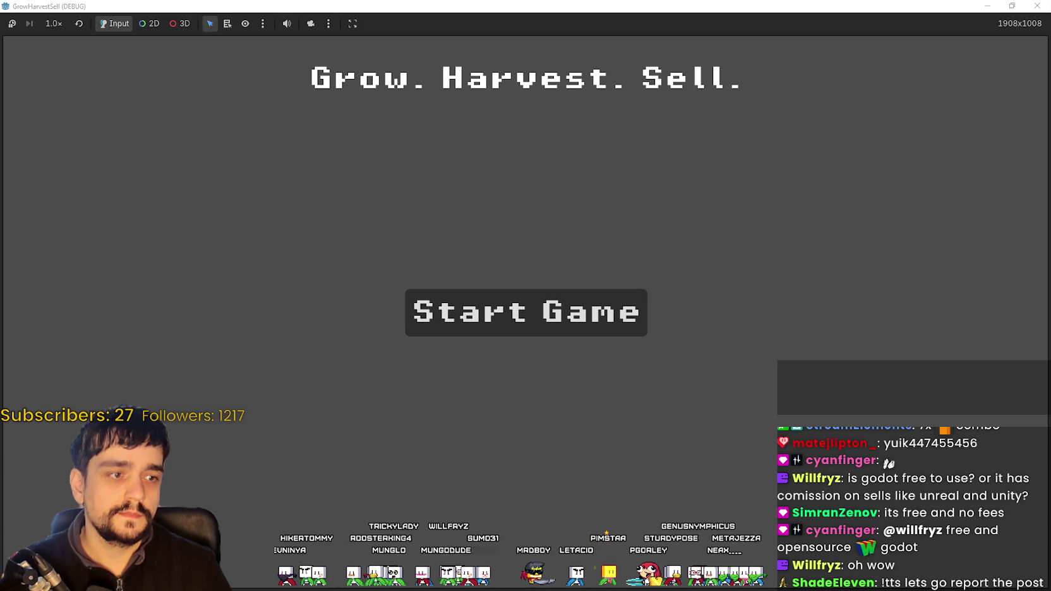
pyautogui.click(600, 313)
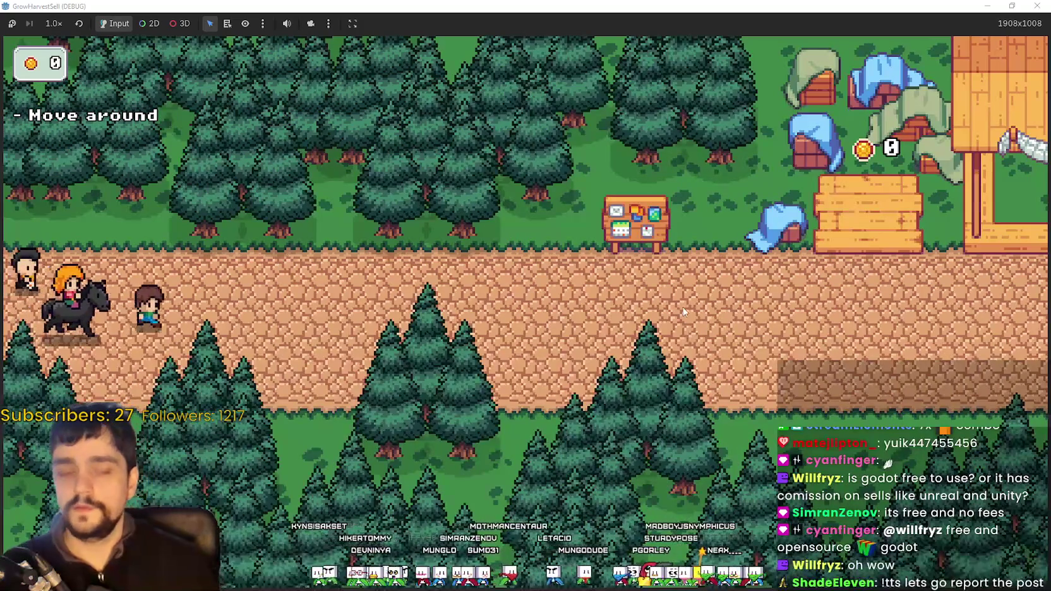
pyautogui.press('d')
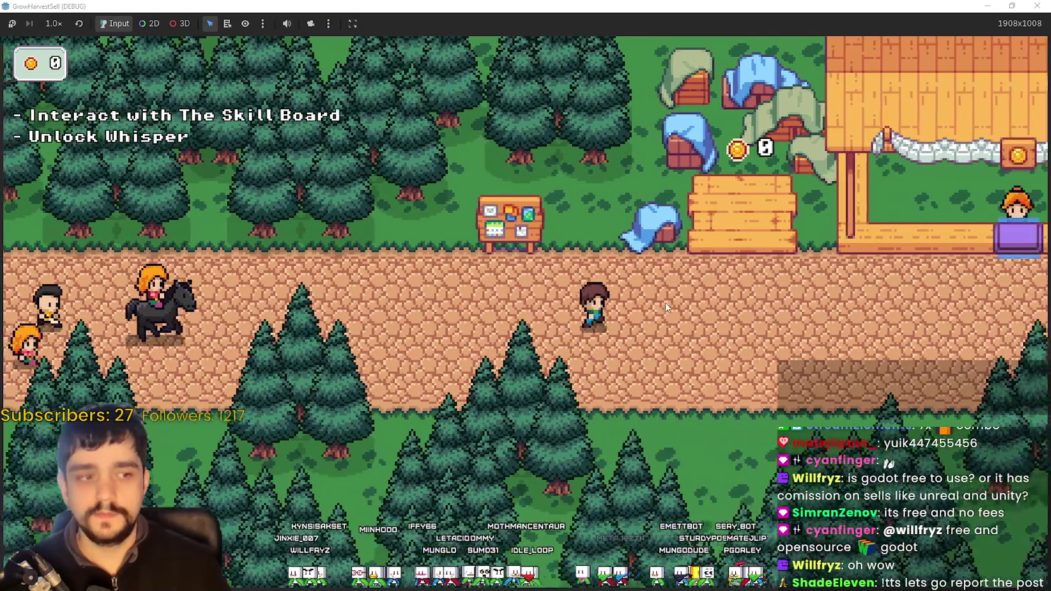
pyautogui.press('d')
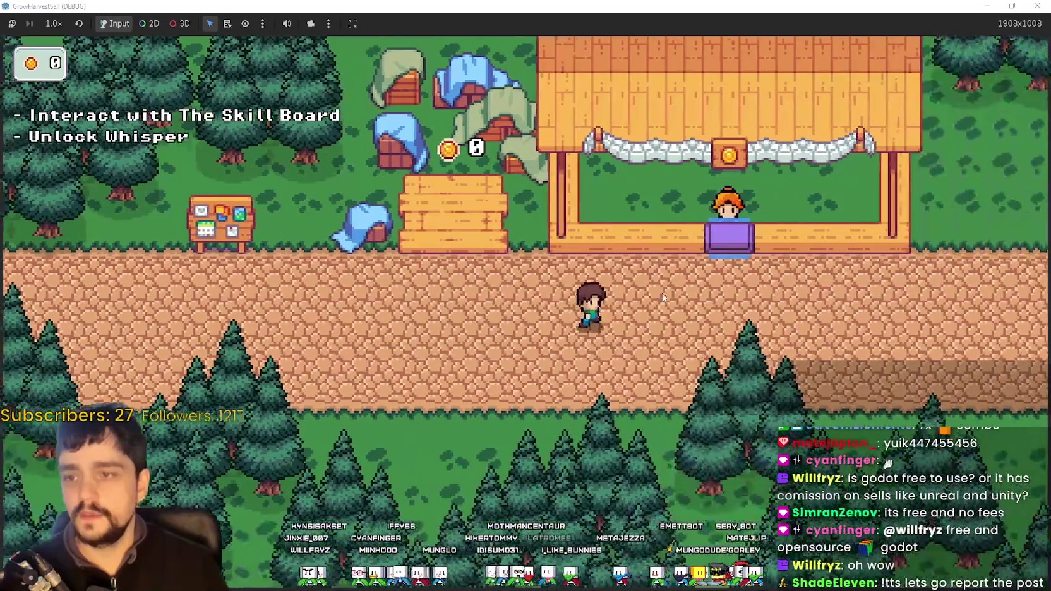
pyautogui.press('a')
pyautogui.press('w')
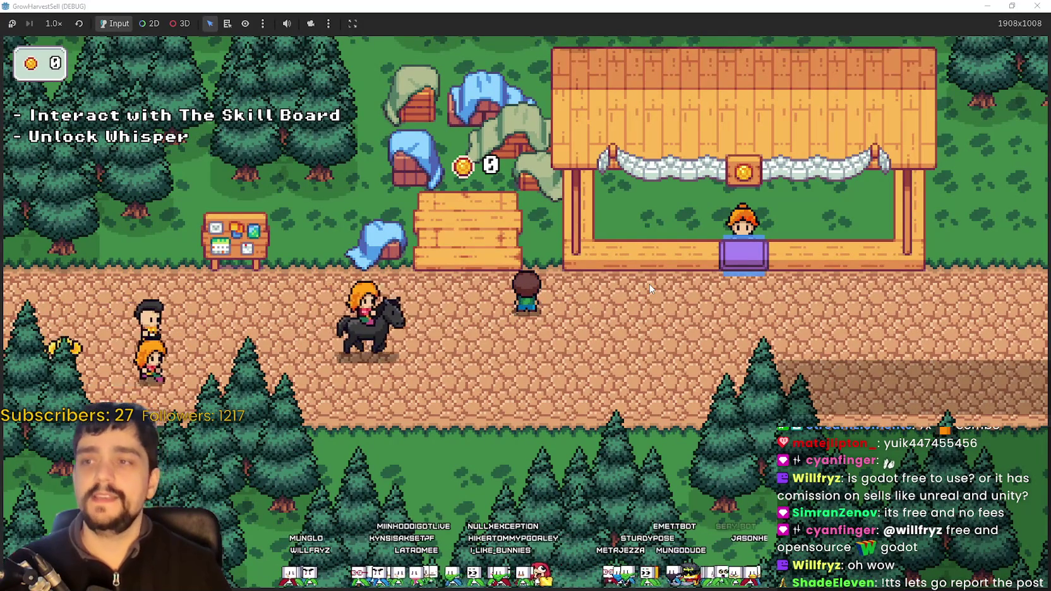
pyautogui.press('d')
pyautogui.press('w')
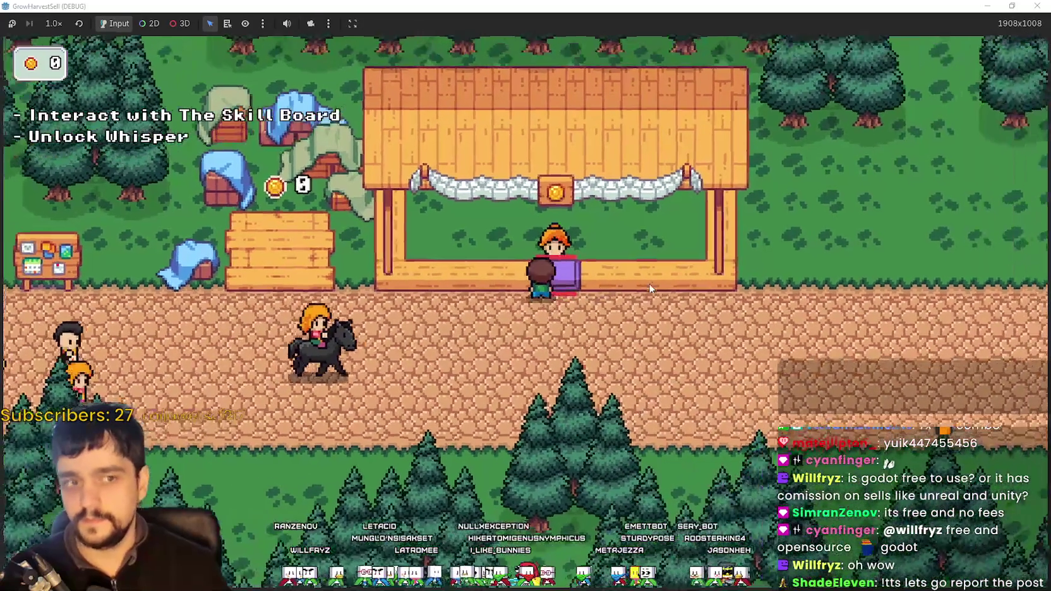
pyautogui.press('a')
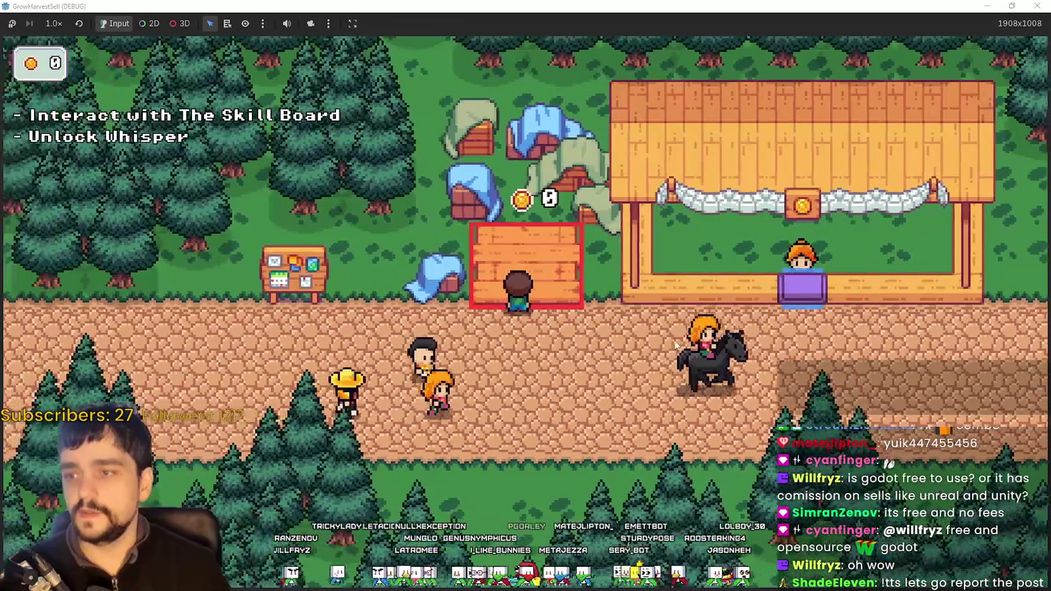
pyautogui.press('a')
pyautogui.press('e')
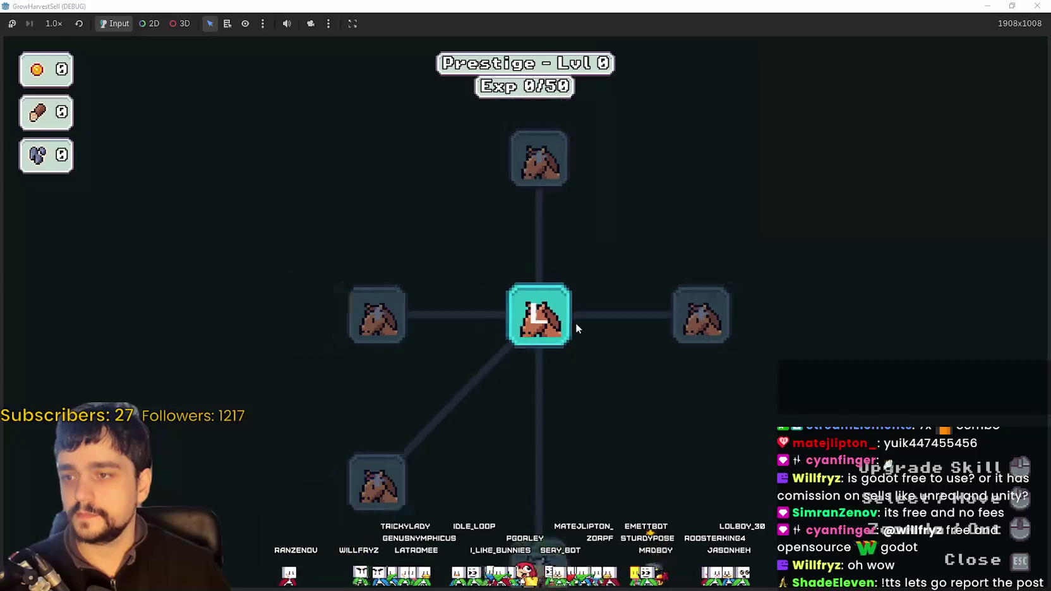
# - Close the skill tree, open and cancel stage selection at the horse, then stop the game
pyautogui.press('Escape')
pyautogui.press('d')
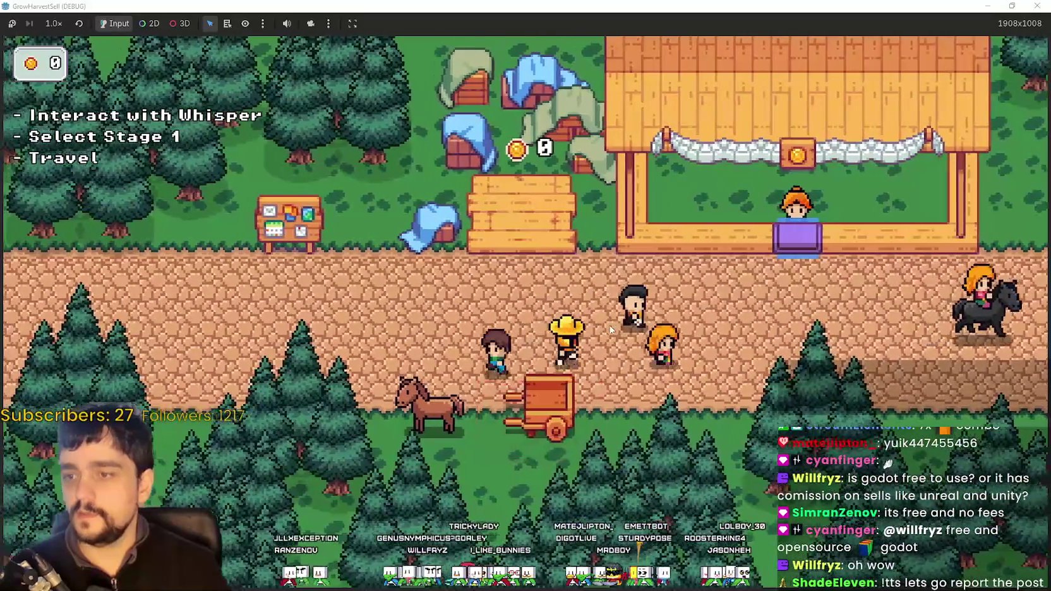
pyautogui.press('a')
pyautogui.press('e')
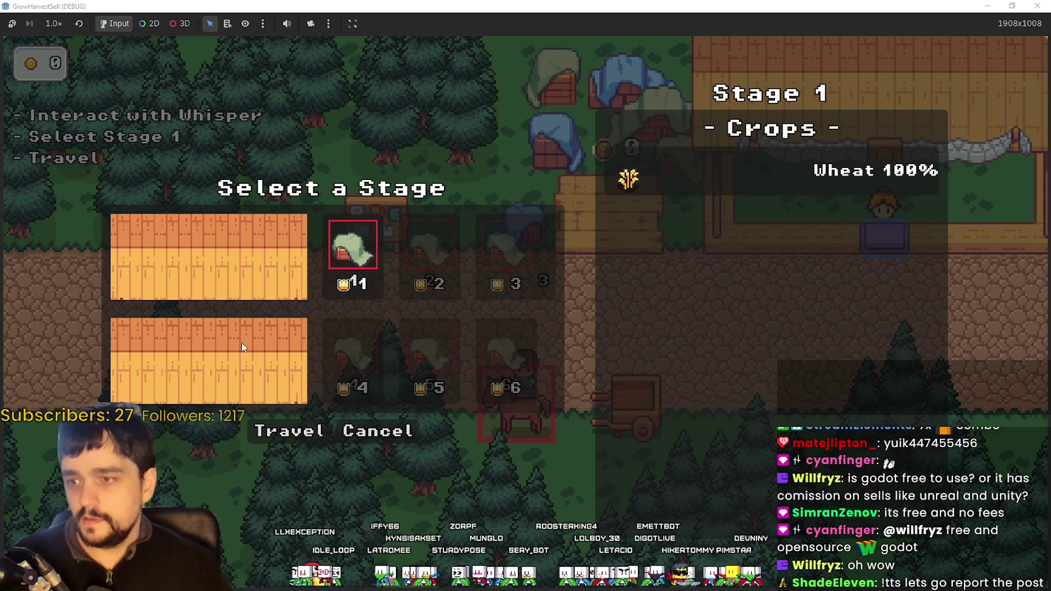
pyautogui.click(384, 427)
pyautogui.press('w')
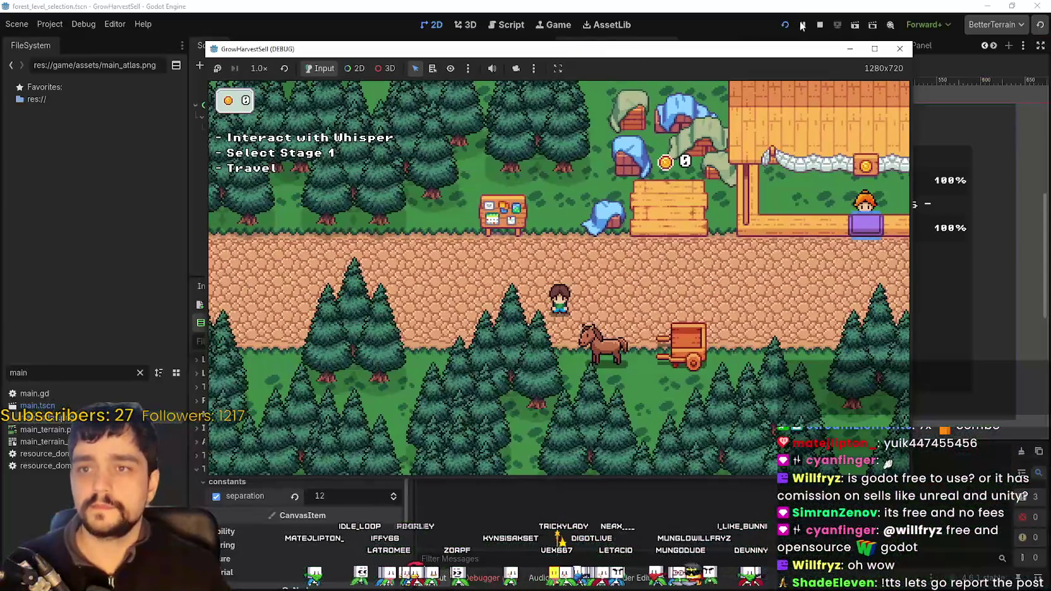
pyautogui.click(817, 29)
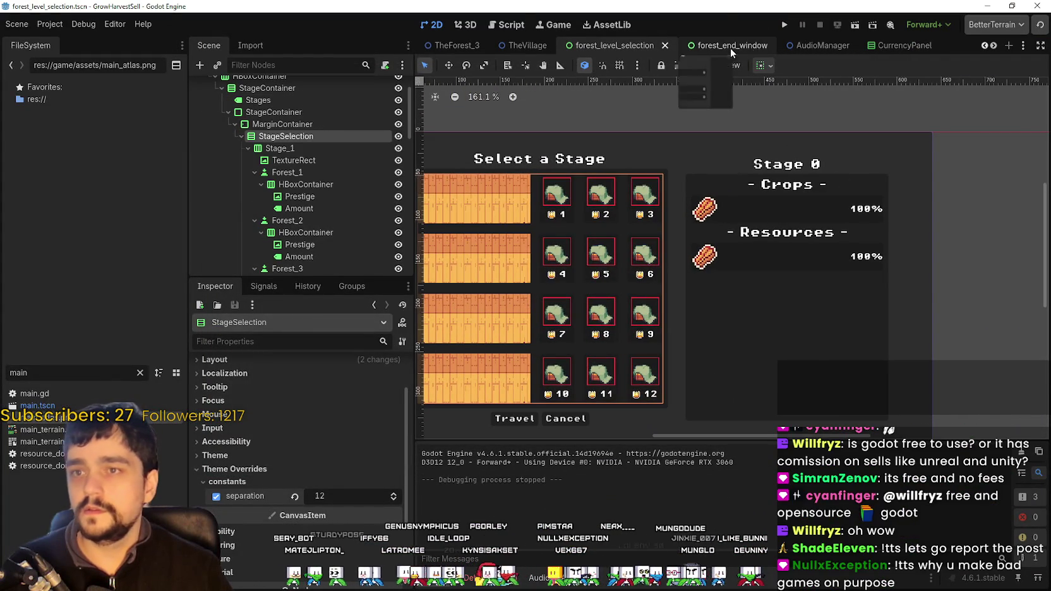
# - Switch through the prestige_tree_tooltip, ControlsPanel and PrestigeSkillSlot scene tabs
pyautogui.scroll(-6, 991, 50)
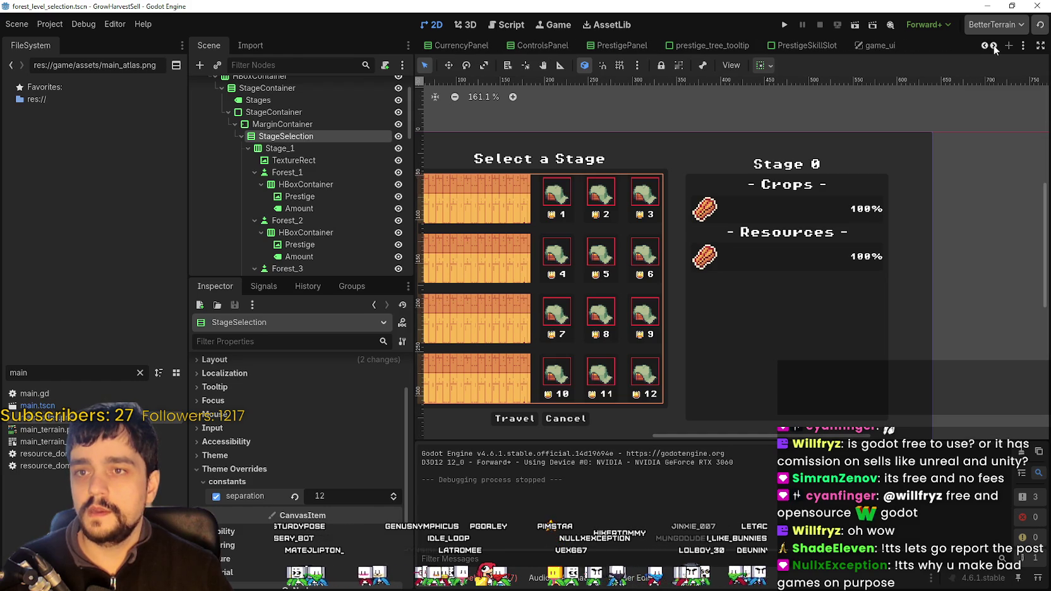
pyautogui.click(622, 44)
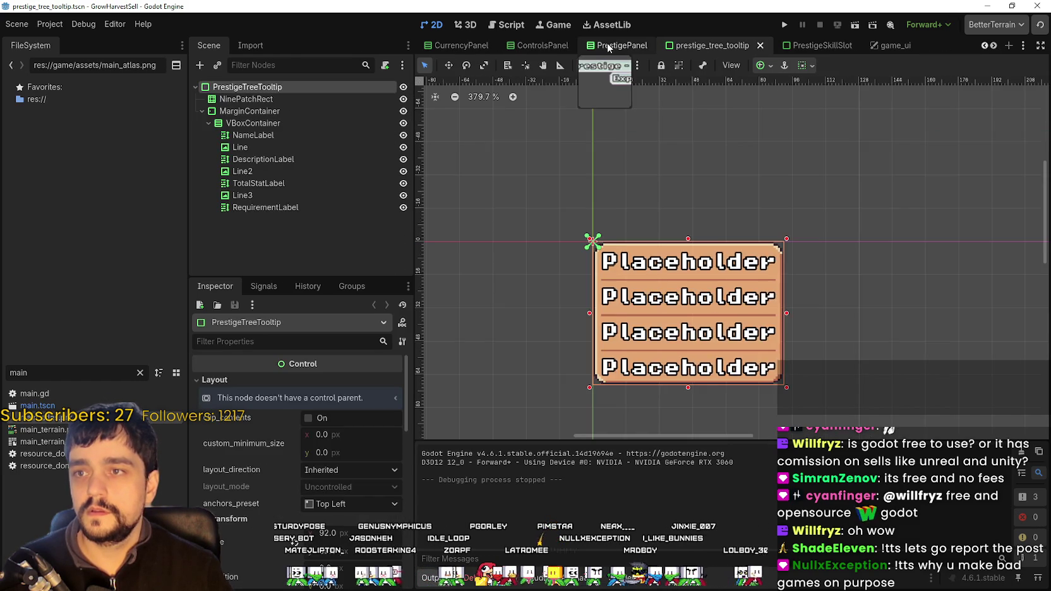
pyautogui.click(543, 45)
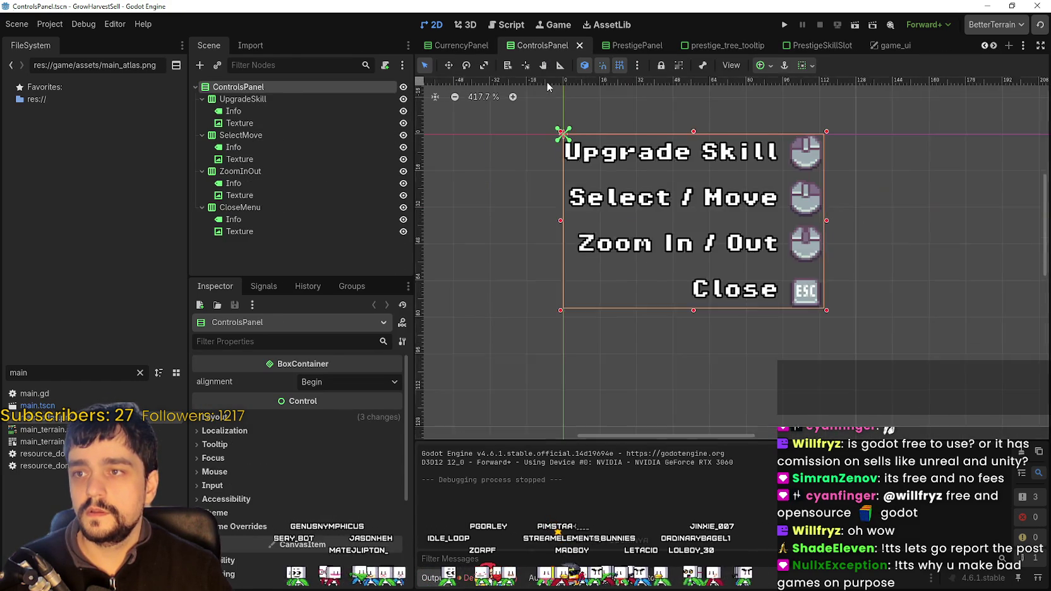
pyautogui.click(821, 45)
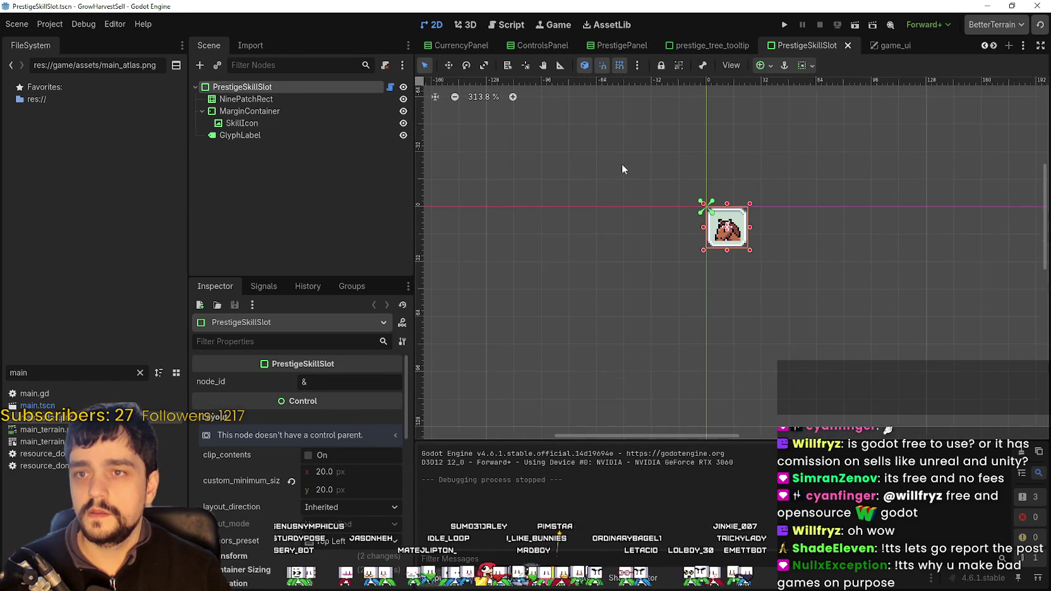
# - Scroll the scene tab bar left and filter the FileSystem to 'pres' files
pyautogui.click(983, 45)
pyautogui.click(983, 45)
pyautogui.click(983, 45)
pyautogui.click(984, 45)
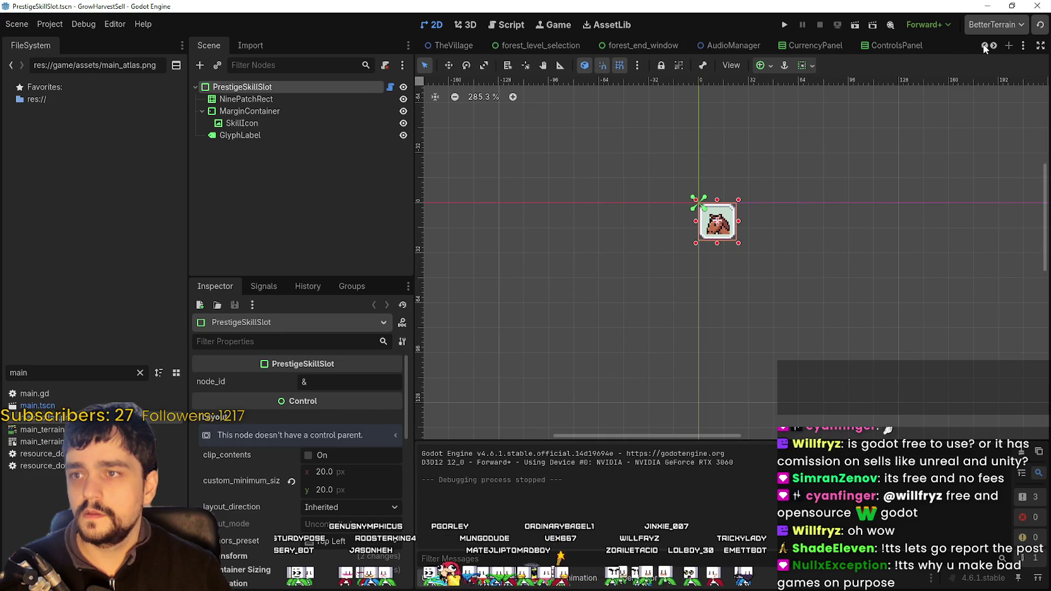
pyautogui.click(984, 45)
pyautogui.click(983, 45)
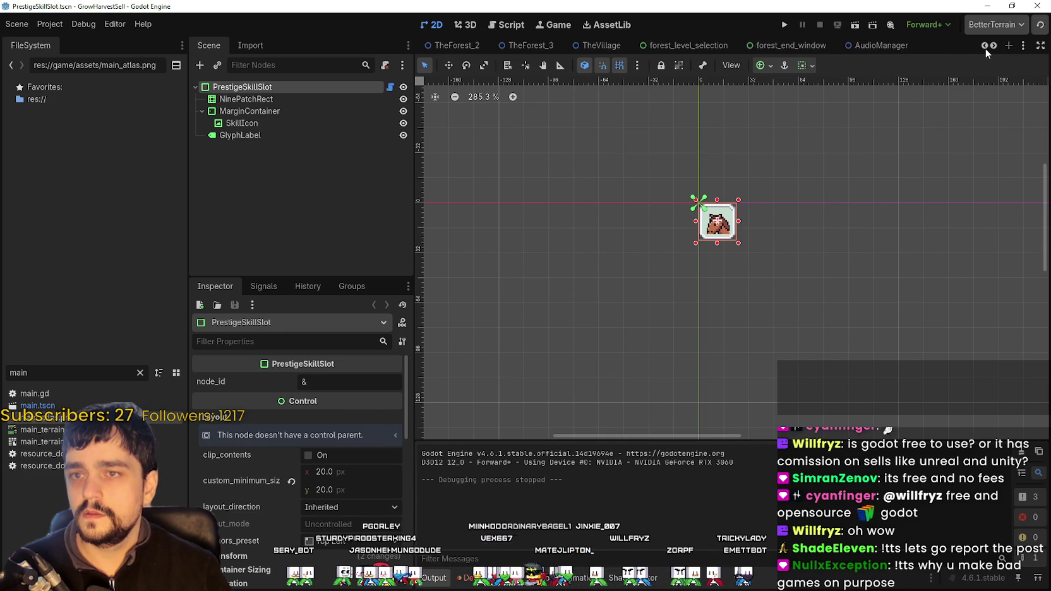
pyautogui.click(984, 45)
pyautogui.click(984, 44)
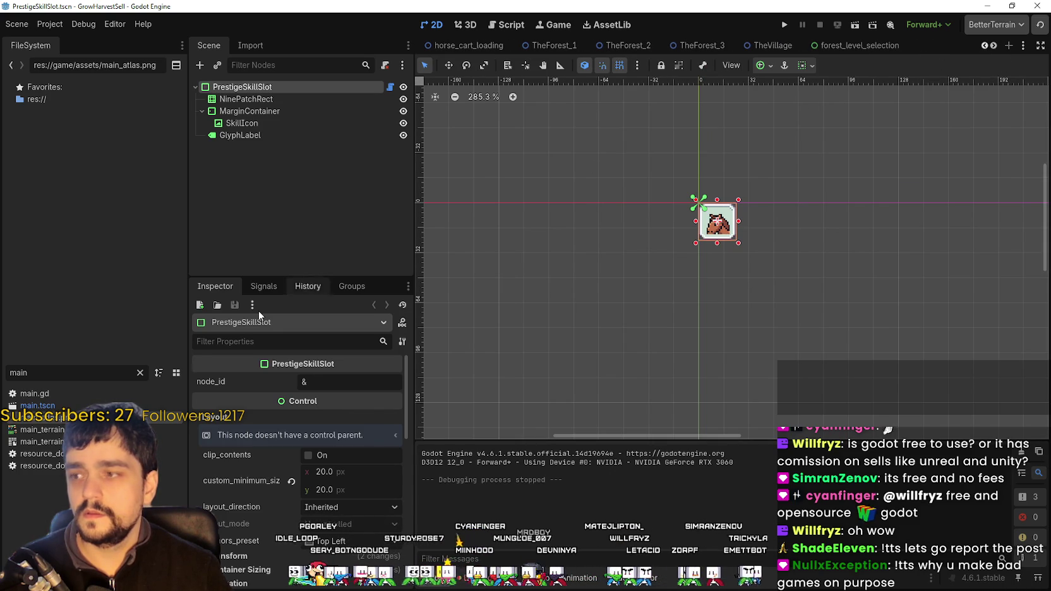
pyautogui.write('pres')
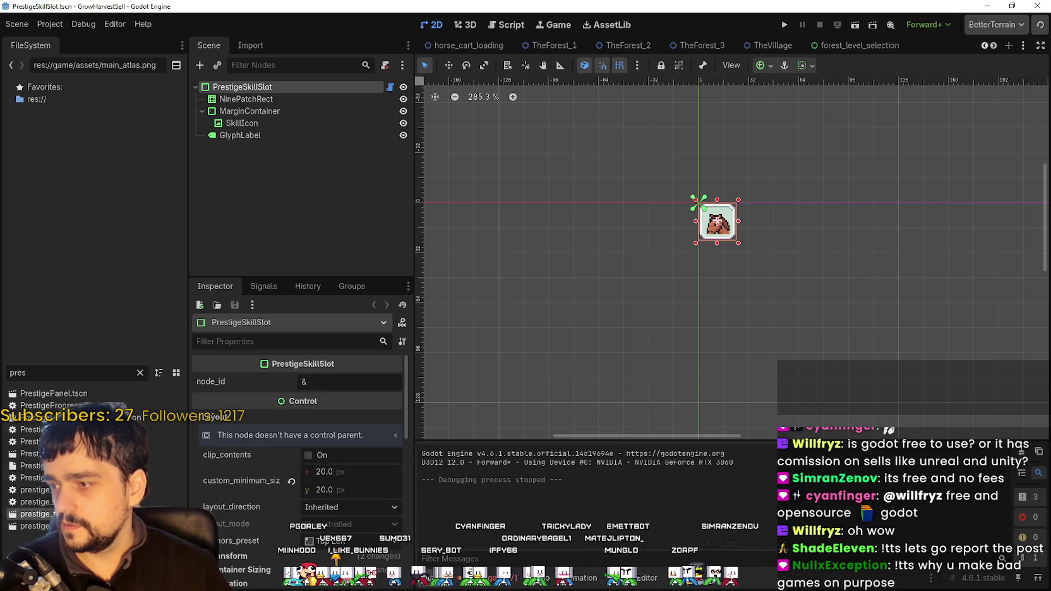
# - Open prestige_tree_panel.tscn and select its 'Prestige - Lvl 5 Example' header panel
pyautogui.doubleClick(38, 514)
pyautogui.scroll(-6, 628, 207)
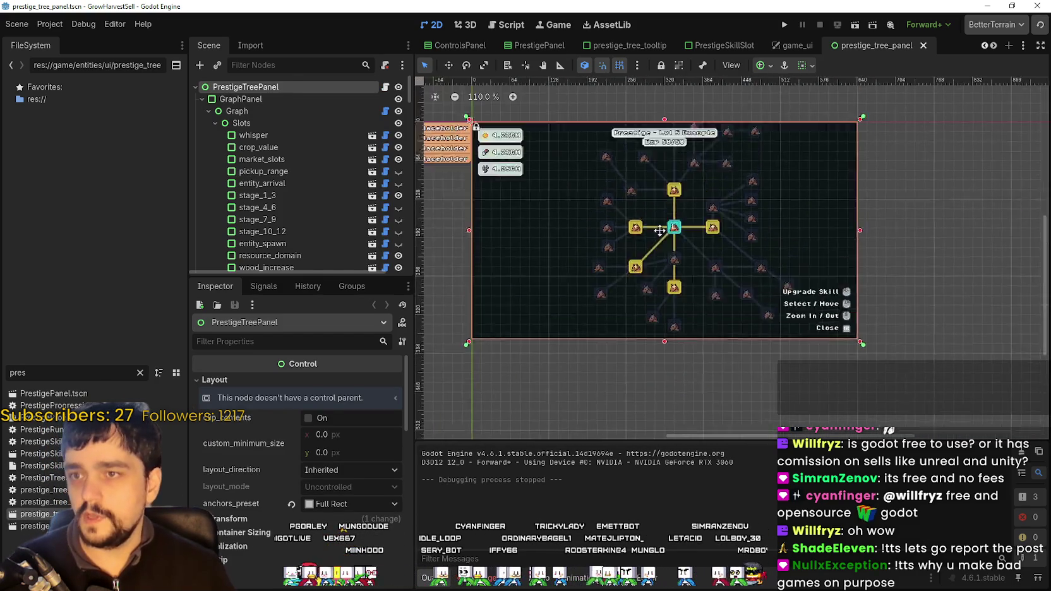
pyautogui.scroll(5, 659, 172)
pyautogui.click(659, 201)
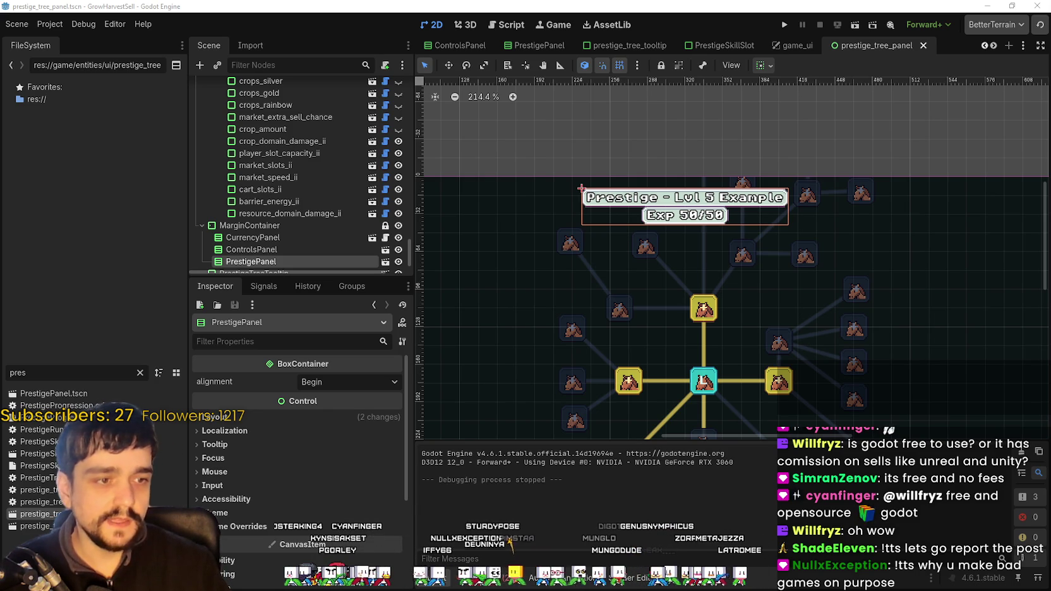
pyautogui.scroll(1, 639, 262)
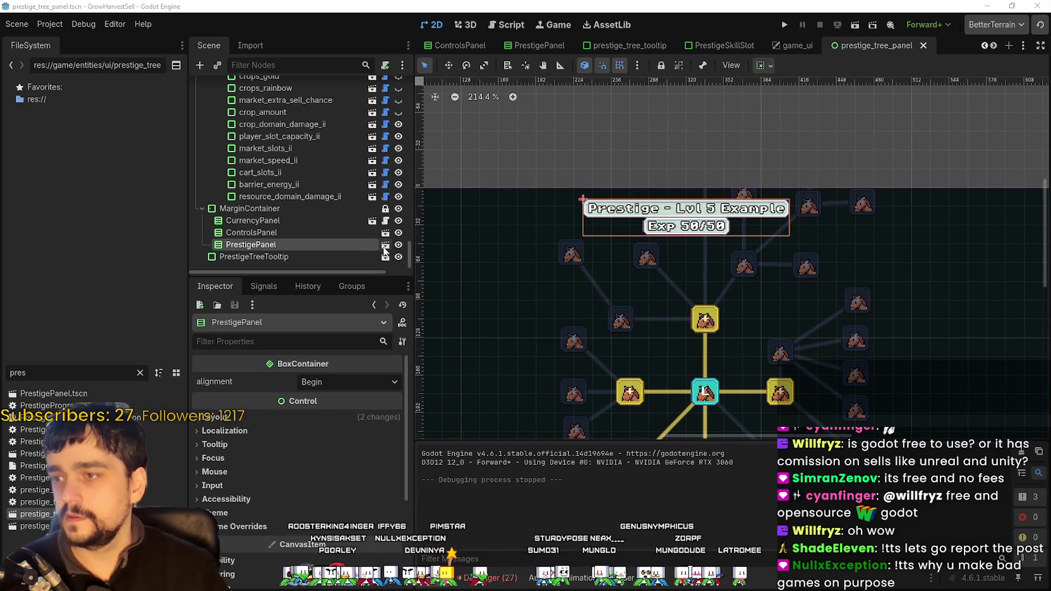
# - Switch to the PrestigePanel scene and zoom in on its labels
pyautogui.click(385, 262)
pyautogui.scroll(-2, 598, 201)
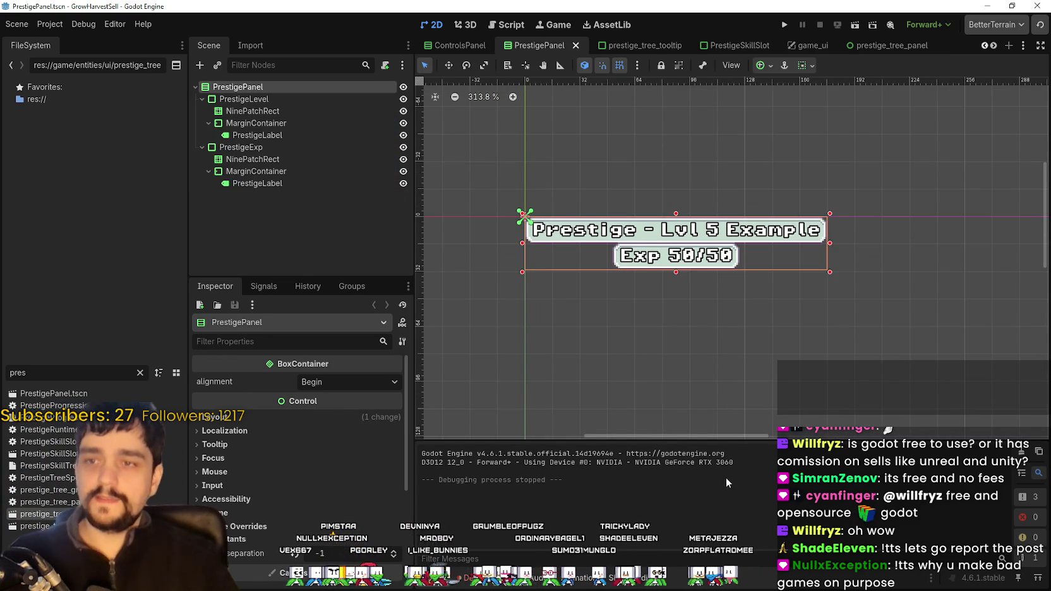
pyautogui.scroll(2, 549, 323)
pyautogui.scroll(2, 591, 241)
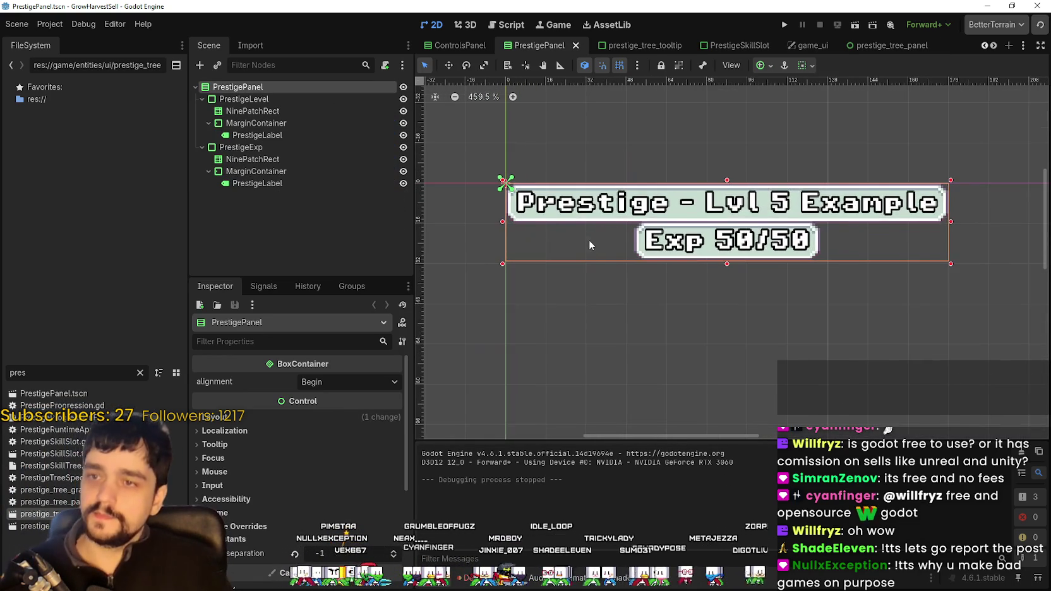
pyautogui.scroll(-2, 590, 273)
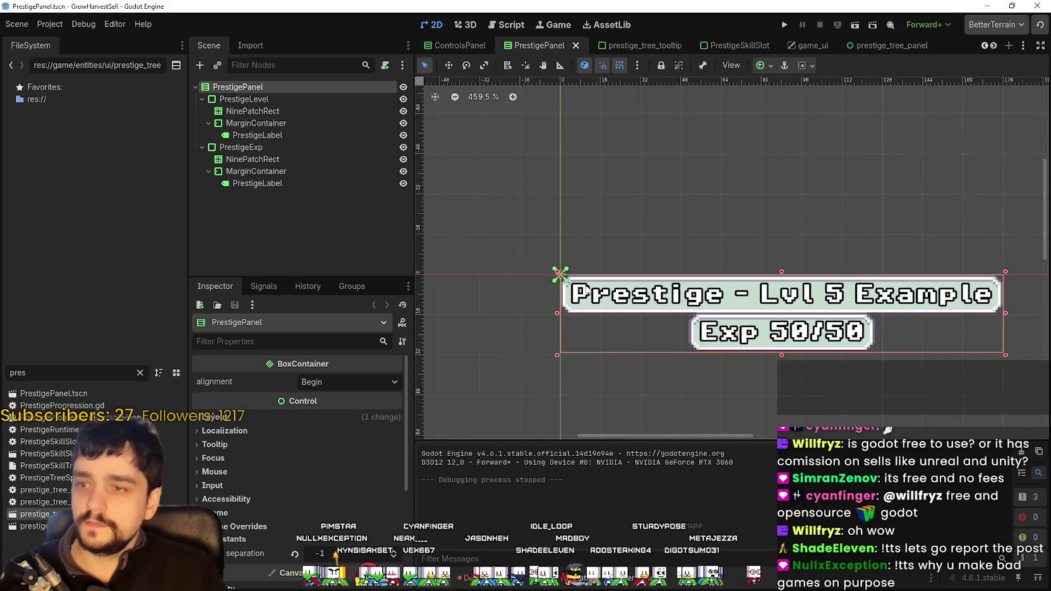
# - Inspect NinePatchRect, MarginContainer and PrestigeLabel, ending on the label's container
pyautogui.click(233, 112)
pyautogui.click(253, 124)
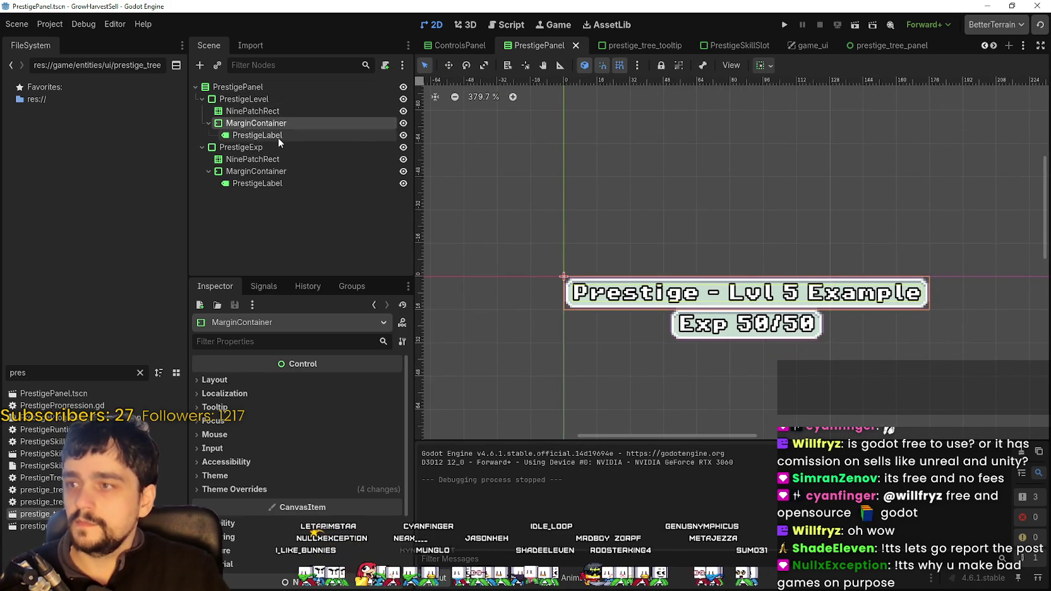
pyautogui.click(277, 135)
pyautogui.scroll(2, 567, 261)
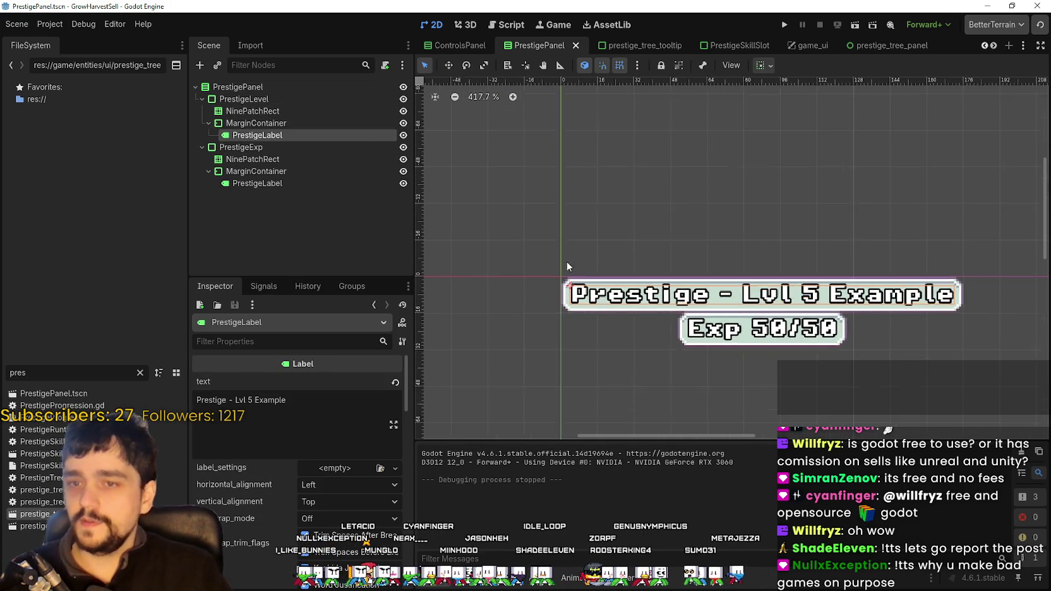
pyautogui.click(301, 123)
pyautogui.click(290, 134)
pyautogui.click(287, 123)
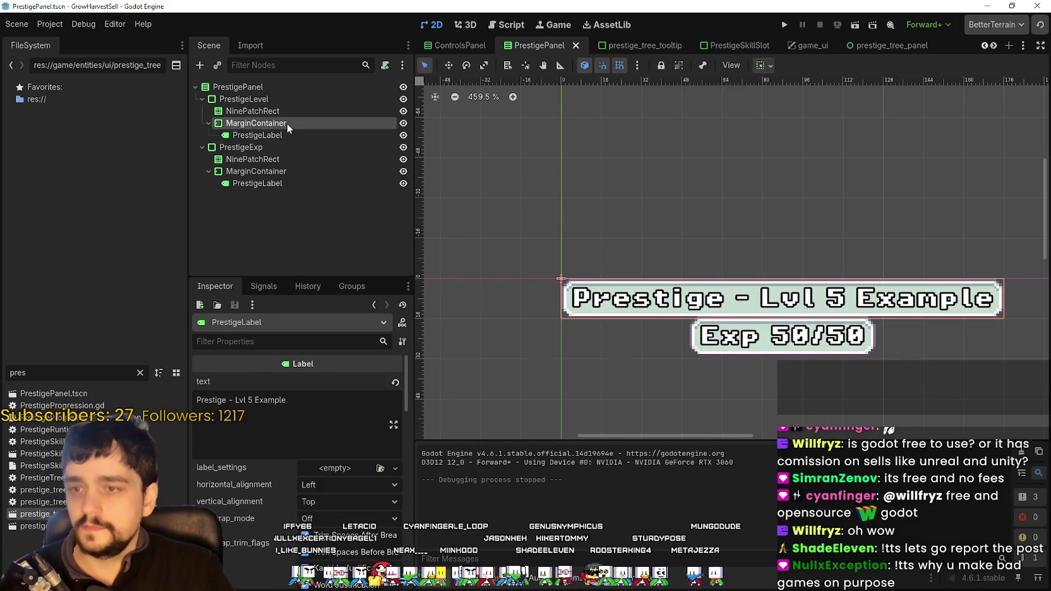
pyautogui.click(281, 135)
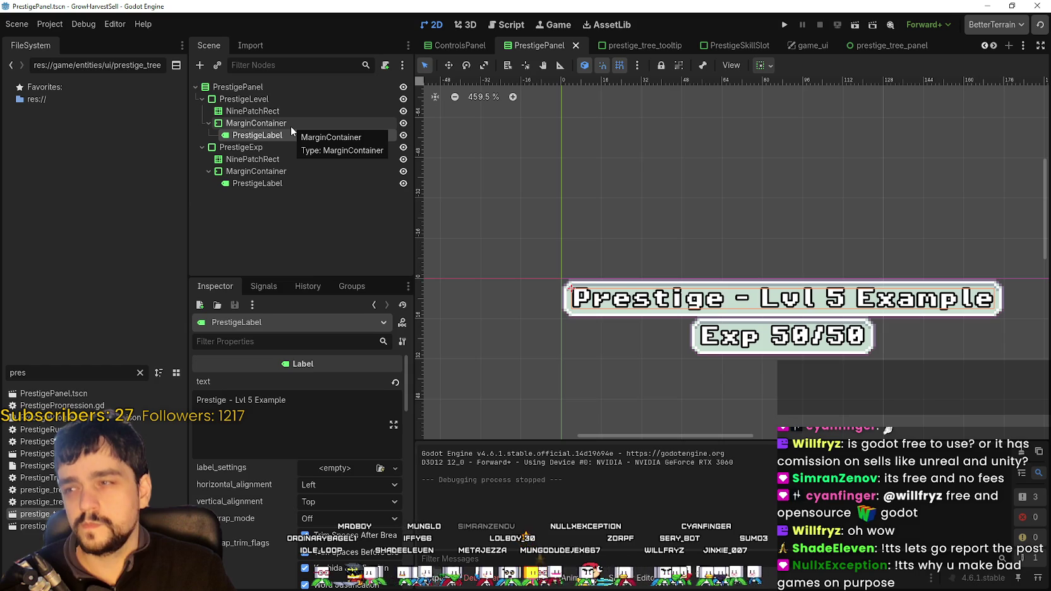
pyautogui.click(286, 126)
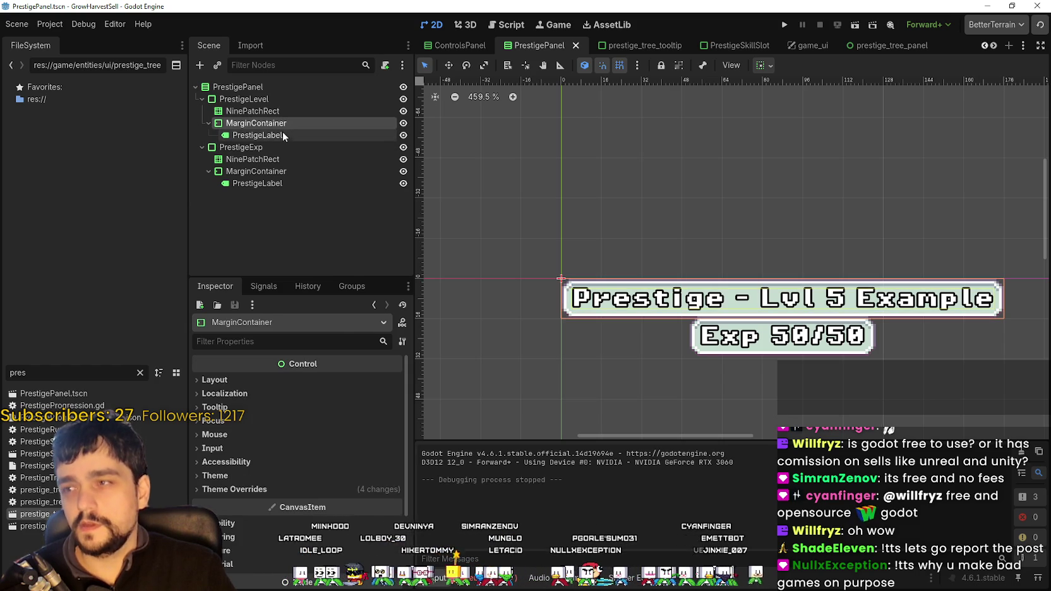
# - Add an HBoxContainer to the label's container and move PrestigeLabel into it
pyautogui.rightClick(284, 126)
pyautogui.click(373, 137)
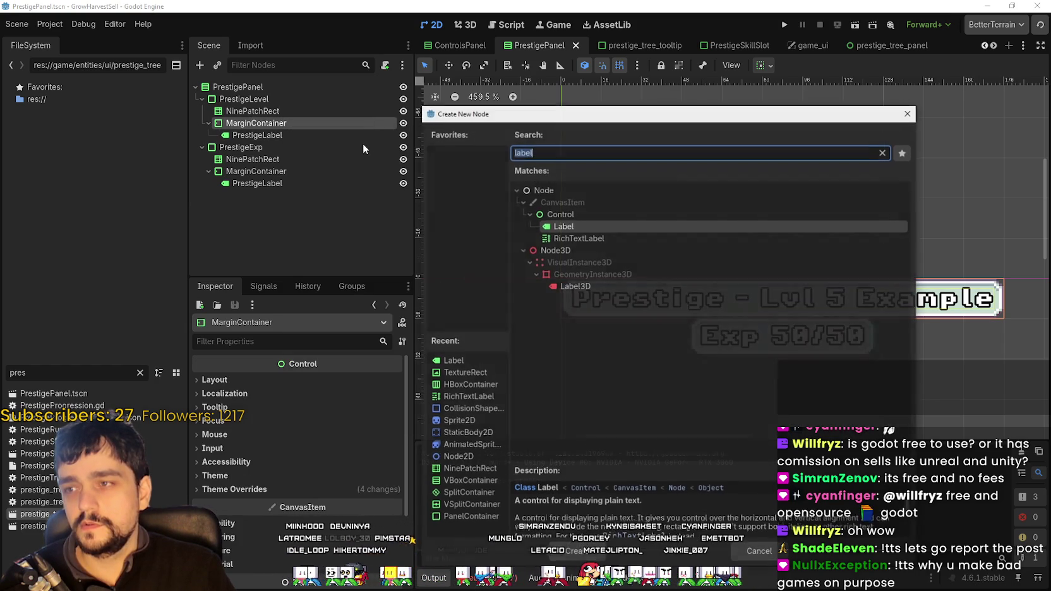
pyautogui.write('vb')
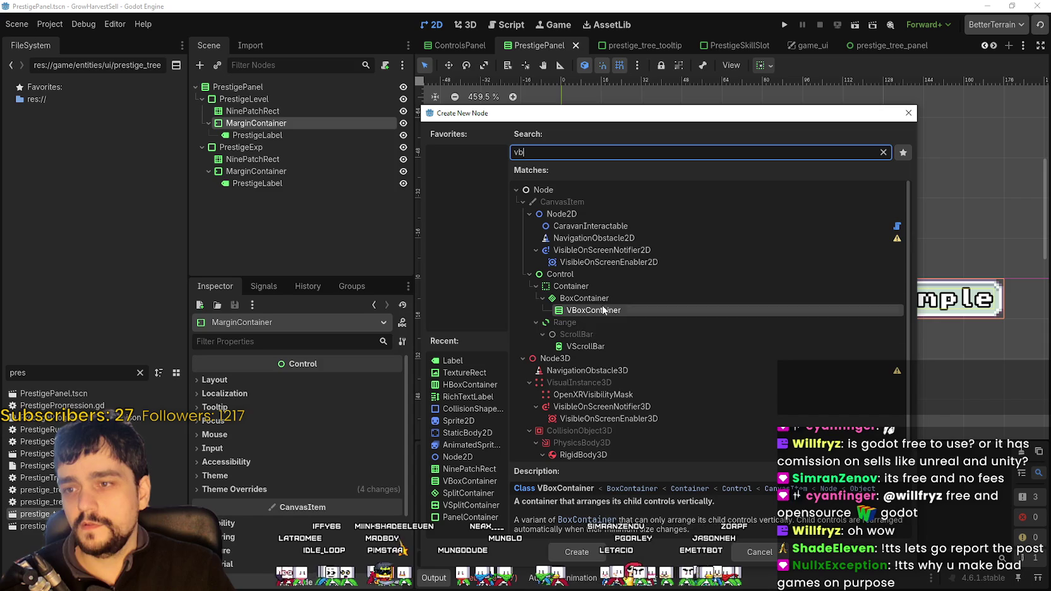
pyautogui.press('BackSpace')
pyautogui.press('BackSpace')
pyautogui.write('hbox')
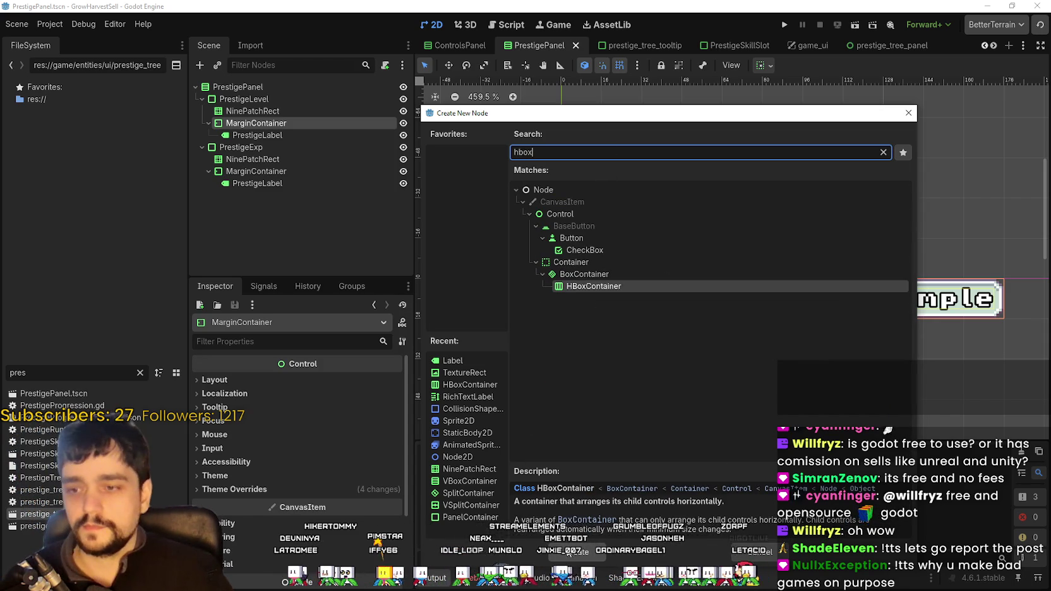
pyautogui.press('Return')
pyautogui.moveTo(255, 135)
pyautogui.mouseDown()
pyautogui.moveTo(271, 152)
pyautogui.moveTo(270, 134)
pyautogui.mouseUp()
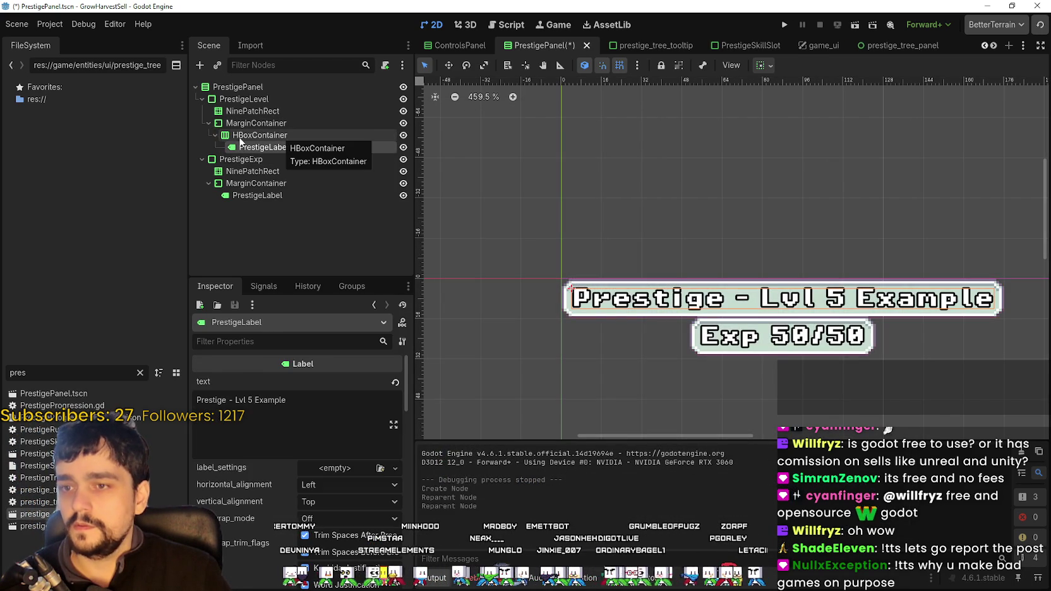
pyautogui.click(258, 139)
# - Add a TextureRect before PrestigeLabel and a duplicate after it
pyautogui.rightClick(258, 139)
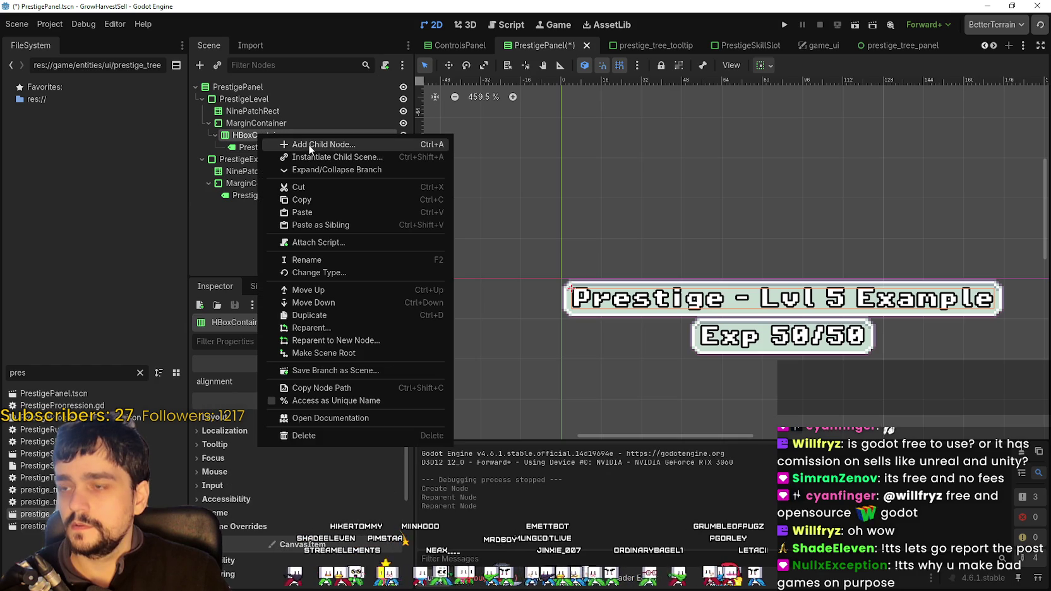
pyautogui.click(309, 144)
pyautogui.write('texture')
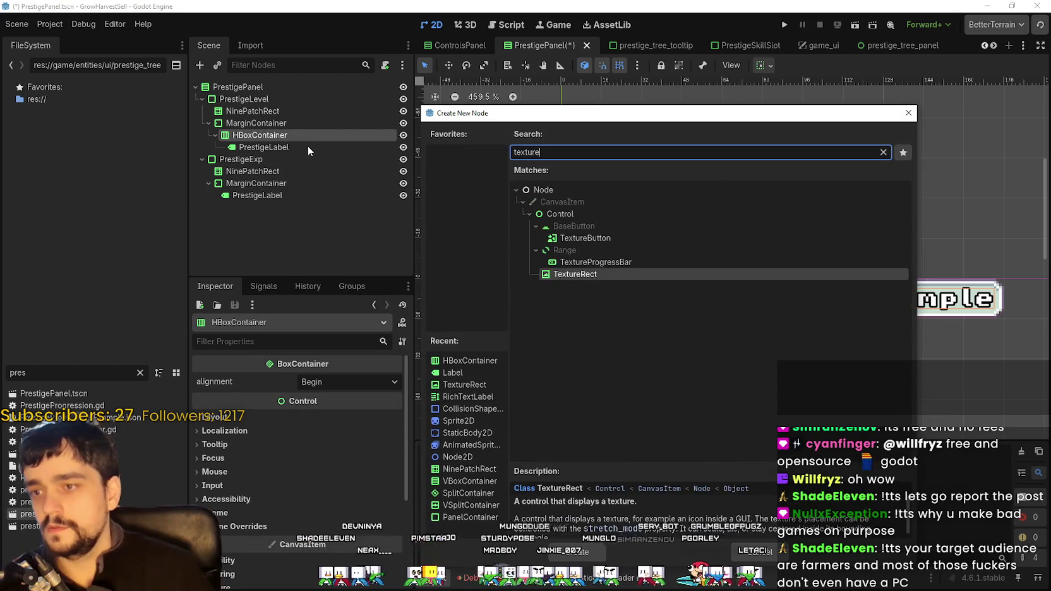
pyautogui.press('Return')
pyautogui.moveTo(261, 159); pyautogui.dragTo(269, 143)
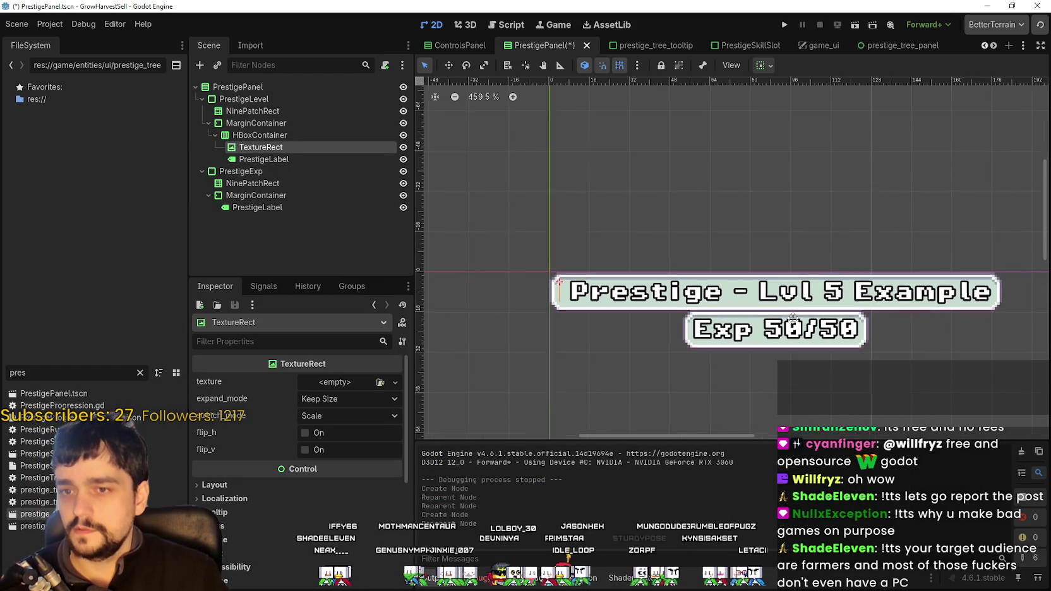
pyautogui.hotkey('ctrl', 'd')
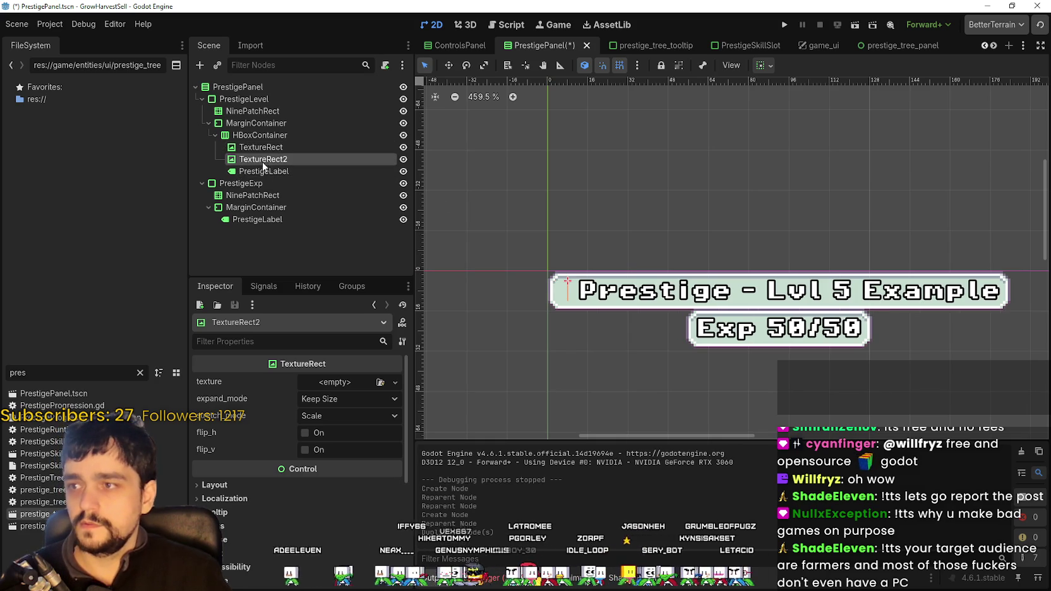
pyautogui.moveTo(262, 161); pyautogui.dragTo(266, 177)
# - Give the first TextureRect a new AtlasTexture using main_atlas.png
pyautogui.click(267, 147)
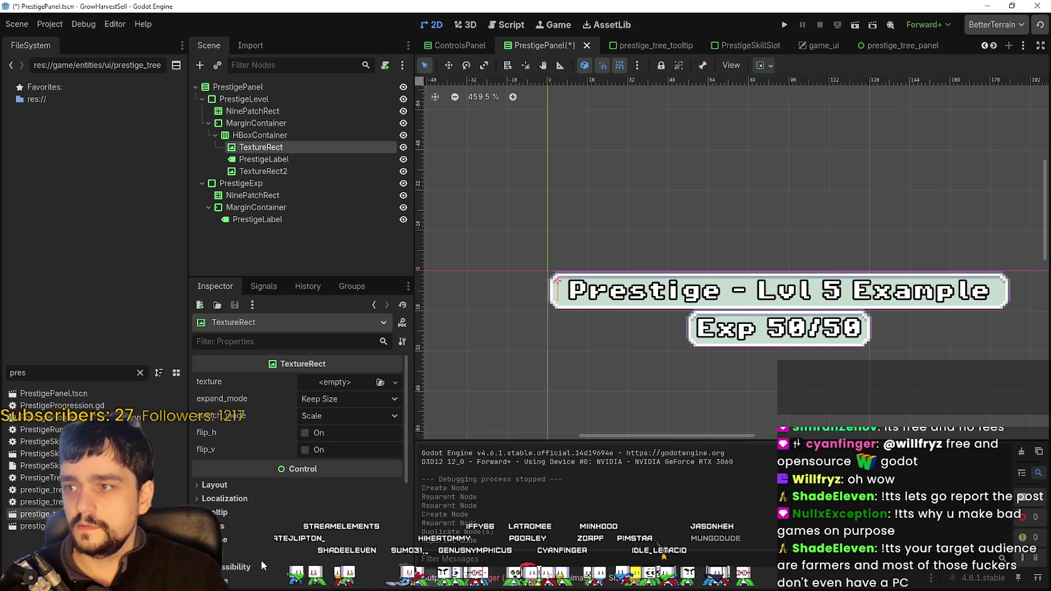
pyautogui.click(335, 387)
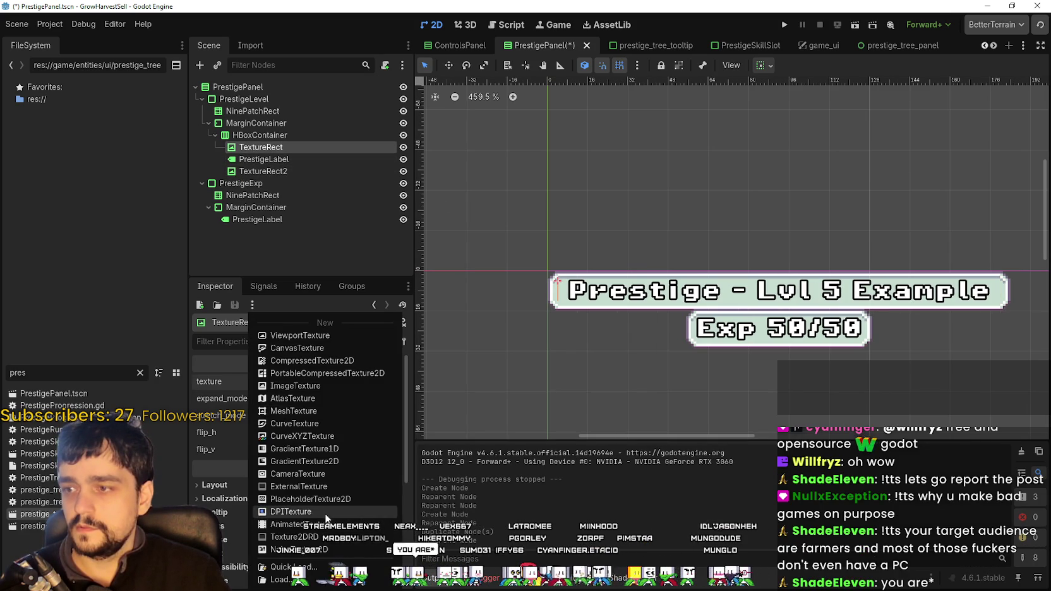
pyautogui.click(295, 402)
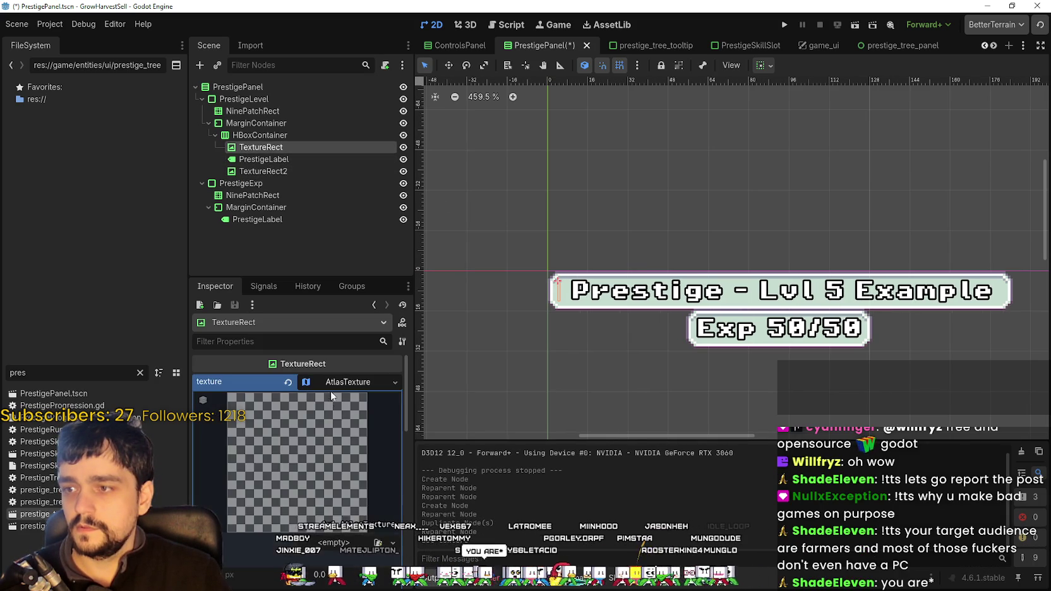
pyautogui.click(333, 514)
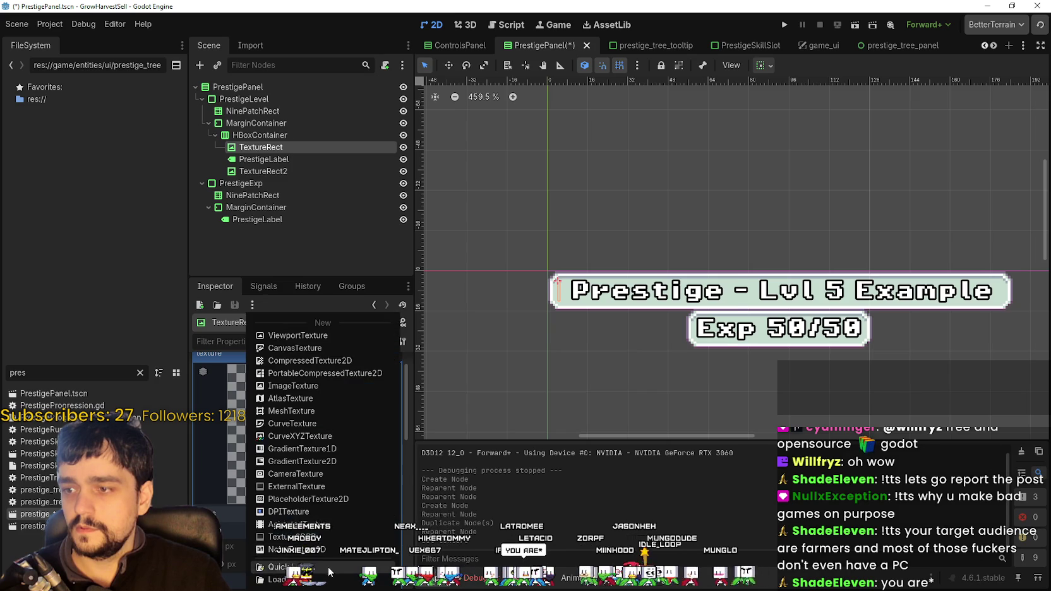
pyautogui.click(345, 556)
pyautogui.doubleClick(363, 201)
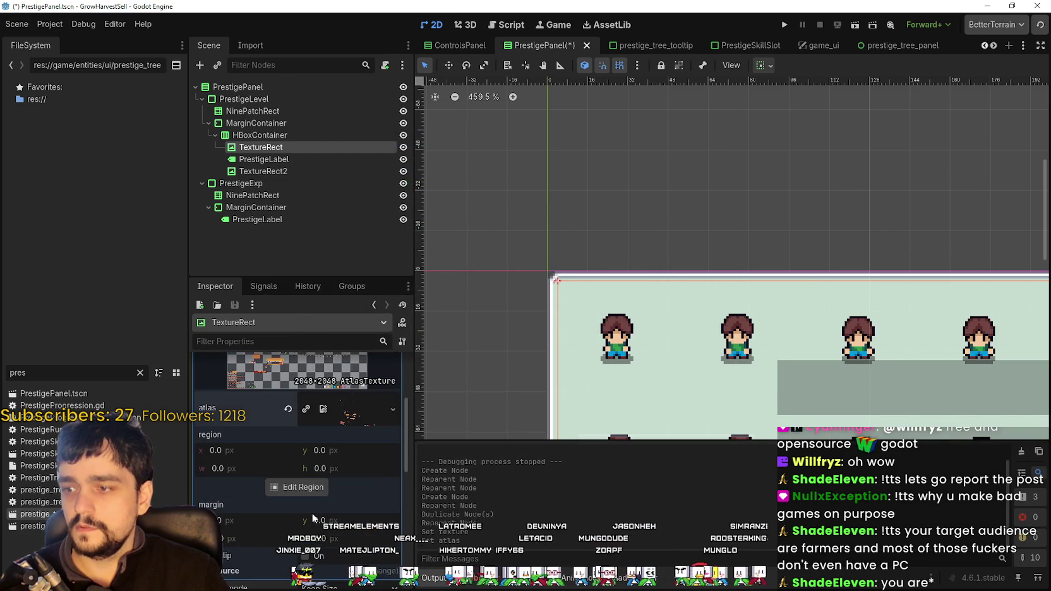
# - Set the atlas region to the crown sprite
pyautogui.click(296, 487)
pyautogui.scroll(-5, 433, 280)
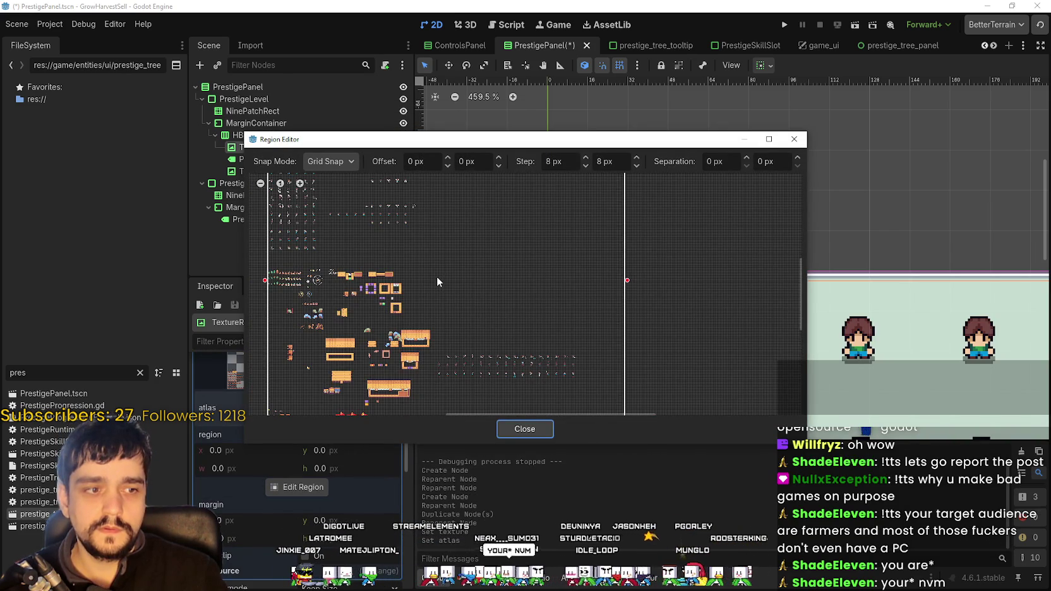
pyautogui.scroll(-2, 437, 278)
pyautogui.scroll(5, 569, 243)
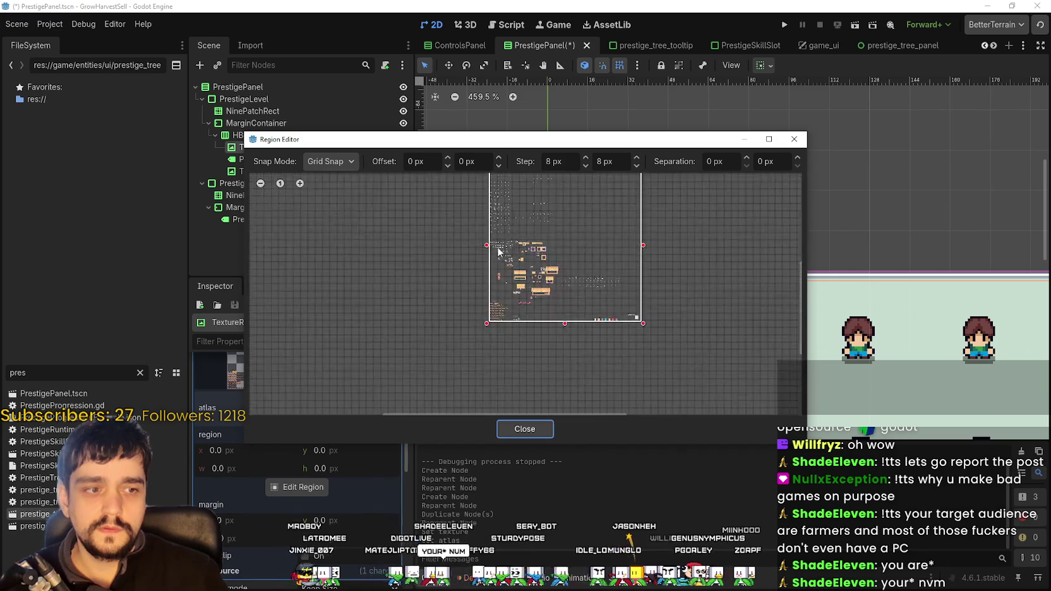
pyautogui.scroll(6, 518, 348)
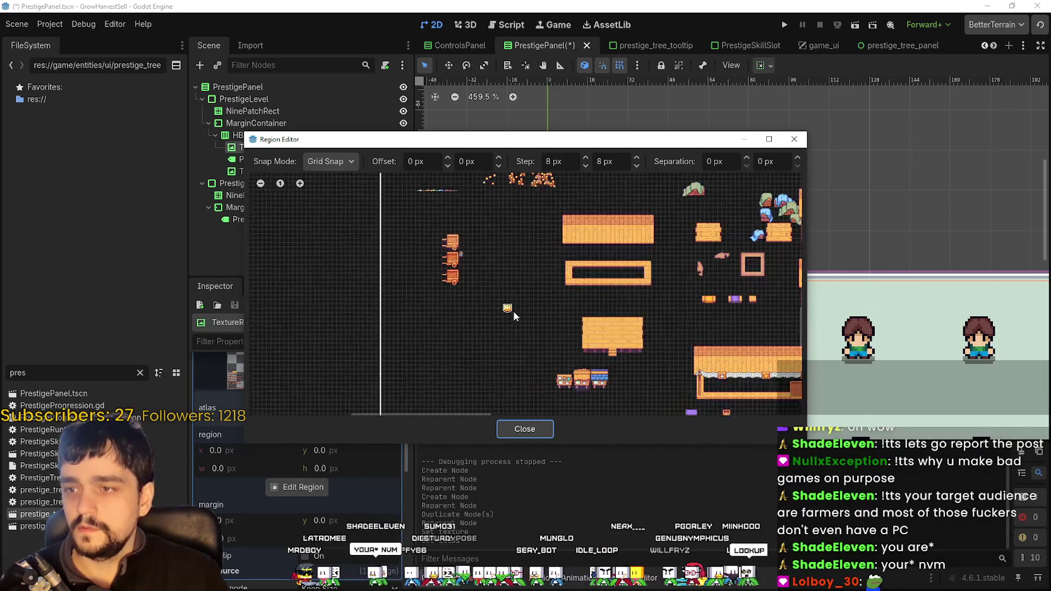
pyautogui.moveTo(499, 302); pyautogui.dragTo(515, 313)
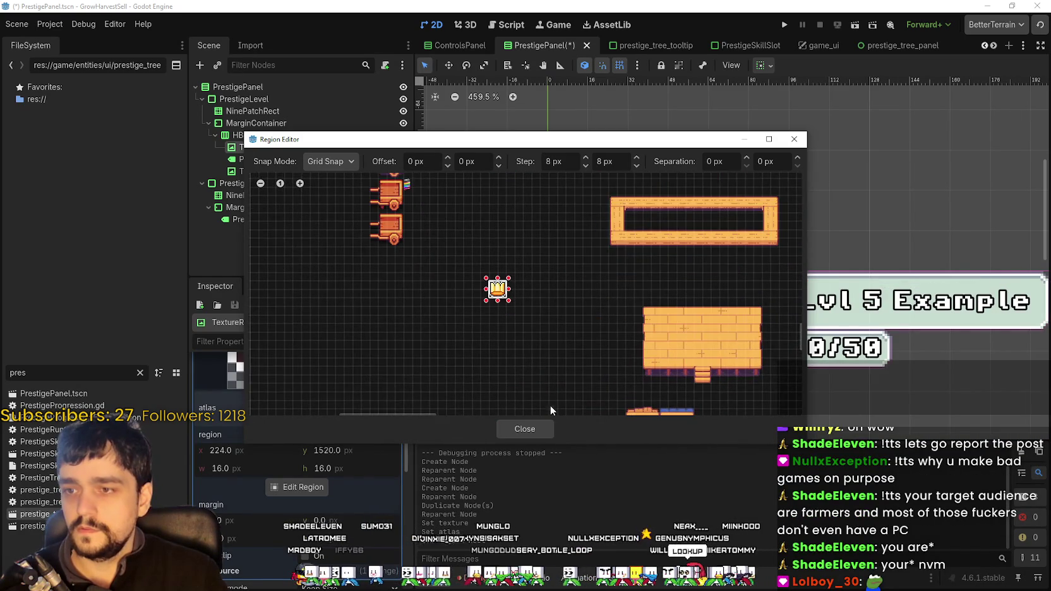
pyautogui.click(525, 430)
pyautogui.click(320, 387)
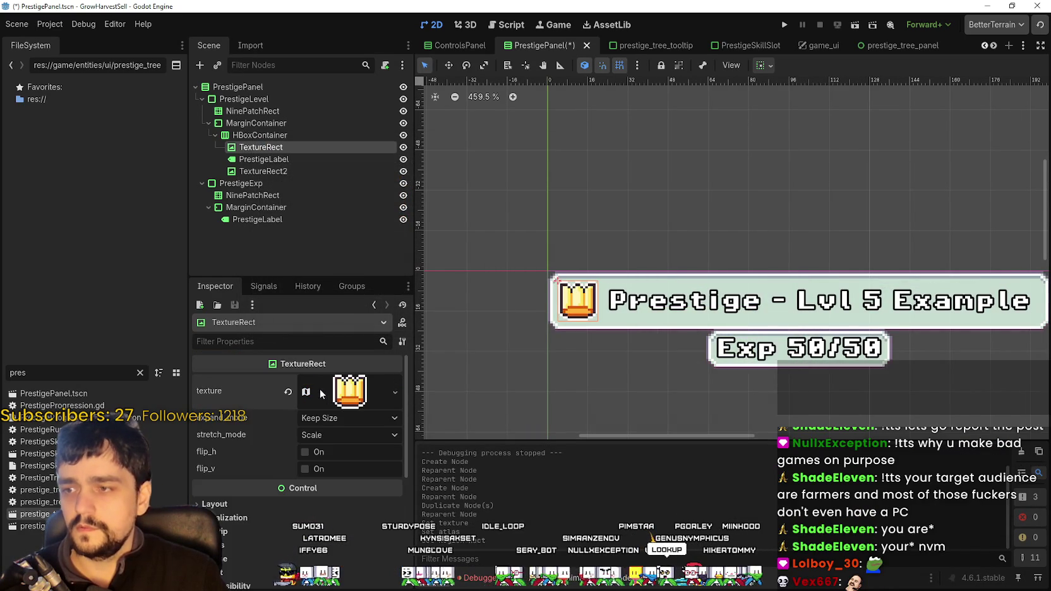
# - Copy the crown texture and paste it into TextureRect2
pyautogui.rightClick(239, 391)
pyautogui.click(291, 402)
pyautogui.click(288, 171)
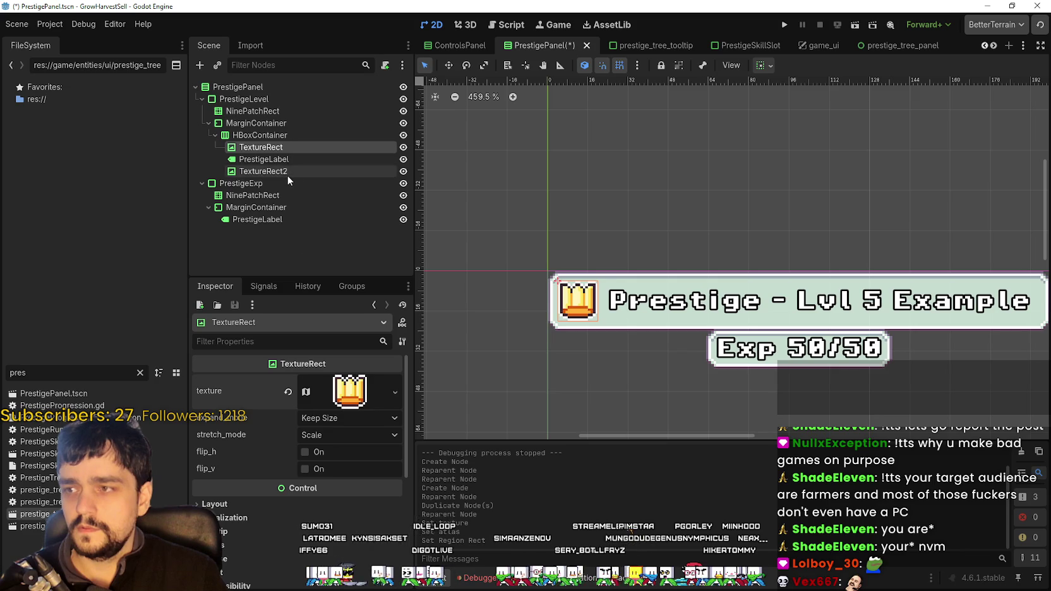
pyautogui.click(304, 381)
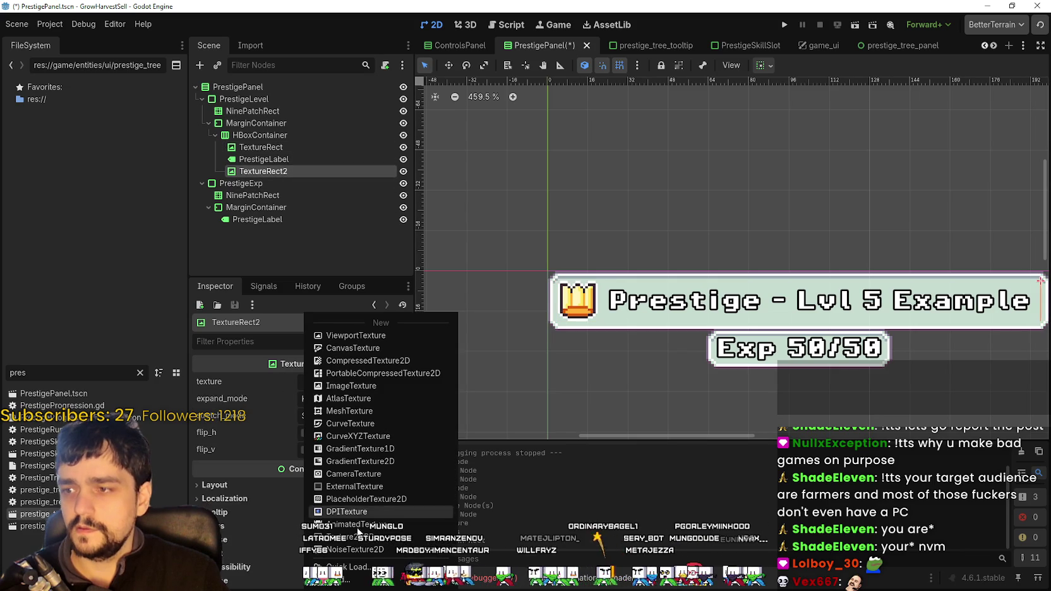
pyautogui.rightClick(272, 379)
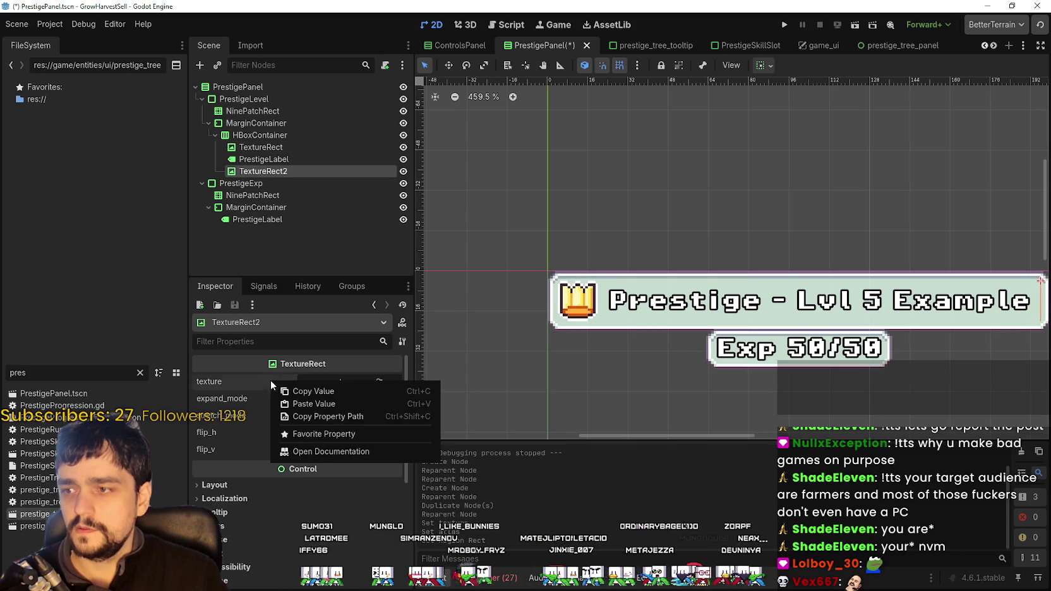
pyautogui.click(331, 407)
# - Save the crown-flanked PrestigePanel and return to the prestige_tree_panel scene
pyautogui.scroll(-5, 651, 328)
pyautogui.hotkey('ctrl', 's')
pyautogui.scroll(4, 904, 307)
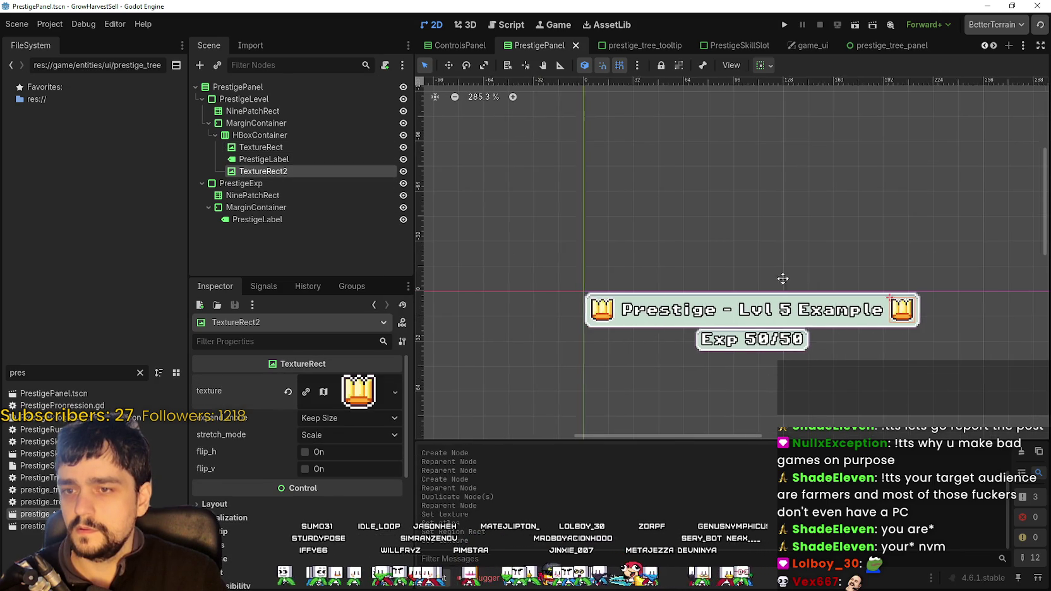
pyautogui.scroll(-5, 758, 300)
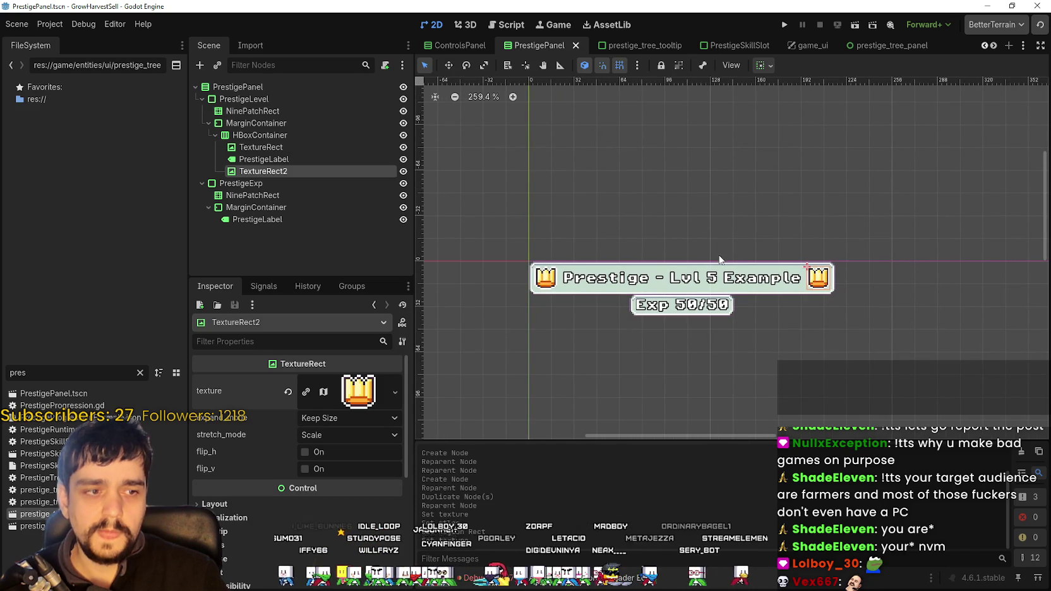
pyautogui.scroll(-2, 715, 262)
pyautogui.hotkey('ctrl', 's')
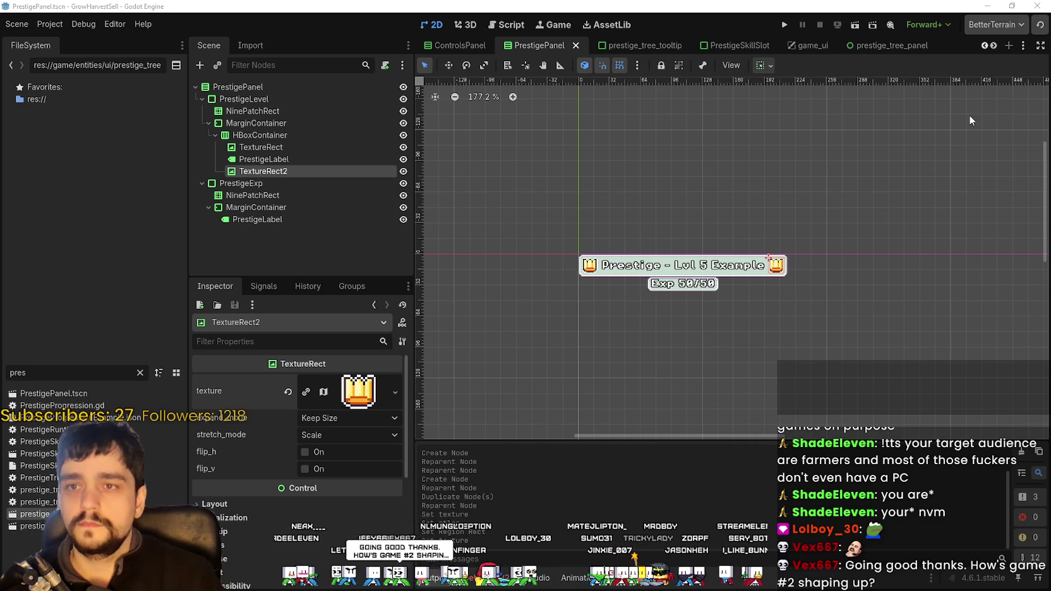
pyautogui.click(885, 45)
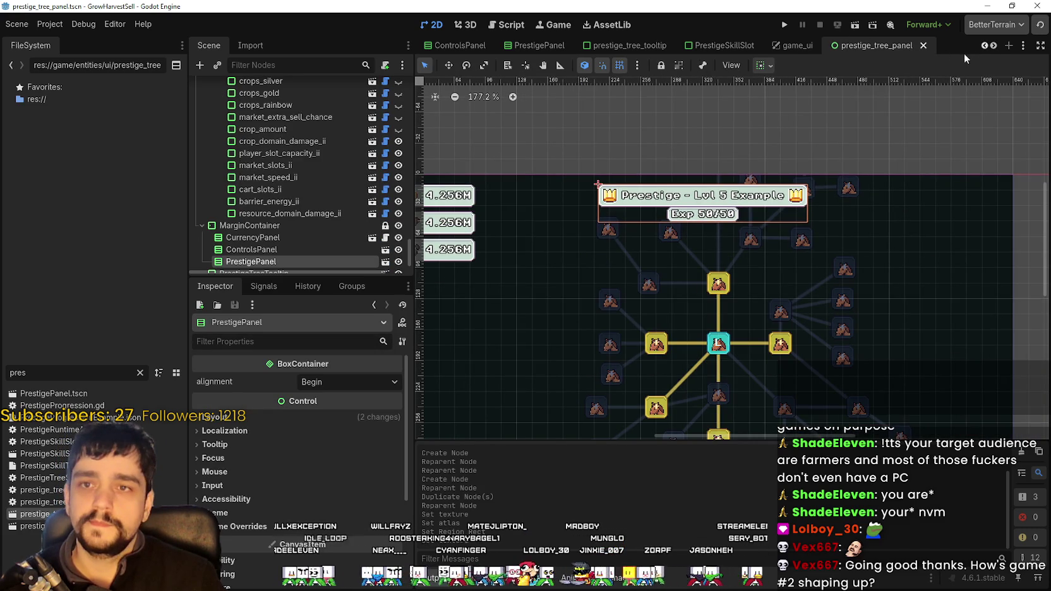
# - Glance at the forest_end_window scene, then return to forest_level_selection
pyautogui.click(992, 48)
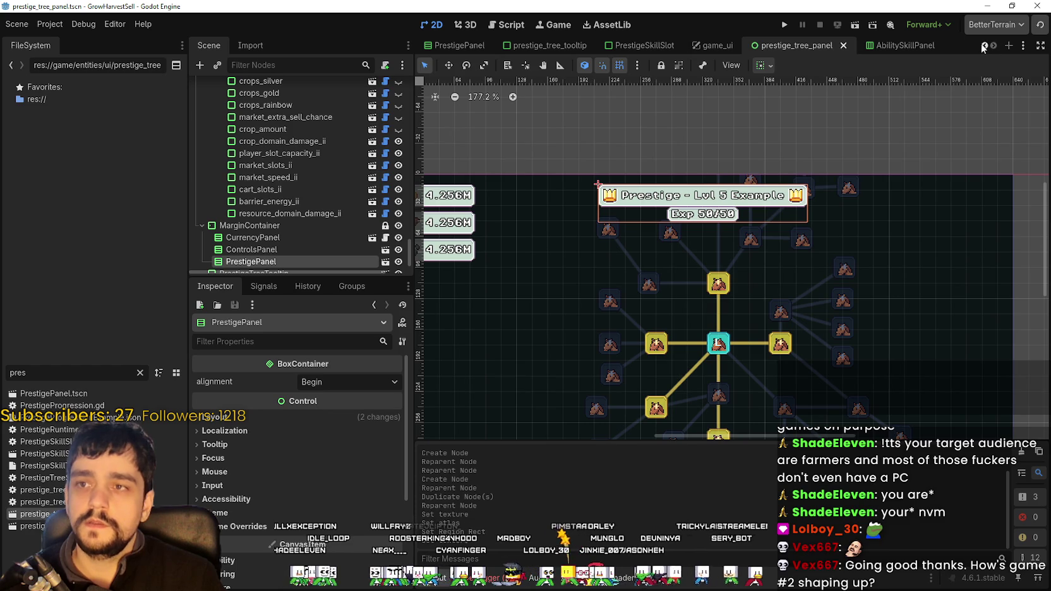
pyautogui.scroll(6, 983, 48)
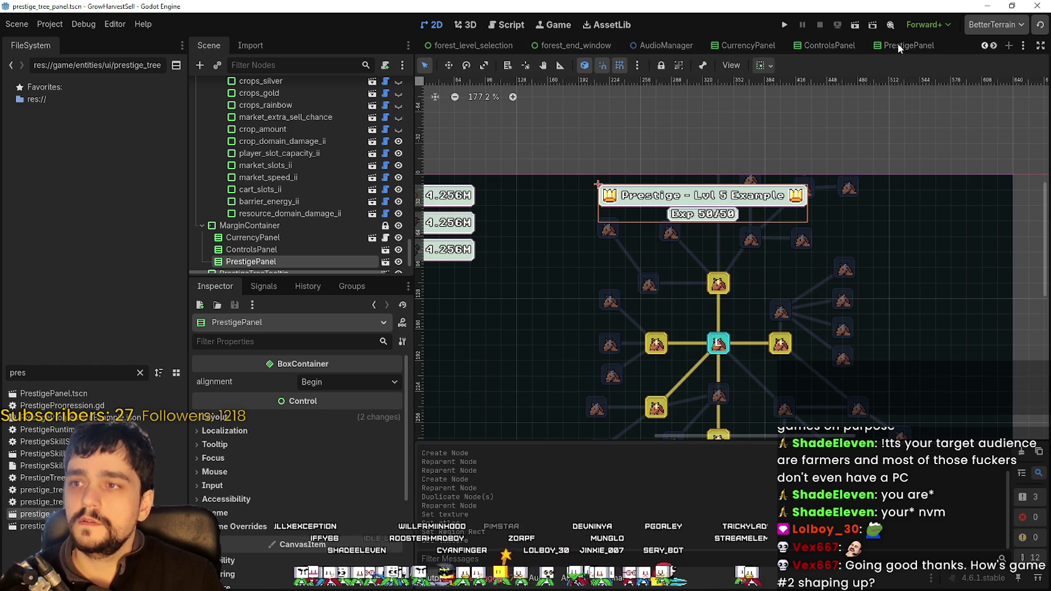
pyautogui.click(586, 44)
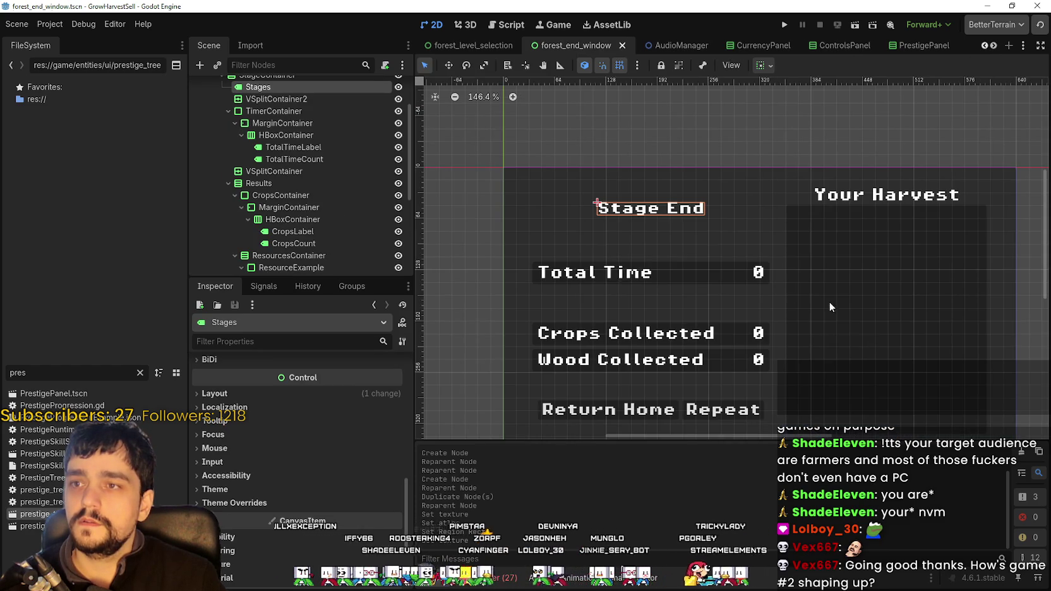
pyautogui.click(465, 43)
pyautogui.scroll(2, 322, 190)
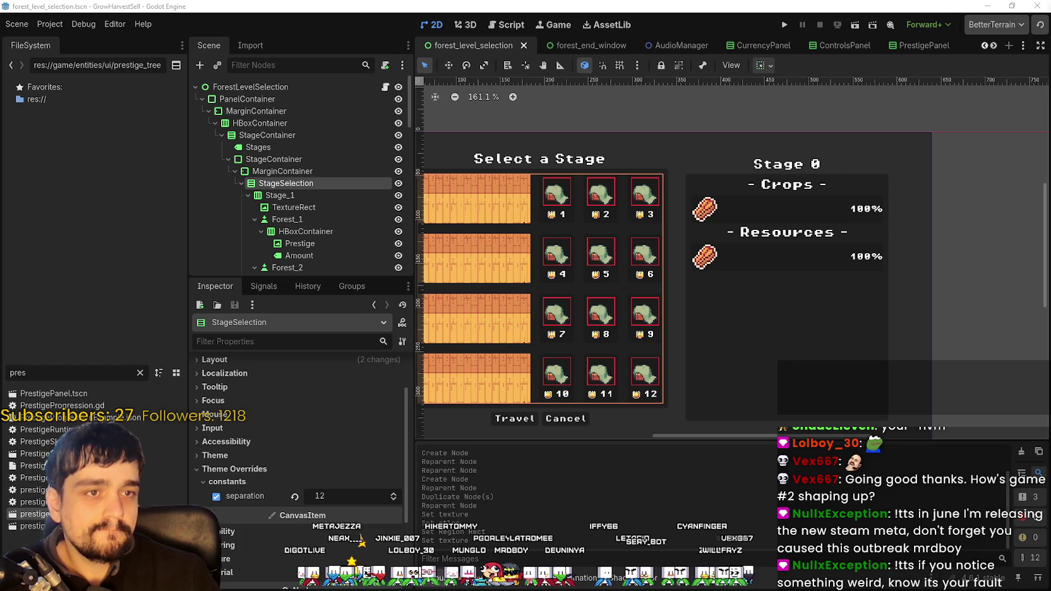
# - Scroll and widen the 2D view to review the twelve-button stage grid
pyautogui.scroll(2, 606, 242)
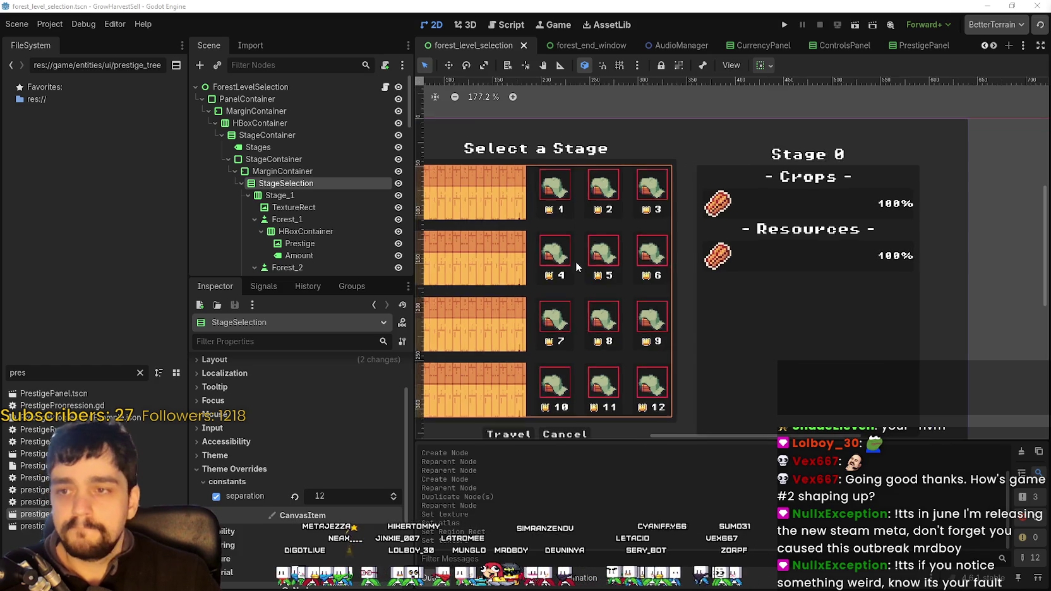
pyautogui.scroll(-2, 663, 251)
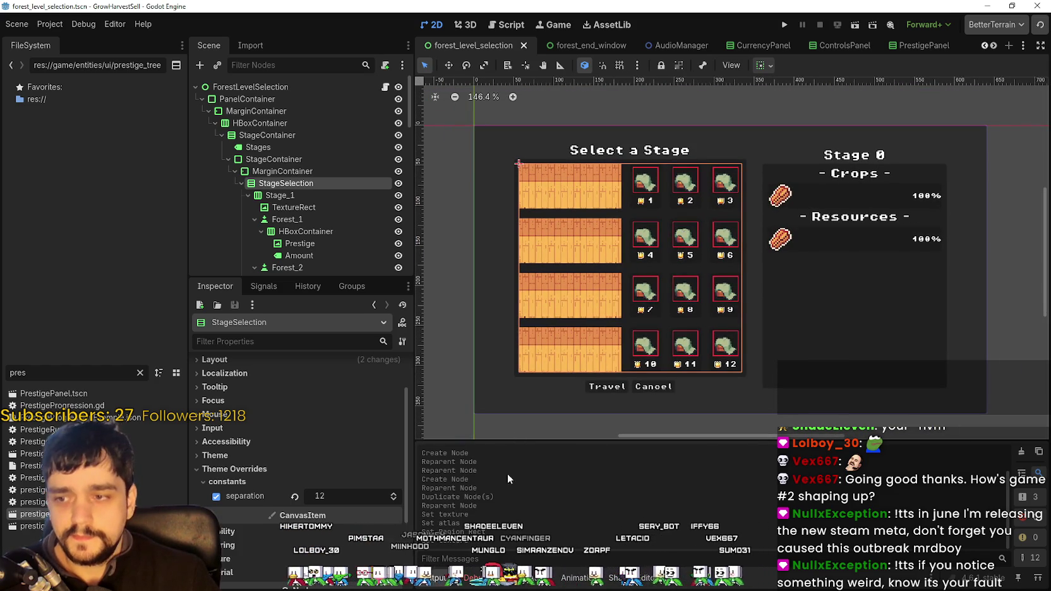
pyautogui.moveTo(414, 319); pyautogui.dragTo(396, 323)
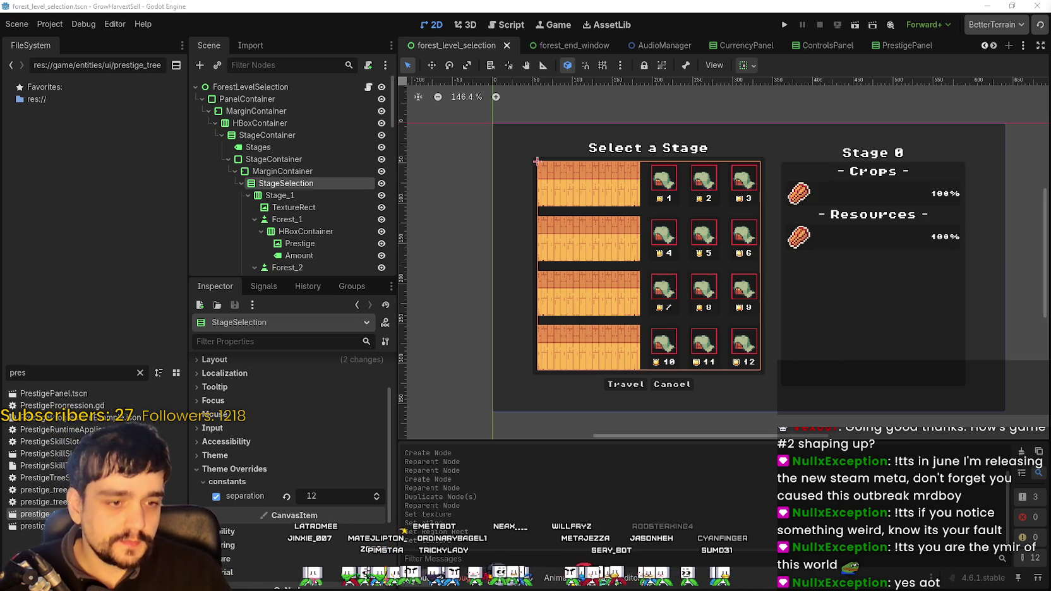
# - Copy the MR FARMBOY Steam page URL, view the third screenshot, then minimize Steam
pyautogui.hotkey('alt', 'Tab')
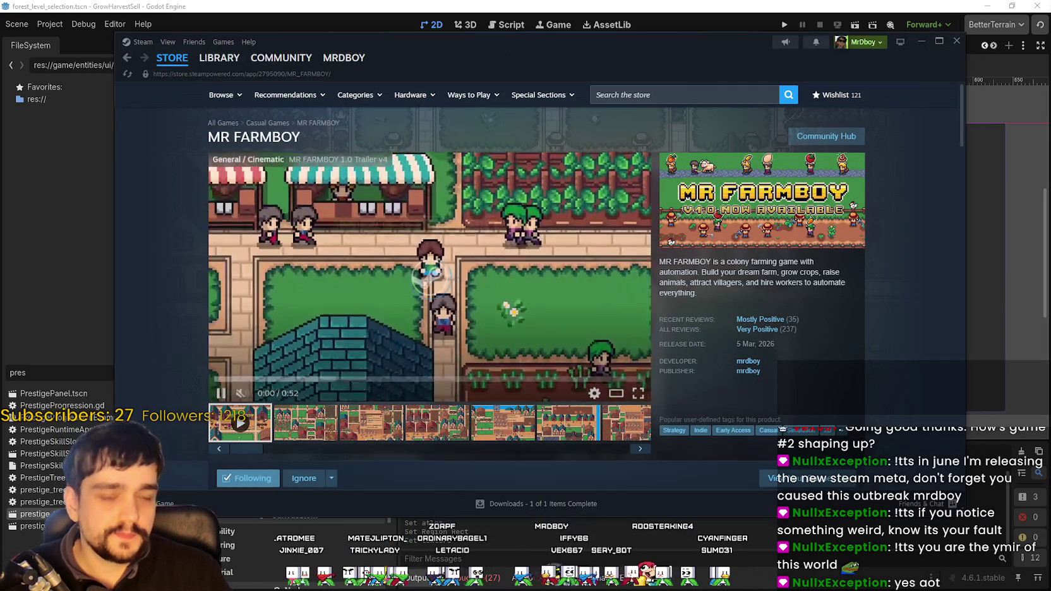
pyautogui.rightClick(879, 283)
pyautogui.click(925, 345)
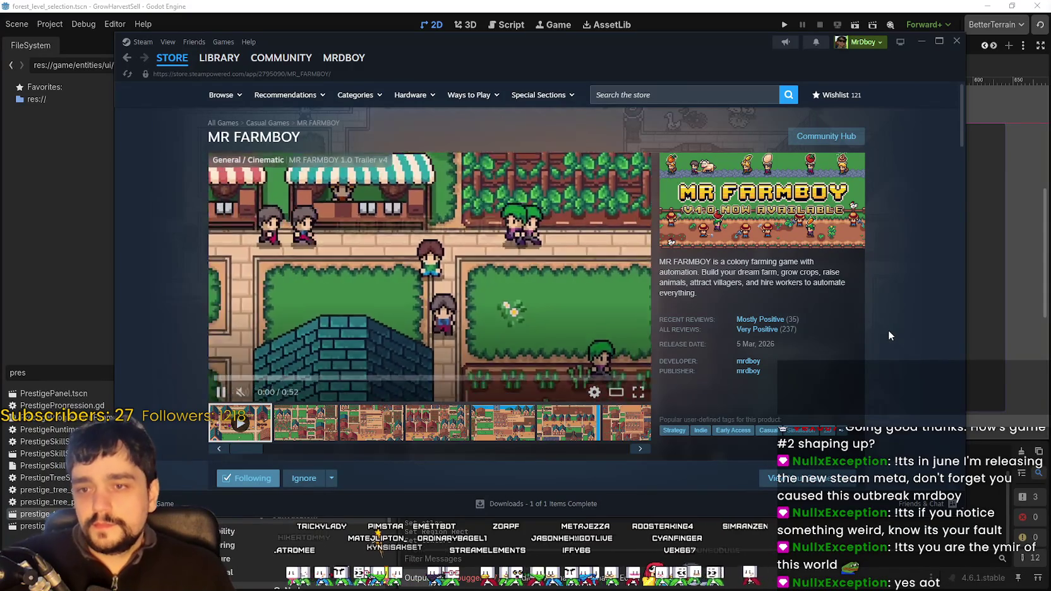
pyautogui.click(377, 422)
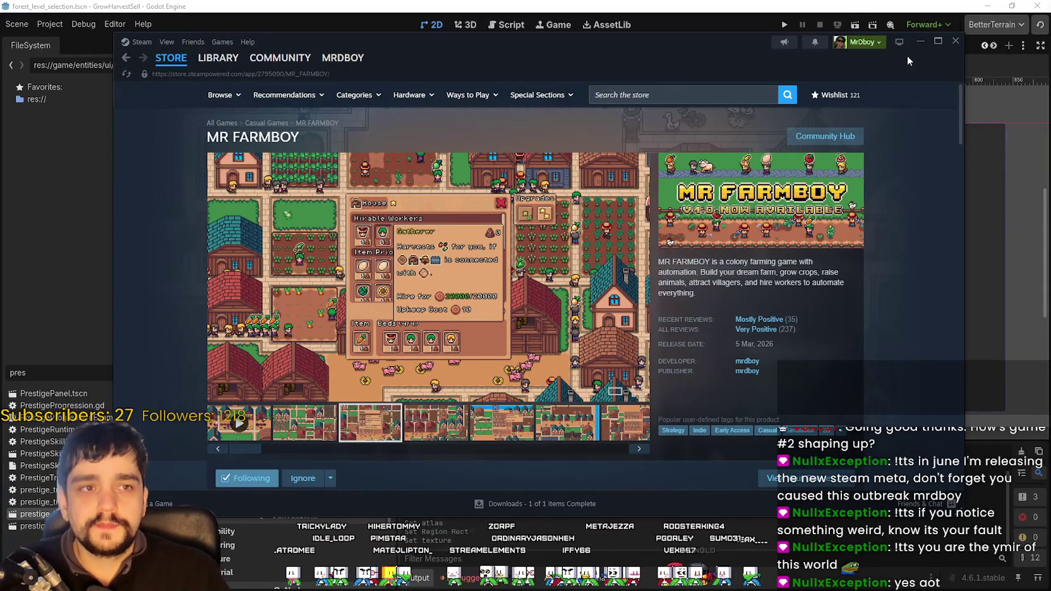
pyautogui.click(915, 41)
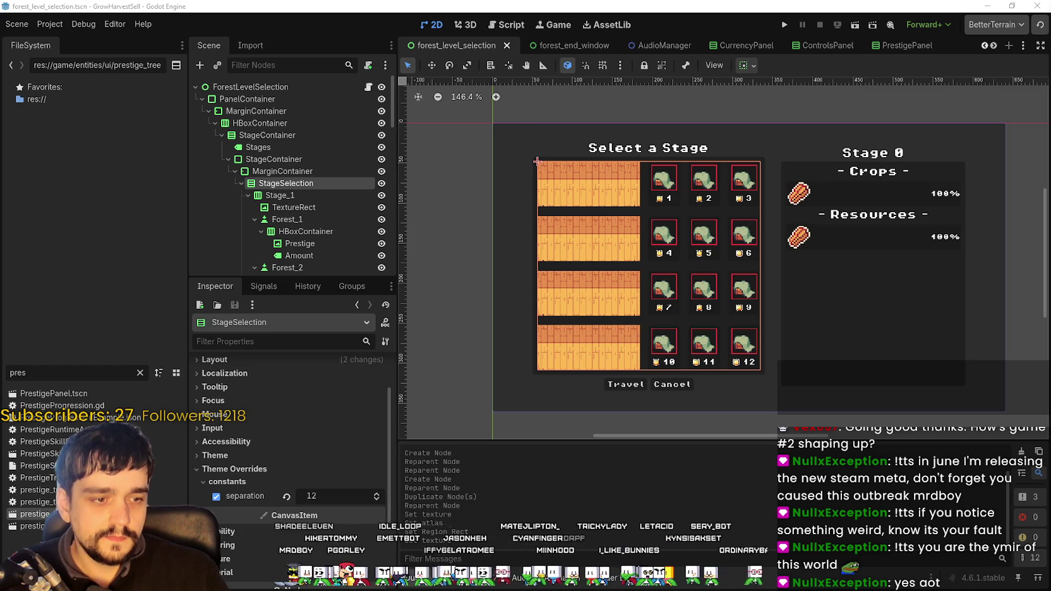
# - Bring the Steam MR FARMBOY store page back in front of the Godot editor
pyautogui.hotkey('alt', 'Tab')
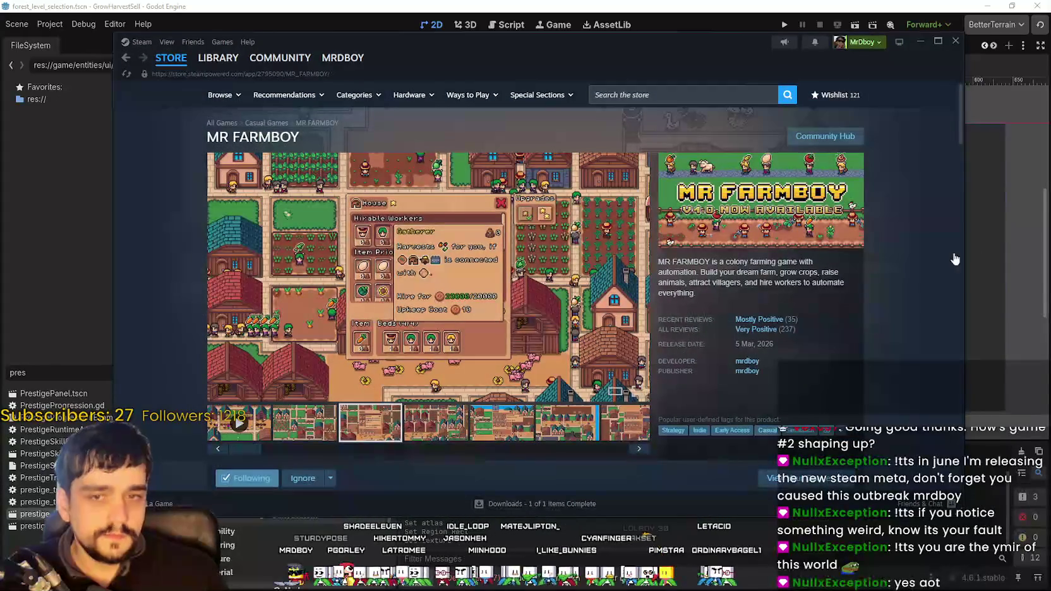
# - Reload the MR FARMBOY Steam store page, then switch to the browser's YouTube video
pyautogui.rightClick(865, 308)
pyautogui.click(885, 354)
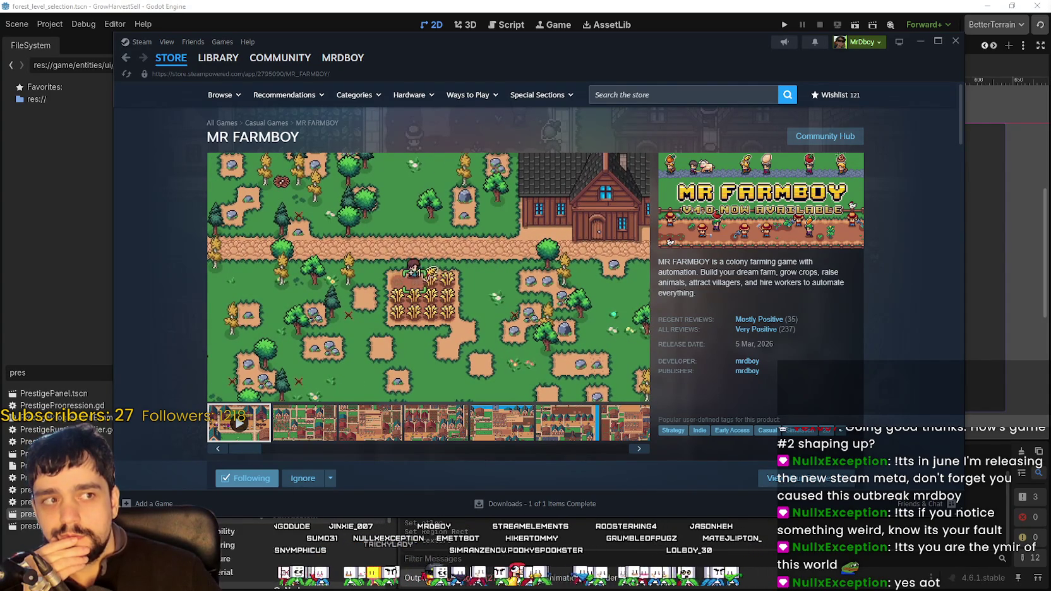
pyautogui.hotkey('alt', 'Tab')
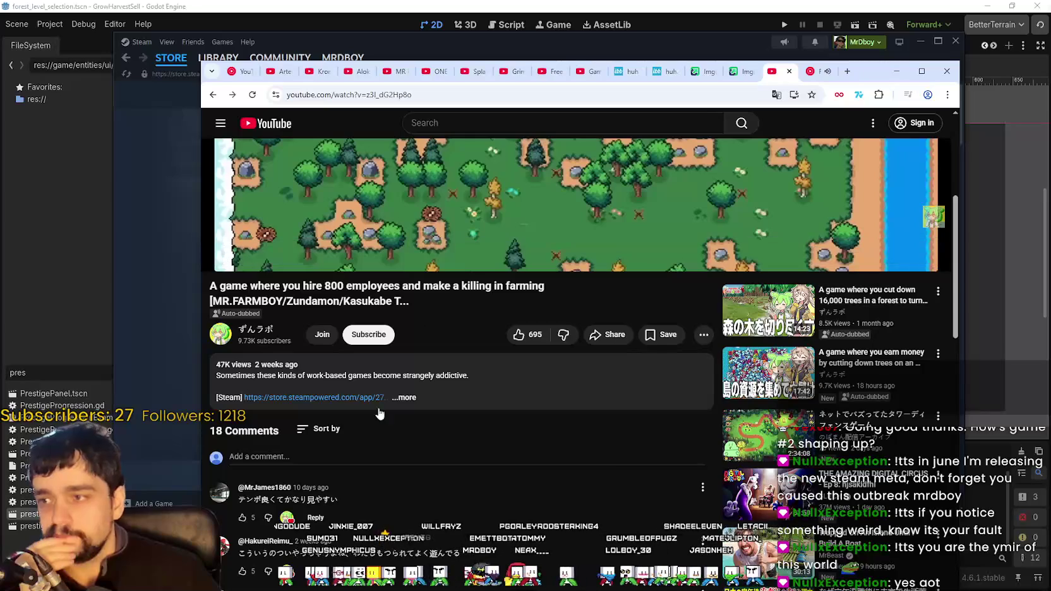
# - Open the video's channel in a new tab and open its v1.0.2 update post from Posts
pyautogui.rightClick(246, 332)
pyautogui.click(278, 341)
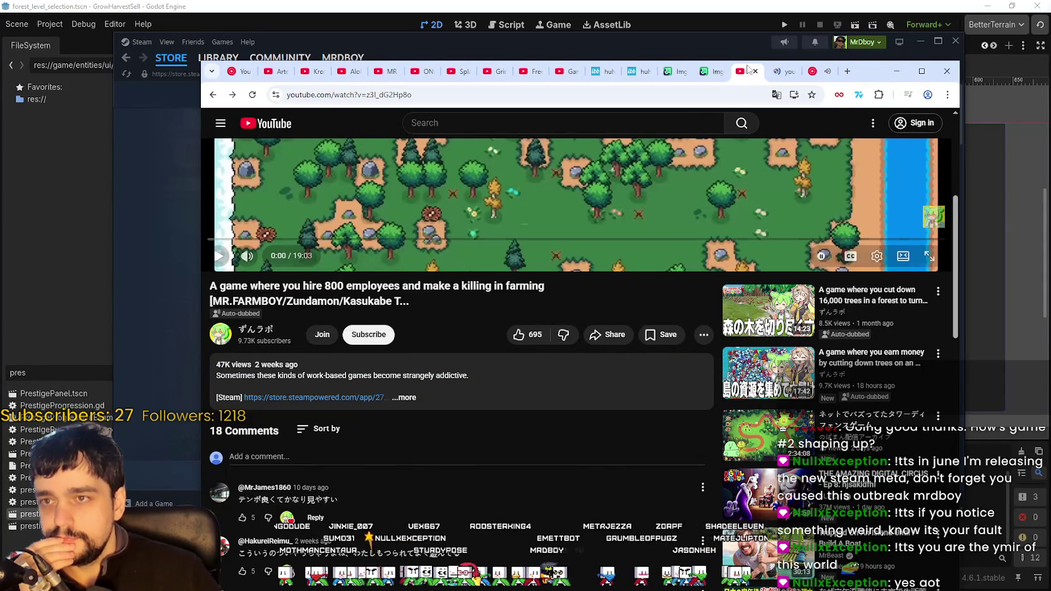
pyautogui.click(774, 75)
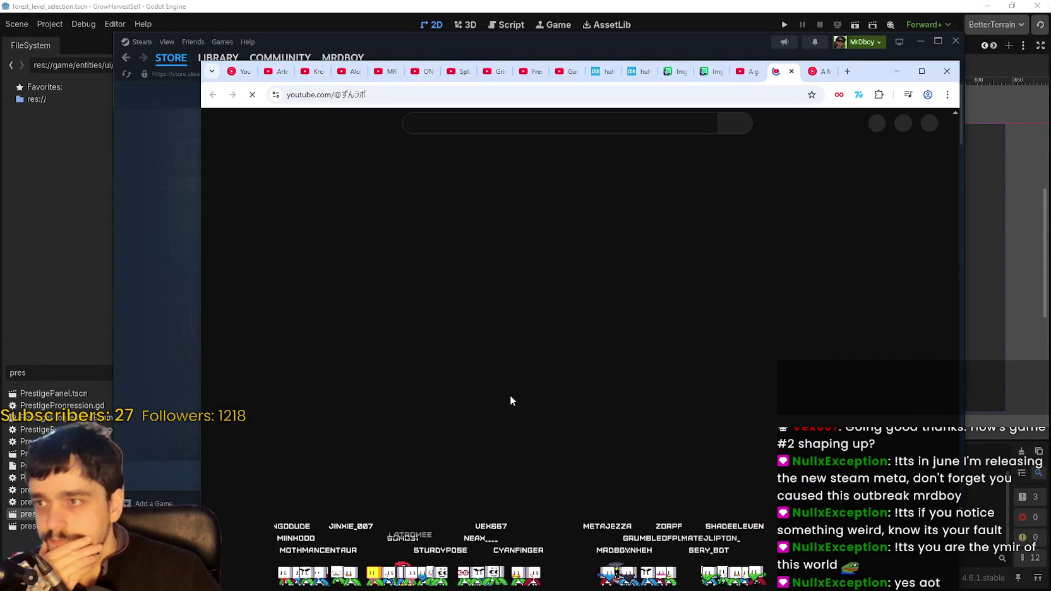
pyautogui.click(527, 272)
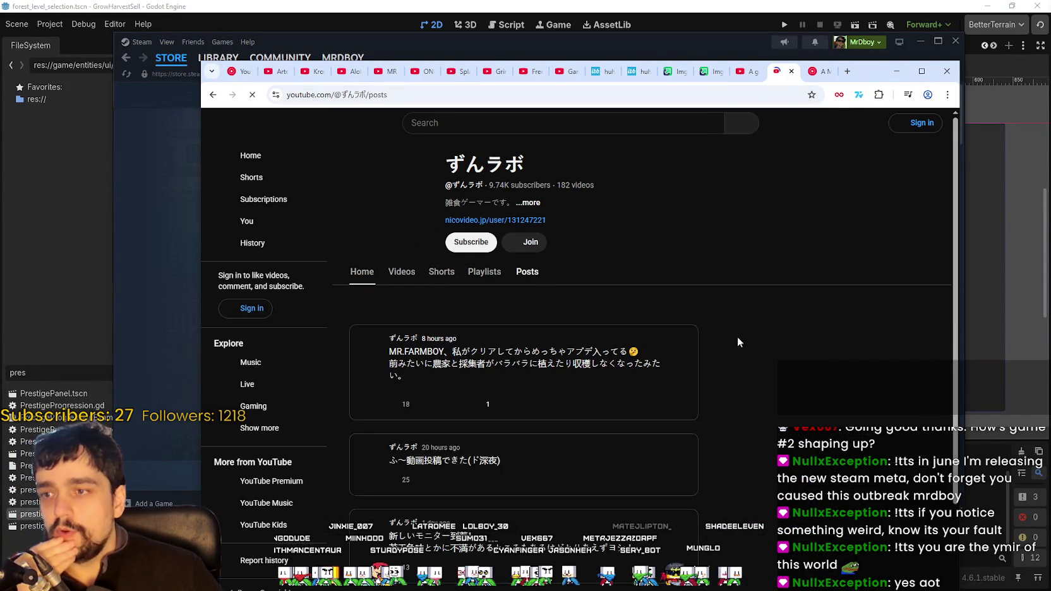
pyautogui.scroll(-5, 670, 426)
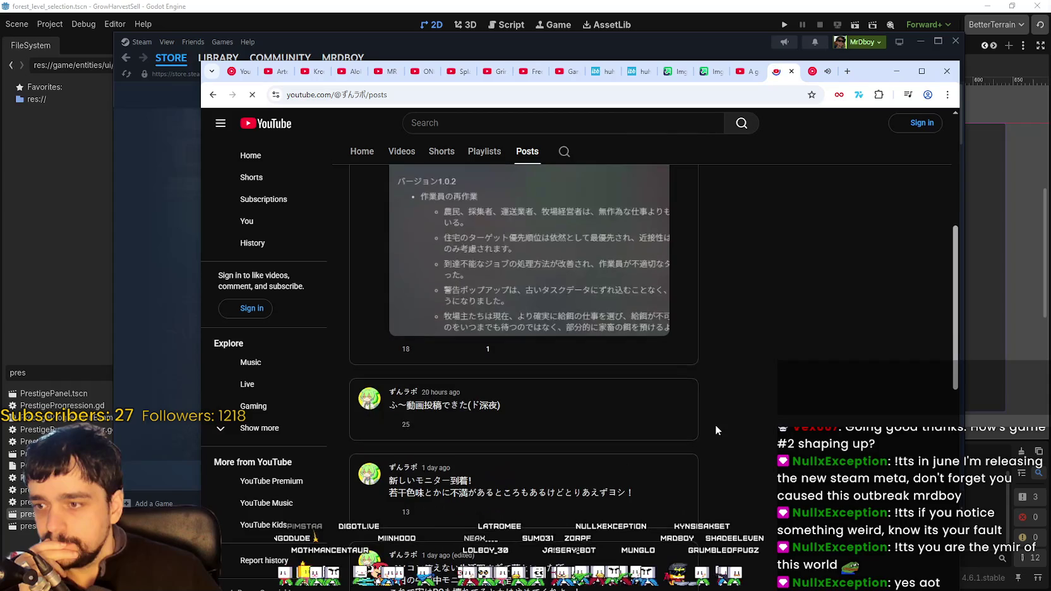
pyautogui.scroll(3, 716, 425)
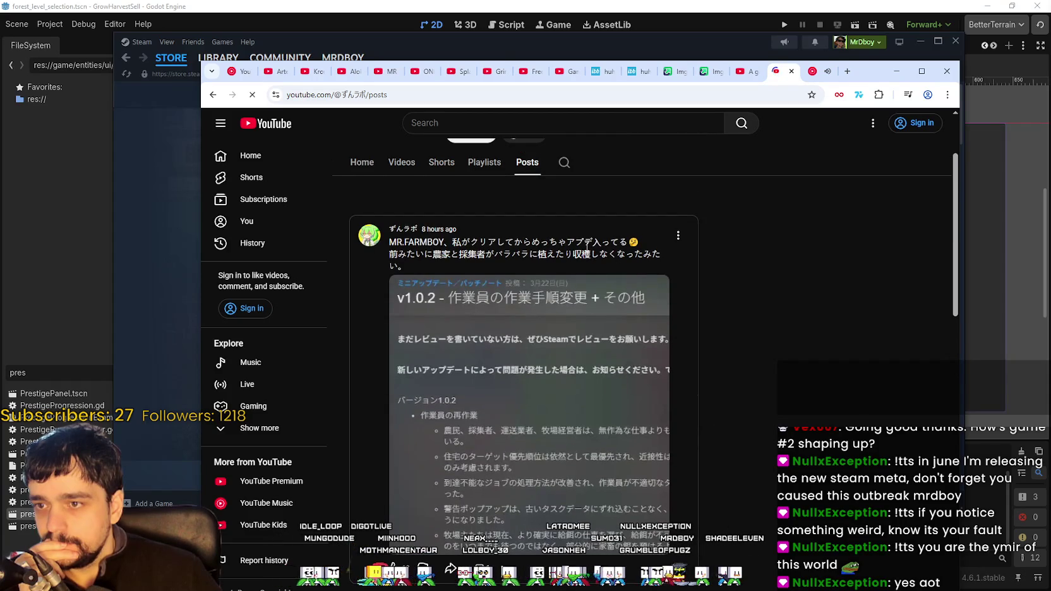
pyautogui.scroll(-2, 503, 482)
pyautogui.click(481, 463)
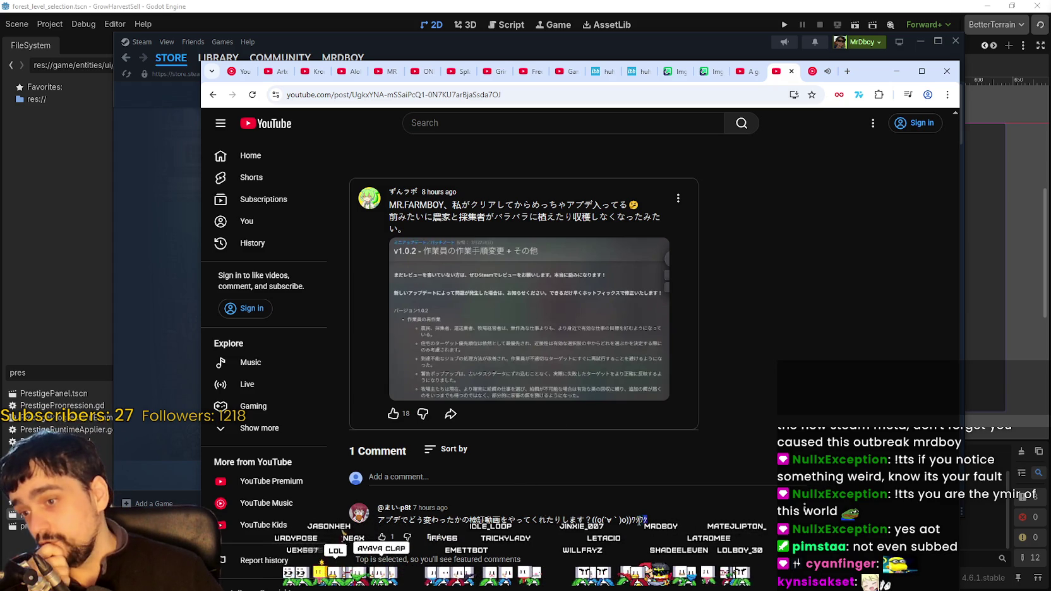
# - Copy the YouTube post's web address and move the Discord farm screenshot viewer into view
pyautogui.moveTo(648, 520)
pyautogui.mouseDown()
pyautogui.moveTo(425, 522)
pyautogui.moveTo(561, 522)
pyautogui.mouseUp()
pyautogui.click(561, 522)
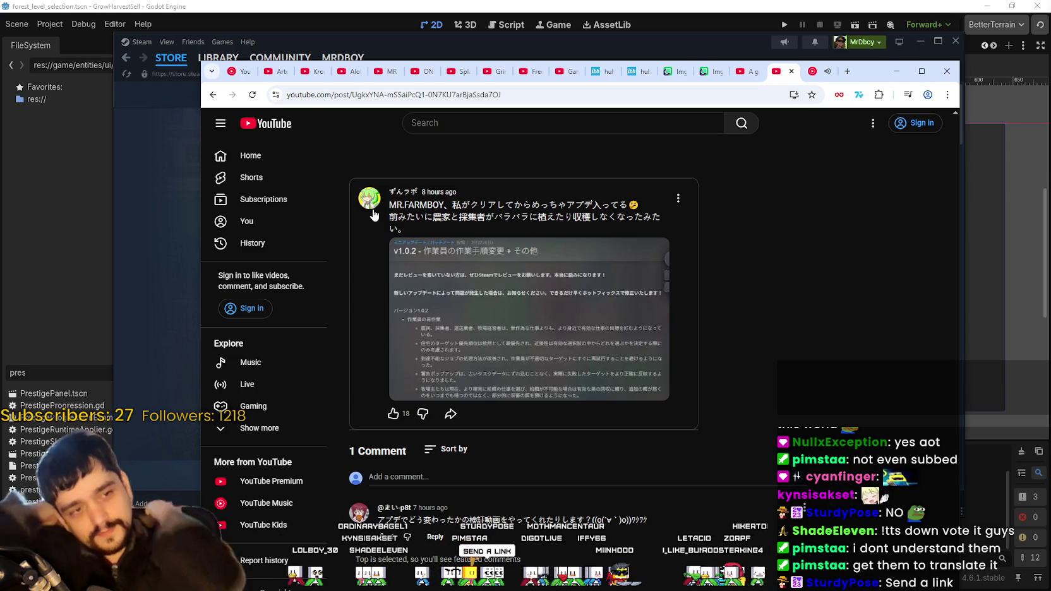
pyautogui.click(356, 98)
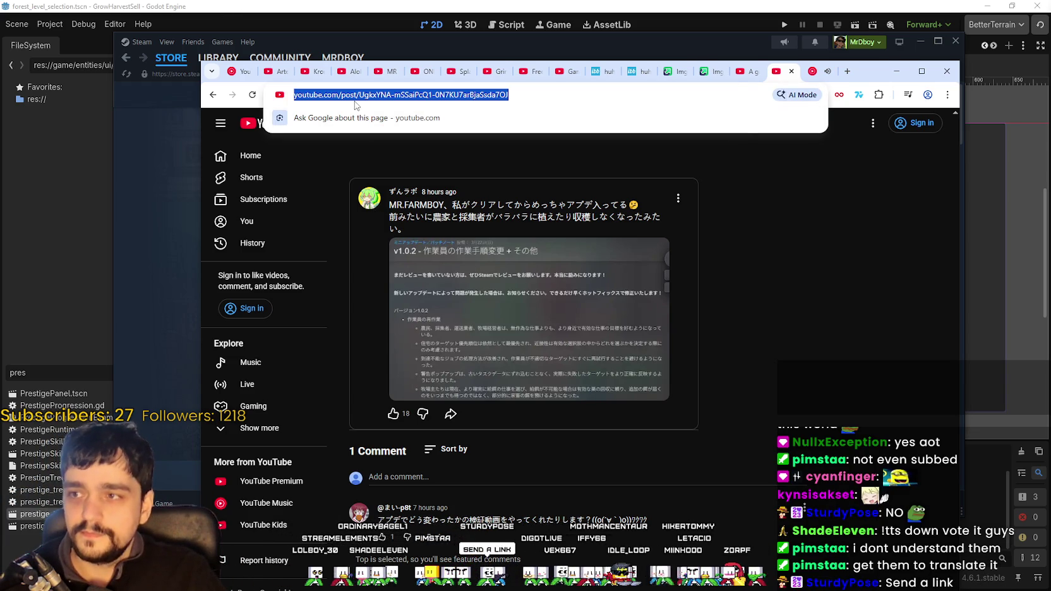
pyautogui.hotkey('ctrl', 'c')
pyautogui.hotkey('alt', 'Tab')
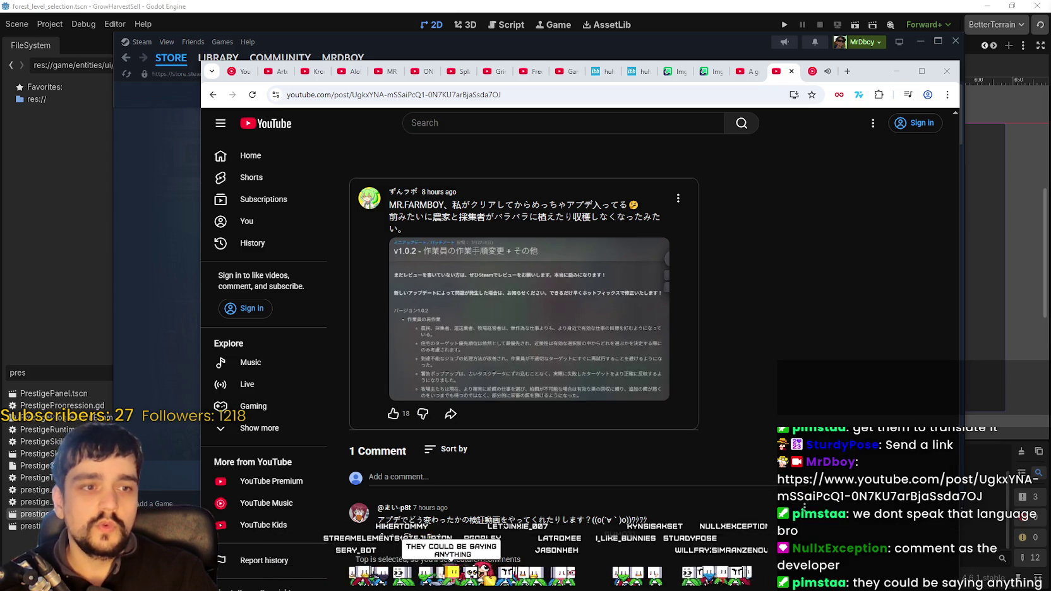
pyautogui.moveTo(651, 85); pyautogui.dragTo(616, 65)
# - Maximize the Discord farm screenshot viewer, zoom in and pan down to the lower fields
pyautogui.click(942, 60)
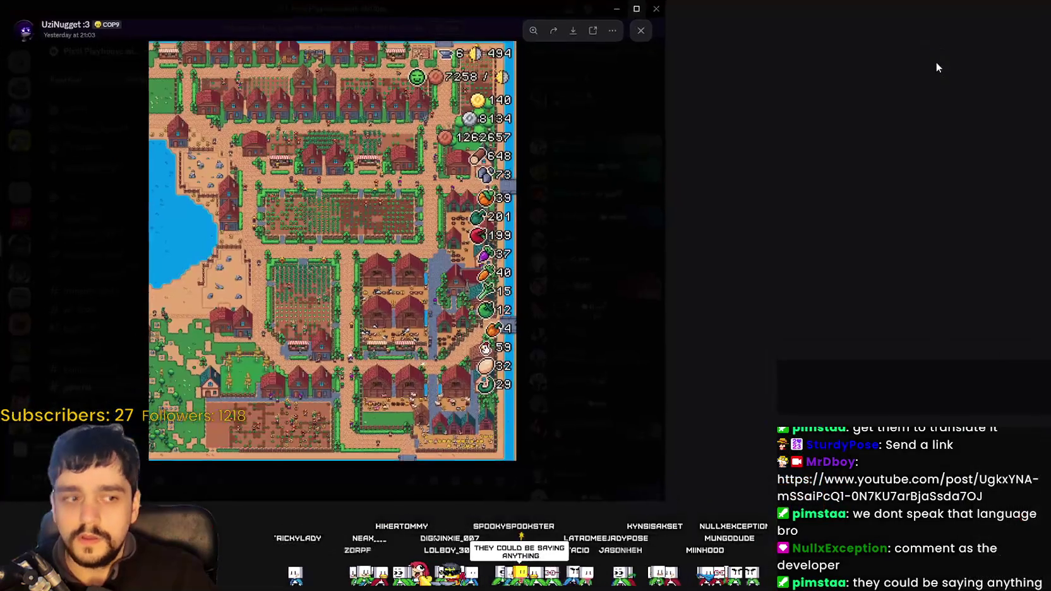
pyautogui.click(548, 175)
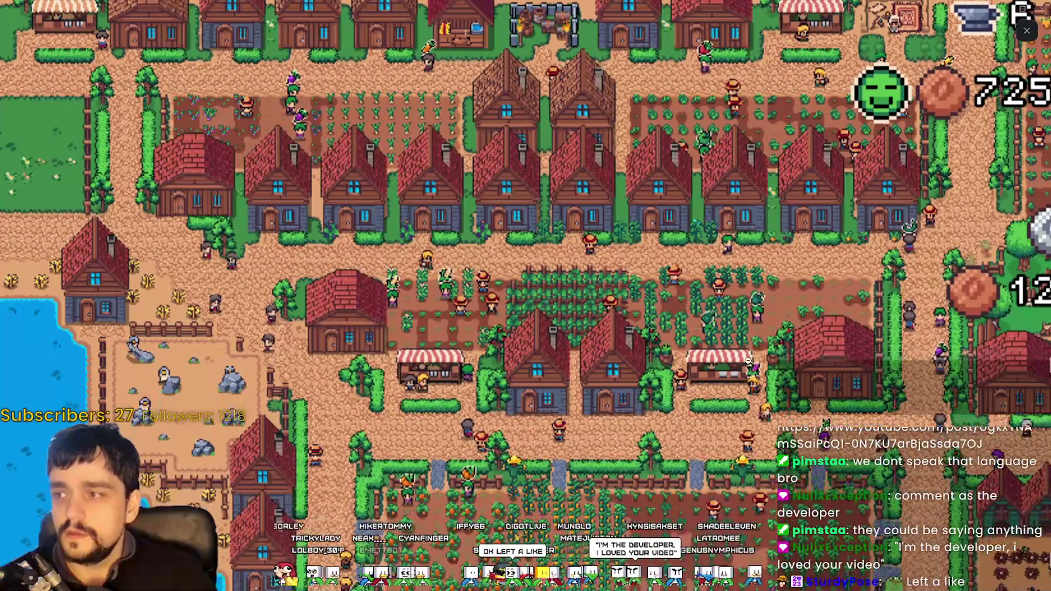
pyautogui.moveTo(530, 381)
pyautogui.mouseDown()
pyautogui.moveTo(733, 245)
pyautogui.moveTo(723, 199)
pyautogui.moveTo(657, 156)
pyautogui.moveTo(571, 118)
pyautogui.moveTo(513, 124)
pyautogui.mouseUp()
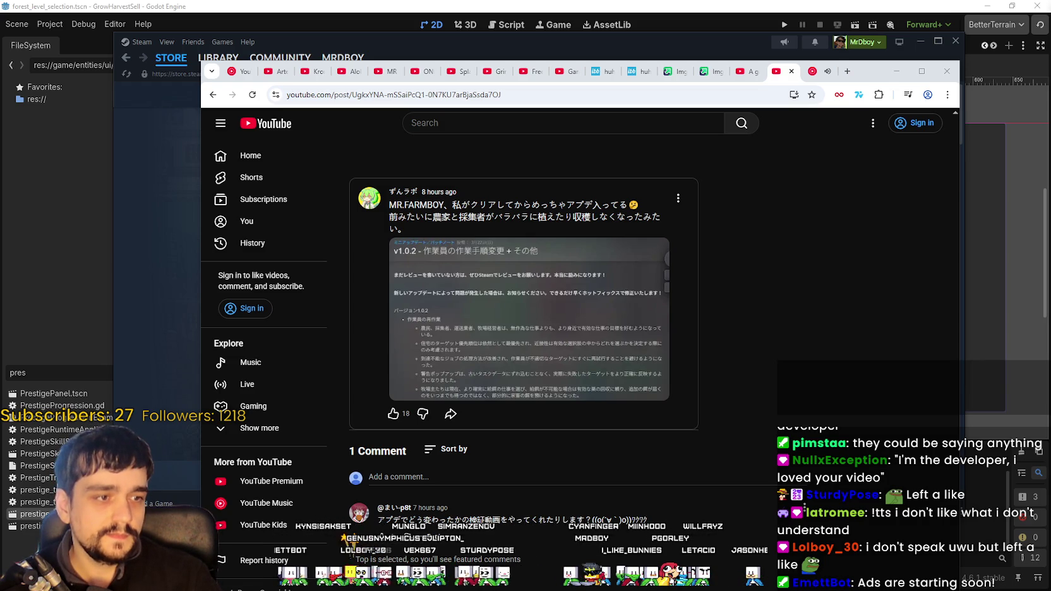
# - Reload the post page, then select the Japanese comment and choose Translate selection to English
pyautogui.rightClick(797, 298)
pyautogui.click(827, 343)
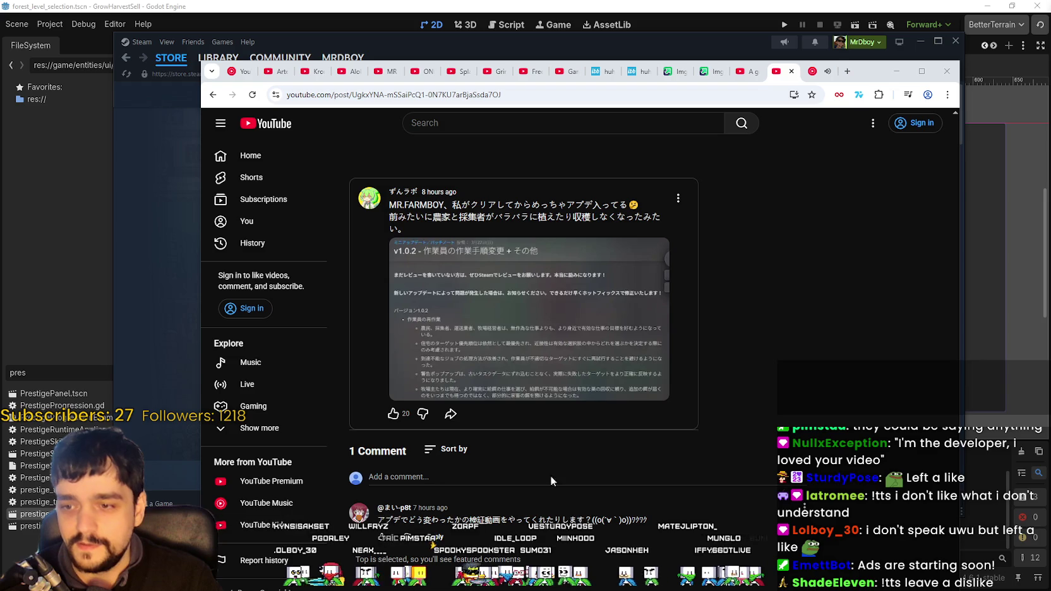
pyautogui.moveTo(648, 520); pyautogui.dragTo(378, 520)
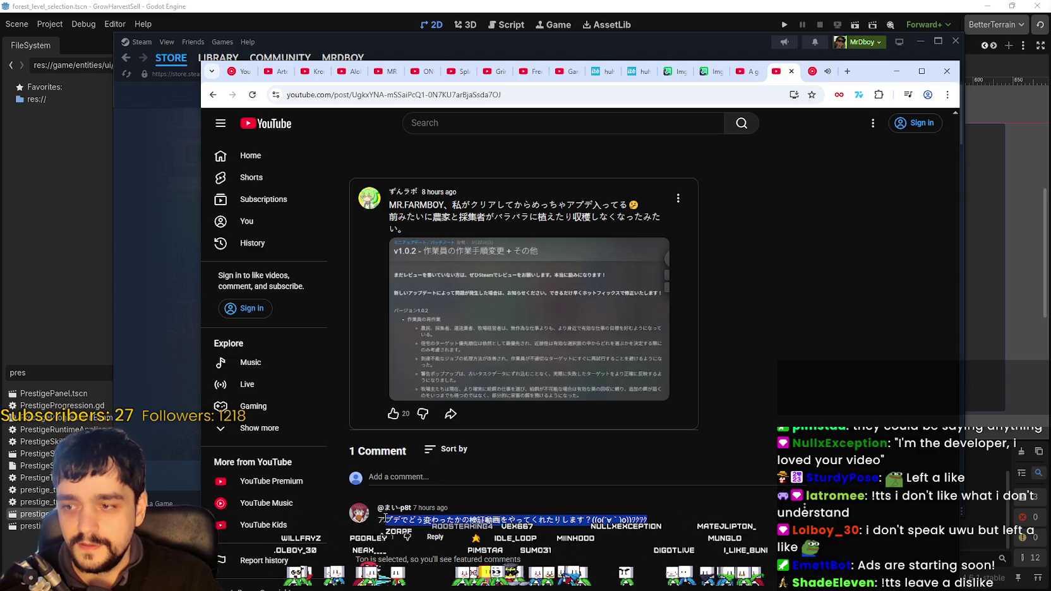
pyautogui.rightClick(400, 520)
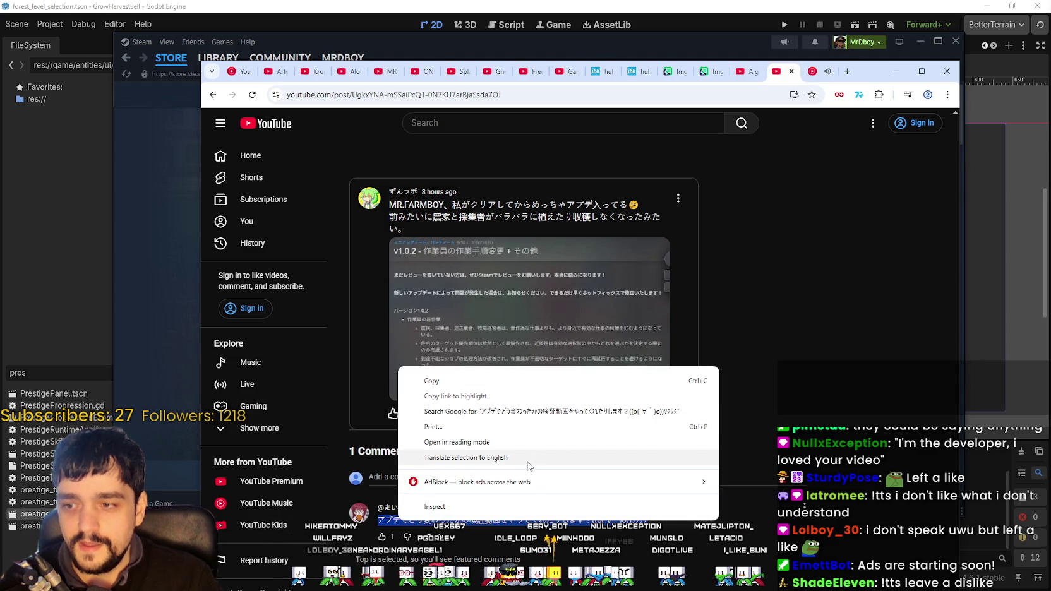
pyautogui.click(530, 458)
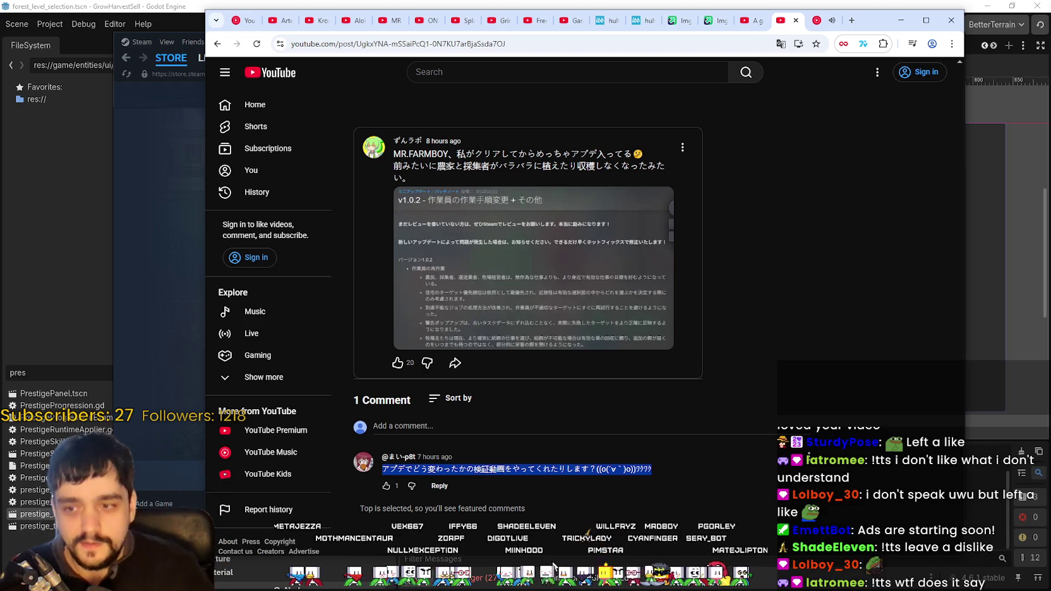
# - Translate the selected comment to English, read it, close the popup and hide the browser
pyautogui.rightClick(596, 468)
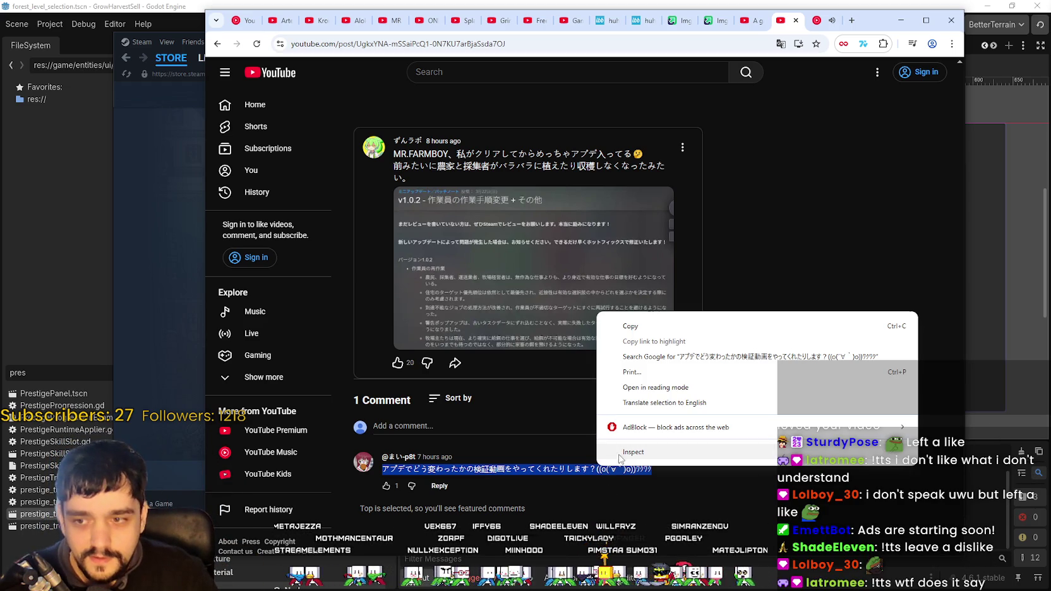
pyautogui.click(670, 403)
pyautogui.moveTo(658, 85); pyautogui.dragTo(612, 404)
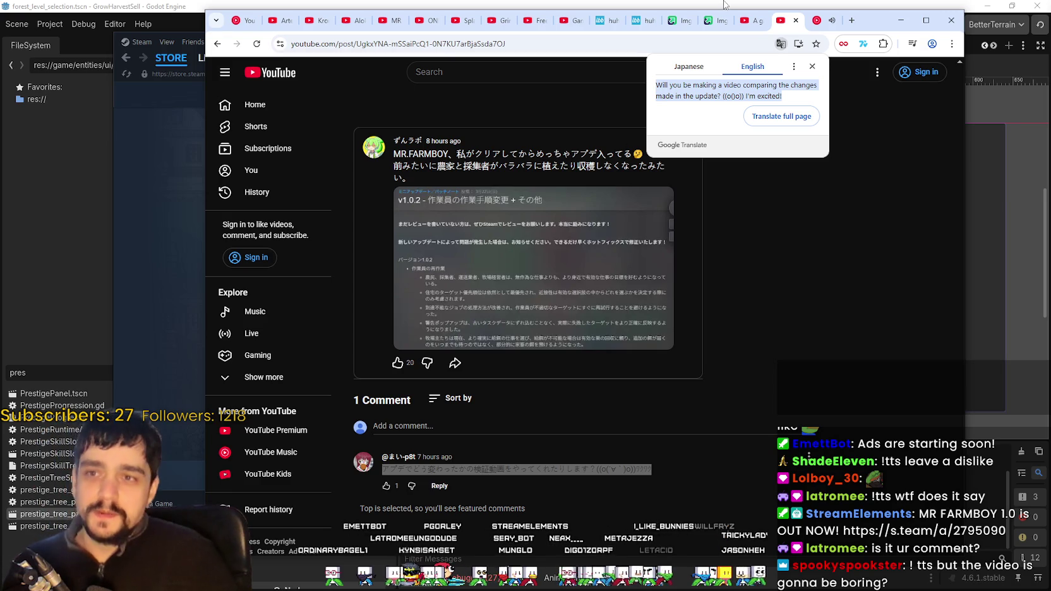
pyautogui.click(813, 67)
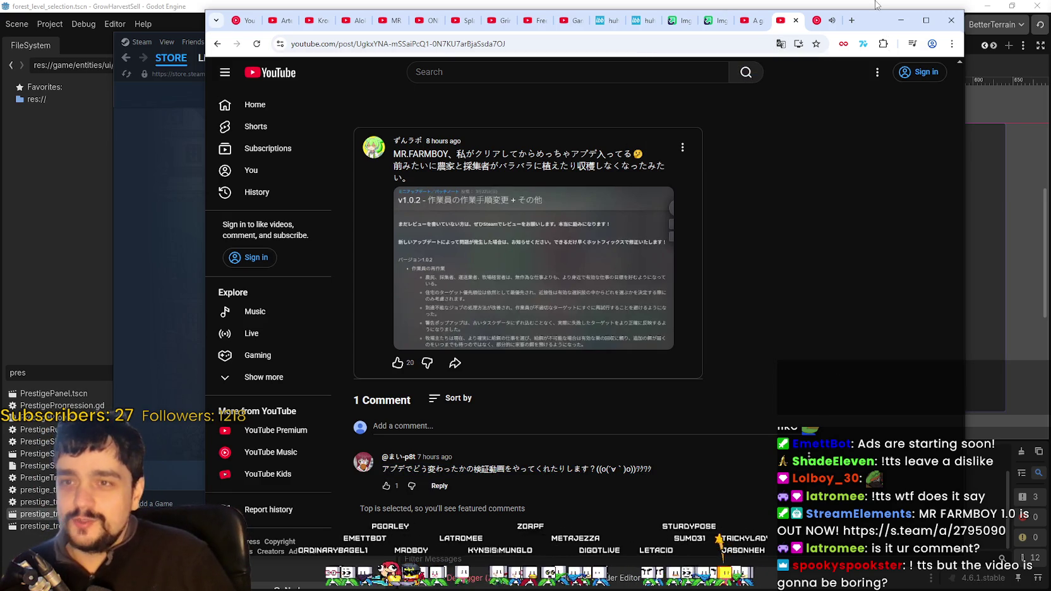
pyautogui.click(901, 20)
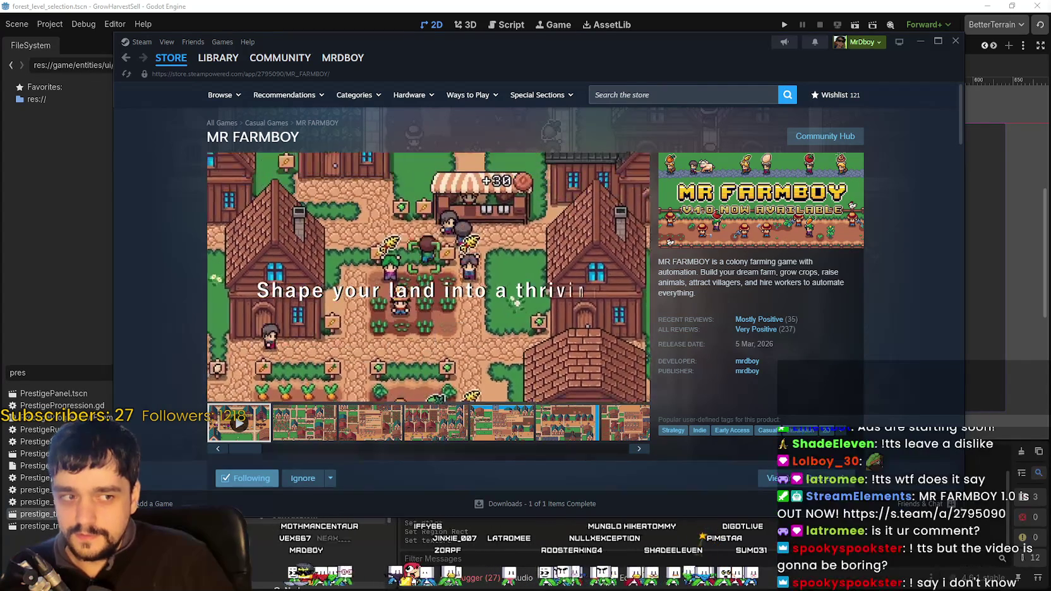
# - Return to the Godot editor, zoom out, and run the GrowHarvestSell project
pyautogui.click(765, 5)
pyautogui.scroll(-2, 749, 272)
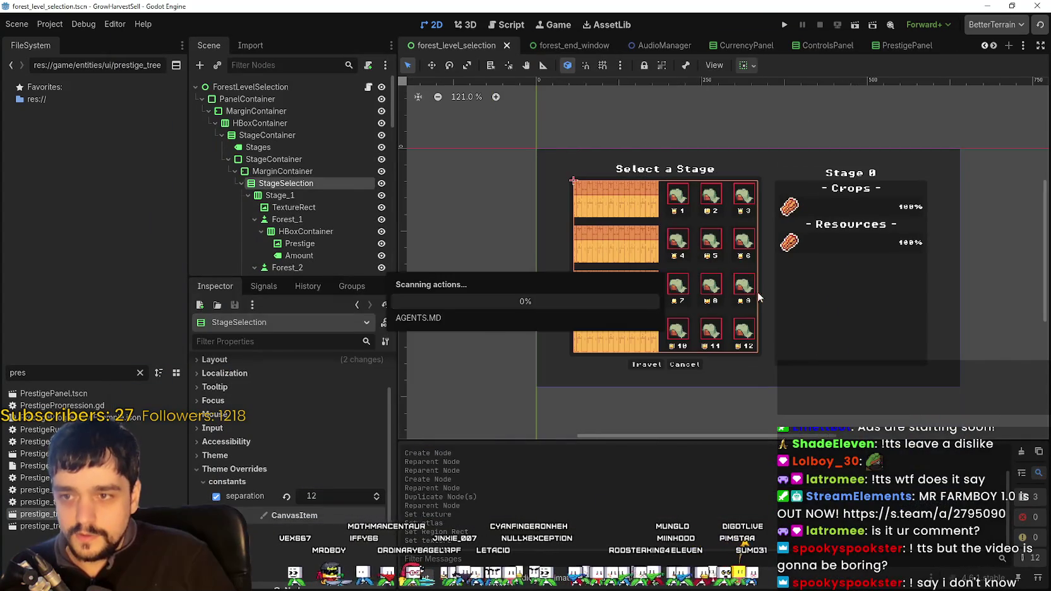
pyautogui.click(788, 24)
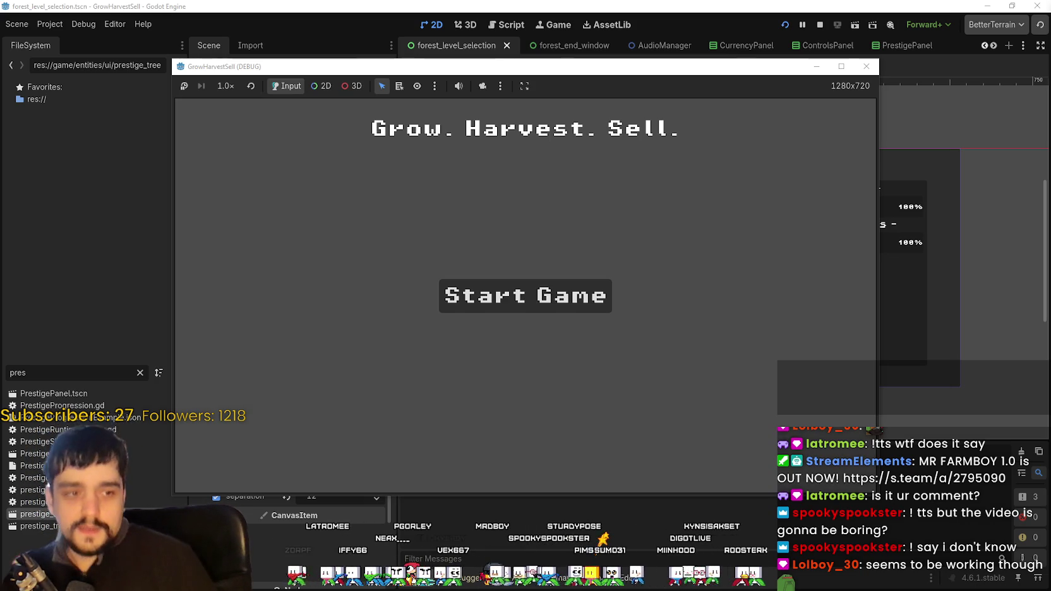
# - Start a new maximized game, open the prestige skill tree at the Skill Board, then close it
pyautogui.click(556, 297)
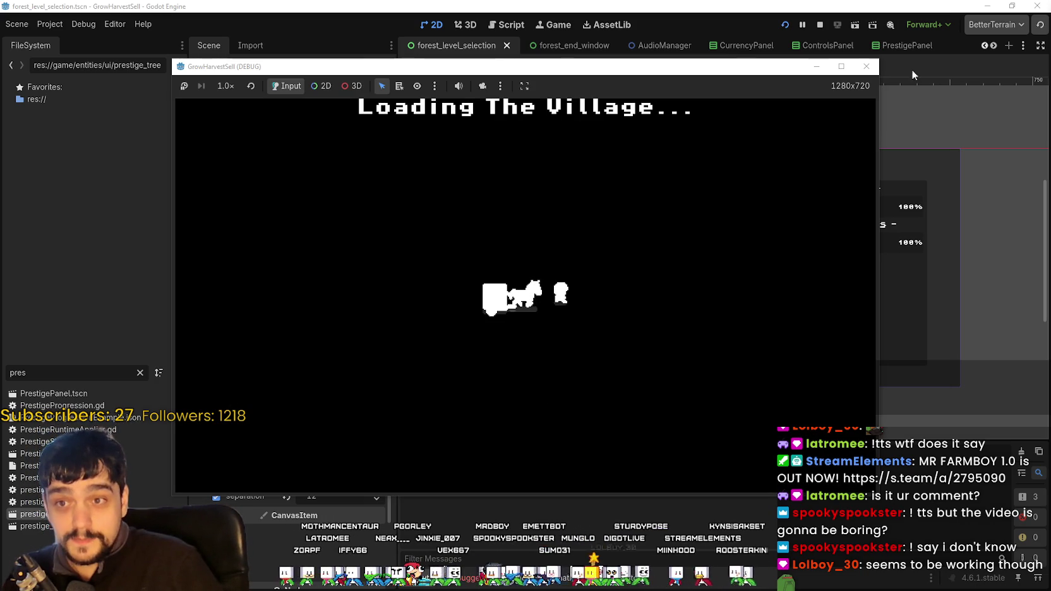
pyautogui.click(842, 66)
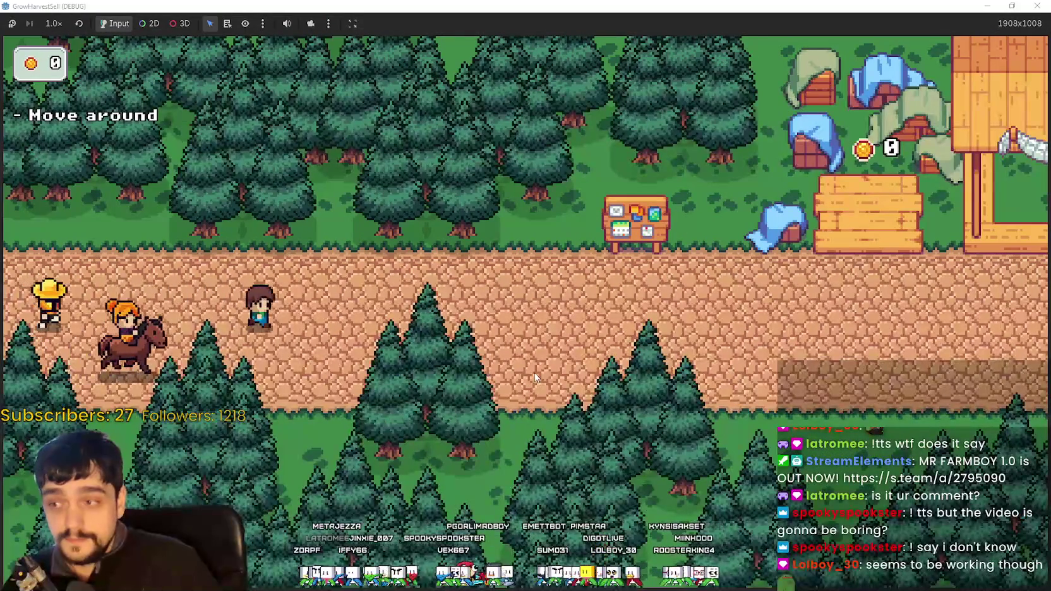
pyautogui.press('d')
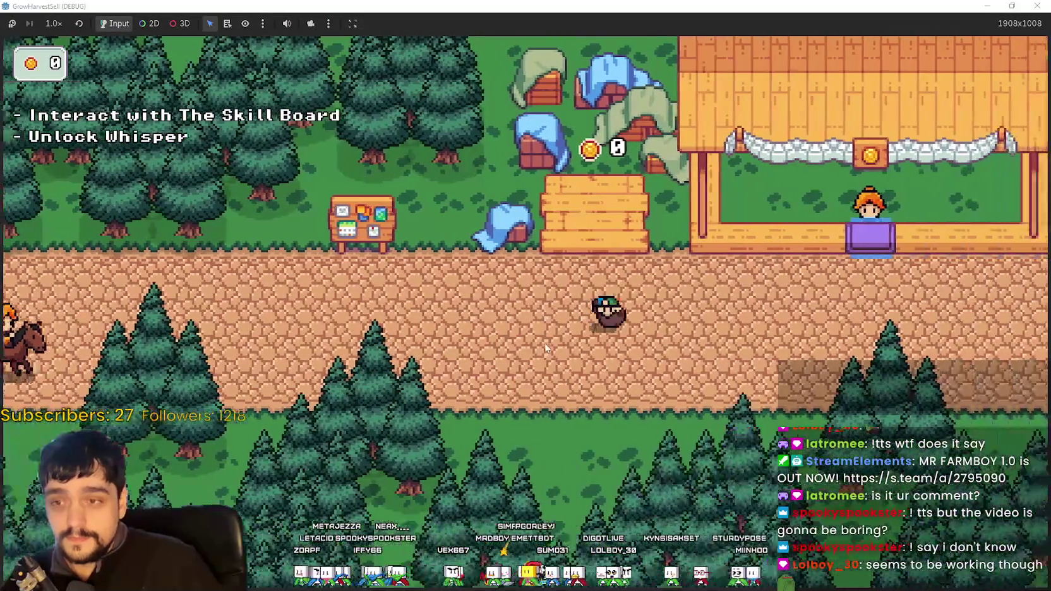
pyautogui.press('a')
pyautogui.press('e')
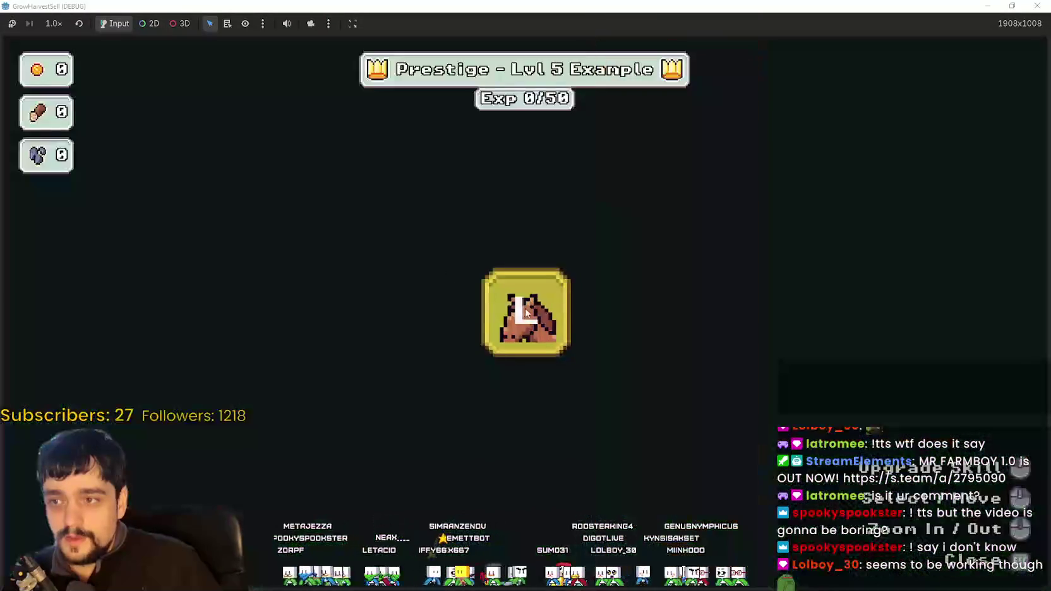
pyautogui.click(527, 313)
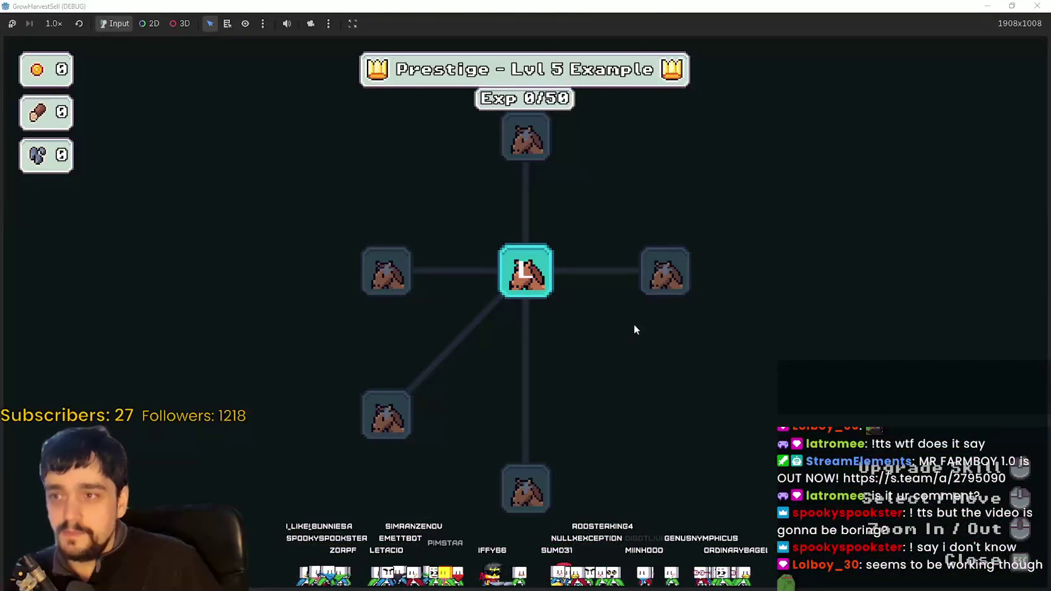
pyautogui.scroll(-2, 701, 388)
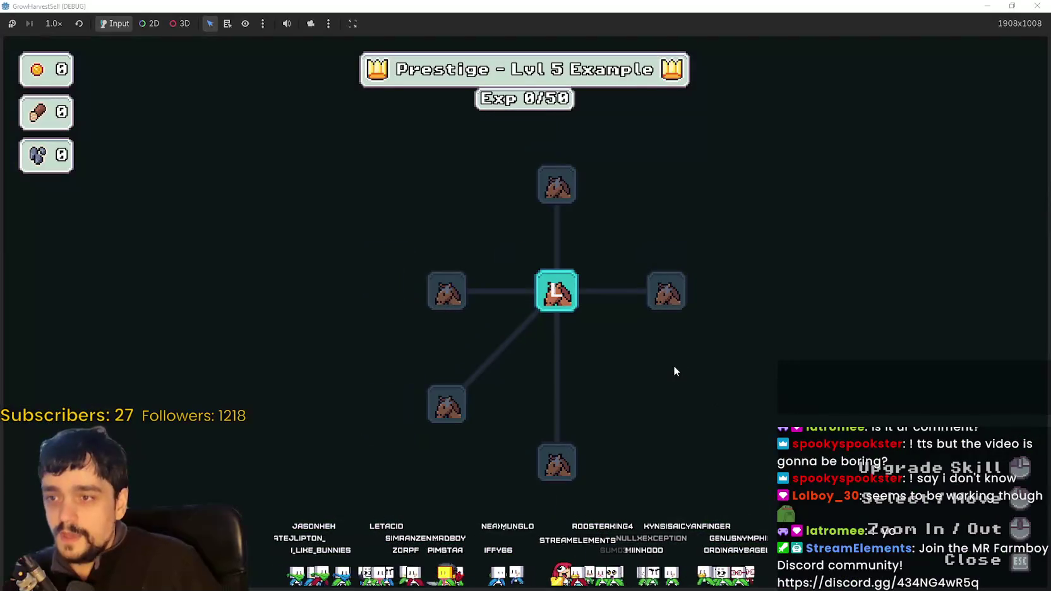
pyautogui.press('Escape')
# - Walk to the caravan to open Select a Stage, test movement, then shrink the game window
pyautogui.press('d')
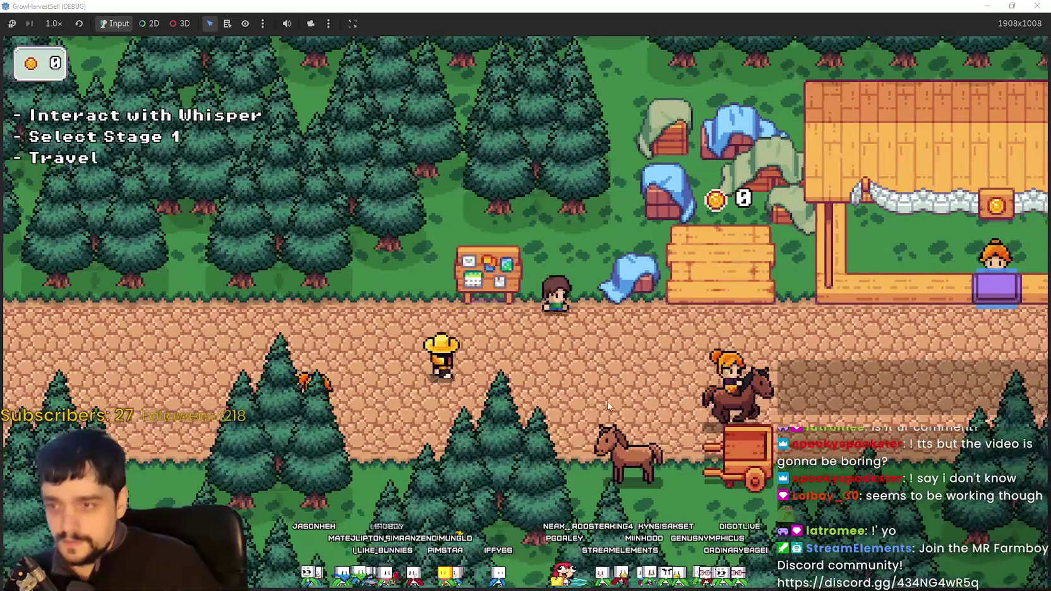
pyautogui.press('s')
pyautogui.click(611, 400)
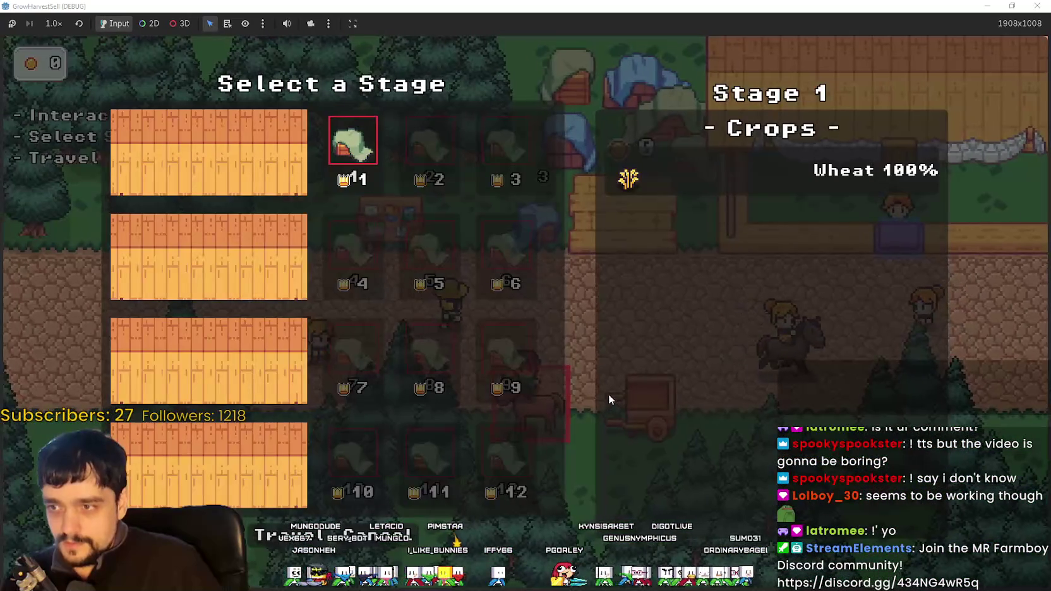
pyautogui.press('d')
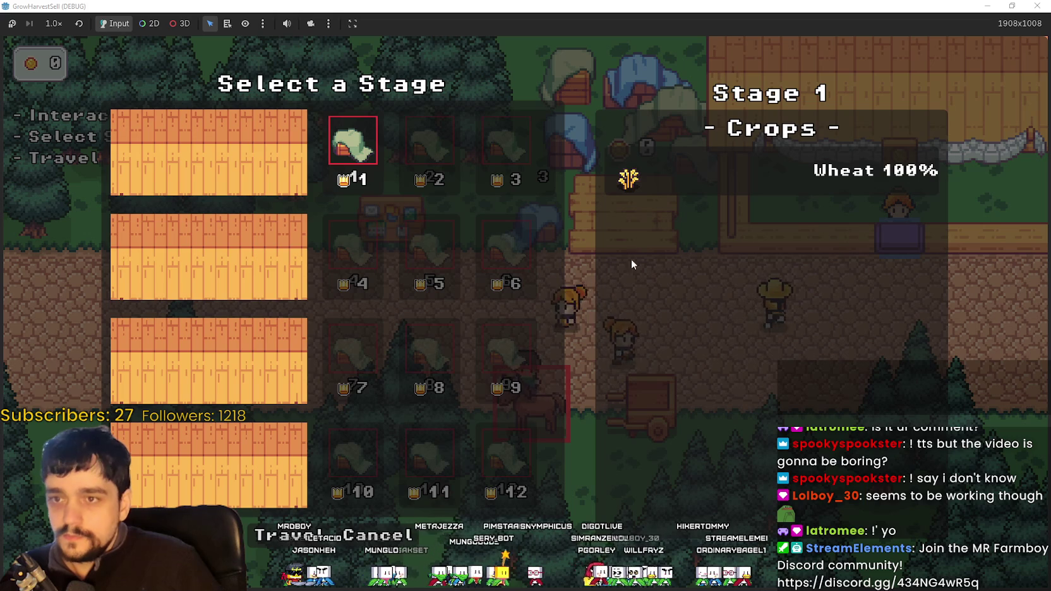
pyautogui.moveTo(526, 7)
pyautogui.mouseDown()
pyautogui.moveTo(526, 37)
pyautogui.moveTo(595, 98)
pyautogui.moveTo(477, 110)
pyautogui.moveTo(441, 151)
pyautogui.mouseUp()
# - Bring the editor forward and open forest_level_selection.gd at its stage crop data
pyautogui.click(477, 95)
pyautogui.click(368, 105)
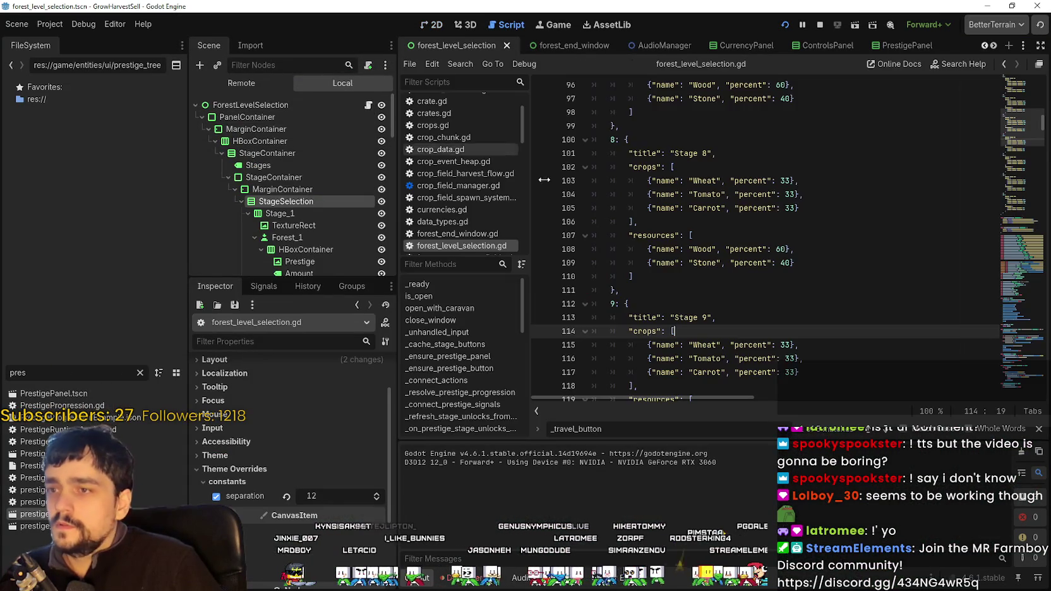
pyautogui.scroll(-2, 670, 239)
pyautogui.click(885, 273)
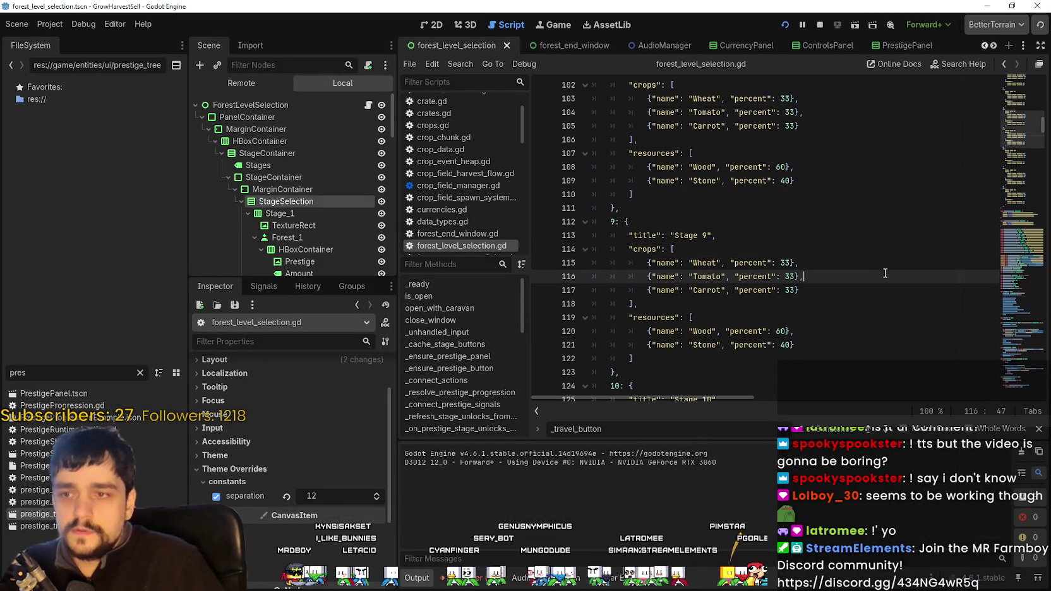
pyautogui.moveTo(1020, 130); pyautogui.dragTo(1020, 88)
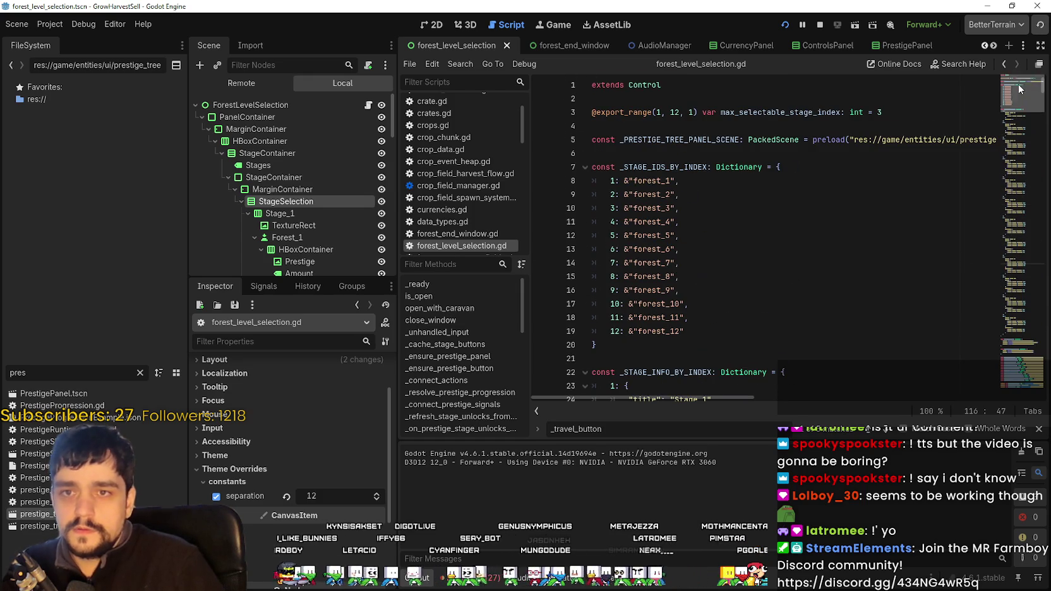
pyautogui.click(661, 158)
pyautogui.scroll(-1, 328, 164)
pyautogui.click(312, 191)
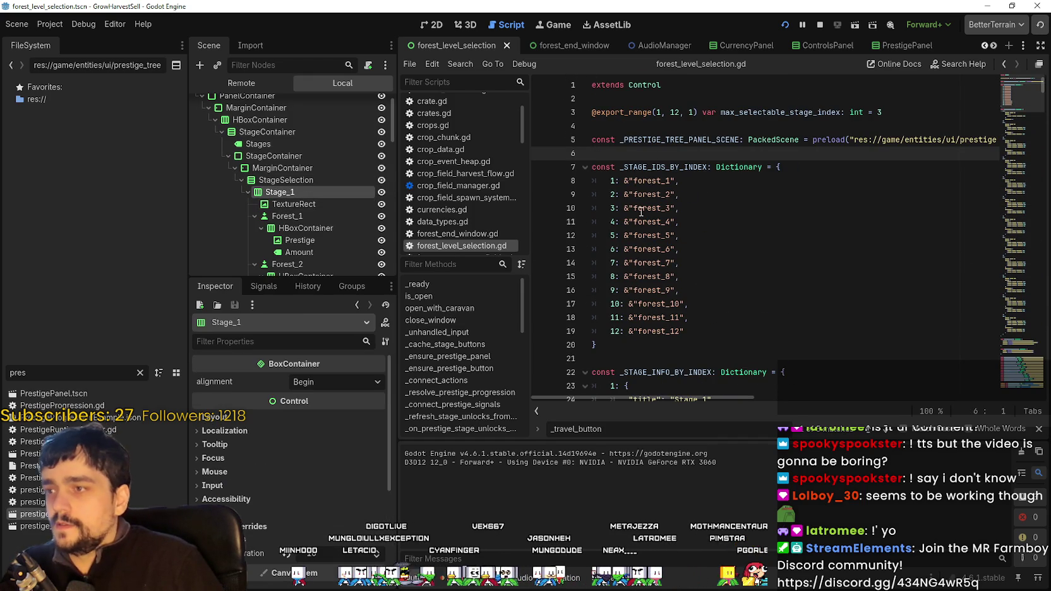
pyautogui.scroll(-3, 642, 213)
pyautogui.click(1011, 162)
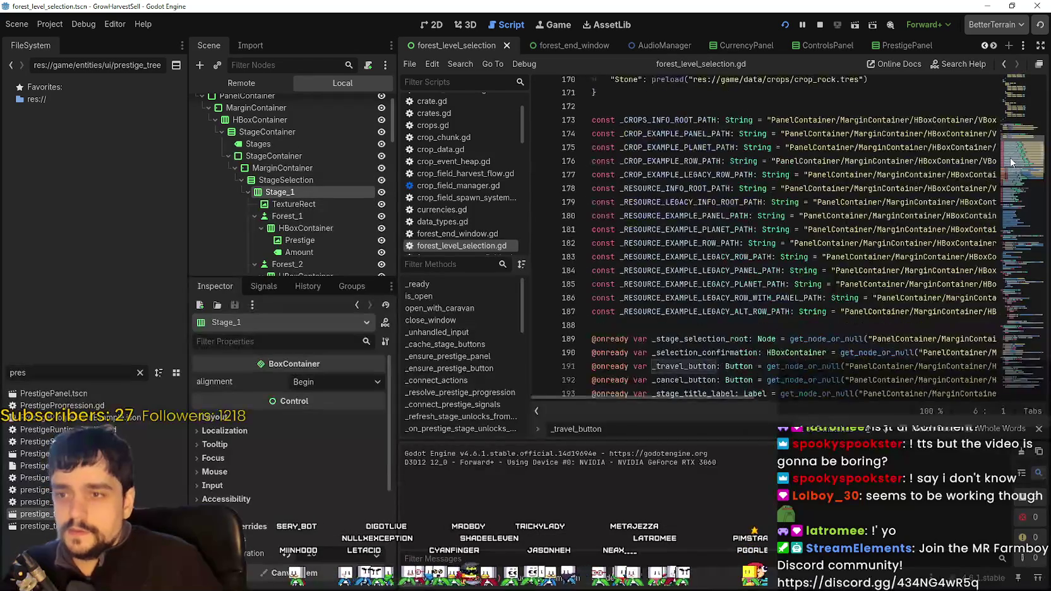
pyautogui.moveTo(1011, 163); pyautogui.dragTo(1008, 284)
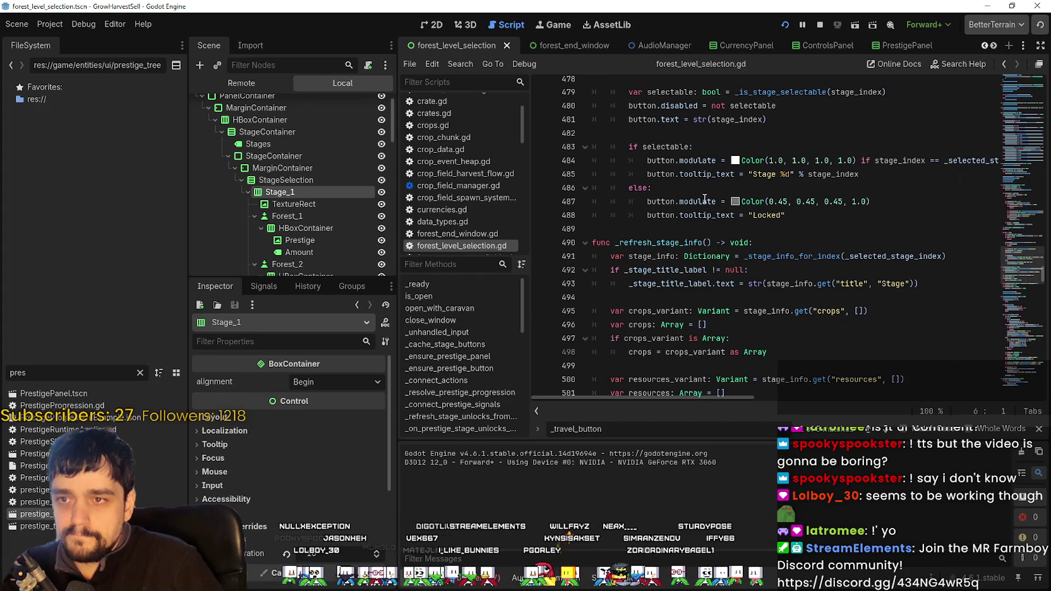
# - Scroll down to _refresh_prestige_button, which sets 'Prestige Lv %d' text and toggles visibility
pyautogui.scroll(1, 730, 273)
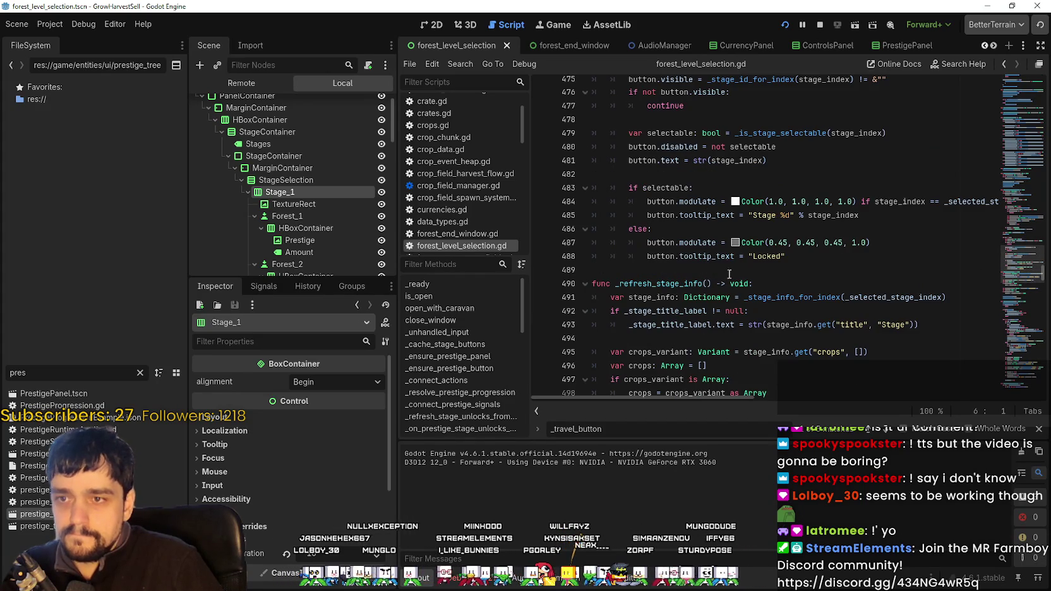
pyautogui.scroll(-5, 727, 294)
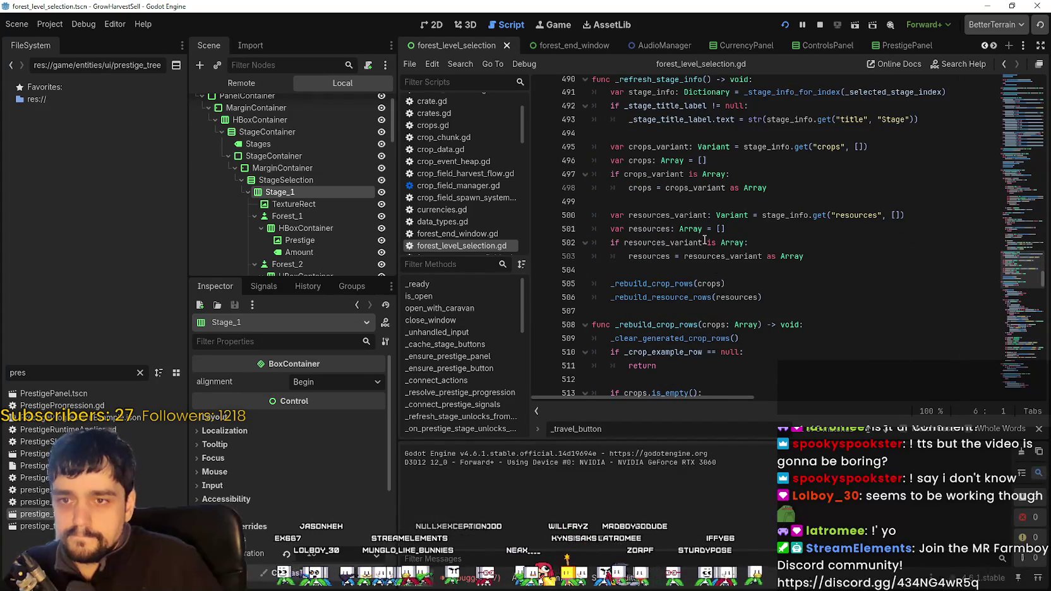
pyautogui.scroll(-8, 704, 240)
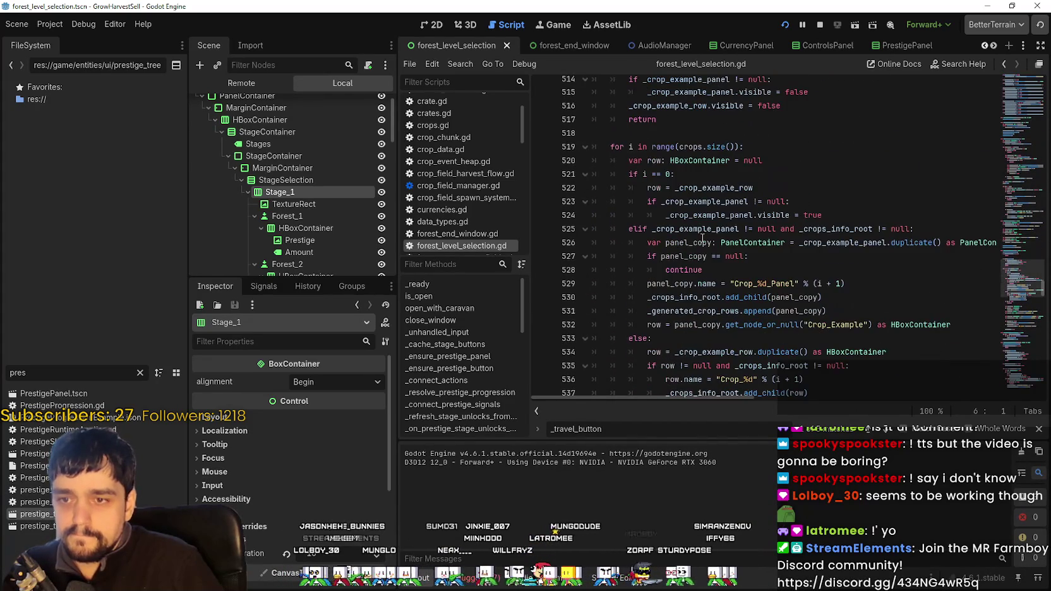
pyautogui.scroll(-1, 734, 290)
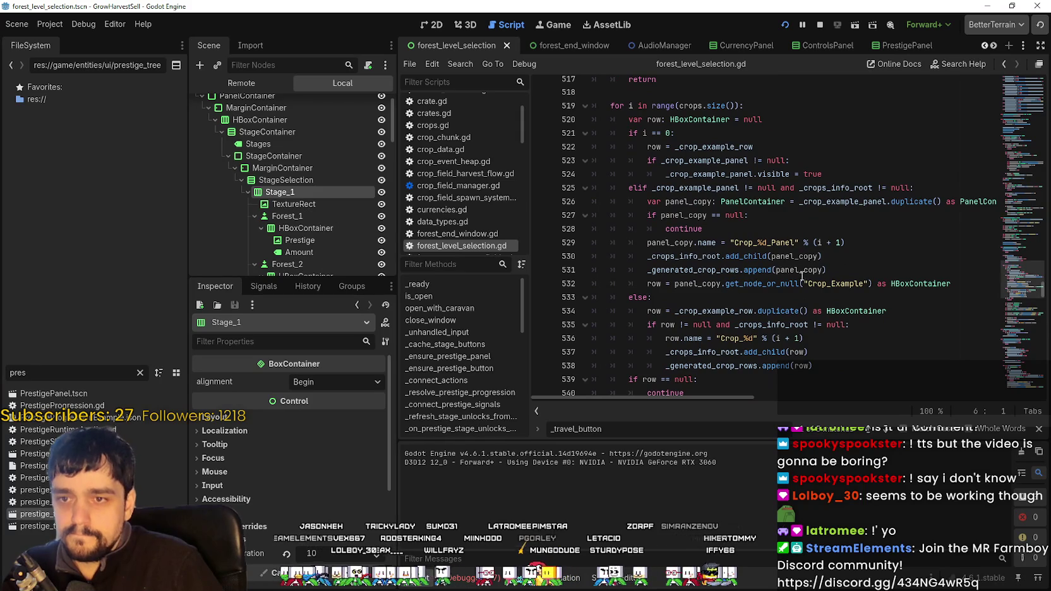
pyautogui.scroll(-1, 323, 212)
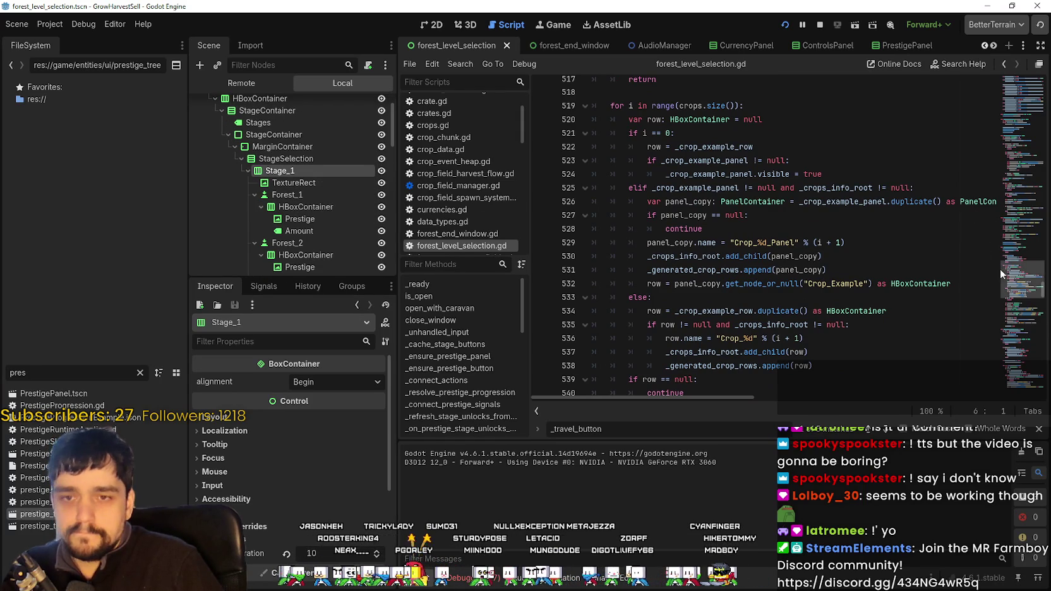
pyautogui.scroll(-6, 1000, 268)
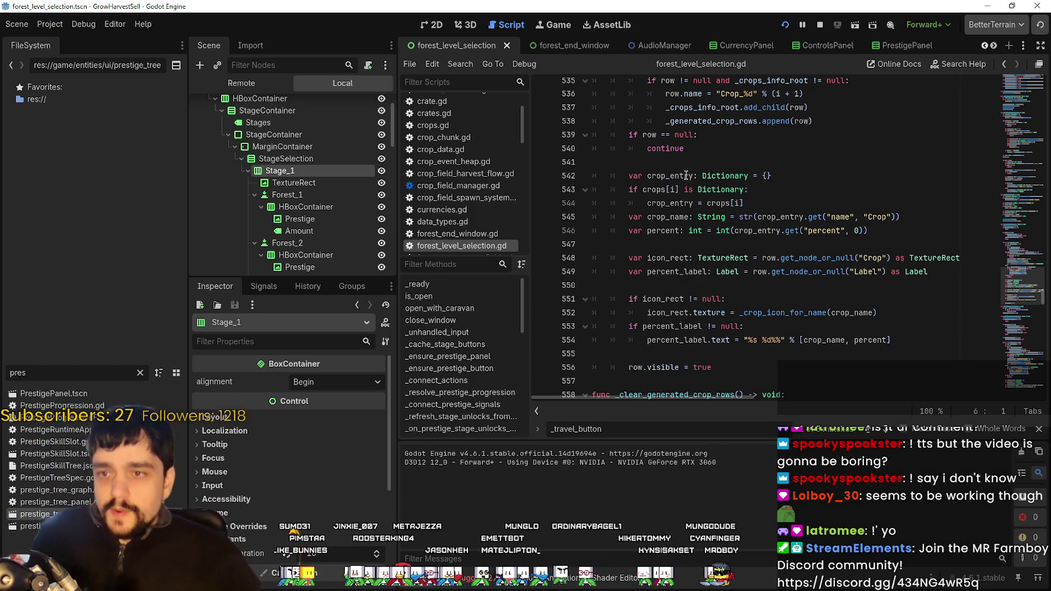
pyautogui.scroll(-8, 1019, 308)
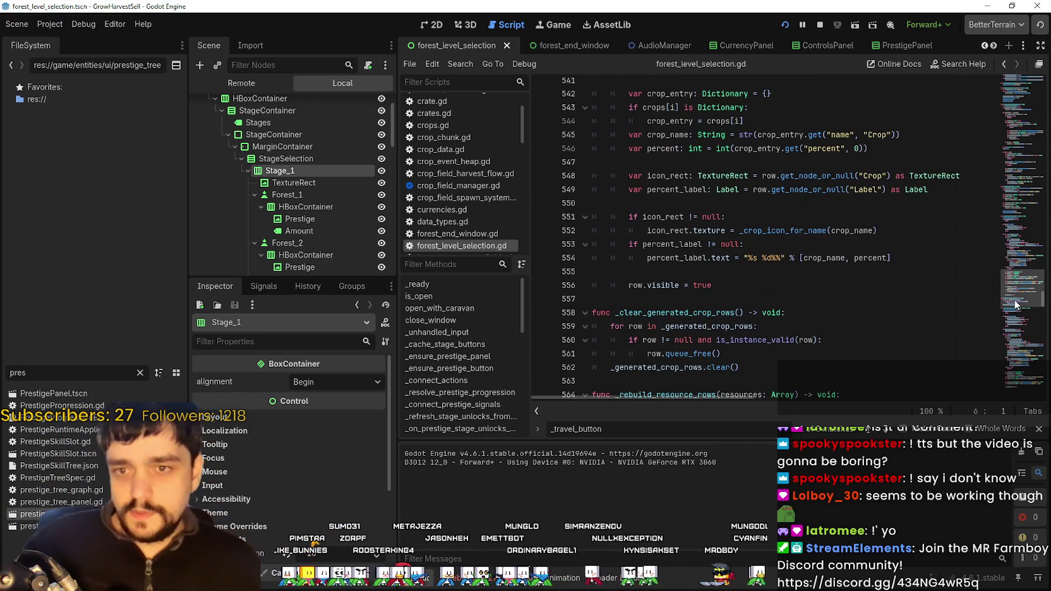
pyautogui.scroll(-6, 1019, 307)
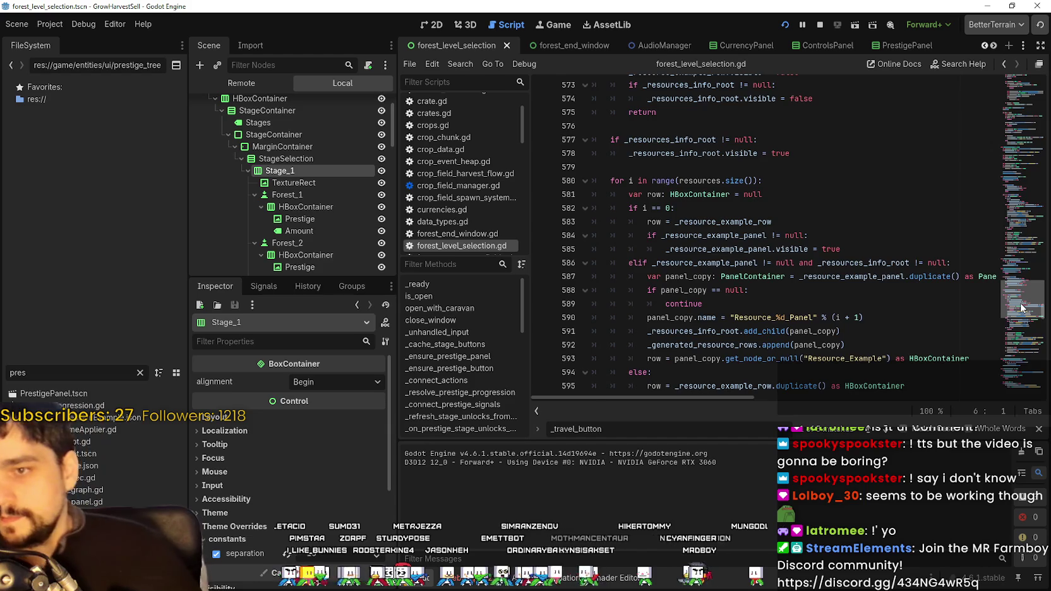
pyautogui.scroll(-4, 1013, 318)
pyautogui.scroll(-5, 1013, 318)
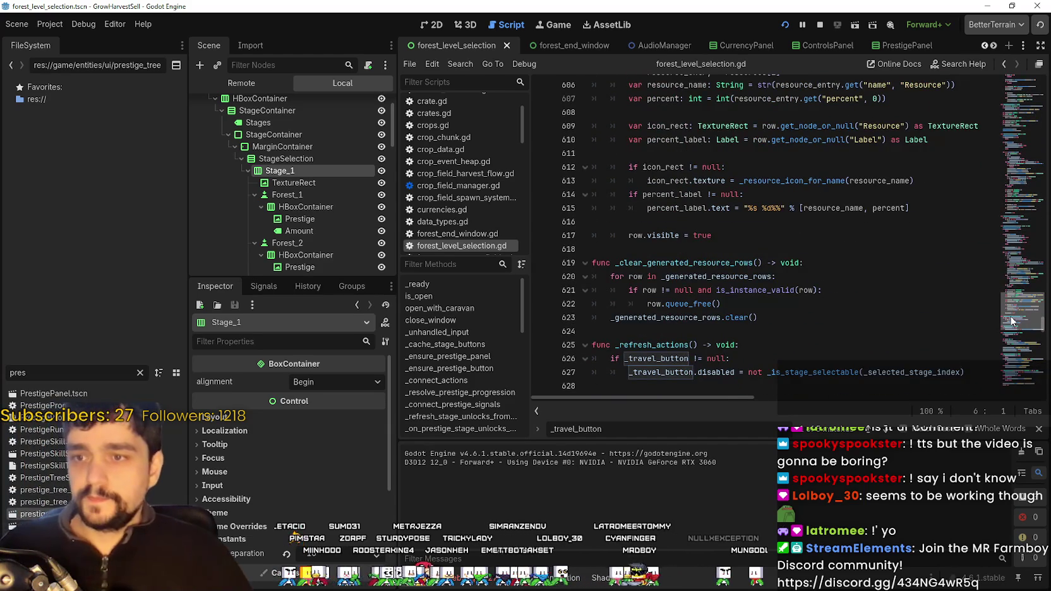
pyautogui.scroll(-2, 1009, 321)
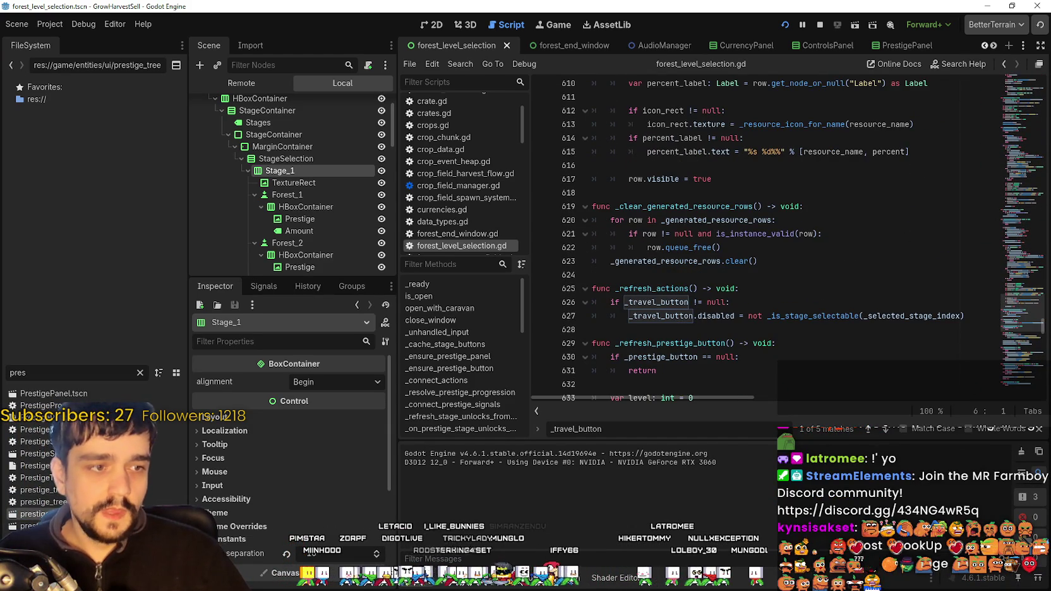
pyautogui.scroll(-4, 1018, 316)
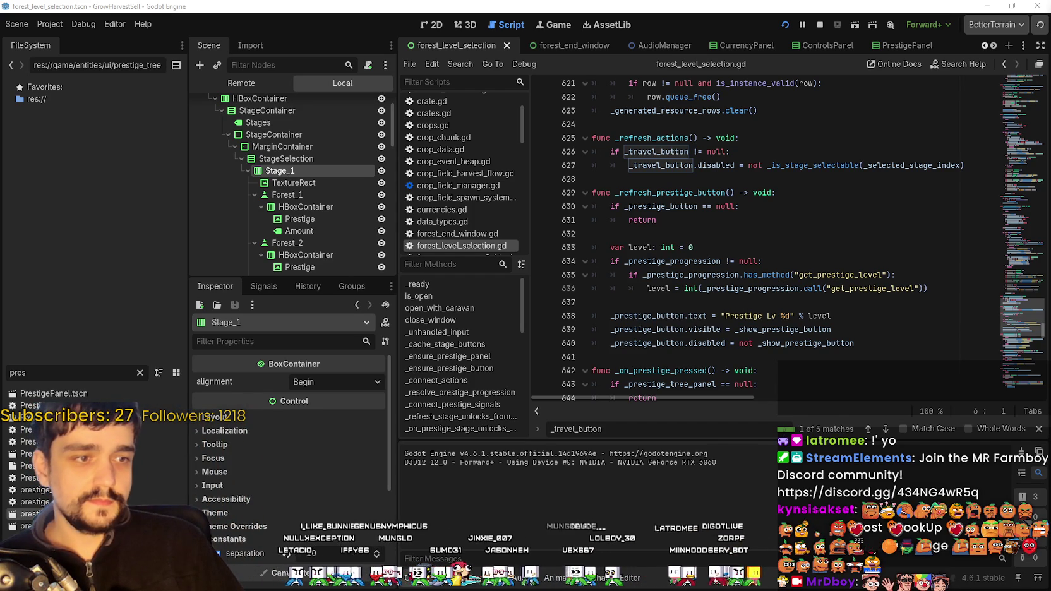
pyautogui.scroll(-1, 718, 185)
pyautogui.click(718, 185)
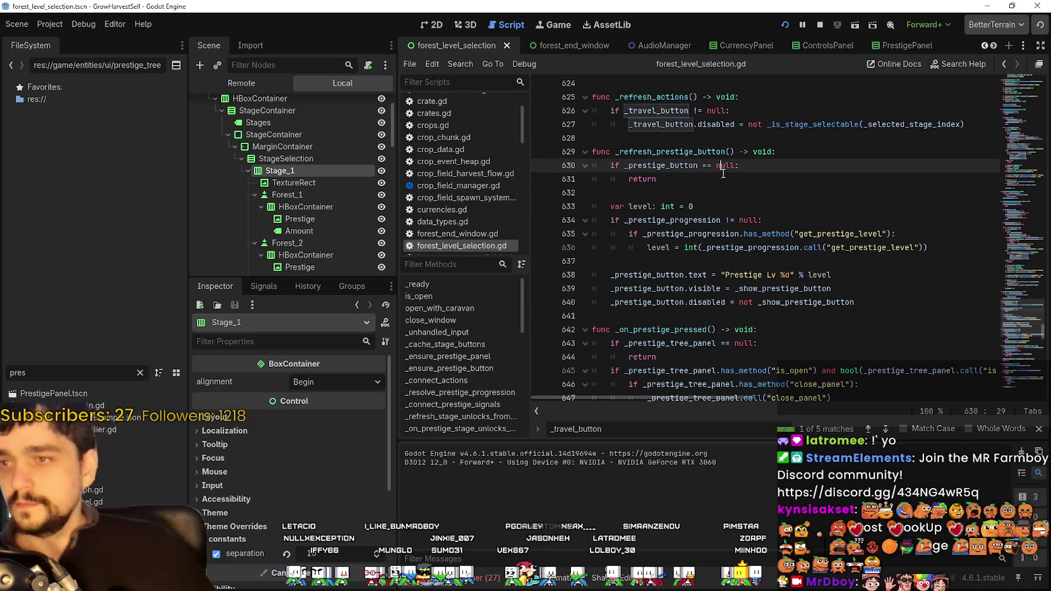
pyautogui.scroll(1, 718, 185)
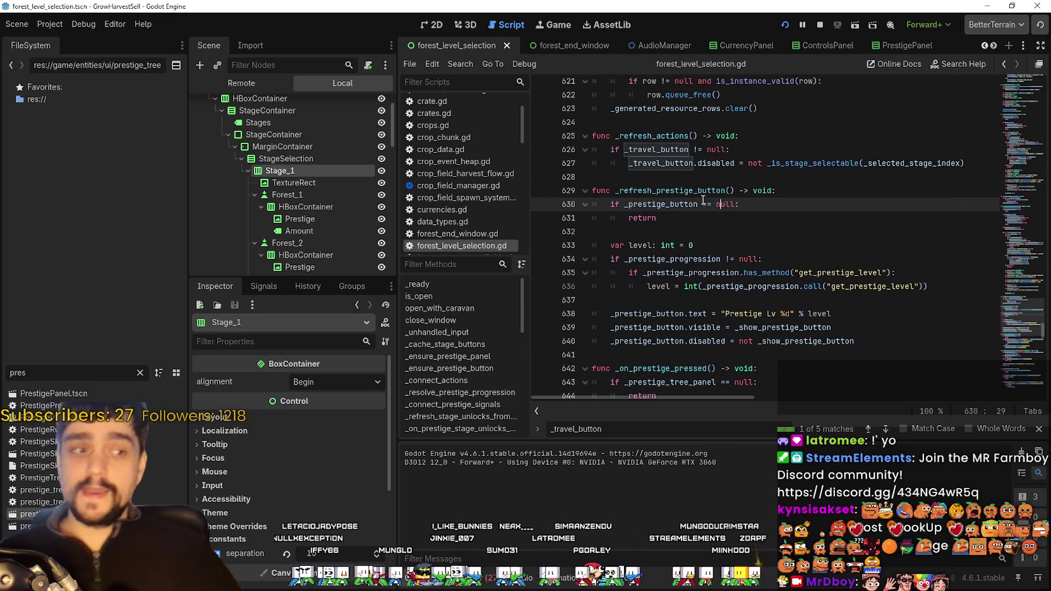
pyautogui.scroll(1, 699, 195)
pyautogui.click(750, 302)
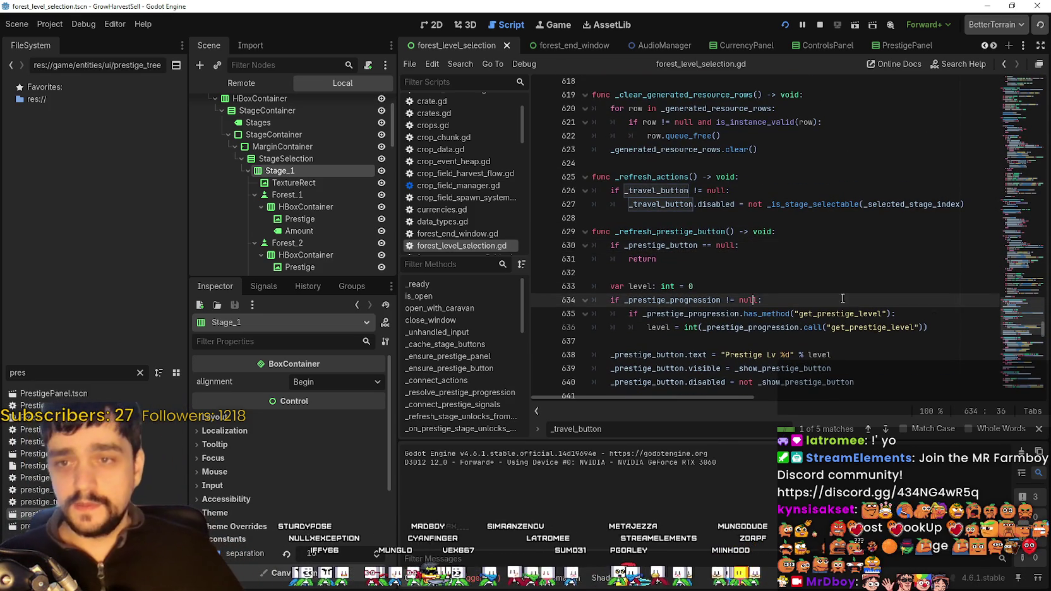
pyautogui.scroll(-6, 1024, 319)
pyautogui.click(847, 269)
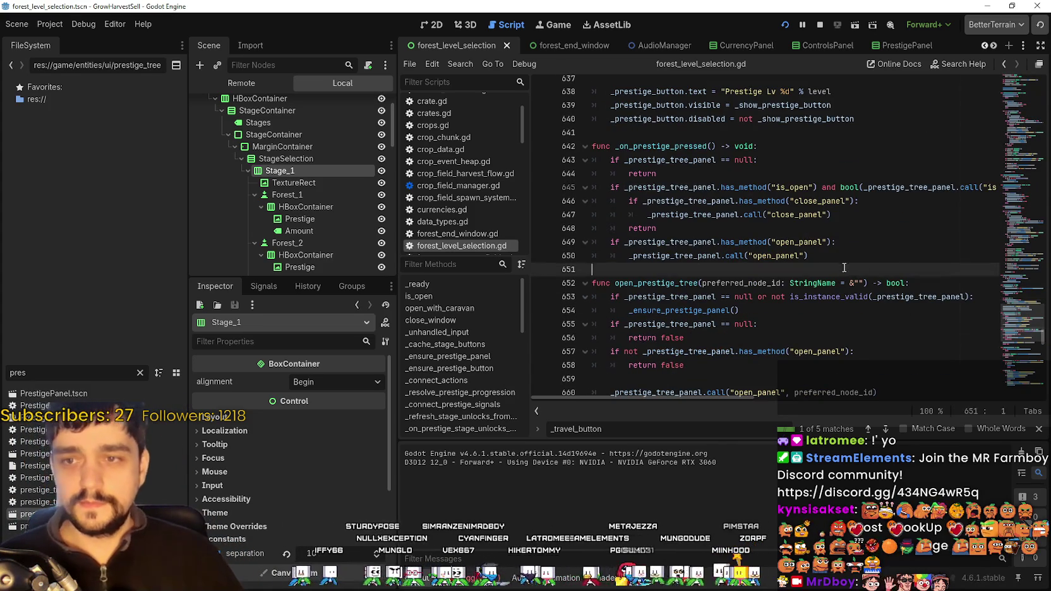
pyautogui.scroll(-8, 844, 278)
pyautogui.scroll(-10, 1012, 344)
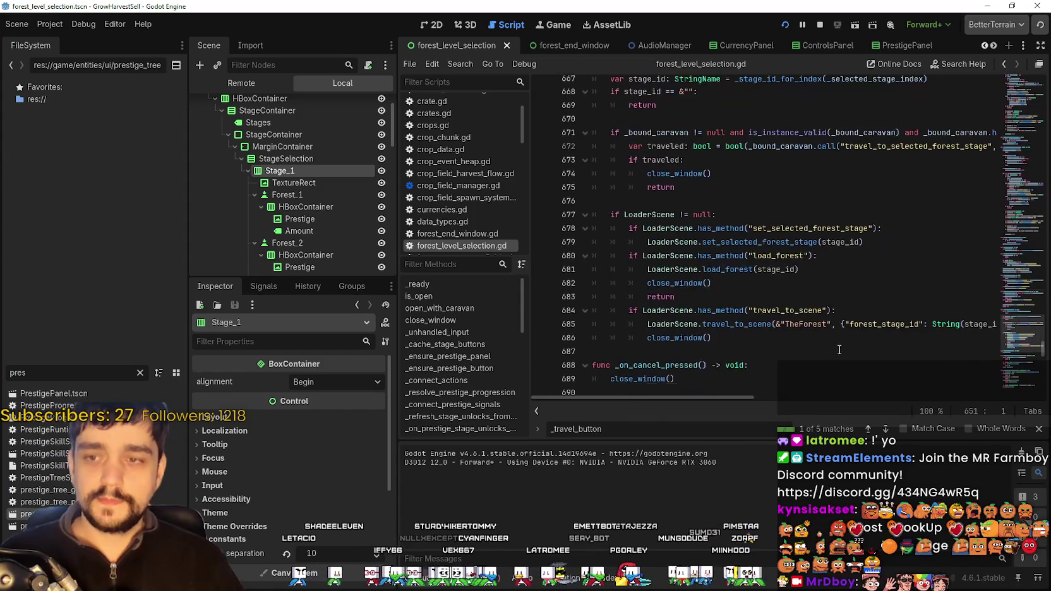
pyautogui.scroll(15, 1012, 341)
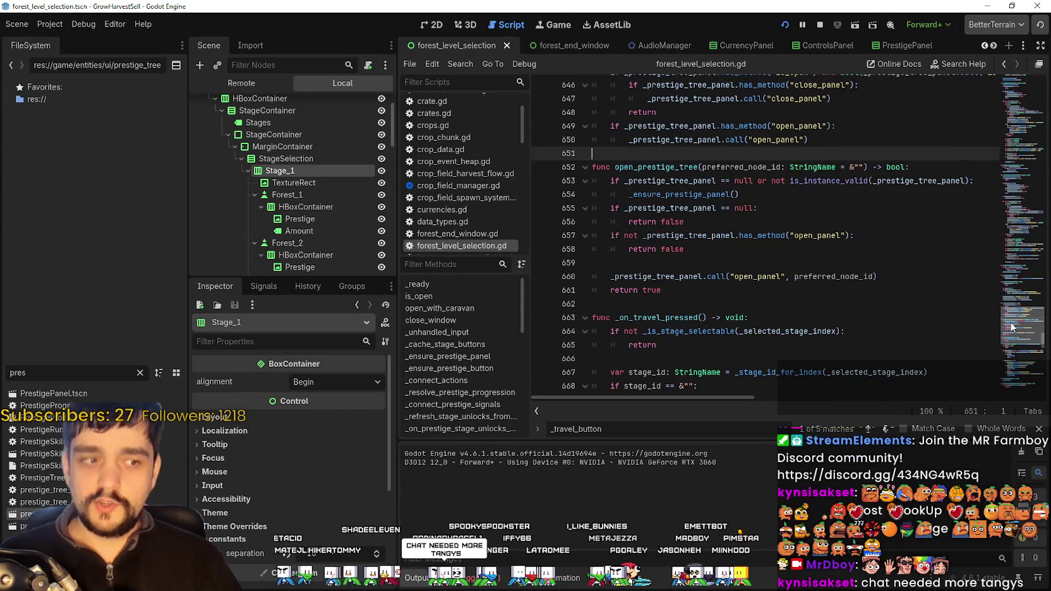
pyautogui.scroll(20, 1014, 316)
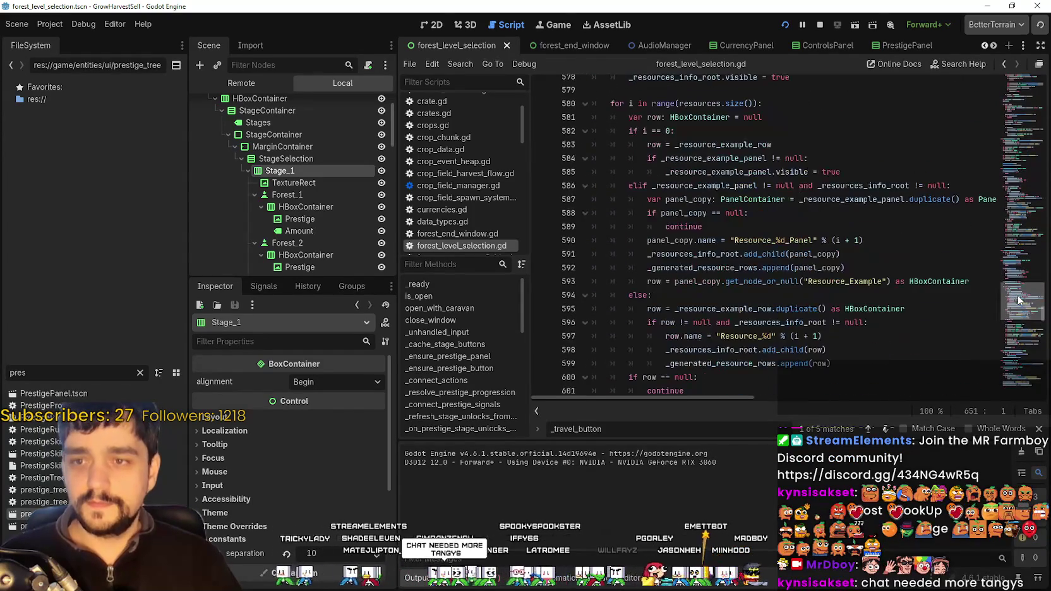
pyautogui.scroll(18, 1021, 292)
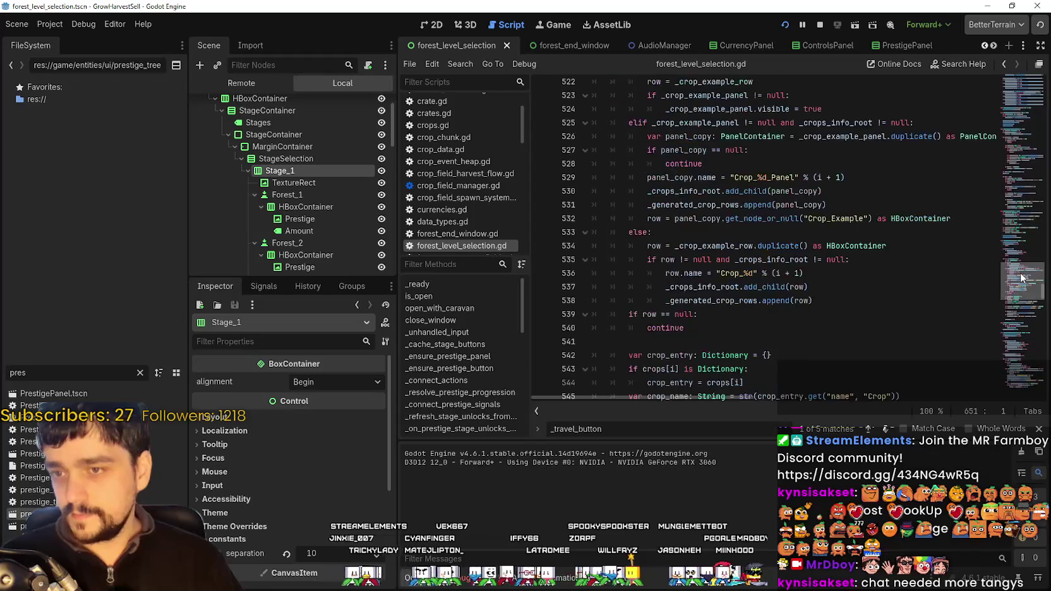
pyautogui.moveTo(1021, 273); pyautogui.dragTo(1039, 192)
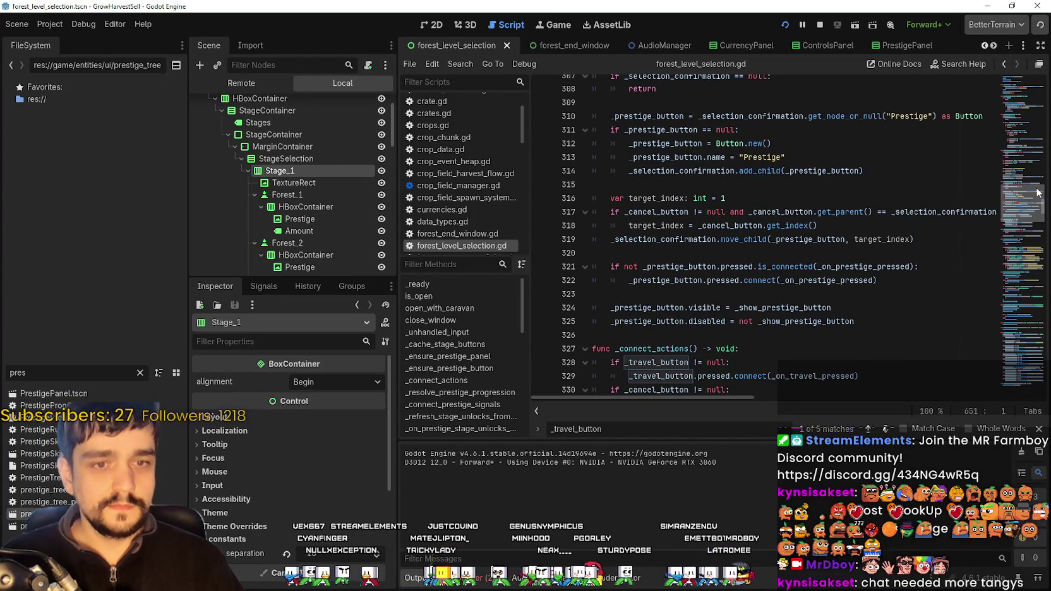
pyautogui.scroll(-1, 1038, 192)
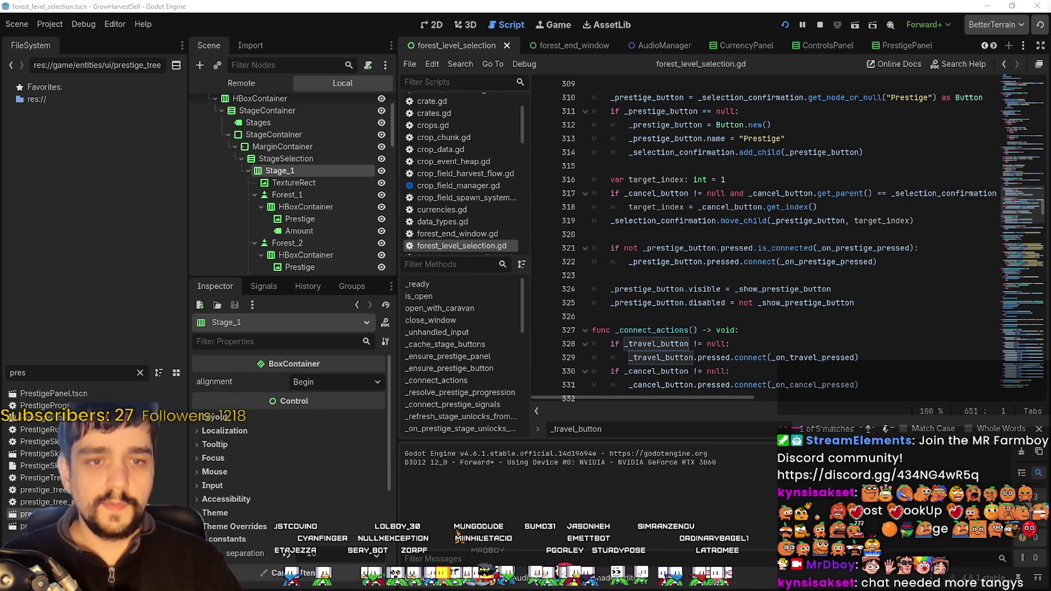
pyautogui.click(769, 289)
pyautogui.scroll(6, 1016, 189)
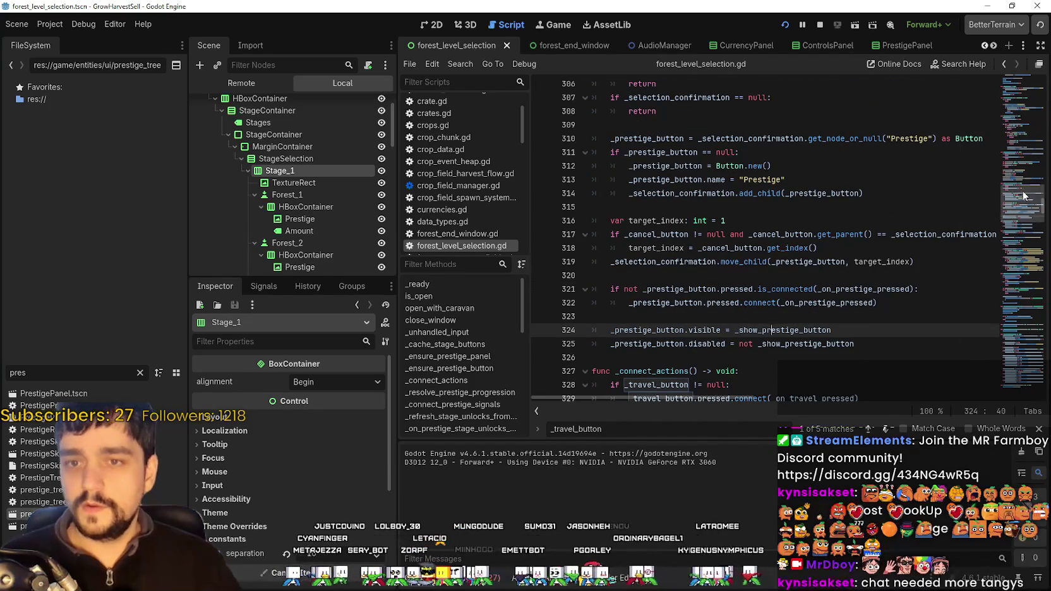
pyautogui.scroll(10, 1016, 190)
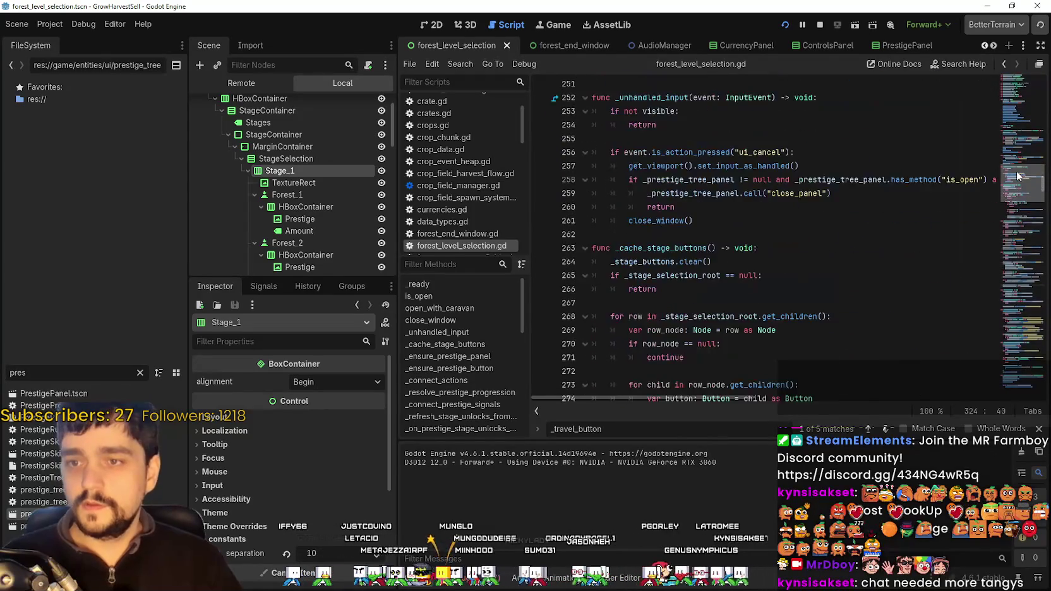
pyautogui.scroll(20, 1017, 179)
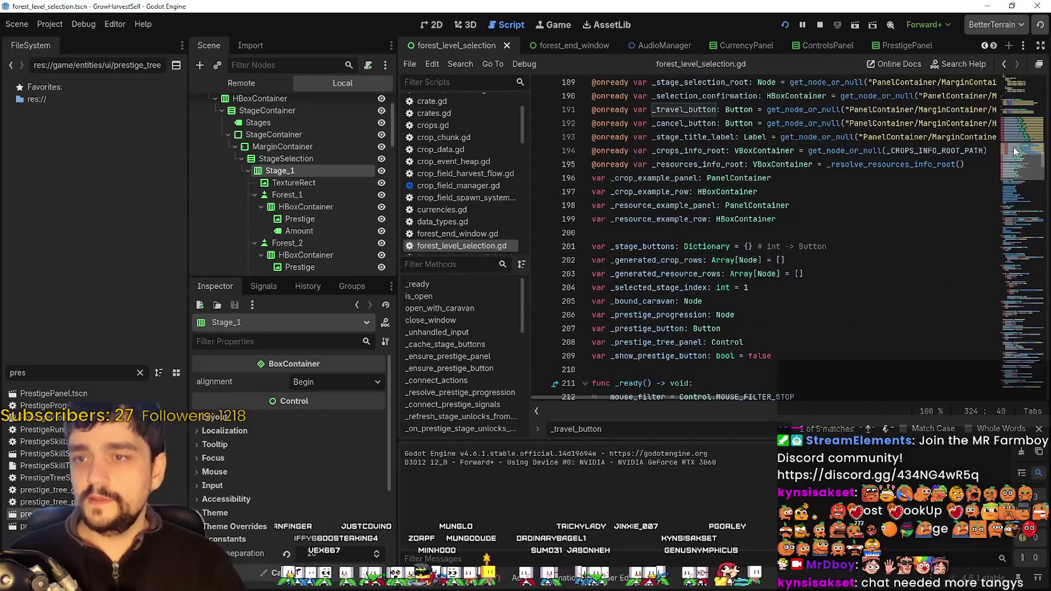
pyautogui.scroll(7, 1014, 152)
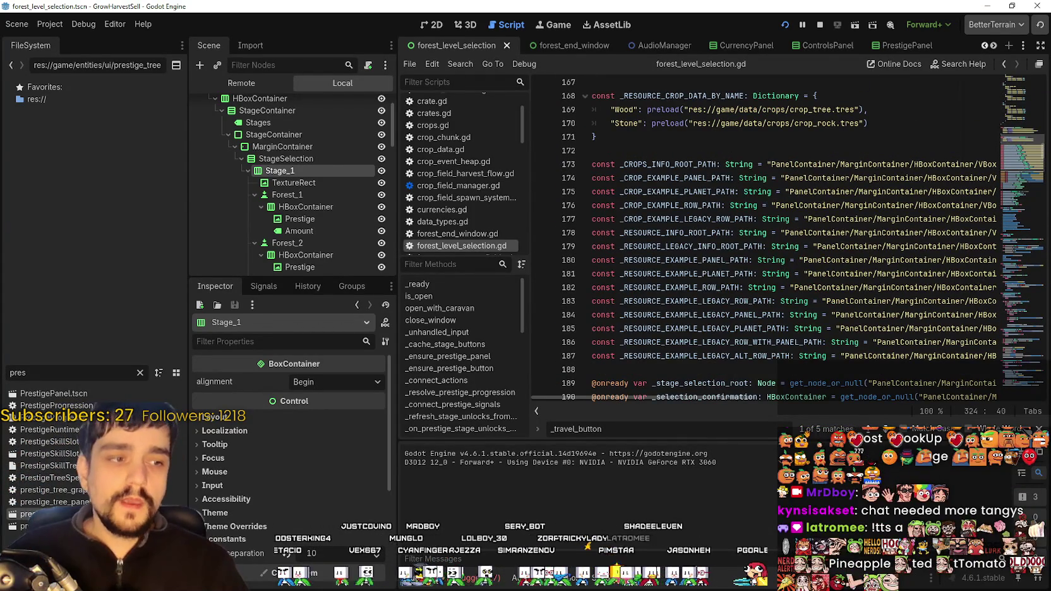
# - Close the _travel_button search and scroll back up through the script
pyautogui.press('Escape')
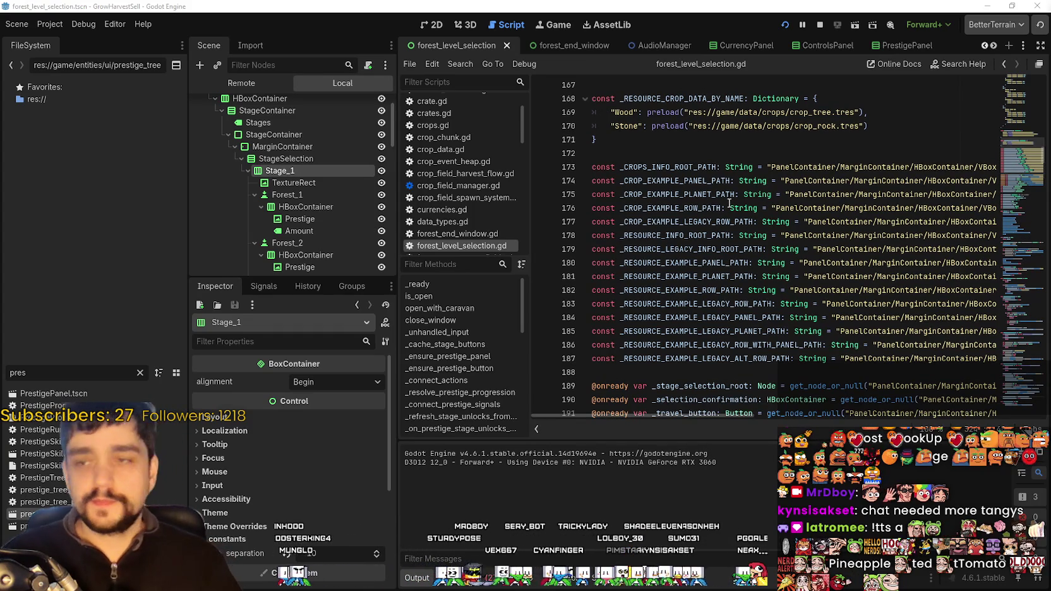
pyautogui.scroll(8, 794, 216)
pyautogui.scroll(7, 794, 216)
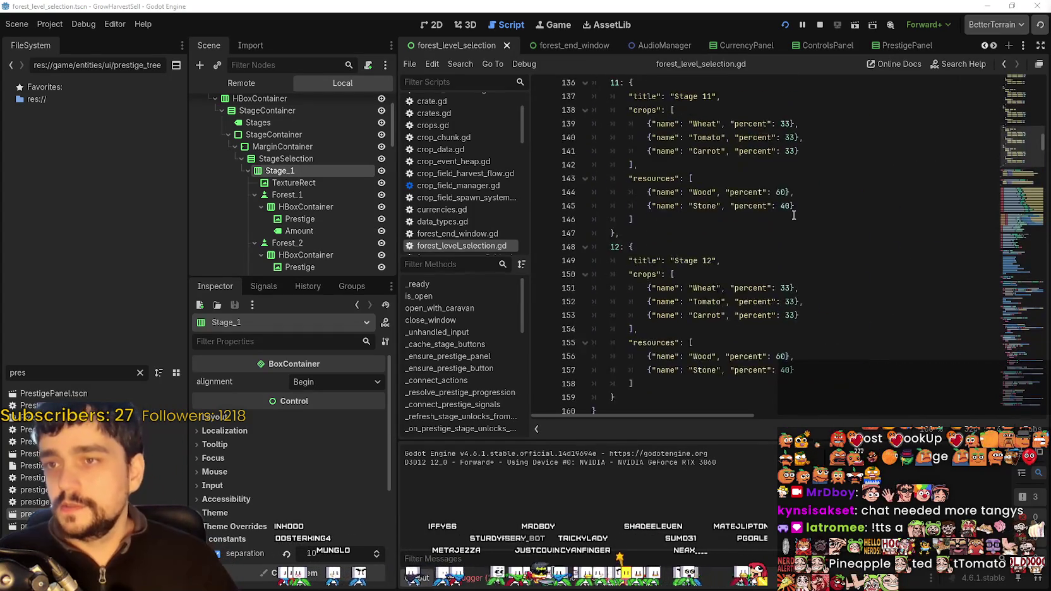
pyautogui.scroll(12, 764, 261)
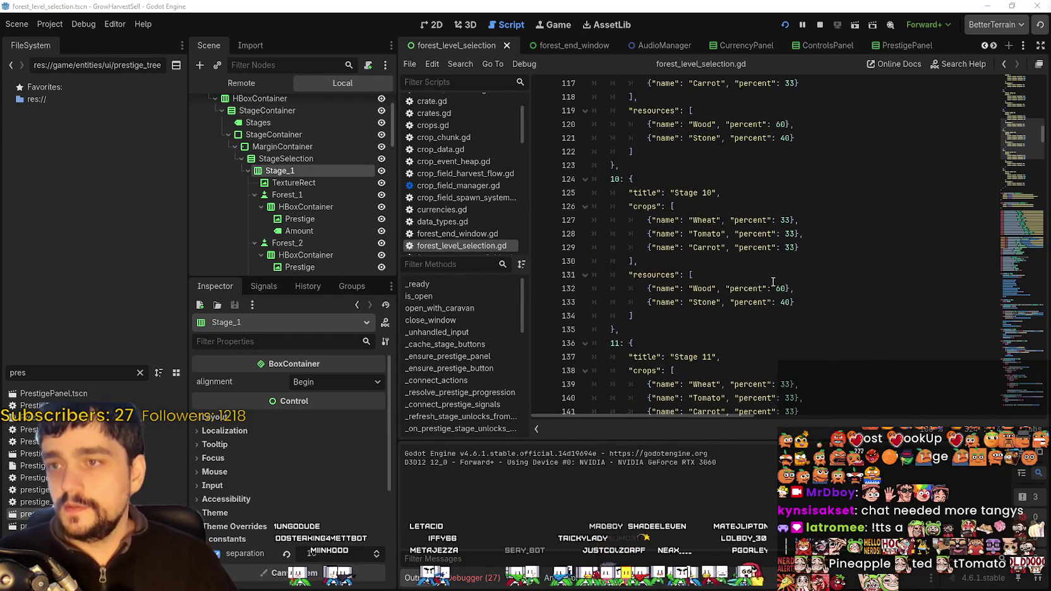
pyautogui.scroll(20, 827, 266)
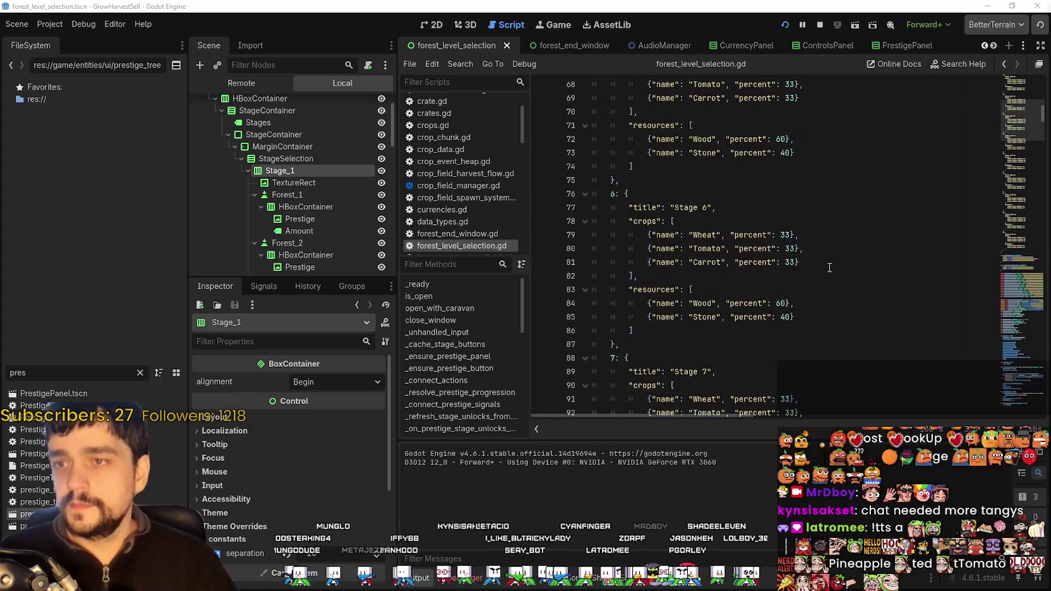
pyautogui.scroll(2, 1024, 93)
pyautogui.scroll(4, 1023, 93)
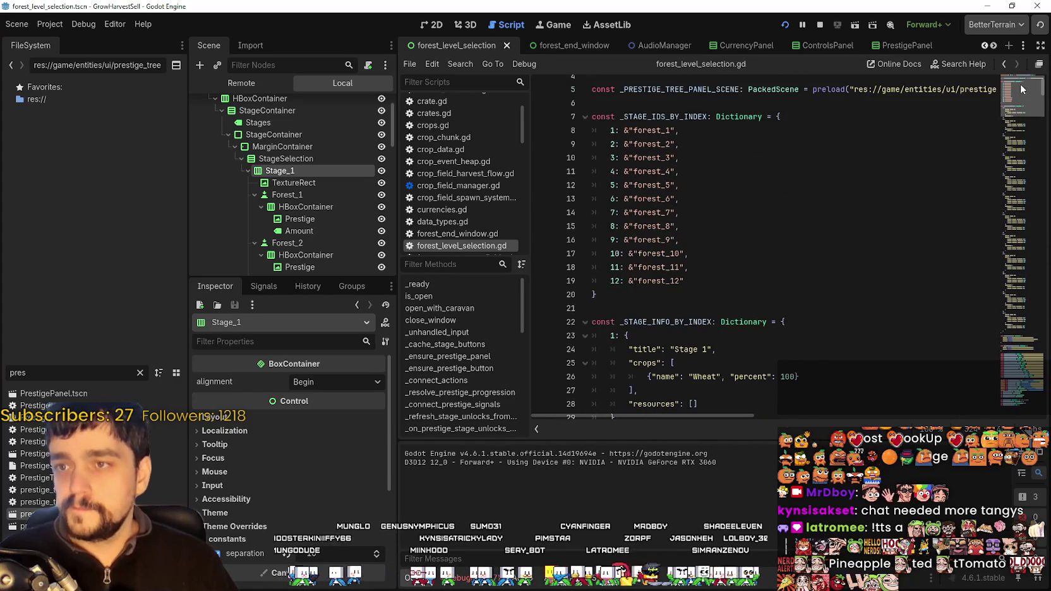
pyautogui.scroll(1, 1023, 88)
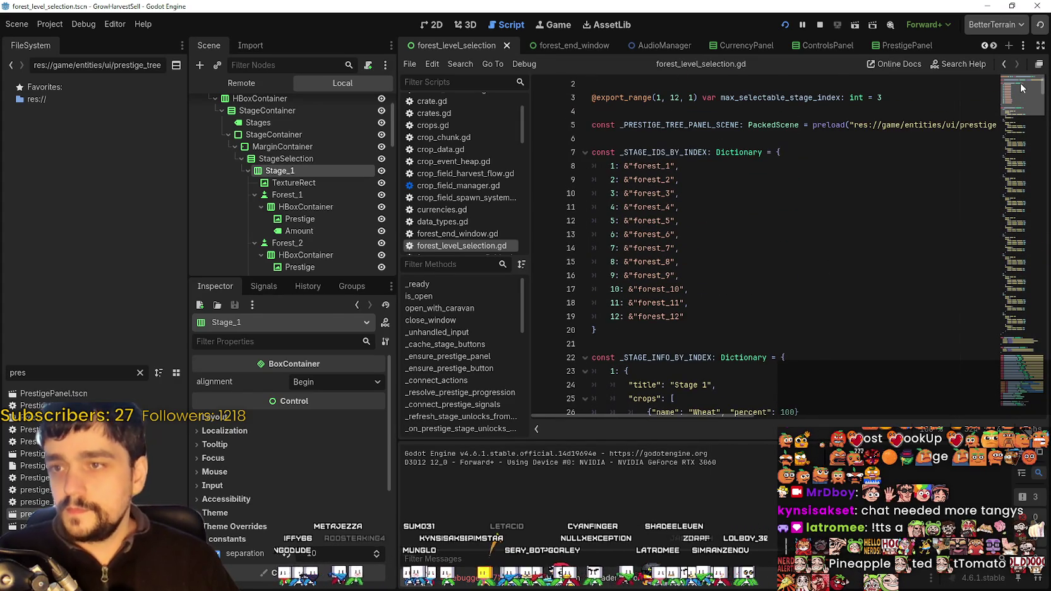
pyautogui.scroll(1, 1024, 89)
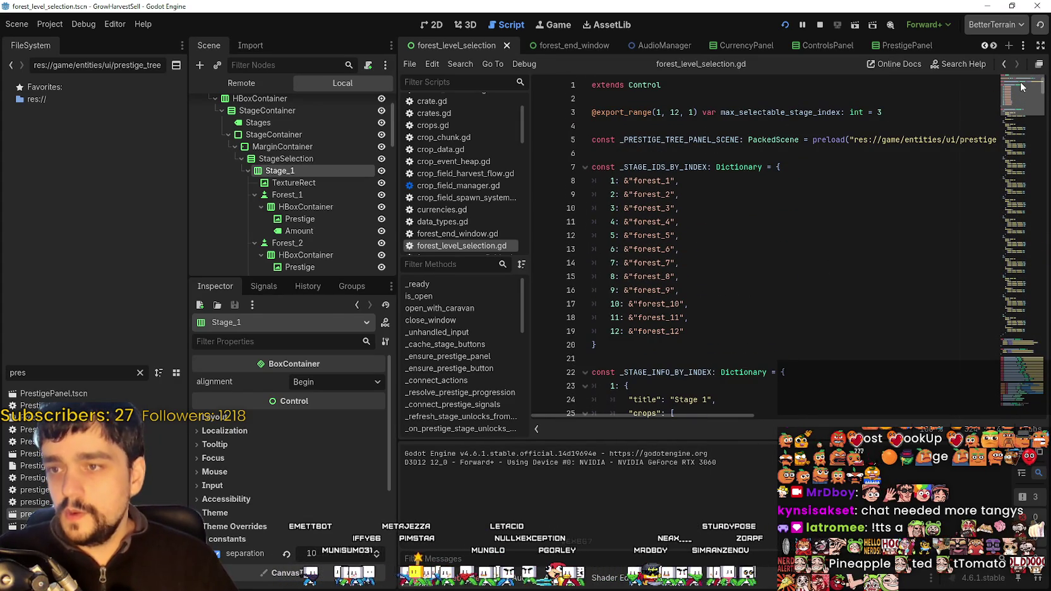
pyautogui.scroll(-5, 1024, 87)
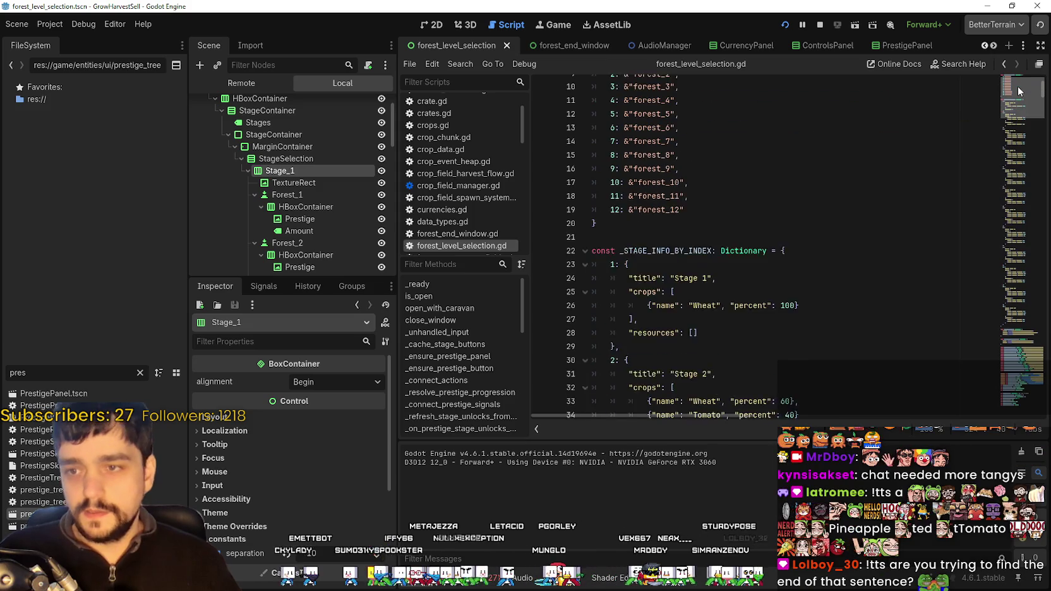
pyautogui.scroll(5, 1023, 86)
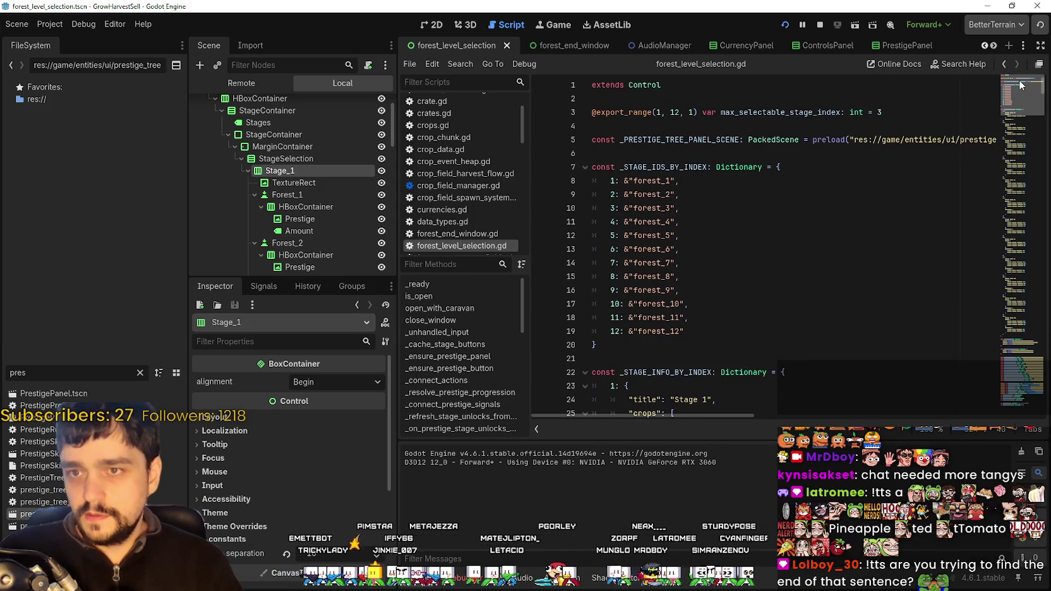
pyautogui.scroll(-15, 1023, 94)
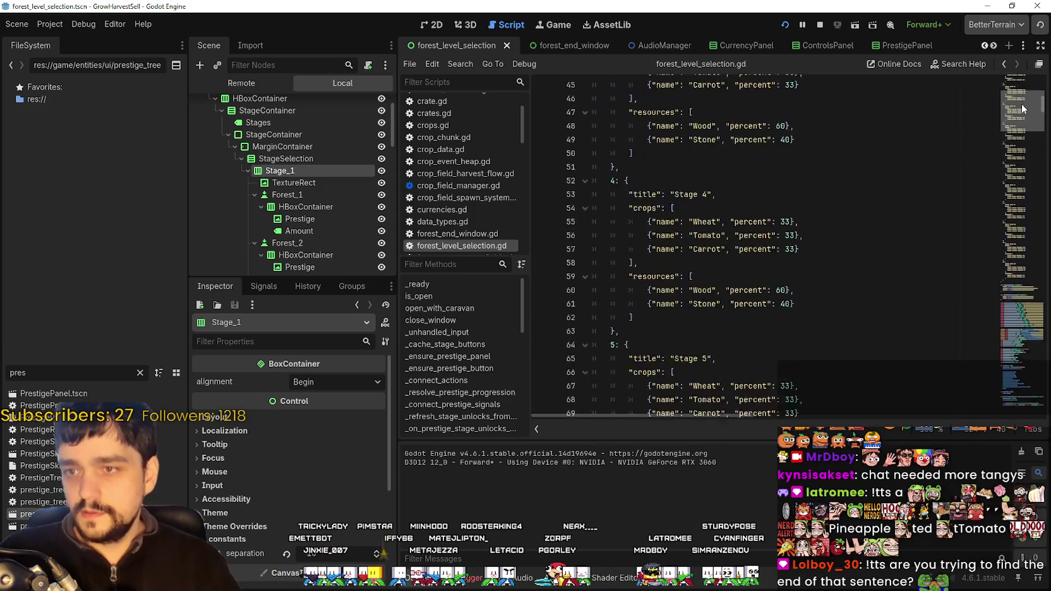
pyautogui.moveTo(1023, 109); pyautogui.dragTo(1019, 140)
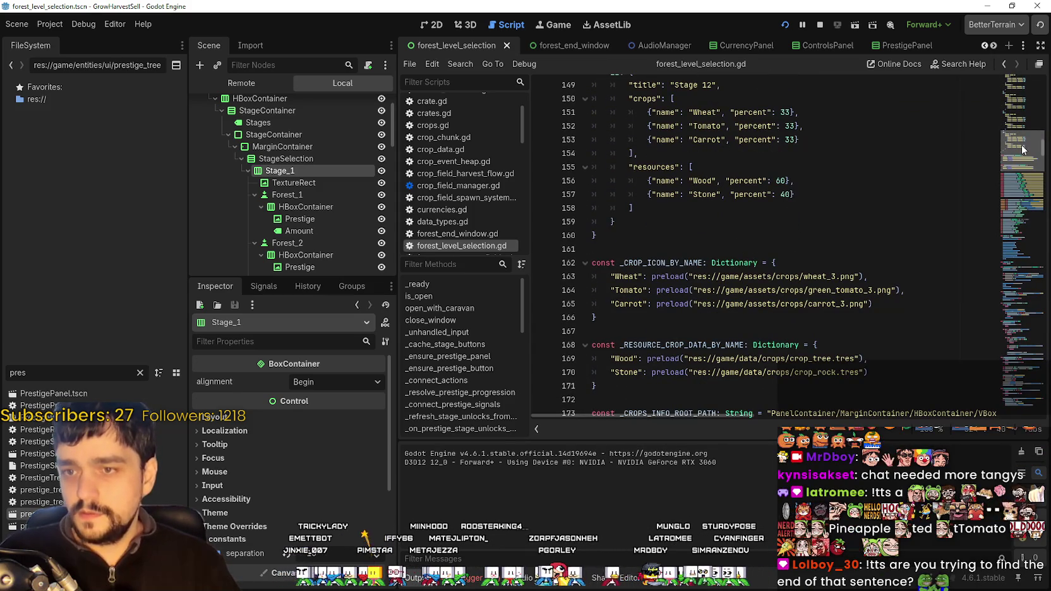
pyautogui.scroll(-8, 1020, 152)
pyautogui.scroll(-4, 1018, 157)
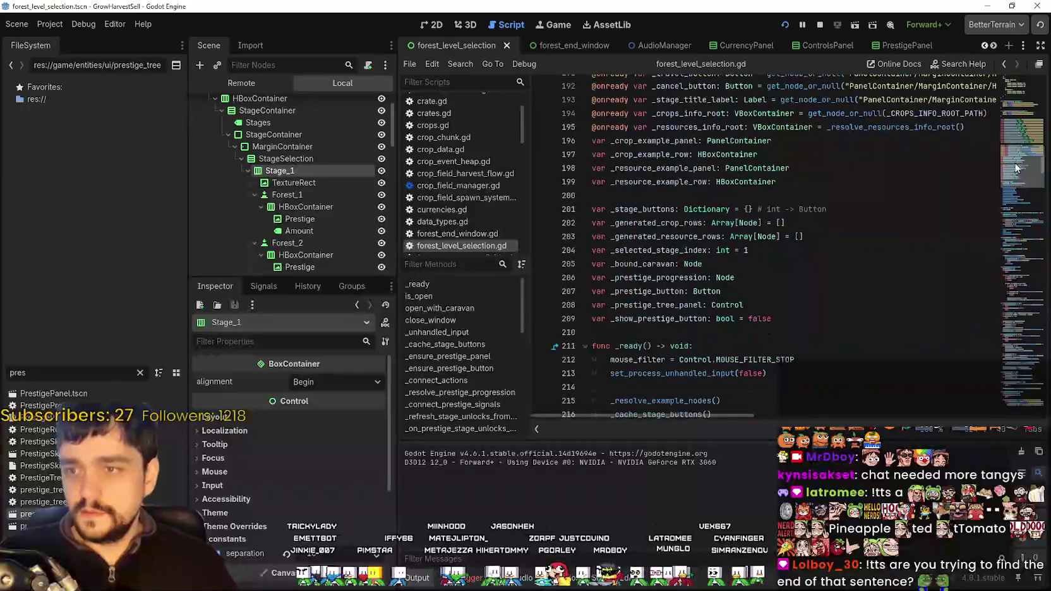
pyautogui.scroll(-3, 1018, 168)
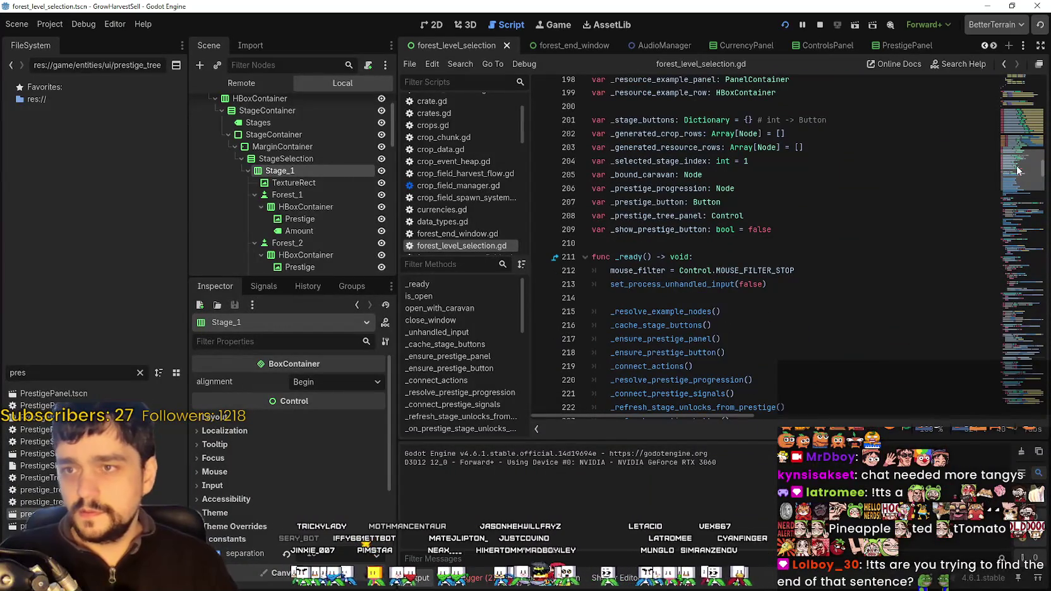
# - Search the script for _stage_buttons and jump to _cache_stage_buttons and its uses
pyautogui.doubleClick(625, 120)
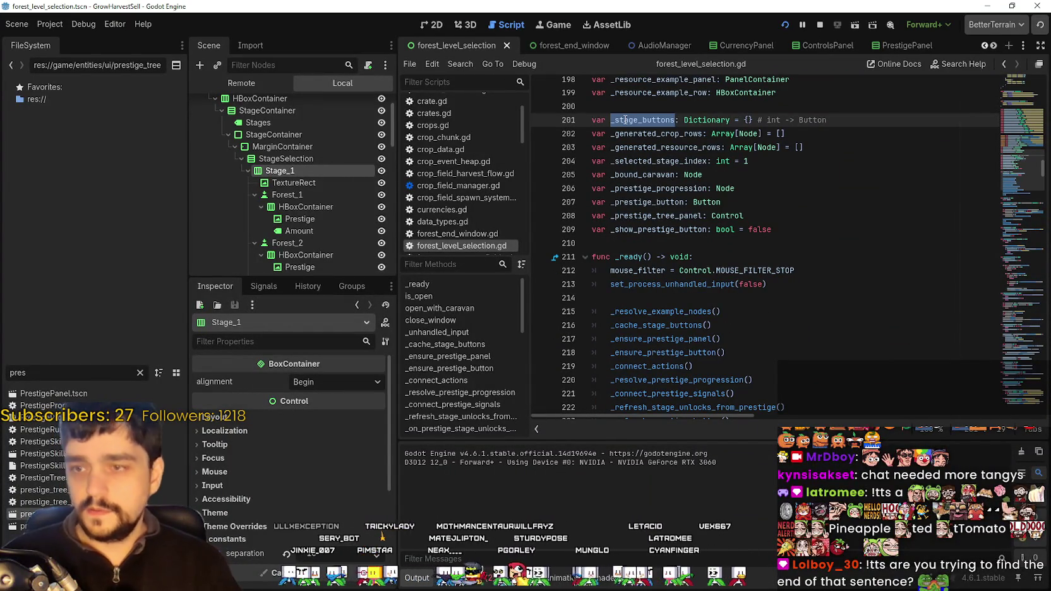
pyautogui.hotkey('ctrl', 'f')
pyautogui.click(890, 431)
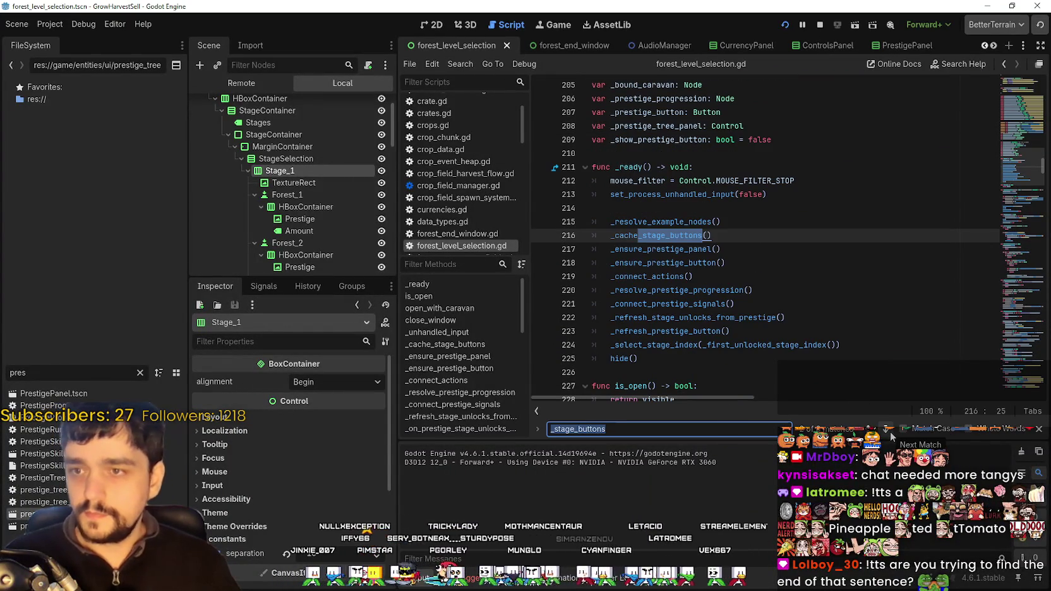
pyautogui.rightClick(668, 234)
pyautogui.click(722, 413)
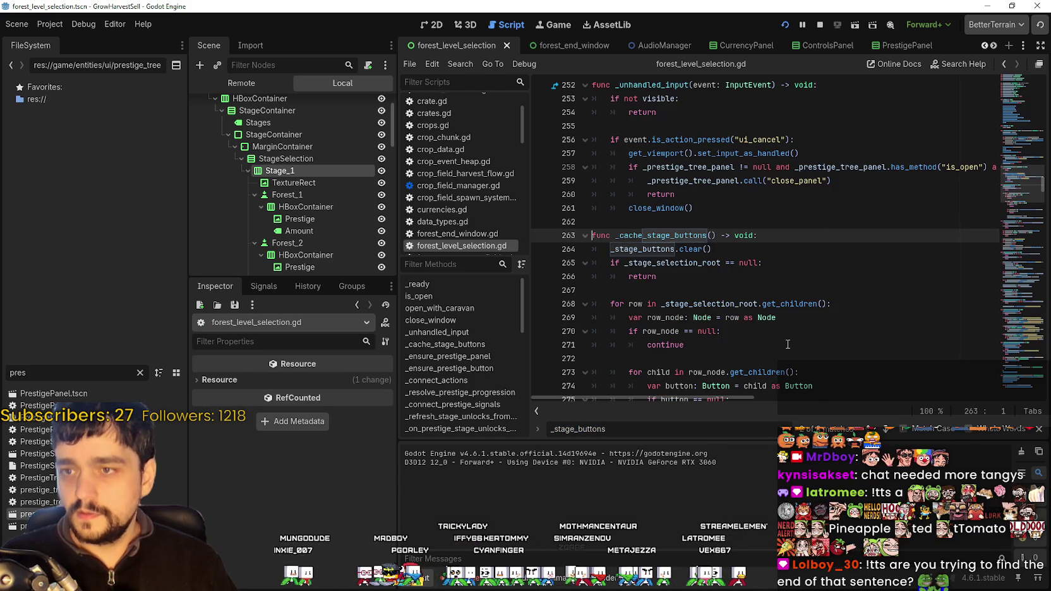
pyautogui.scroll(-5, 783, 303)
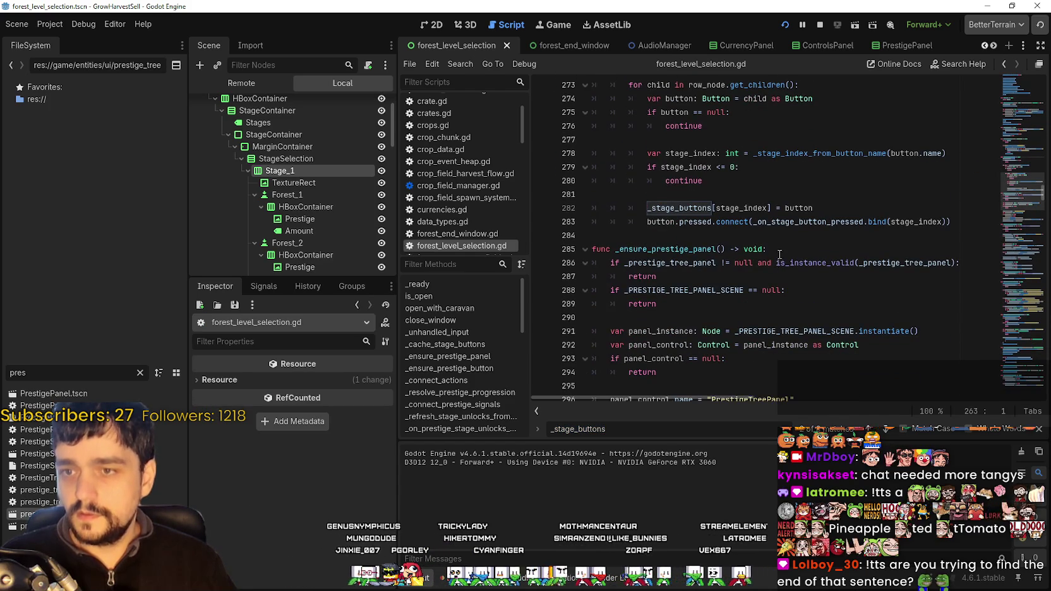
pyautogui.click(777, 249)
pyautogui.scroll(-2, 778, 249)
pyautogui.click(887, 431)
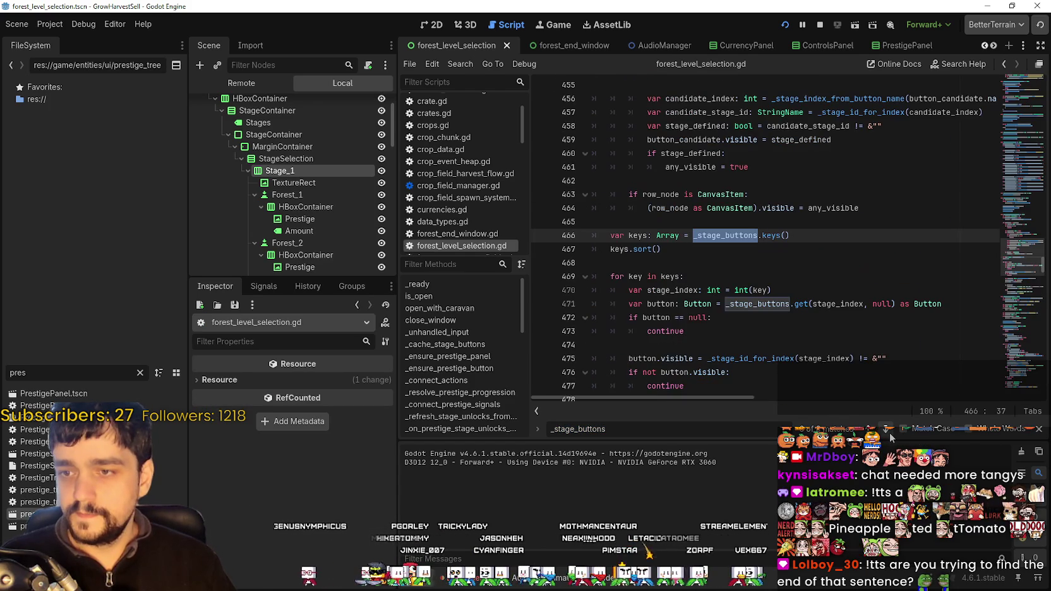
# - Comment out button.text = str(stage_index) on line 481 and save the script
pyautogui.doubleClick(771, 236)
pyautogui.scroll(-2, 809, 325)
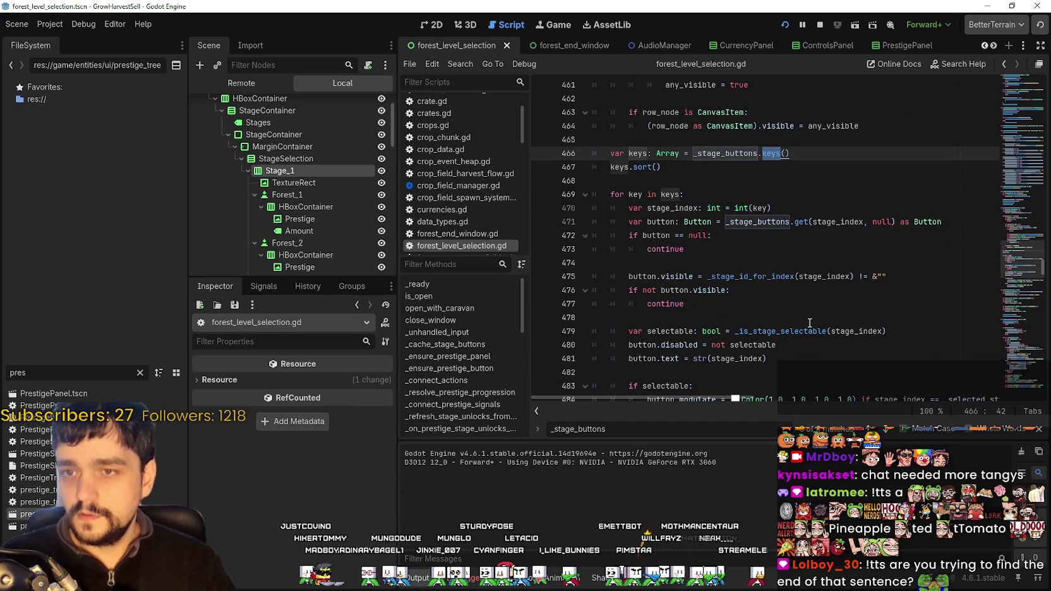
pyautogui.scroll(-2, 790, 304)
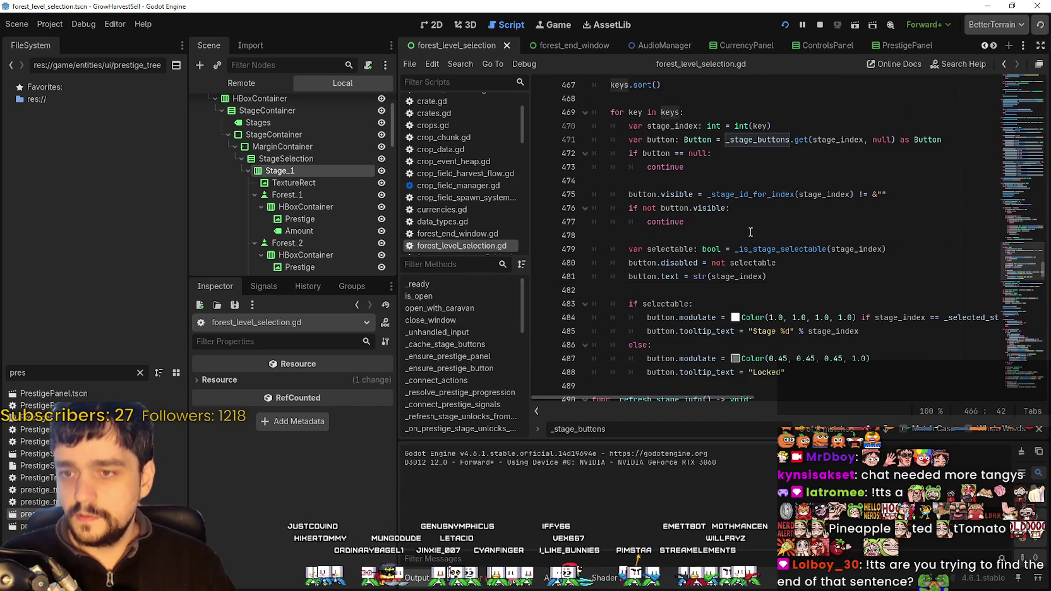
pyautogui.scroll(-1, 752, 215)
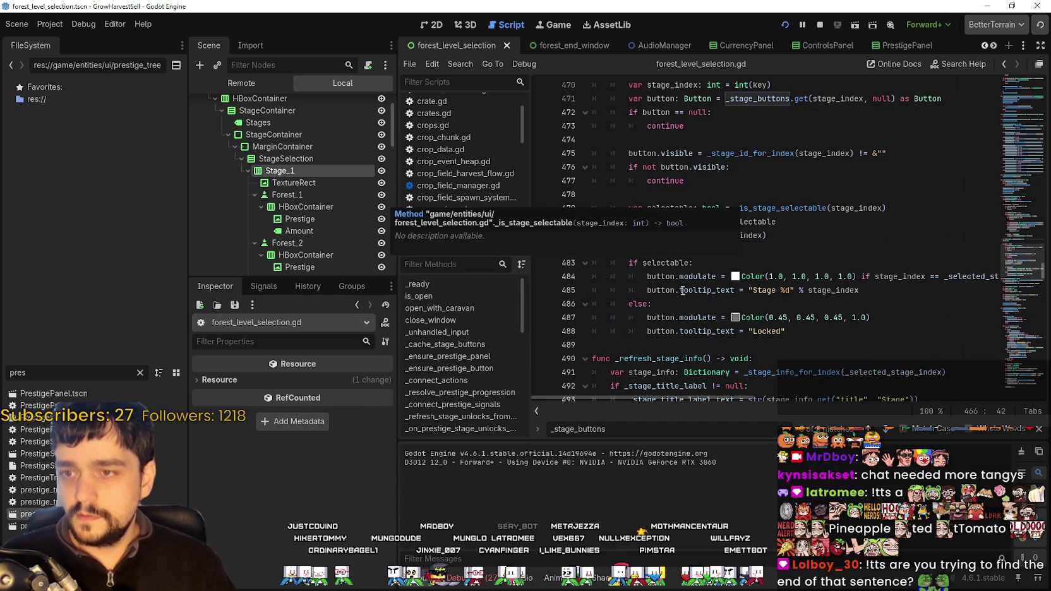
pyautogui.click(629, 237)
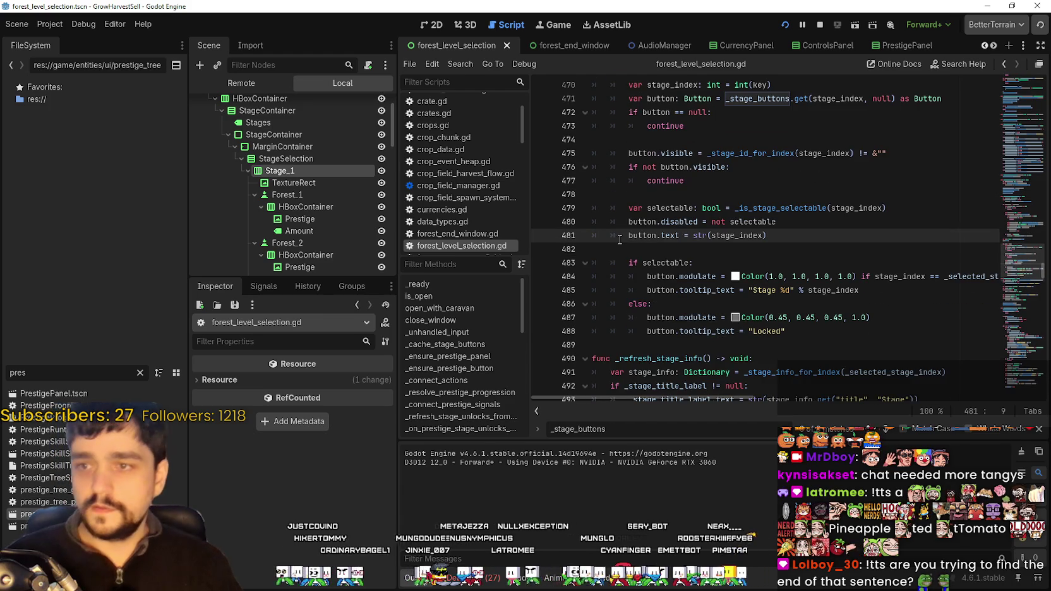
pyautogui.write('#')
pyautogui.hotkey('ctrl', 's')
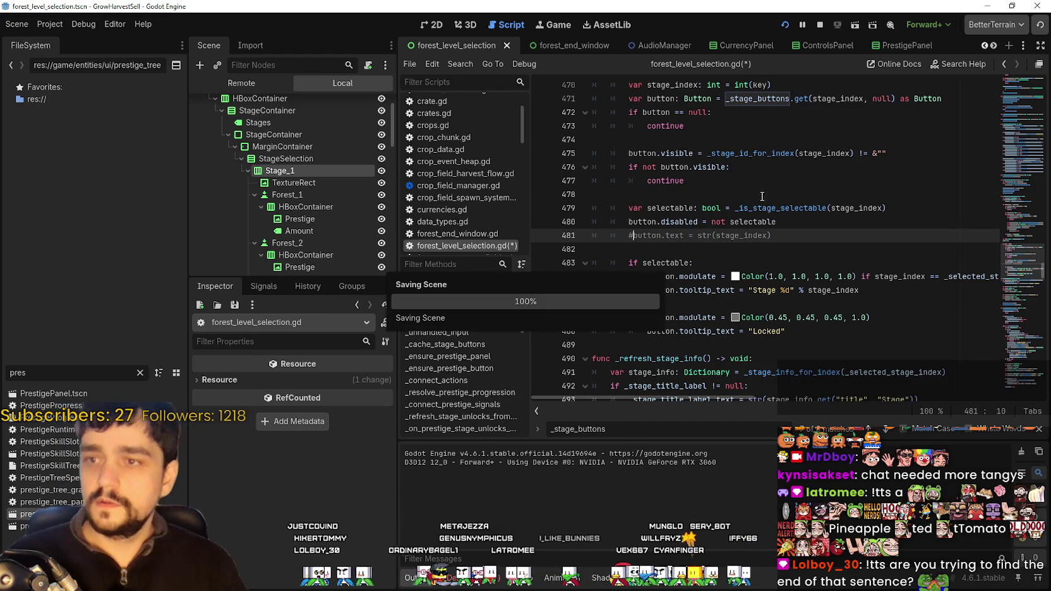
# - Restart the game, start it, and open the prestige skill tree at the skill board
pyautogui.click(821, 25)
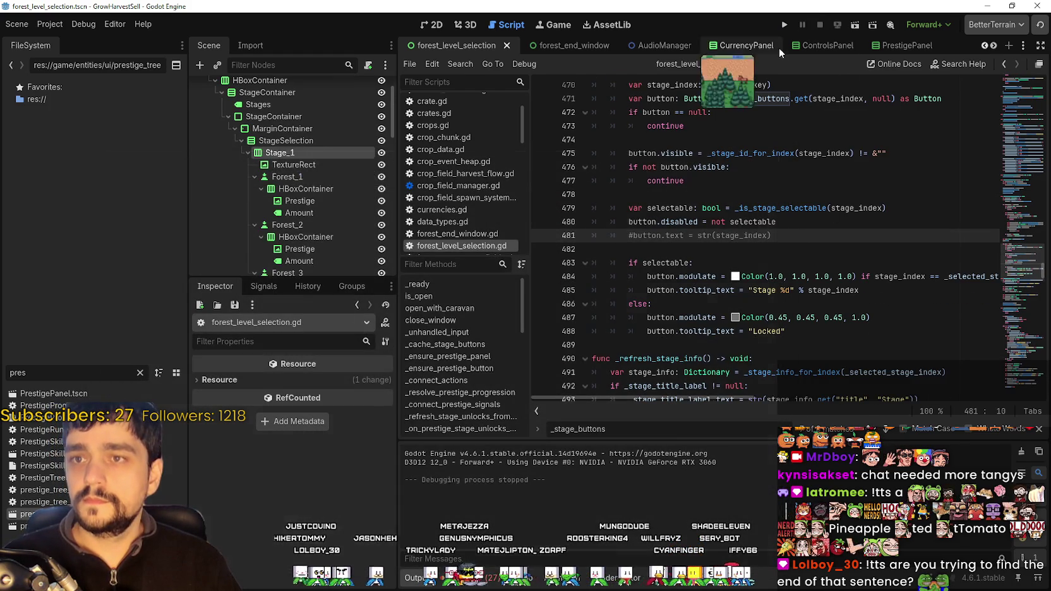
pyautogui.click(785, 25)
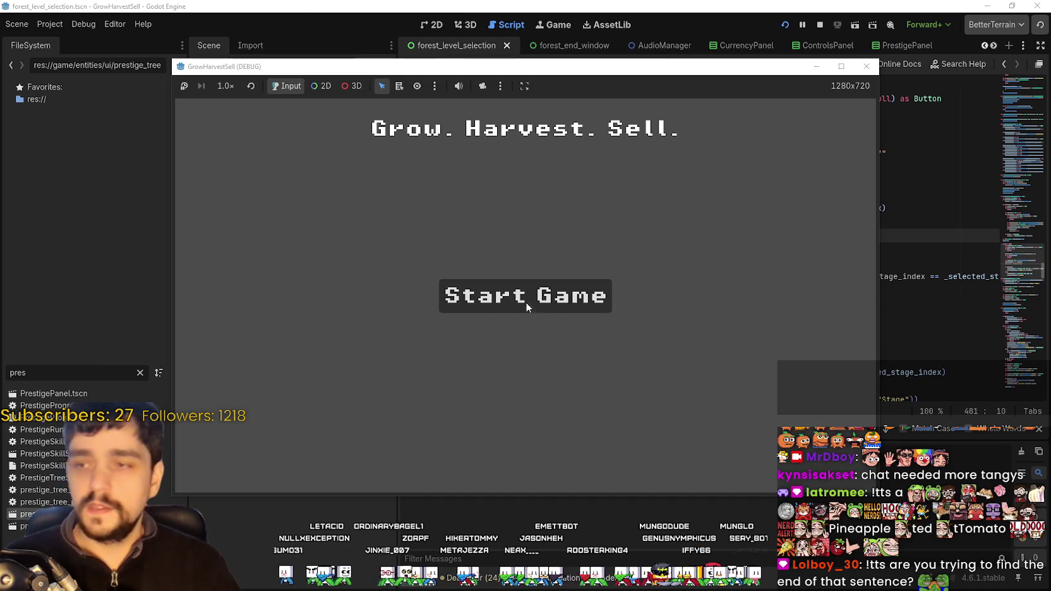
pyautogui.click(525, 302)
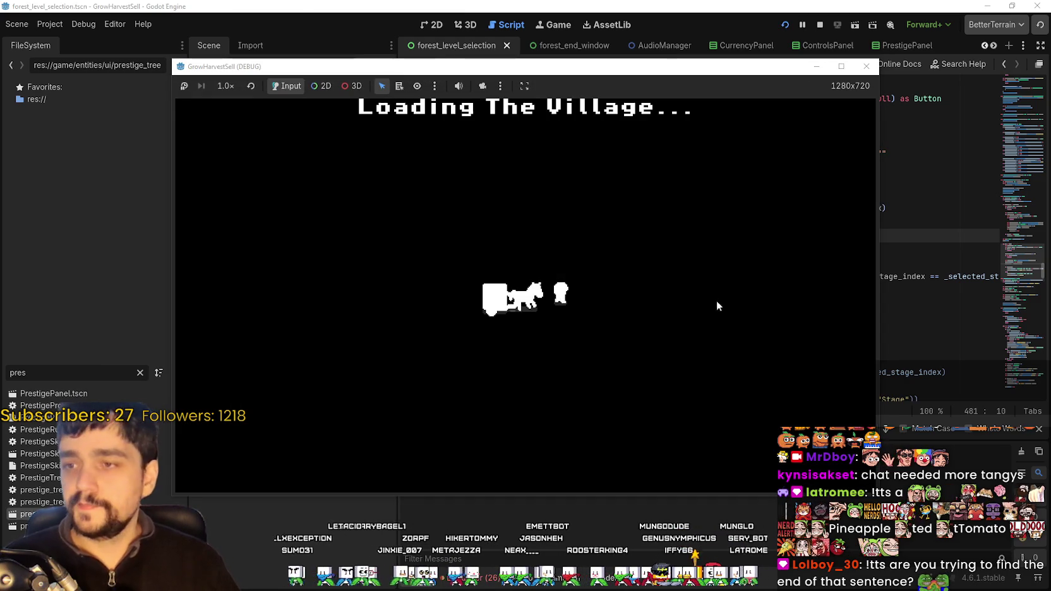
pyautogui.press('d')
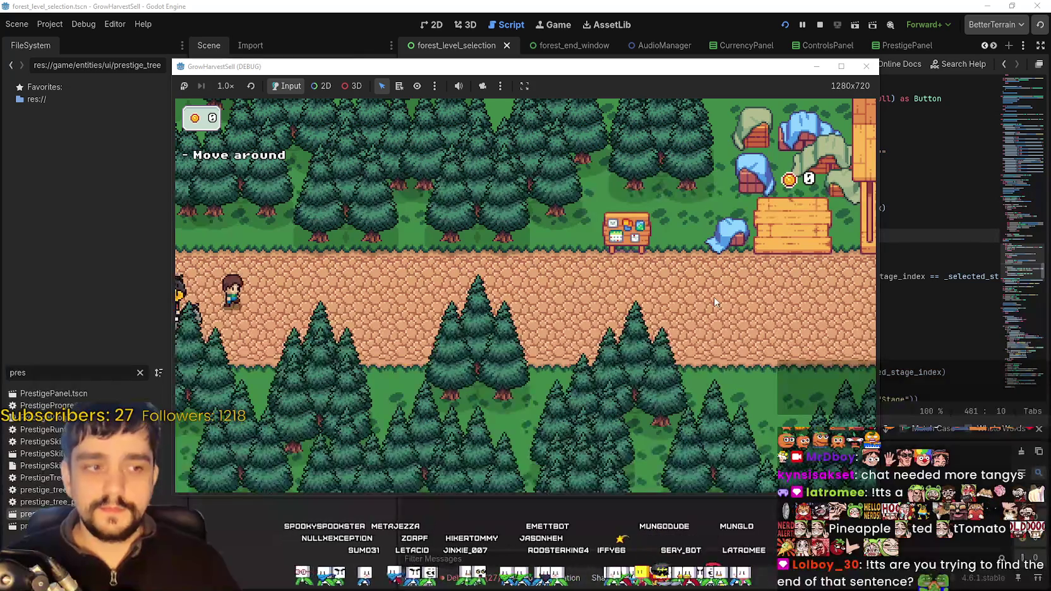
pyautogui.press('w')
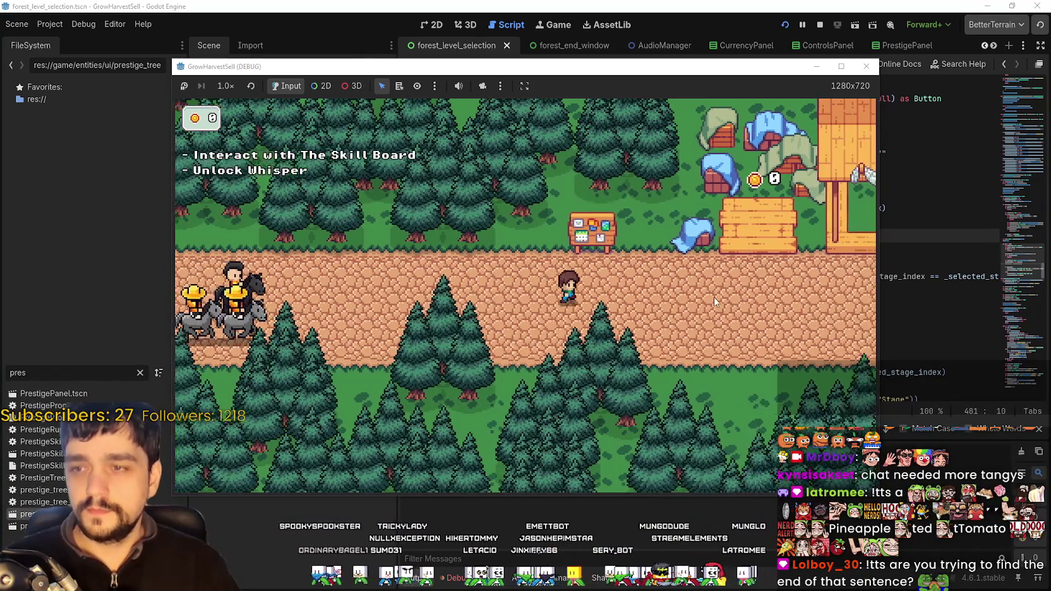
pyautogui.press('e')
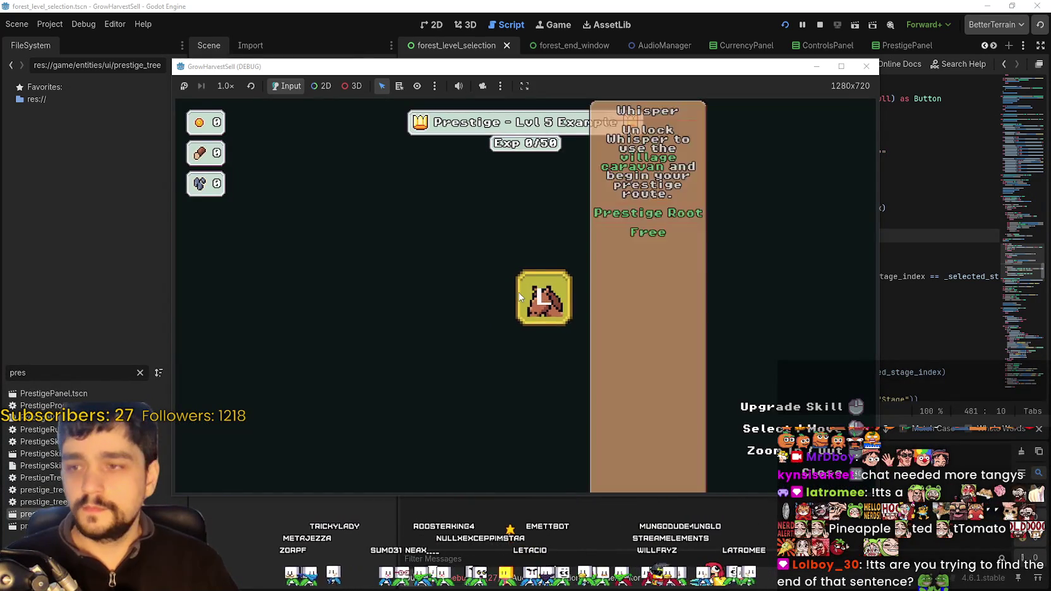
# - Unlock Whisper, view the stage panel, then stop the game and select line 481
pyautogui.click(543, 297)
pyautogui.press('e')
pyautogui.press('s')
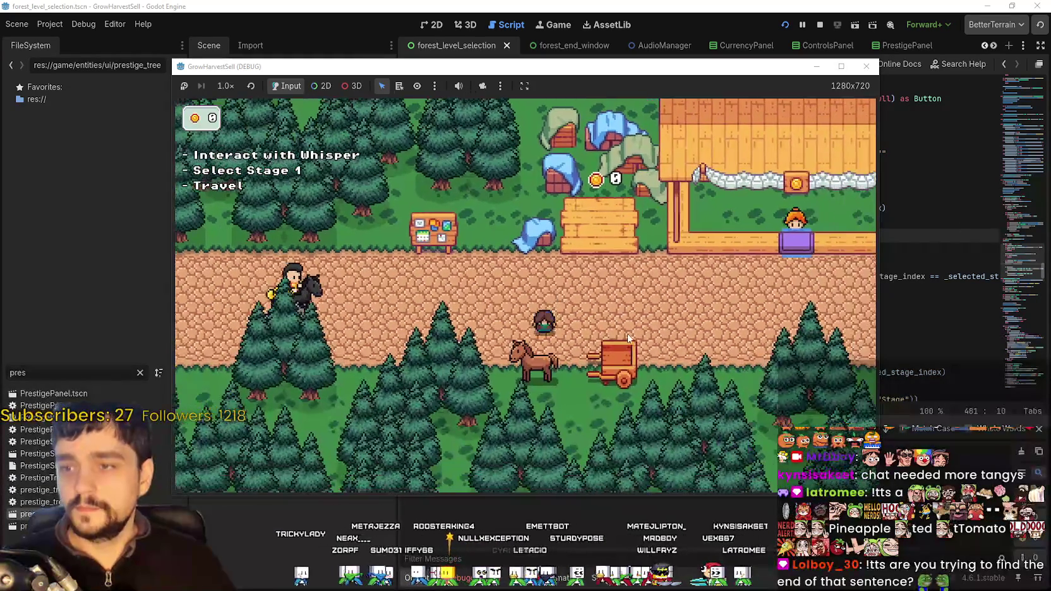
pyautogui.press('e')
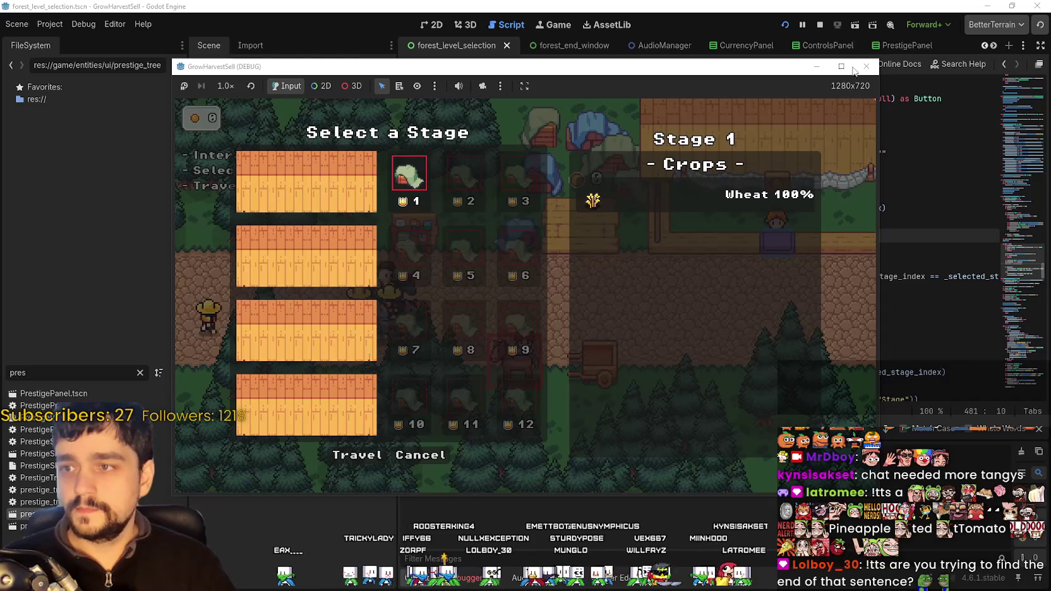
pyautogui.click(820, 24)
pyautogui.moveTo(781, 237); pyautogui.dragTo(634, 237)
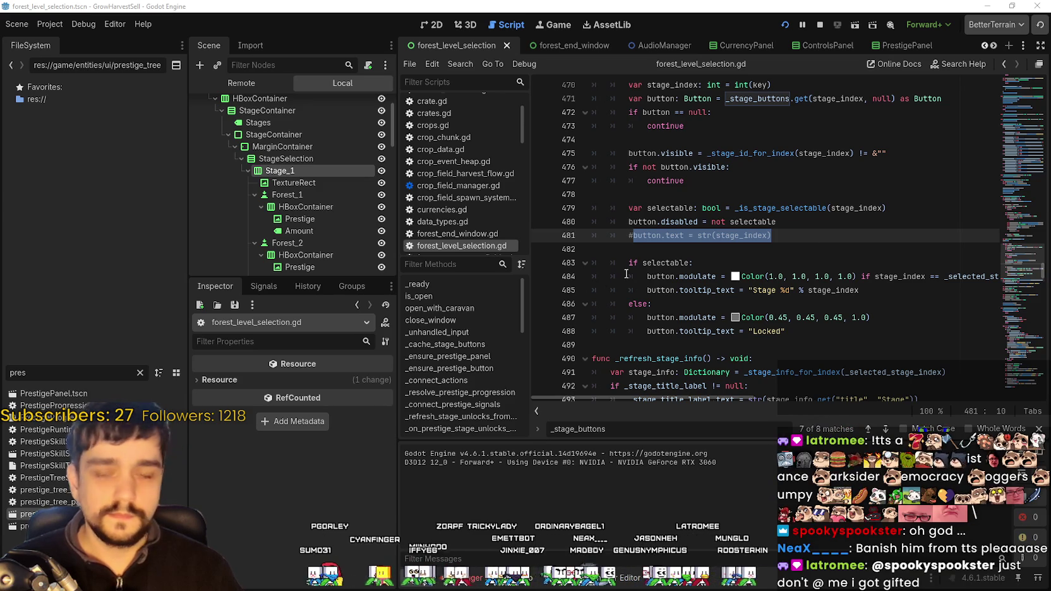
# - Scroll up in forest_level_selection.gd to review the edited code
pyautogui.scroll(3, 261, 121)
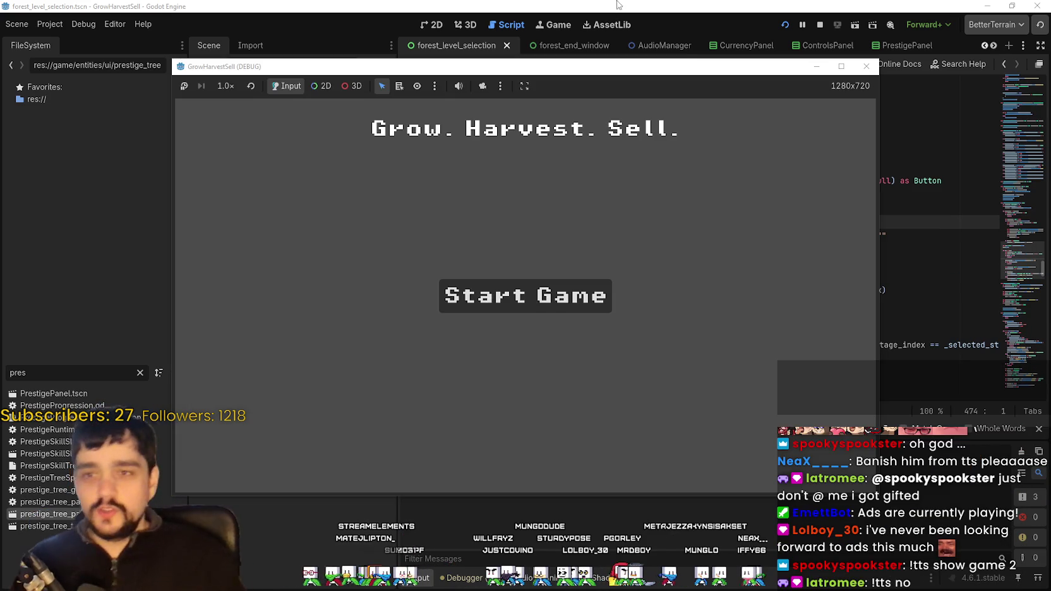
# - Maximize the game window, start the game, and walk the player along the village path
pyautogui.click(842, 65)
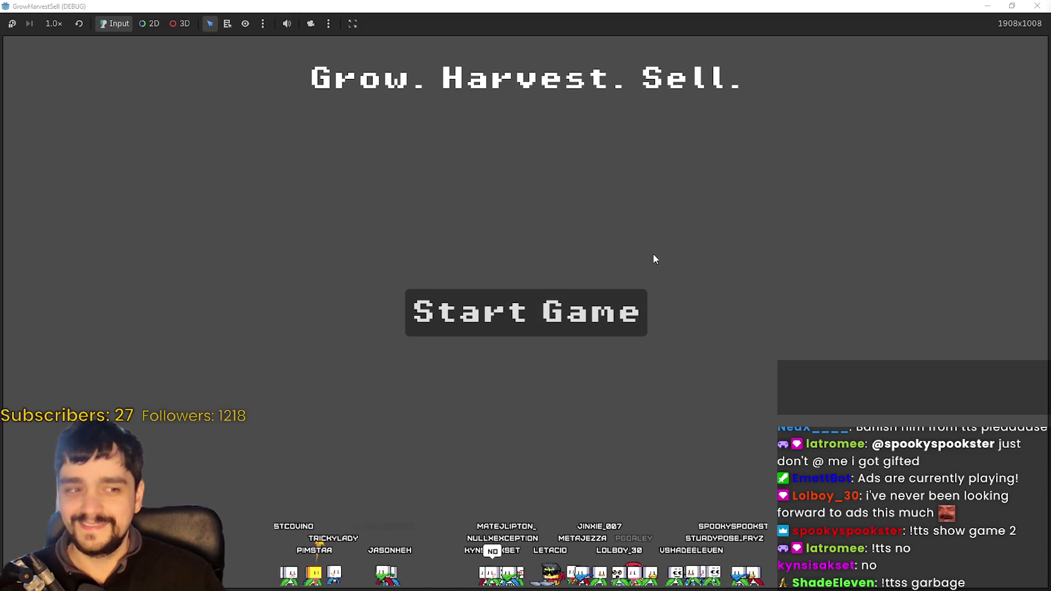
pyautogui.click(610, 311)
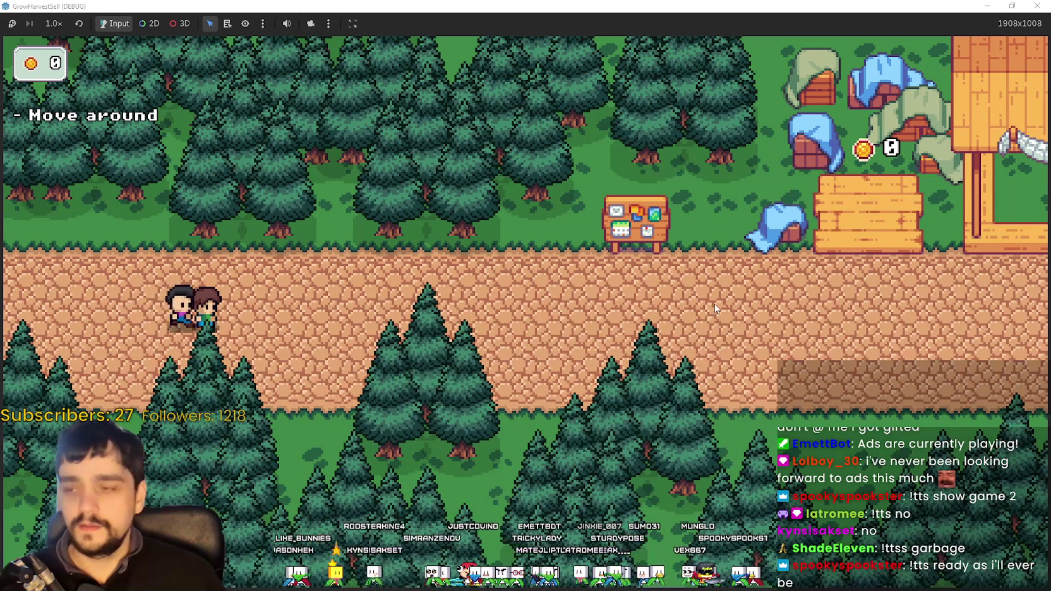
pyautogui.press('d')
pyautogui.press('d')
pyautogui.press('a')
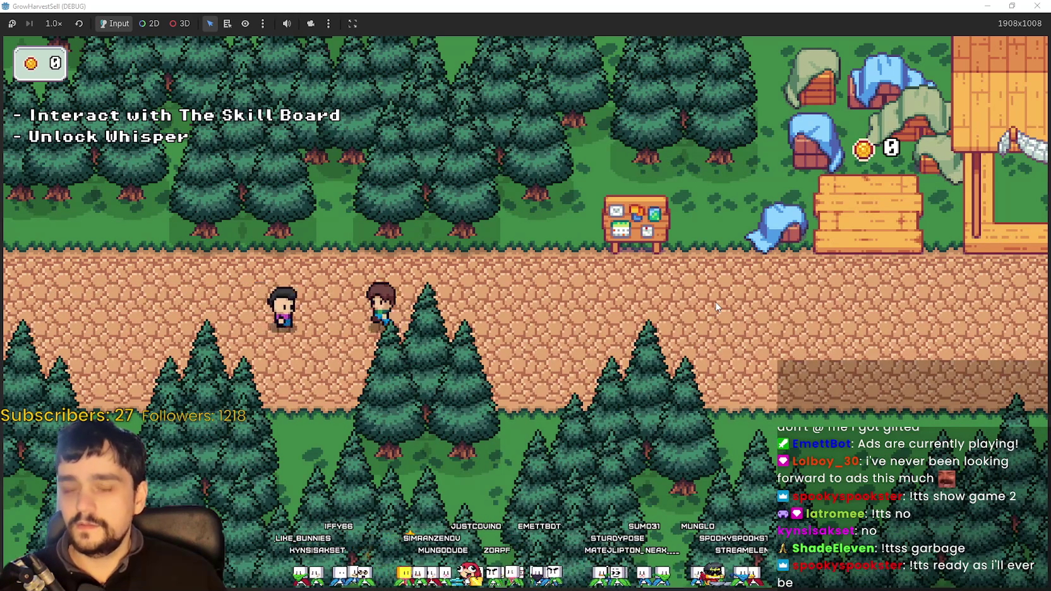
pyautogui.press('w')
pyautogui.press('d')
pyautogui.press('s')
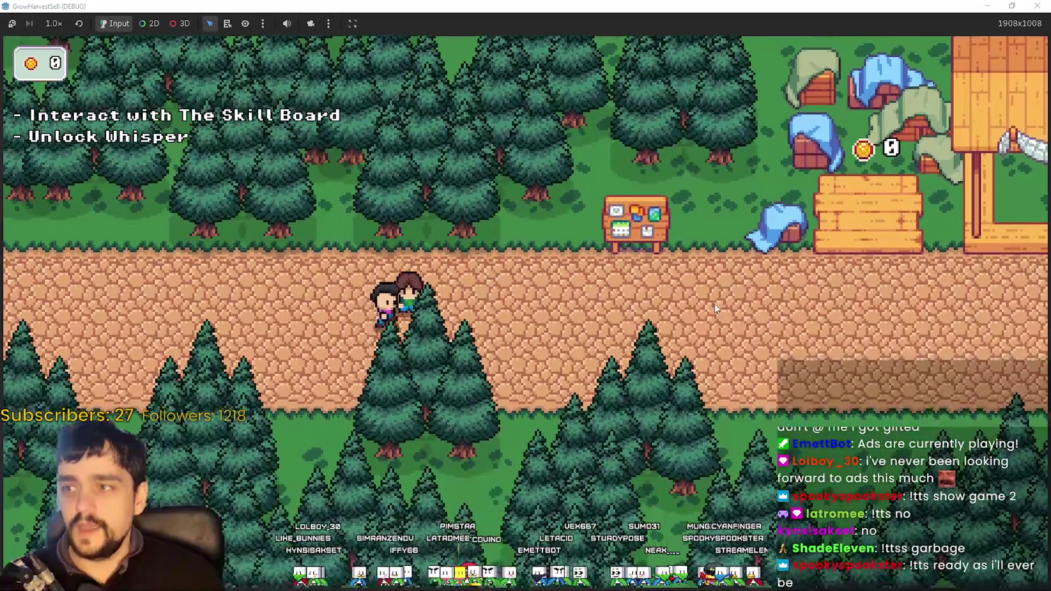
pyautogui.press('d')
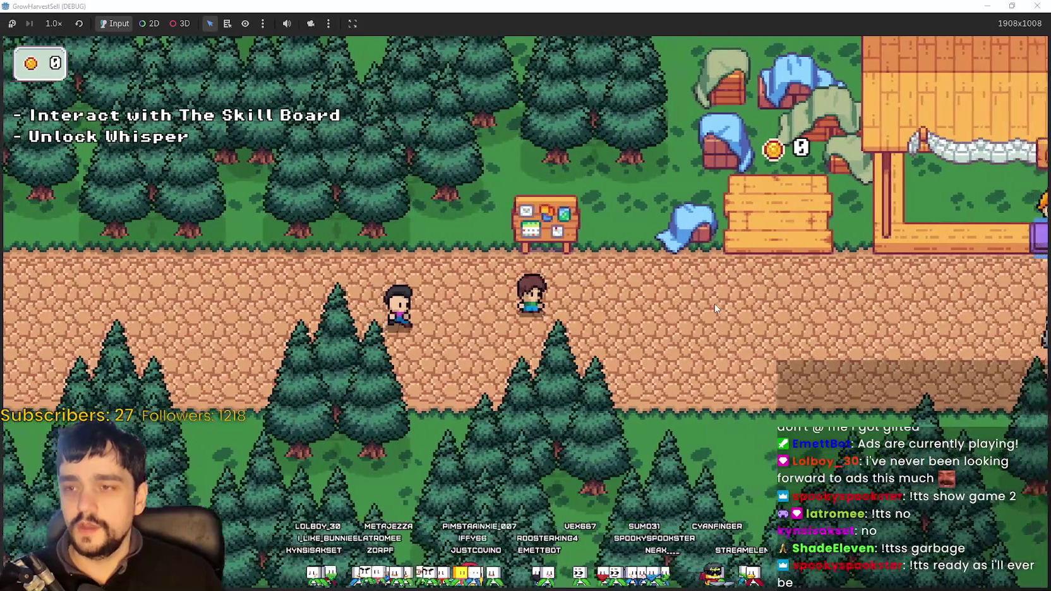
# - Walk up to the Skill Board, open the prestige tree, and zoom and pan it
pyautogui.press('w')
pyautogui.press('e')
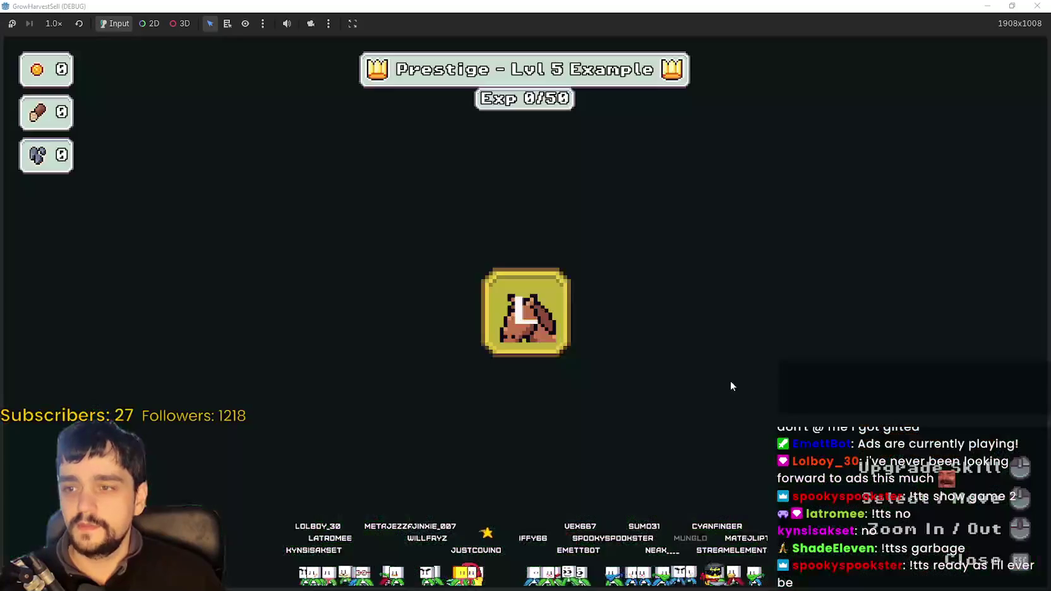
pyautogui.scroll(-2, 684, 356)
pyautogui.moveTo(562, 329)
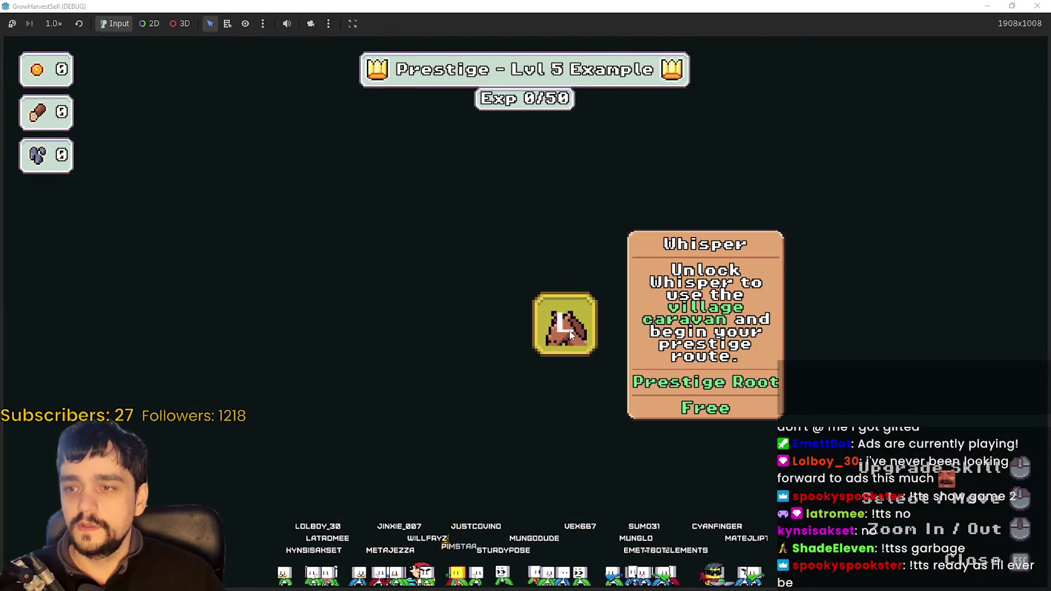
pyautogui.scroll(-1, 612, 341)
pyautogui.moveTo(635, 344); pyautogui.dragTo(574, 316)
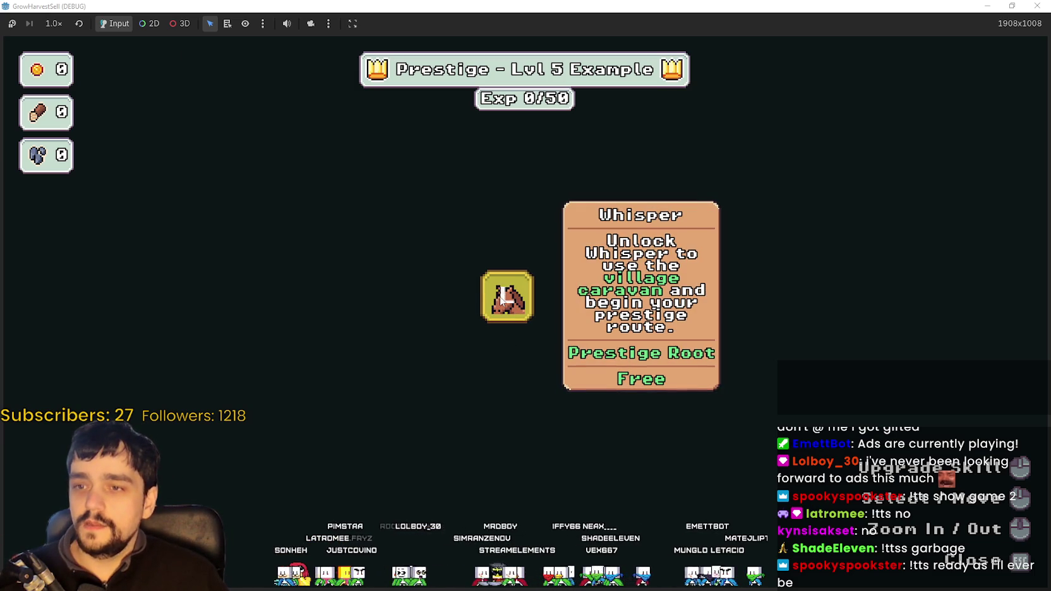
# - Unlock the free Whisper skill and return to the village
pyautogui.moveTo(494, 297)
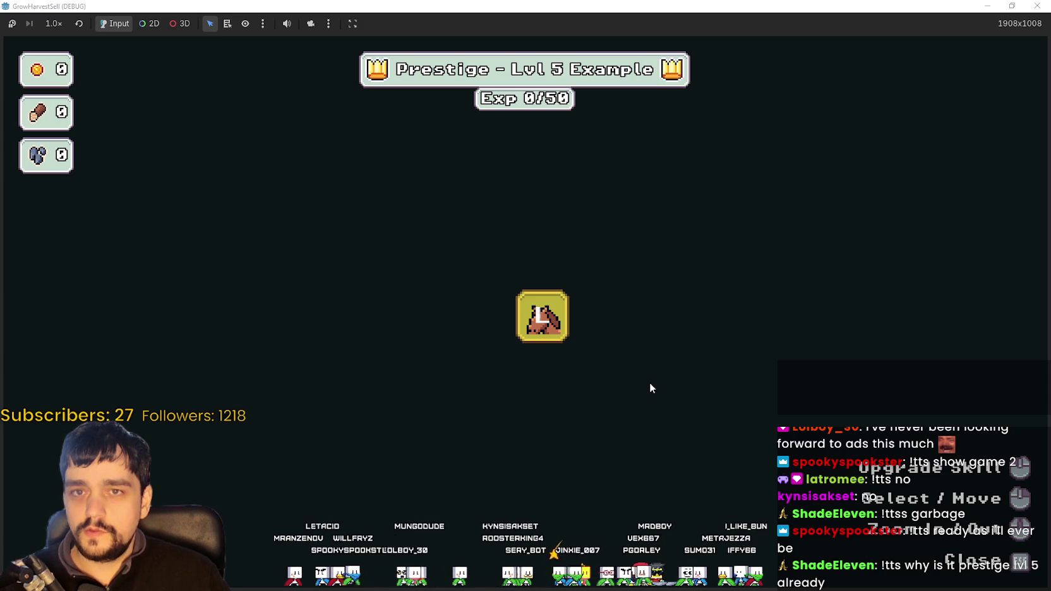
pyautogui.moveTo(563, 333)
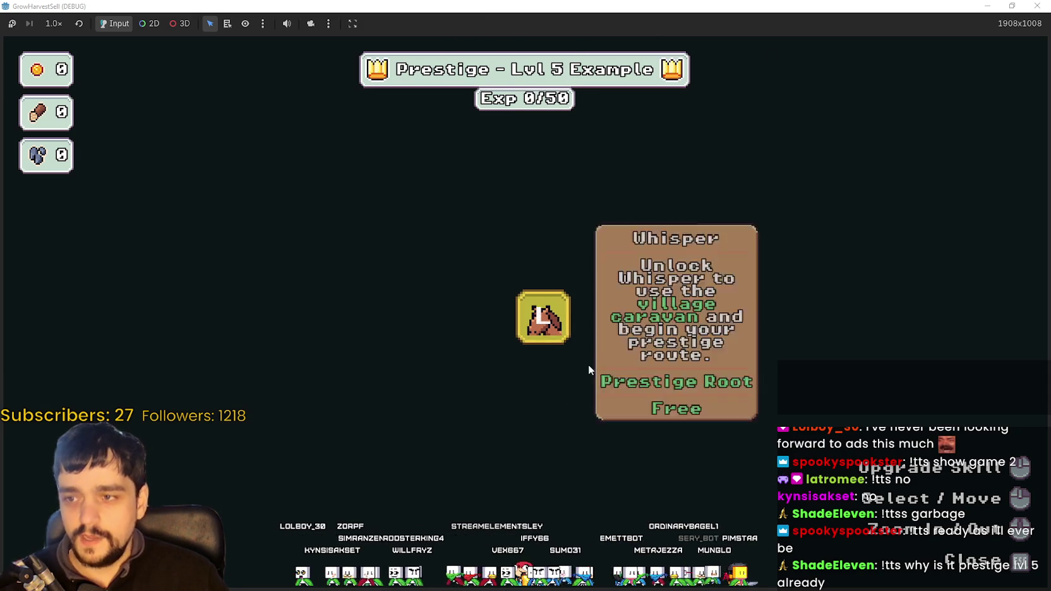
pyautogui.moveTo(503, 331)
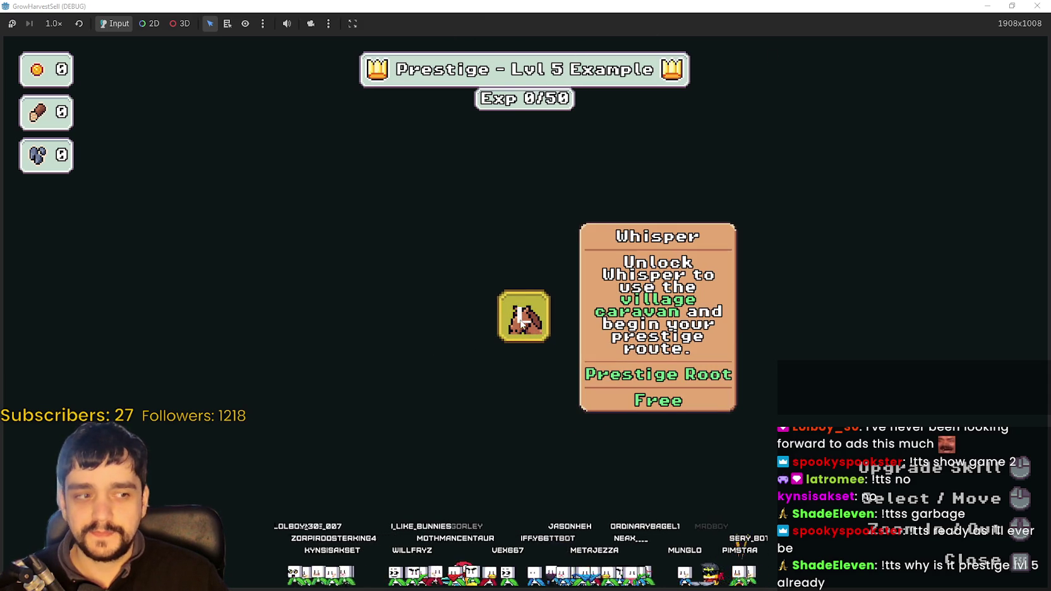
pyautogui.click(519, 319)
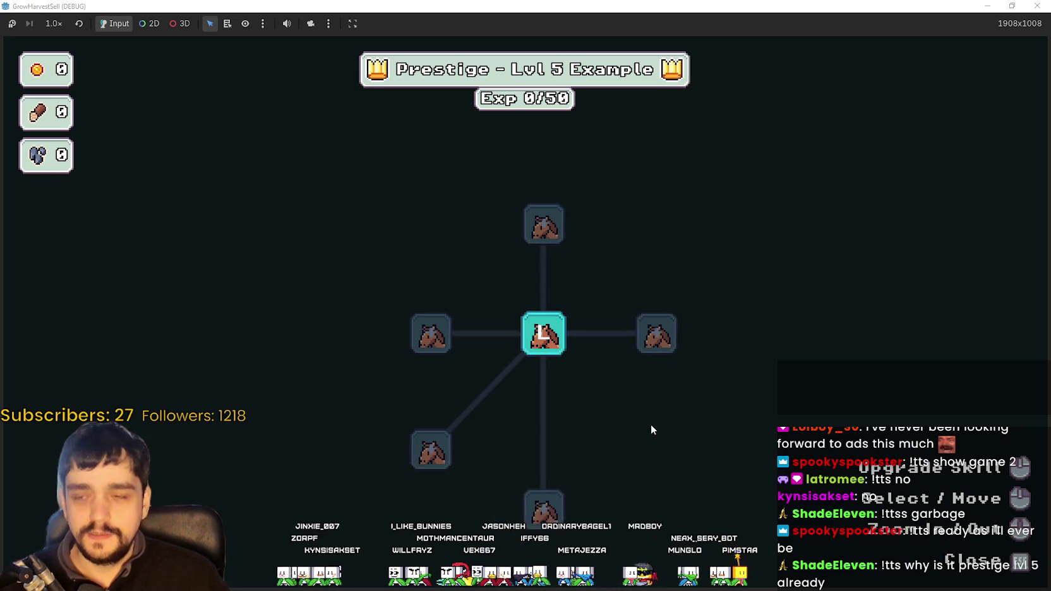
pyautogui.press('e')
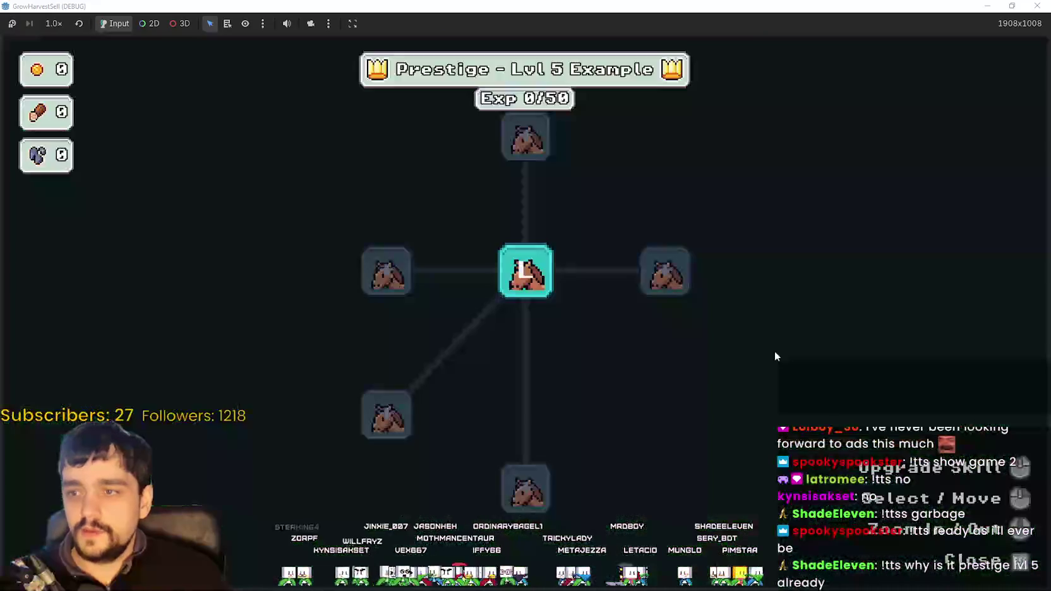
pyautogui.press('Escape')
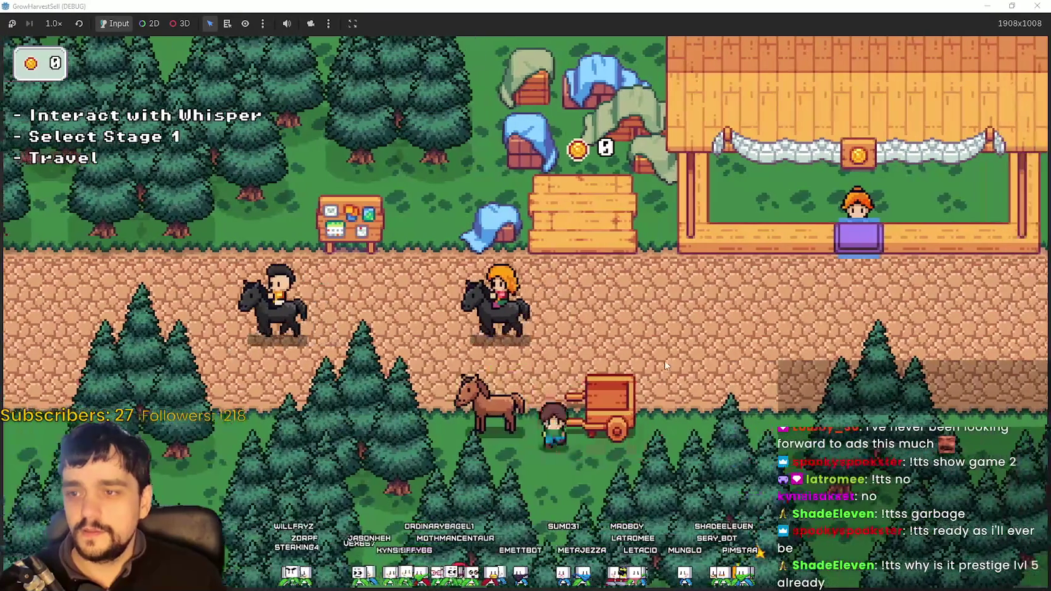
# - Walk down to Whisper the horse and open Select a Stage, showing Stage 1 Wheat 100%
pyautogui.press('s')
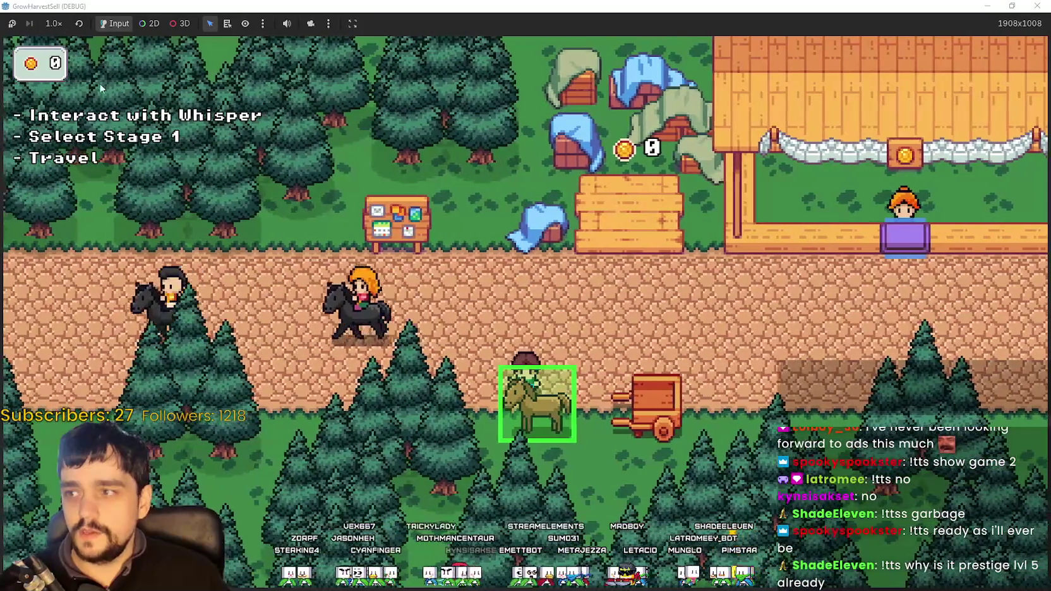
pyautogui.press('s')
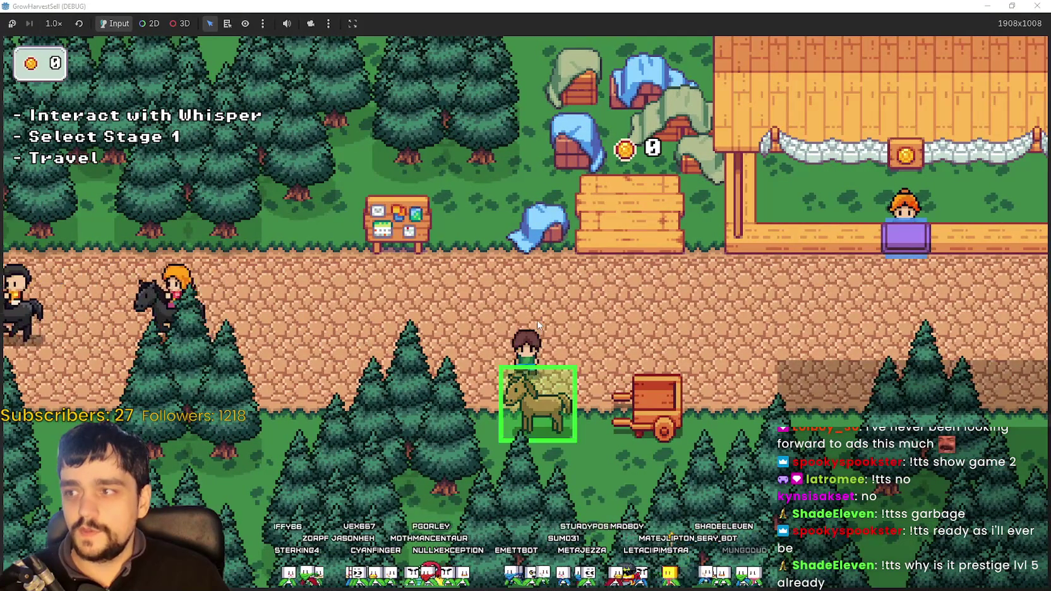
pyautogui.press('e')
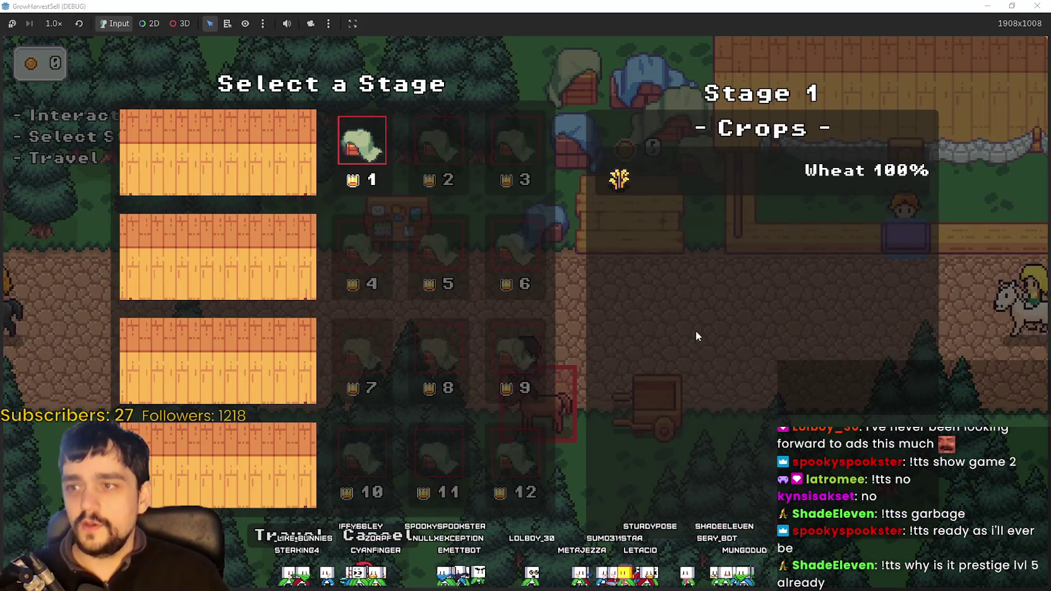
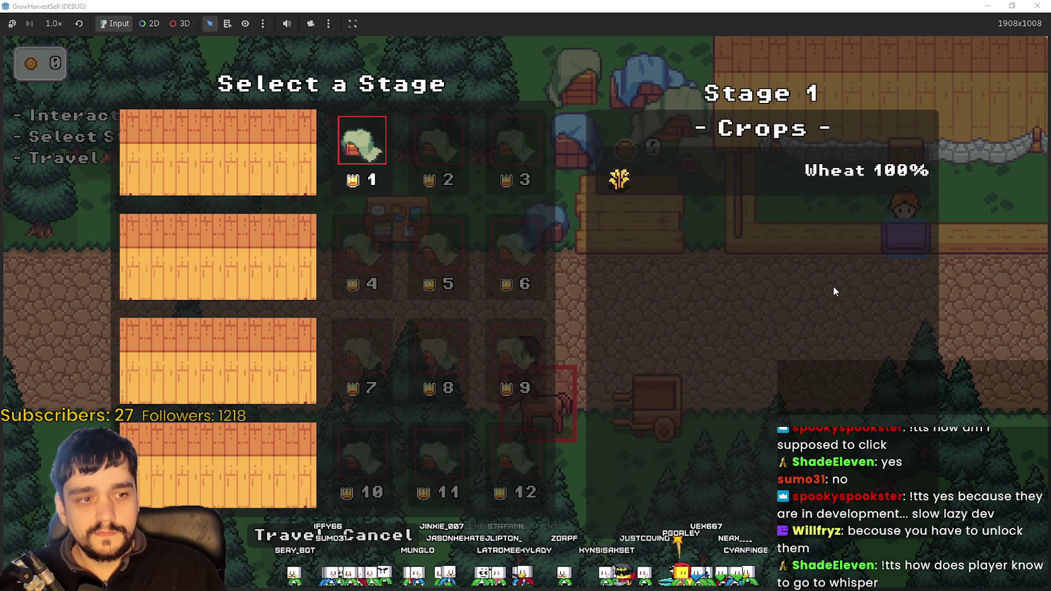
# - In the running game, reopen the Select a Stage menu at the horse and try the locked stage 2
pyautogui.press('Escape')
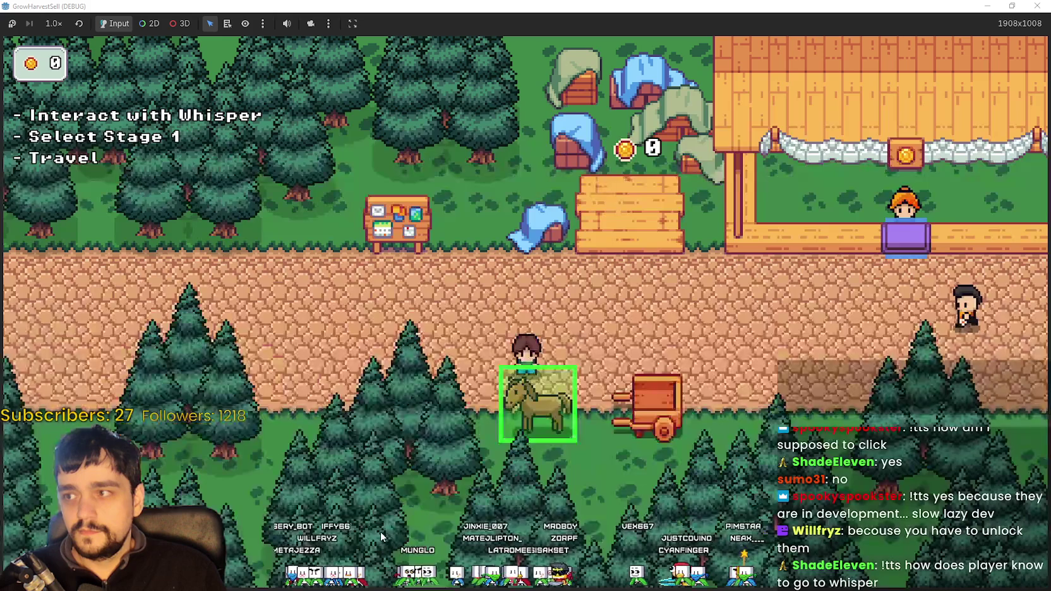
pyautogui.press('e')
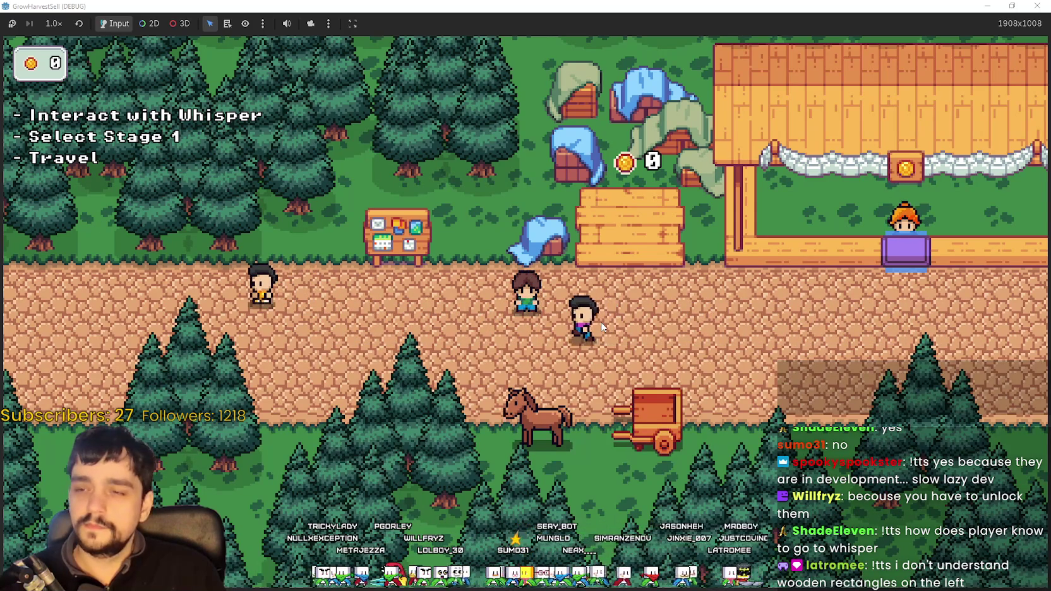
pyautogui.press('s')
pyautogui.press('e')
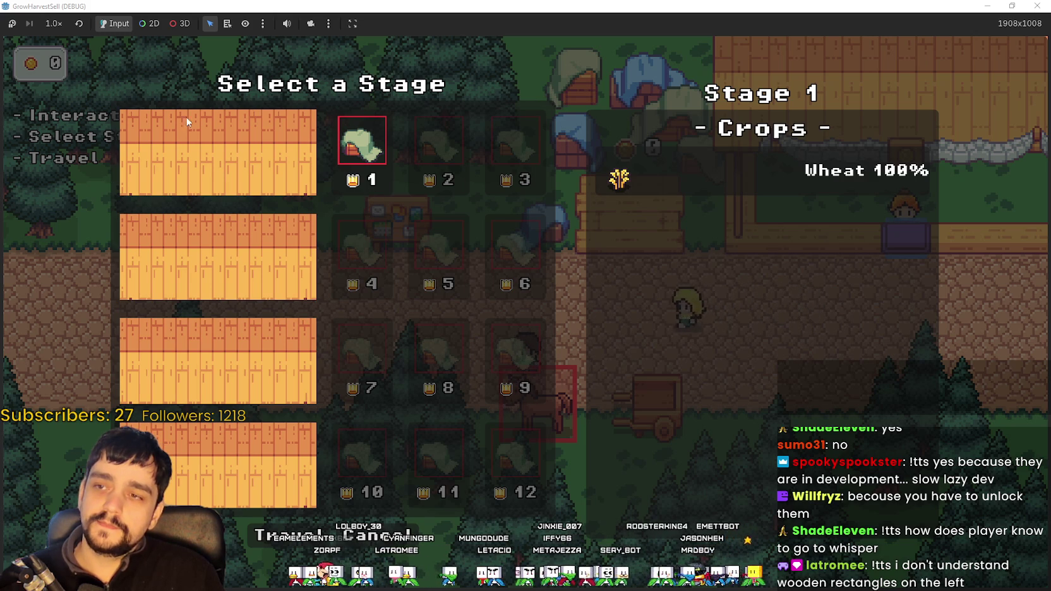
pyautogui.click(442, 169)
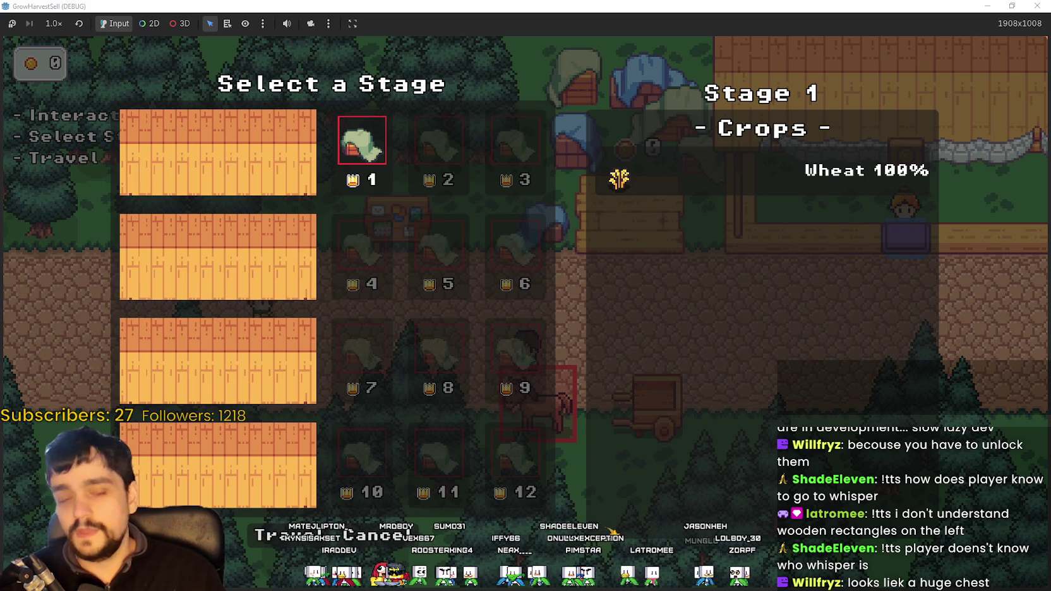
# - Switch to Aseprite, zoom around main_atlas.png, and restore the window to a smaller size
pyautogui.hotkey('alt', 'Tab')
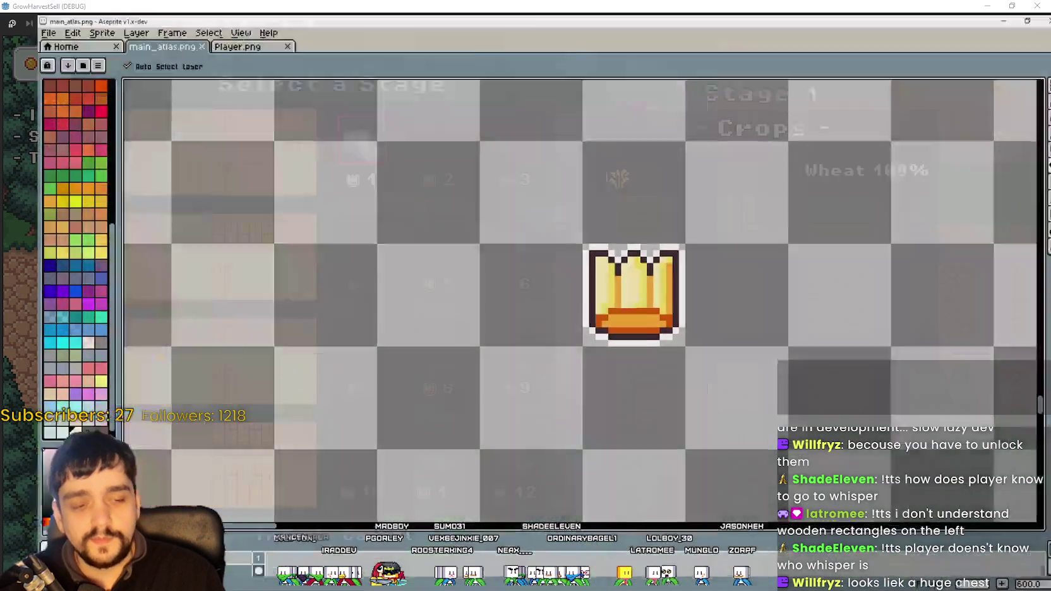
pyautogui.scroll(-5, 605, 191)
pyautogui.scroll(3, 605, 191)
pyautogui.scroll(1, 605, 192)
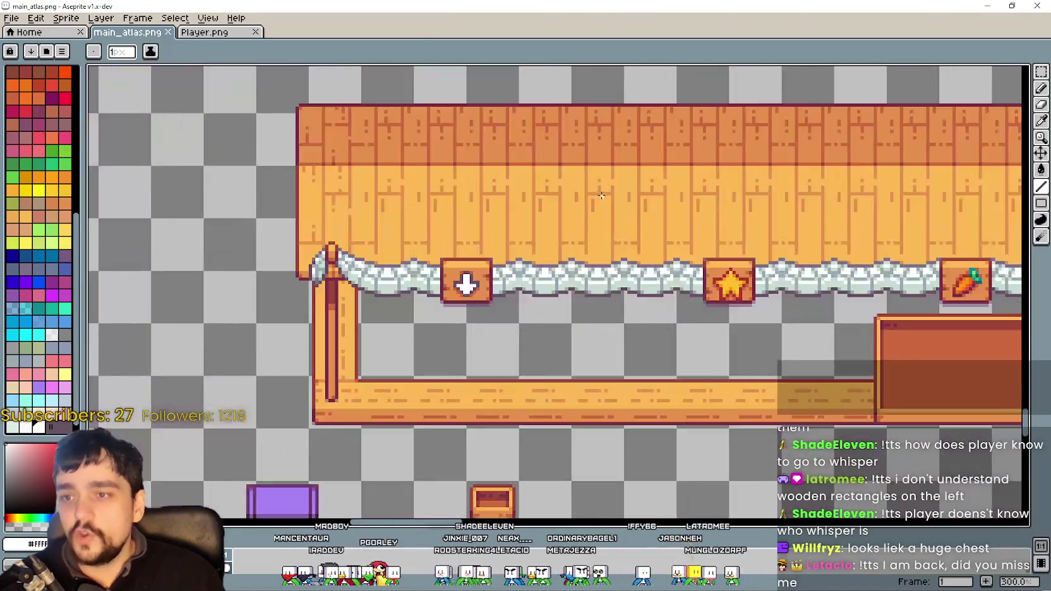
pyautogui.scroll(-6, 605, 192)
pyautogui.scroll(3, 554, 333)
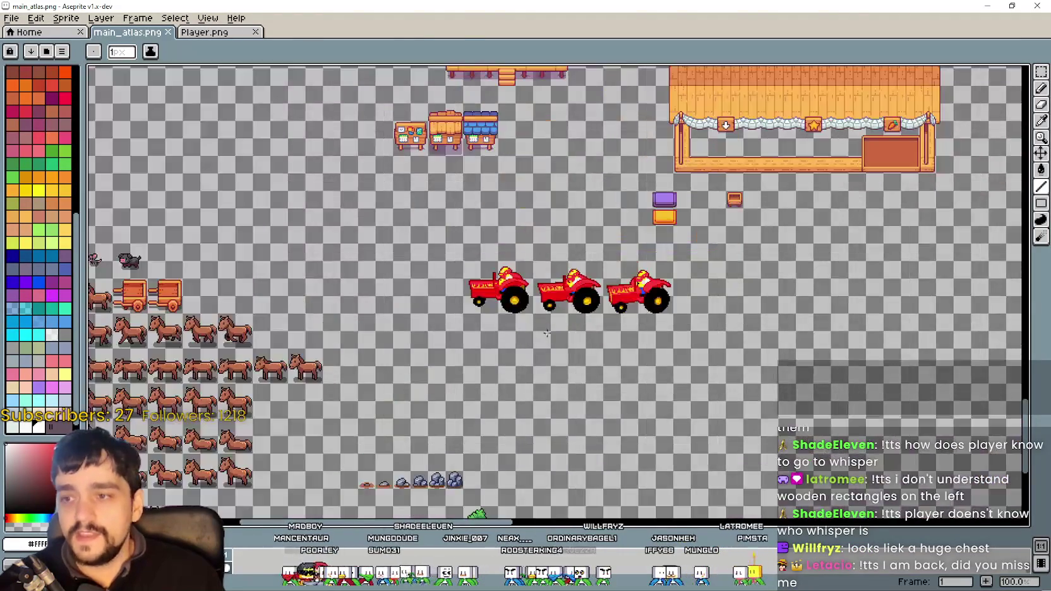
pyautogui.scroll(-3, 497, 278)
pyautogui.scroll(3, 497, 278)
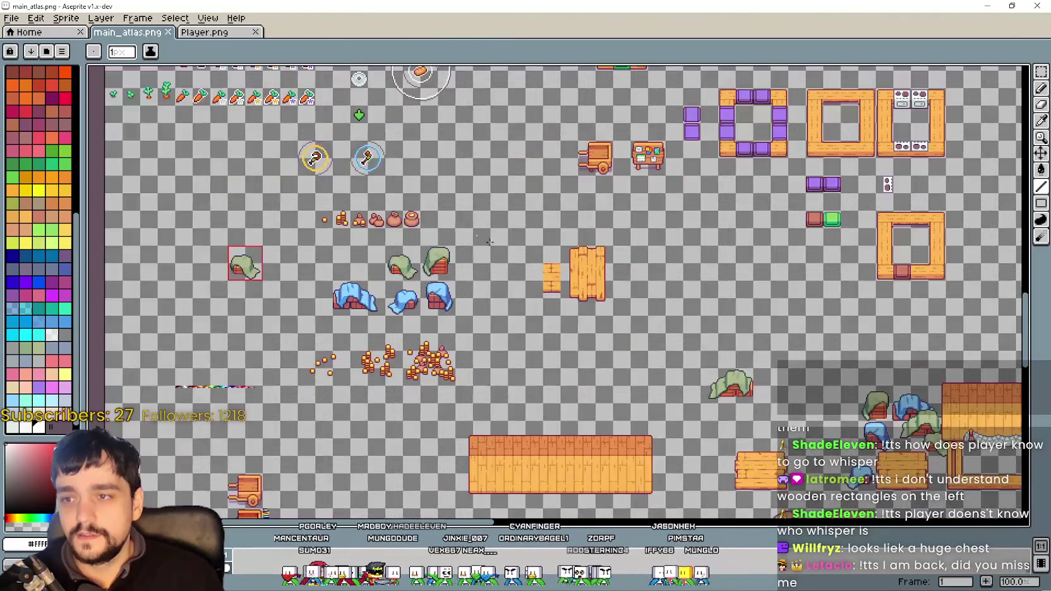
pyautogui.scroll(-3, 498, 278)
pyautogui.scroll(1, 604, 319)
pyautogui.scroll(5, 579, 387)
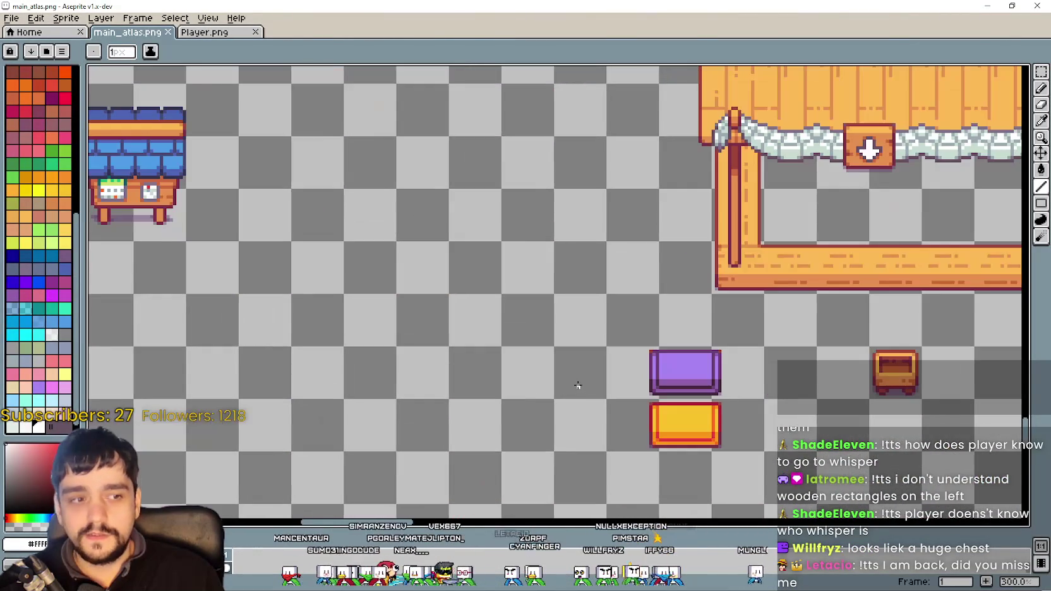
pyautogui.scroll(-1, 575, 380)
pyautogui.scroll(-4, 569, 361)
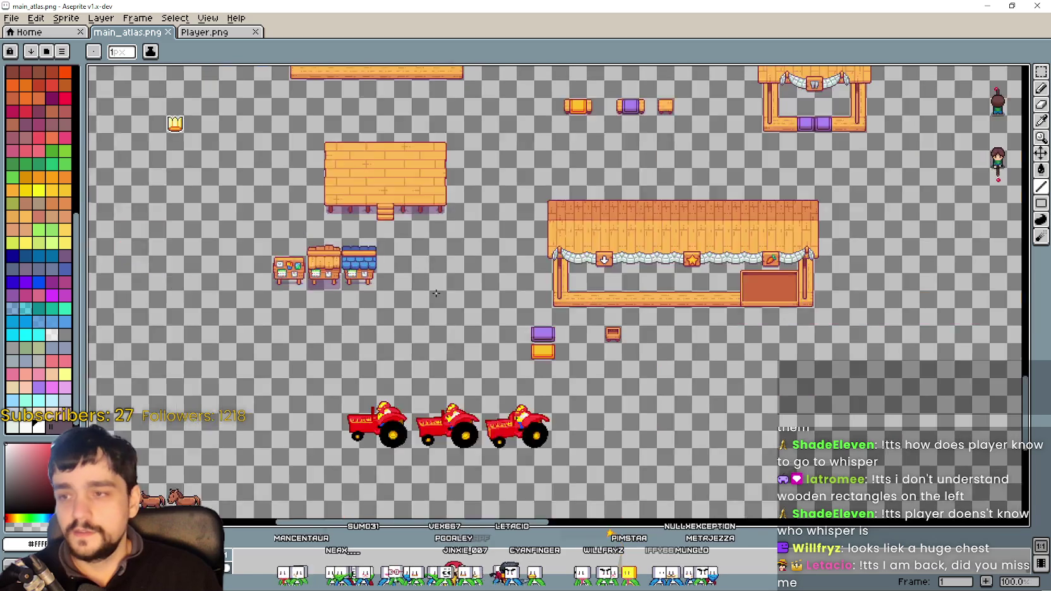
pyautogui.scroll(4, 442, 351)
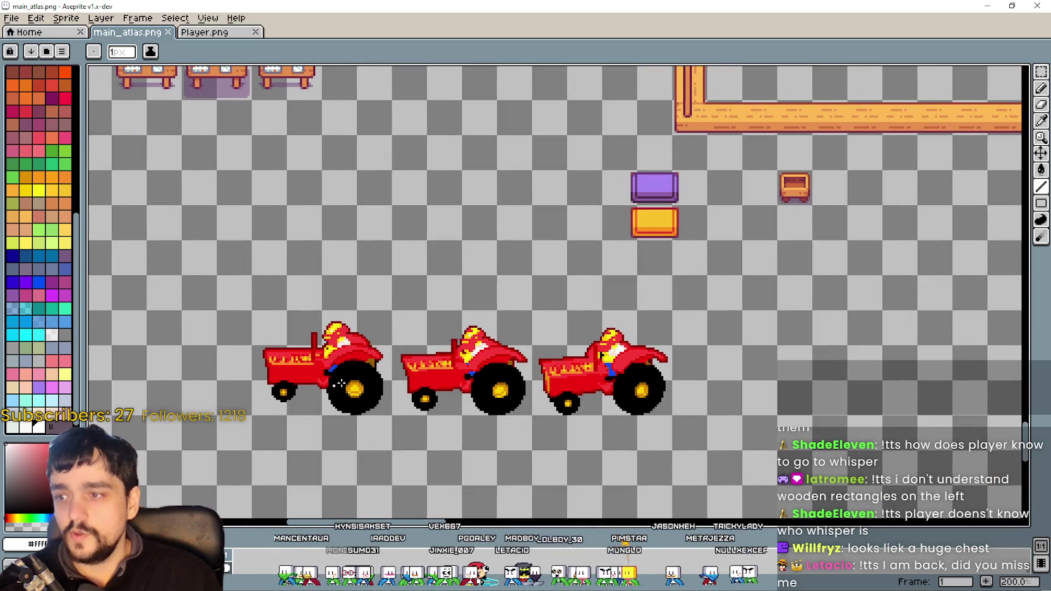
pyautogui.click(1013, 5)
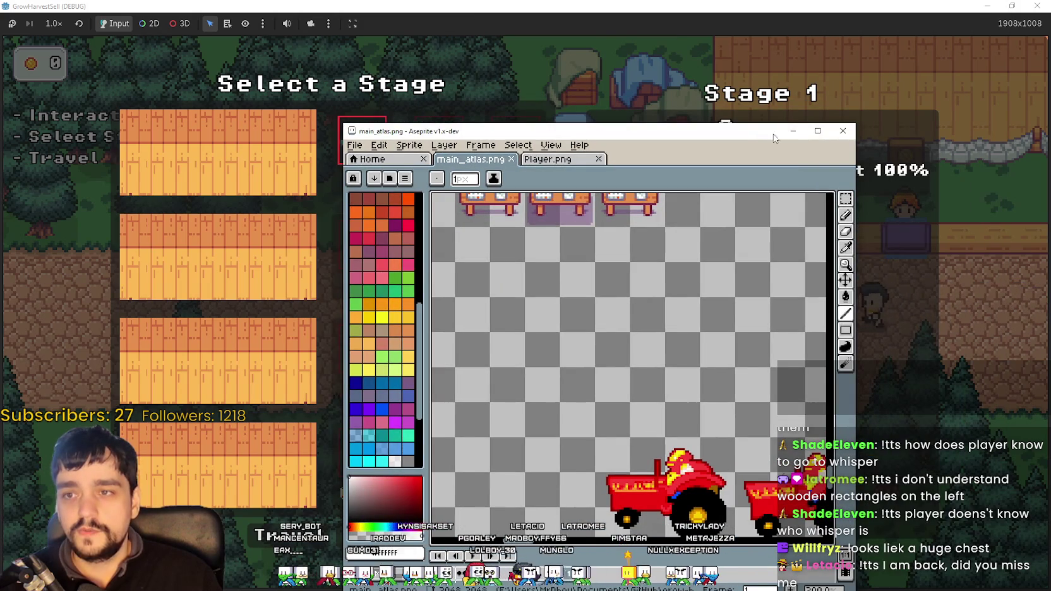
# - Close Aseprite and the game's stage panel, then bring the Godot editor to the front
pyautogui.click(684, 333)
pyautogui.press('Escape')
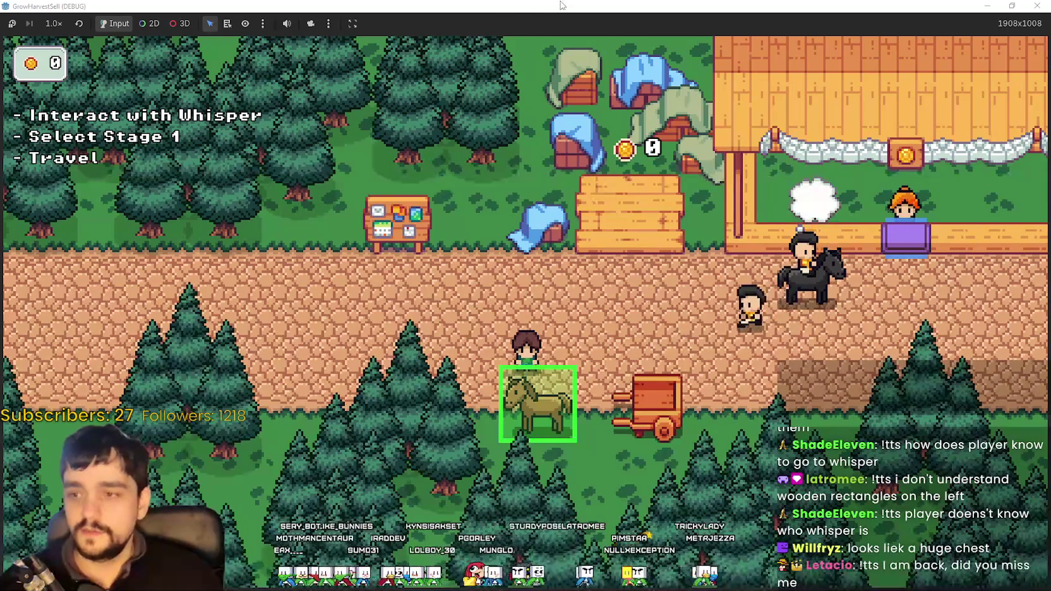
pyautogui.doubleClick(680, 5)
pyautogui.click(680, 5)
# - In the 2D view, inspect Stage_1's TextureRect atlas region (128×40 at 784, 1312) in the Region Editor
pyautogui.click(423, 24)
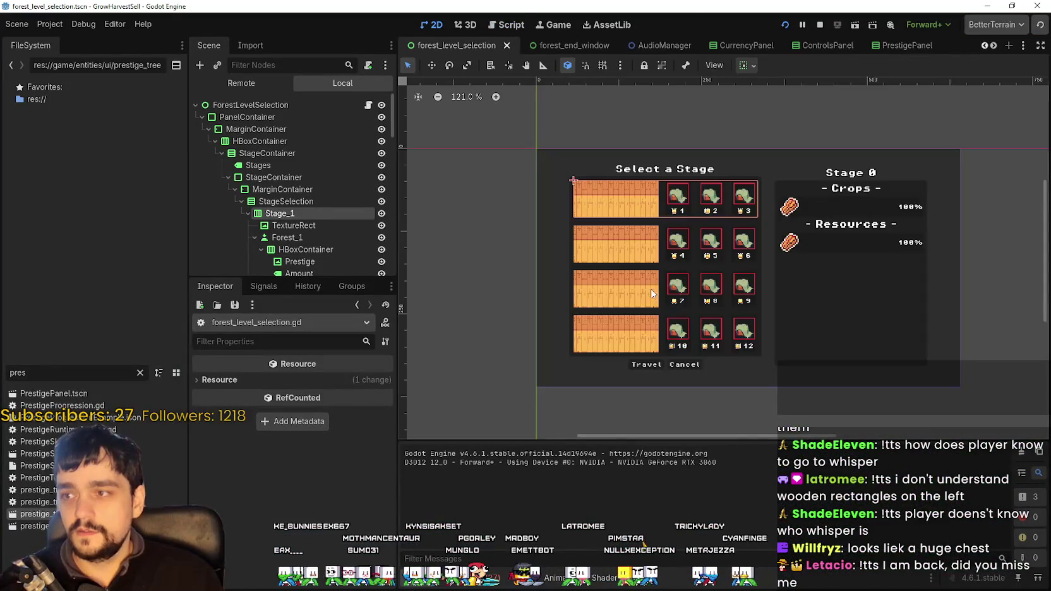
pyautogui.click(611, 217)
pyautogui.click(289, 457)
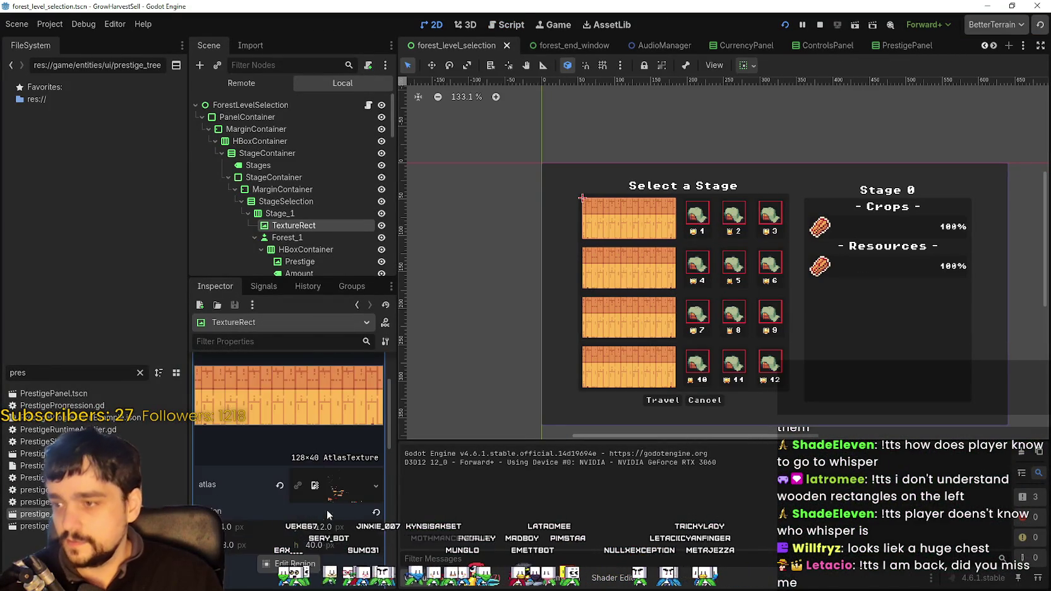
pyautogui.click(288, 506)
pyautogui.scroll(3, 419, 326)
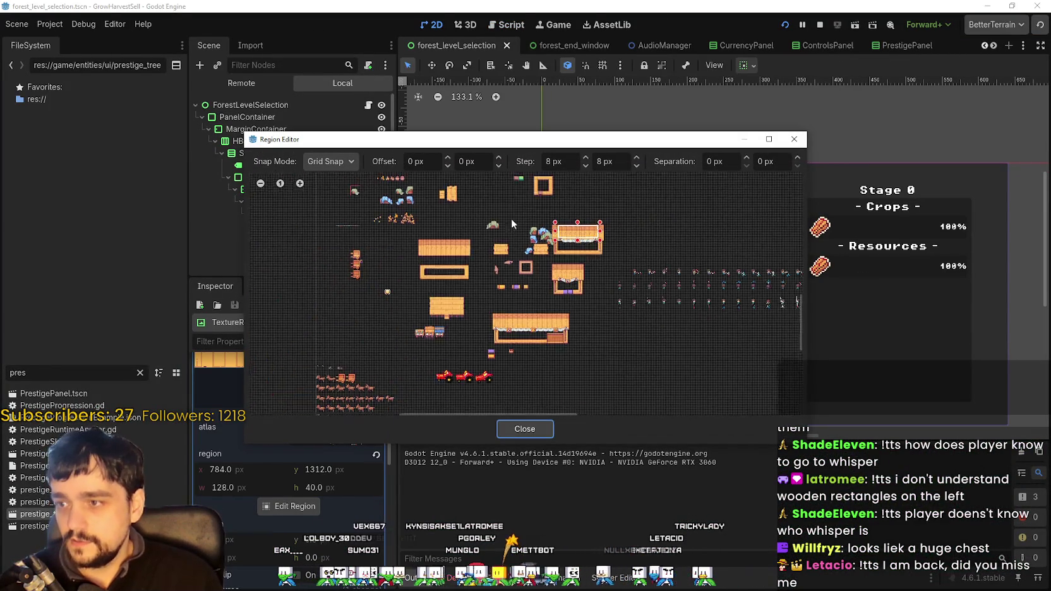
pyautogui.scroll(-3, 458, 242)
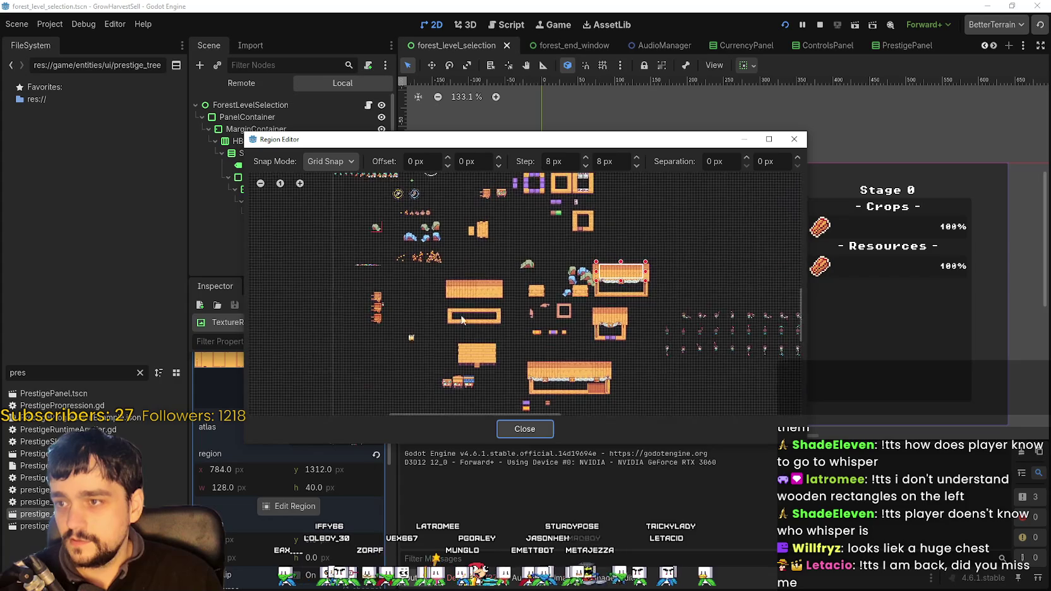
pyautogui.scroll(3, 452, 259)
pyautogui.scroll(4, 499, 265)
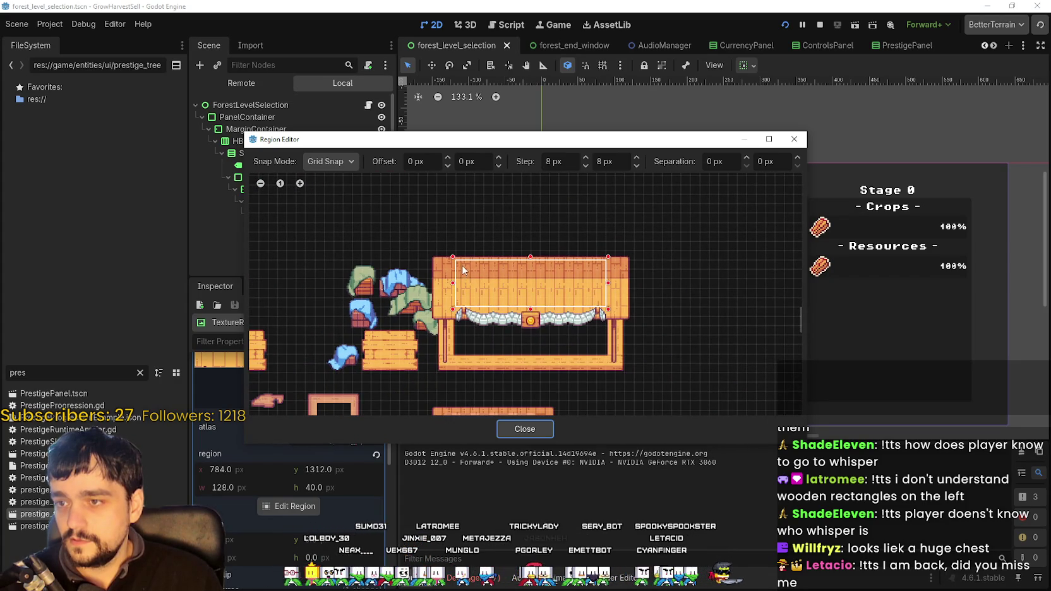
pyautogui.scroll(2, 463, 266)
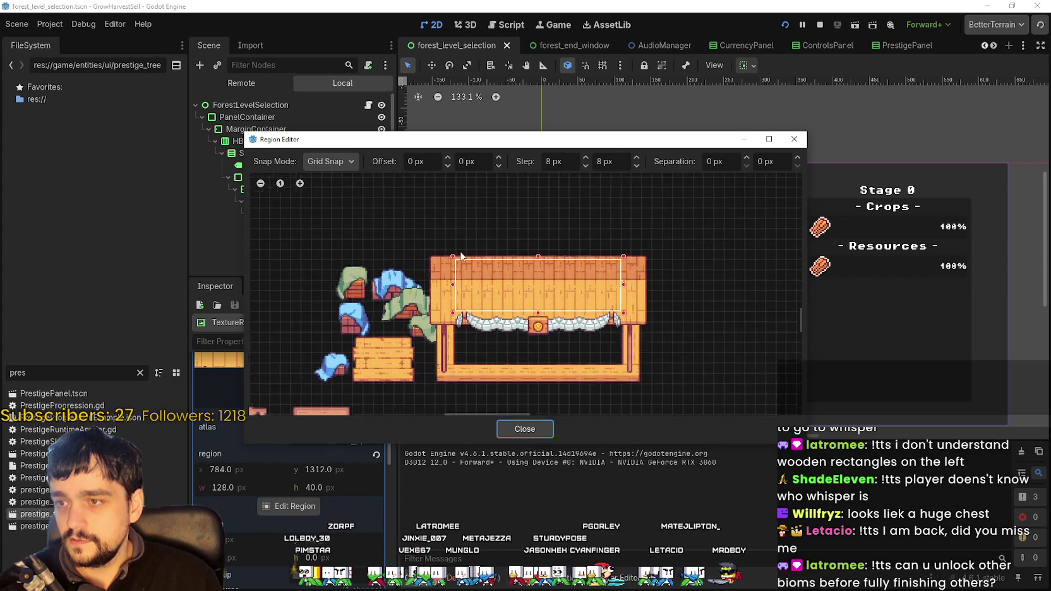
pyautogui.scroll(-1, 463, 266)
pyautogui.scroll(1, 462, 265)
pyautogui.scroll(-2, 493, 316)
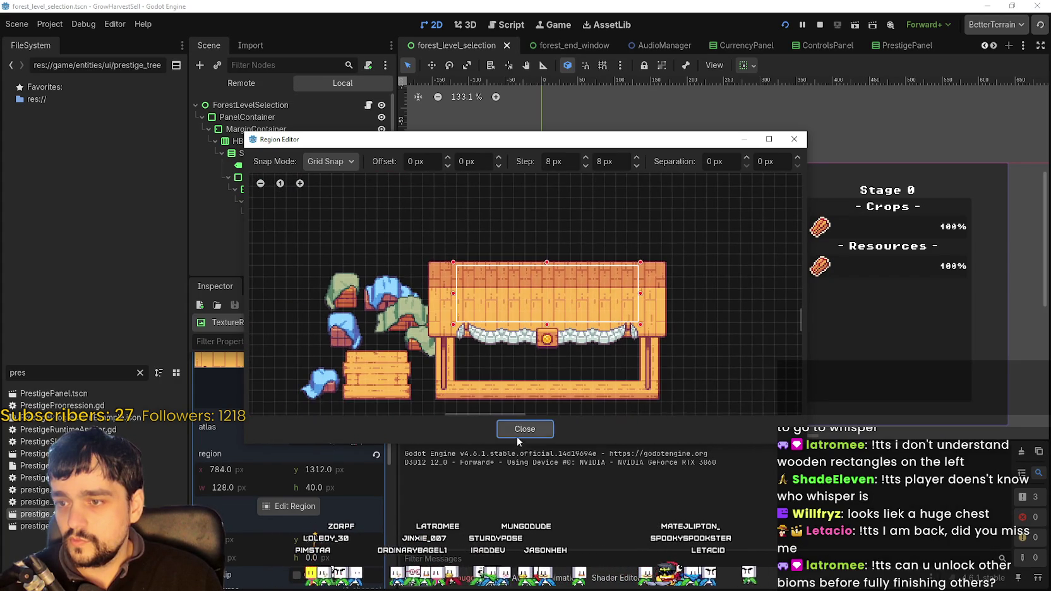
pyautogui.click(526, 432)
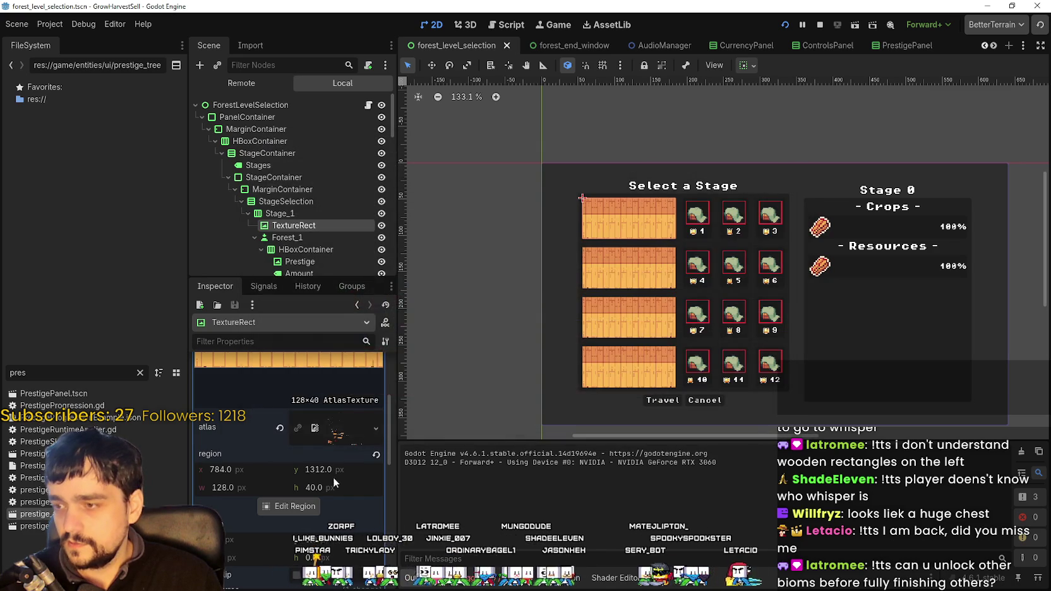
pyautogui.scroll(-6, 322, 478)
pyautogui.scroll(-3, 314, 479)
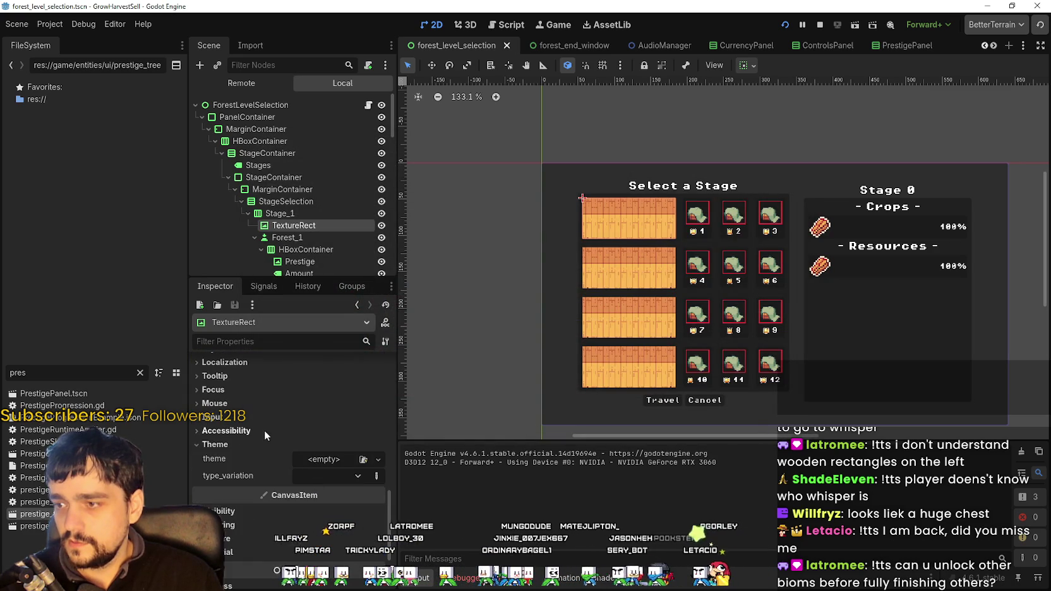
pyautogui.scroll(2, 700, 227)
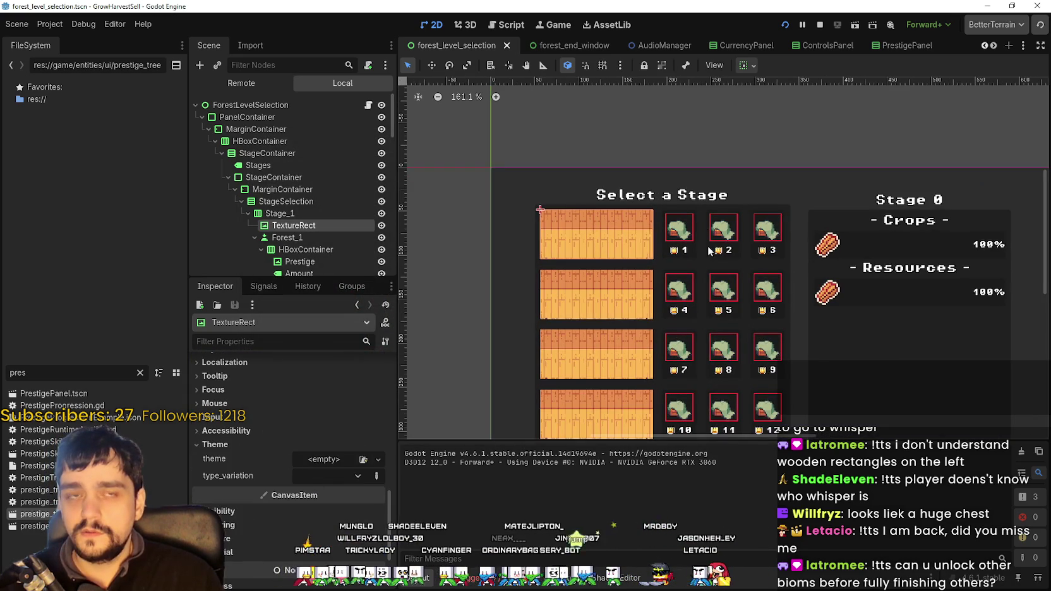
pyautogui.scroll(2, 705, 240)
pyautogui.scroll(-1, 693, 235)
pyautogui.scroll(1, 690, 238)
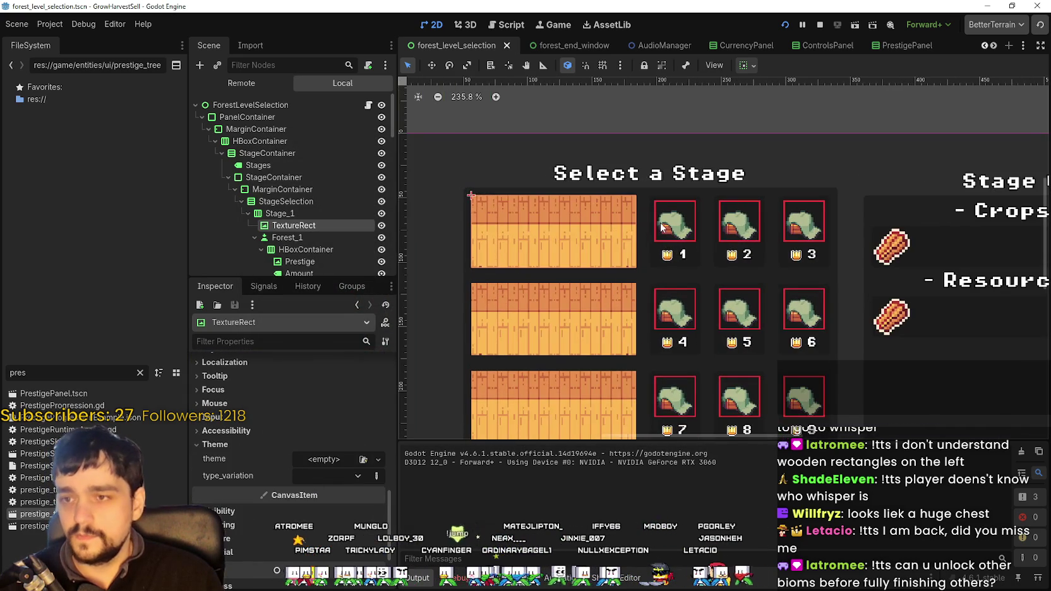
pyautogui.scroll(-1, 550, 319)
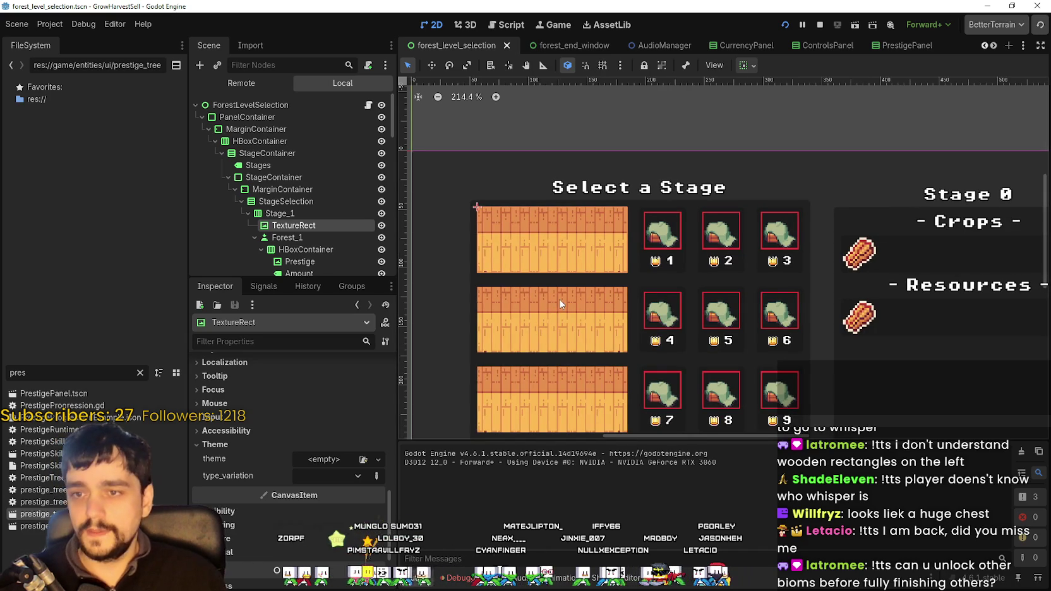
pyautogui.scroll(1, 730, 342)
pyautogui.scroll(-3, 695, 303)
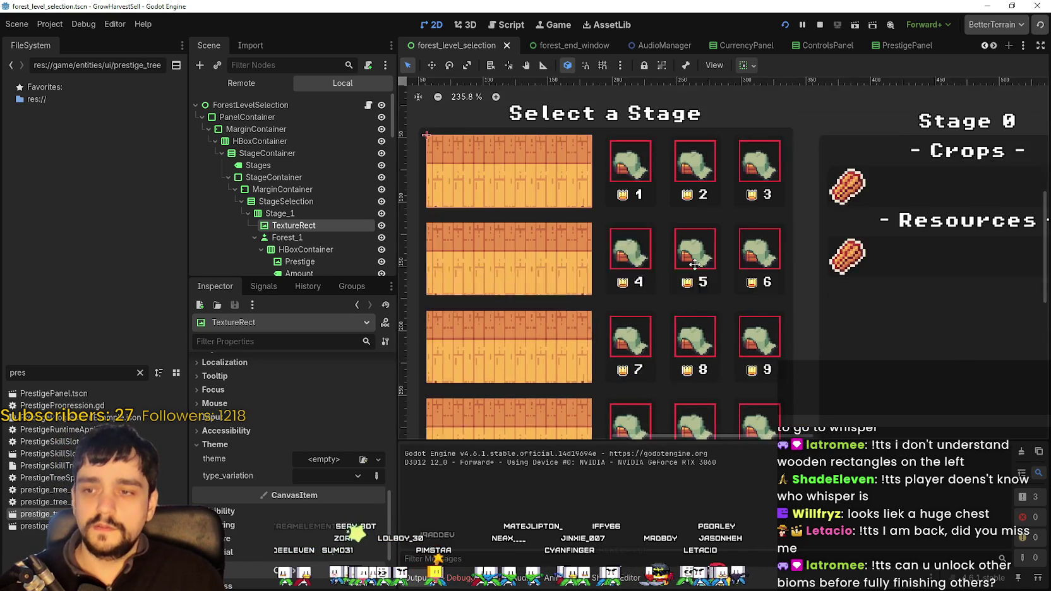
pyautogui.scroll(-2, 678, 265)
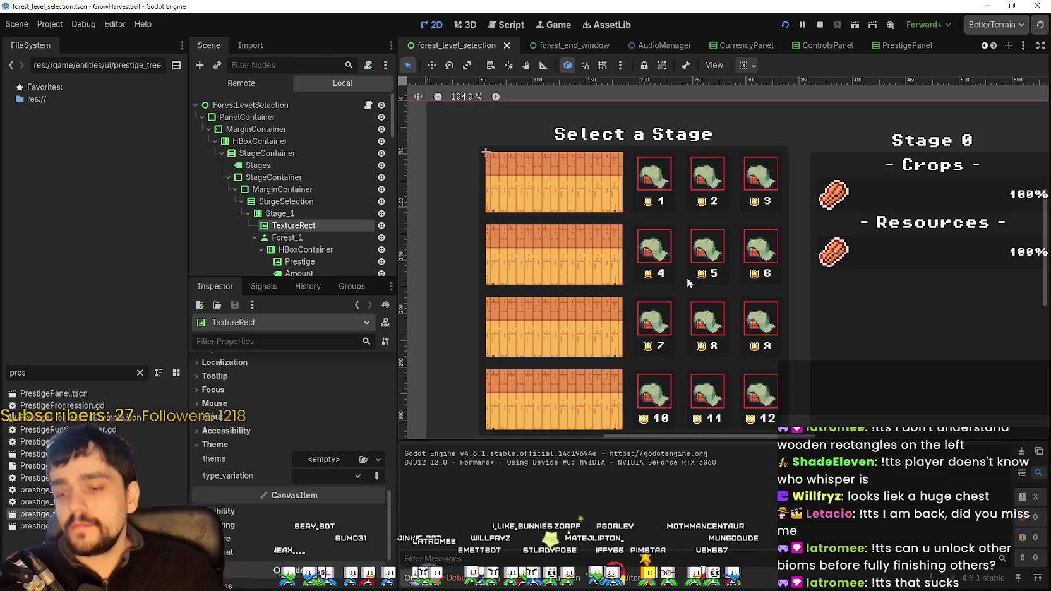
pyautogui.hscroll(1, 690, 218)
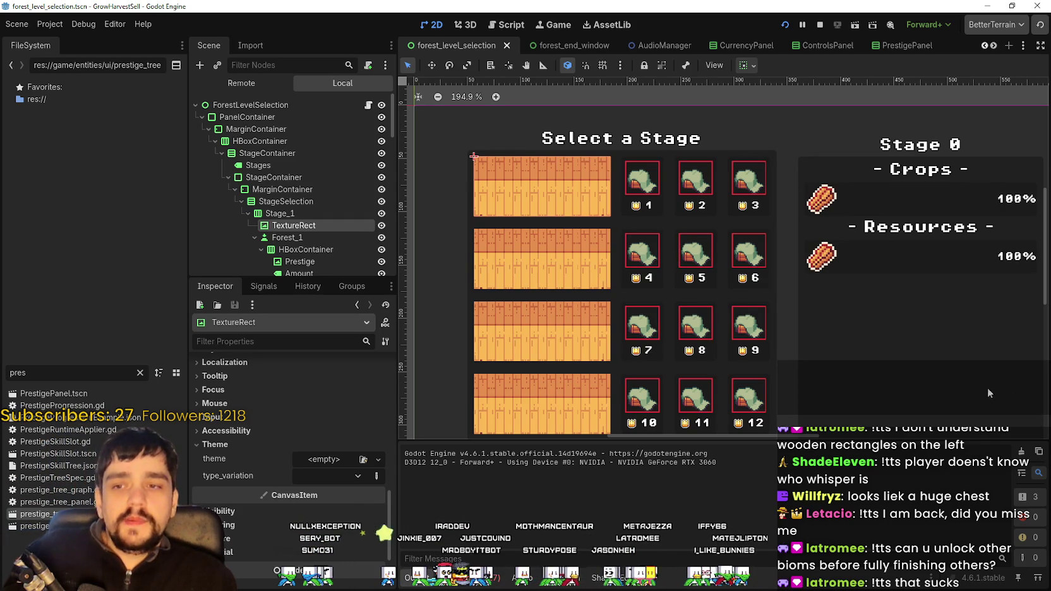
pyautogui.scroll(-3, 875, 355)
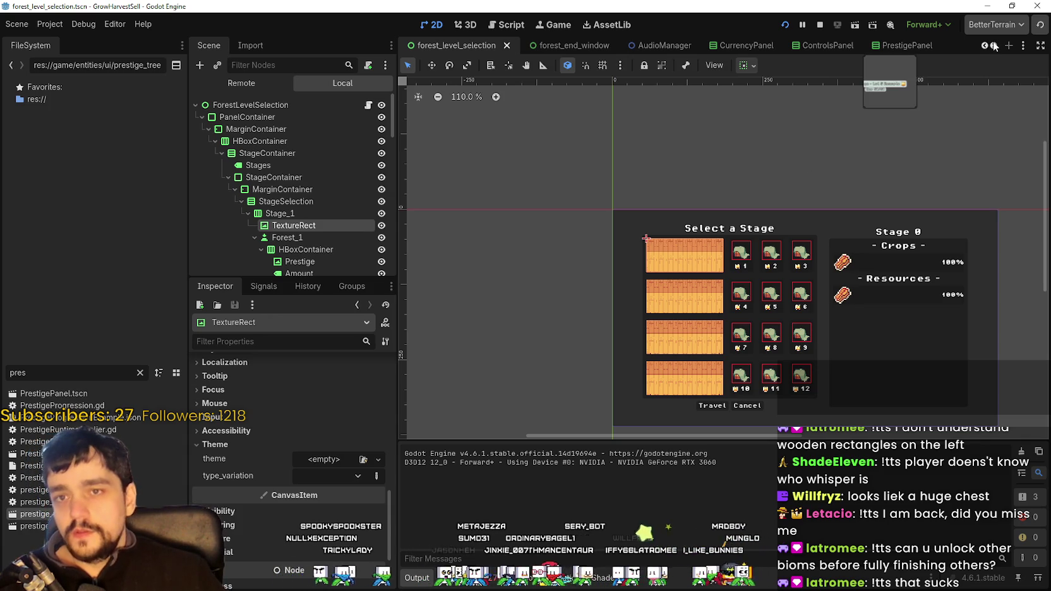
# - Open PrestigePanel.tscn and inspect its HBoxContainer, crown TextureRect and PrestigeLabel nodes
pyautogui.click(922, 43)
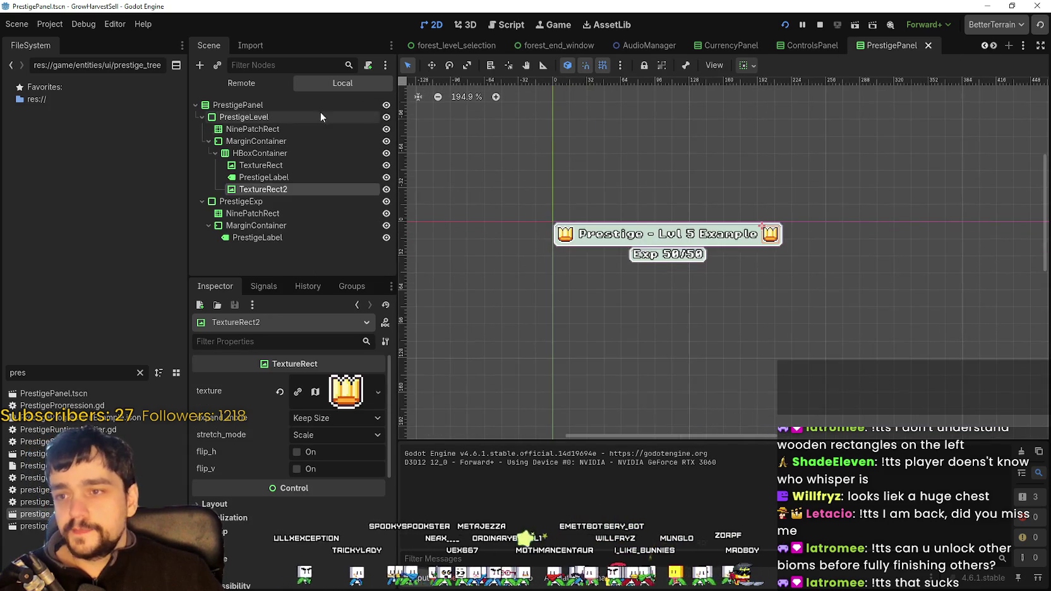
pyautogui.click(319, 129)
pyautogui.click(294, 154)
pyautogui.click(290, 165)
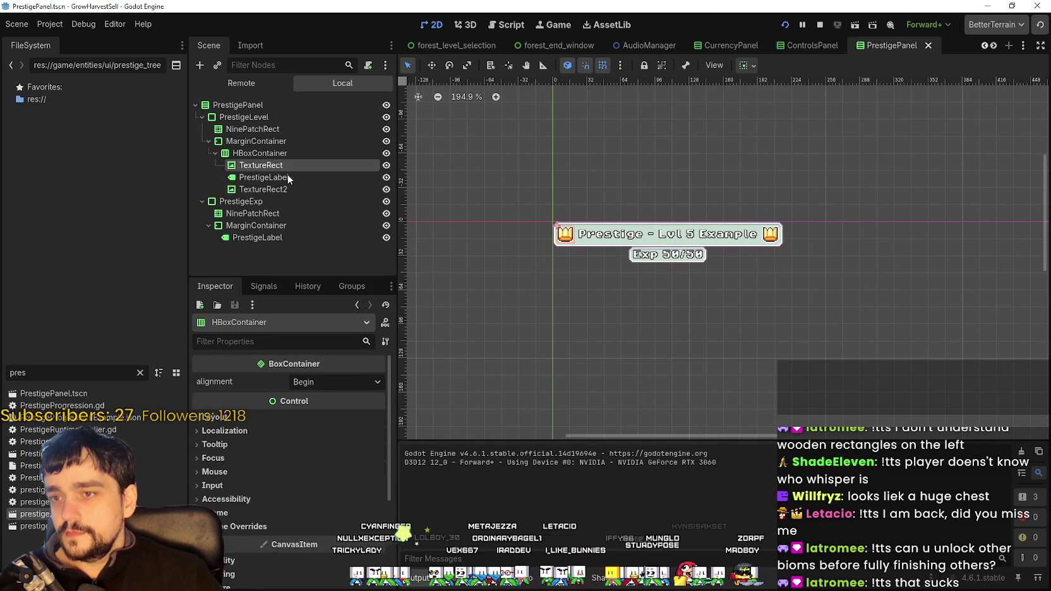
pyautogui.click(288, 177)
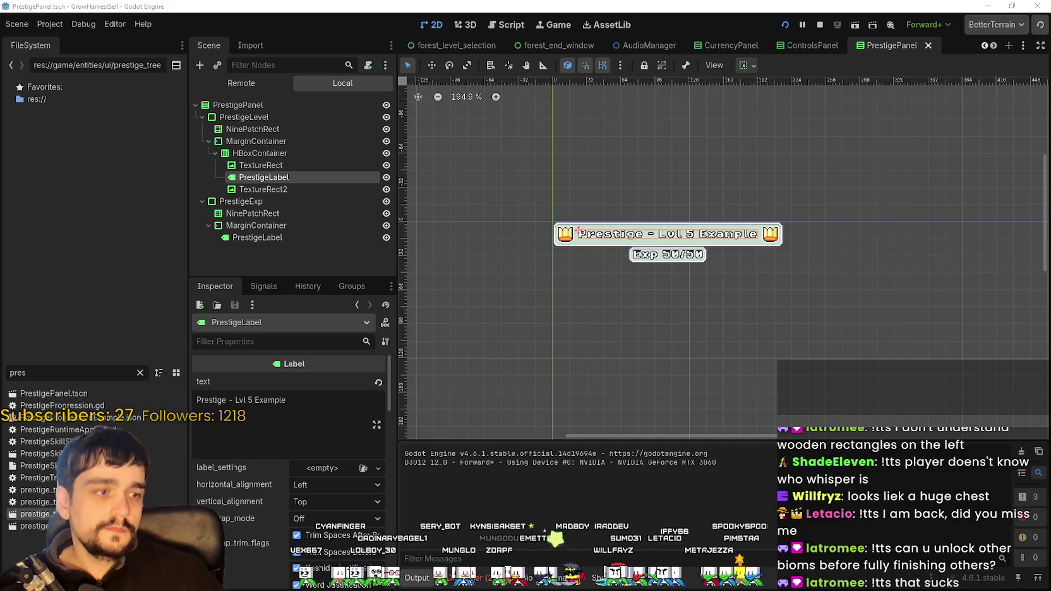
# - Zoom the canvas to inspect the crown-framed Prestige title and the 'Exp 50/50' label
pyautogui.scroll(3, 664, 220)
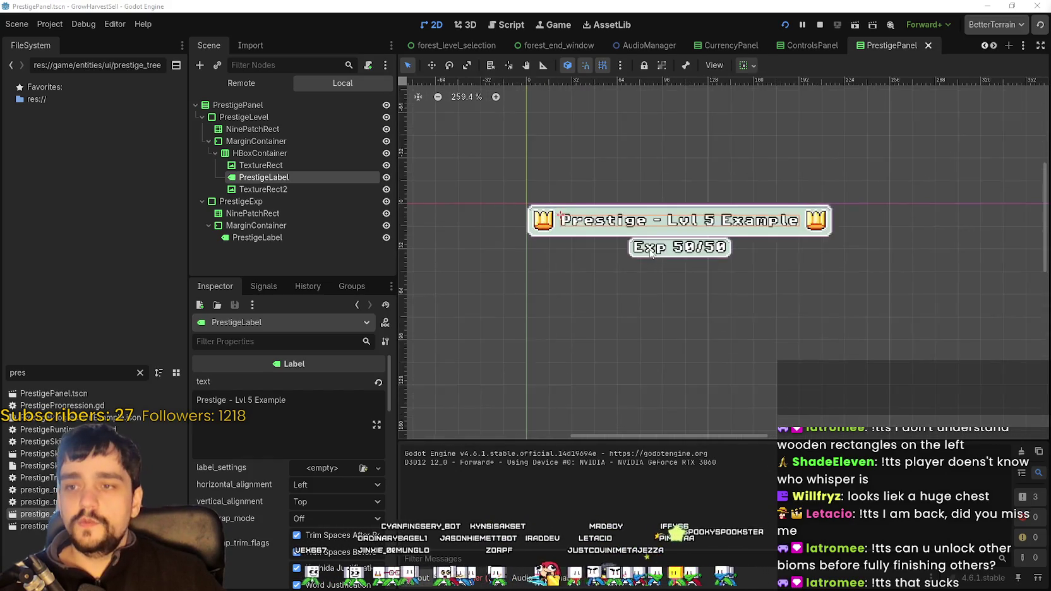
pyautogui.rightClick(683, 251)
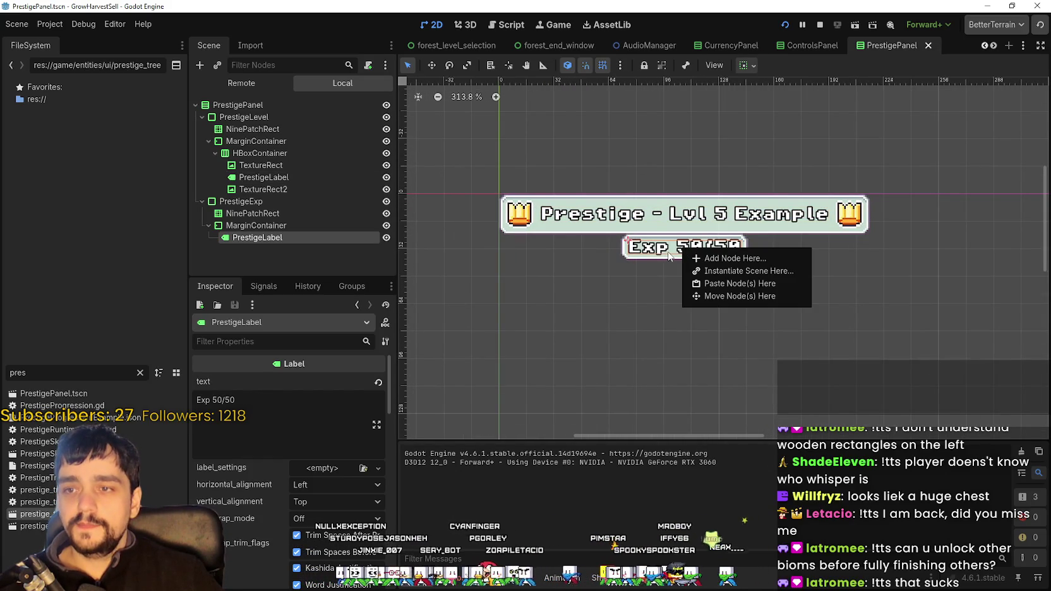
pyautogui.click(670, 256)
pyautogui.scroll(1, 724, 261)
pyautogui.scroll(-1, 724, 259)
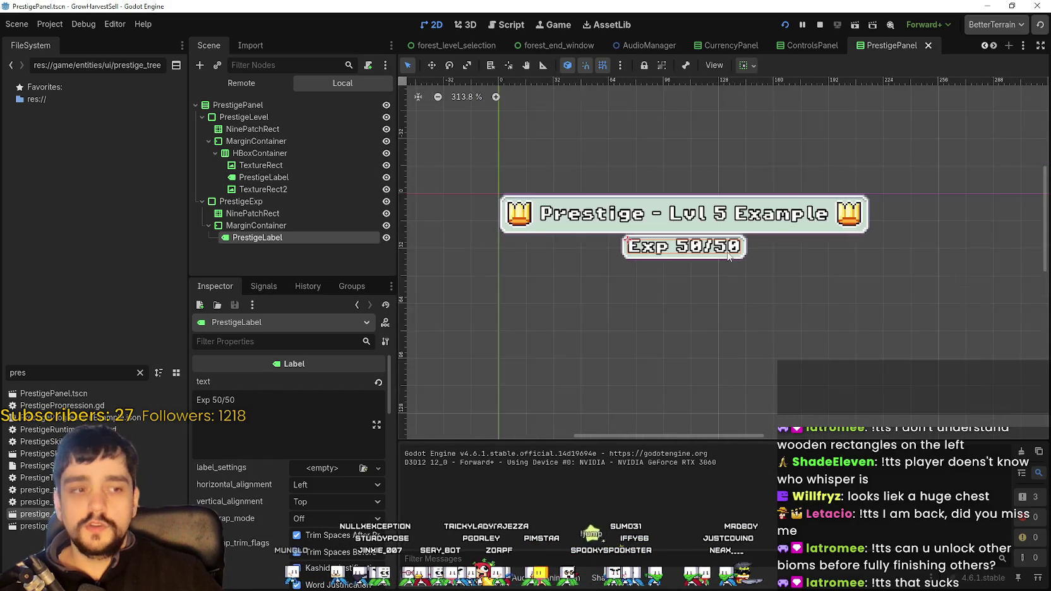
pyautogui.scroll(4, 725, 258)
pyautogui.scroll(-4, 727, 255)
pyautogui.scroll(-1, 727, 255)
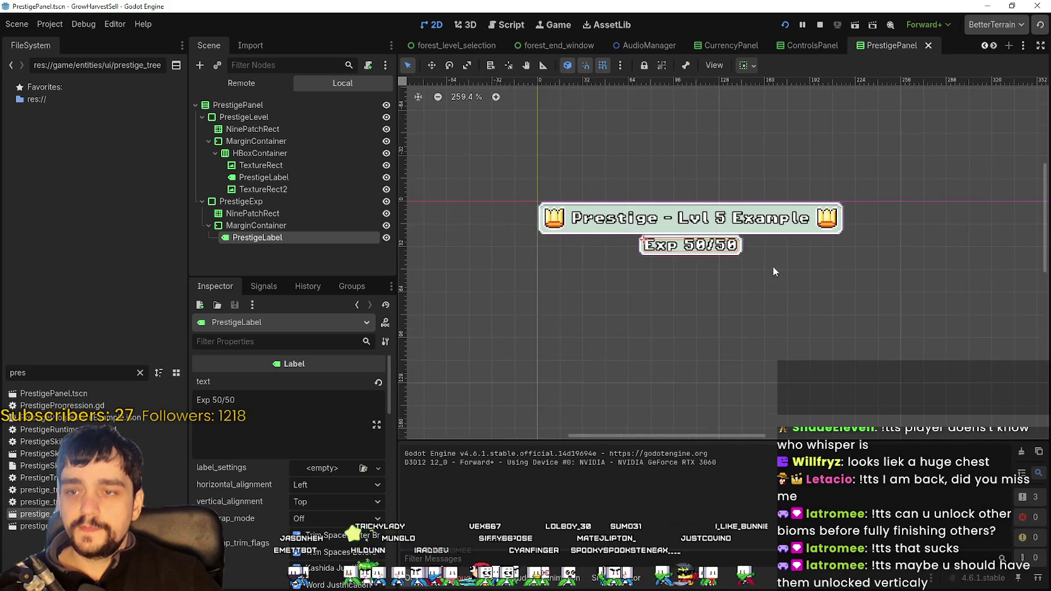
pyautogui.scroll(2, 746, 260)
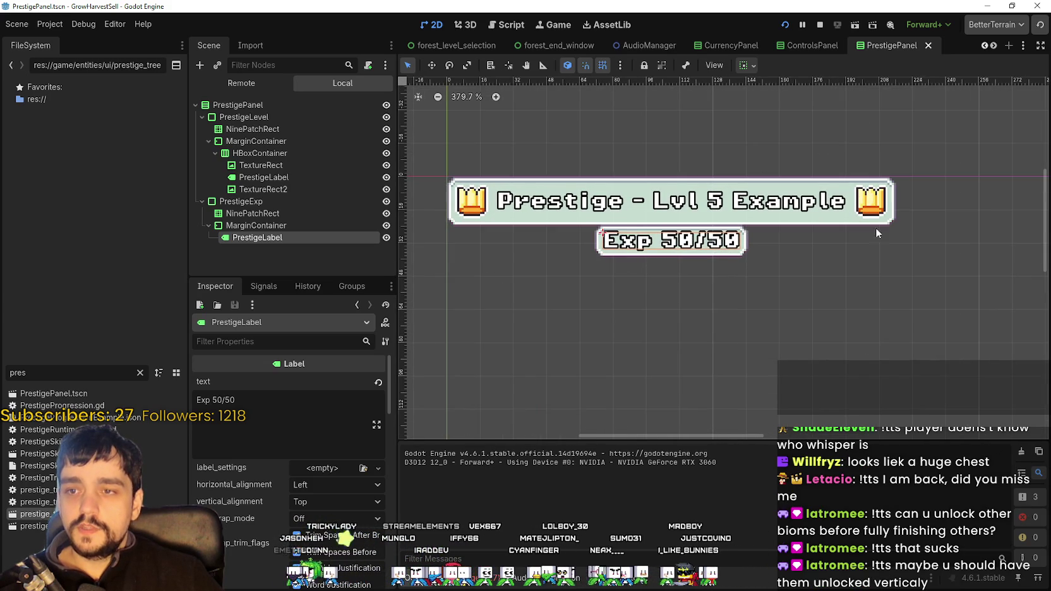
pyautogui.scroll(-1, 875, 232)
pyautogui.scroll(2, 692, 249)
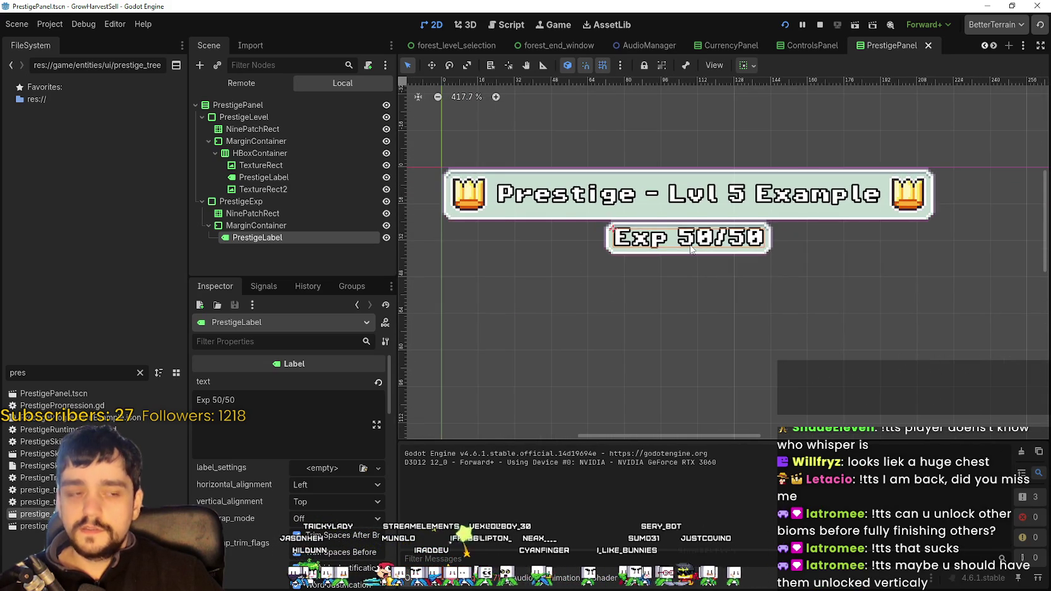
pyautogui.scroll(-2, 692, 249)
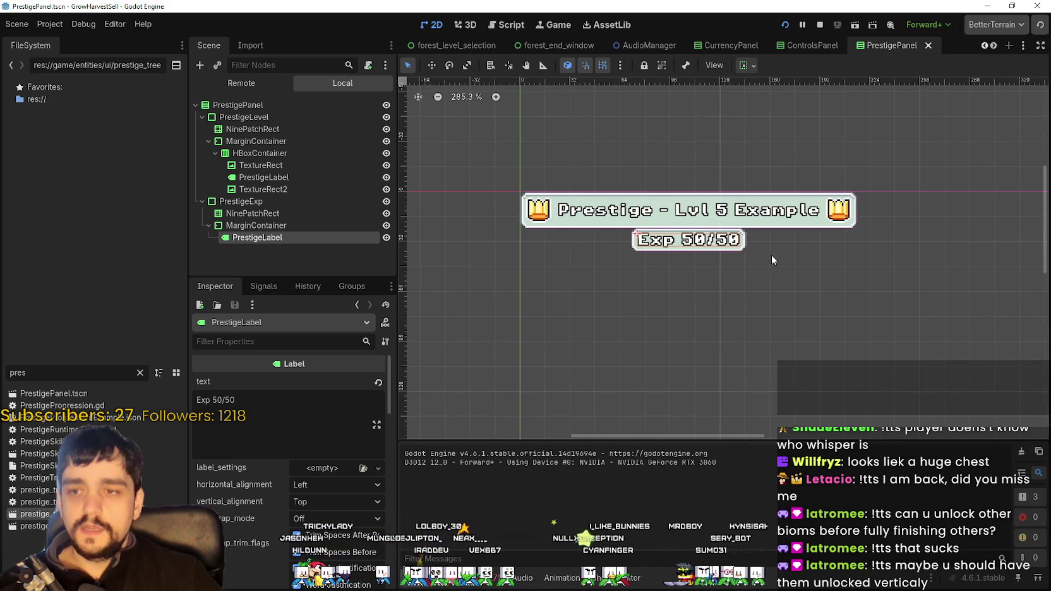
pyautogui.scroll(-1, 772, 255)
pyautogui.scroll(3, 795, 208)
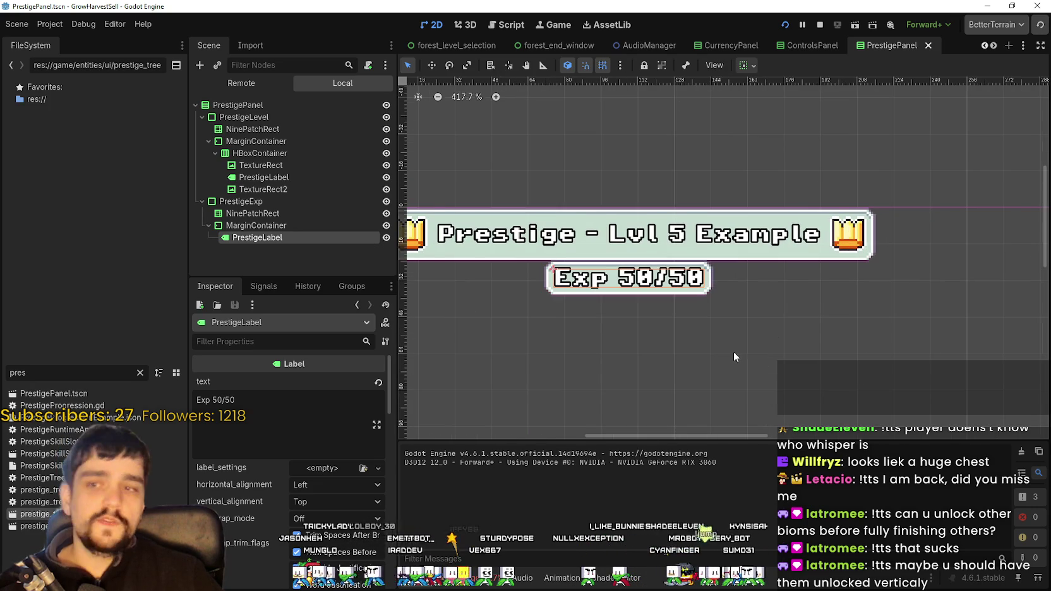
pyautogui.scroll(-2, 734, 351)
pyautogui.scroll(-4, 704, 278)
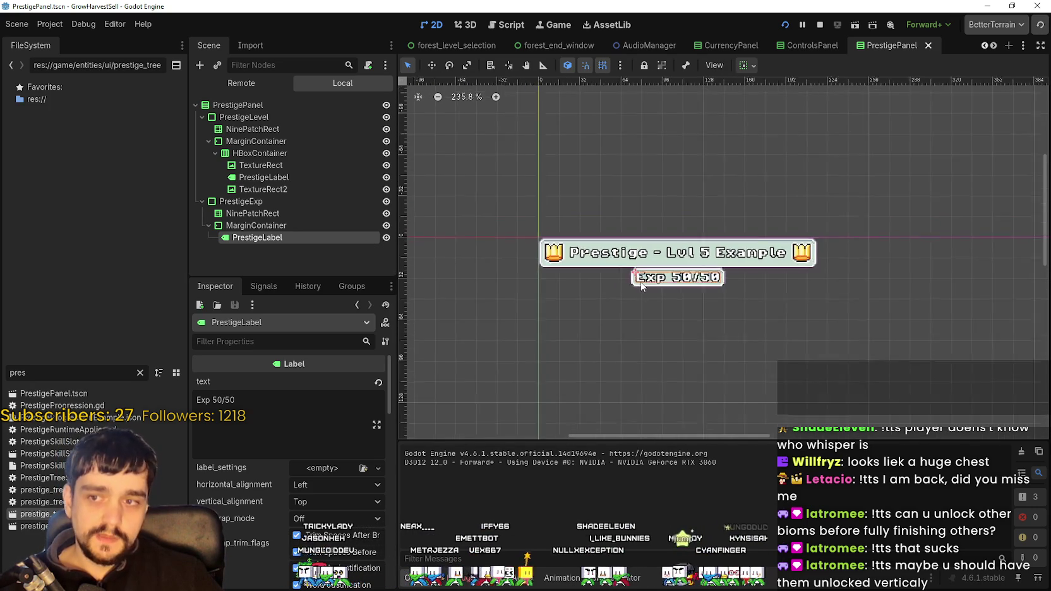
pyautogui.scroll(4, 769, 312)
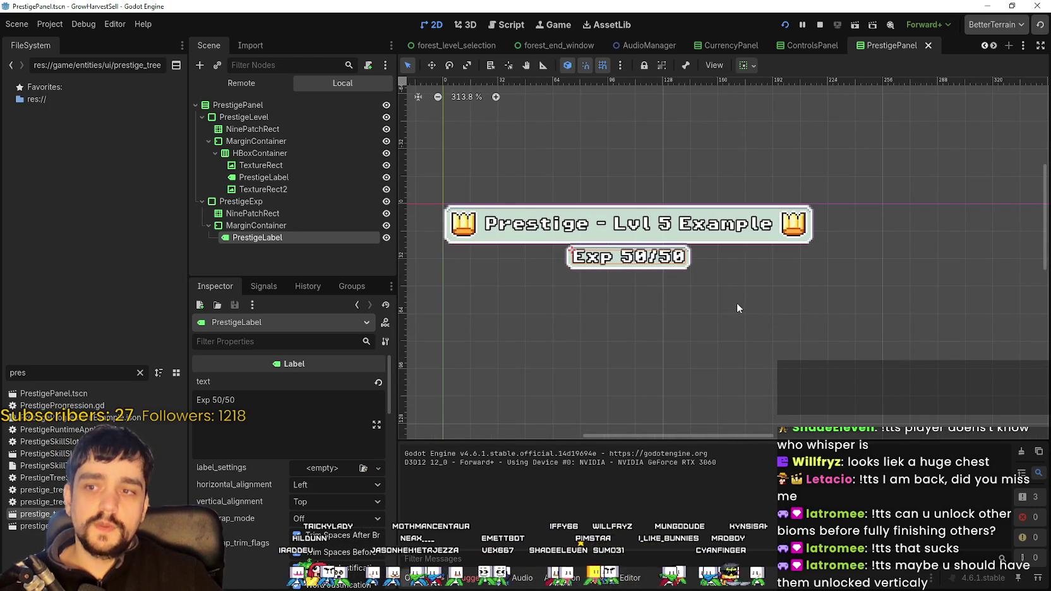
pyautogui.scroll(1, 737, 302)
pyautogui.scroll(-4, 740, 293)
pyautogui.scroll(-2, 529, 264)
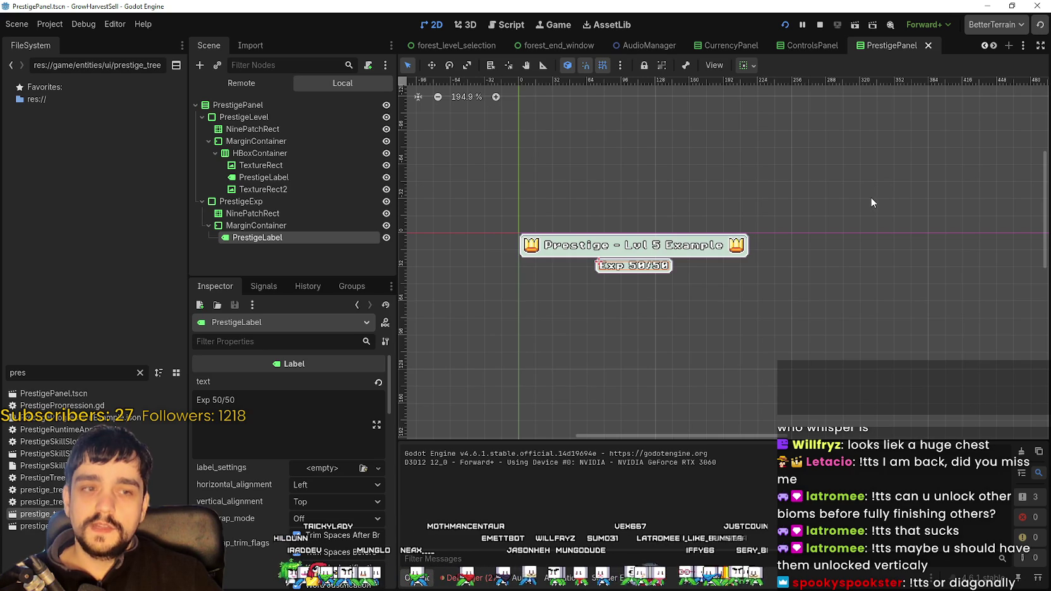
pyautogui.scroll(6, 562, 278)
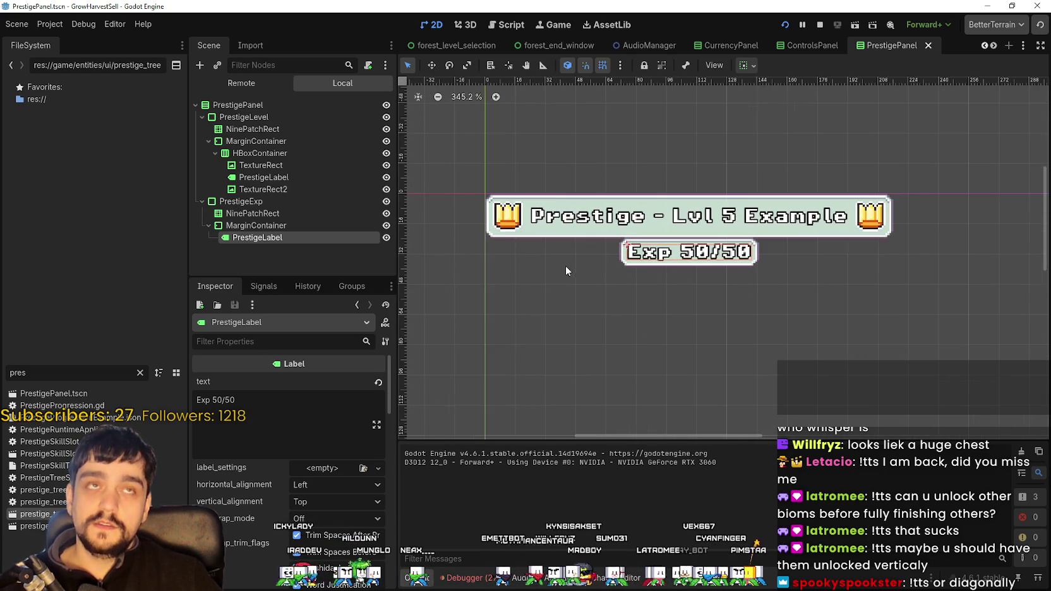
pyautogui.scroll(-9, 568, 263)
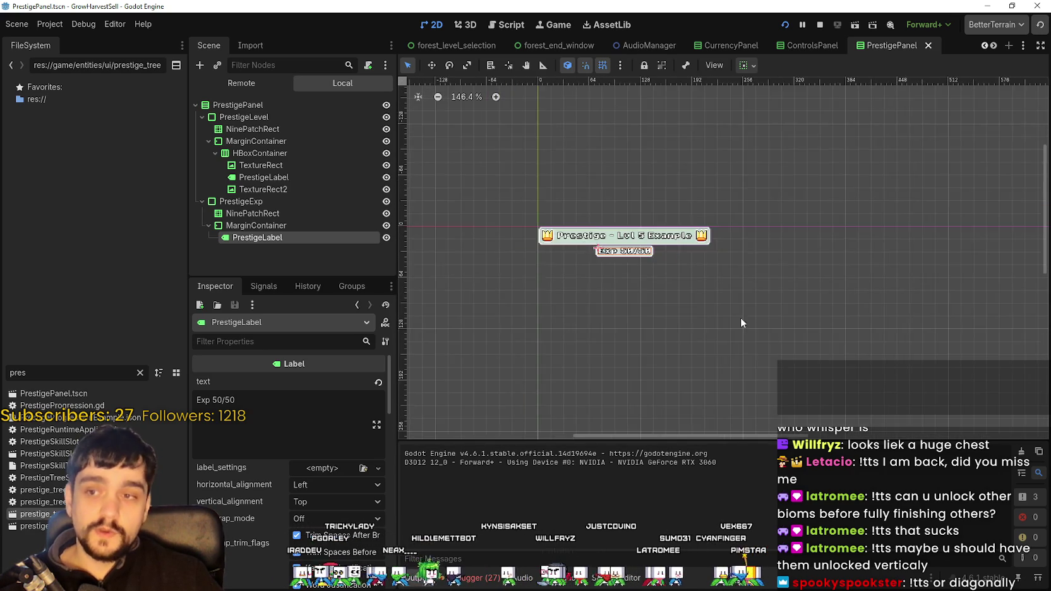
pyautogui.scroll(3, 708, 293)
pyautogui.scroll(-2, 698, 288)
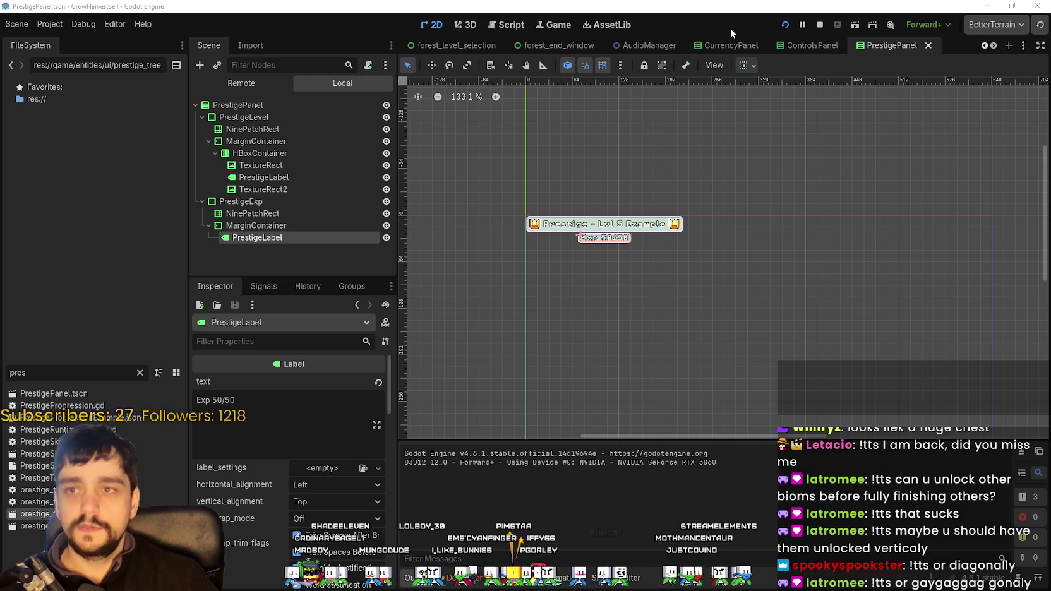
# - Run the project and start a new game from the title screen
pyautogui.click(821, 26)
pyautogui.click(784, 25)
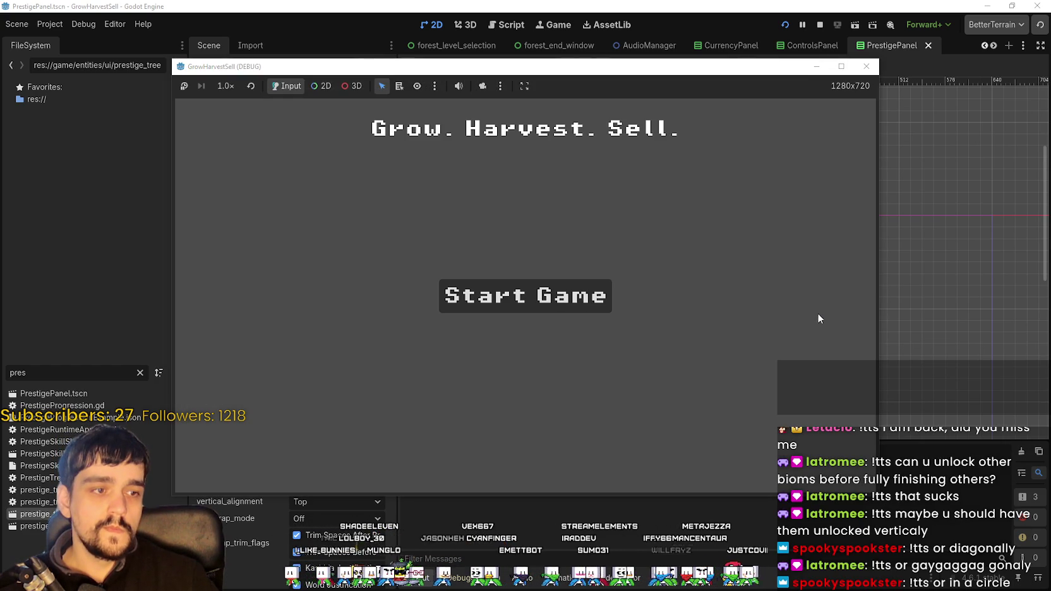
pyautogui.click(545, 304)
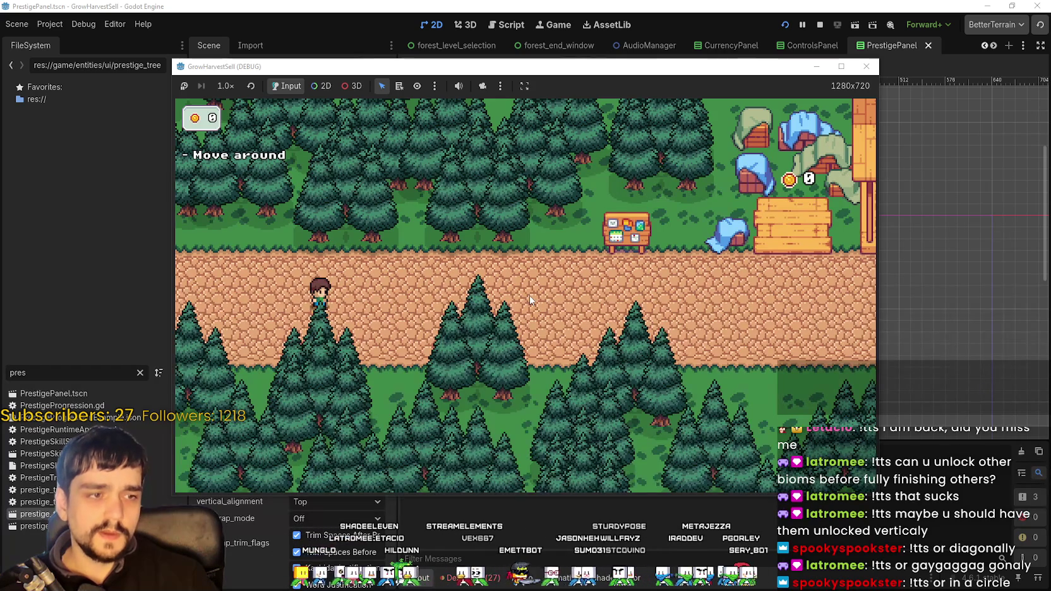
# - Walk to the skill board and unlock the Whisper prestige skill
pyautogui.press('d')
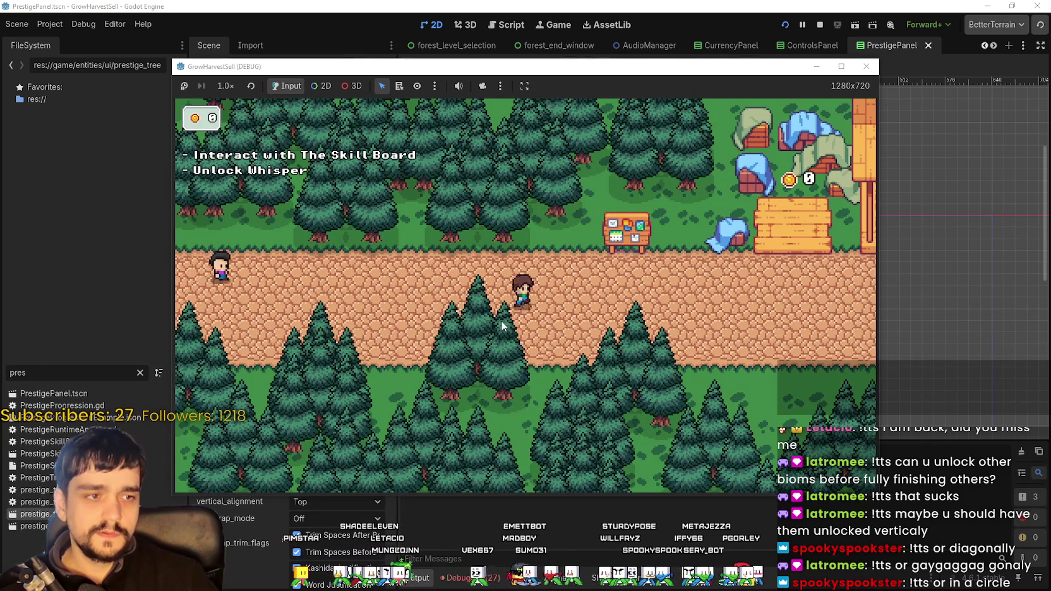
pyautogui.press('d')
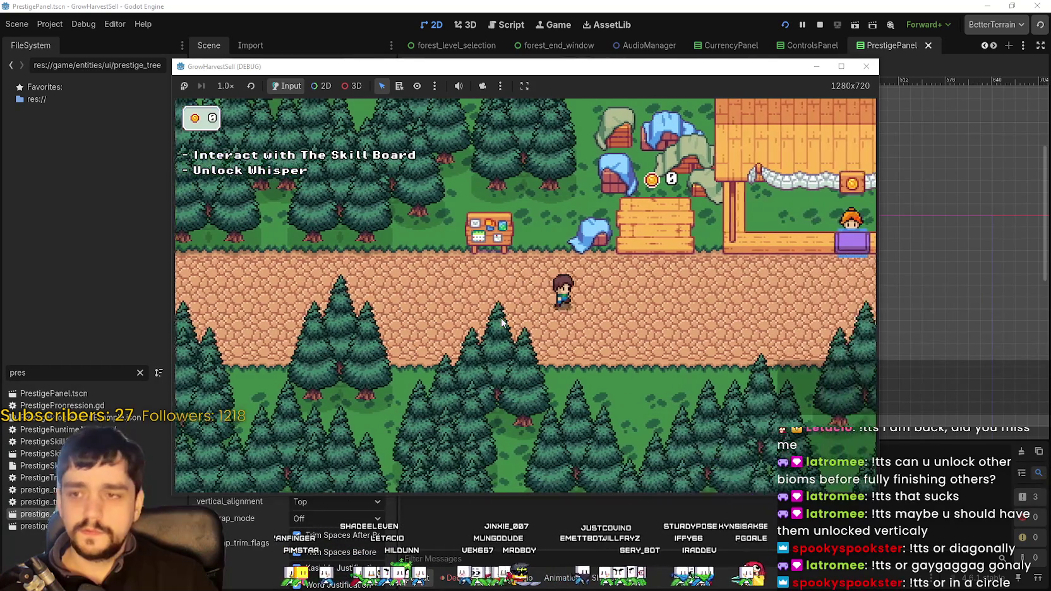
pyautogui.press('w')
pyautogui.press('a')
pyautogui.press('e')
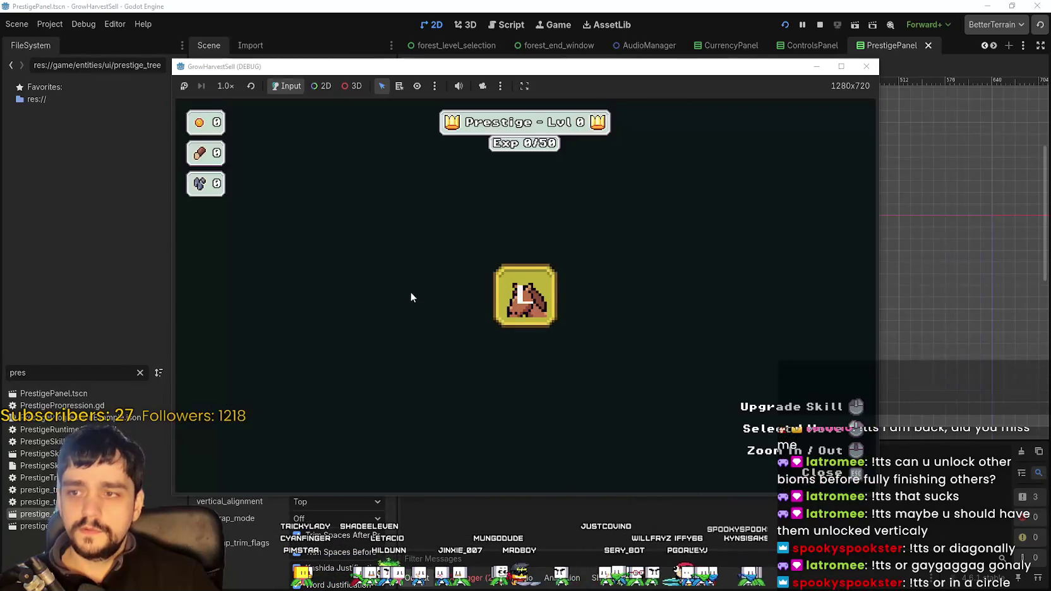
pyautogui.click(536, 315)
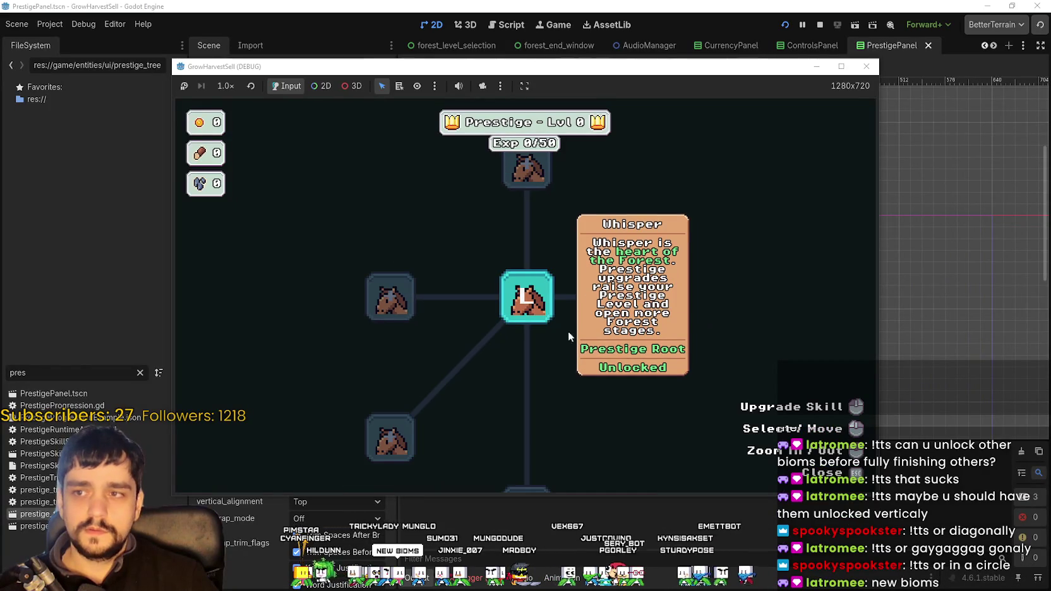
pyautogui.press('Escape')
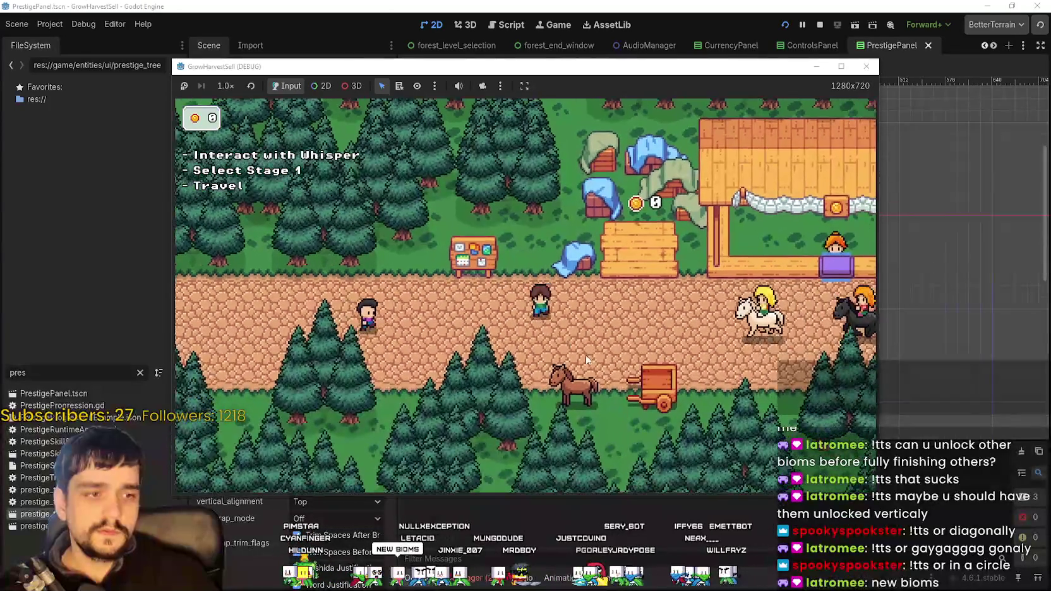
# - Walk to the horse and open the Select a Stage menu
pyautogui.press('a')
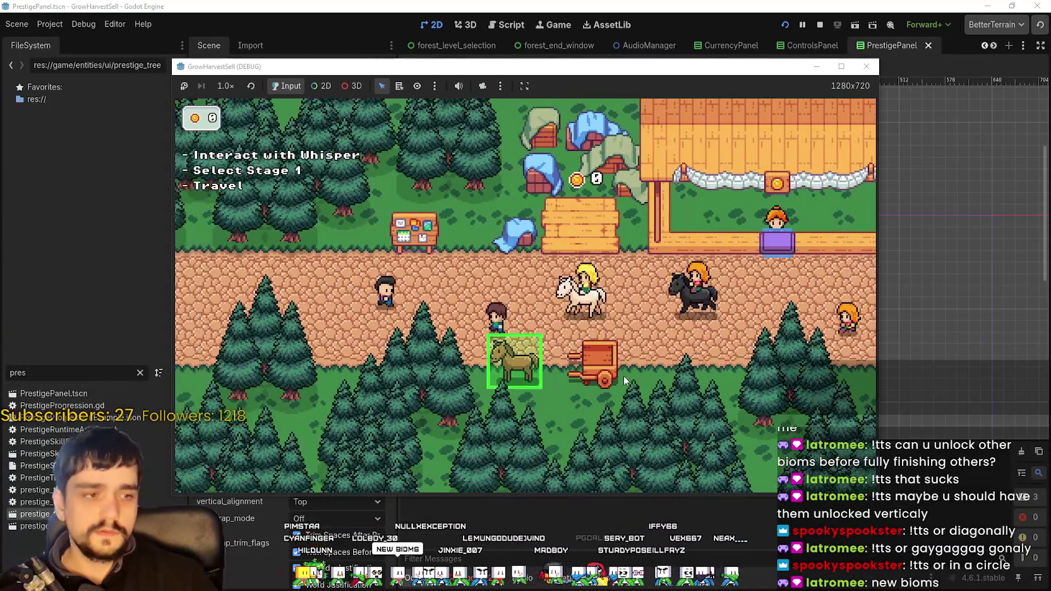
pyautogui.press('s')
pyautogui.press('e')
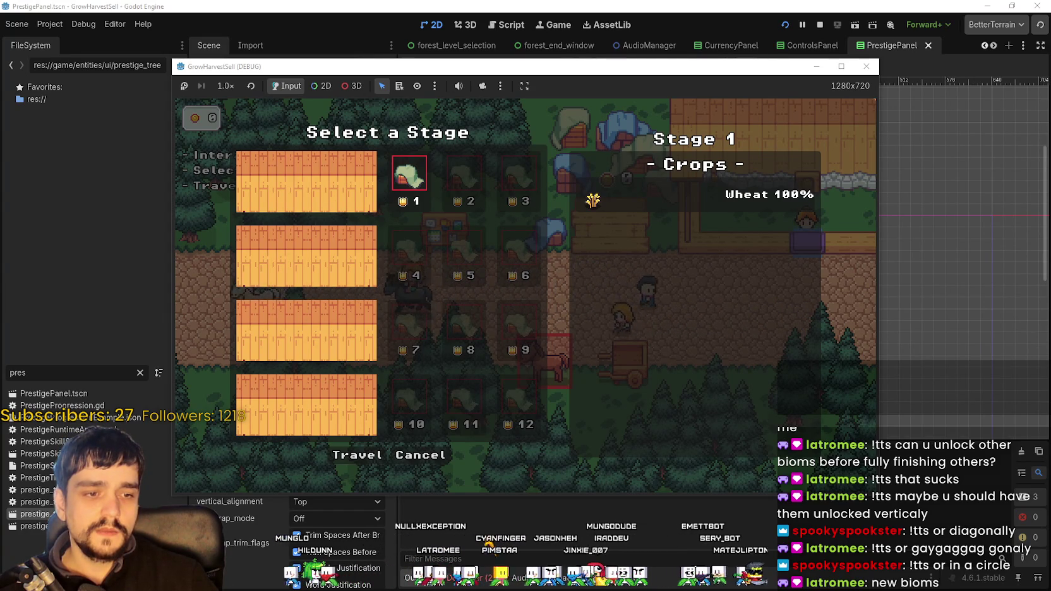
pyautogui.hotkey('alt', 'Tab')
# - Marquee-select the orange plank strip along the sign's top in main_atlas.png
pyautogui.scroll(-6, 614, 311)
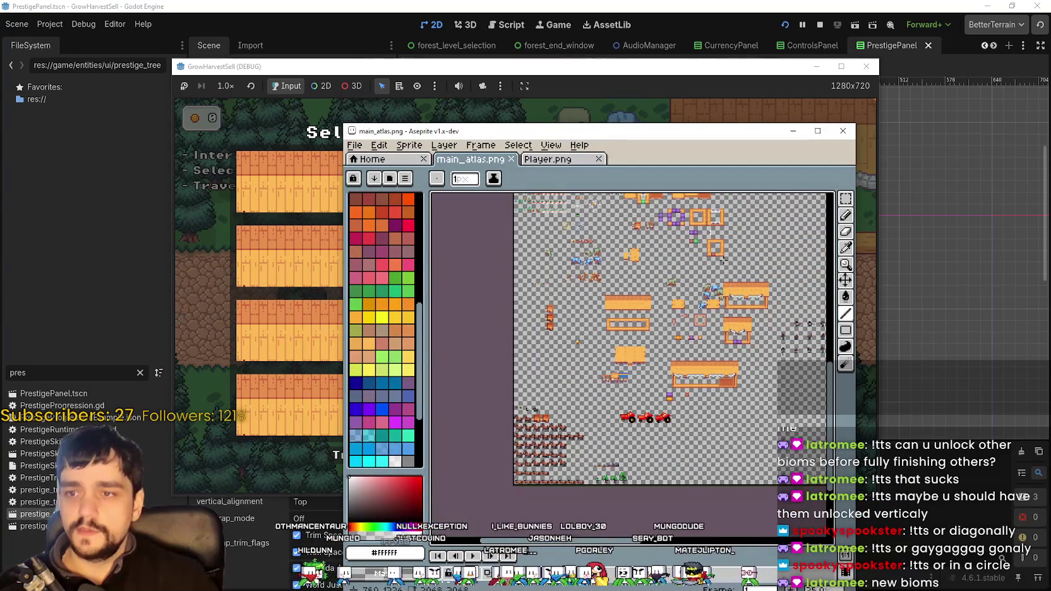
pyautogui.scroll(2, 723, 259)
pyautogui.scroll(-2, 649, 342)
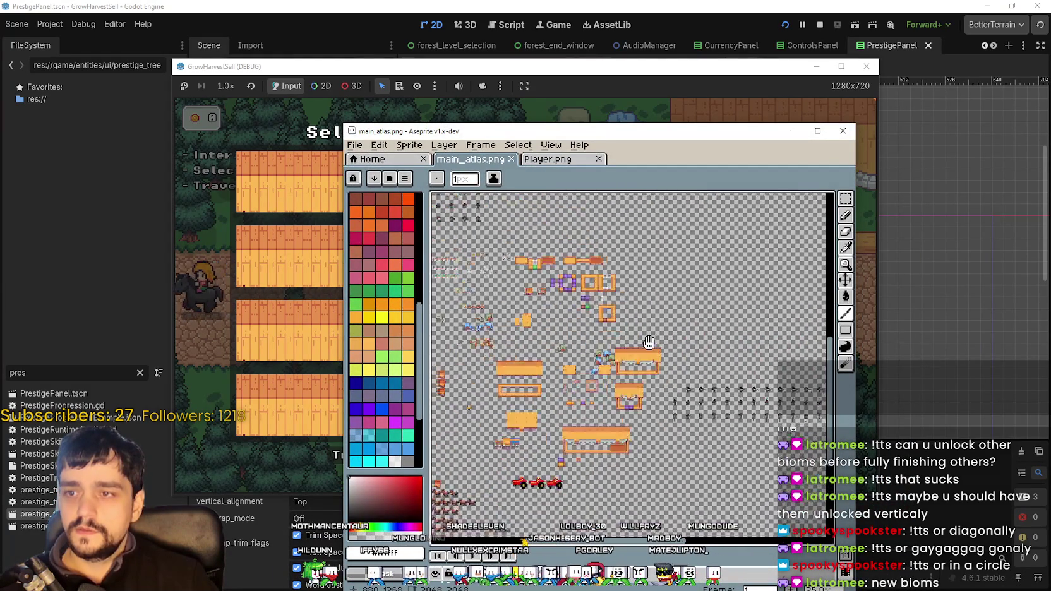
pyautogui.scroll(2, 649, 342)
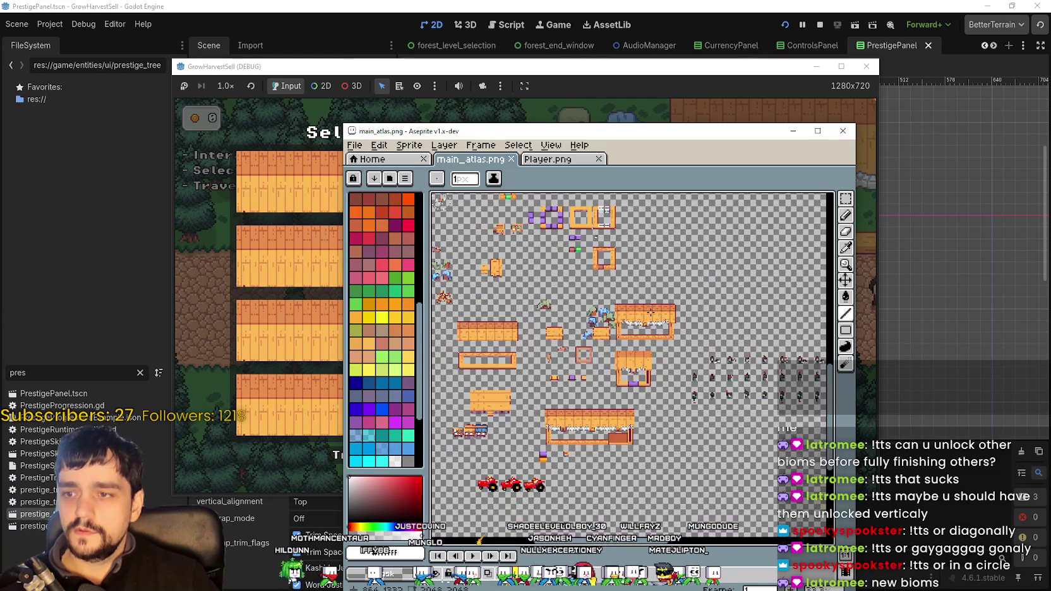
pyautogui.scroll(4, 651, 313)
pyautogui.scroll(-3, 651, 313)
pyautogui.scroll(1, 651, 313)
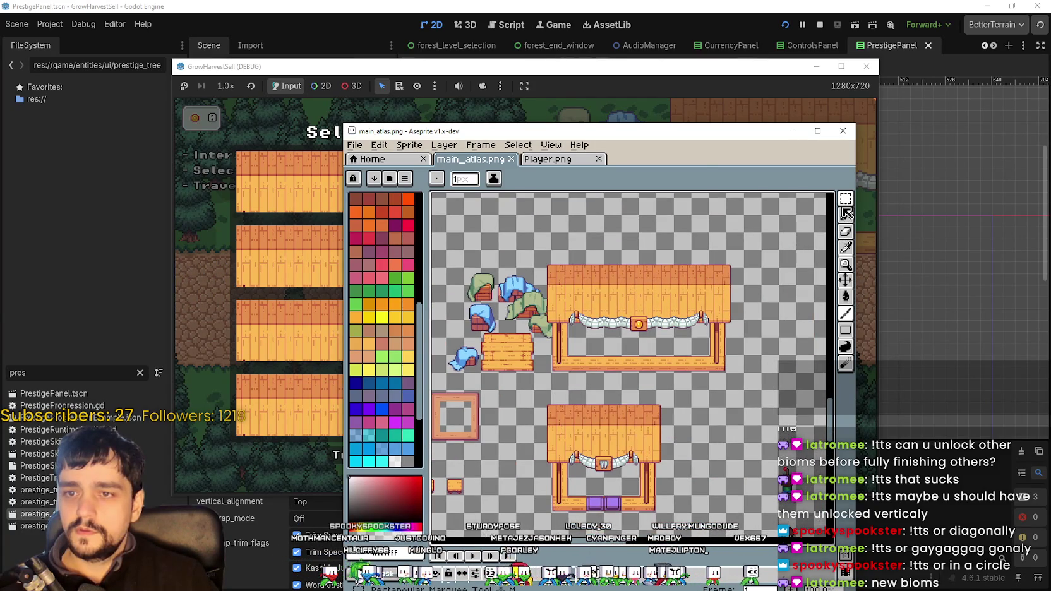
pyautogui.click(845, 203)
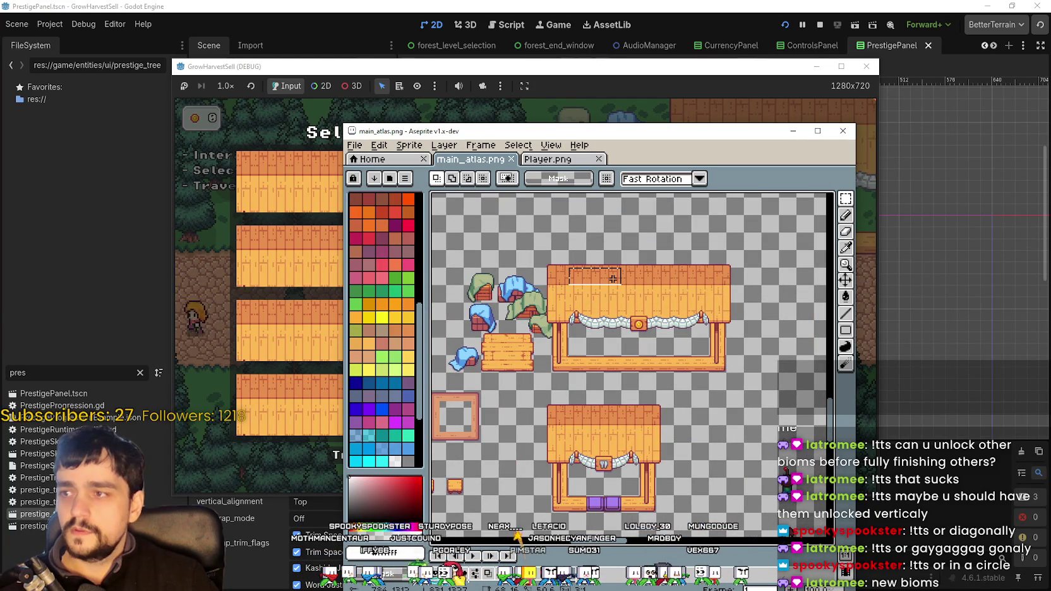
pyautogui.moveTo(715, 303); pyautogui.dragTo(704, 293)
# - Paste a copy of the plank strip into an empty area of the atlas
pyautogui.moveTo(676, 137)
pyautogui.mouseDown()
pyautogui.moveTo(685, 321)
pyautogui.moveTo(665, 167)
pyautogui.mouseUp()
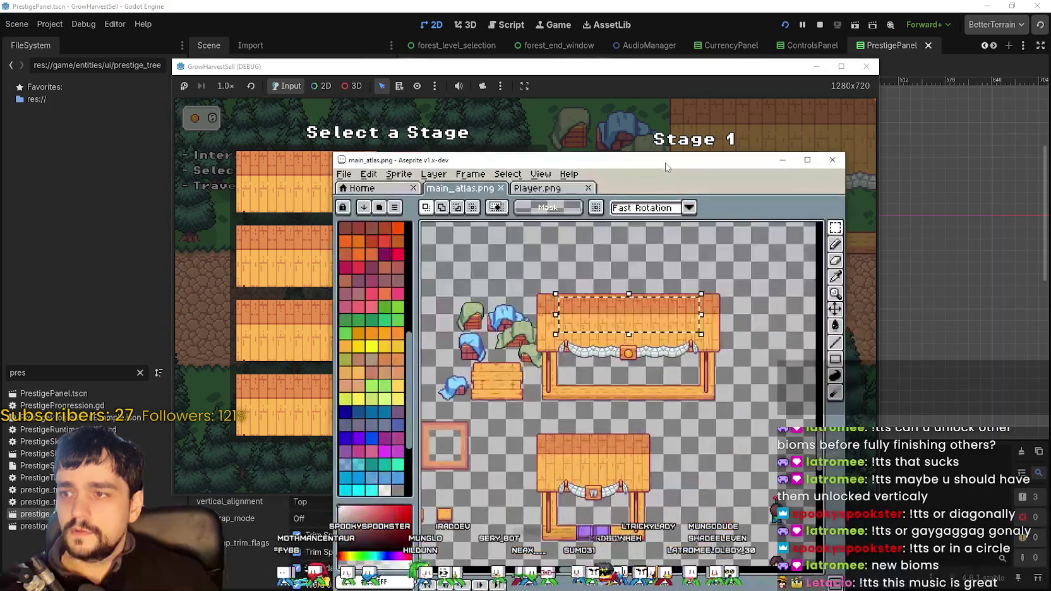
pyautogui.scroll(3, 663, 357)
pyautogui.scroll(-2, 667, 346)
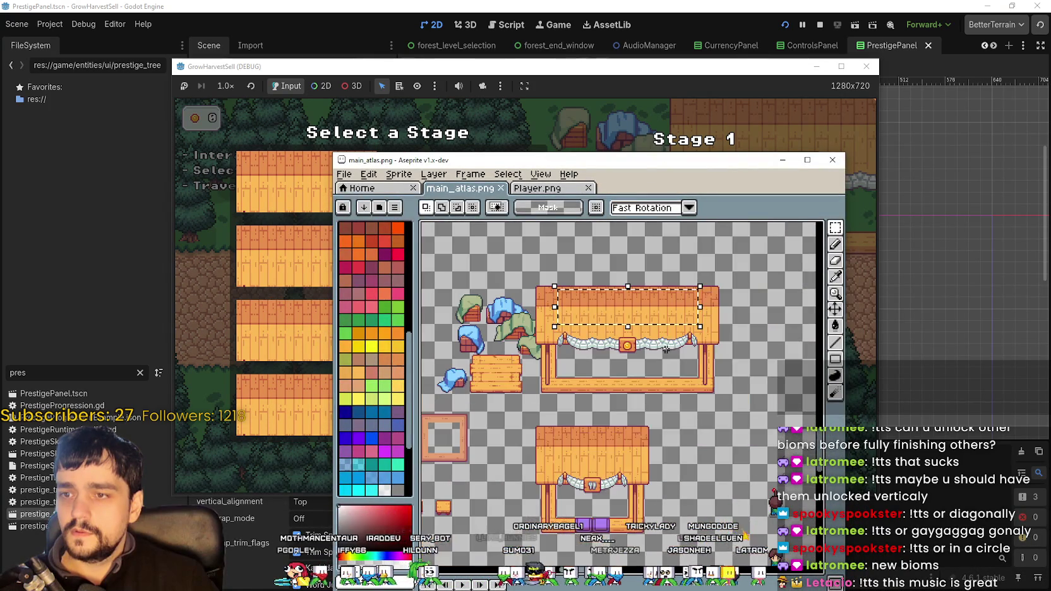
pyautogui.scroll(-2, 702, 347)
pyautogui.moveTo(701, 347); pyautogui.dragTo(570, 339)
pyautogui.hotkey('ctrl', 'v')
pyautogui.moveTo(697, 382); pyautogui.dragTo(646, 348)
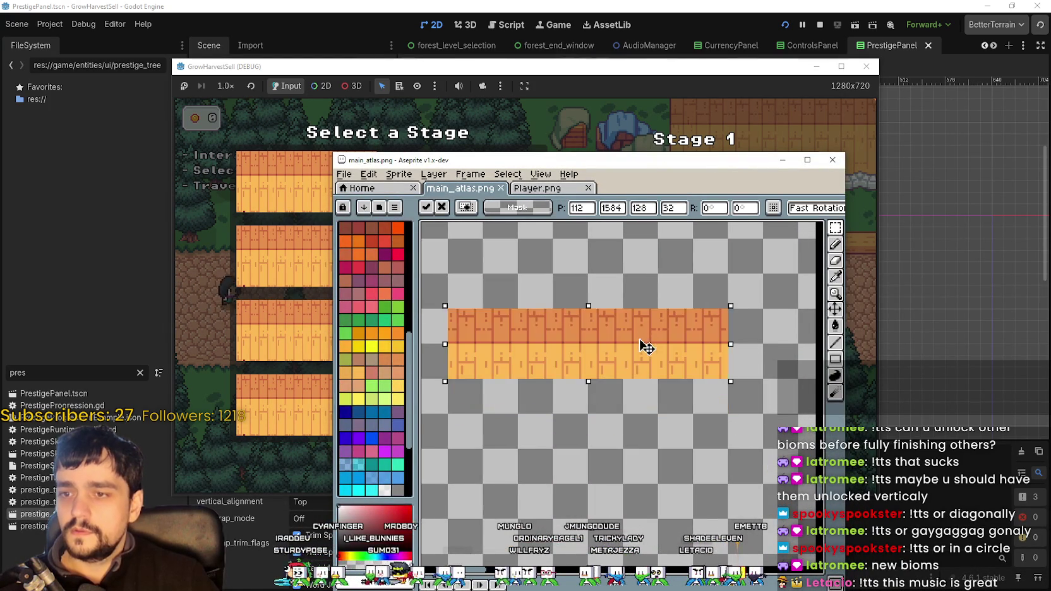
pyautogui.click(643, 409)
pyautogui.scroll(-3, 643, 409)
pyautogui.scroll(3, 690, 349)
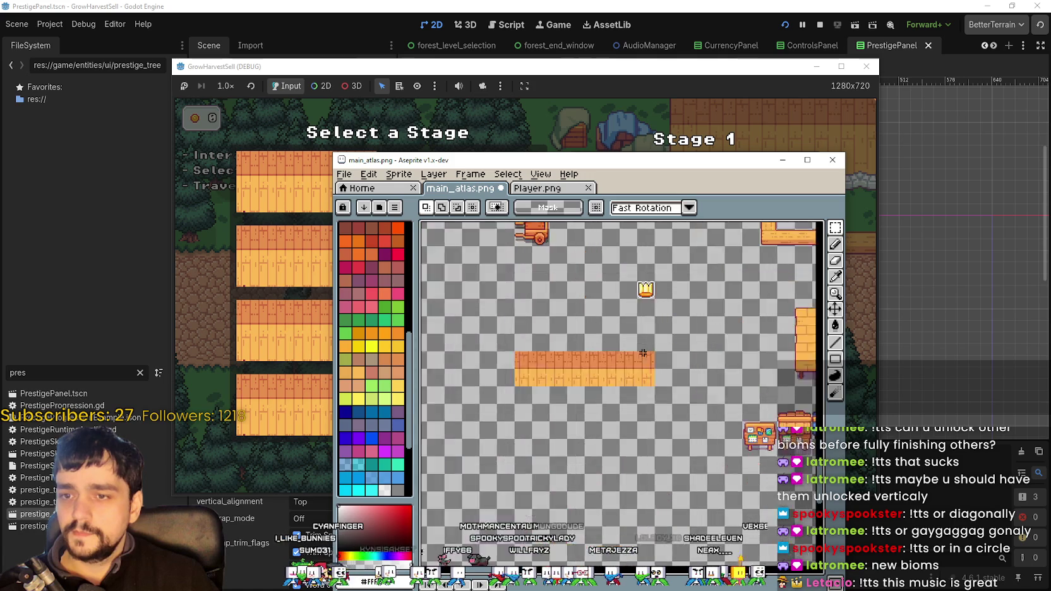
# - Draw a dark magenta rectangle outline around the pasted plank strip
pyautogui.click(836, 359)
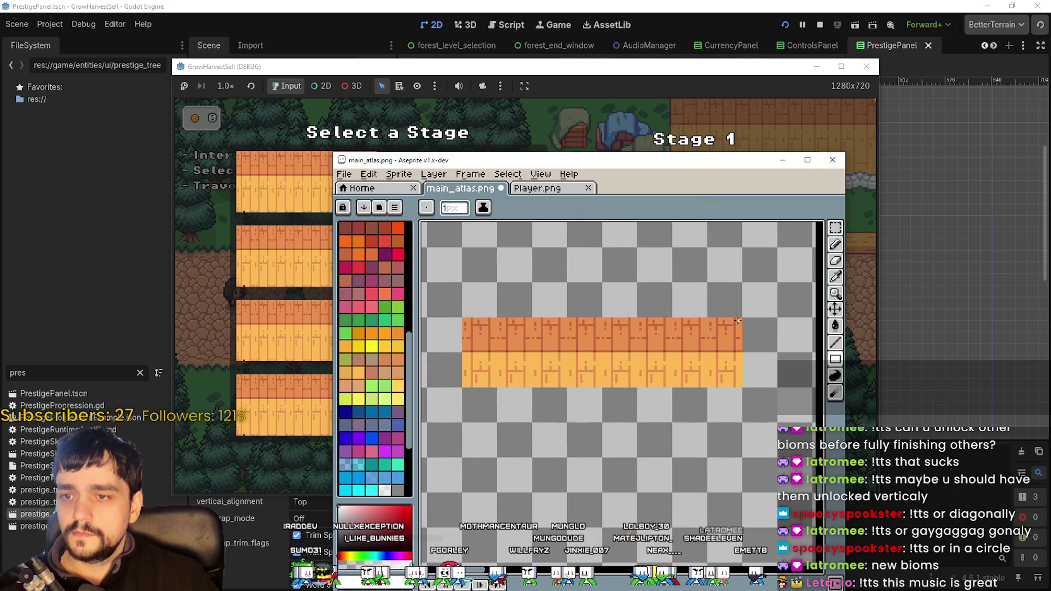
pyautogui.scroll(1, 719, 346)
pyautogui.scroll(1, 741, 315)
pyautogui.scroll(-1, 740, 325)
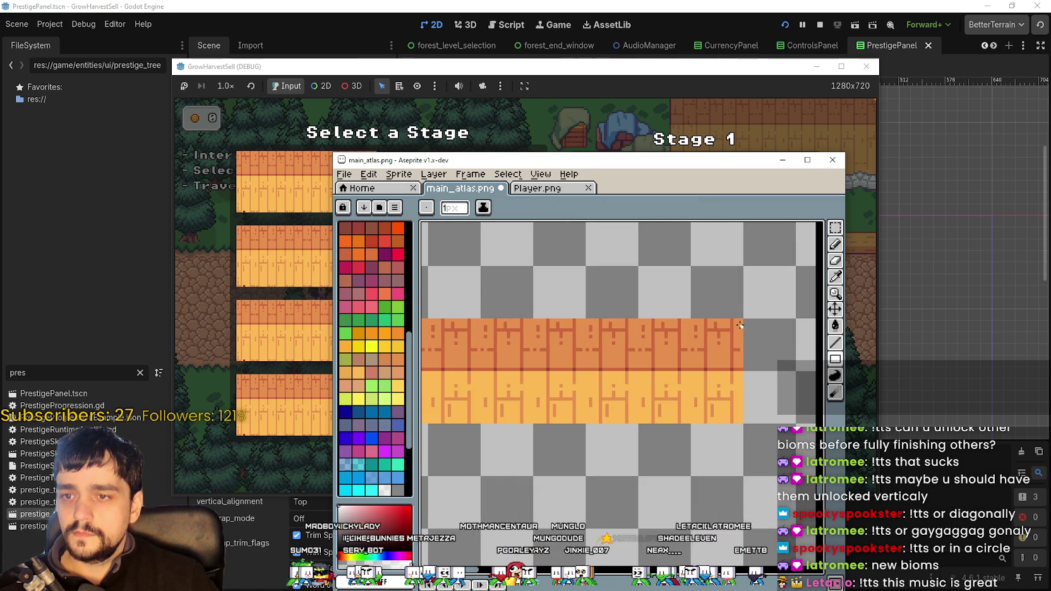
pyautogui.click(385, 252)
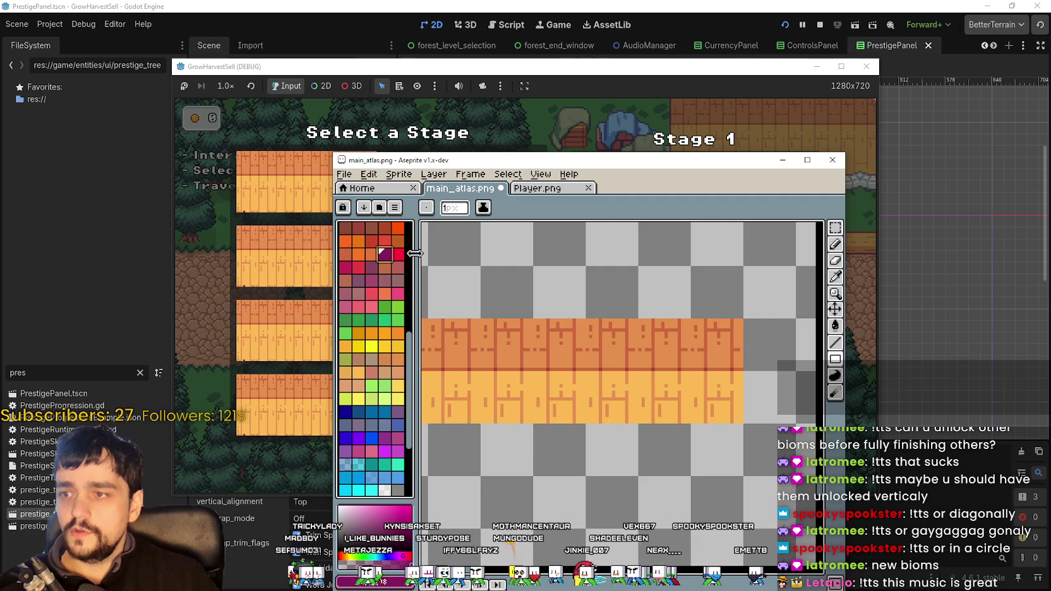
pyautogui.moveTo(720, 369); pyautogui.dragTo(755, 291)
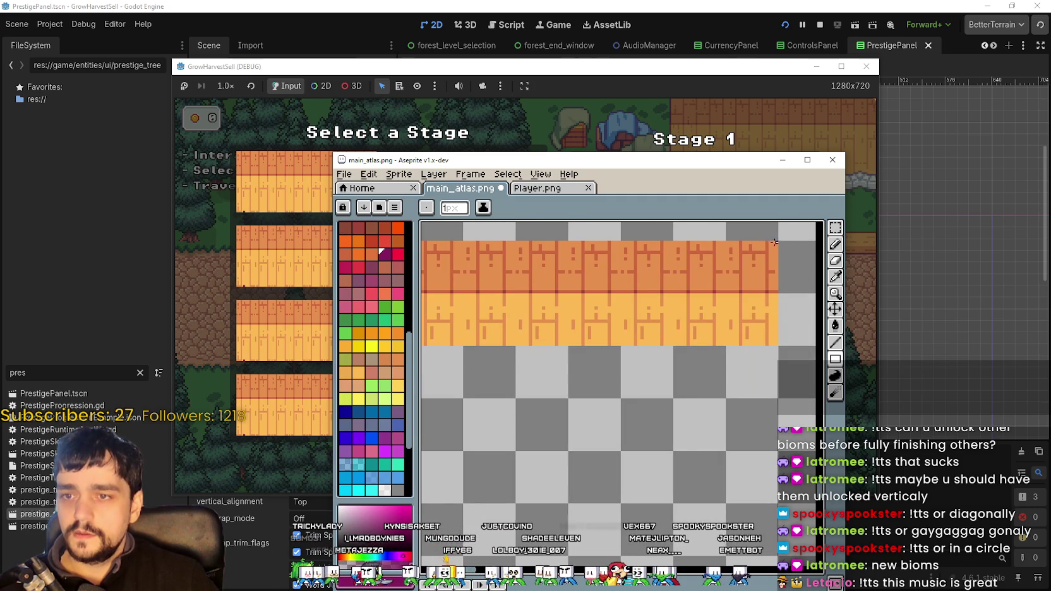
pyautogui.moveTo(775, 242)
pyautogui.mouseDown()
pyautogui.moveTo(434, 349)
pyautogui.moveTo(628, 349)
pyautogui.moveTo(542, 344)
pyautogui.mouseUp()
pyautogui.scroll(-1, 553, 345)
pyautogui.scroll(2, 556, 341)
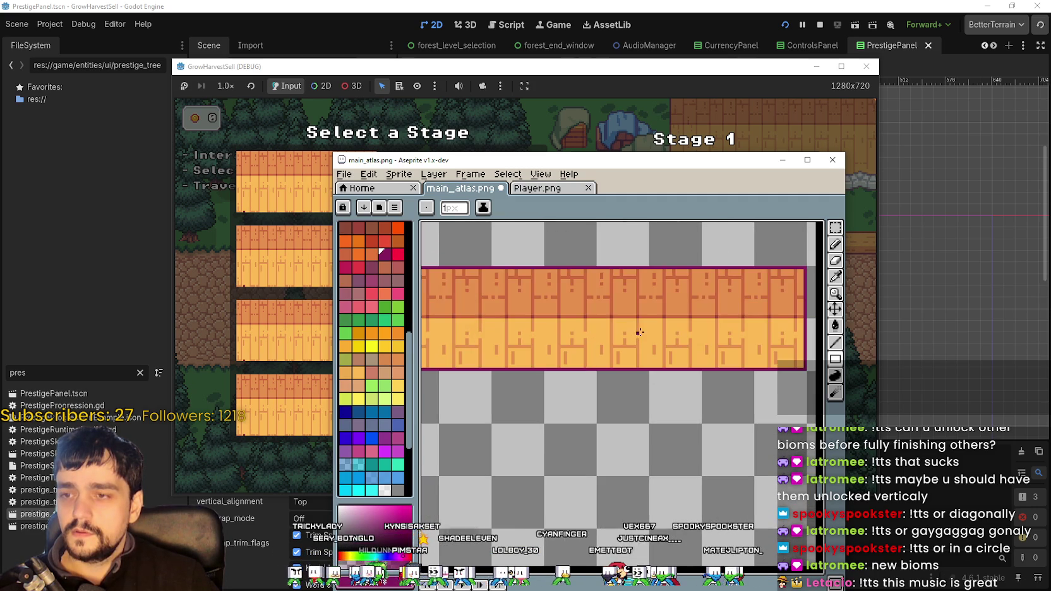
pyautogui.scroll(-1, 678, 312)
pyautogui.scroll(-2, 672, 315)
pyautogui.scroll(1, 632, 309)
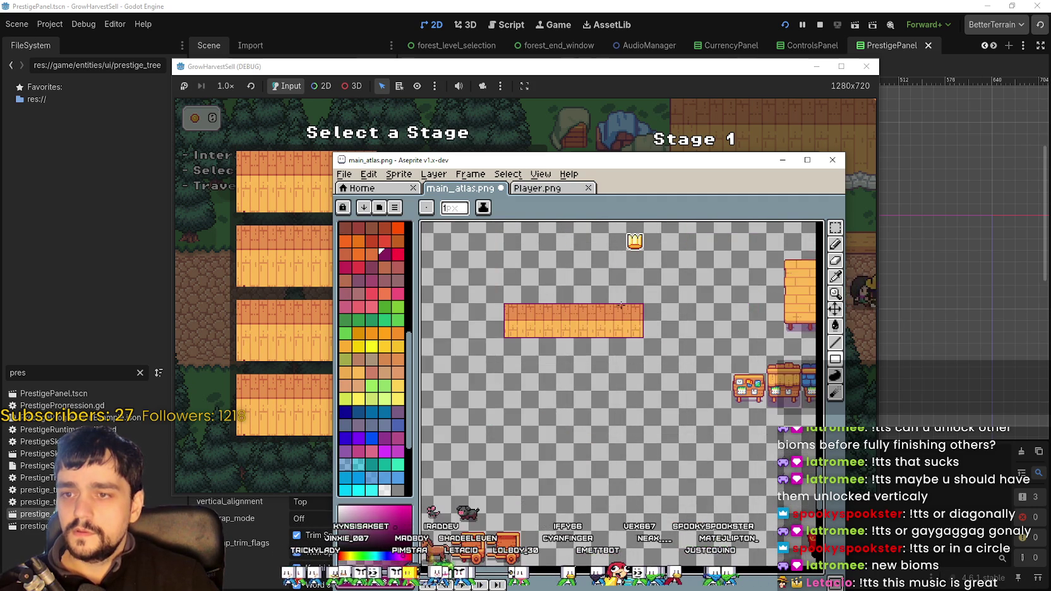
pyautogui.moveTo(619, 308)
pyautogui.mouseDown()
pyautogui.moveTo(556, 340)
pyautogui.moveTo(518, 340)
pyautogui.moveTo(552, 383)
pyautogui.moveTo(603, 373)
pyautogui.moveTo(594, 377)
pyautogui.mouseUp()
pyautogui.scroll(2, 550, 367)
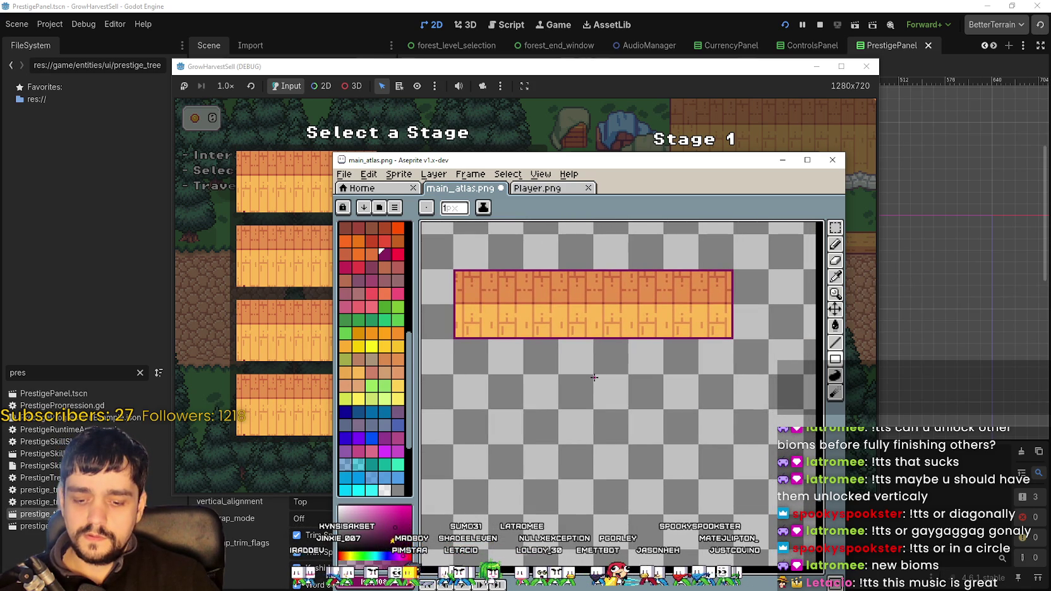
# - Insert the text 'Preview Biom Stage' in black, then discard the oversized placement
pyautogui.hotkey('ctrl', 't')
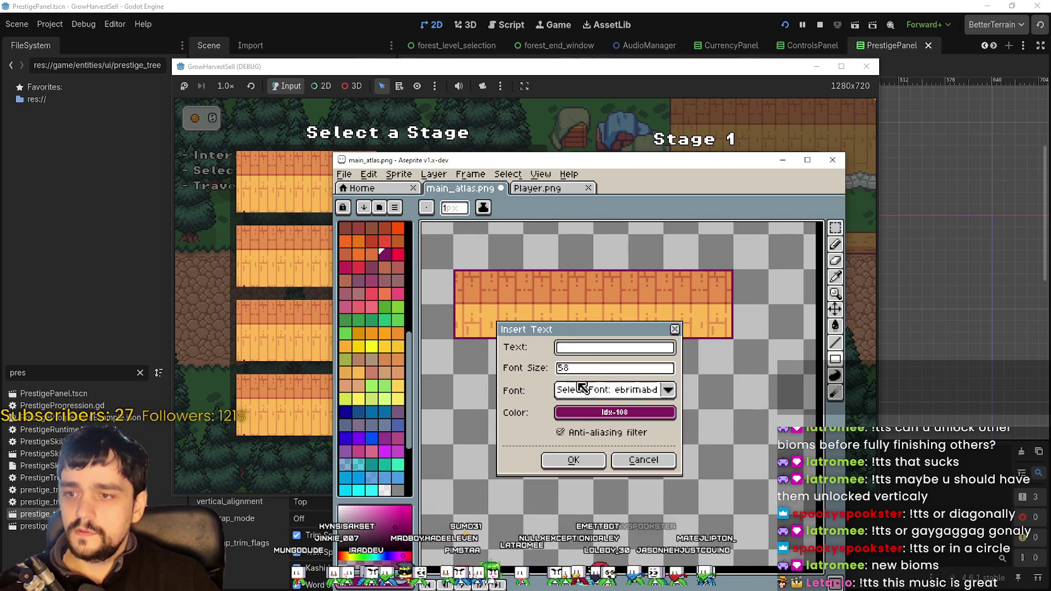
pyautogui.click(599, 414)
pyautogui.click(678, 465)
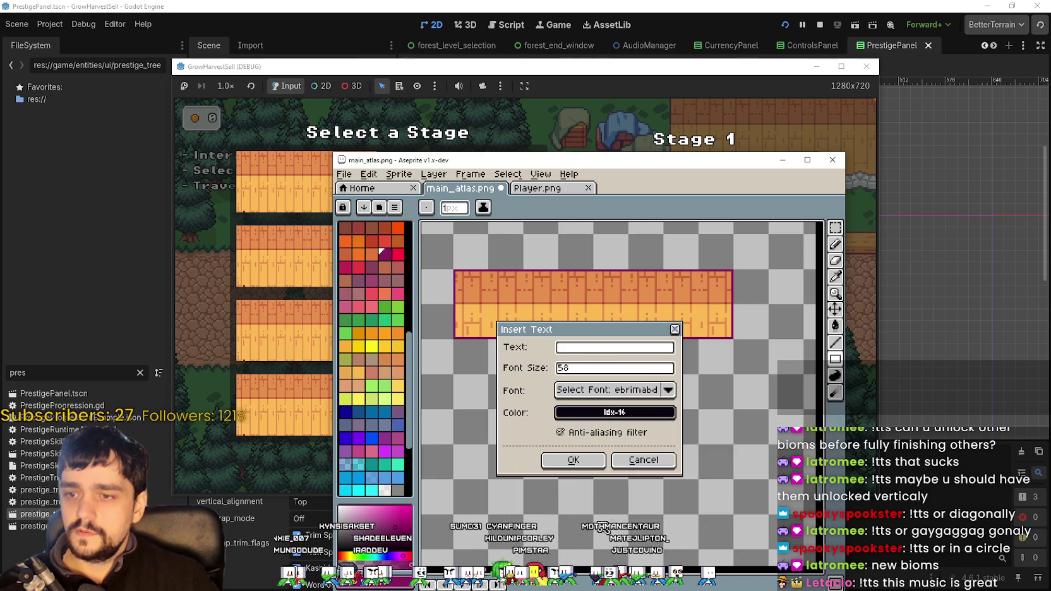
pyautogui.click(577, 350)
pyautogui.write('Preview')
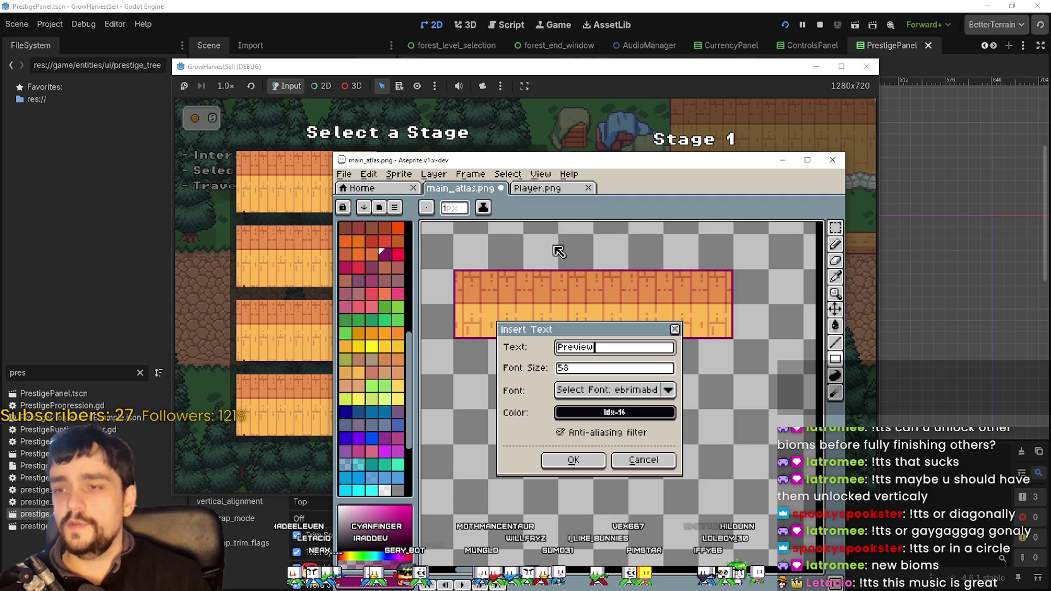
pyautogui.write(' Biom Stage')
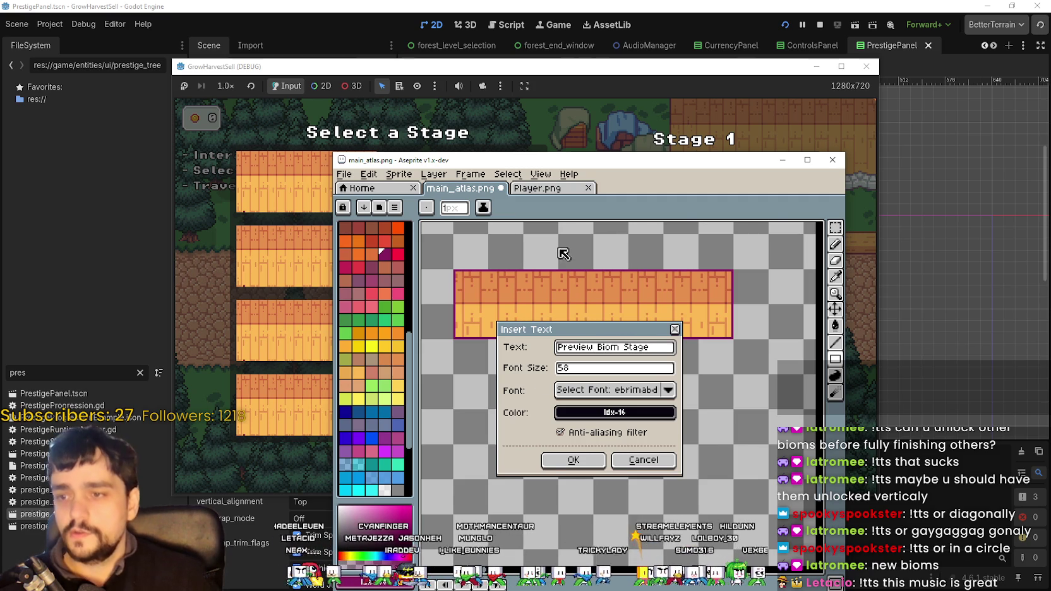
pyautogui.click(573, 460)
pyautogui.scroll(-2, 601, 430)
pyautogui.scroll(1, 603, 427)
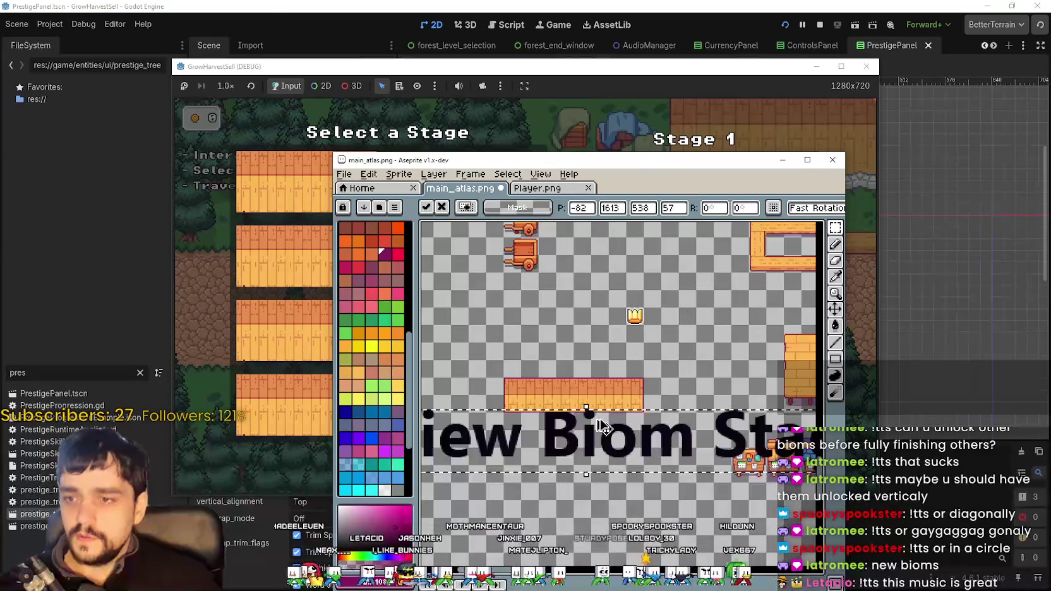
pyautogui.press('Escape')
# - Retry the text in a dark colour at font size 20, then discard it
pyautogui.hotkey('ctrl', 't')
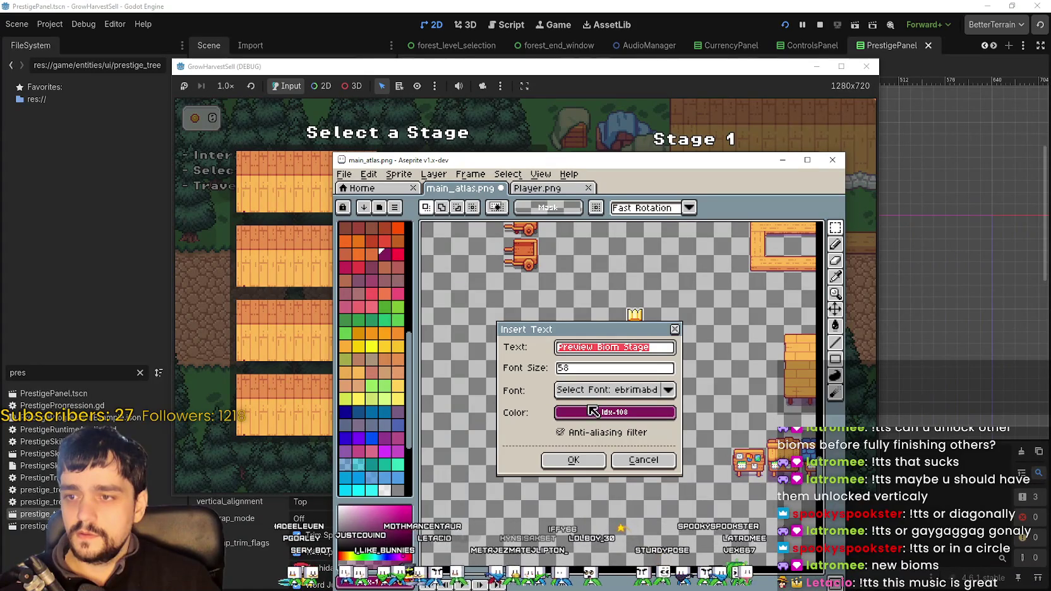
pyautogui.click(591, 412)
pyautogui.click(655, 461)
pyautogui.click(515, 372)
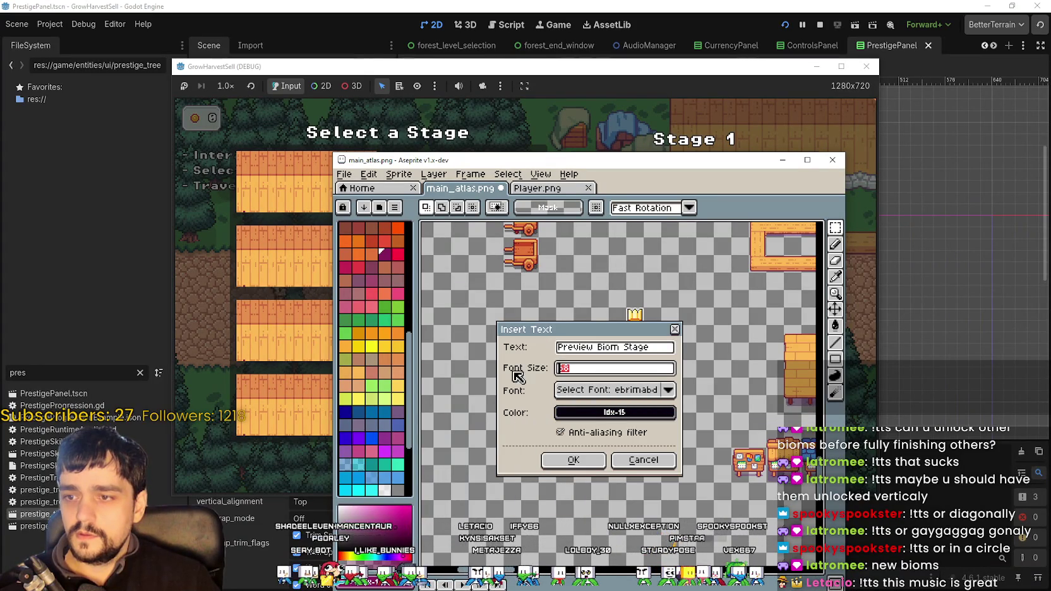
pyautogui.click(615, 368)
pyautogui.write('20')
pyautogui.click(573, 460)
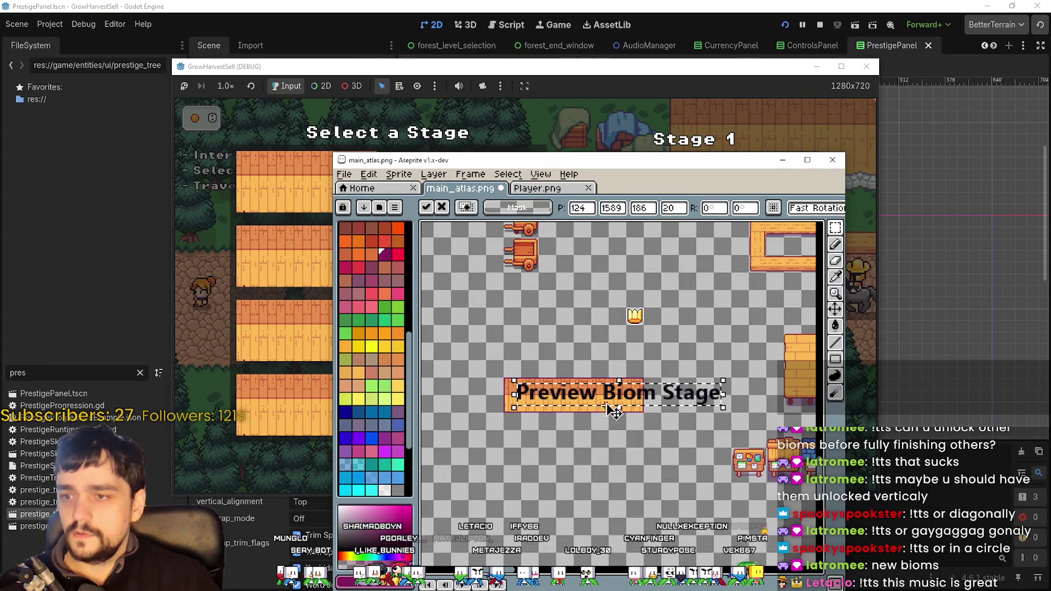
pyautogui.press('Escape')
# - Insert the text in black at font size 12 and place it on the plank strip
pyautogui.hotkey('ctrl', 't')
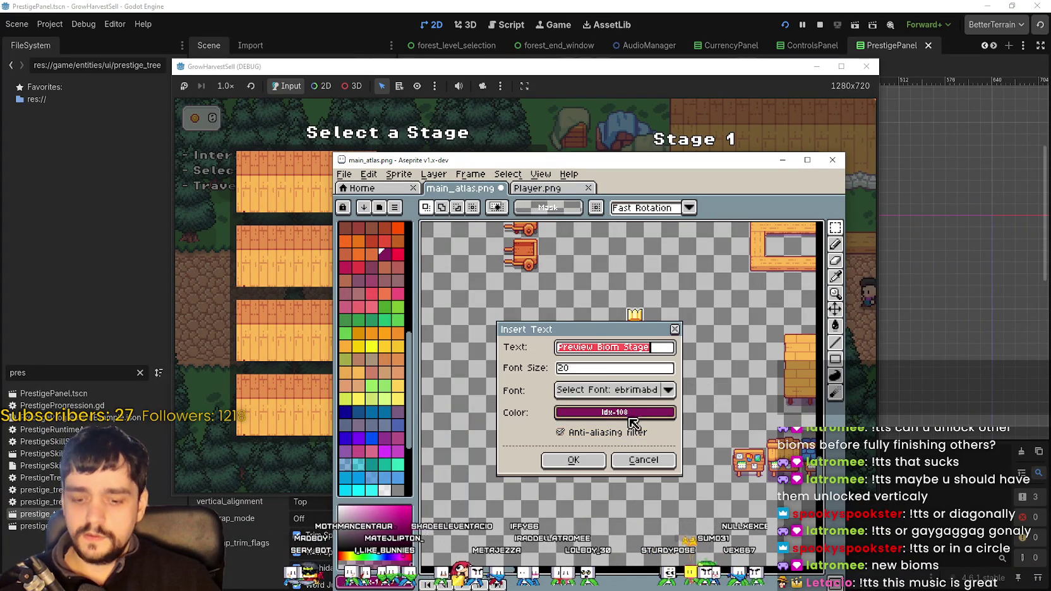
pyautogui.click(597, 412)
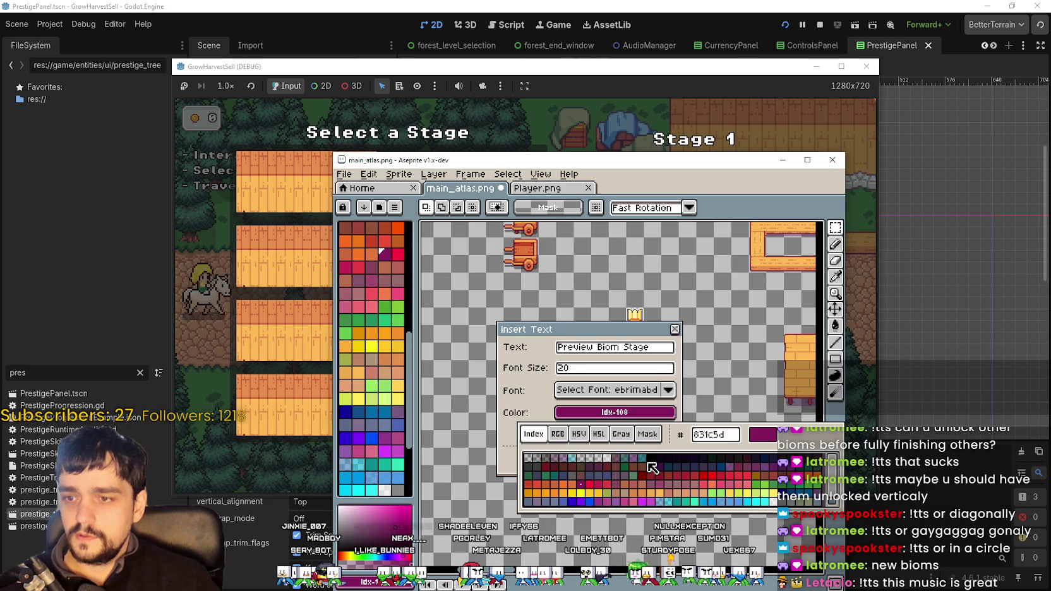
pyautogui.click(583, 458)
pyautogui.click(569, 370)
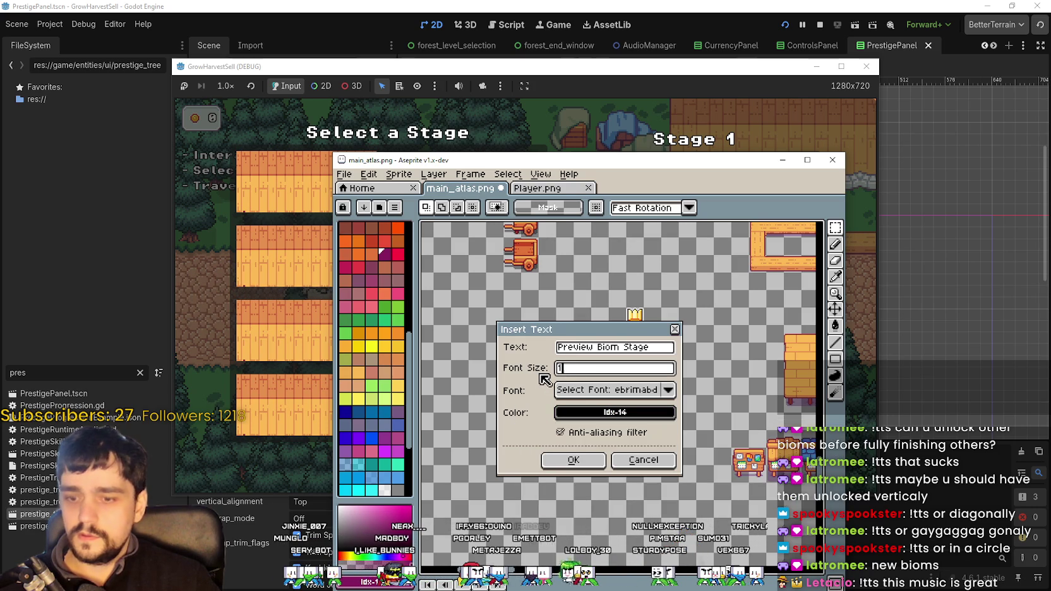
pyautogui.write('2')
pyautogui.click(559, 460)
pyautogui.moveTo(651, 382)
pyautogui.mouseDown()
pyautogui.moveTo(568, 376)
pyautogui.moveTo(564, 386)
pyautogui.mouseUp()
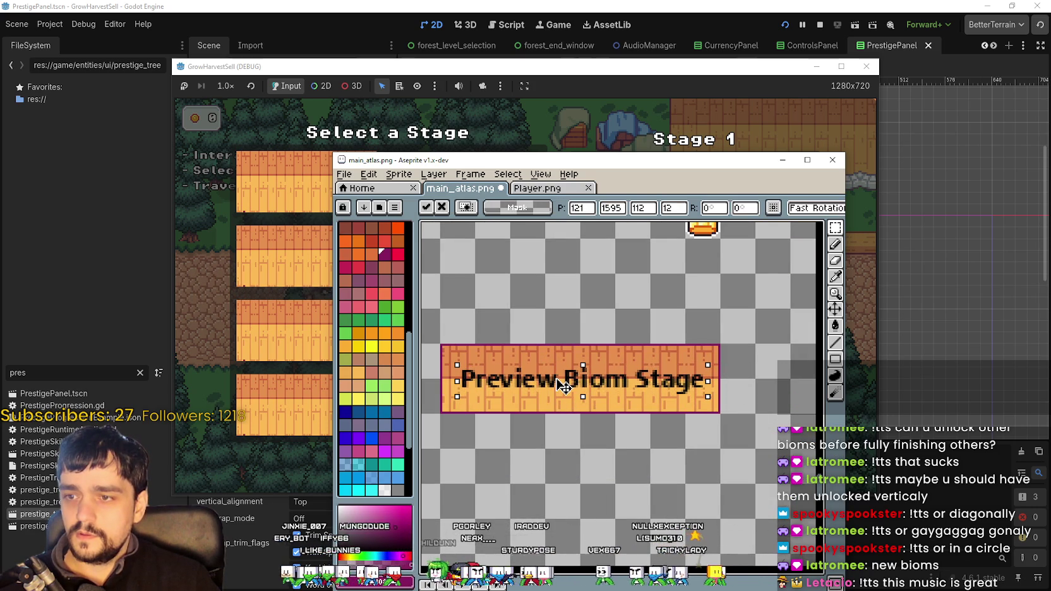
pyautogui.press('Return')
# - Save main_atlas.png, return to Godot and stop the running game
pyautogui.hotkey('ctrl', 's')
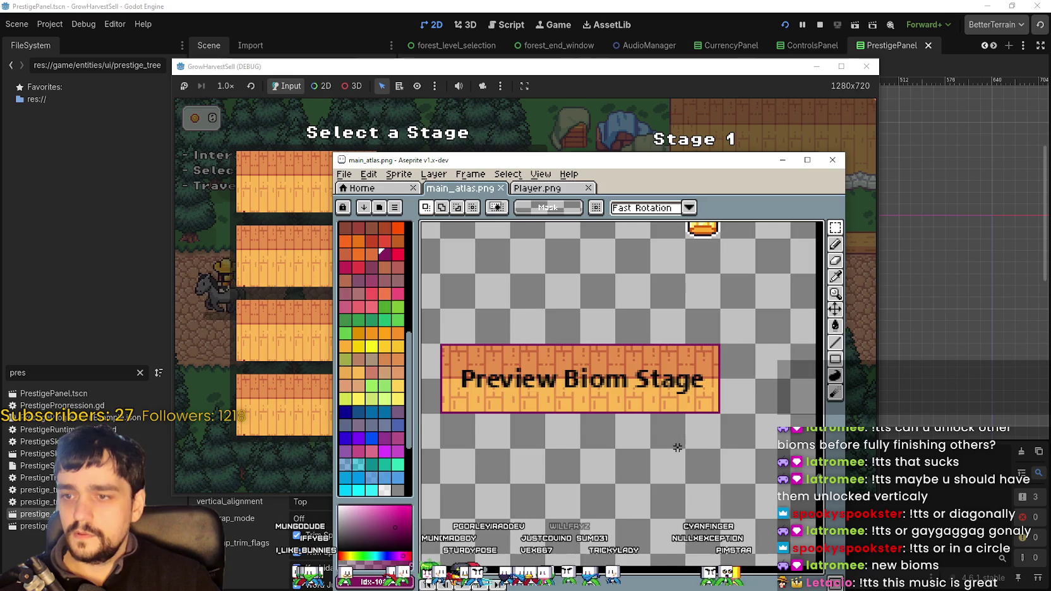
pyautogui.hotkey('alt', 'Tab')
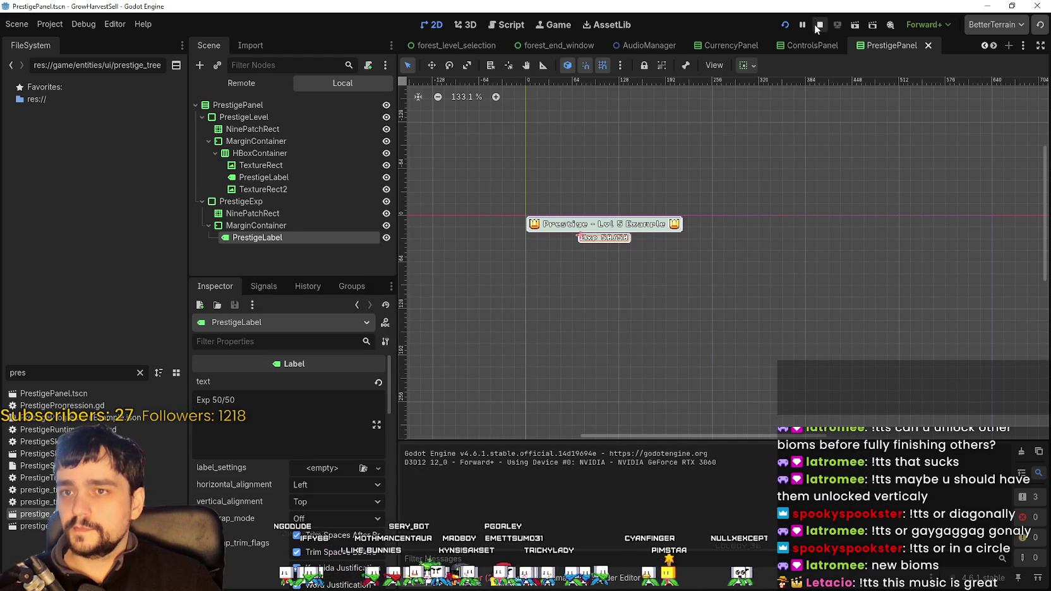
pyautogui.click(820, 24)
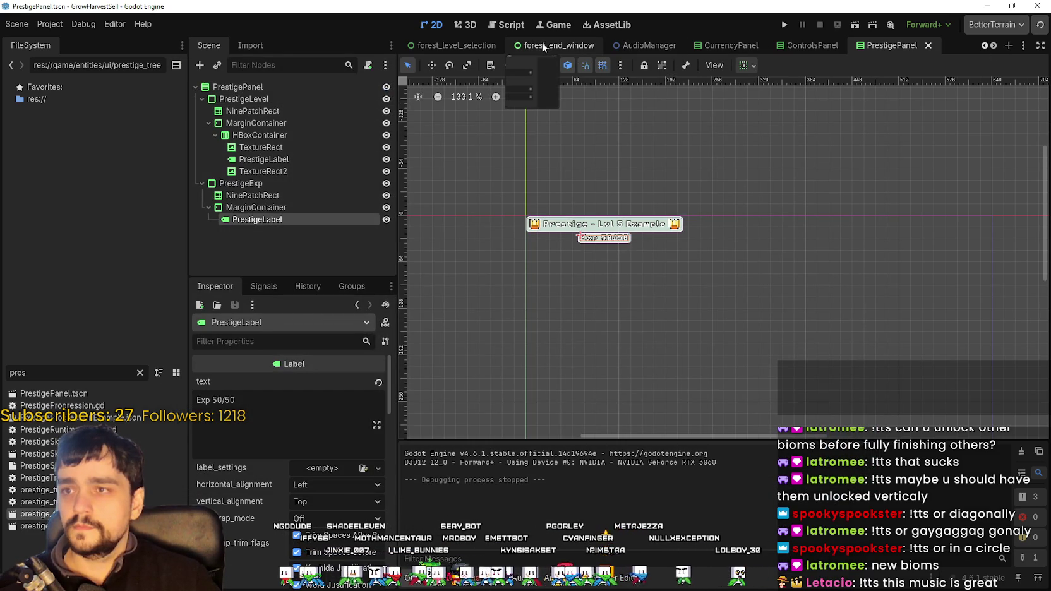
# - Switch to the forest_level_selection scene
pyautogui.click(460, 46)
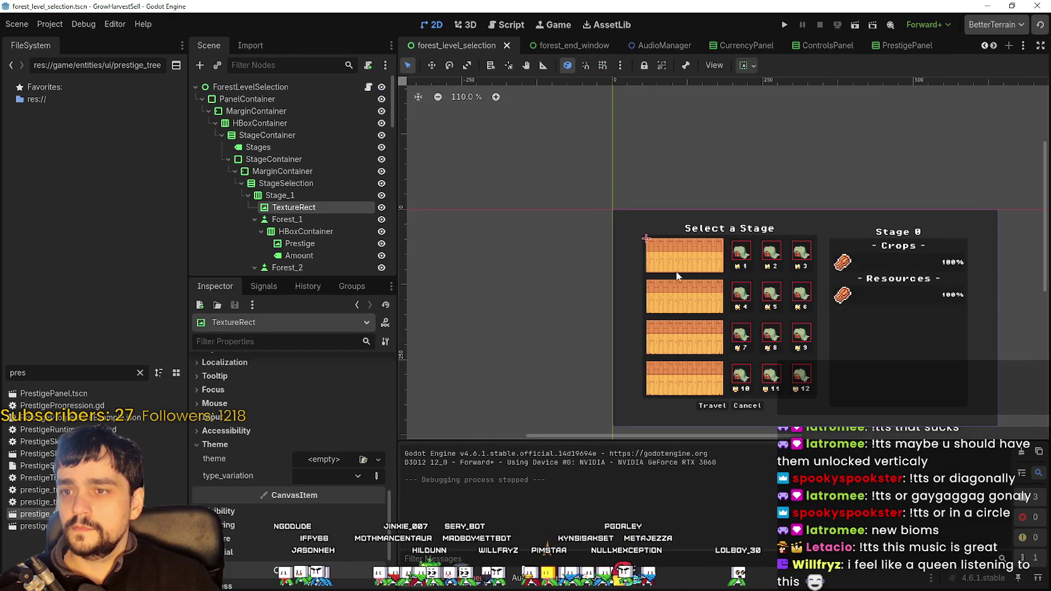
pyautogui.scroll(1, 677, 277)
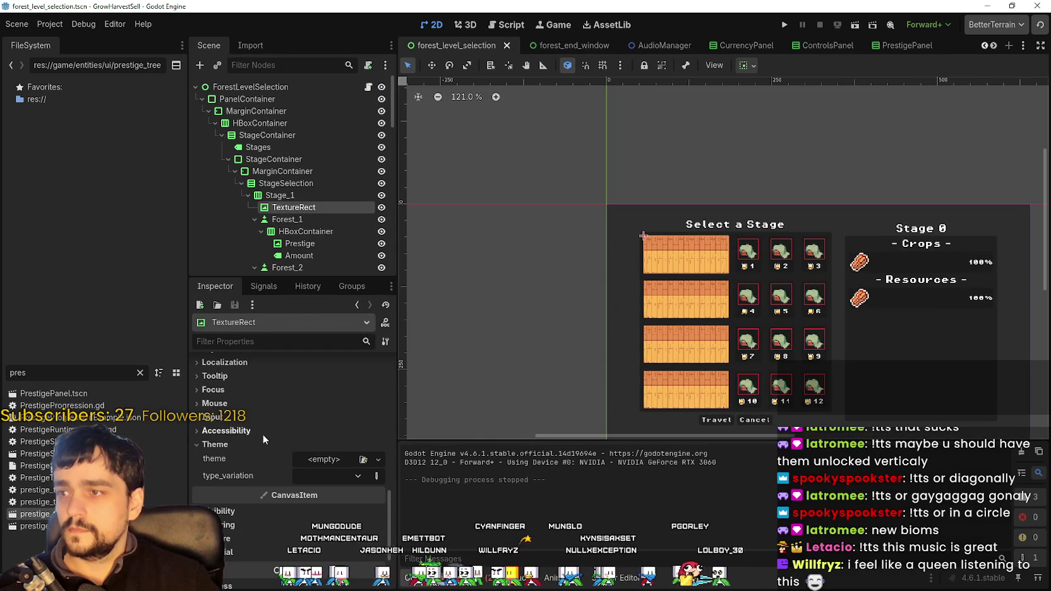
pyautogui.scroll(5, 263, 433)
pyautogui.scroll(-2, 298, 436)
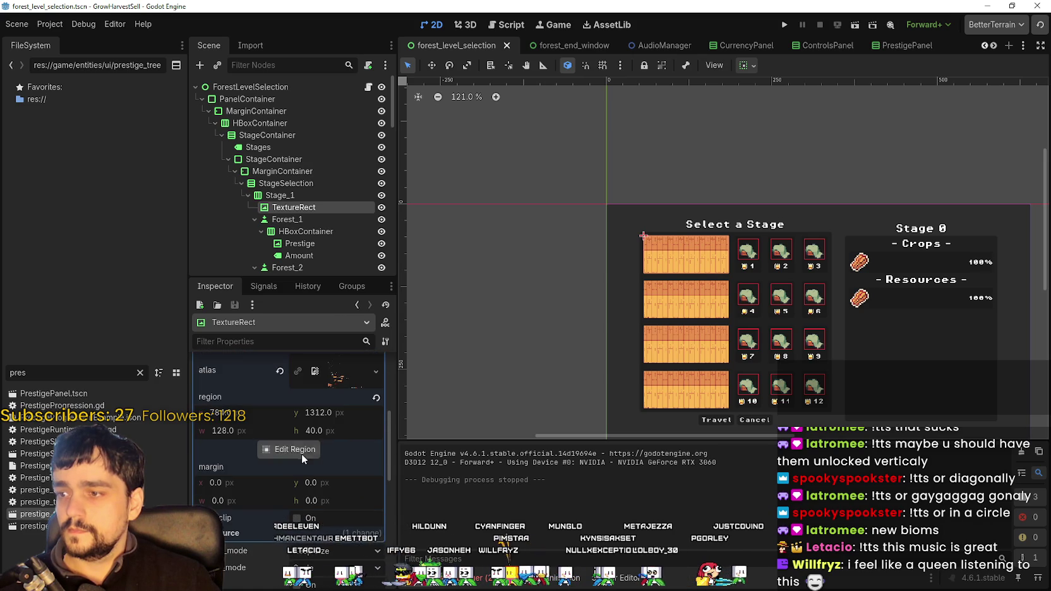
# - Open the stage texture's atlas Region Editor and browse the atlas sprites
pyautogui.click(301, 452)
pyautogui.scroll(-5, 433, 355)
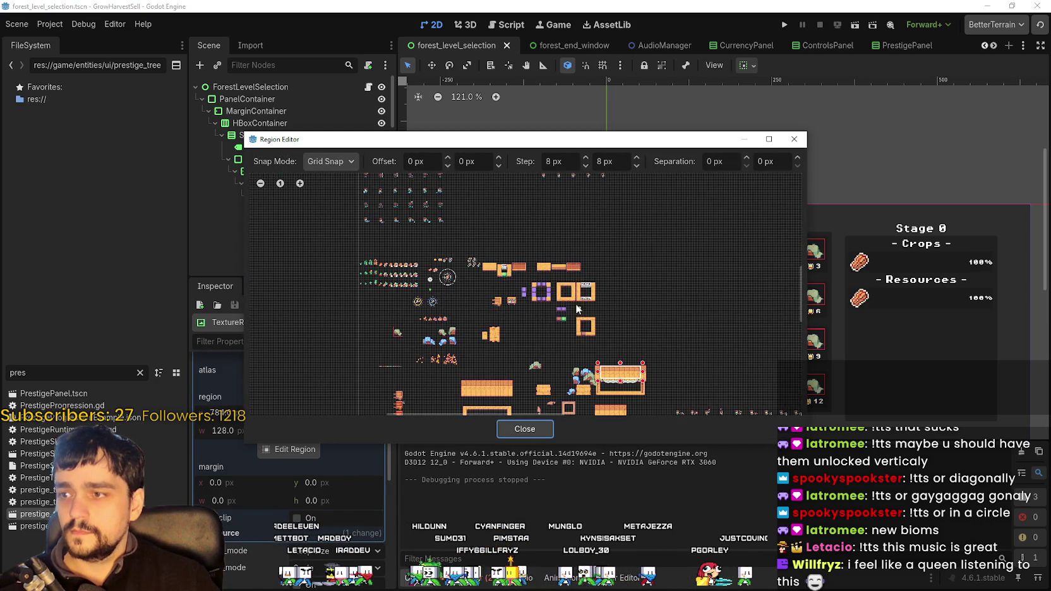
pyautogui.scroll(1, 512, 222)
pyautogui.scroll(1, 466, 303)
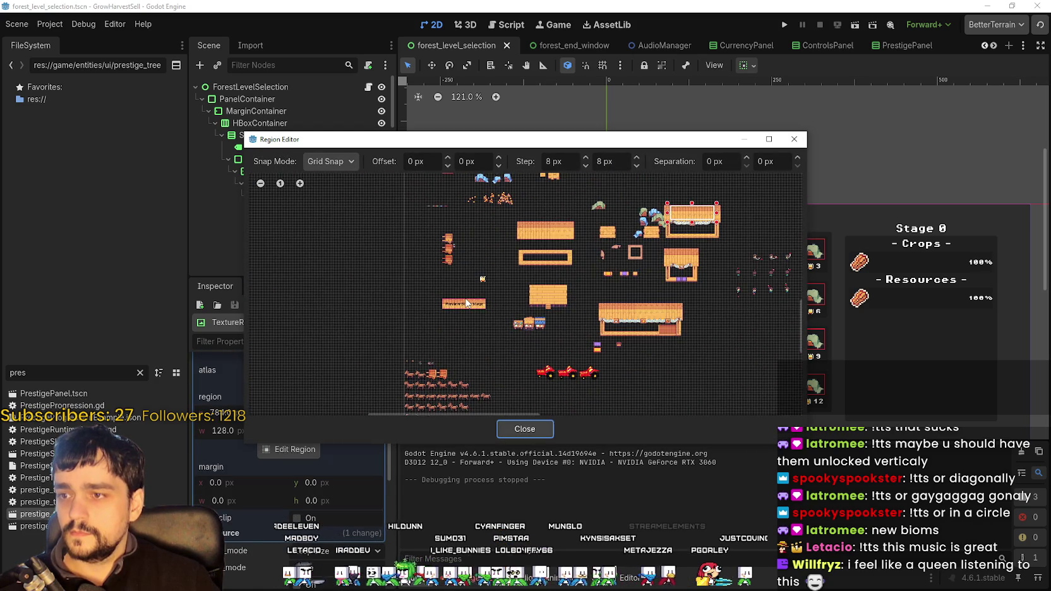
pyautogui.scroll(1, 466, 304)
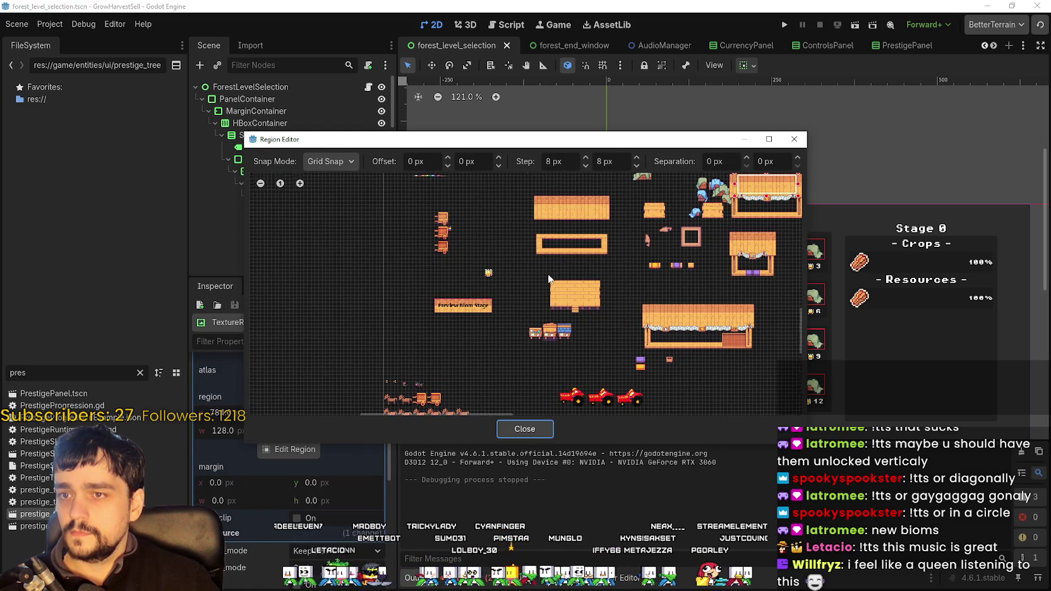
pyautogui.scroll(2, 548, 278)
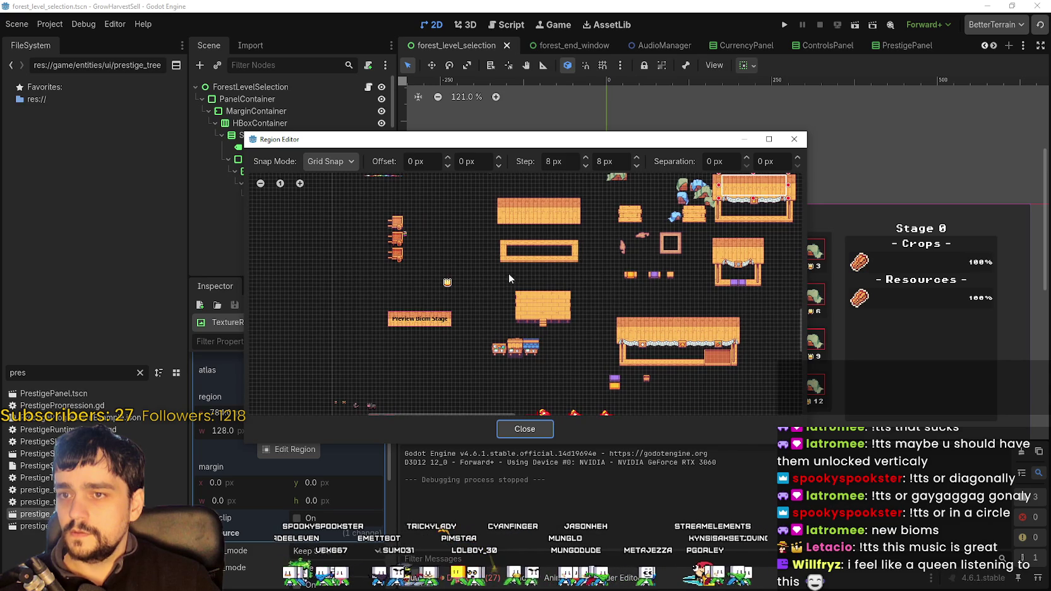
pyautogui.scroll(2, 510, 278)
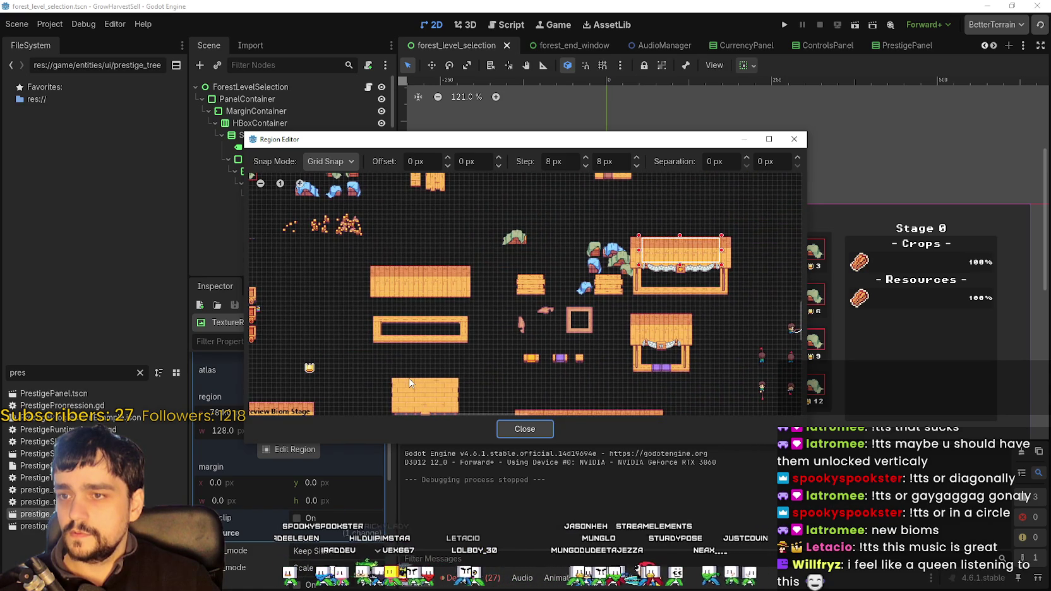
pyautogui.moveTo(409, 383); pyautogui.dragTo(421, 339)
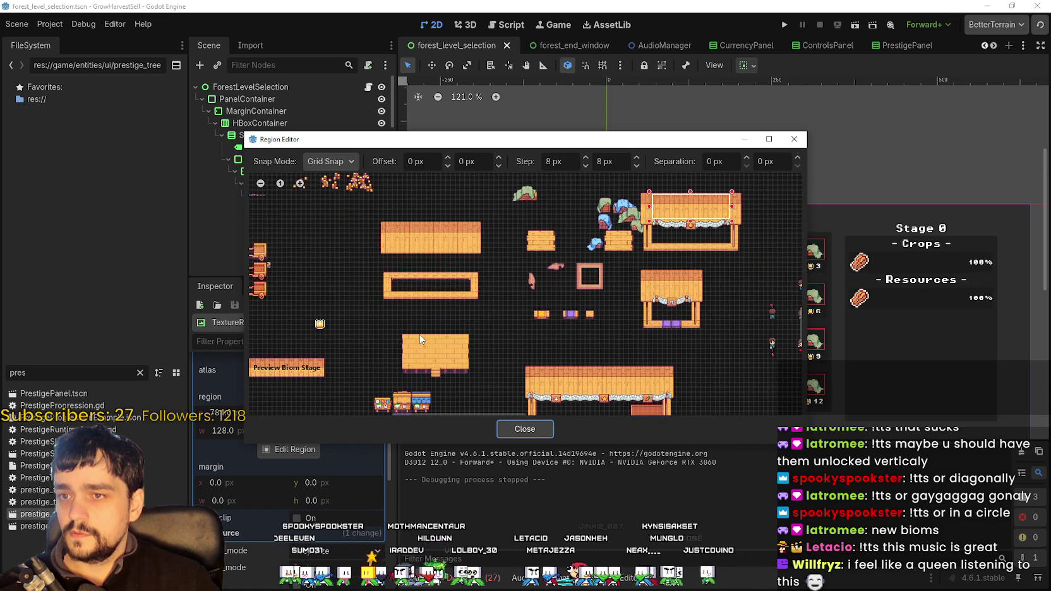
pyautogui.scroll(3, 596, 255)
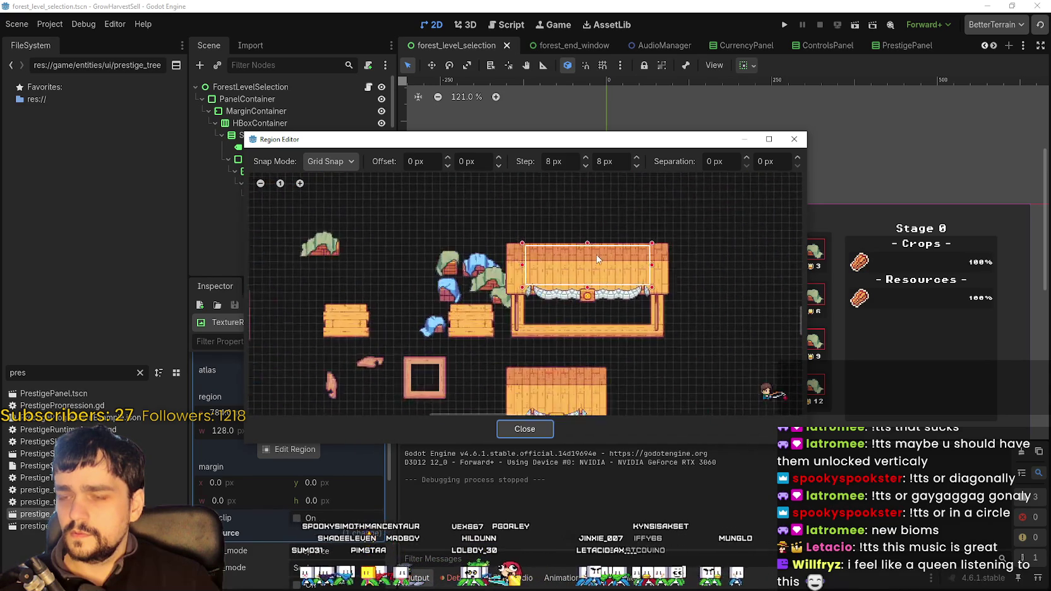
pyautogui.scroll(-2, 596, 254)
# - Bring Aseprite's main_atlas.png forward, move the window aside and pan the atlas
pyautogui.hotkey('alt', 'Tab')
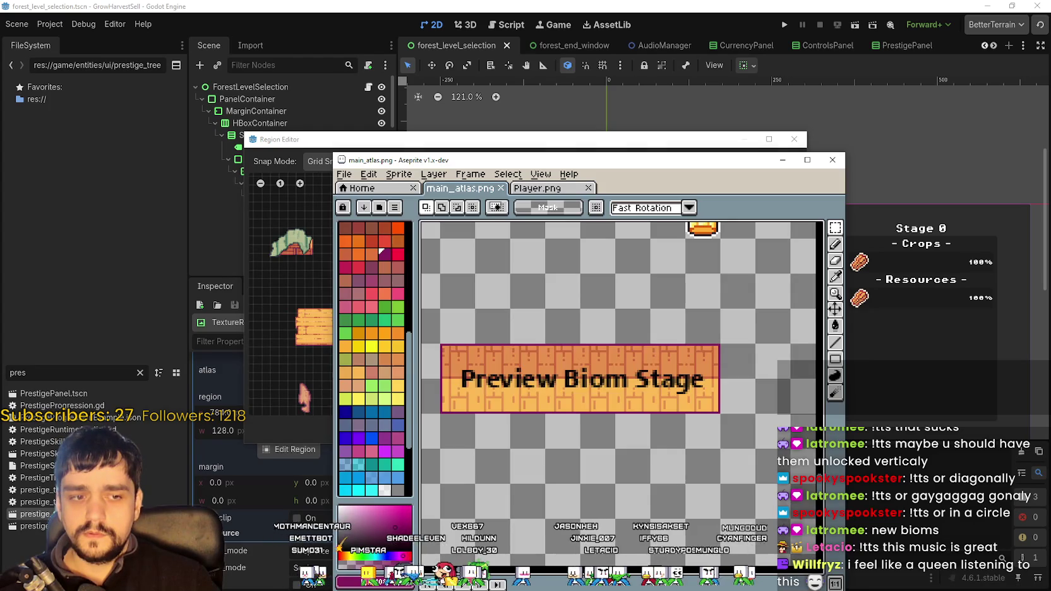
pyautogui.scroll(-4, 627, 357)
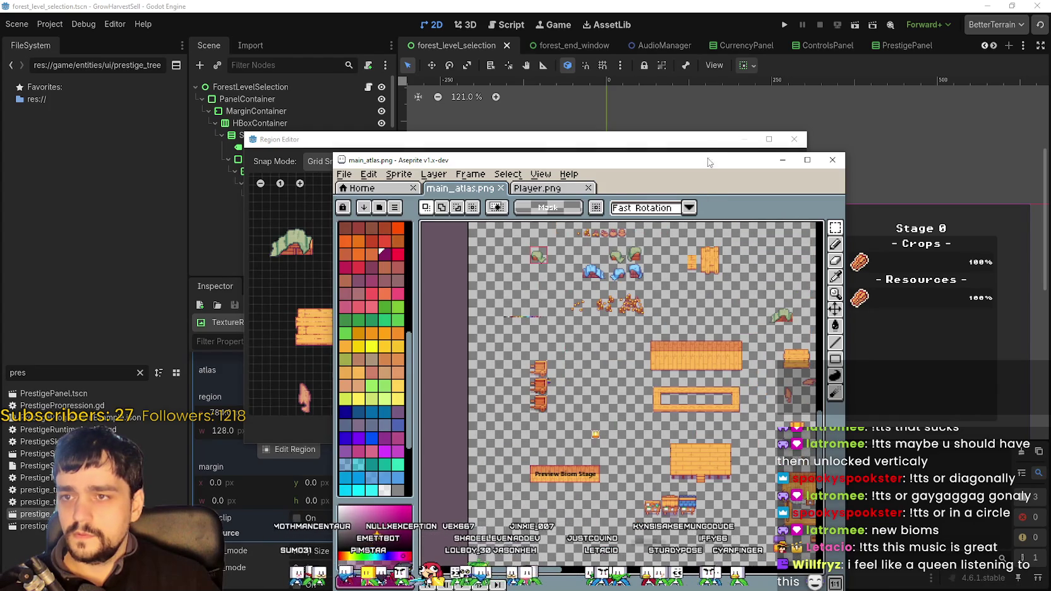
pyautogui.moveTo(708, 163)
pyautogui.mouseDown()
pyautogui.moveTo(437, 278)
pyautogui.moveTo(373, 101)
pyautogui.mouseUp()
pyautogui.moveTo(364, 318); pyautogui.dragTo(285, 314)
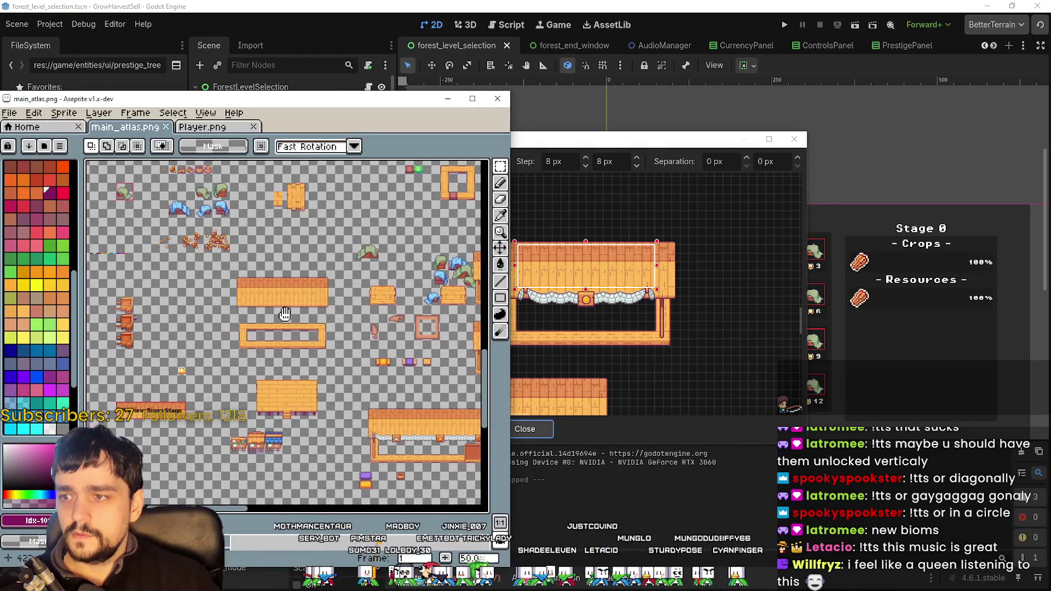
pyautogui.scroll(2, 291, 289)
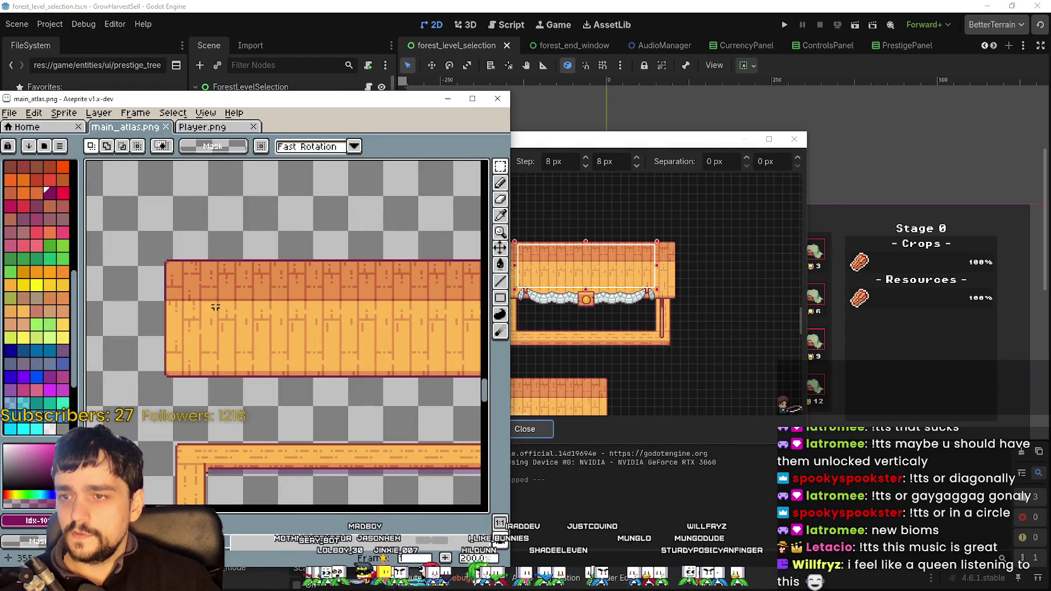
# - Measure the wooden plank and table-top sprites with marquee selections in Aseprite
pyautogui.moveTo(218, 285)
pyautogui.mouseDown()
pyautogui.moveTo(455, 372)
pyautogui.moveTo(306, 314)
pyautogui.mouseUp()
pyautogui.scroll(-4, 306, 314)
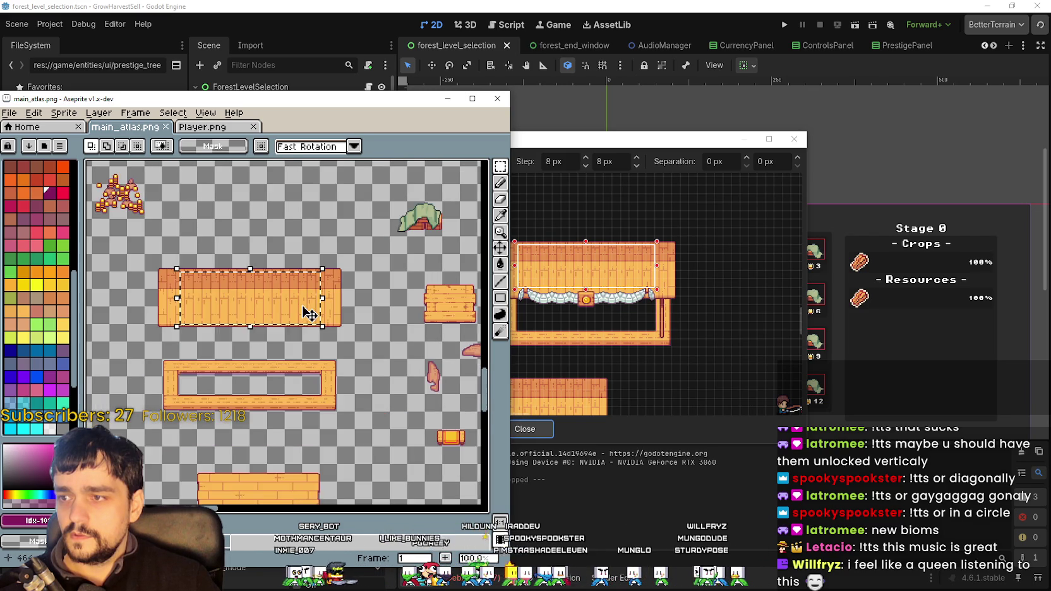
pyautogui.scroll(4, 322, 291)
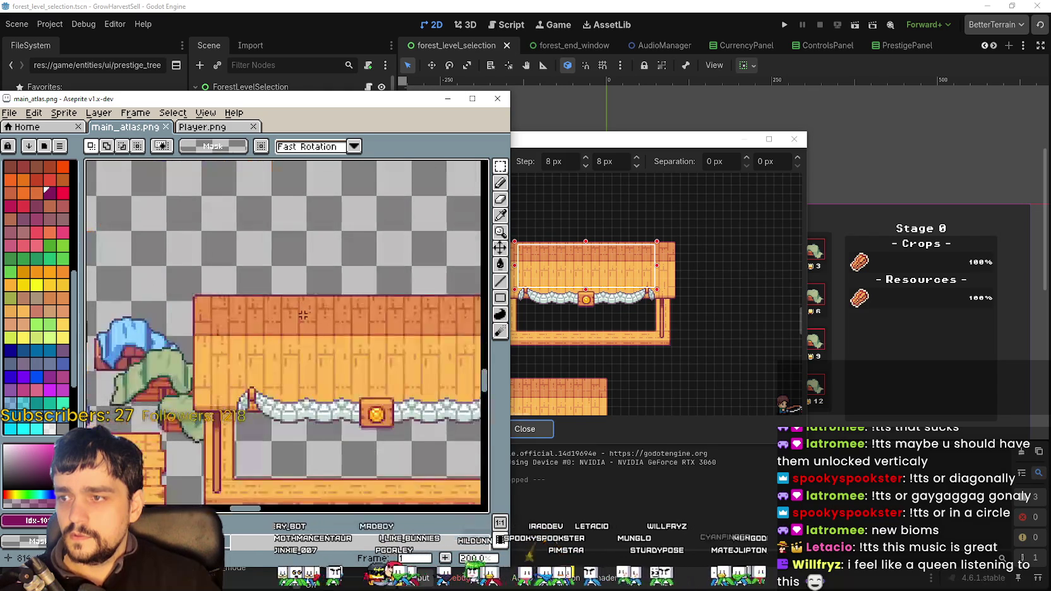
pyautogui.moveTo(168, 264)
pyautogui.mouseDown()
pyautogui.moveTo(348, 374)
pyautogui.moveTo(384, 374)
pyautogui.moveTo(295, 285)
pyautogui.moveTo(303, 367)
pyautogui.mouseUp()
pyautogui.hotkey('ctrl', 'd')
pyautogui.moveTo(178, 312); pyautogui.dragTo(232, 333)
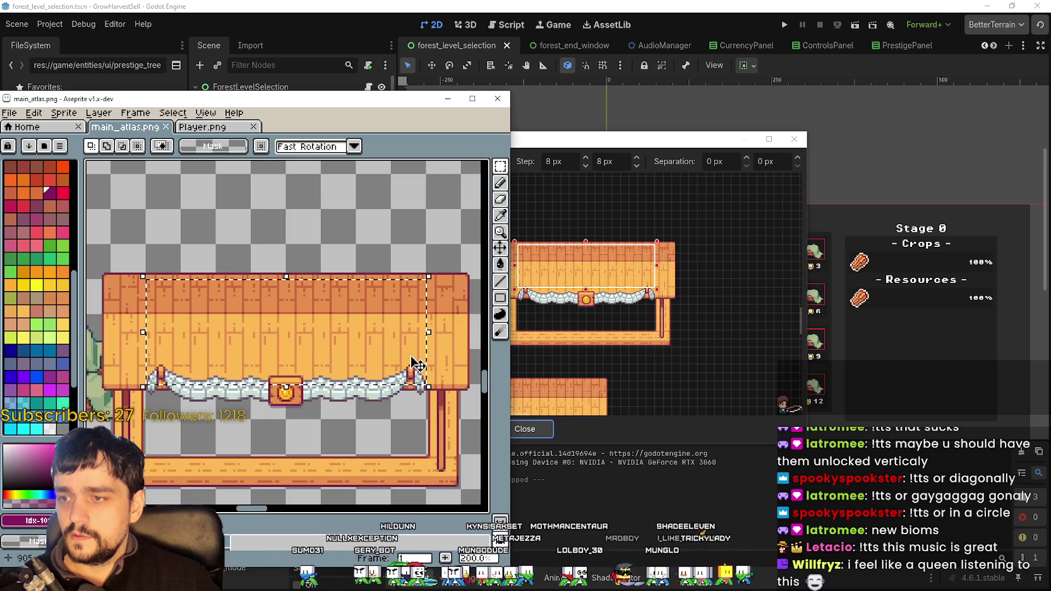
# - Pan the atlas to the hollow frame and market stall sprites
pyautogui.moveTo(335, 372)
pyautogui.mouseDown()
pyautogui.moveTo(367, 332)
pyautogui.moveTo(351, 325)
pyautogui.mouseUp()
pyautogui.scroll(-5, 351, 325)
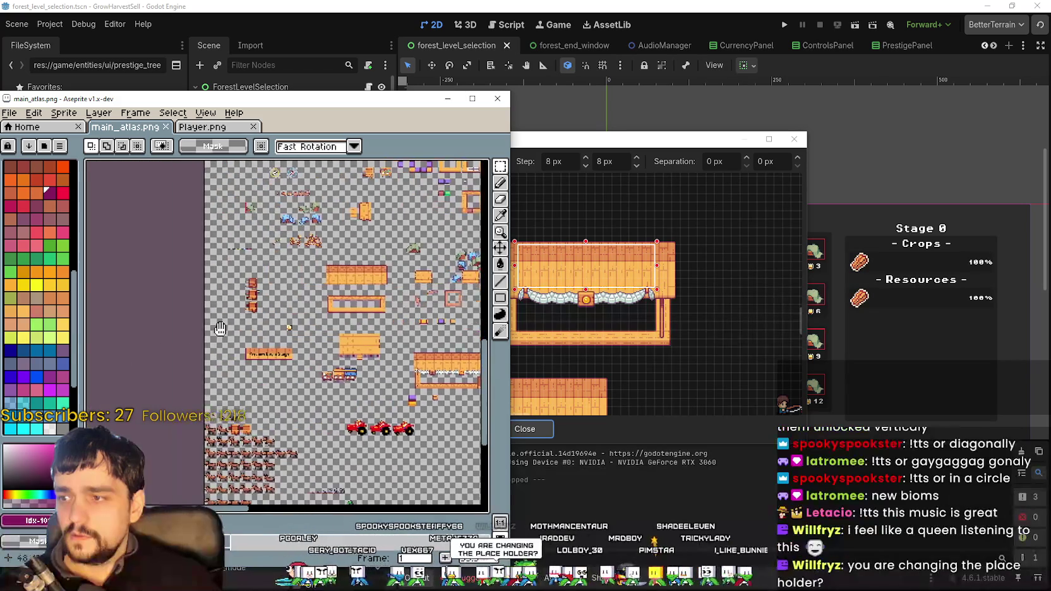
pyautogui.scroll(4, 284, 329)
pyautogui.moveTo(288, 329); pyautogui.dragTo(246, 368)
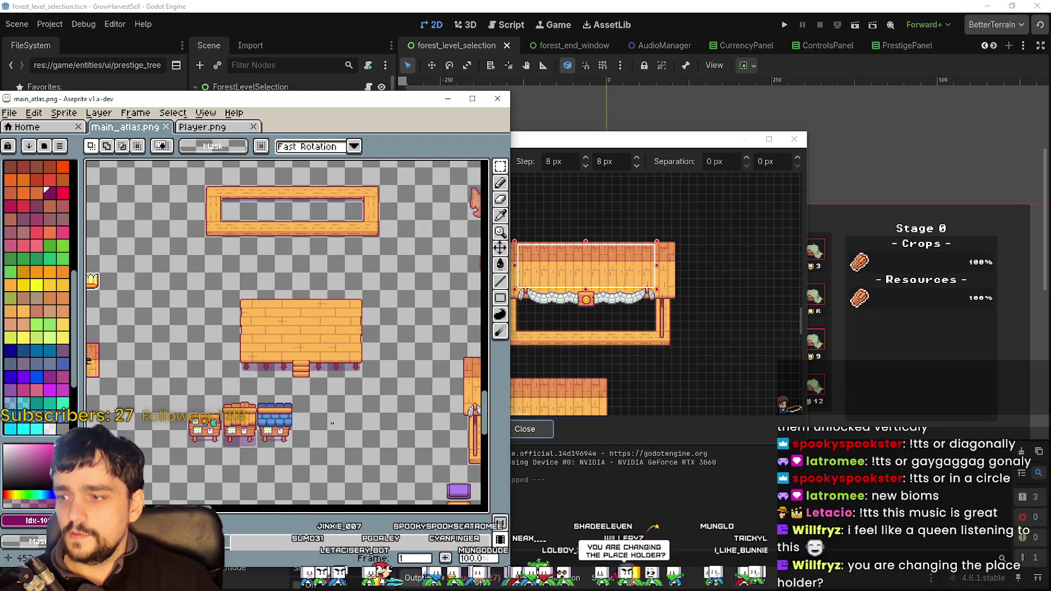
# - Close Aseprite and set the region to the Preview Biom Stage banner sprite
pyautogui.click(498, 99)
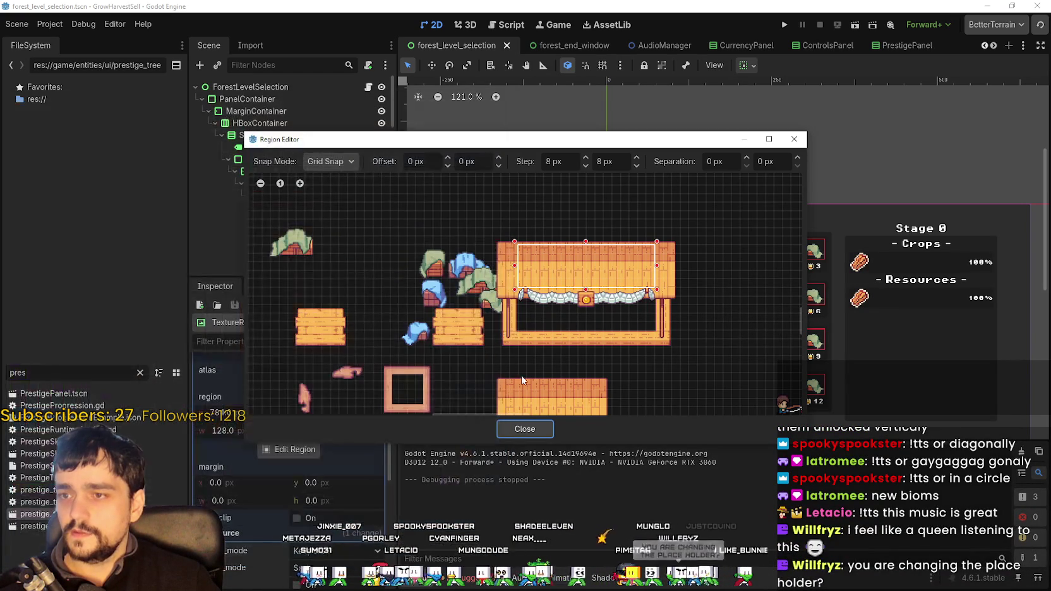
pyautogui.scroll(-3, 374, 323)
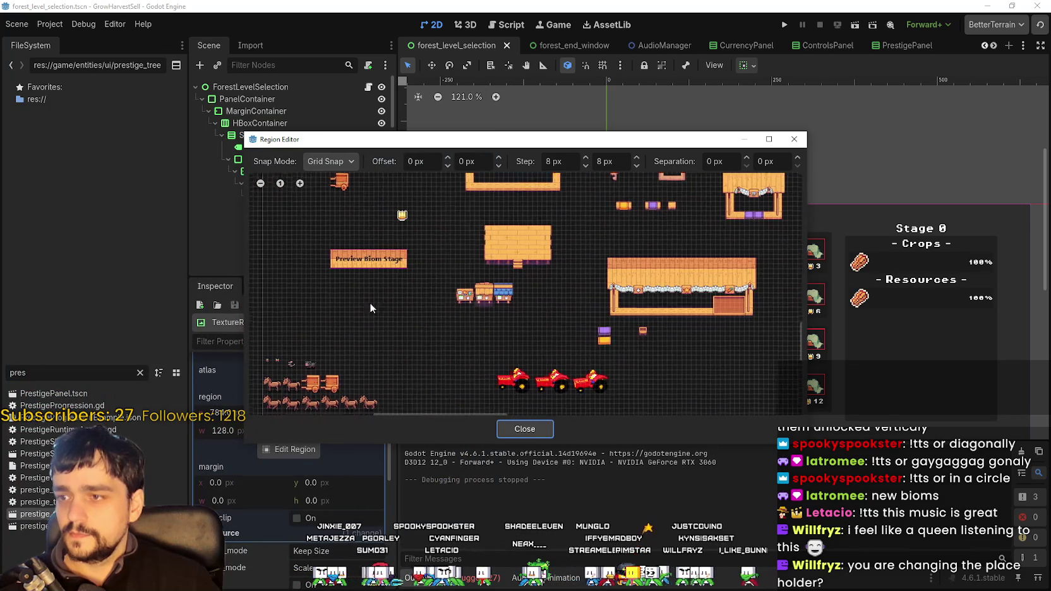
pyautogui.scroll(5, 370, 302)
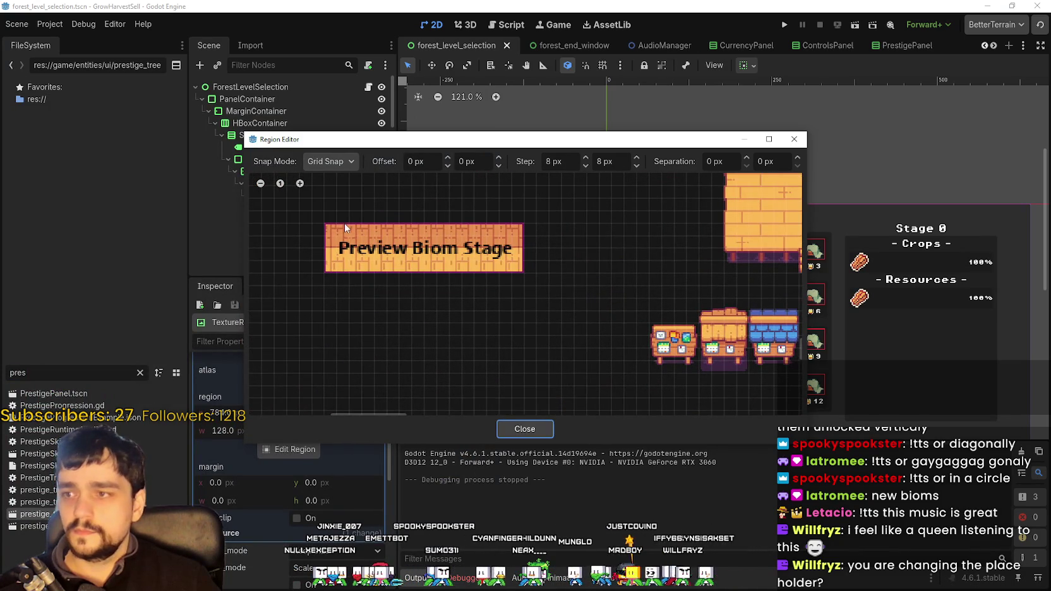
pyautogui.moveTo(333, 231)
pyautogui.mouseDown()
pyautogui.moveTo(387, 259)
pyautogui.moveTo(523, 269)
pyautogui.mouseUp()
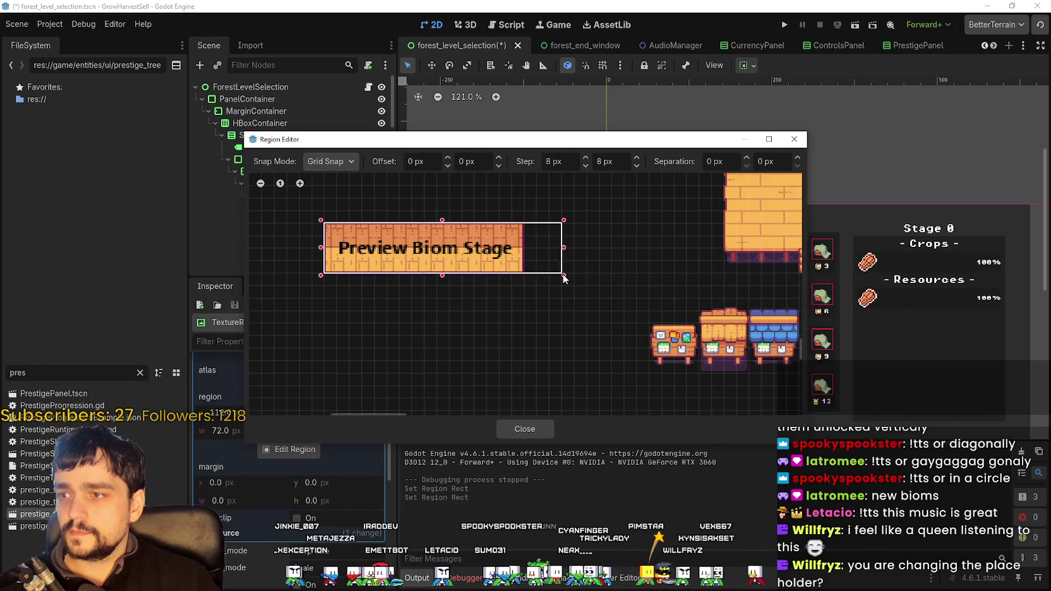
pyautogui.click(536, 429)
# - Save the scene and run the project
pyautogui.scroll(5, 700, 263)
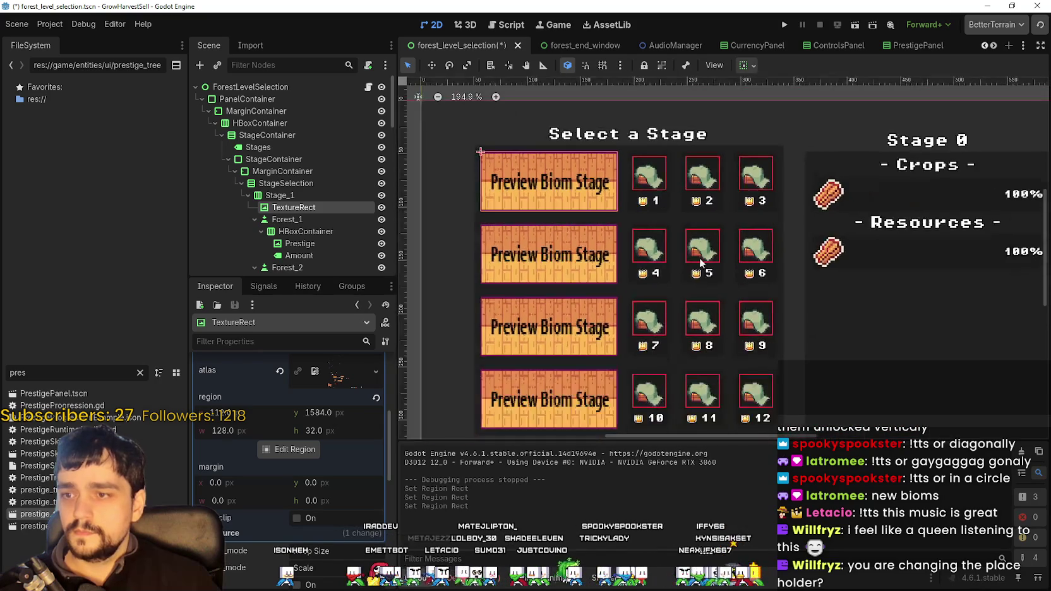
pyautogui.scroll(-2, 701, 263)
pyautogui.hotkey('ctrl', 's')
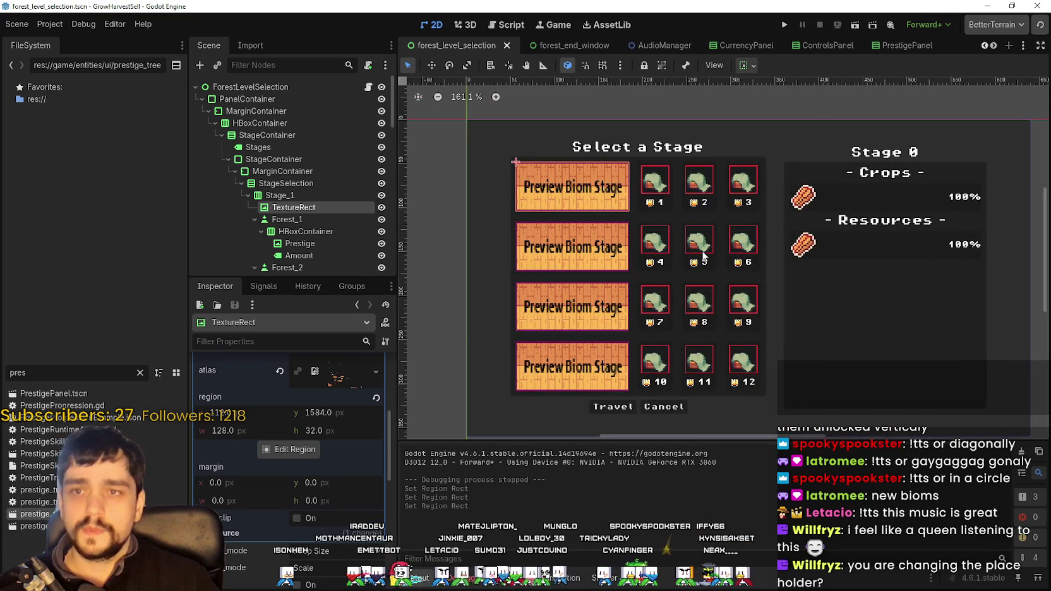
pyautogui.click(785, 24)
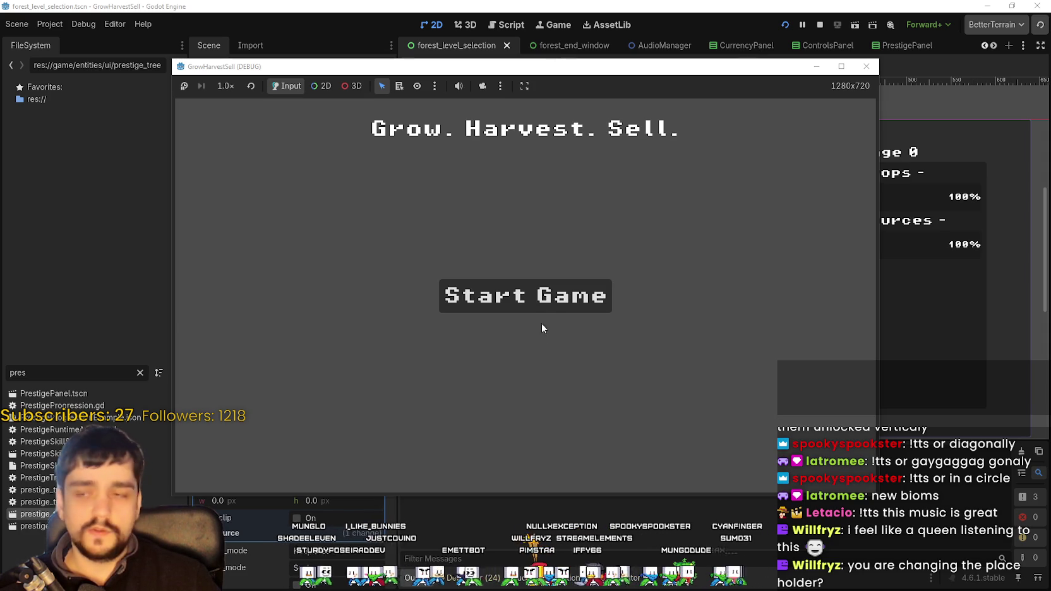
# - Start the game, maximize its window, and check the Skill Board's skill tree
pyautogui.click(545, 306)
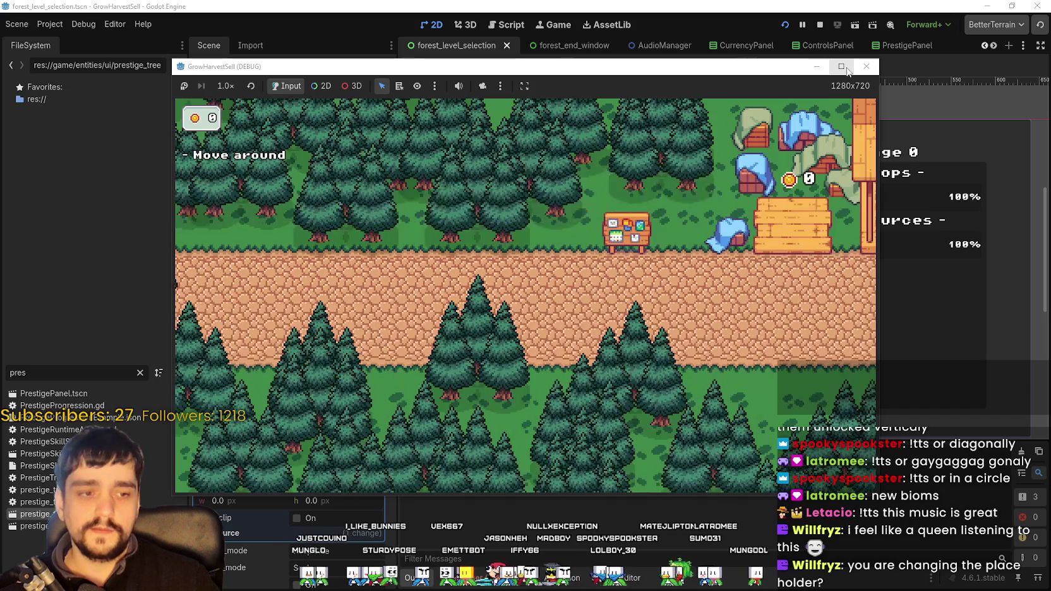
pyautogui.click(843, 67)
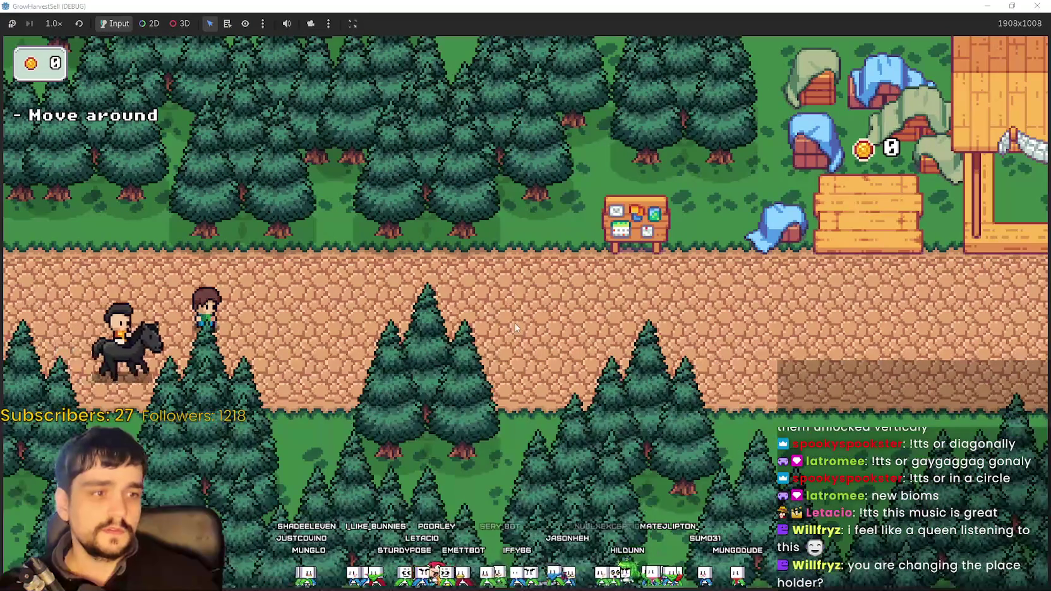
pyautogui.press('d')
pyautogui.press('w')
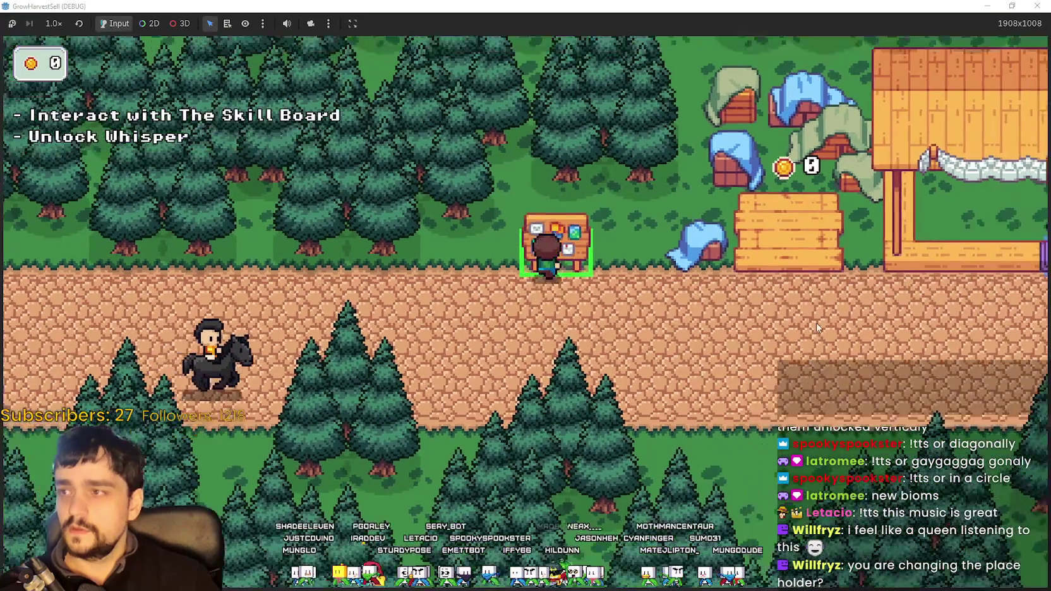
pyautogui.press('e')
pyautogui.press('Escape')
# - Walk to Whisper, open Select a Stage, and try the locked stage 2
pyautogui.press('d')
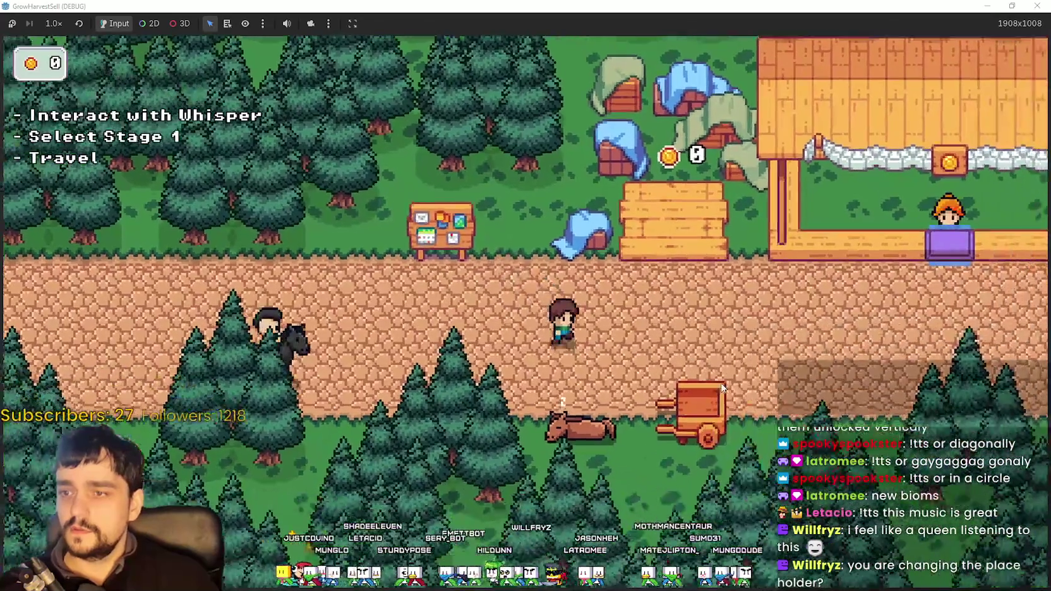
pyautogui.press('e')
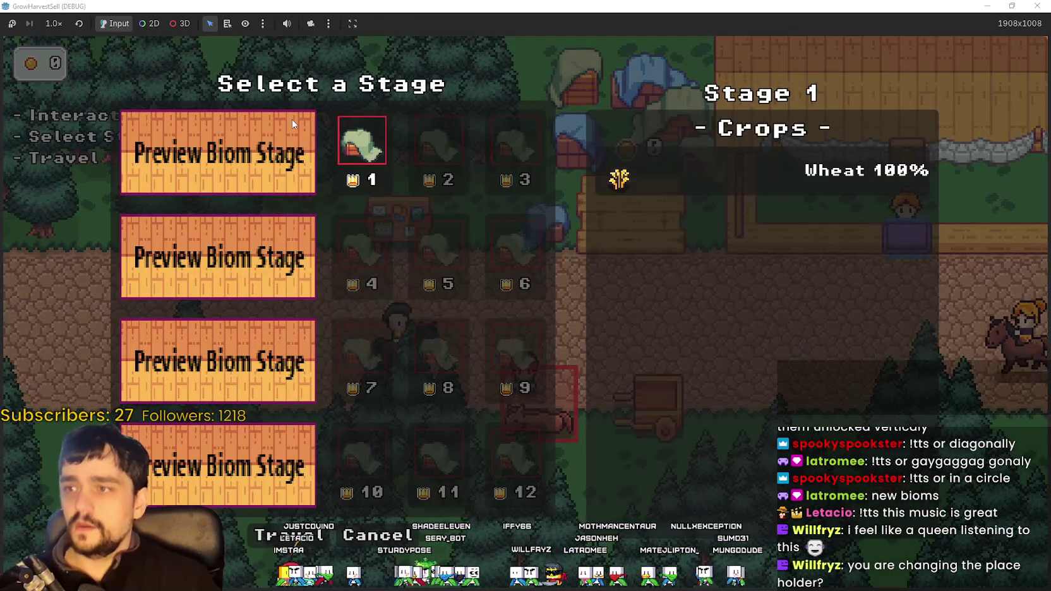
pyautogui.moveTo(442, 113)
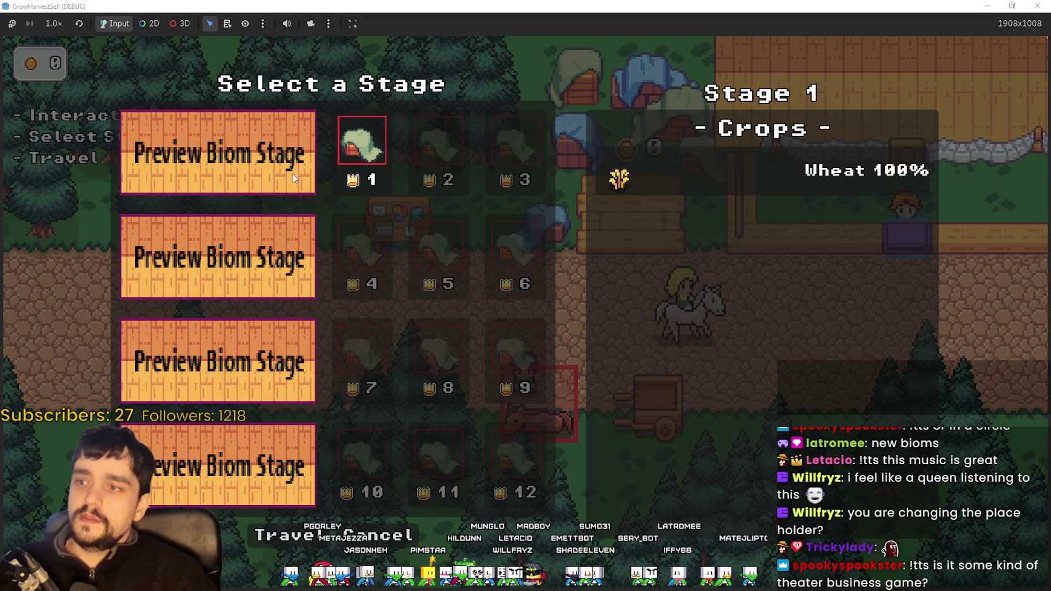
pyautogui.click(468, 200)
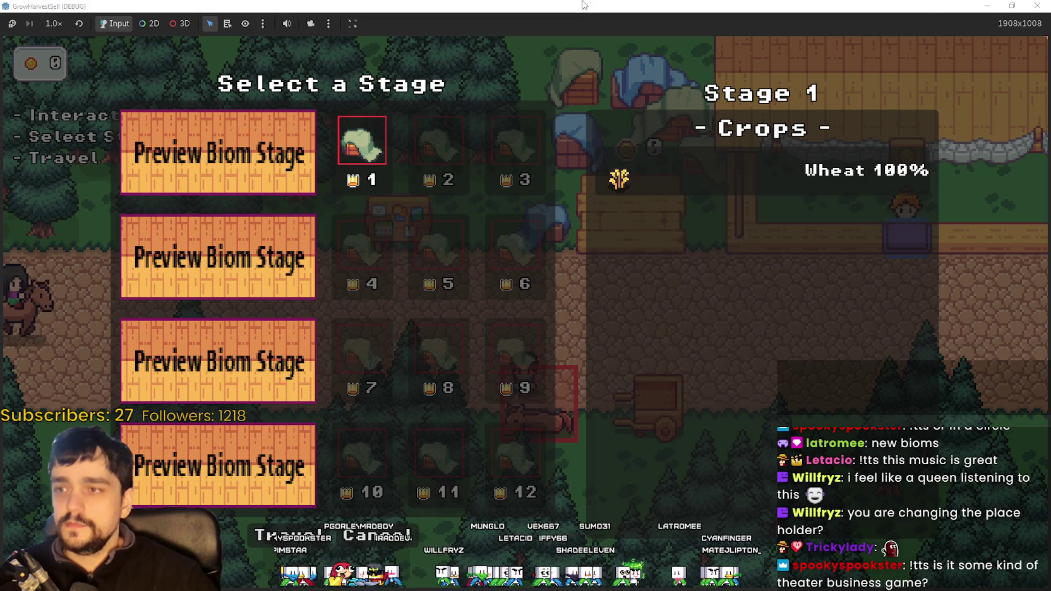
# - Shrink the game window, move it aside to view the editor, then maximize it again
pyautogui.doubleClick(797, 7)
pyautogui.moveTo(797, 16); pyautogui.dragTo(780, 93)
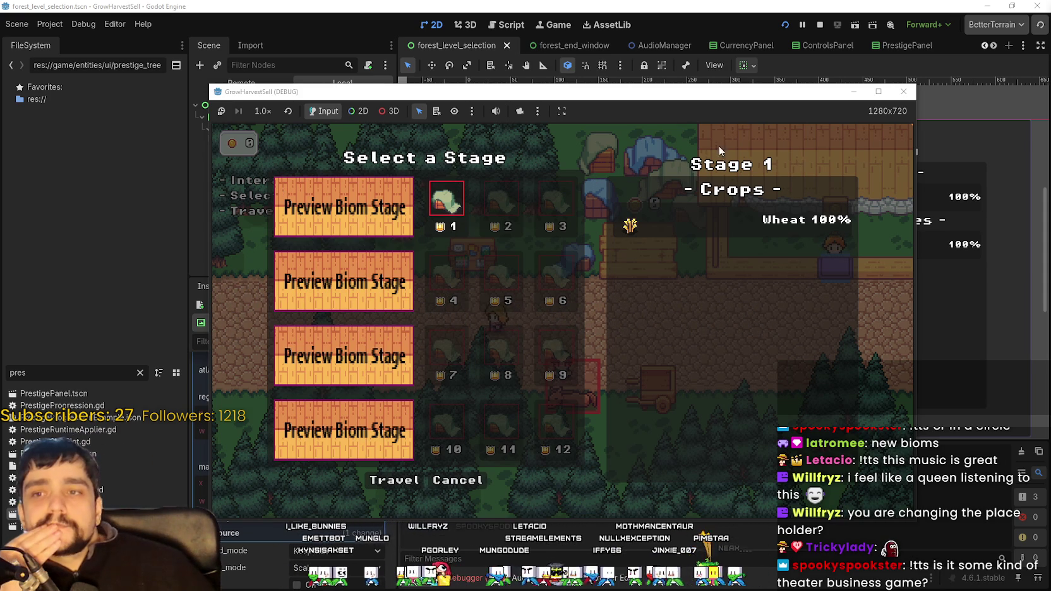
pyautogui.click(878, 91)
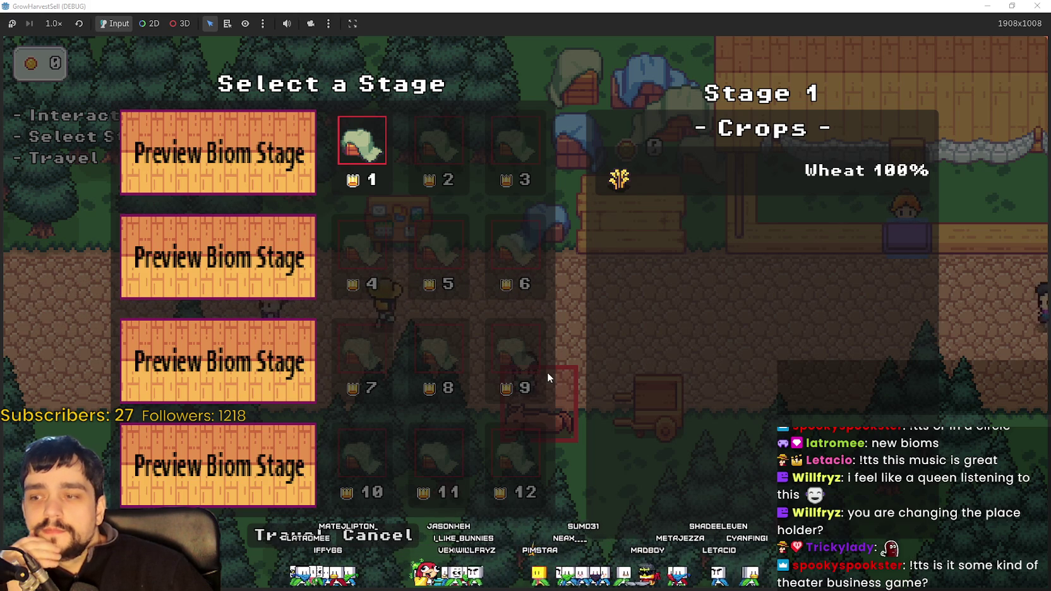
# - Close the stage menu, walk to the cart, and reopen then close Select a Stage
pyautogui.click(389, 528)
pyautogui.press('d')
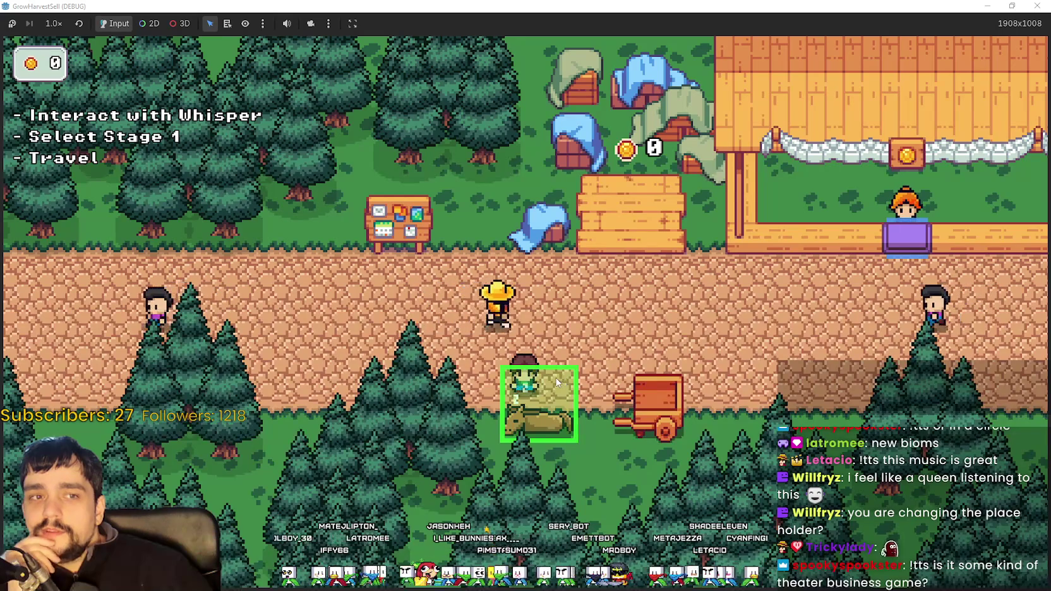
pyautogui.press('w')
pyautogui.press('d')
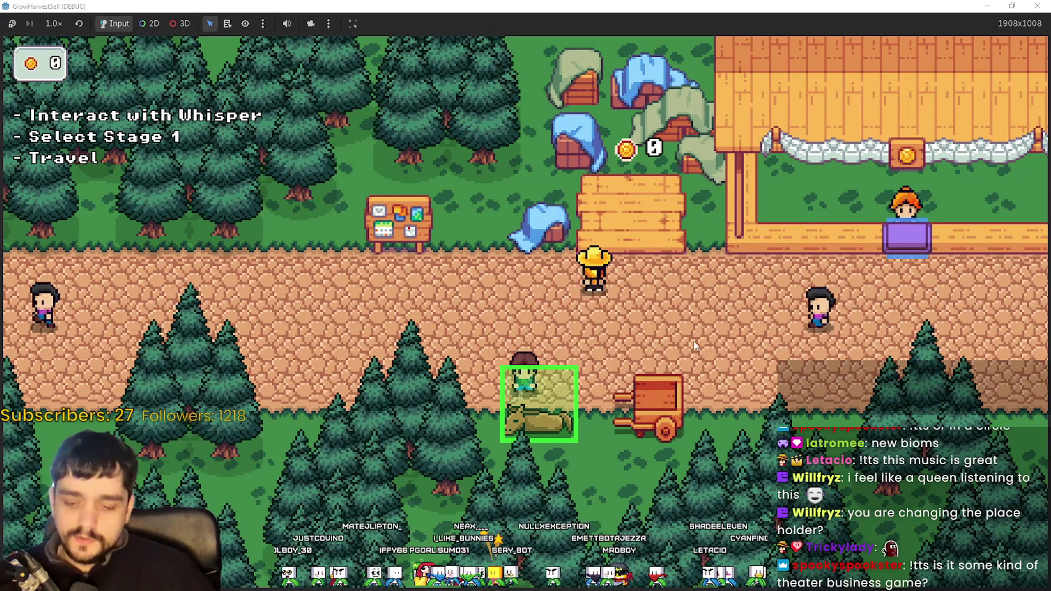
pyautogui.press('e')
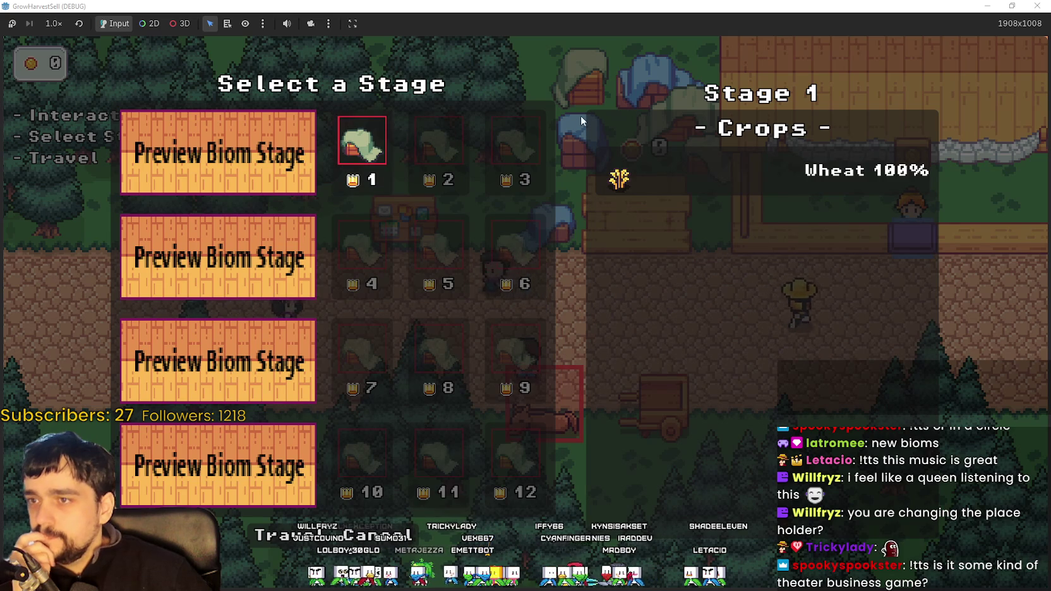
pyautogui.click(388, 534)
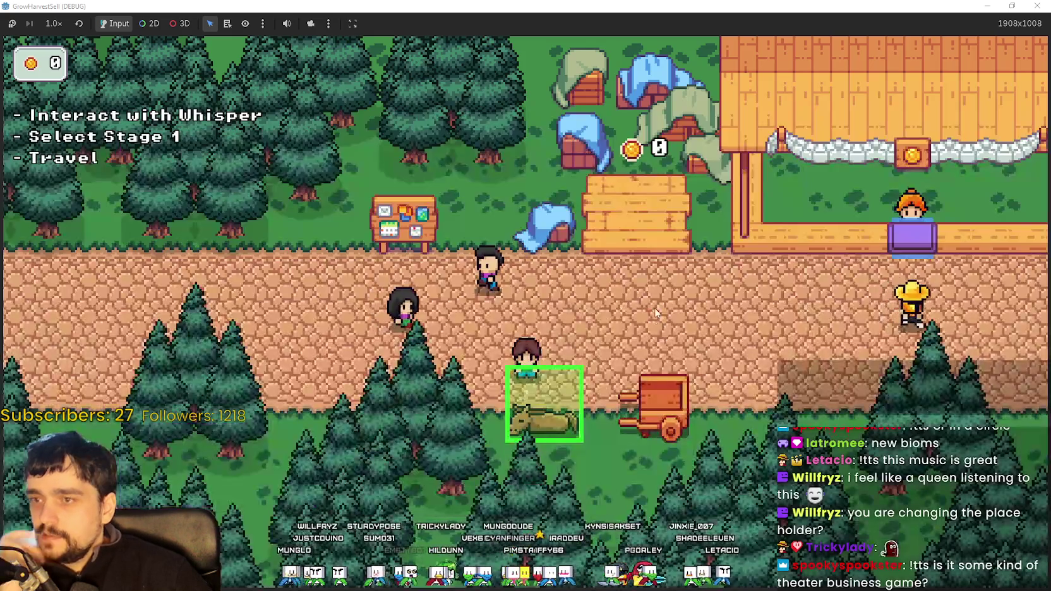
# - Walk to the notice board and browse the Prestige skill tree
pyautogui.press('w')
pyautogui.press('a')
pyautogui.press('e')
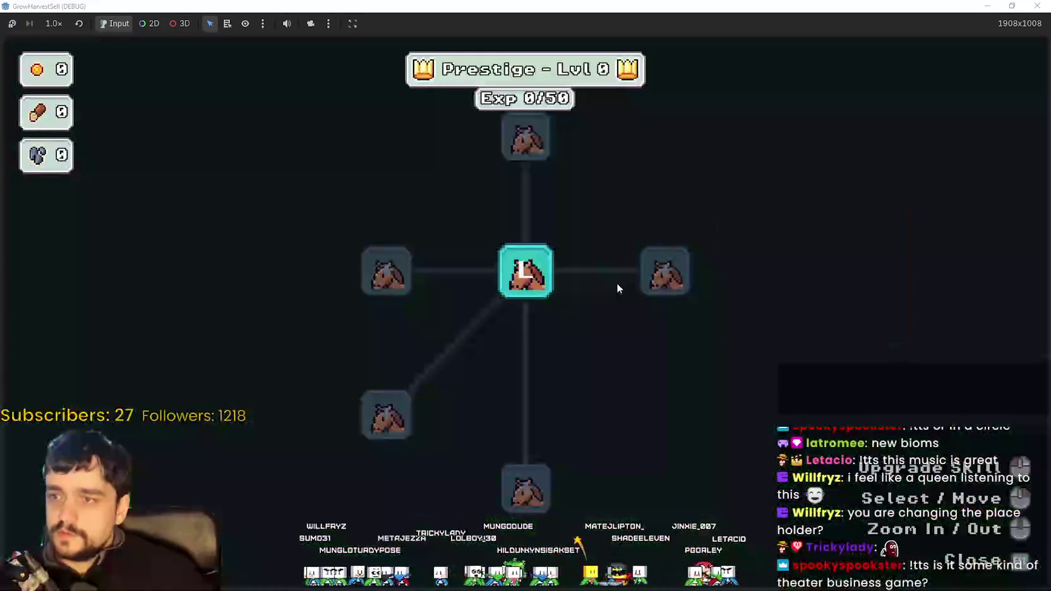
pyautogui.scroll(-2, 617, 283)
pyautogui.scroll(1, 577, 382)
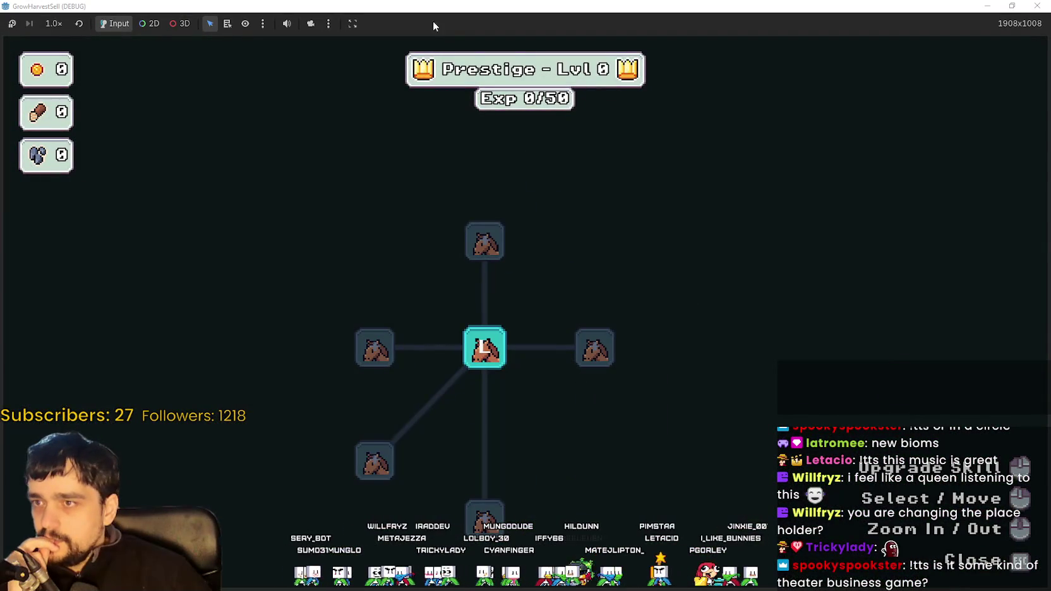
pyautogui.scroll(1, 587, 442)
pyautogui.press('Escape')
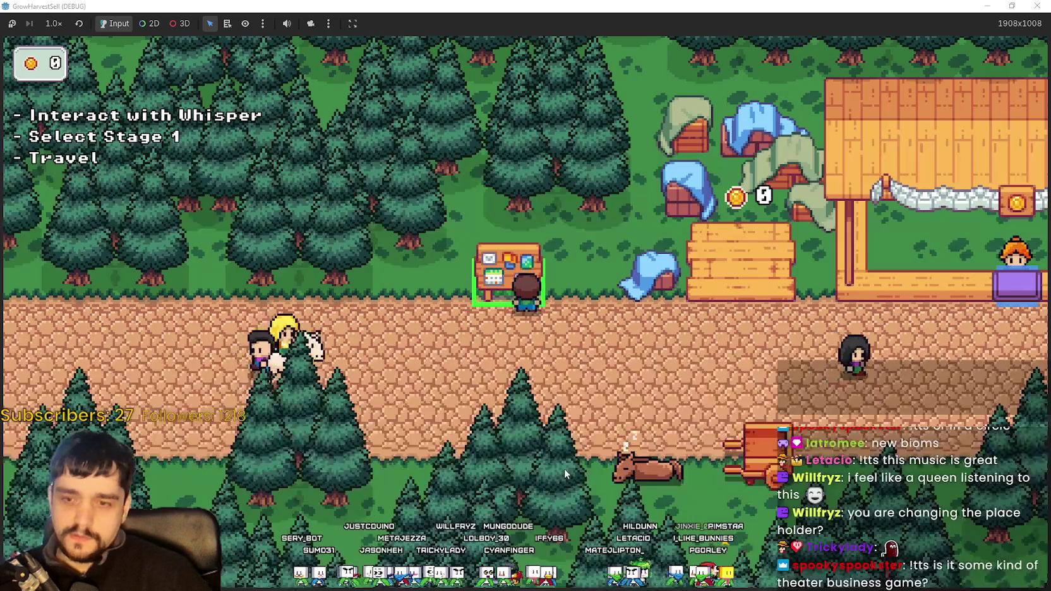
# - Return to the cart, reopen and close the stage menu, and restore the game window
pyautogui.press('d')
pyautogui.press('s')
pyautogui.press('e')
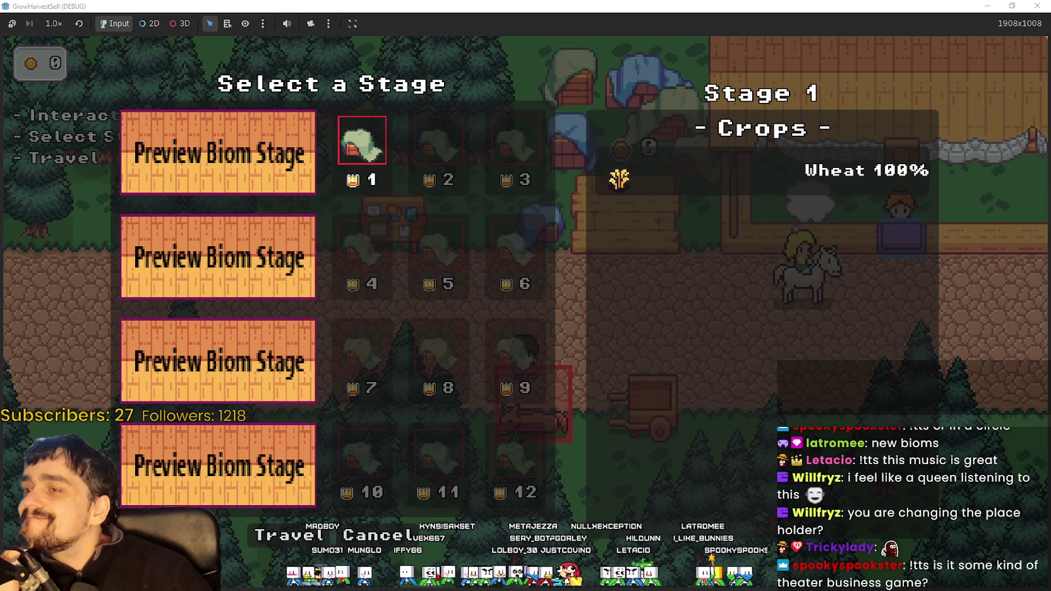
pyautogui.press('Escape')
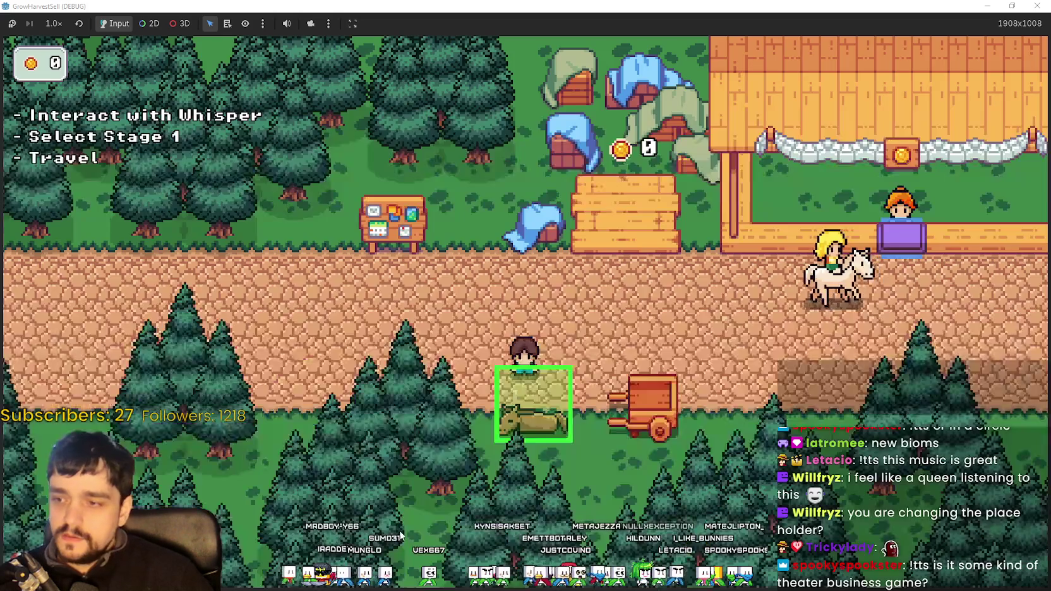
pyautogui.press('super+Down')
# - Stop the running game and select the MarginContainer node
pyautogui.click(826, 24)
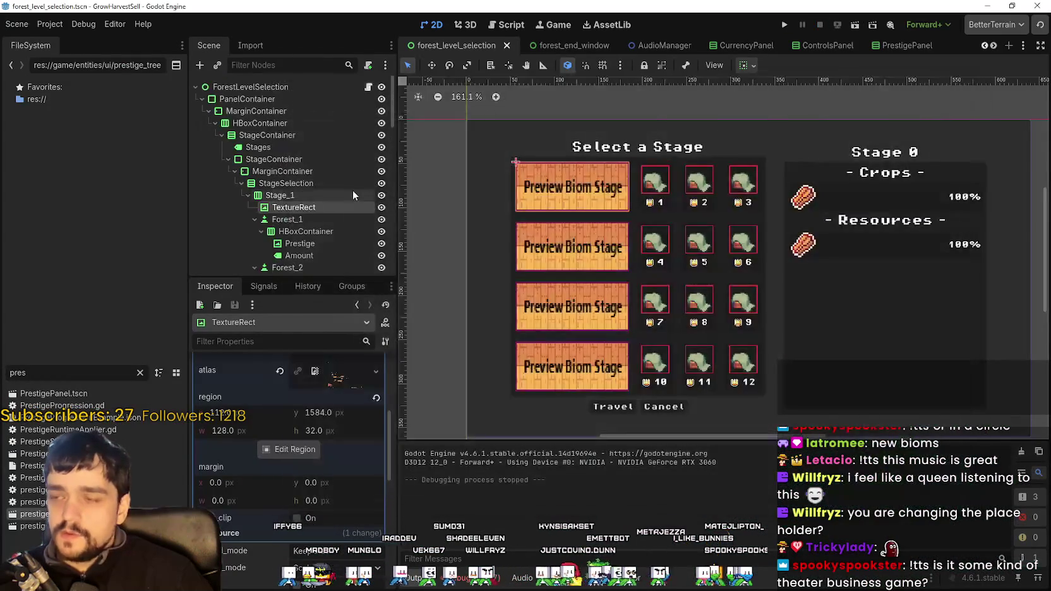
pyautogui.scroll(-2, 733, 244)
pyautogui.scroll(5, 733, 244)
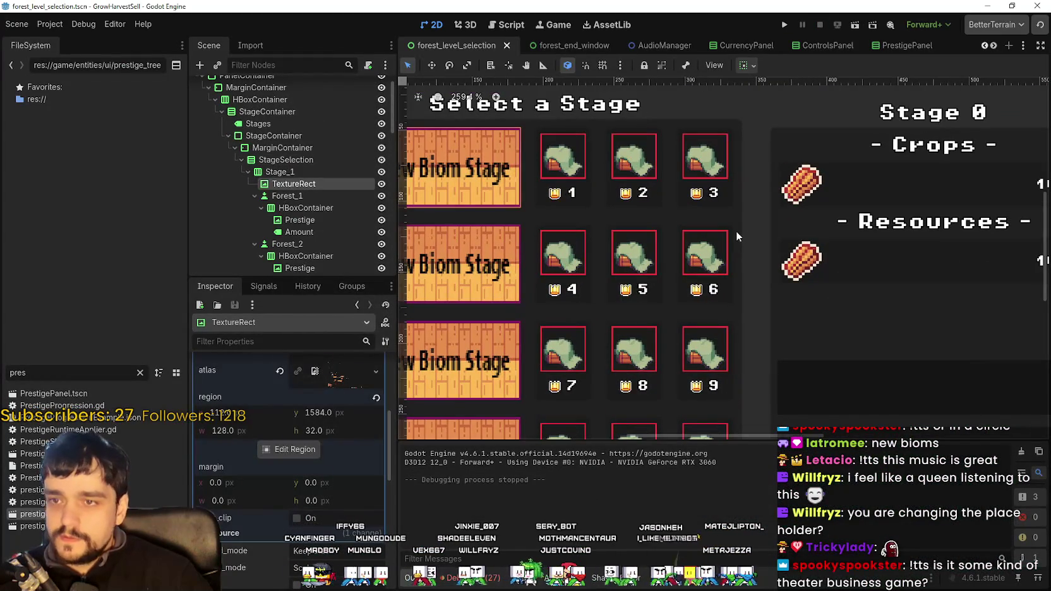
pyautogui.click(737, 232)
pyautogui.scroll(-3, 738, 232)
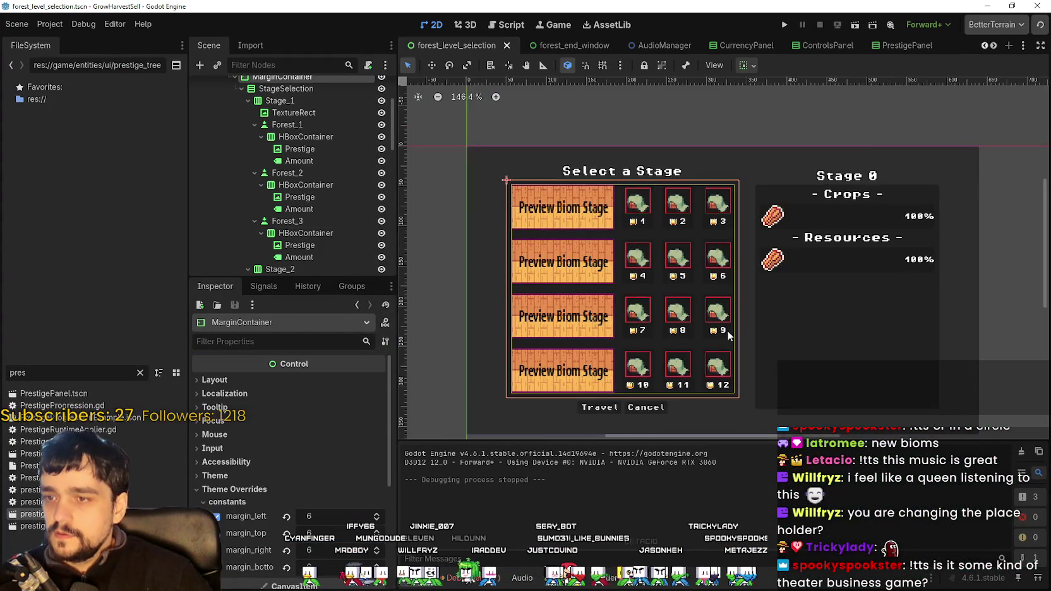
pyautogui.scroll(3, 737, 326)
pyautogui.scroll(-2, 739, 325)
pyautogui.scroll(3, 334, 166)
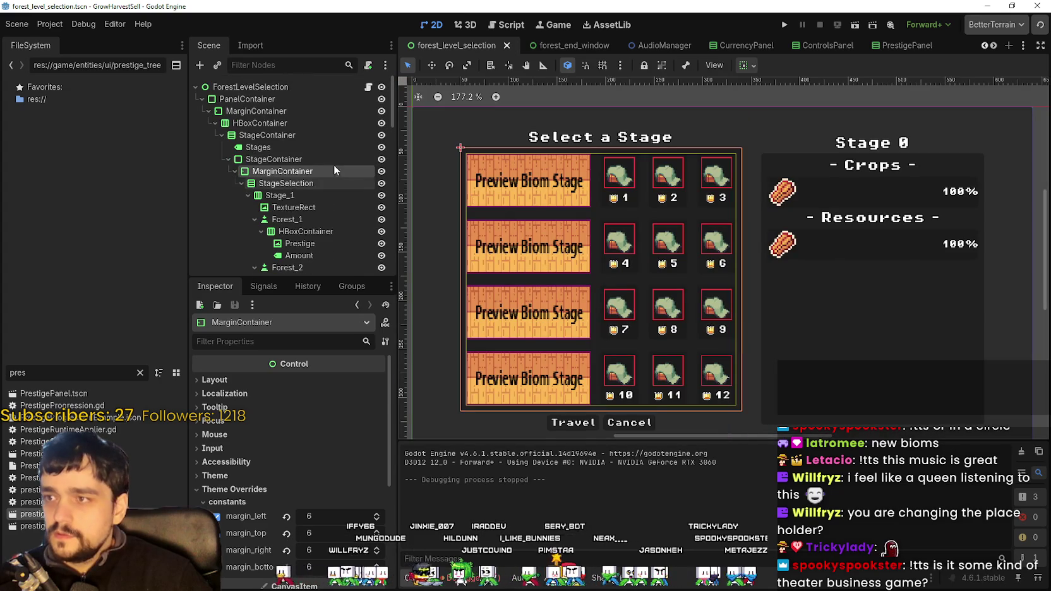
# - Select StageContainer and expand its Theme Overrides panel StyleBoxFlat
pyautogui.click(293, 160)
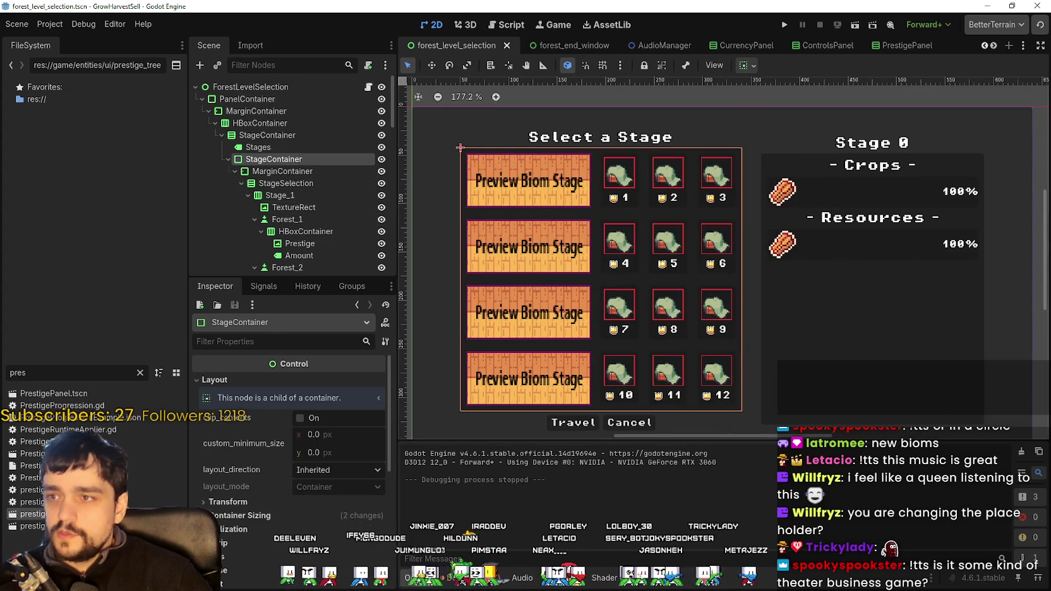
pyautogui.scroll(-2, 259, 515)
pyautogui.click(248, 483)
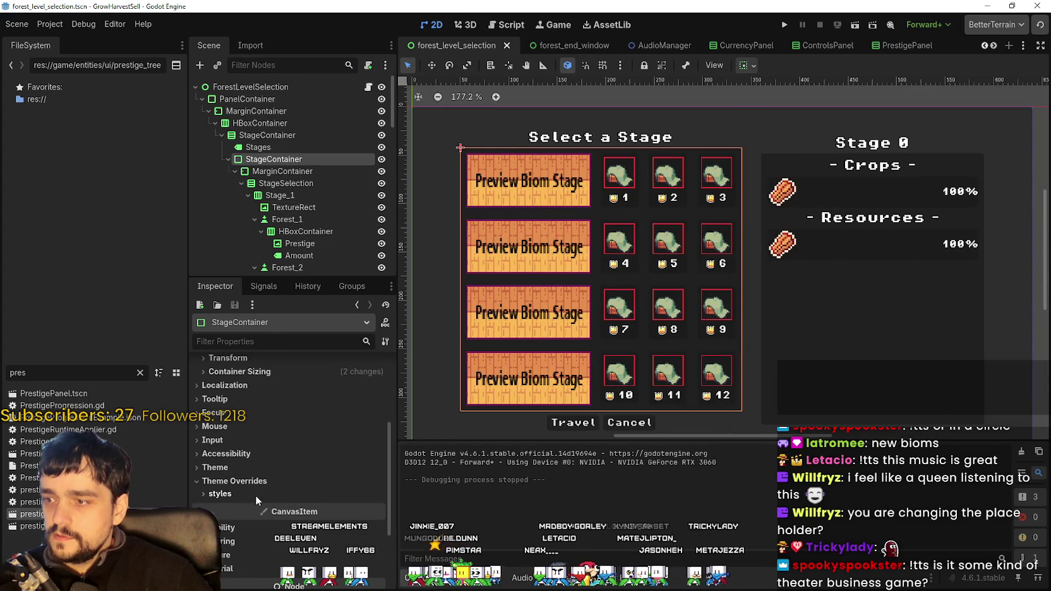
pyautogui.click(255, 496)
pyautogui.click(334, 508)
pyautogui.scroll(-3, 322, 512)
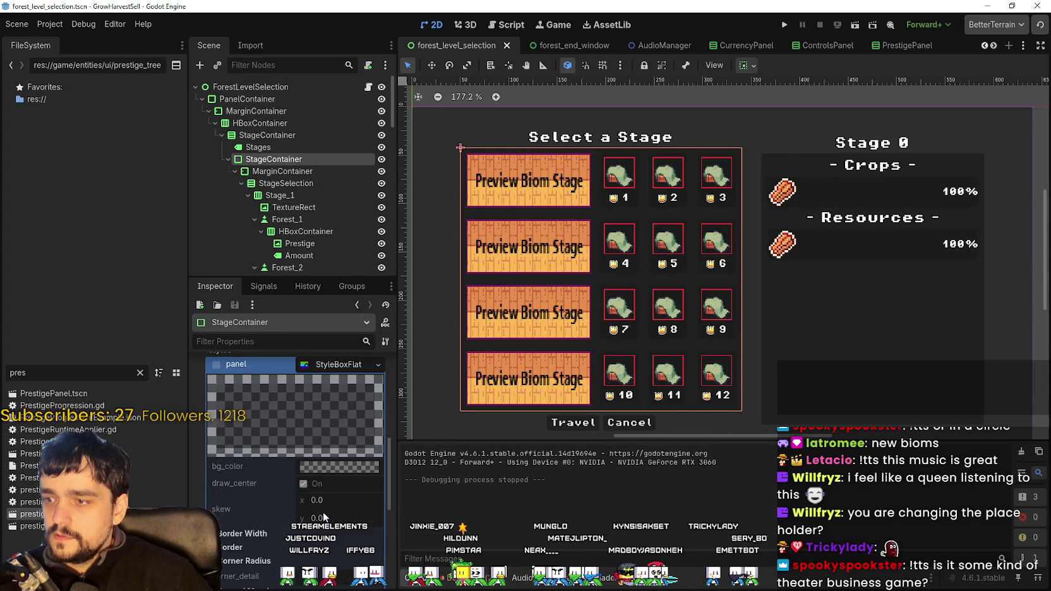
pyautogui.click(378, 366)
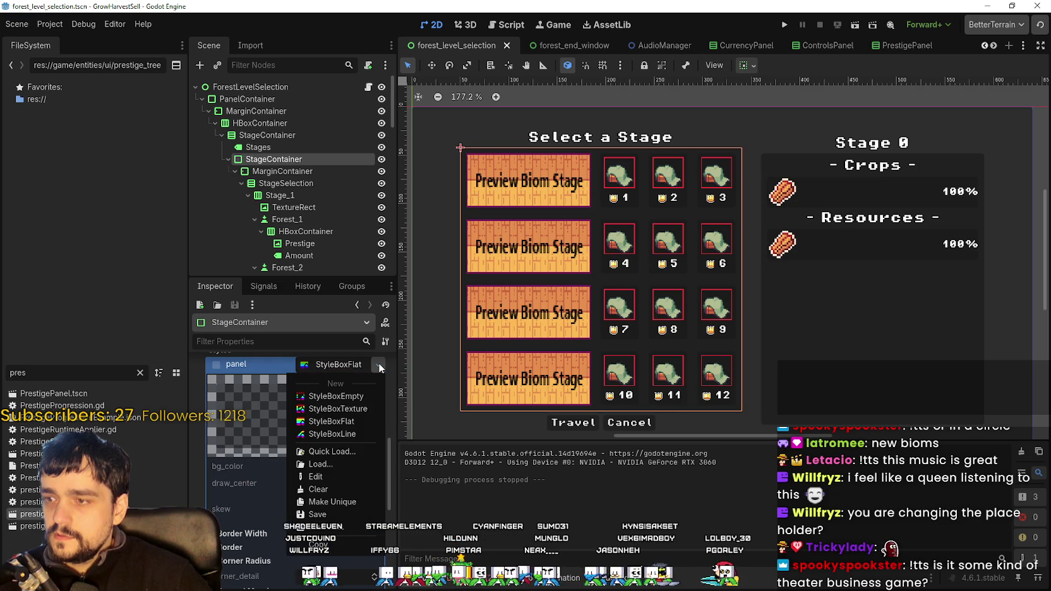
pyautogui.click(378, 365)
# - Collapse the styles group and show StageContainer's theme and type_variation settings
pyautogui.scroll(3, 343, 461)
pyautogui.scroll(-5, 241, 480)
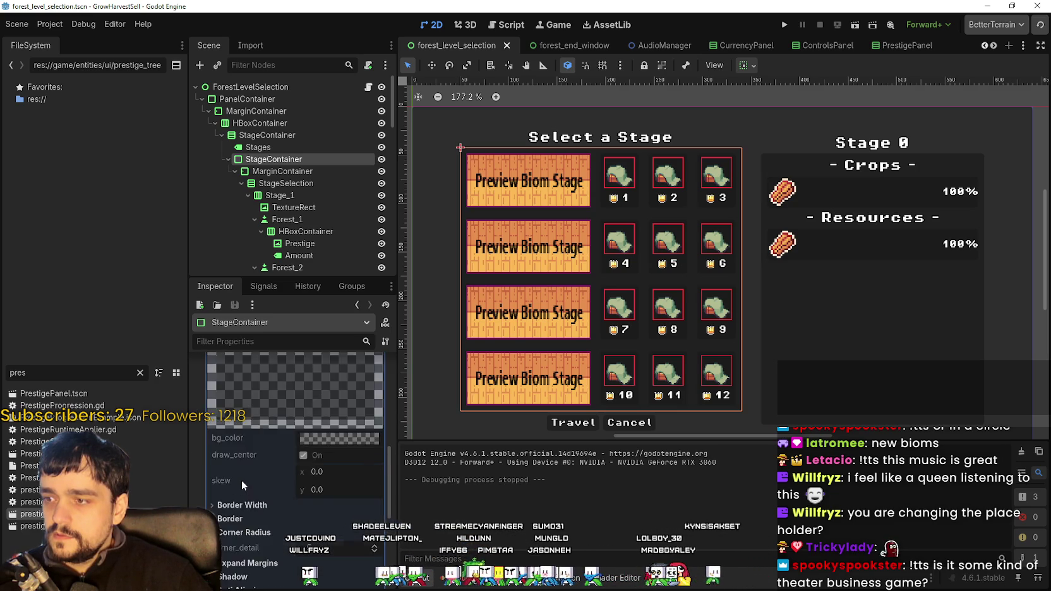
pyautogui.scroll(4, 289, 505)
pyautogui.click(347, 408)
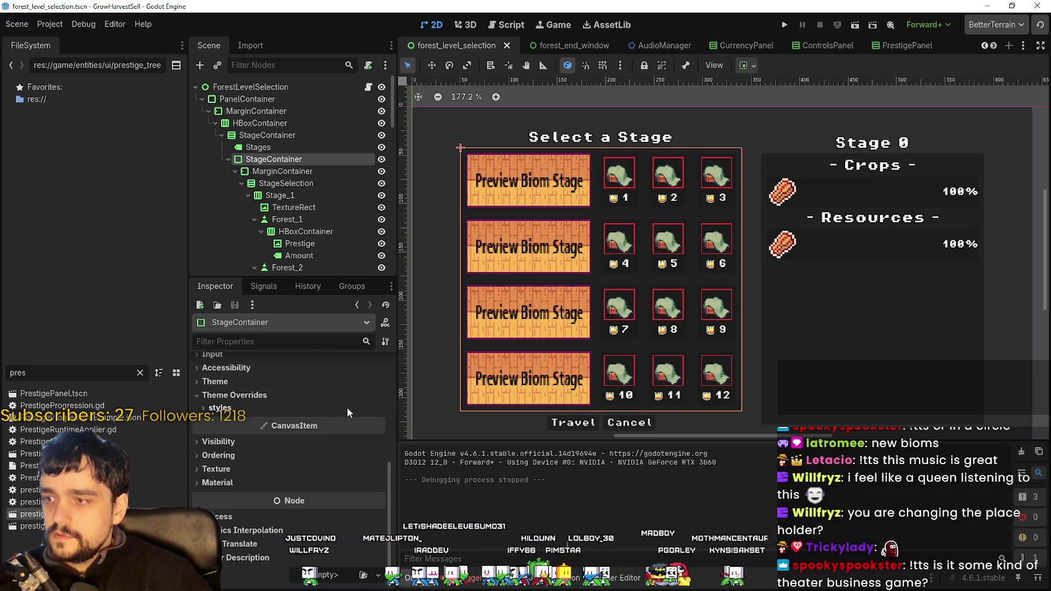
pyautogui.click(234, 381)
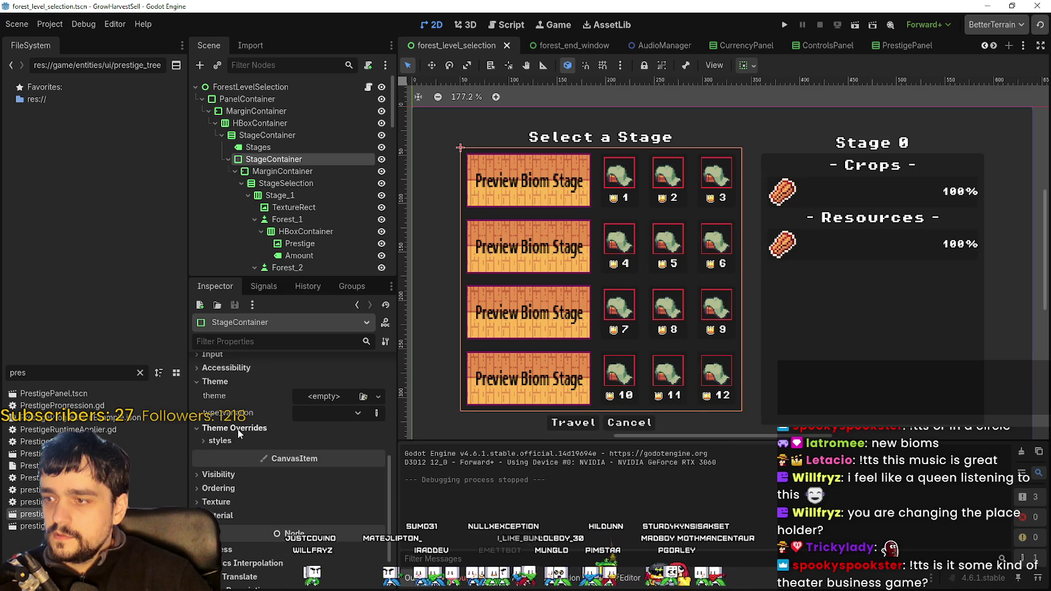
# - Open the panel StyleBoxFlat's replacement type options again
pyautogui.scroll(3, 255, 432)
pyautogui.scroll(2, 259, 441)
pyautogui.scroll(-6, 261, 454)
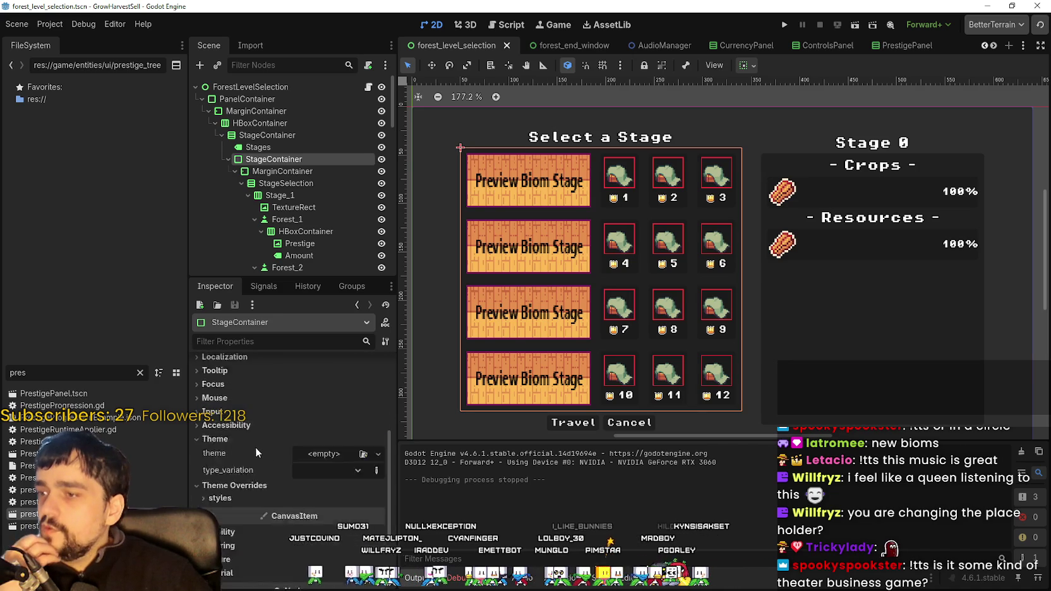
pyautogui.scroll(3, 247, 417)
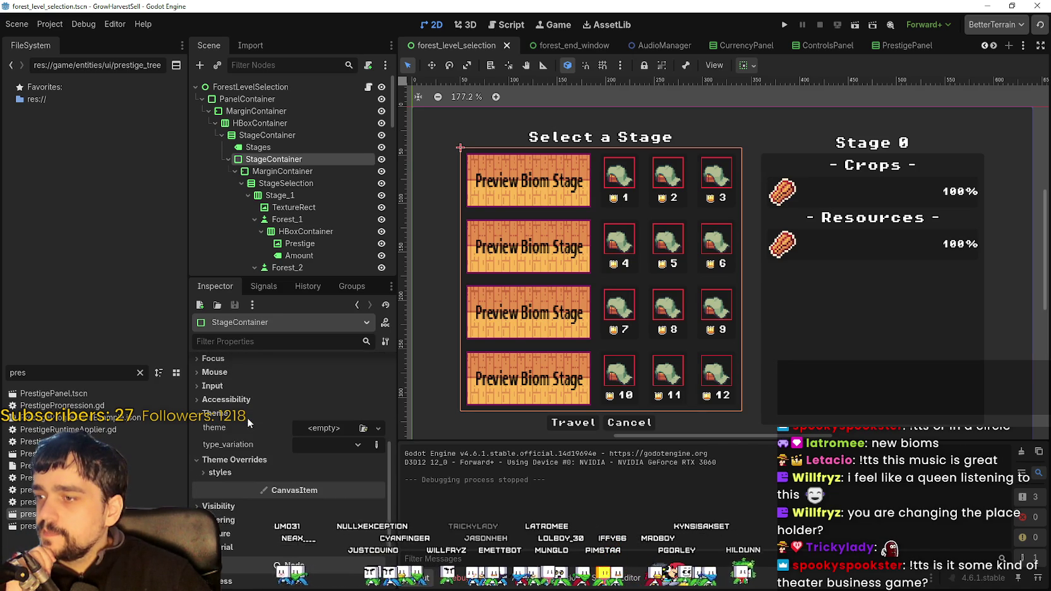
pyautogui.scroll(-3, 276, 470)
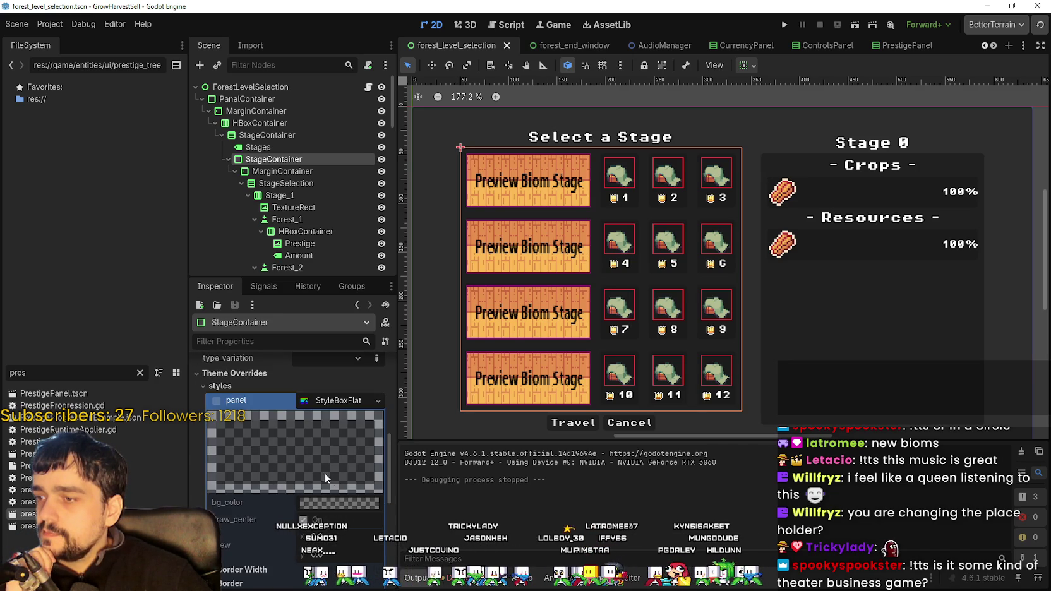
pyautogui.click(378, 401)
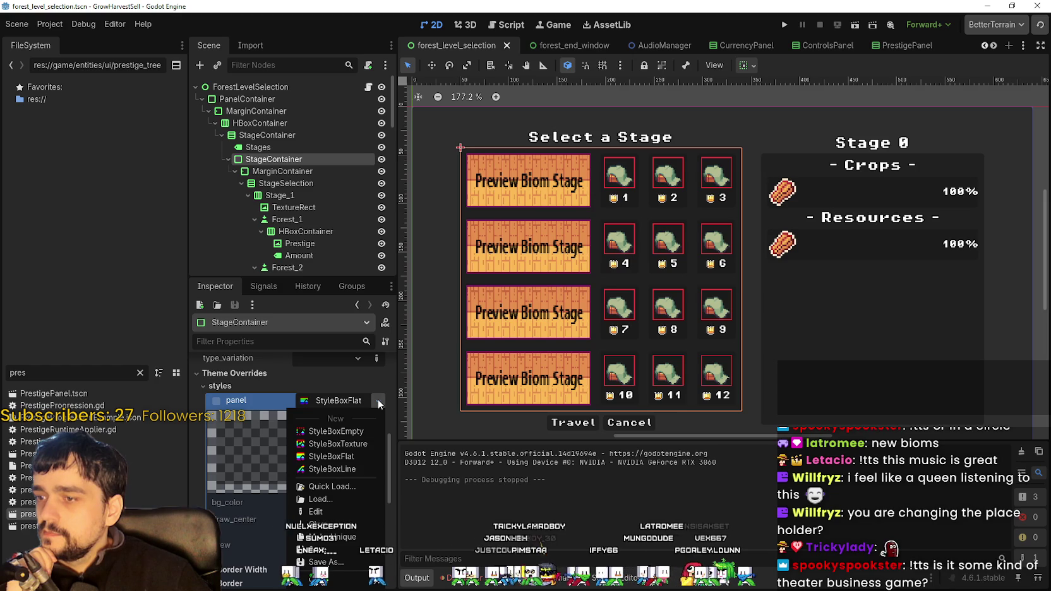
# - Replace the panel style with a StyleBoxTexture holding a new AtlasTexture
pyautogui.click(351, 448)
pyautogui.scroll(-1, 265, 530)
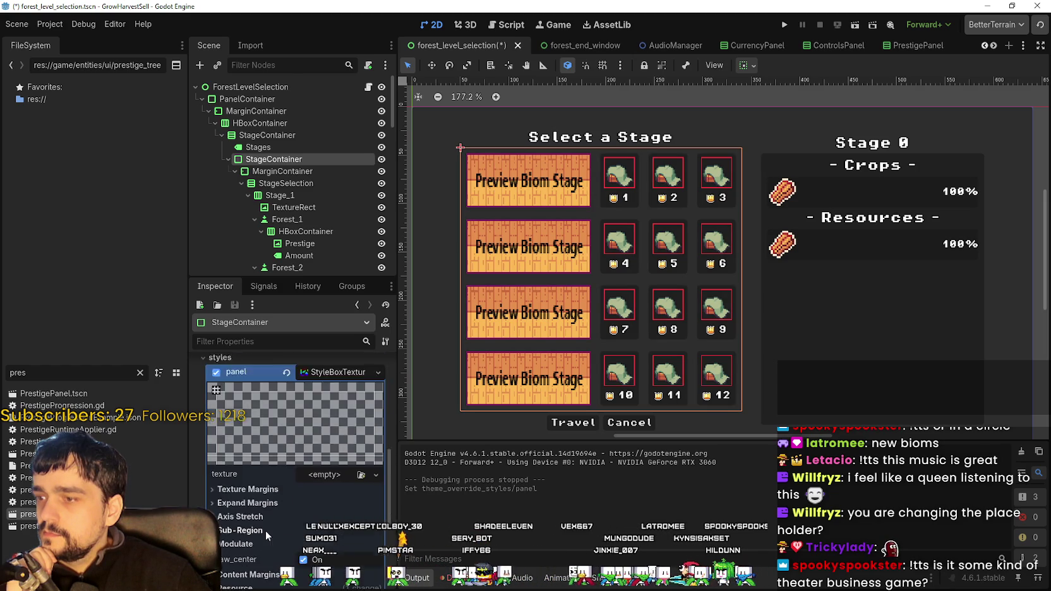
pyautogui.scroll(-2, 265, 531)
pyautogui.click(318, 418)
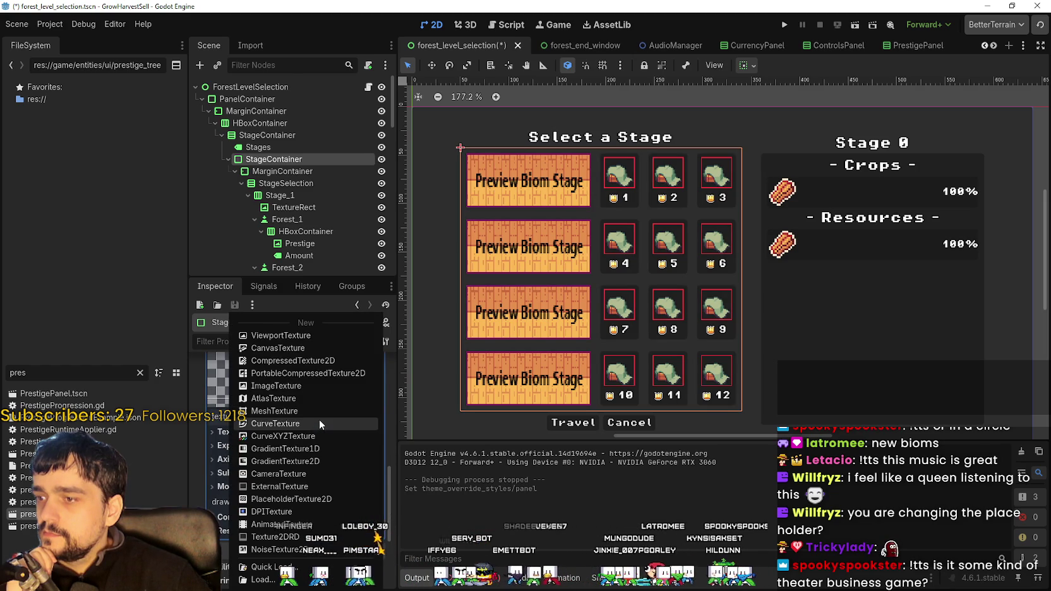
pyautogui.click(289, 398)
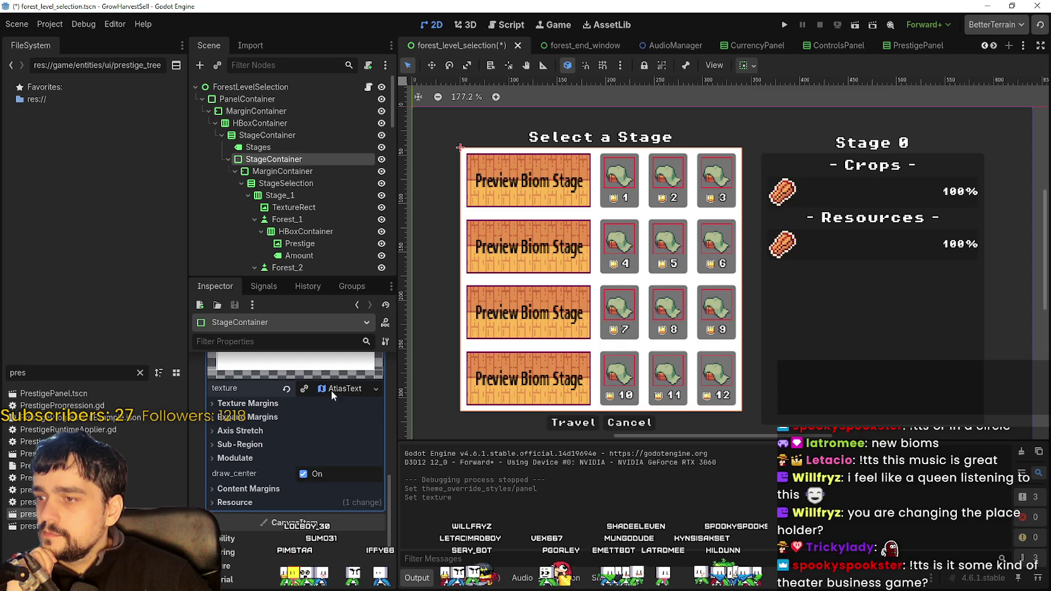
pyautogui.click(331, 391)
# - Quick-load main_atlas.png as the atlas image and open Edit Region
pyautogui.click(321, 435)
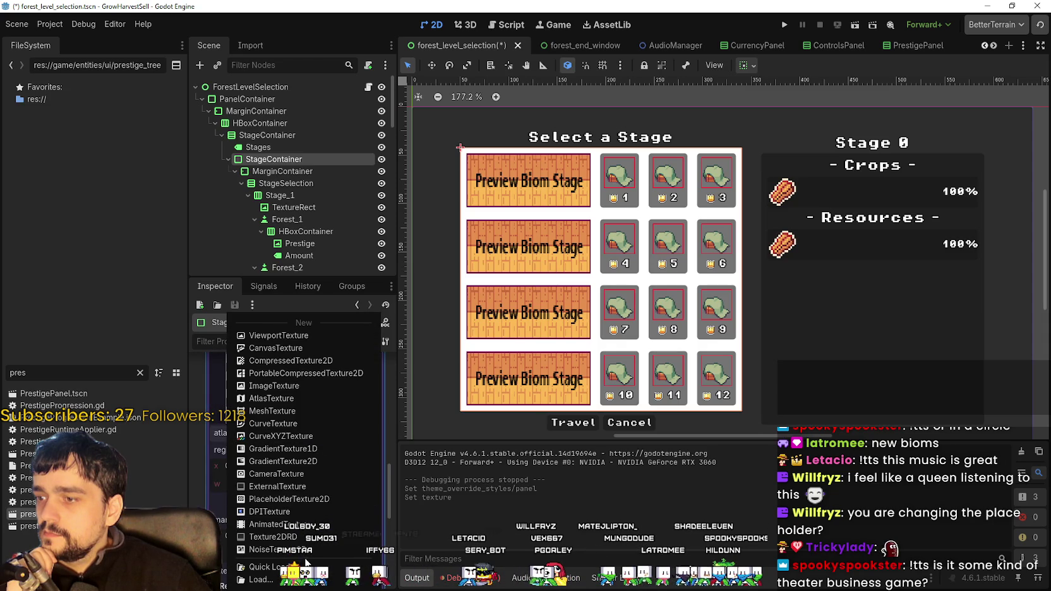
pyautogui.click(307, 566)
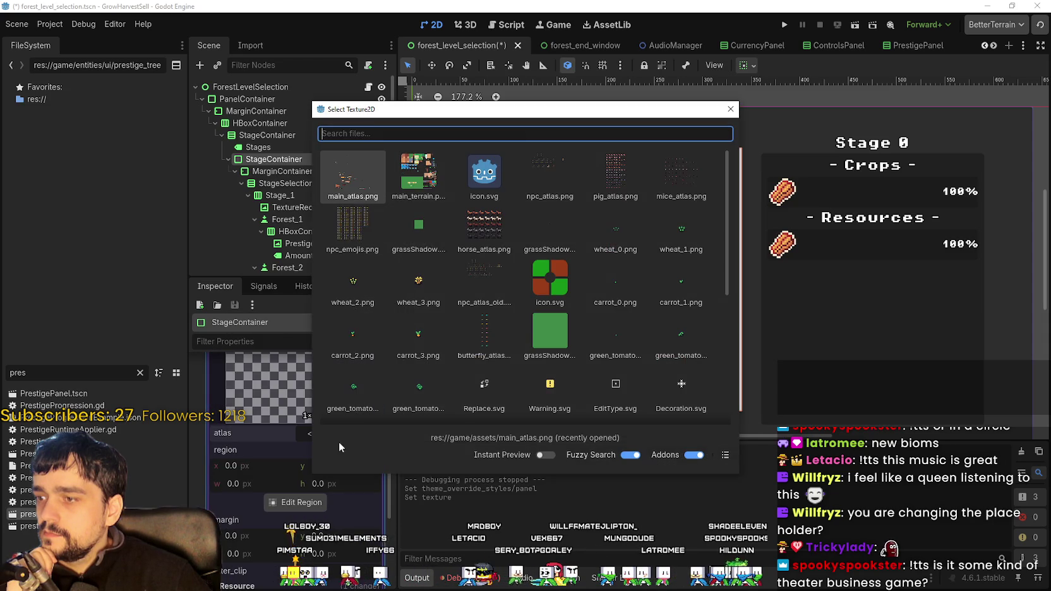
pyautogui.click(357, 186)
pyautogui.click(297, 522)
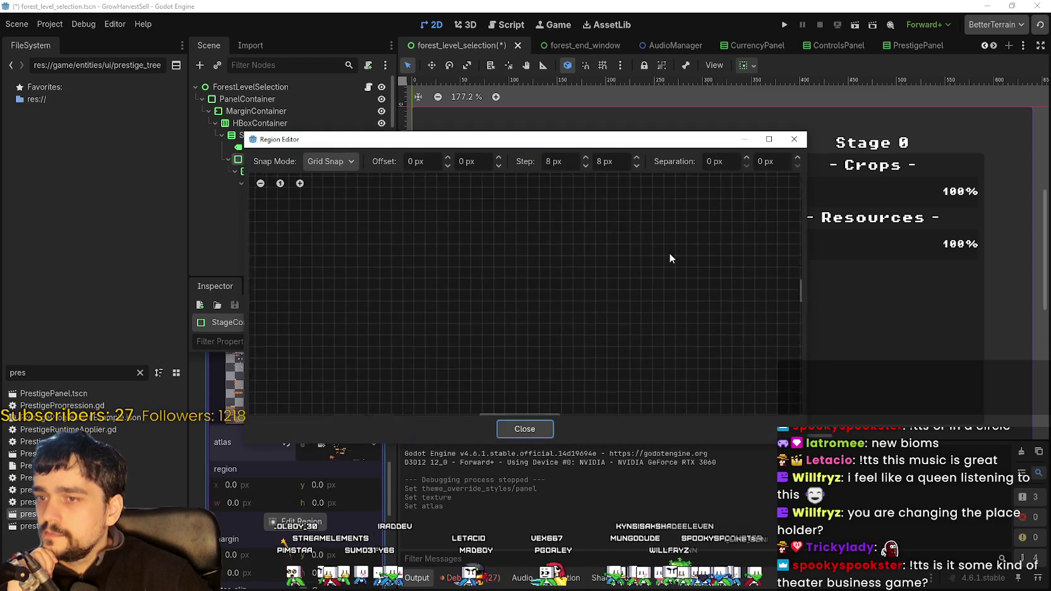
# - Zoom in and mark the 32×32 orange rounded square at 1464, 2008 as the region
pyautogui.scroll(-10, 564, 266)
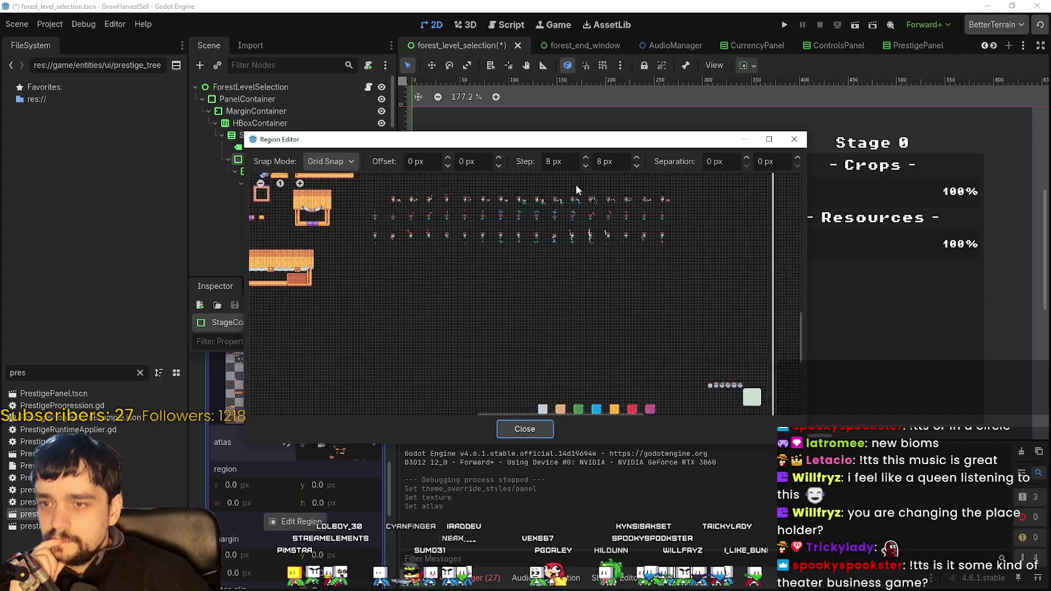
pyautogui.hscroll(5, 576, 184)
pyautogui.scroll(3, 652, 299)
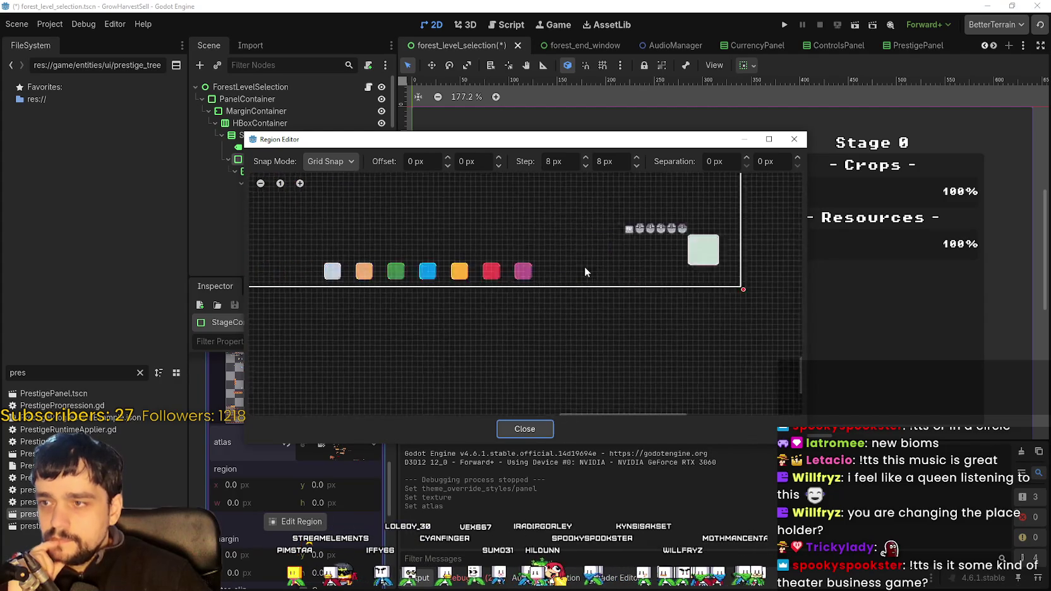
pyautogui.scroll(3, 534, 290)
pyautogui.scroll(1, 538, 308)
pyautogui.hscroll(3, 480, 297)
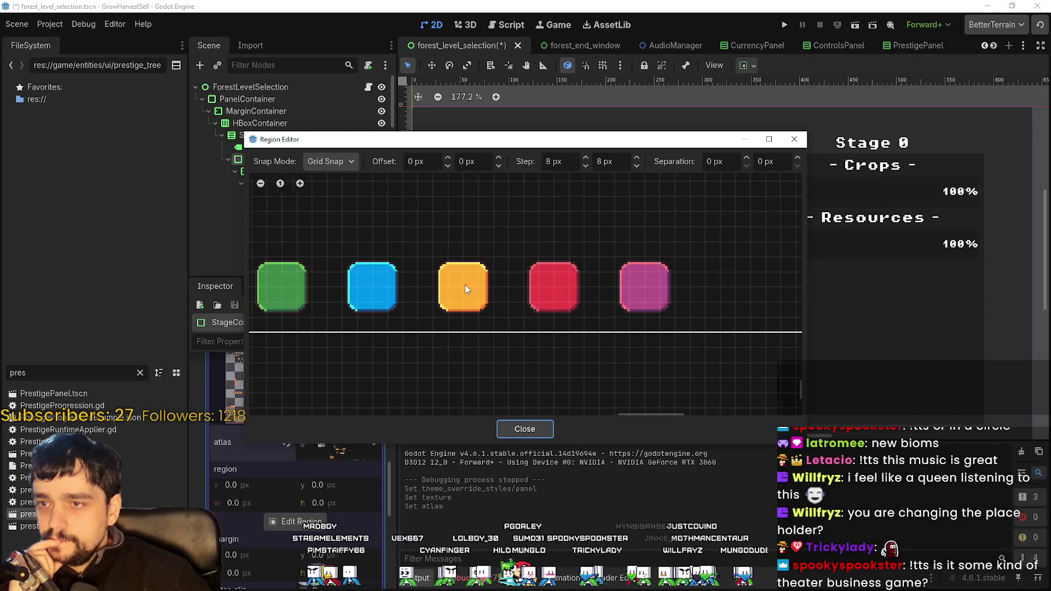
pyautogui.hscroll(-3, 442, 297)
pyautogui.scroll(3, 443, 297)
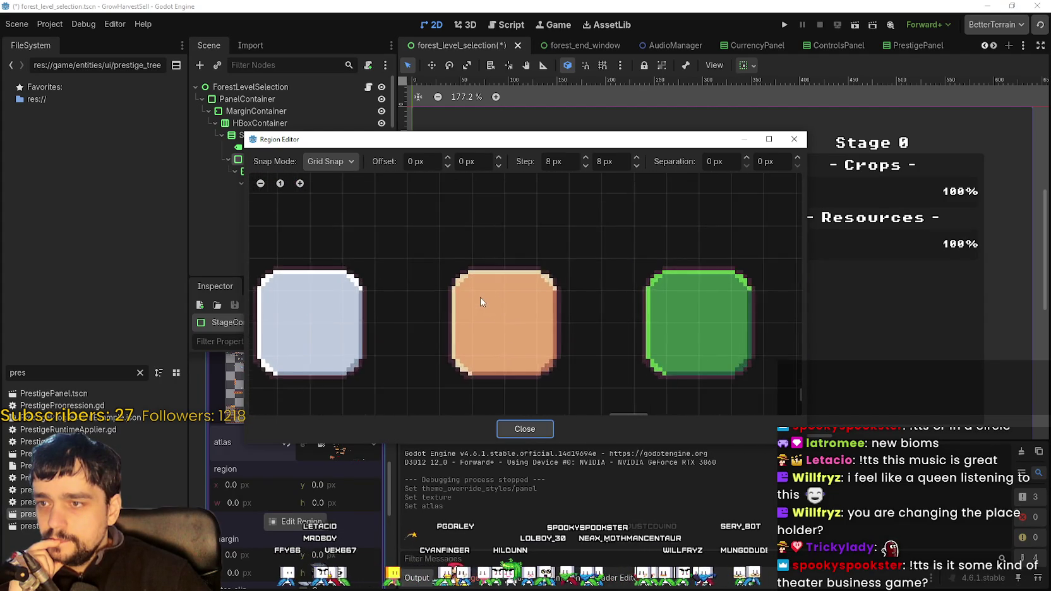
pyautogui.scroll(-1, 476, 306)
pyautogui.scroll(2, 474, 291)
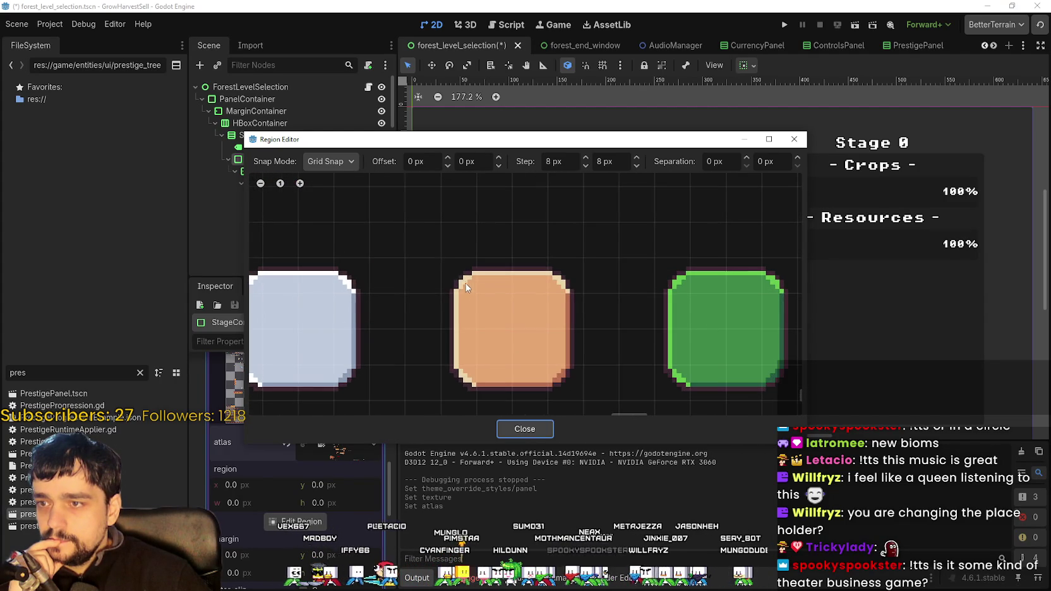
pyautogui.moveTo(443, 259)
pyautogui.mouseDown()
pyautogui.moveTo(569, 379)
pyautogui.moveTo(571, 395)
pyautogui.mouseUp()
# - Check the selected region, move the Region Editor aside, and close it
pyautogui.scroll(-5, 575, 373)
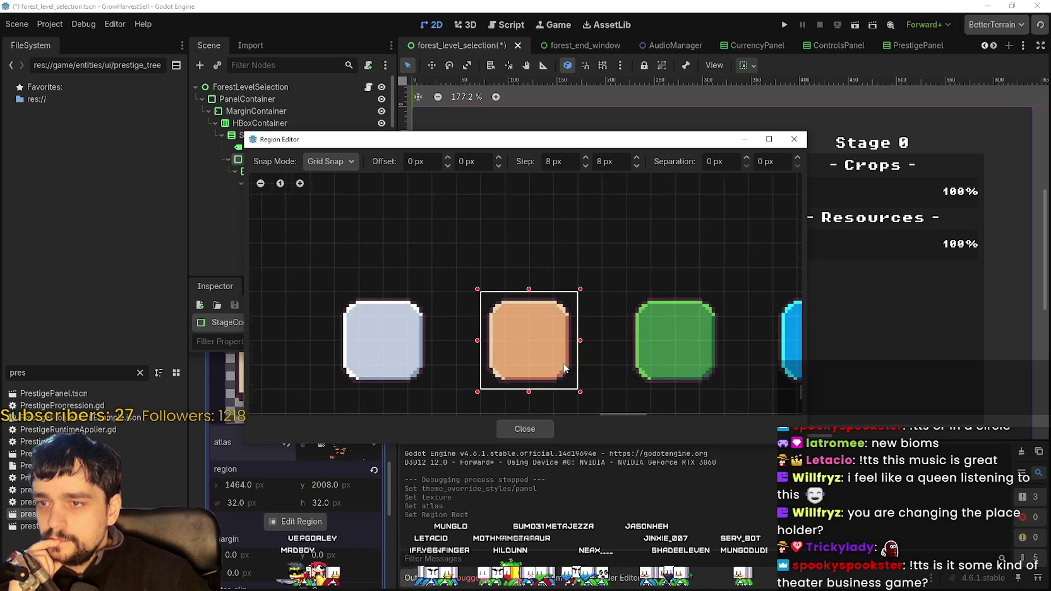
pyautogui.hscroll(5, 561, 335)
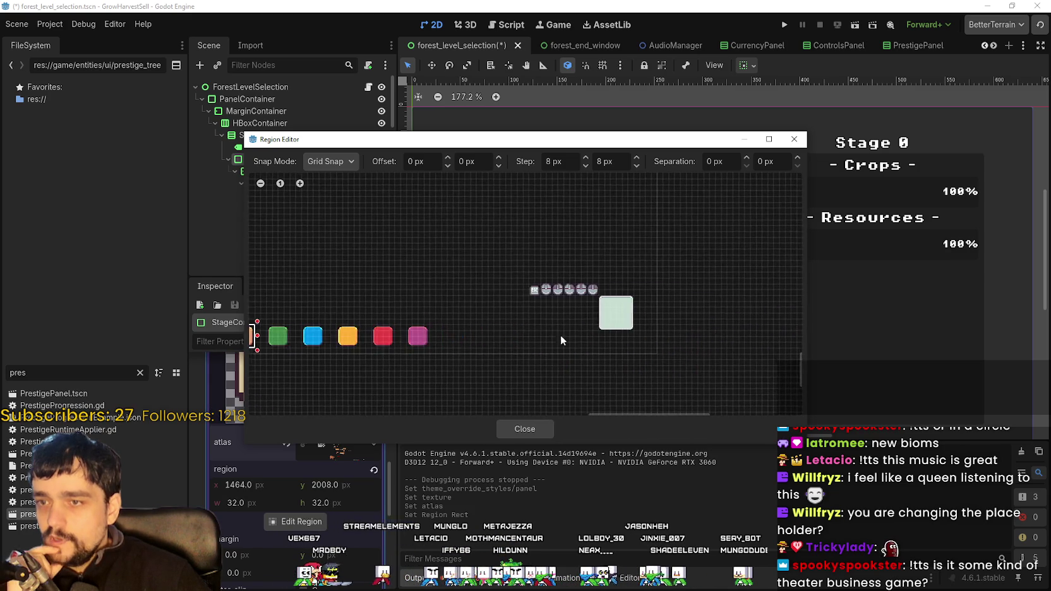
pyautogui.scroll(-3, 549, 317)
pyautogui.hscroll(-5, 548, 317)
pyautogui.scroll(2, 549, 317)
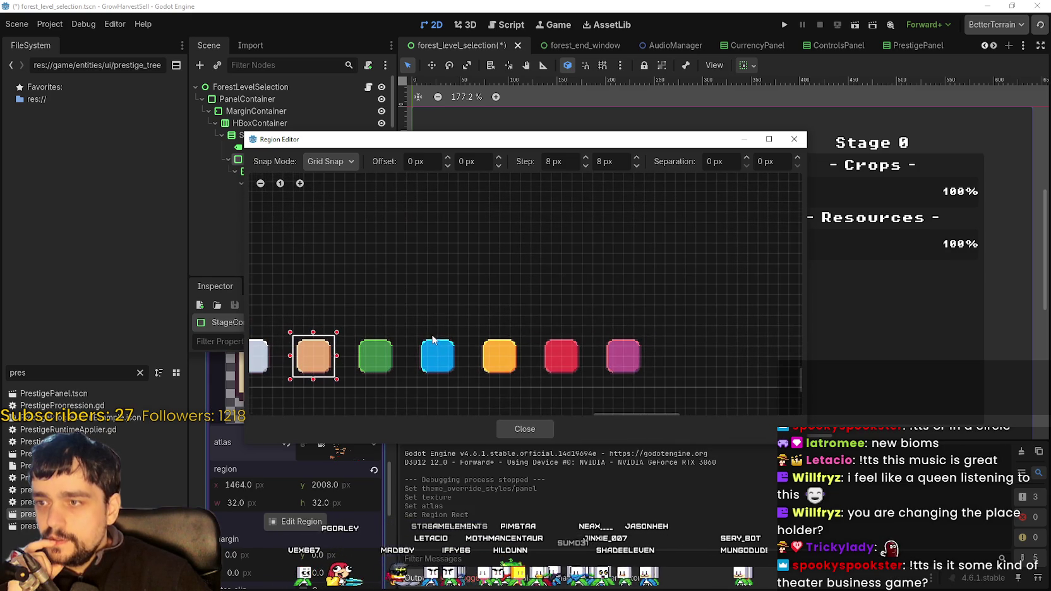
pyautogui.moveTo(595, 143)
pyautogui.mouseDown()
pyautogui.moveTo(638, 457)
pyautogui.moveTo(638, 204)
pyautogui.mouseUp()
pyautogui.click(568, 491)
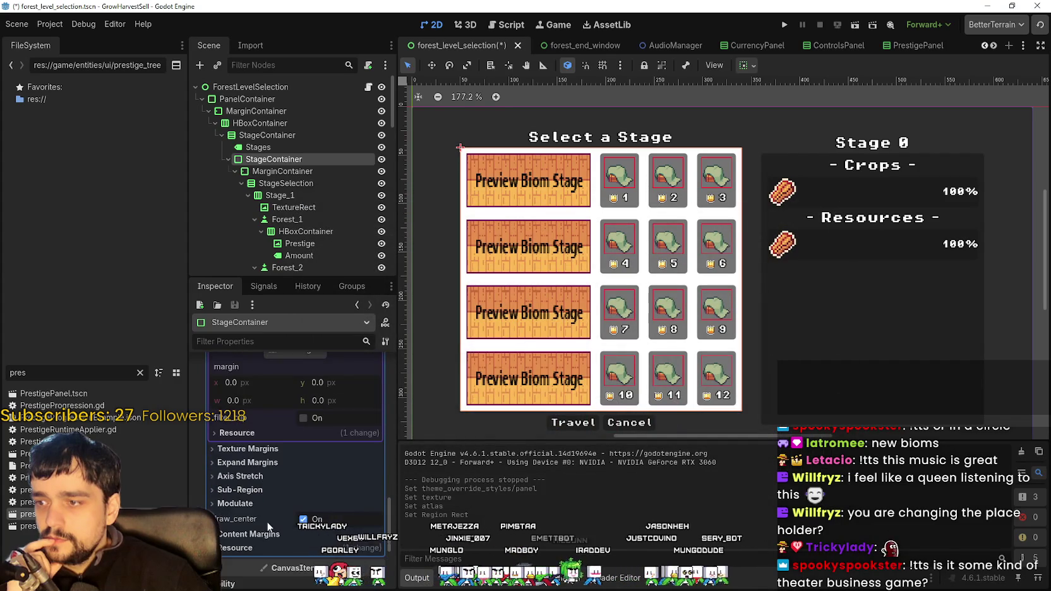
# - Expand the panel style's Texture Margins and Axis Stretch settings
pyautogui.click(277, 460)
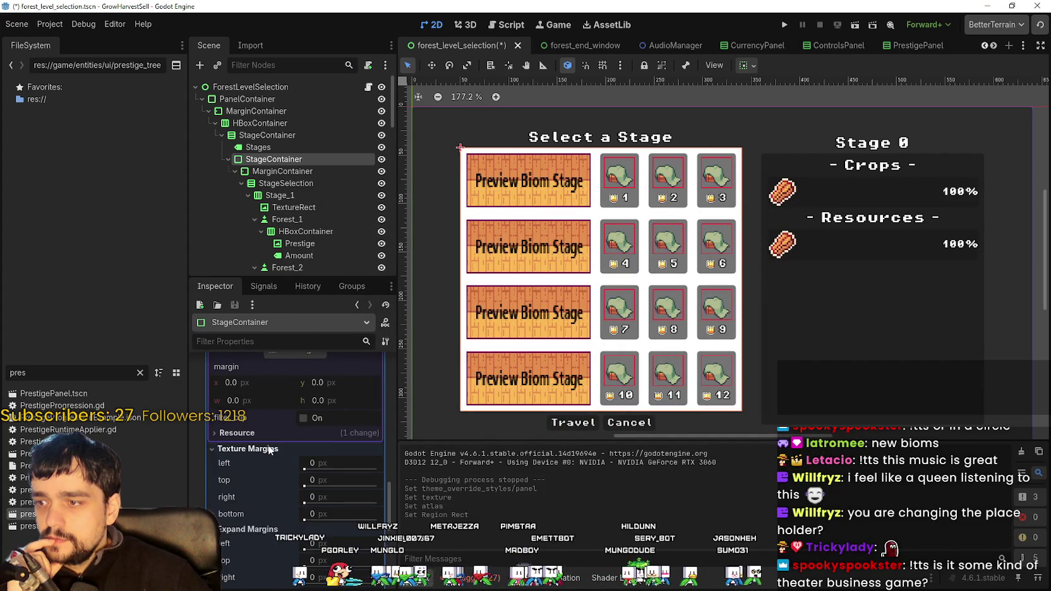
pyautogui.scroll(-3, 265, 474)
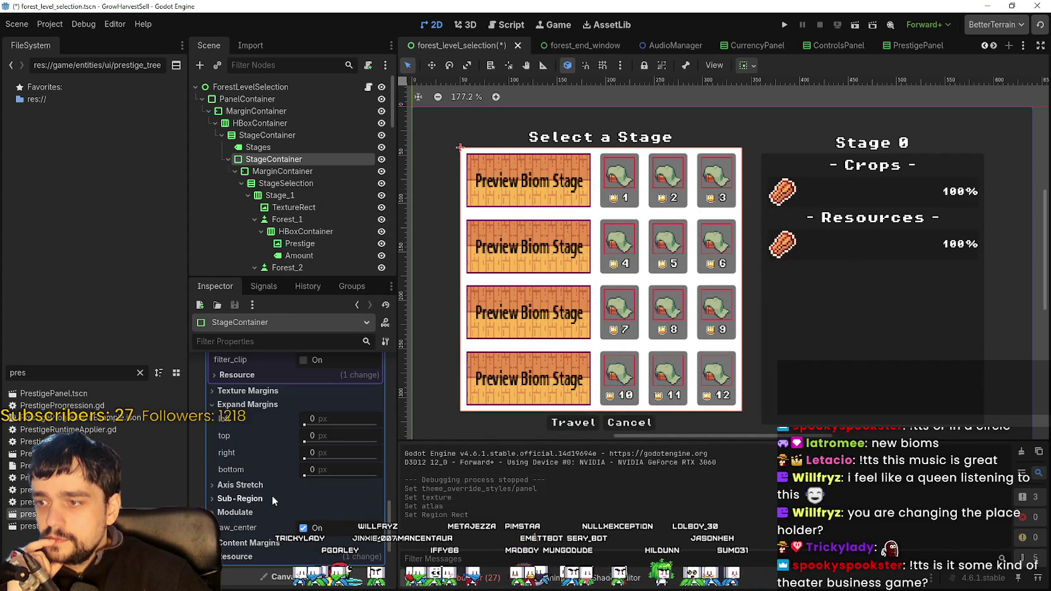
pyautogui.click(265, 485)
pyautogui.scroll(-5, 264, 483)
# - In the Region Editor, drag the bottom and left patch margins inward onto the square
pyautogui.click(305, 455)
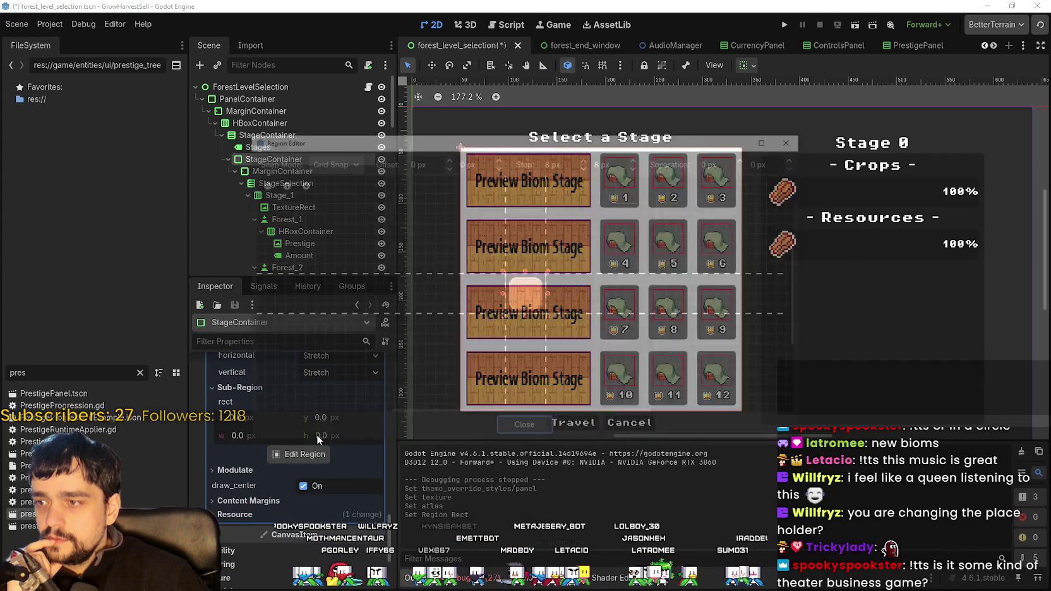
pyautogui.scroll(8, 528, 296)
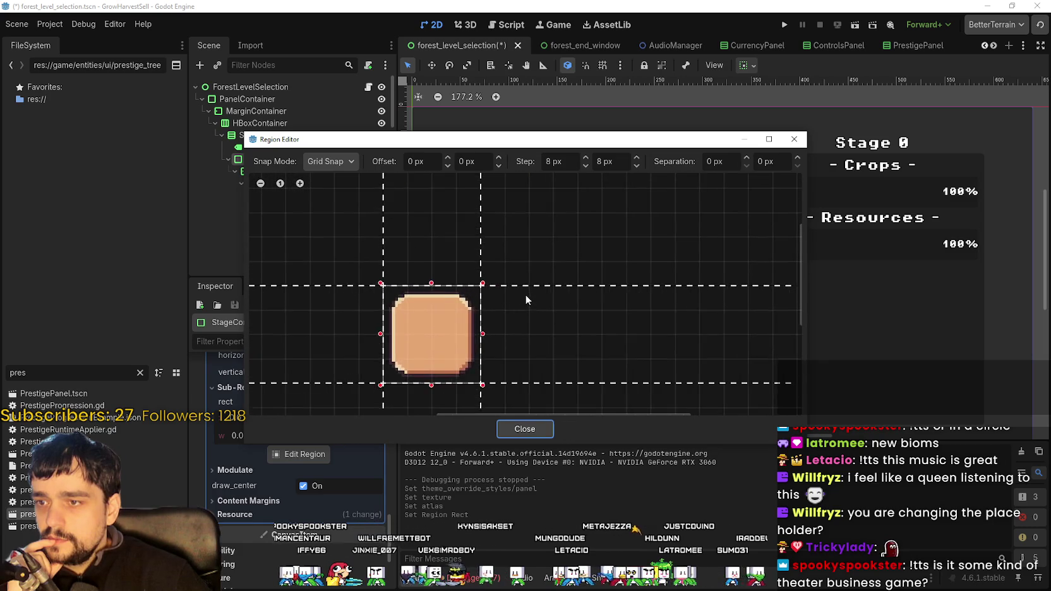
pyautogui.moveTo(496, 310)
pyautogui.mouseDown()
pyautogui.moveTo(555, 285)
pyautogui.moveTo(558, 294)
pyautogui.mouseUp()
pyautogui.moveTo(579, 400); pyautogui.dragTo(567, 365)
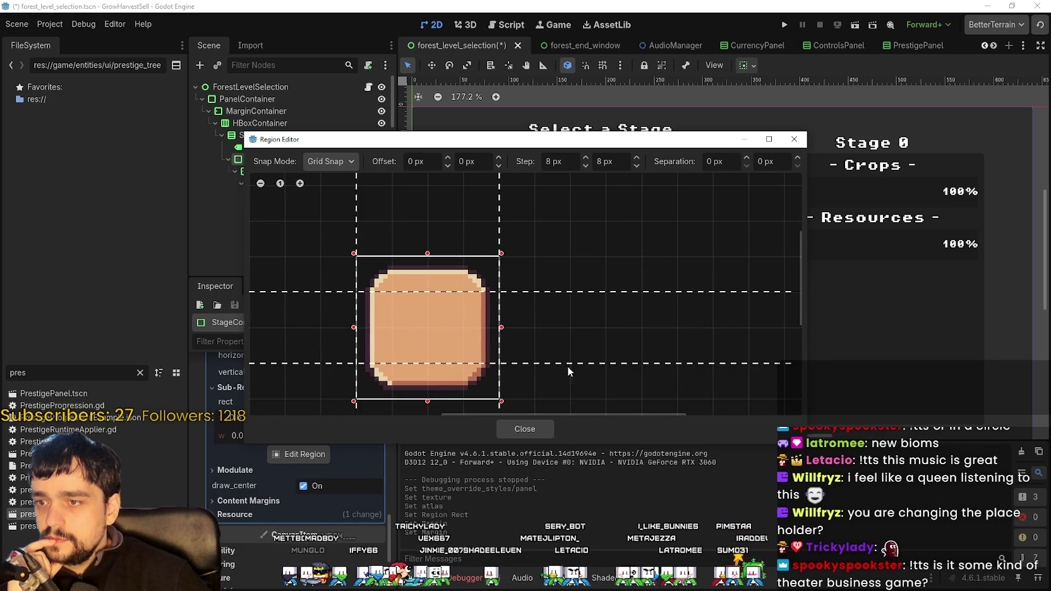
pyautogui.moveTo(355, 234); pyautogui.dragTo(380, 236)
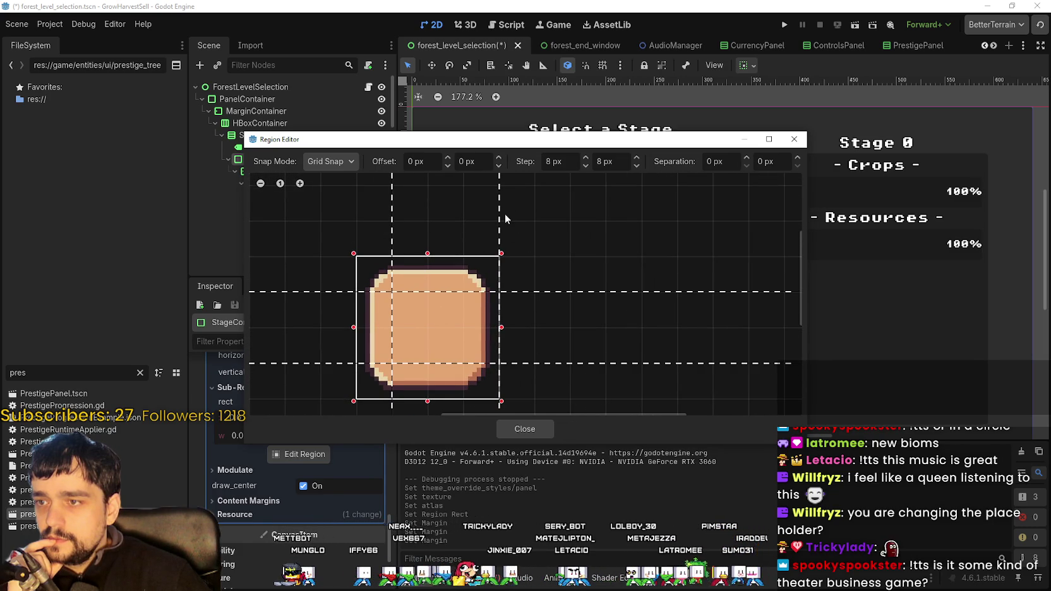
pyautogui.moveTo(516, 146)
pyautogui.mouseDown()
pyautogui.moveTo(690, 569)
pyautogui.moveTo(574, 146)
pyautogui.mouseUp()
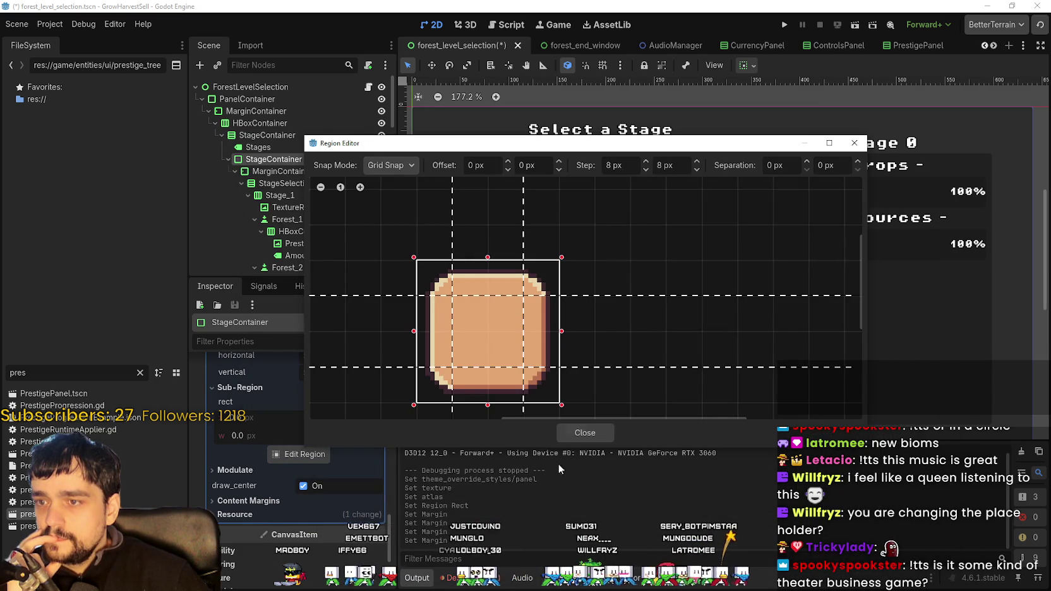
# - Close the Region Editor and frame the Select a Stage panel and its title on the canvas
pyautogui.click(577, 431)
pyautogui.scroll(4, 688, 332)
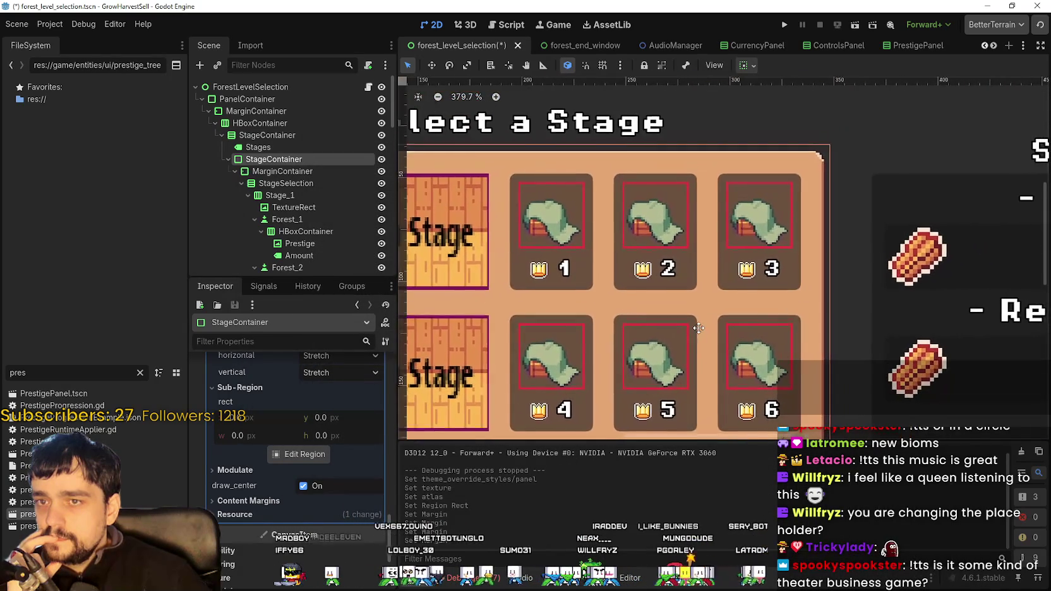
pyautogui.scroll(-5, 688, 332)
pyautogui.moveTo(609, 243); pyautogui.dragTo(784, 215)
pyautogui.scroll(4, 785, 216)
pyautogui.moveTo(787, 252)
pyautogui.mouseDown()
pyautogui.moveTo(680, 281)
pyautogui.moveTo(680, 292)
pyautogui.mouseUp()
pyautogui.scroll(-5, 679, 292)
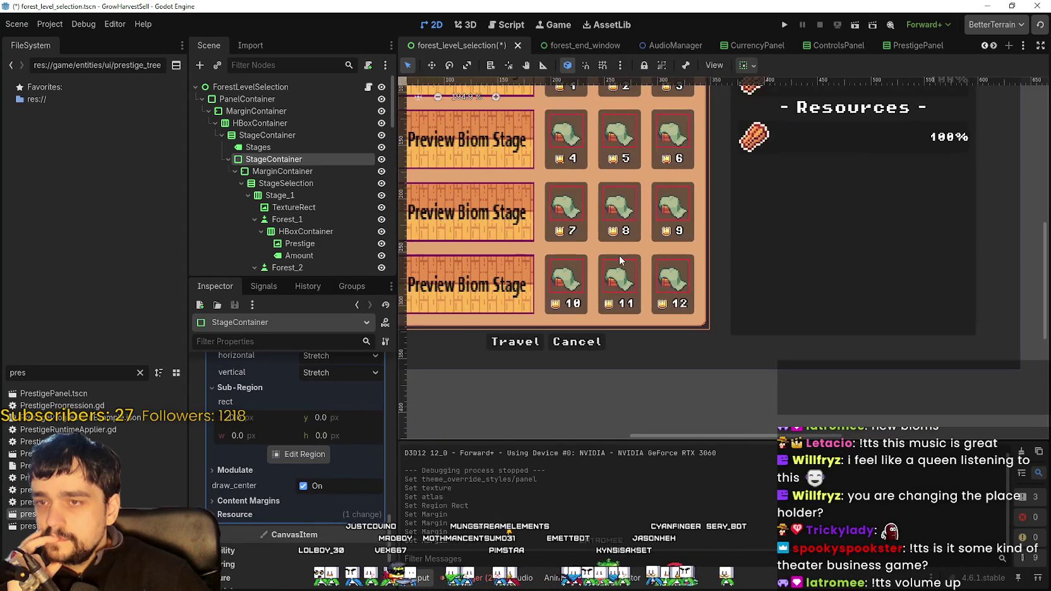
pyautogui.moveTo(612, 240)
pyautogui.mouseDown()
pyautogui.moveTo(593, 285)
pyautogui.moveTo(584, 266)
pyautogui.moveTo(566, 269)
pyautogui.mouseUp()
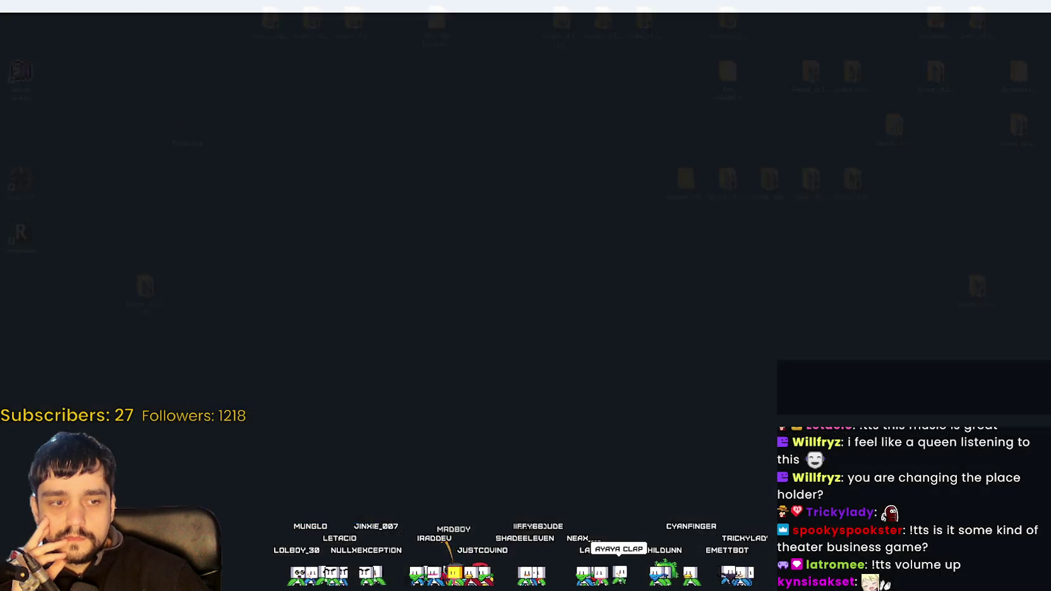
# - Inspect the Stage 0 info panel, then select VBoxContainer2, the Crops and Resources panel
pyautogui.scroll(4, 611, 252)
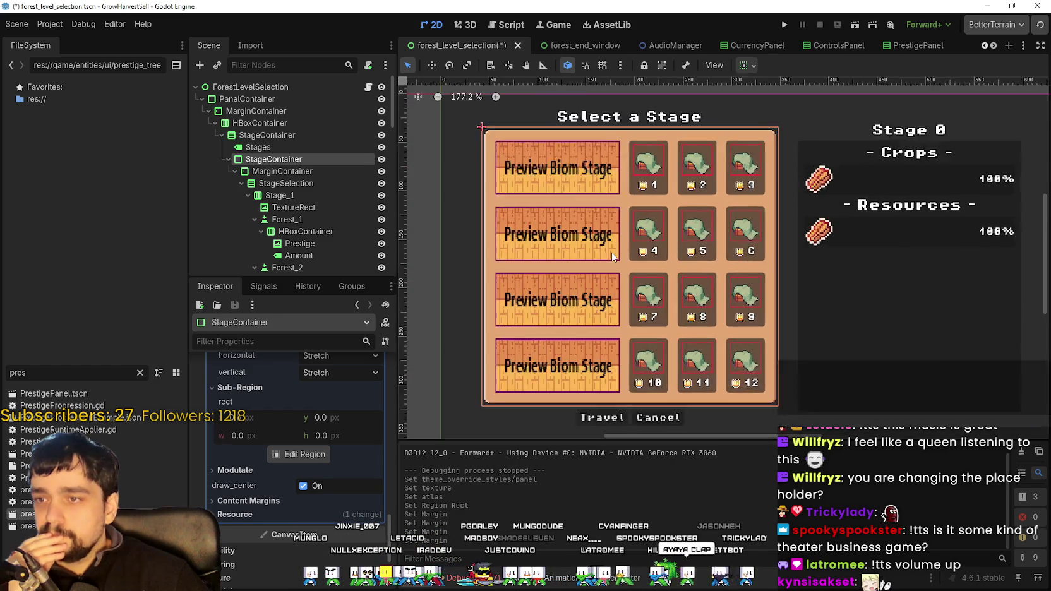
pyautogui.scroll(-3, 656, 244)
pyautogui.scroll(12, 742, 147)
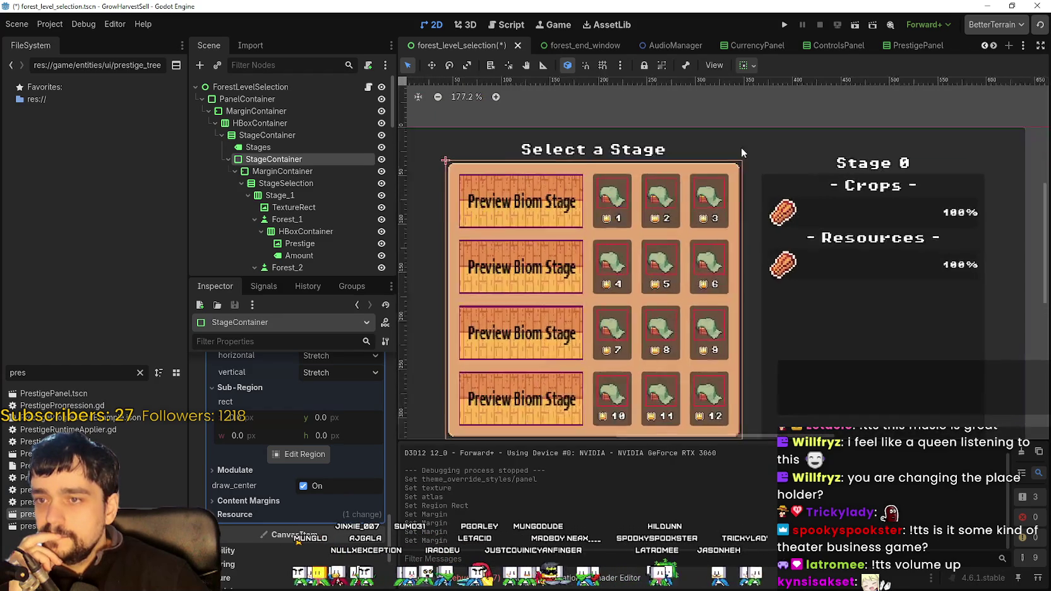
pyautogui.scroll(14, 757, 161)
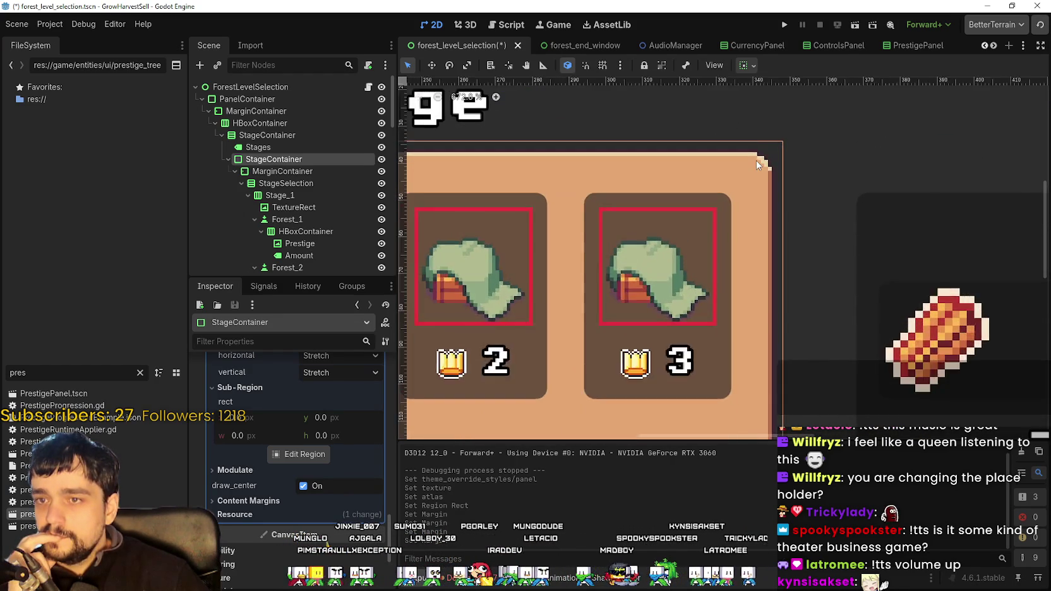
pyautogui.scroll(-20, 753, 167)
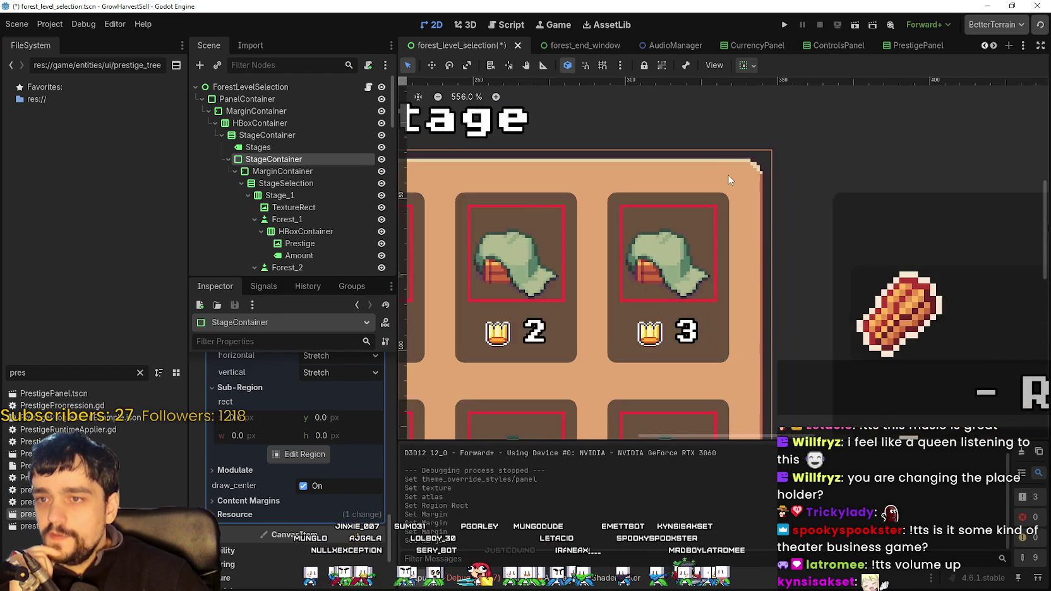
pyautogui.scroll(-2, 758, 93)
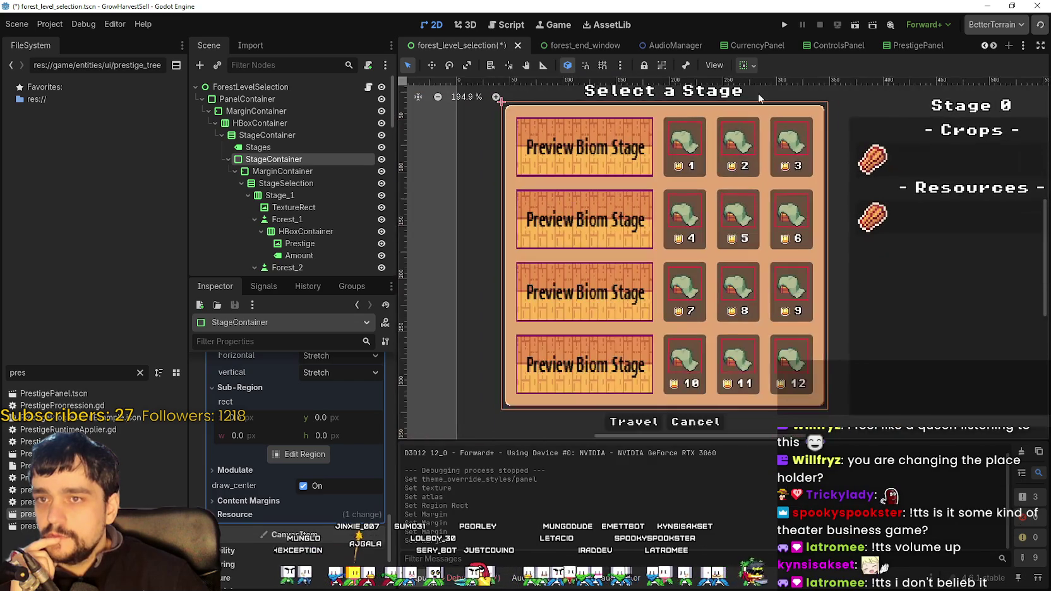
pyautogui.scroll(1, 774, 252)
pyautogui.scroll(-1, 774, 252)
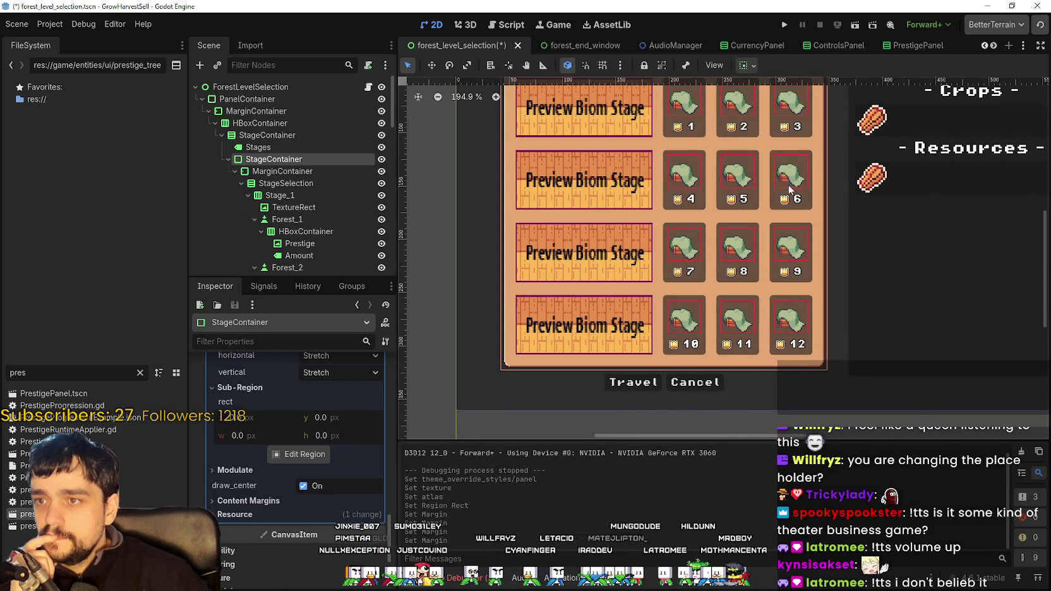
pyautogui.moveTo(884, 139)
pyautogui.mouseDown()
pyautogui.moveTo(645, 246)
pyautogui.moveTo(530, 226)
pyautogui.moveTo(612, 245)
pyautogui.mouseUp()
pyautogui.scroll(-4, 612, 245)
pyautogui.hscroll(-3, 659, 298)
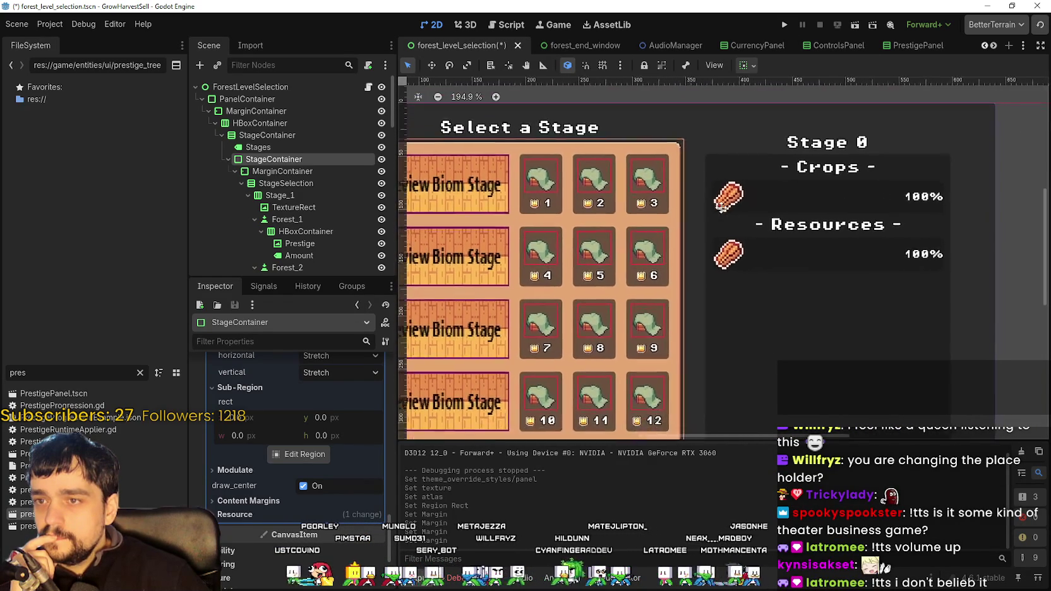
pyautogui.click(675, 325)
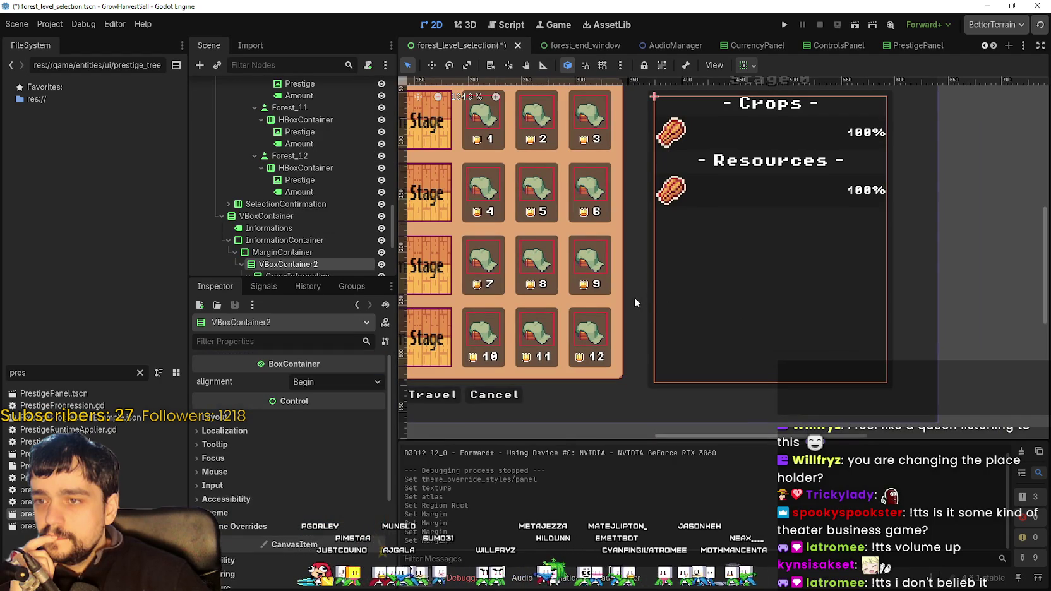
# - Copy StageContainer's textured panel StyleBoxTexture
pyautogui.click(622, 229)
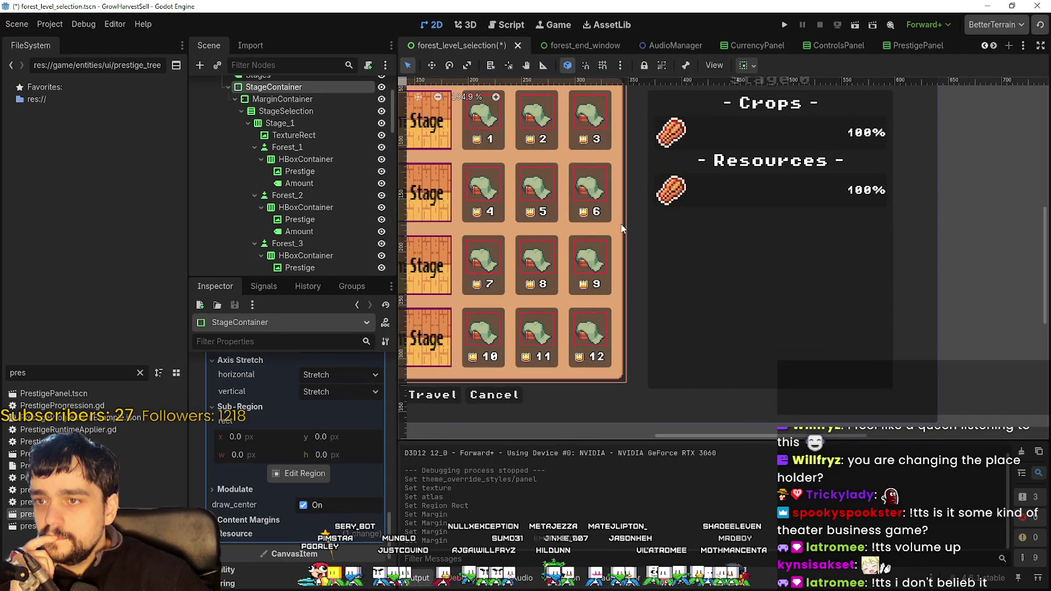
pyautogui.scroll(8, 302, 472)
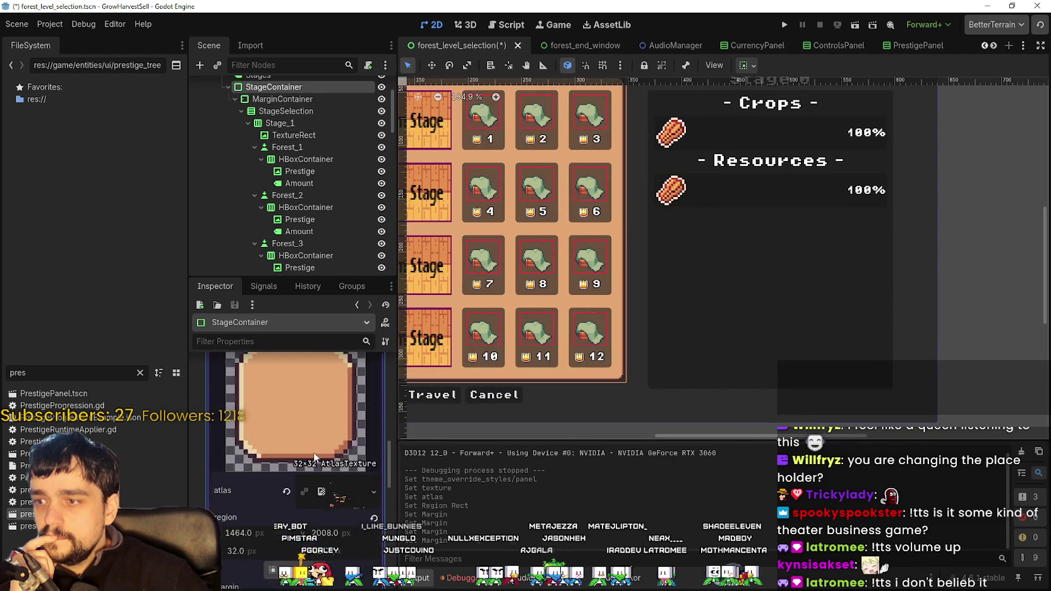
pyautogui.scroll(5, 326, 454)
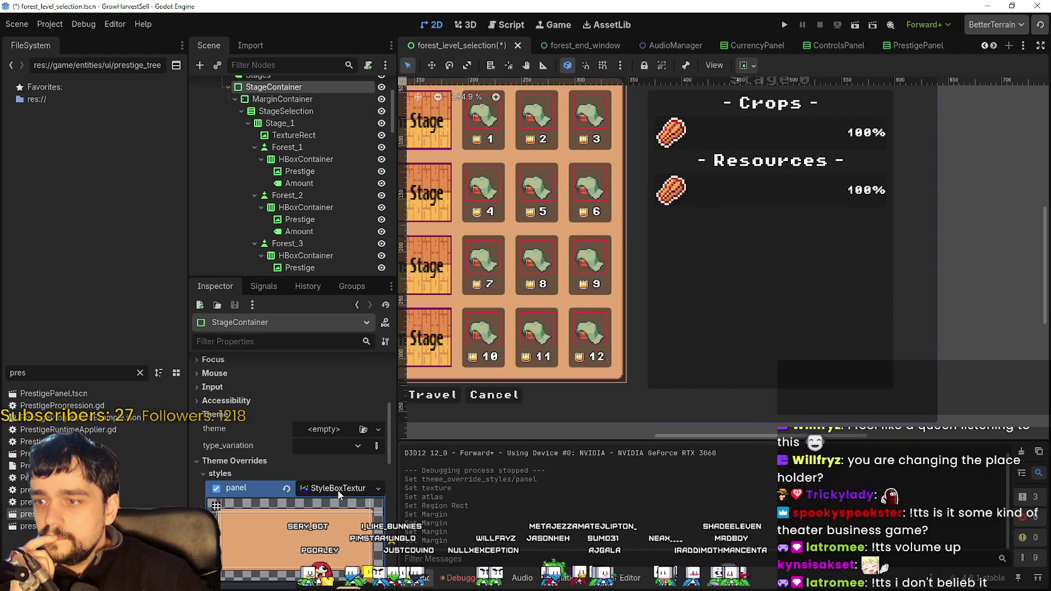
pyautogui.click(378, 490)
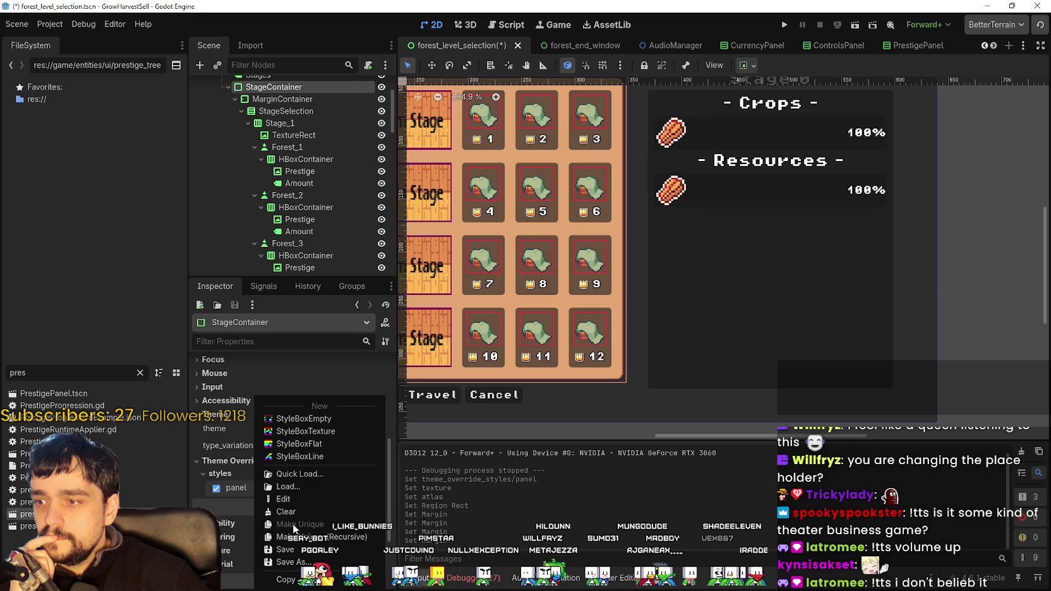
pyautogui.click(302, 580)
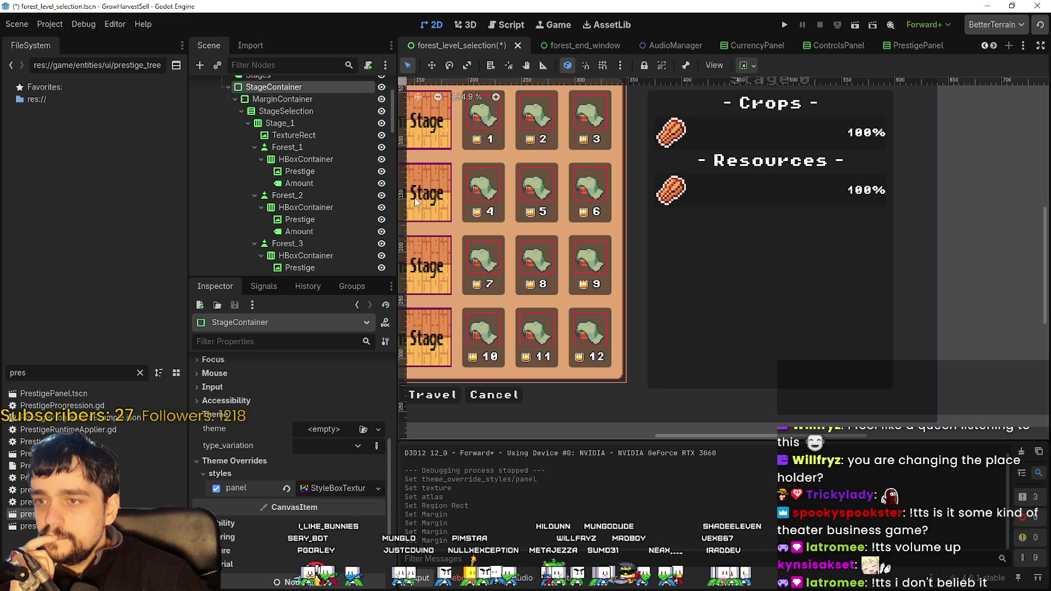
# - Paste the copied style as unique into InformationContainer's theme override panel style
pyautogui.click(891, 302)
pyautogui.scroll(-3, 292, 189)
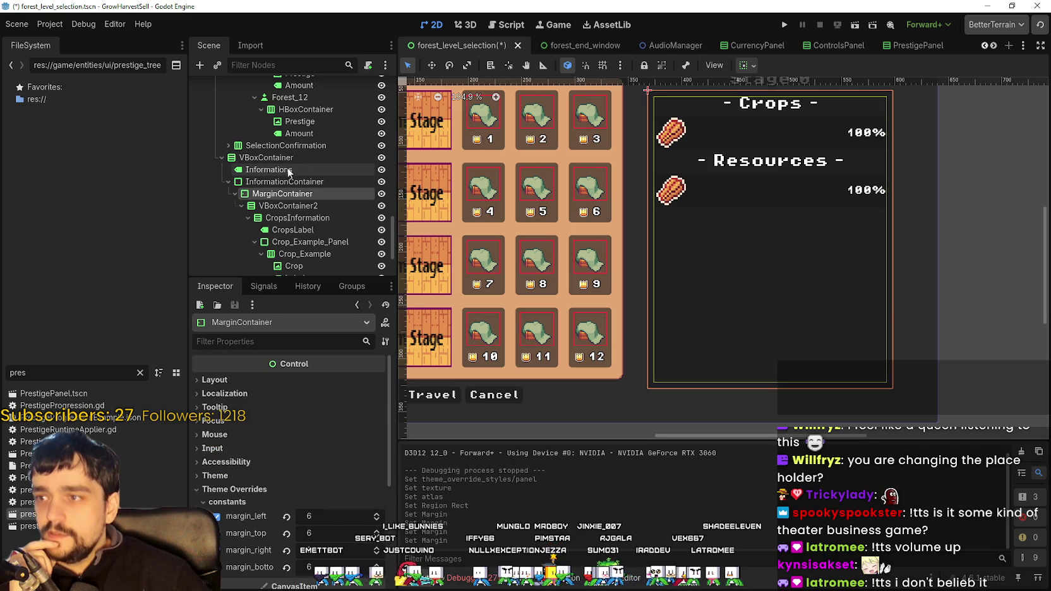
pyautogui.click(288, 183)
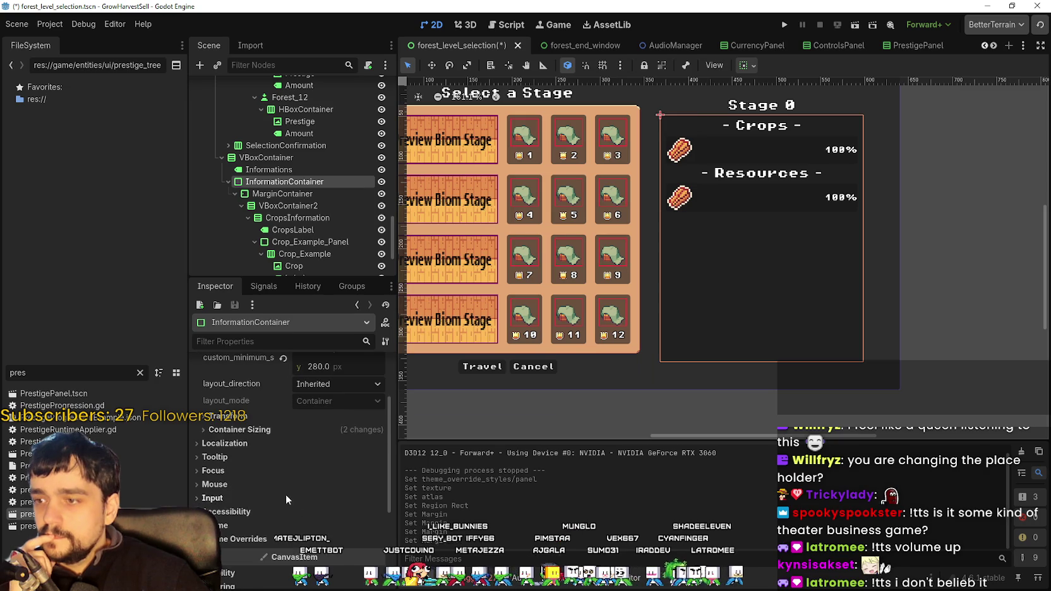
pyautogui.click(249, 453)
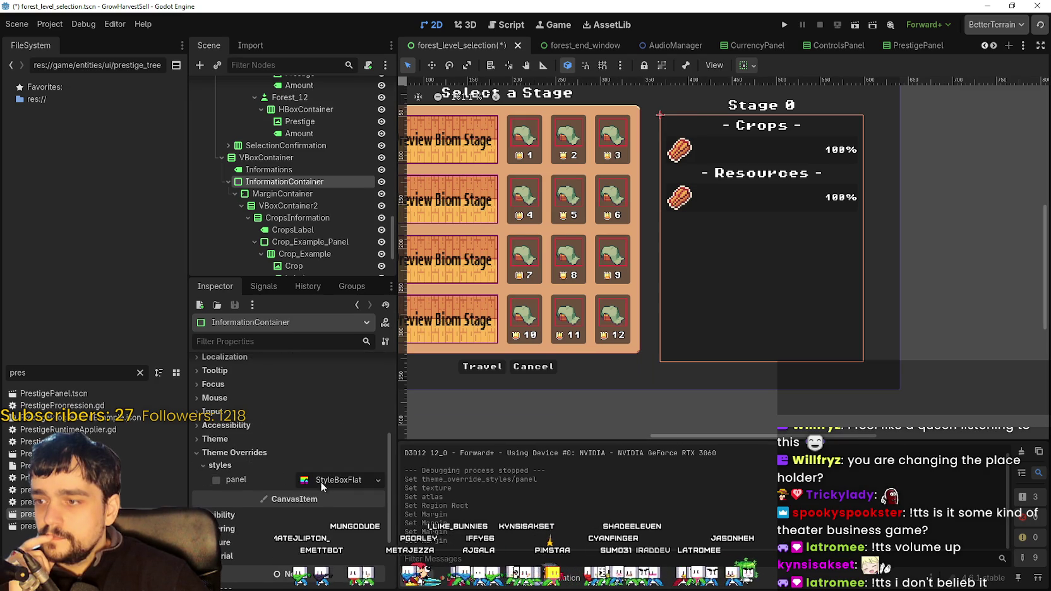
pyautogui.rightClick(338, 481)
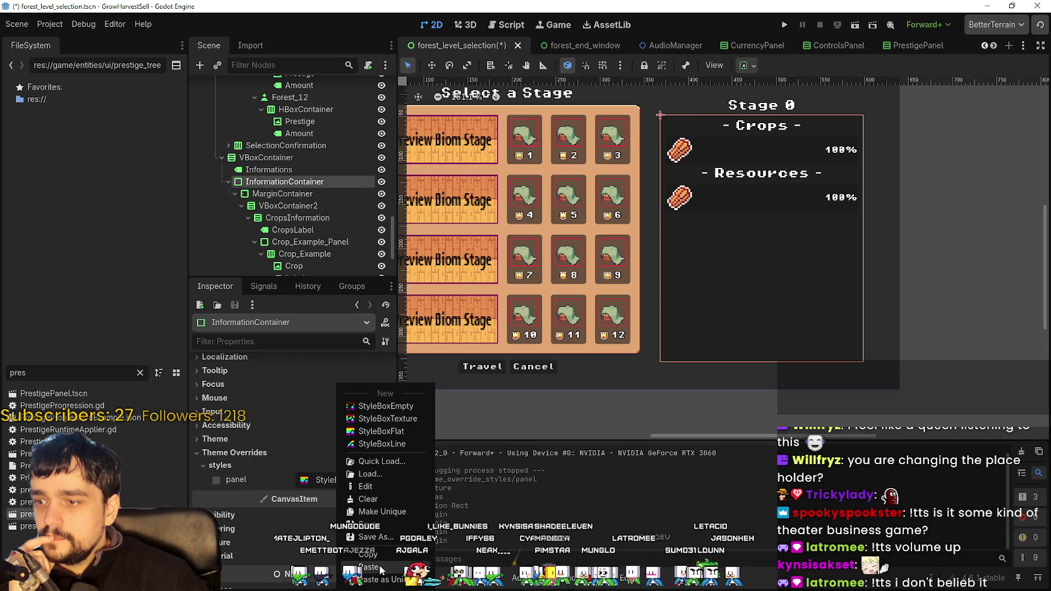
pyautogui.click(383, 524)
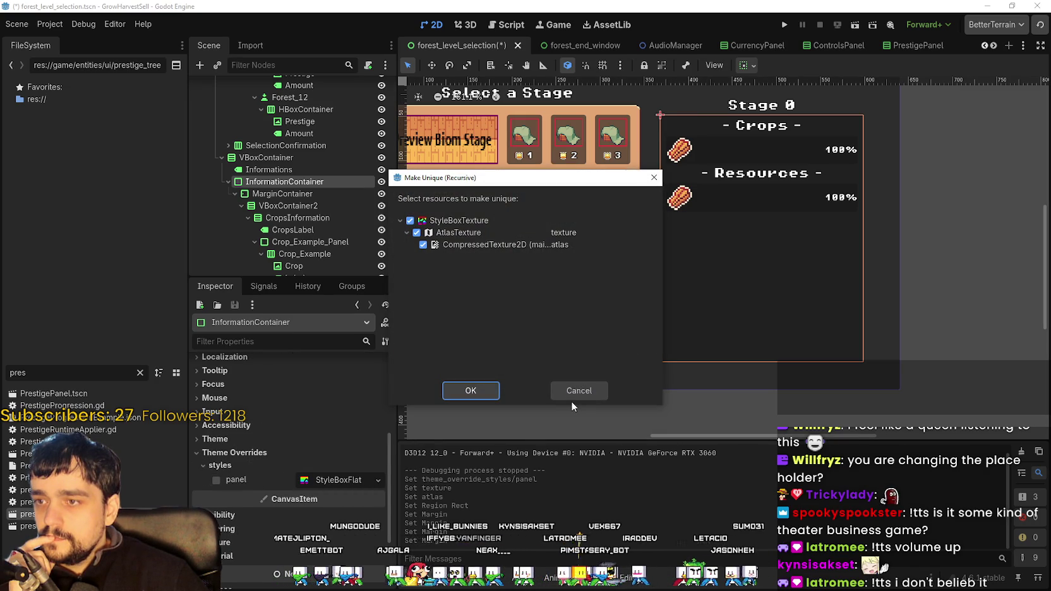
pyautogui.click(471, 390)
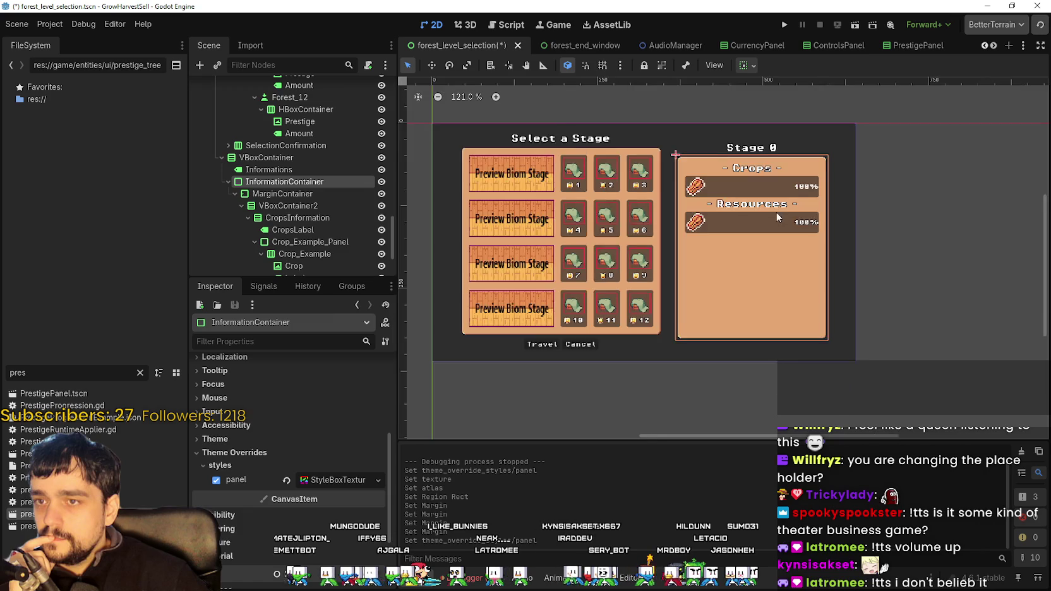
pyautogui.scroll(4, 775, 212)
pyautogui.scroll(-8, 720, 258)
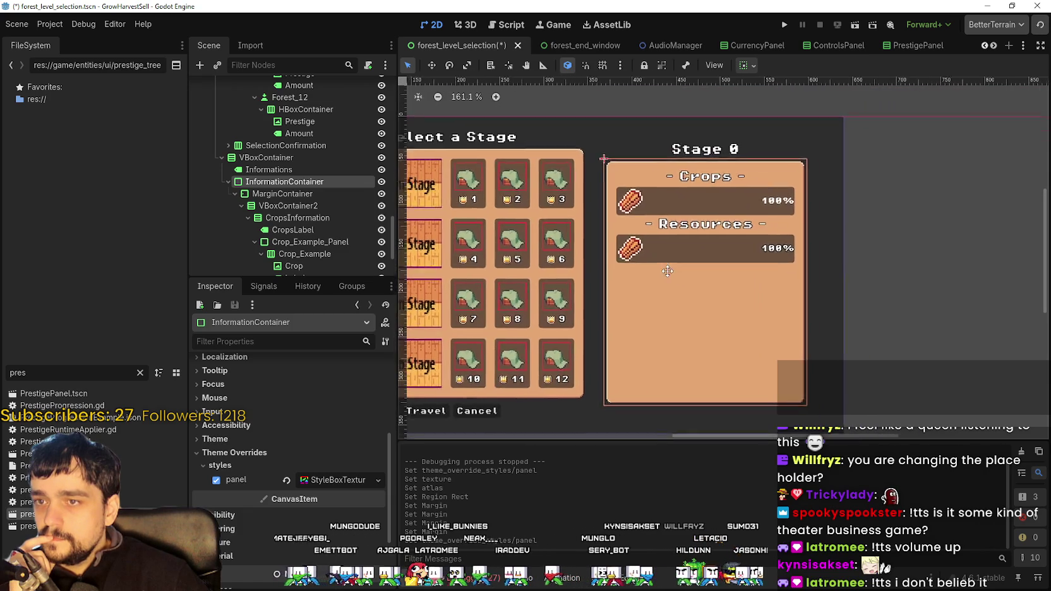
pyautogui.scroll(7, 674, 248)
pyautogui.scroll(-2, 754, 228)
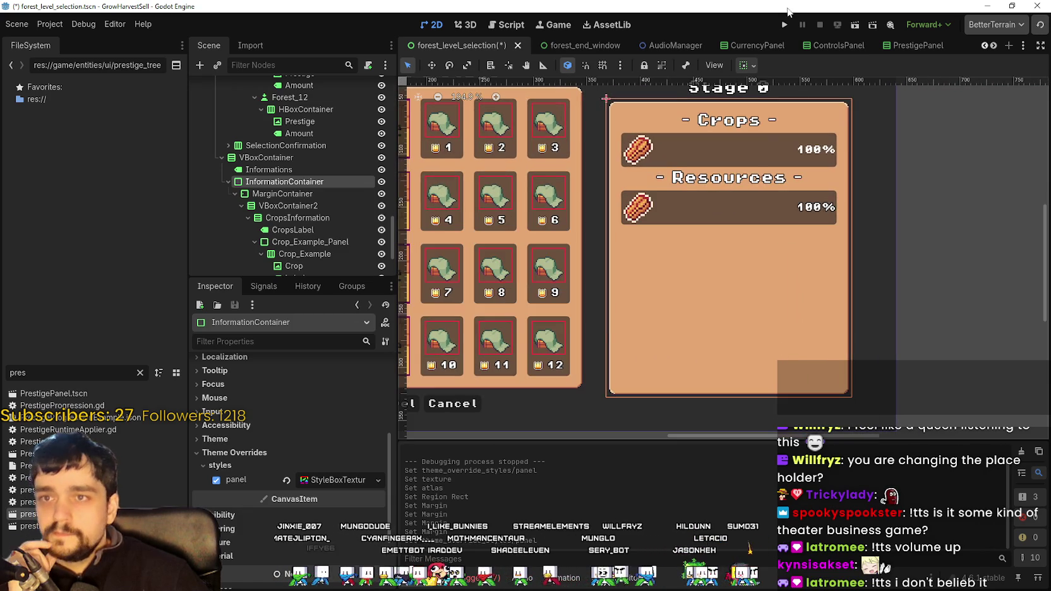
# - Save the scene, start the game and walk the character to the skill board
pyautogui.hotkey('ctrl', 's')
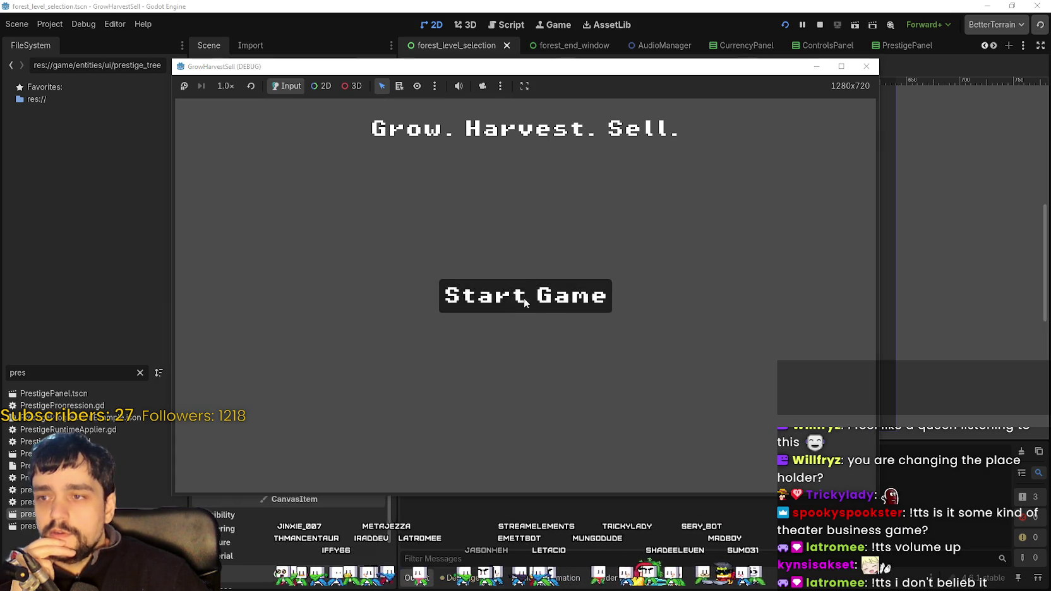
pyautogui.click(524, 298)
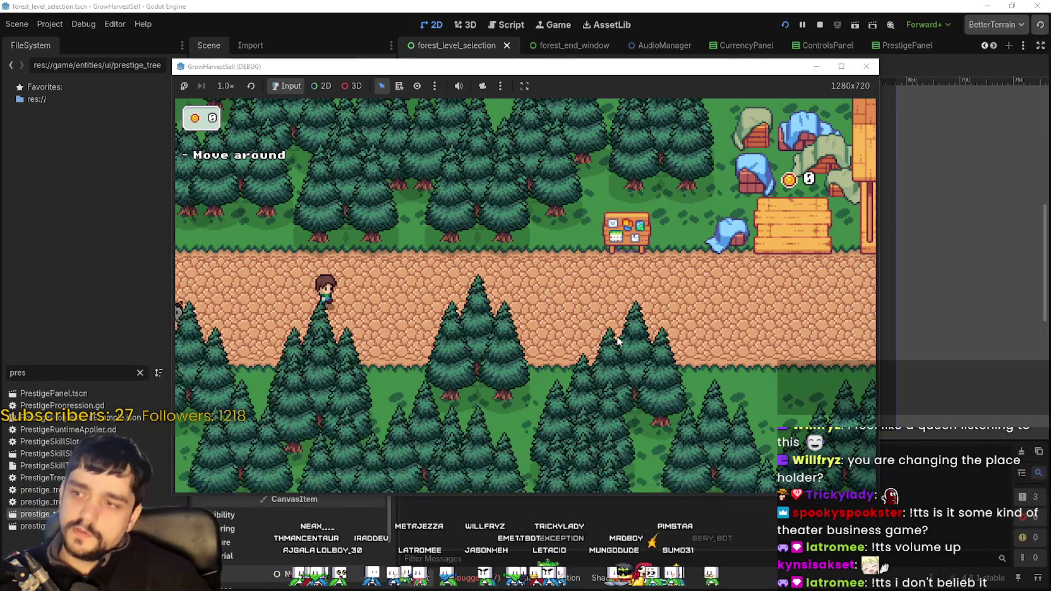
pyautogui.press('d')
pyautogui.press('w')
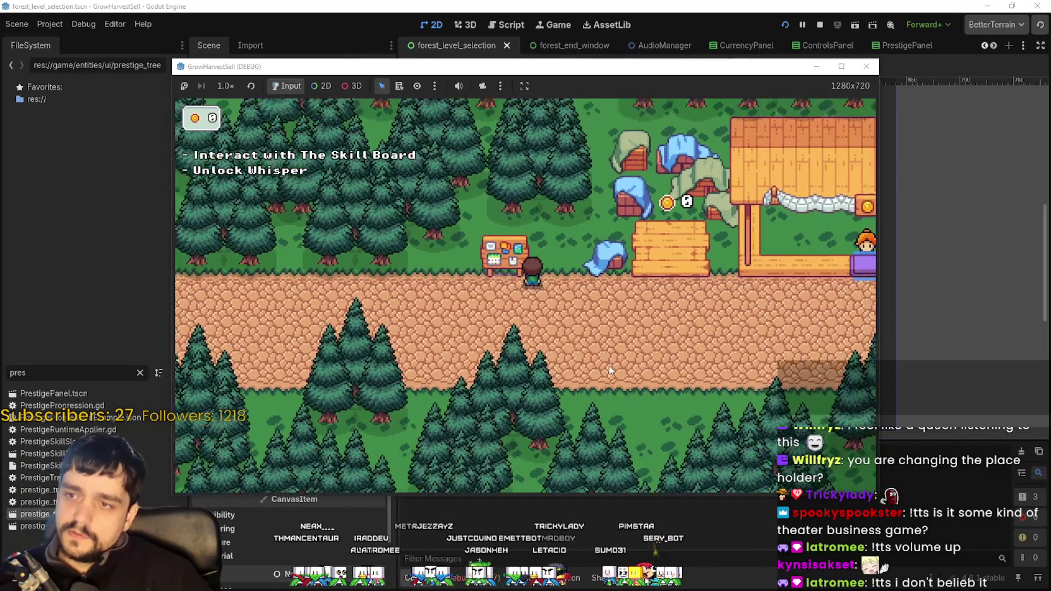
# - Unlock the centre skill node, then go to the cart to open Select a Stage
pyautogui.press('e')
pyautogui.press('e')
pyautogui.press('Escape')
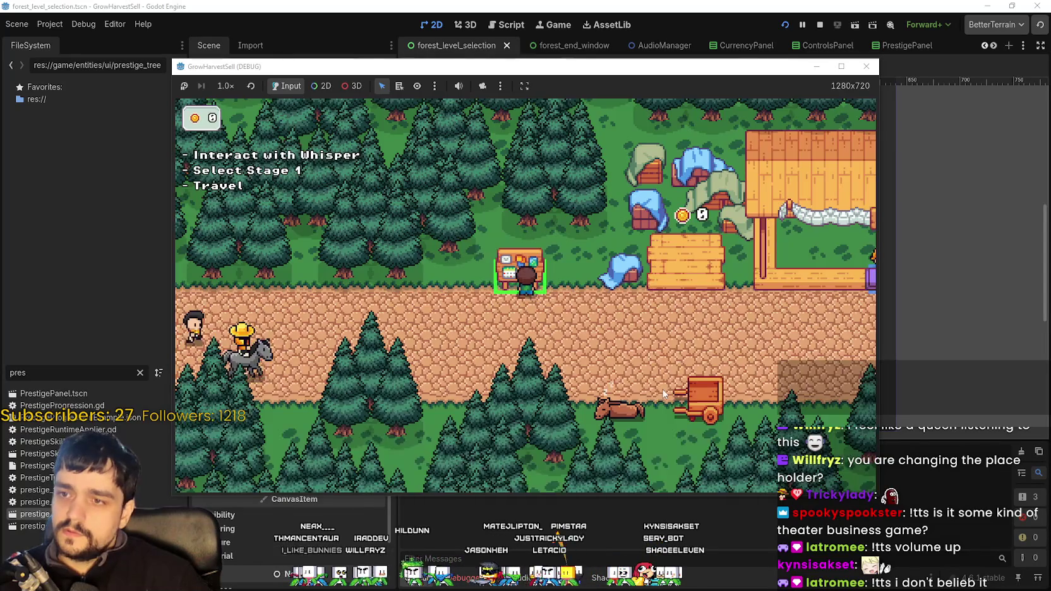
pyautogui.press('d')
pyautogui.press('s')
pyautogui.press('e')
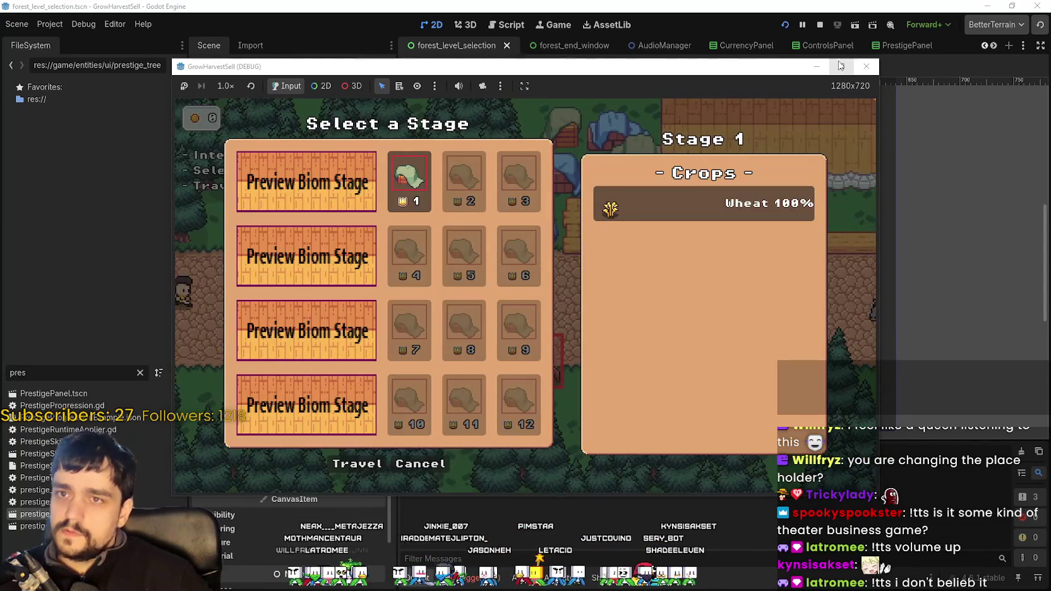
# - Maximize the GrowHarvestSell (DEBUG) window to view Stage 1's Crops panel full-screen
pyautogui.click(840, 66)
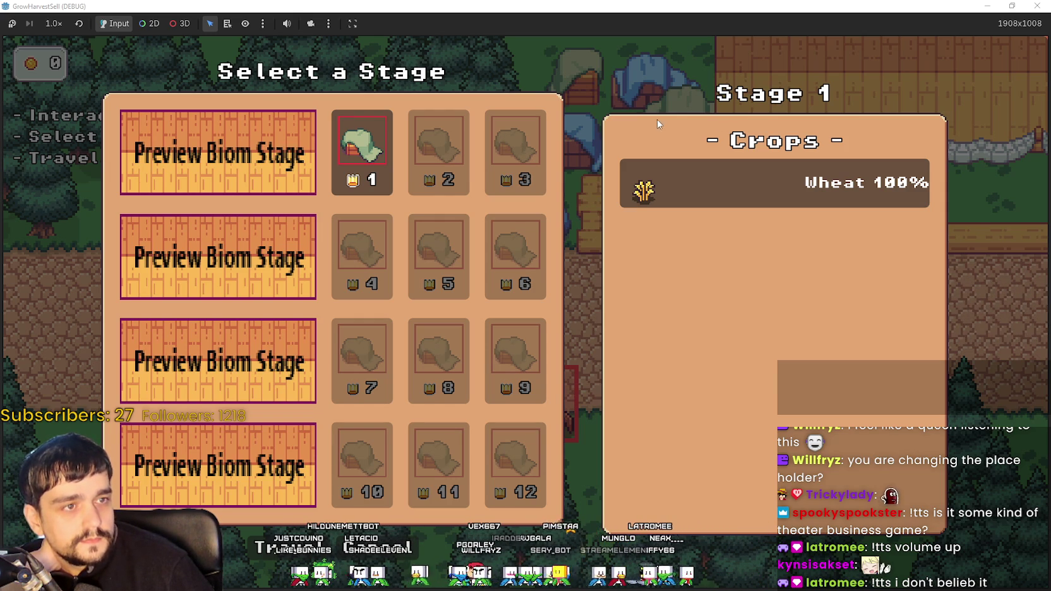
# - Switch to the Cute_Fantasy_UI UI folder and open the Book_UI sprite sheet
pyautogui.hotkey('alt', 'Tab')
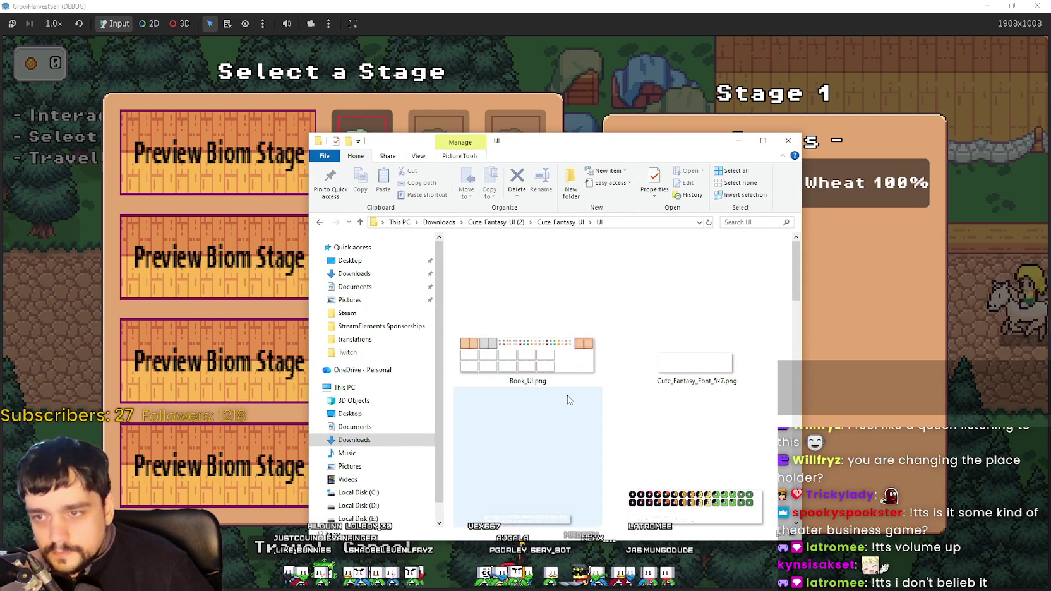
pyautogui.scroll(-1, 582, 335)
pyautogui.doubleClick(560, 351)
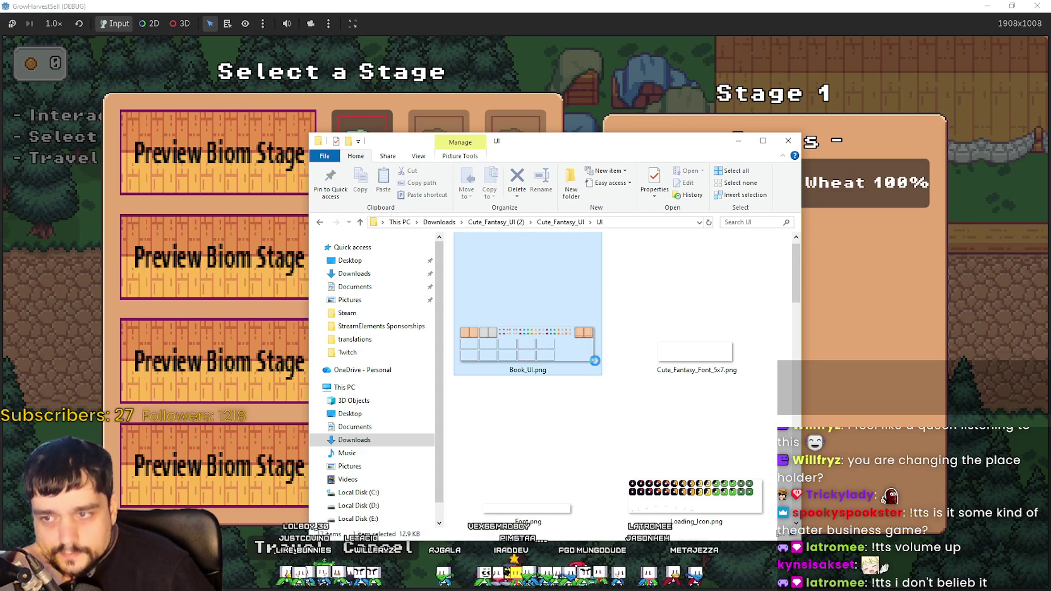
pyautogui.scroll(-5, 608, 383)
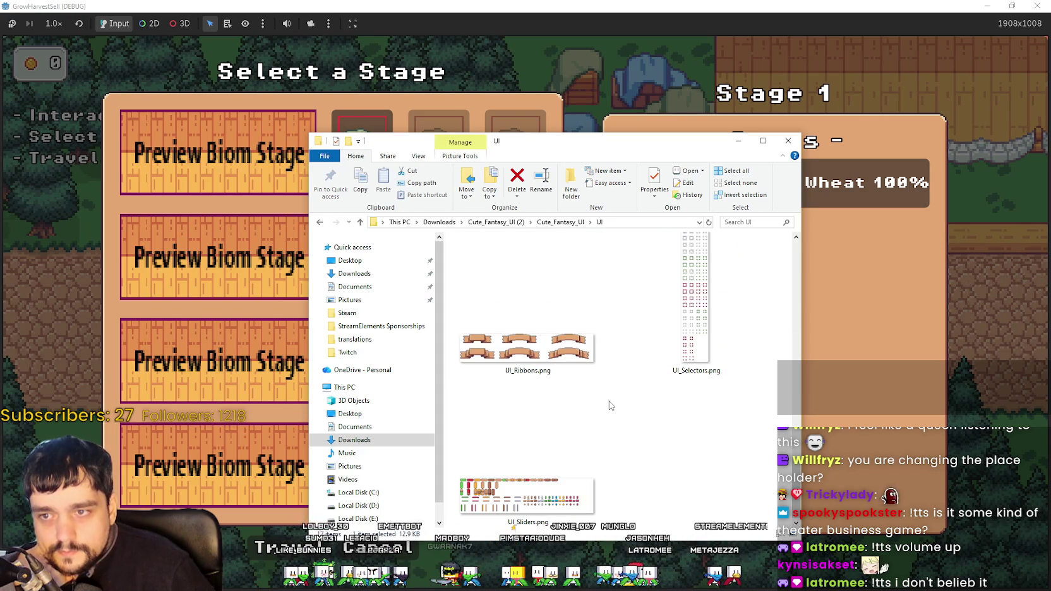
pyautogui.scroll(3, 638, 462)
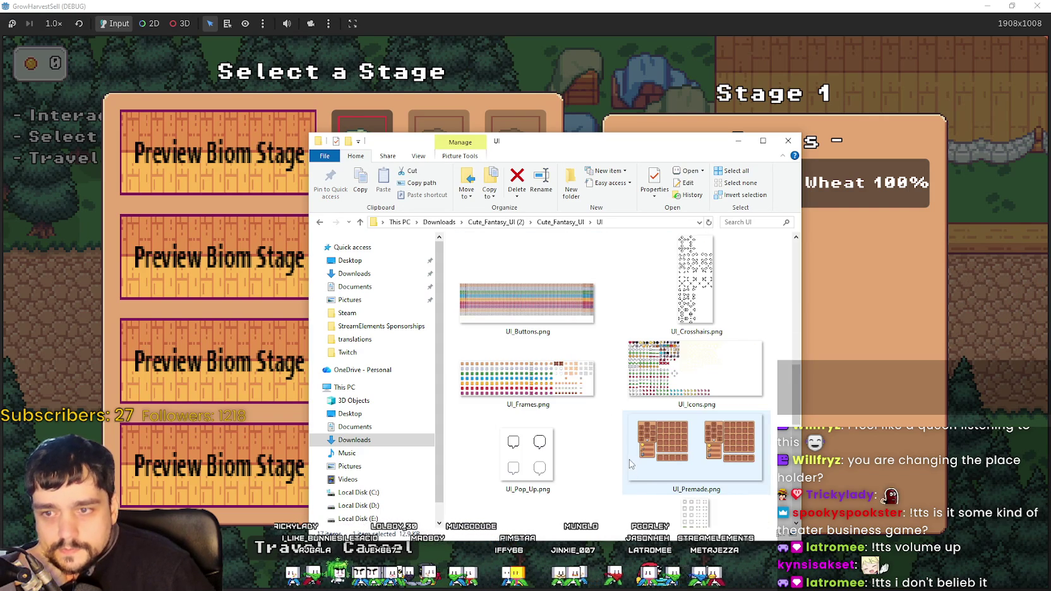
# - Select UI_Premade.png, look over the sprite sheets, then bring the browser forward
pyautogui.click(676, 465)
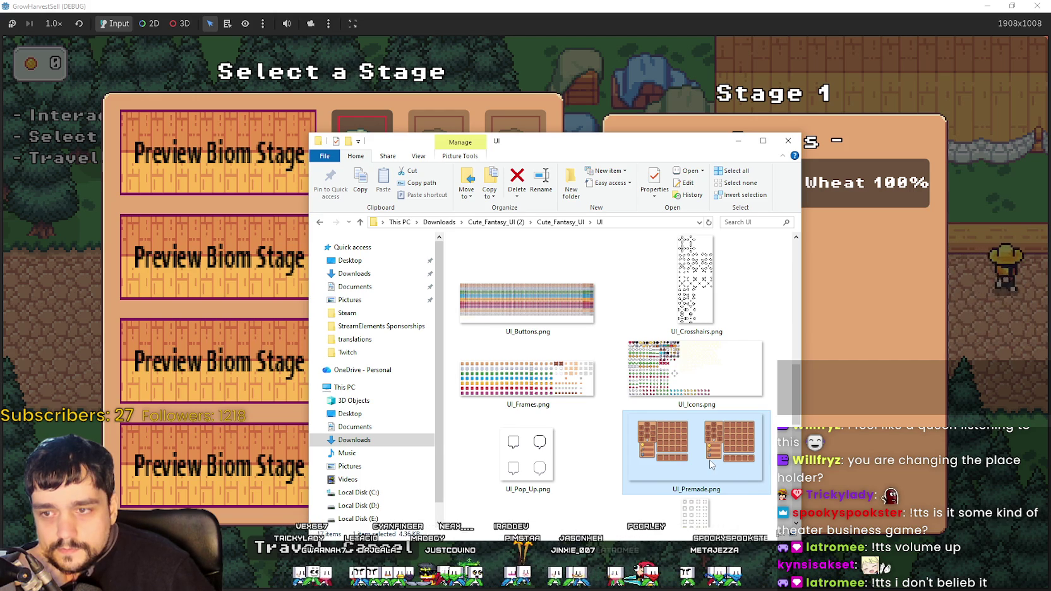
pyautogui.scroll(-3, 711, 465)
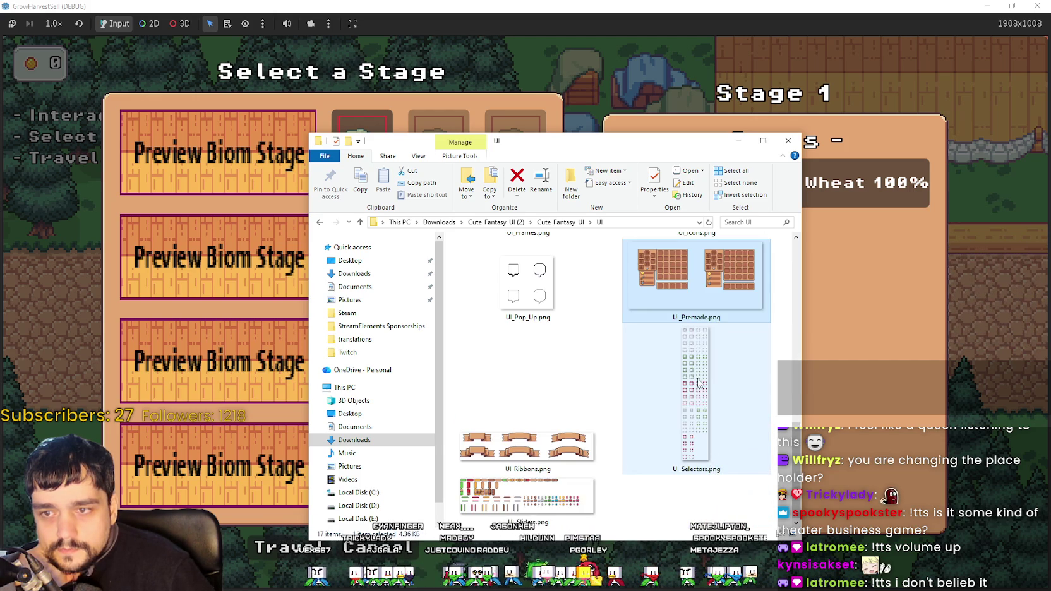
pyautogui.scroll(5, 692, 379)
pyautogui.scroll(6, 698, 354)
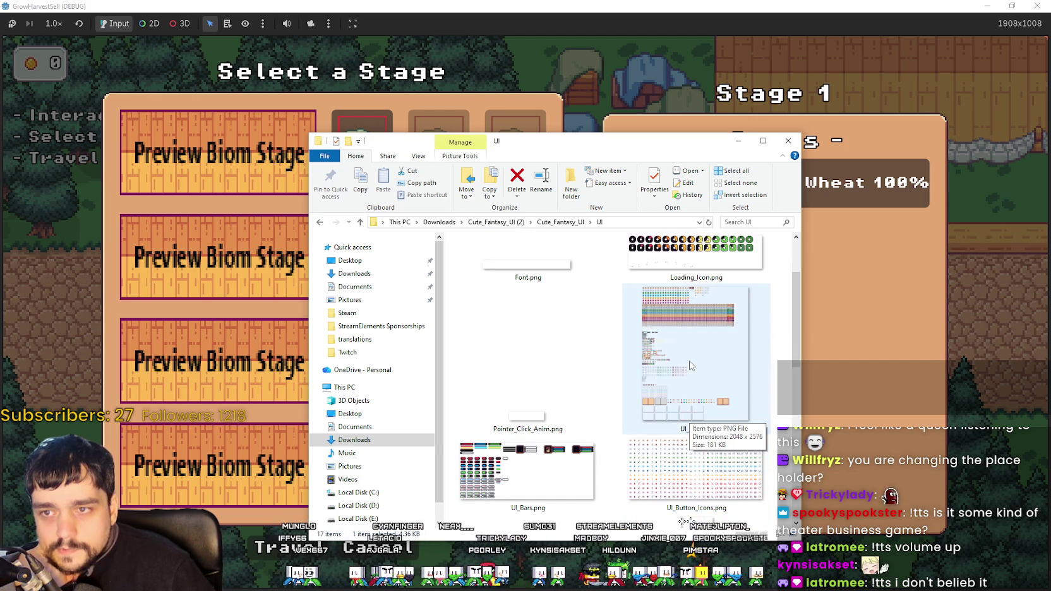
pyautogui.scroll(-4, 690, 369)
pyautogui.scroll(-3, 690, 373)
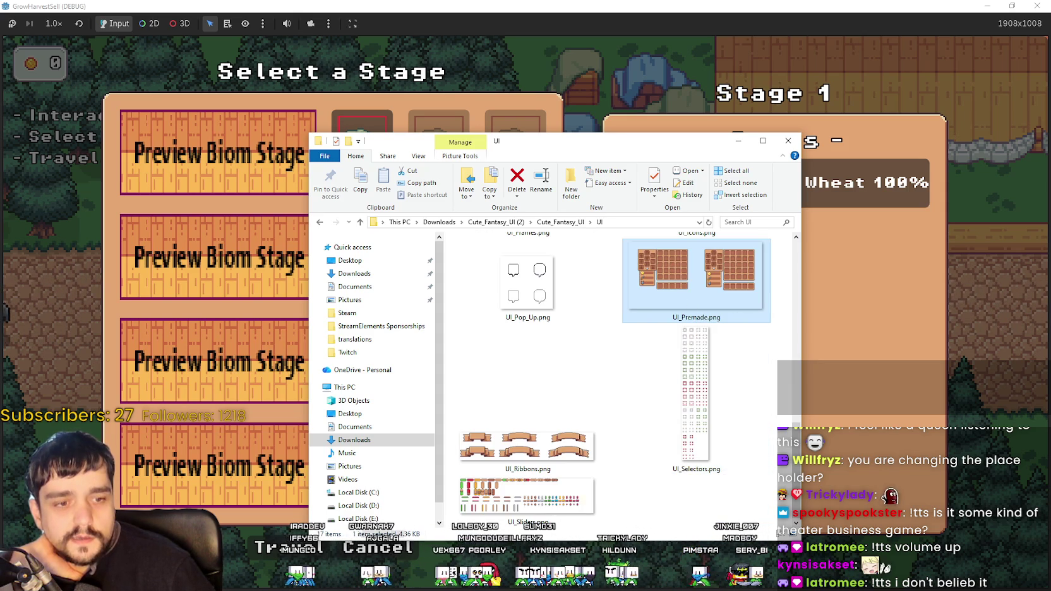
pyautogui.click(5, 313)
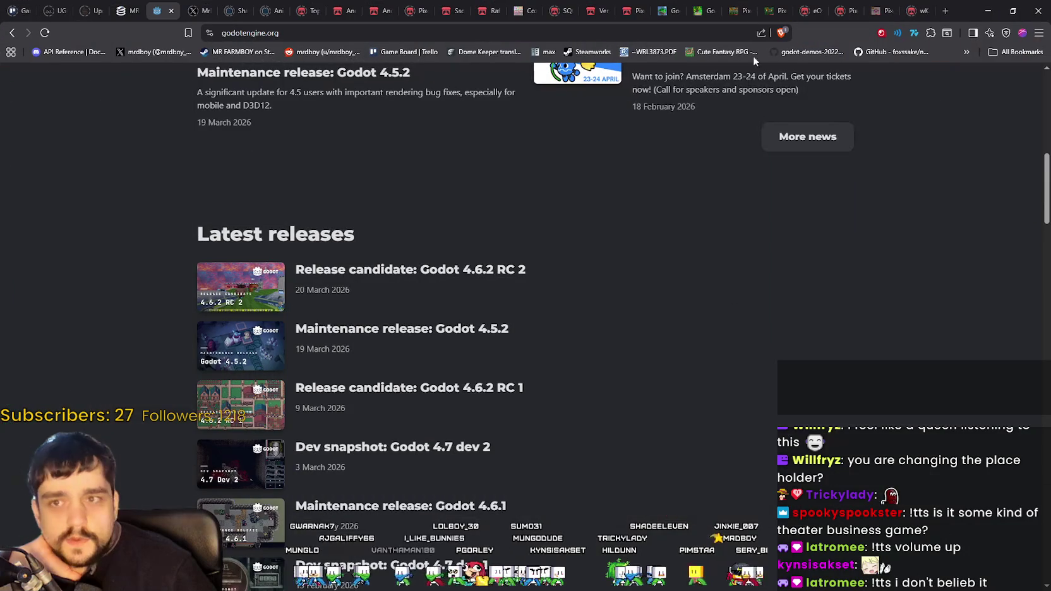
# - Close the full-size image tab, browse itch.io game assets and open the Cute Fantasy RPG page
pyautogui.click(923, 11)
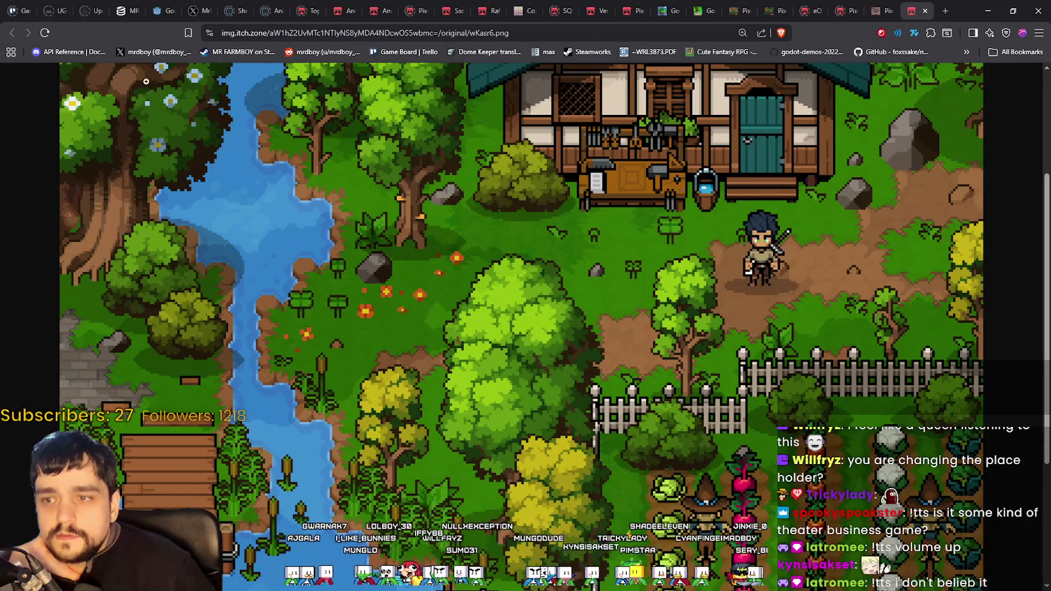
pyautogui.click(925, 11)
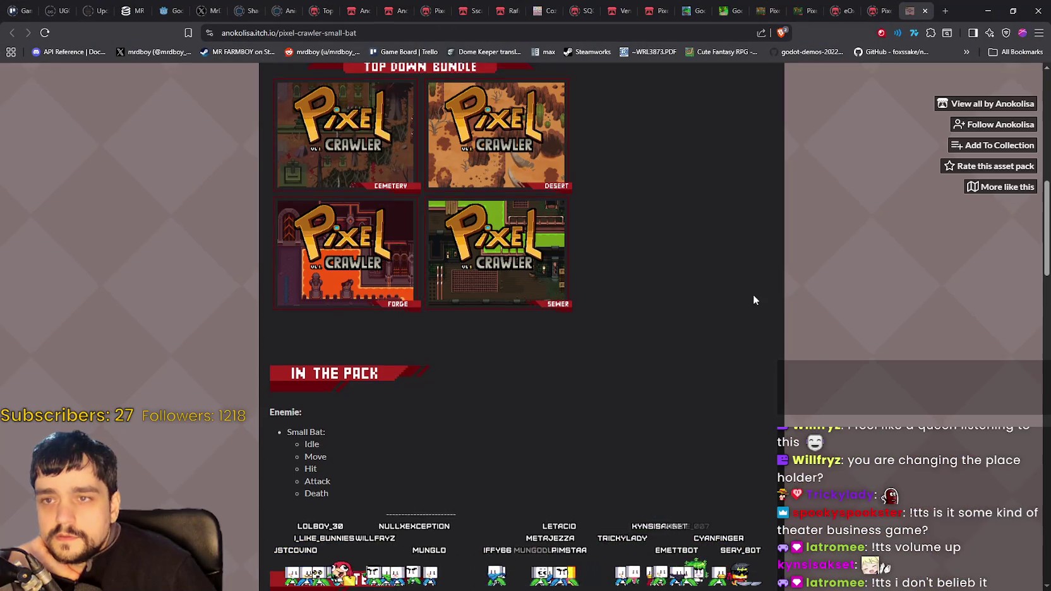
pyautogui.scroll(10, 753, 294)
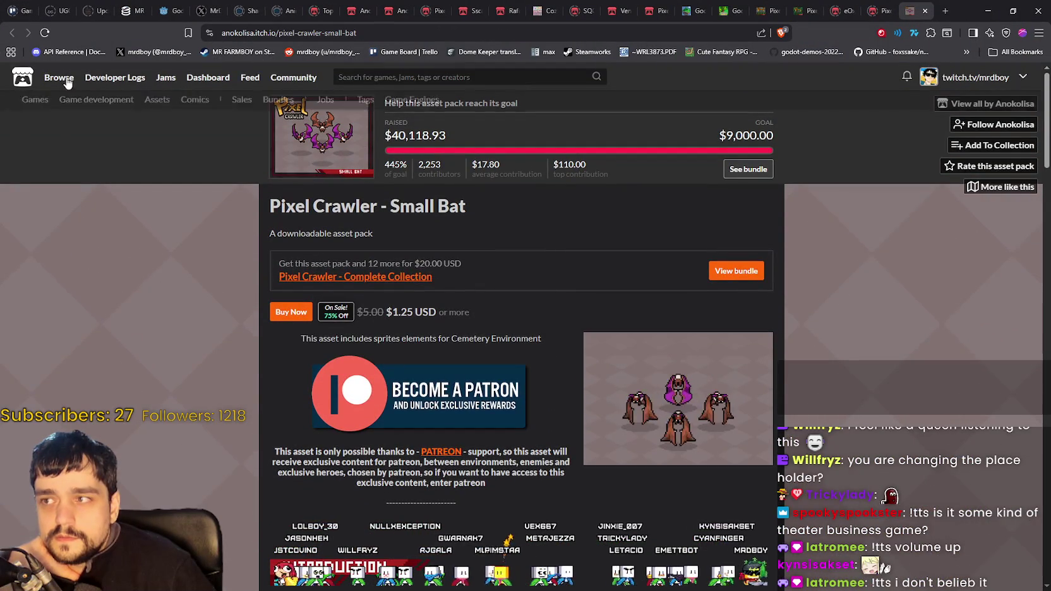
pyautogui.moveTo(63, 89)
pyautogui.click(160, 106)
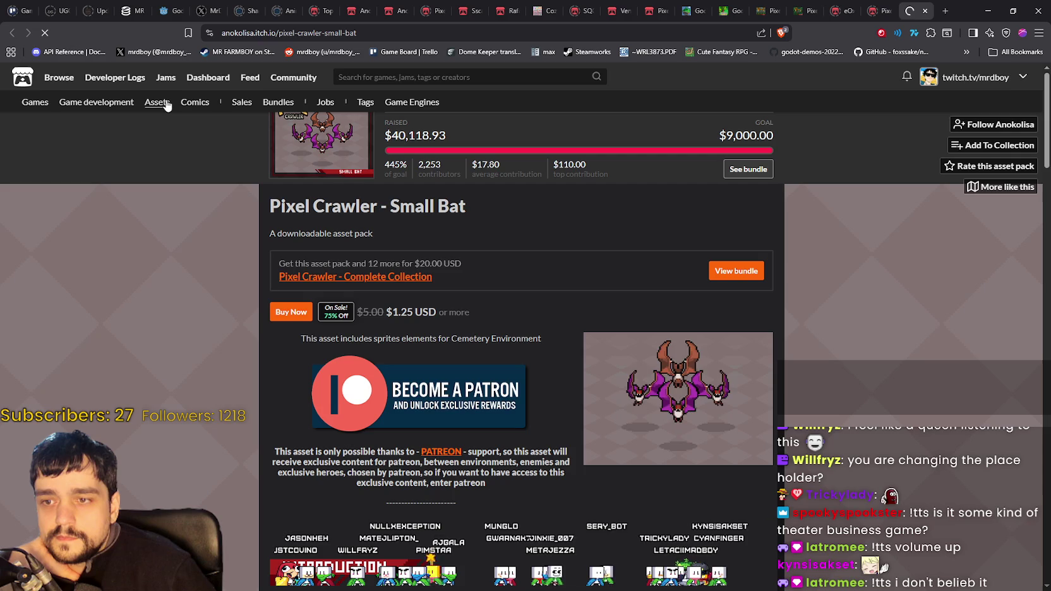
pyautogui.scroll(-1, 758, 328)
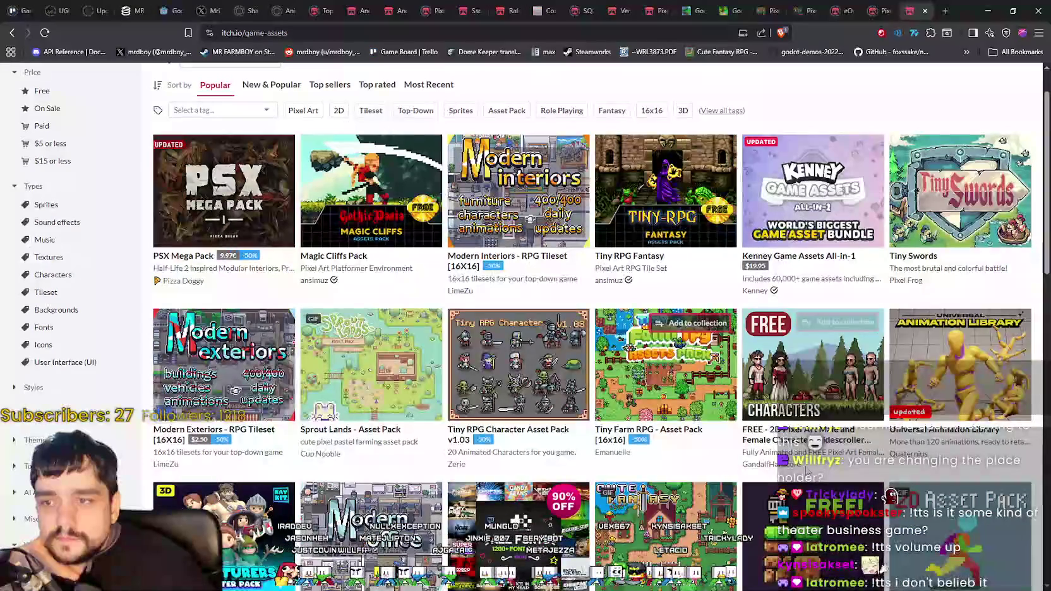
pyautogui.scroll(-2, 695, 442)
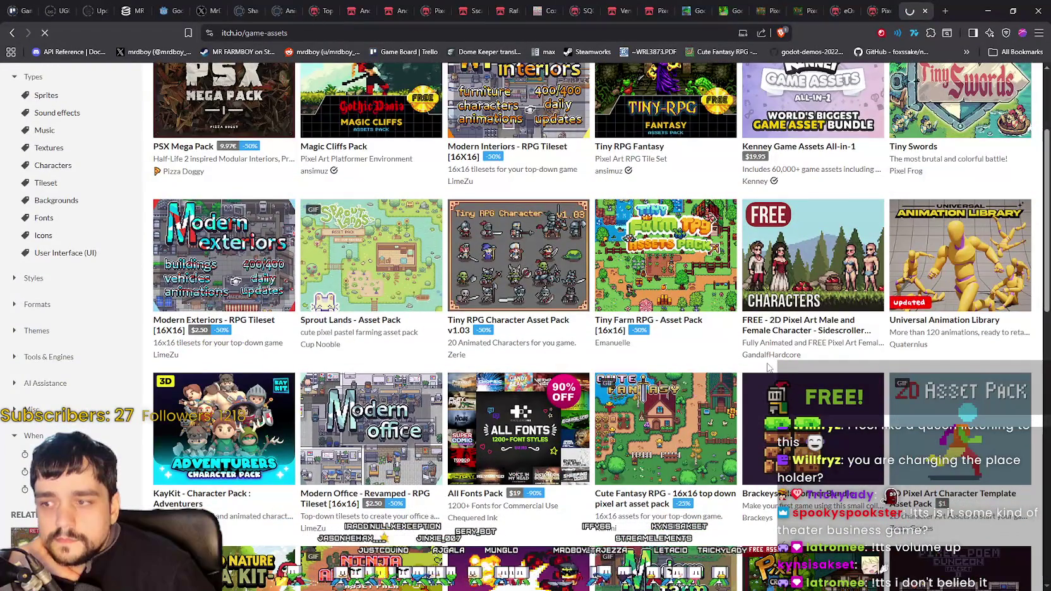
pyautogui.click(666, 485)
pyautogui.scroll(-6, 768, 368)
pyautogui.scroll(7, 769, 368)
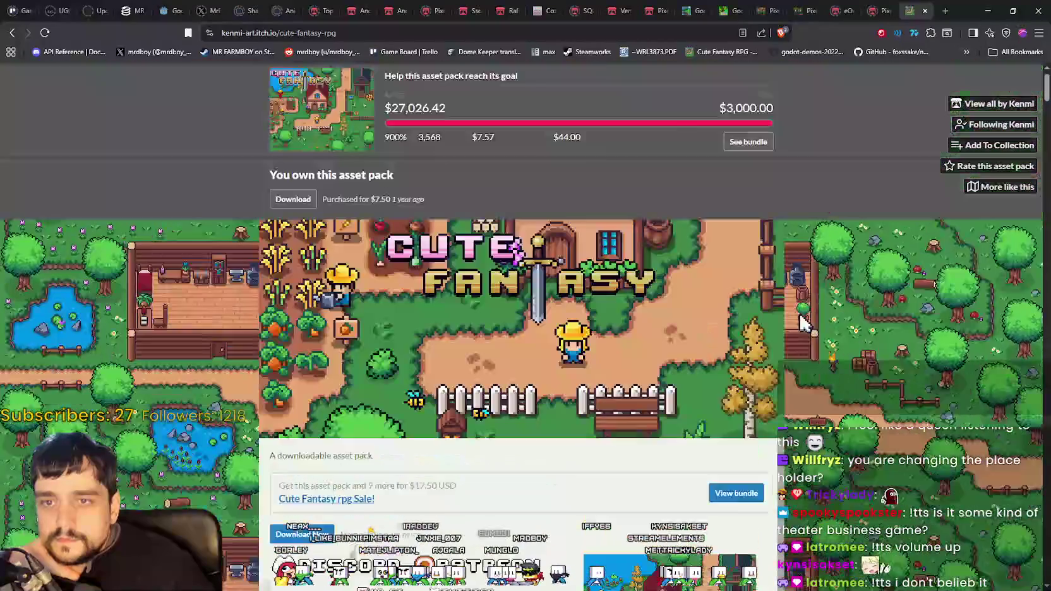
# - Go to the pack creator's page and open the Cute Fantasy UI asset pack
pyautogui.click(995, 103)
pyautogui.scroll(-7, 658, 366)
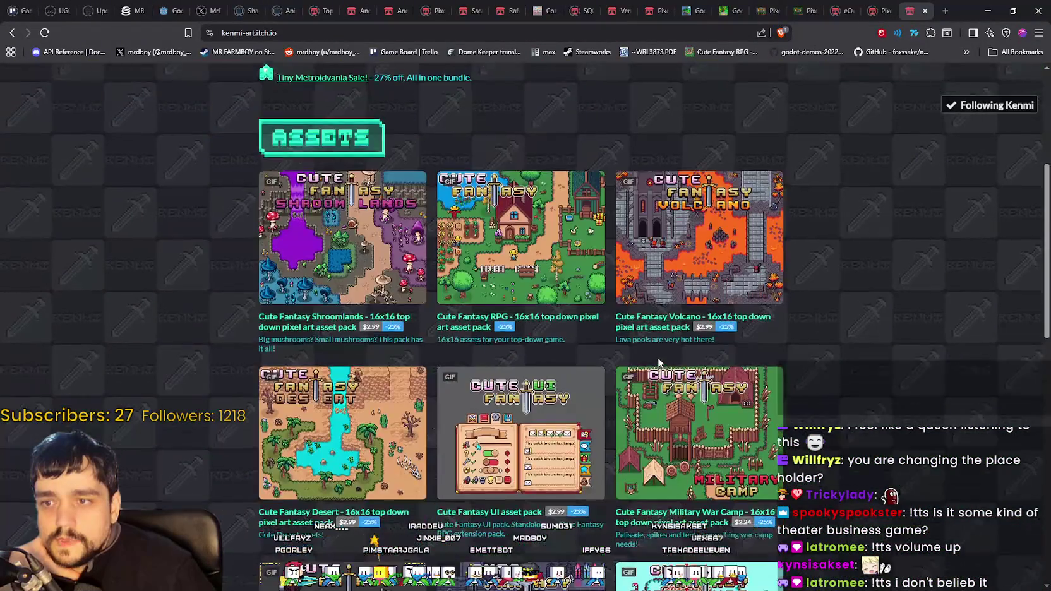
pyautogui.scroll(2, 632, 351)
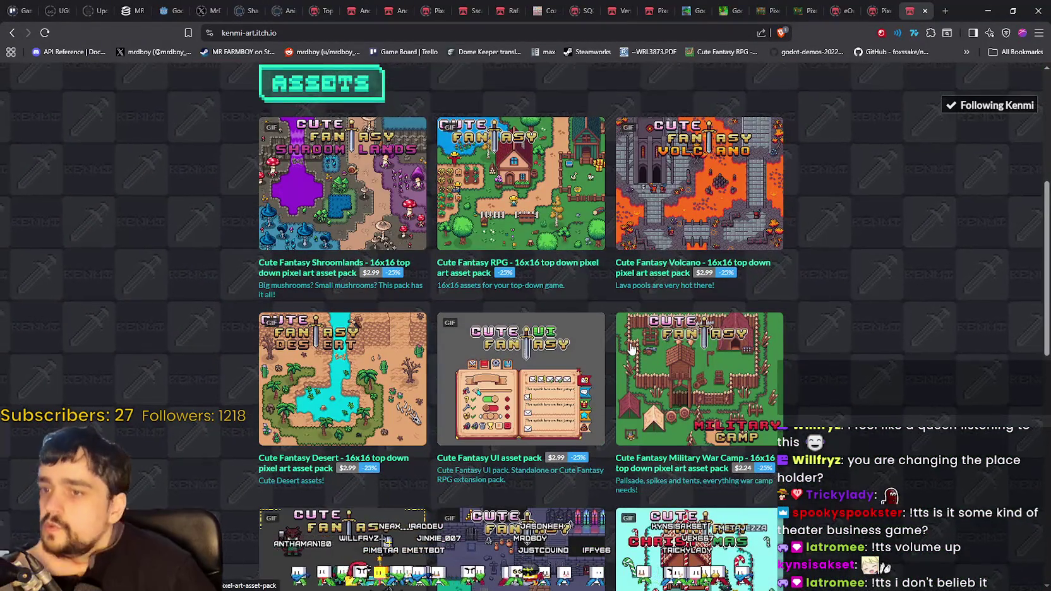
pyautogui.scroll(-3, 631, 349)
pyautogui.click(482, 281)
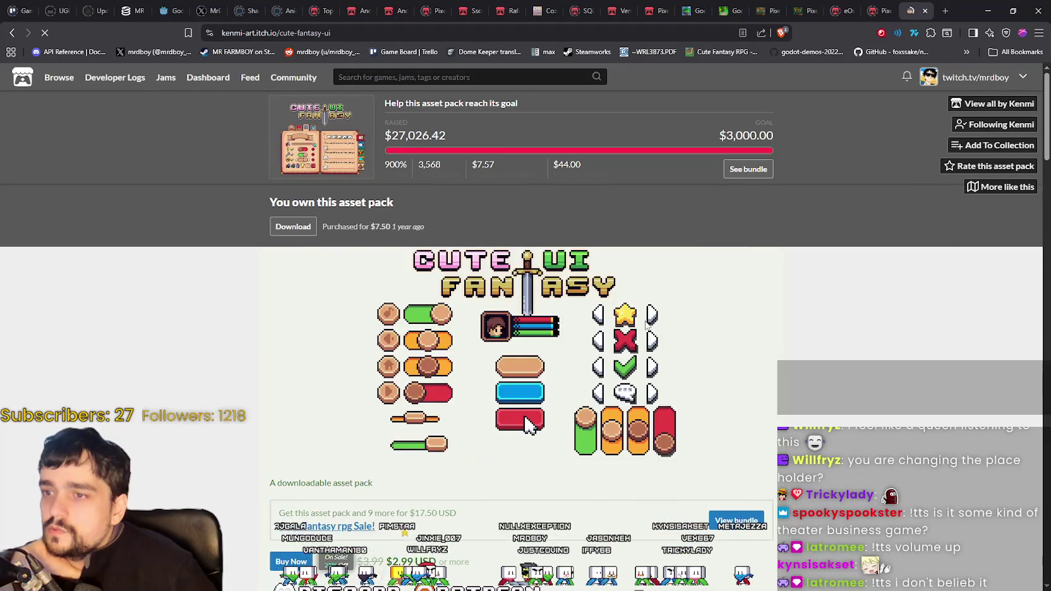
pyautogui.scroll(-7, 701, 196)
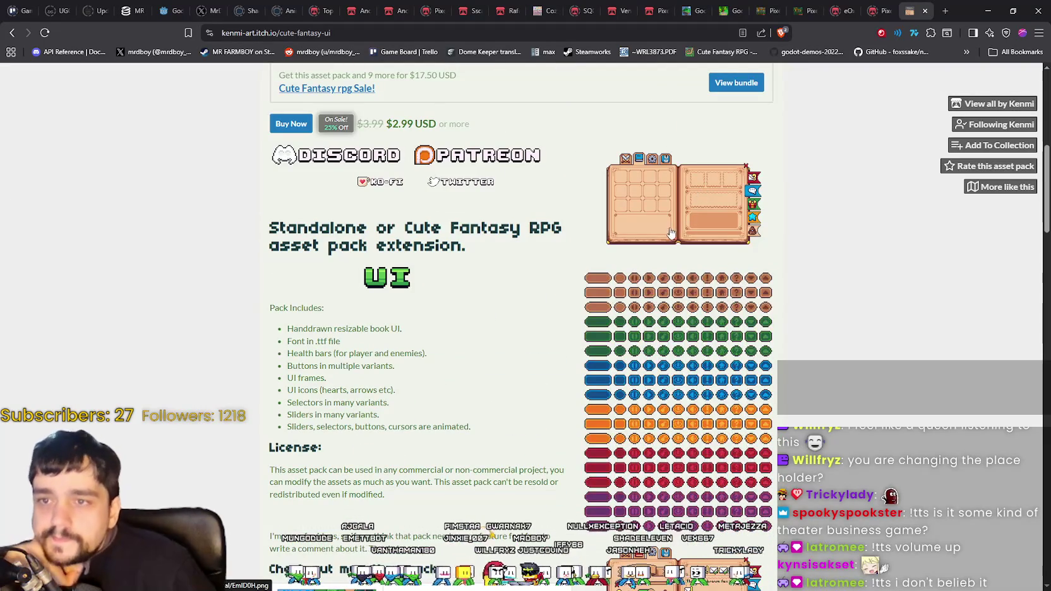
# - Enlarge and review the book UI and button sprite sheet previews
pyautogui.click(662, 203)
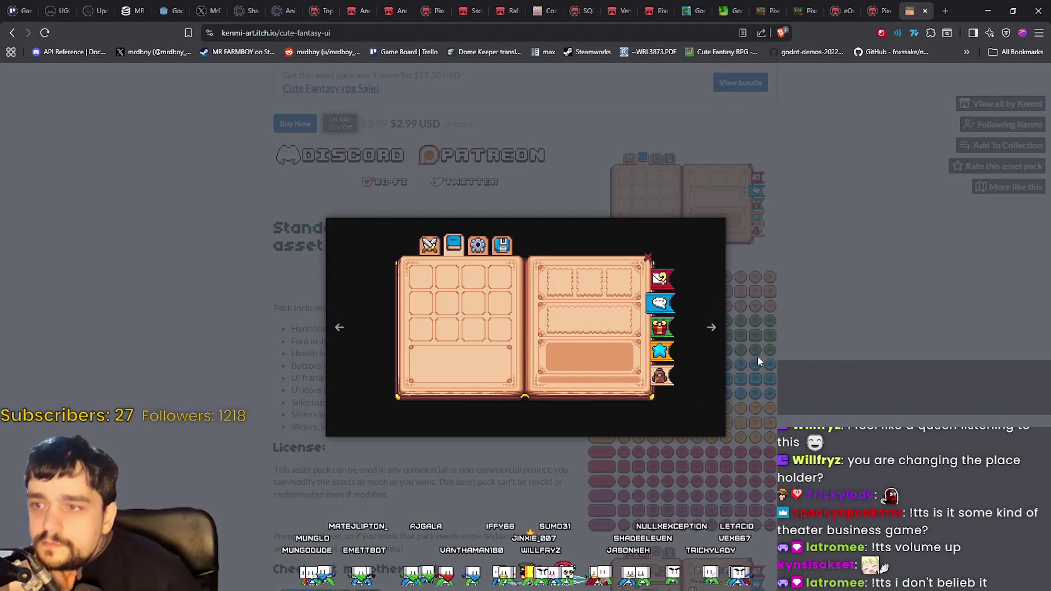
pyautogui.click(840, 360)
pyautogui.scroll(-3, 827, 368)
pyautogui.scroll(-4, 828, 369)
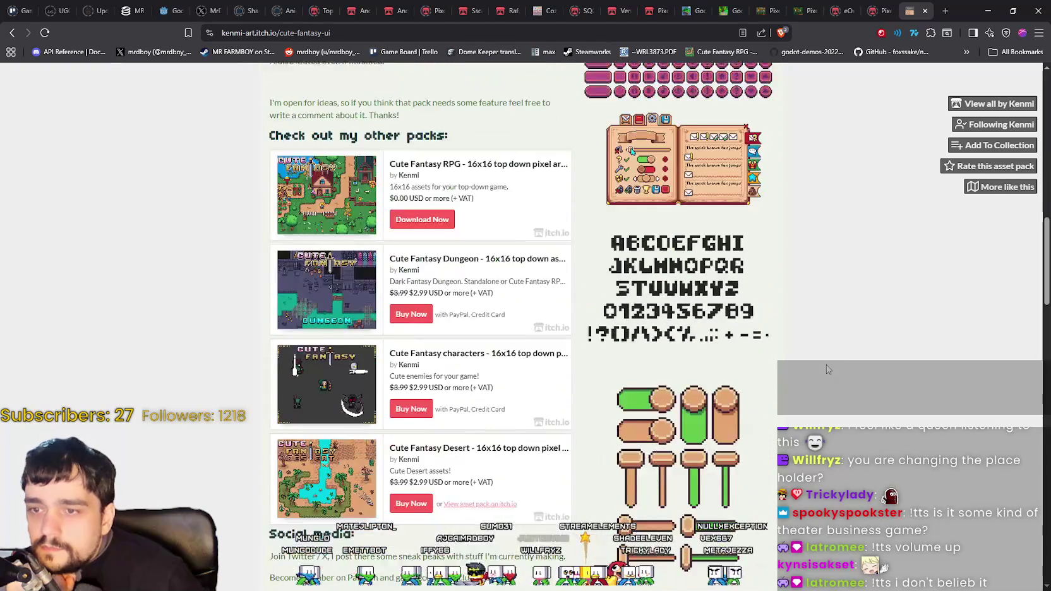
pyautogui.scroll(5, 828, 369)
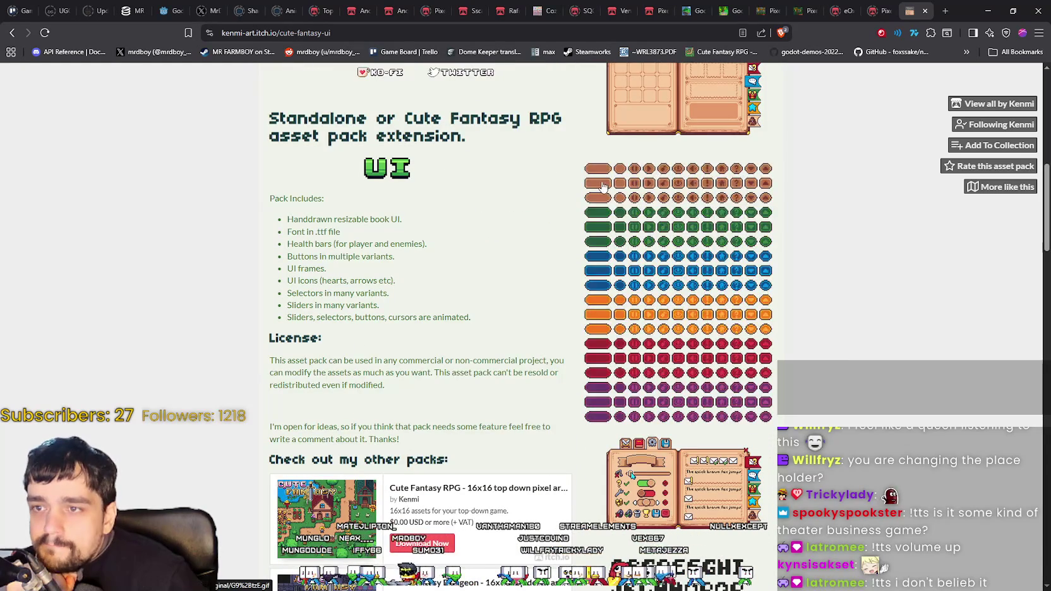
pyautogui.scroll(2, 623, 298)
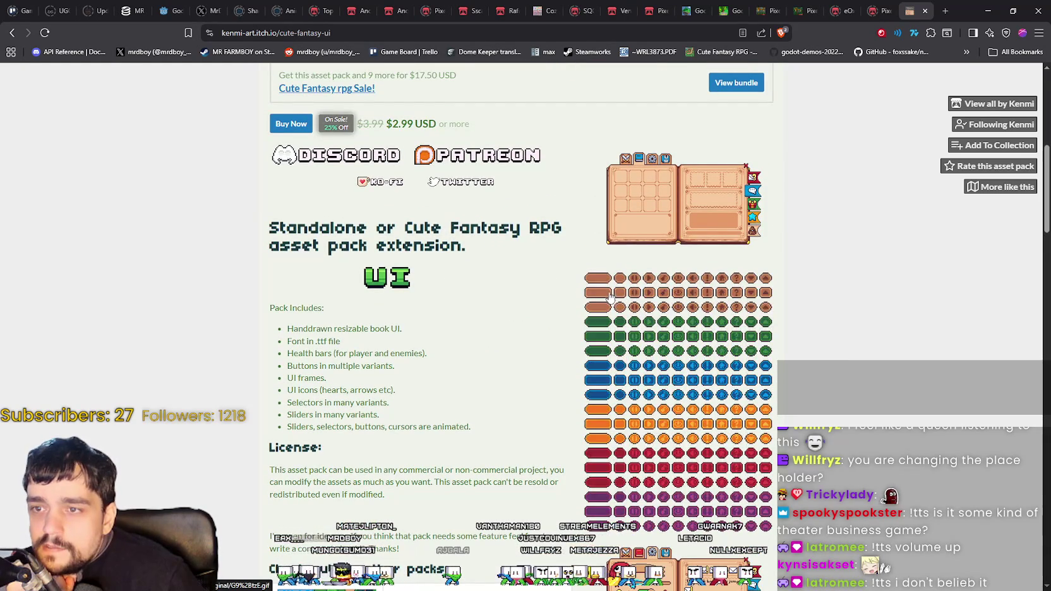
pyautogui.click(599, 299)
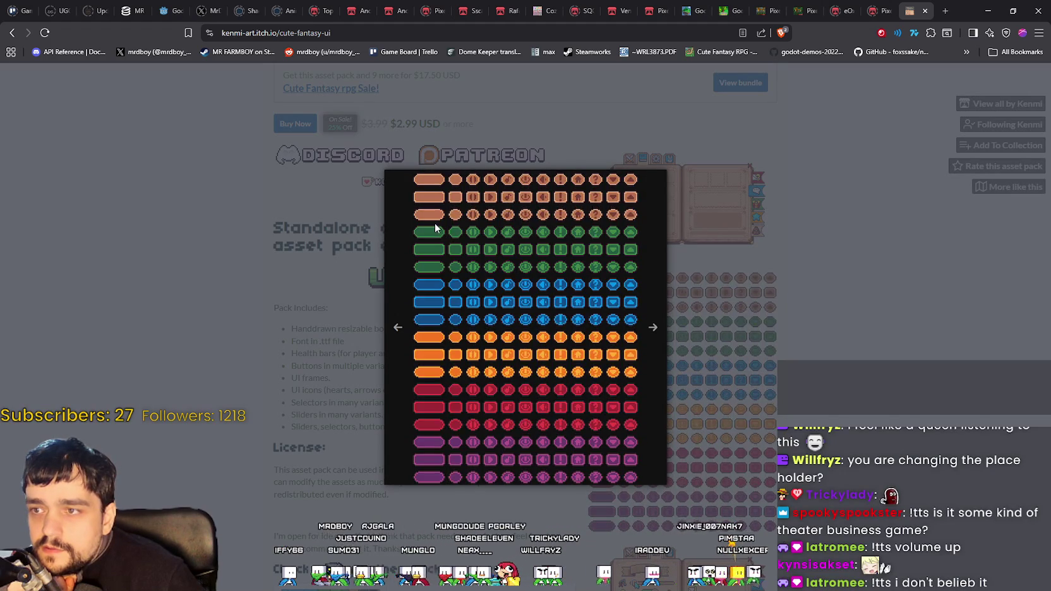
pyautogui.click(792, 422)
# - Review the enlarged icon sheet and inventory previews, then minimize the browser
pyautogui.scroll(-3, 791, 423)
pyautogui.scroll(-3, 791, 422)
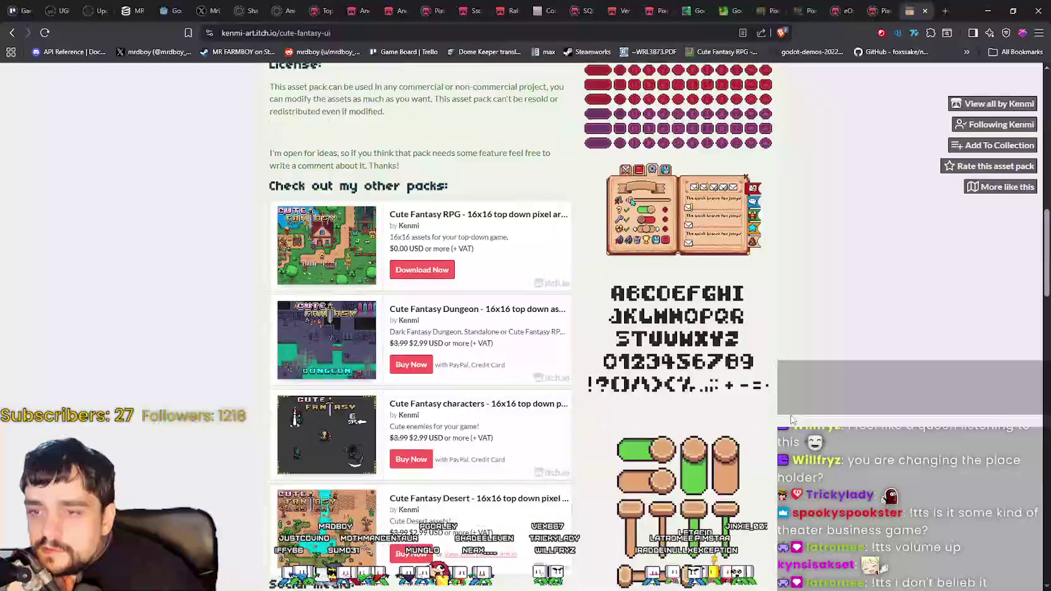
pyautogui.scroll(-1, 792, 417)
pyautogui.scroll(-10, 789, 417)
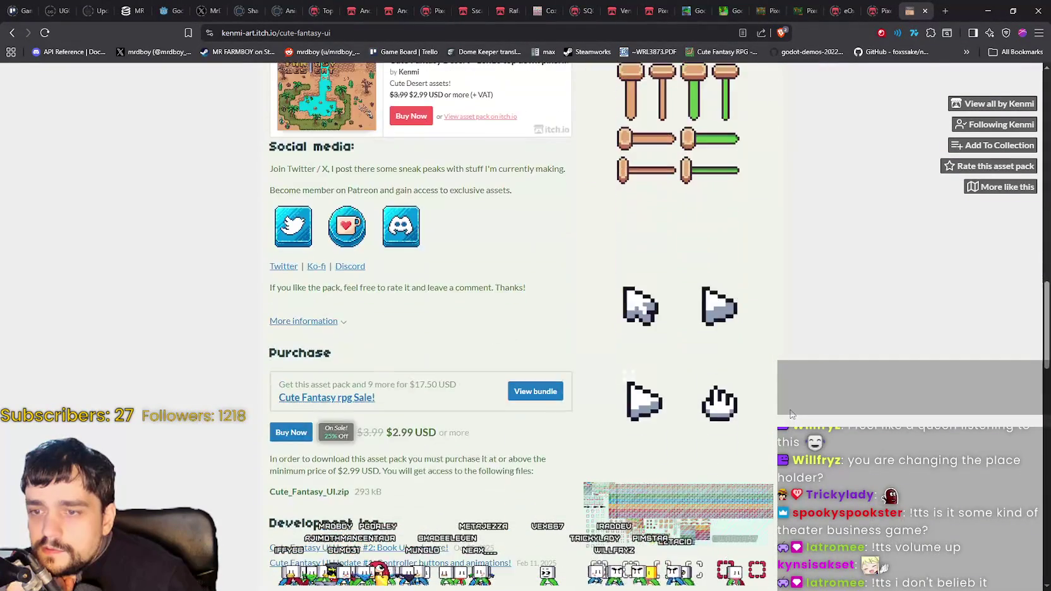
pyautogui.scroll(-10, 790, 410)
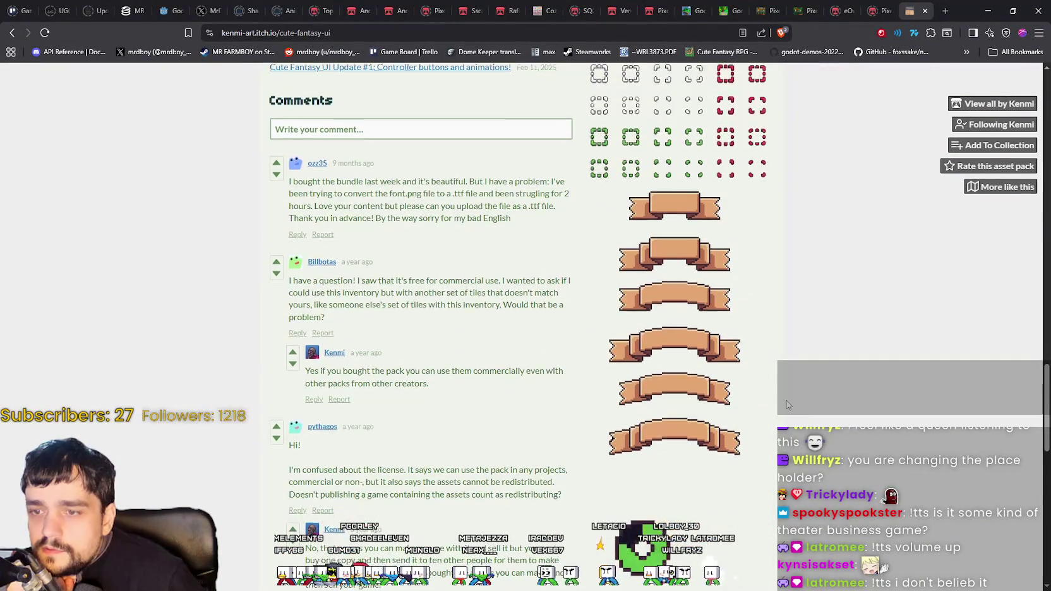
pyautogui.scroll(2, 787, 404)
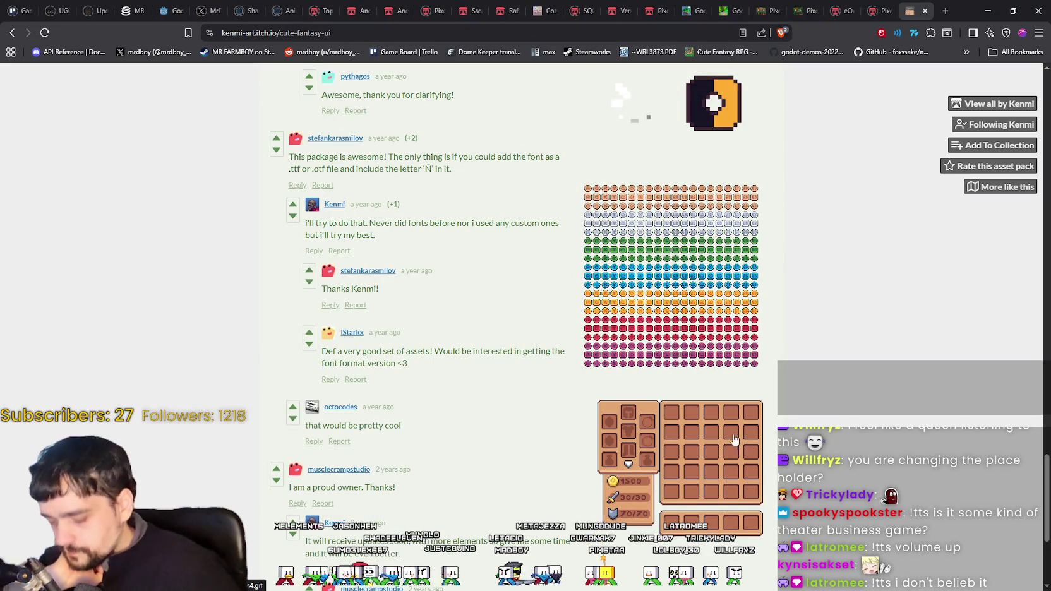
pyautogui.click(644, 310)
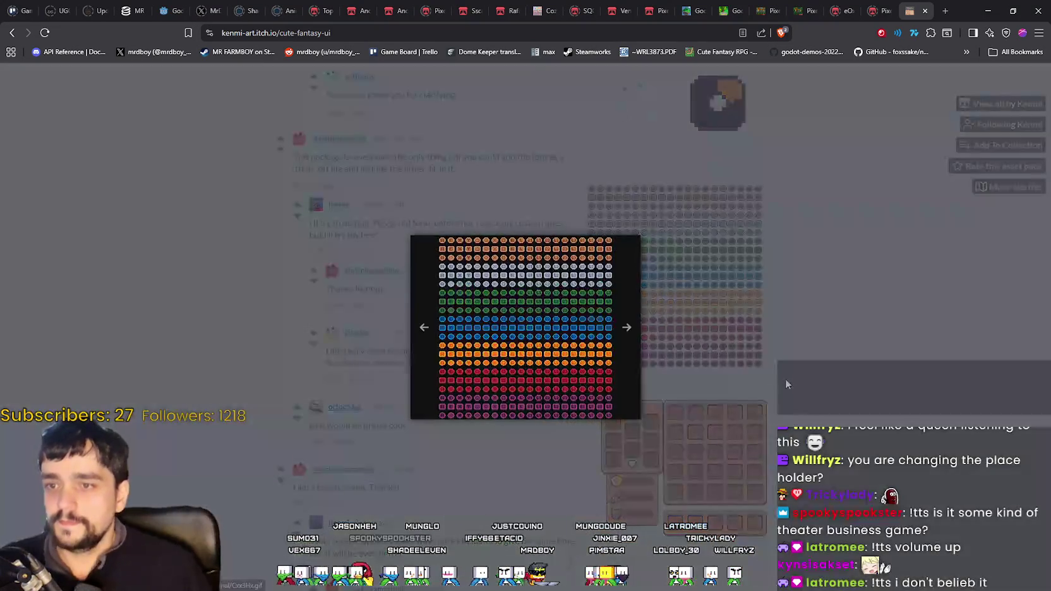
pyautogui.click(789, 378)
pyautogui.scroll(-4, 797, 366)
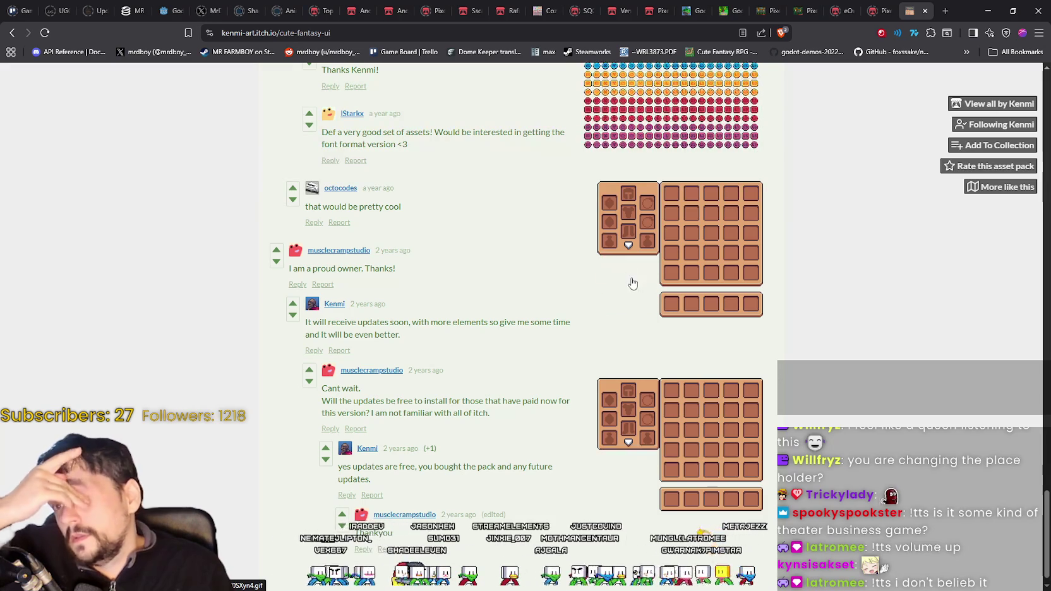
pyautogui.click(630, 286)
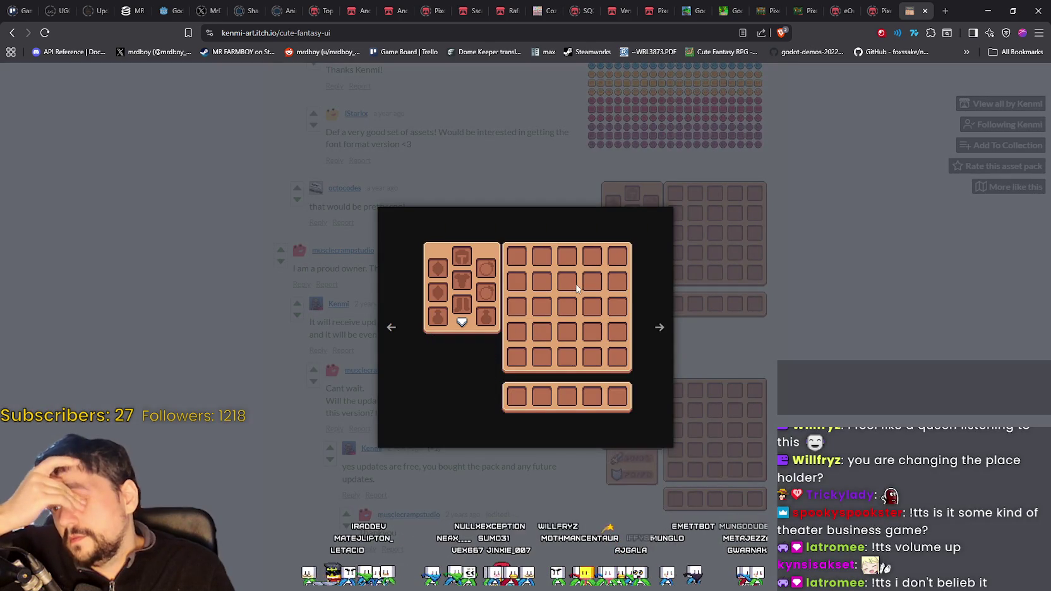
pyautogui.click(835, 368)
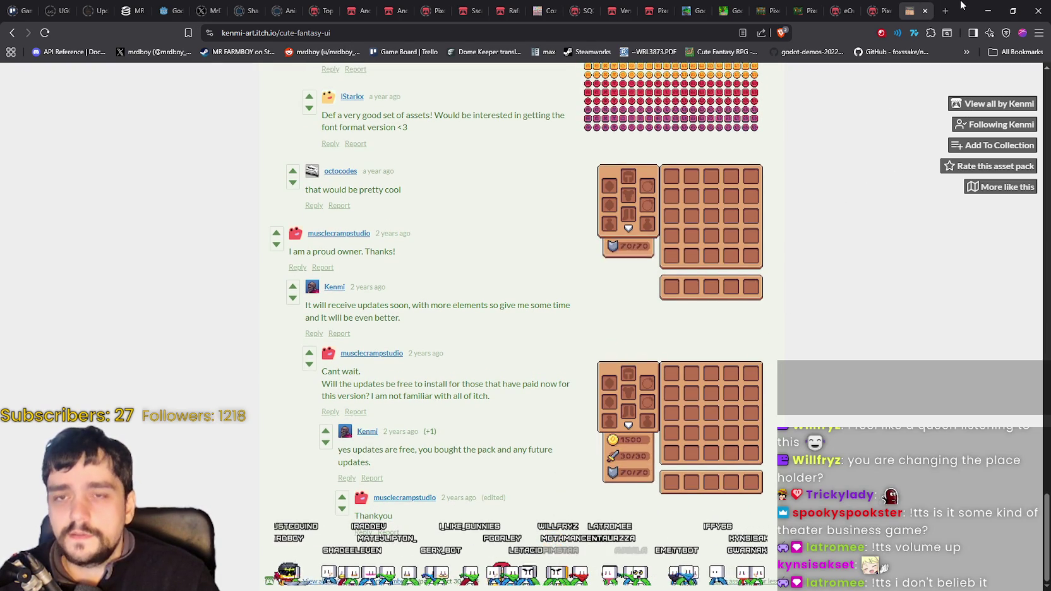
pyautogui.click(989, 11)
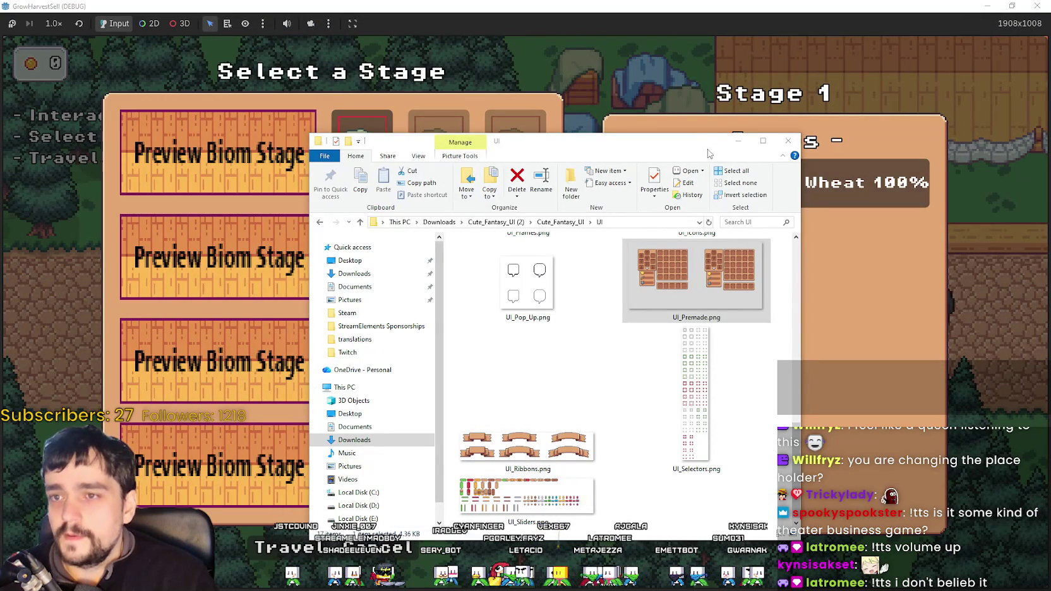
# - Nudge the UI folder window, select UI_ALL.png, then open UI_Buttons.png in Aseprite
pyautogui.moveTo(708, 151); pyautogui.dragTo(696, 162)
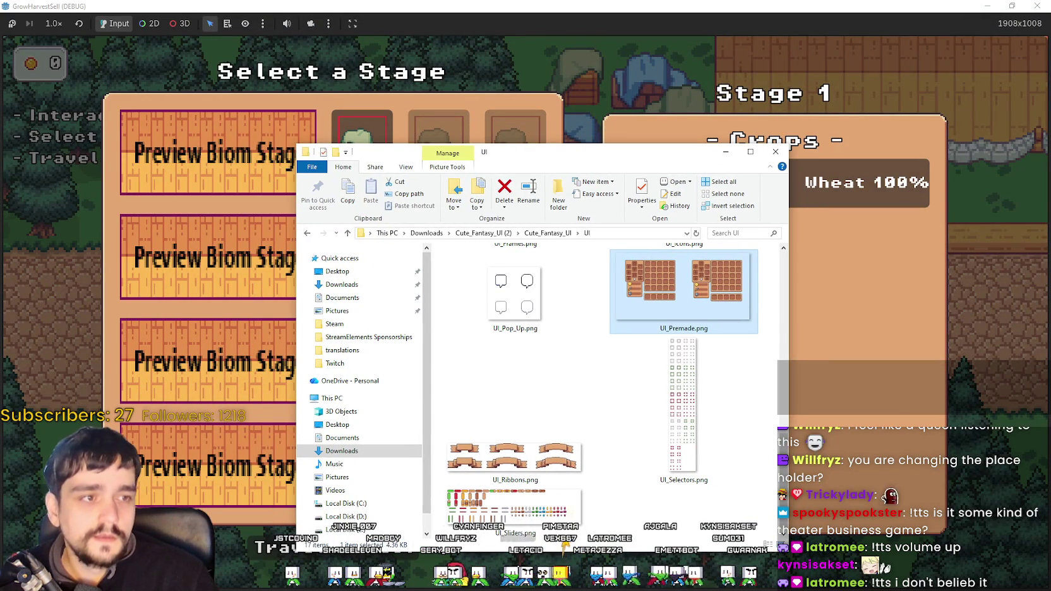
pyautogui.scroll(10, 686, 379)
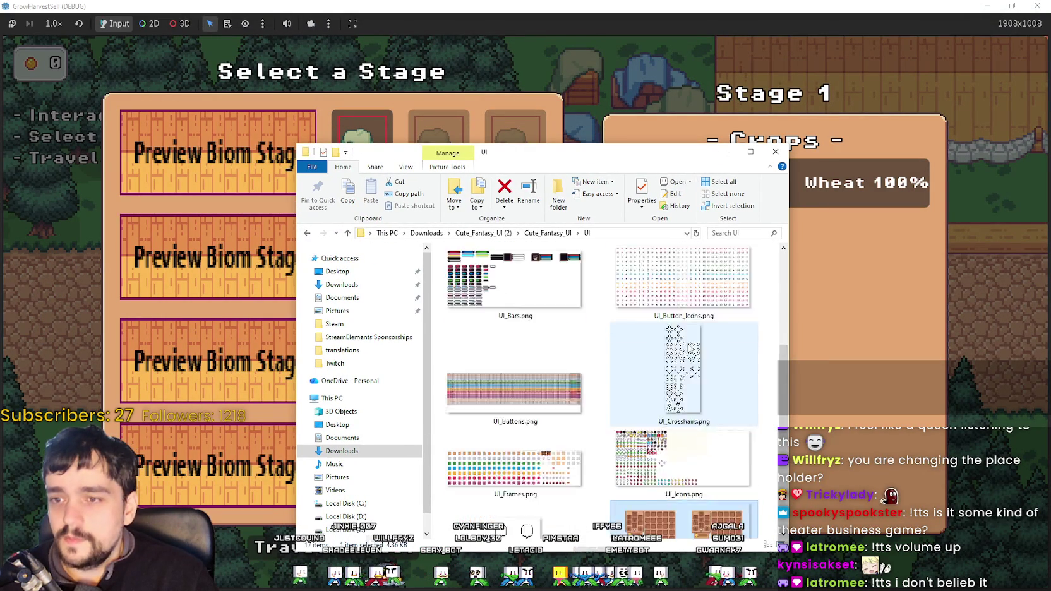
pyautogui.click(688, 386)
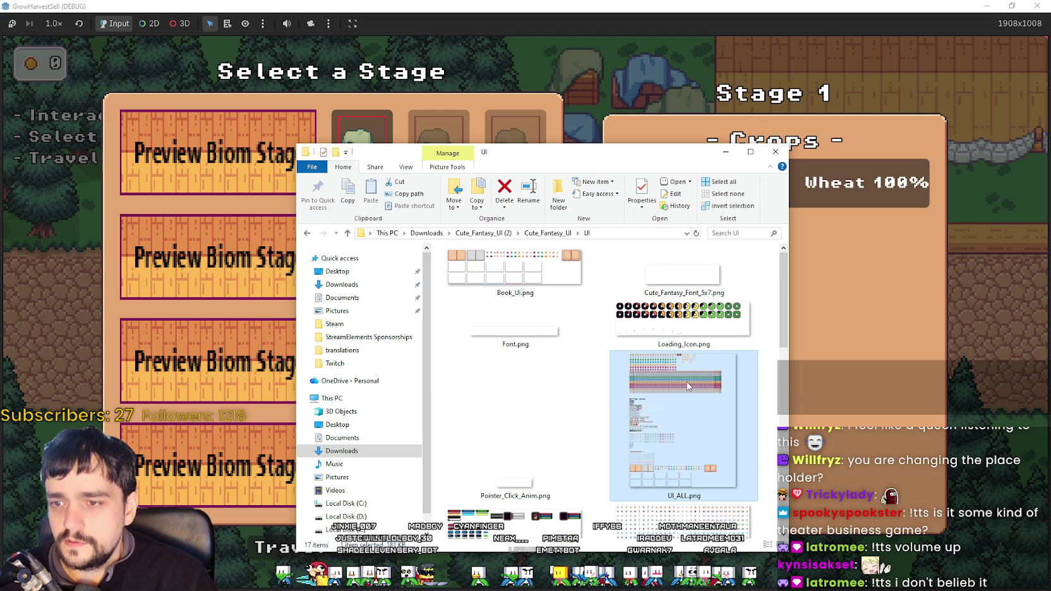
pyautogui.scroll(-3, 694, 424)
pyautogui.scroll(3, 663, 353)
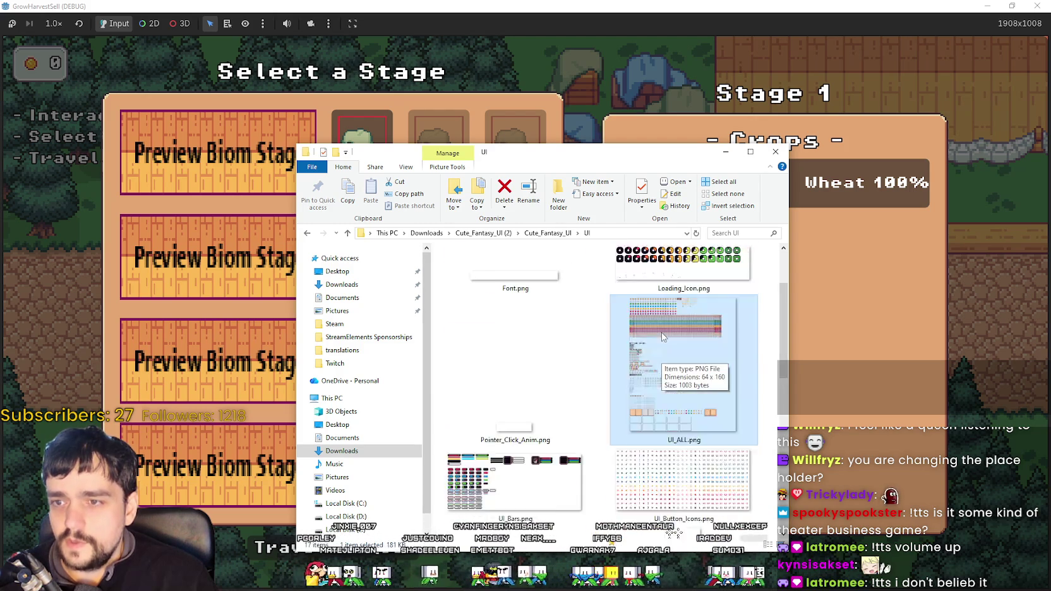
pyautogui.scroll(-3, 661, 341)
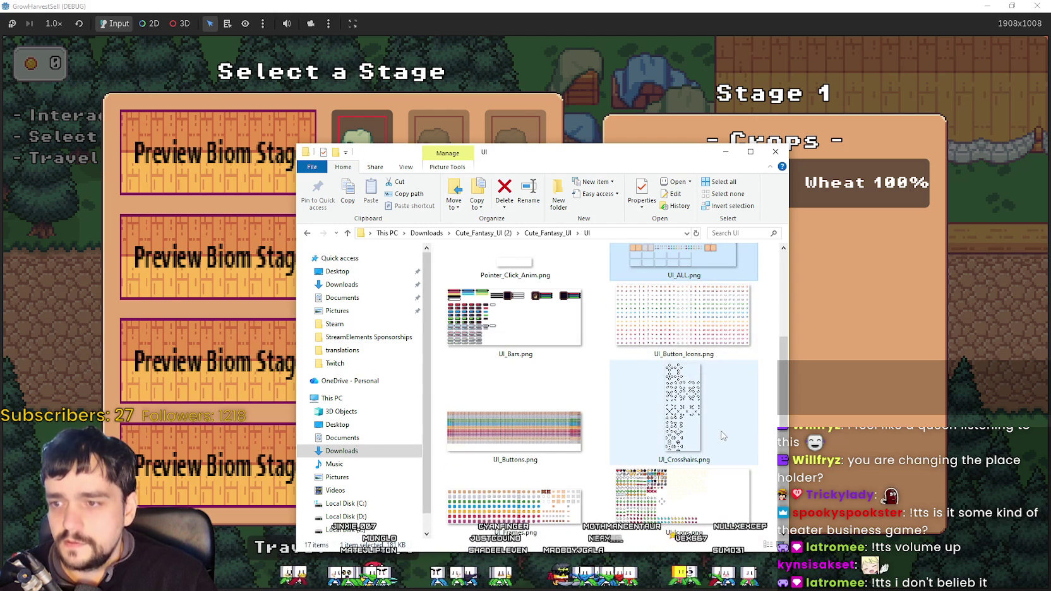
pyautogui.scroll(-1, 723, 436)
pyautogui.click(541, 341)
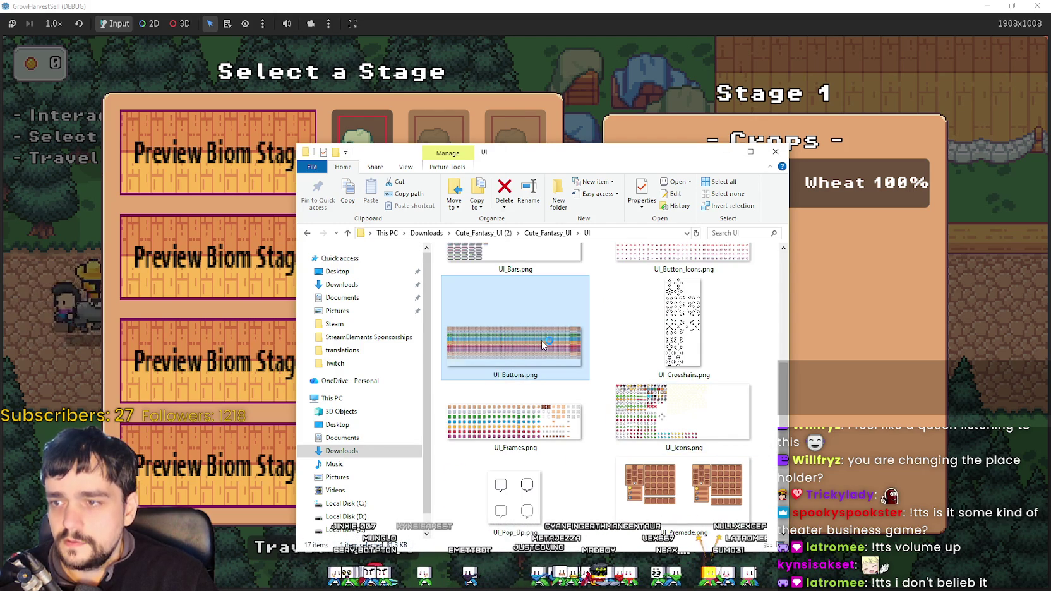
pyautogui.scroll(-2, 121, 276)
pyautogui.scroll(3, 120, 276)
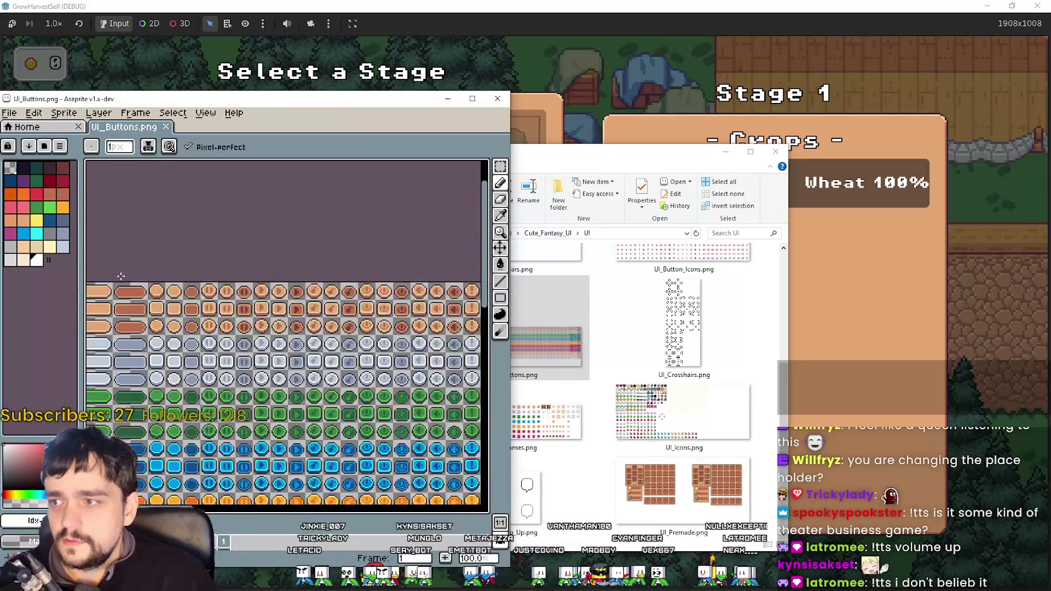
# - Switch Aseprite to matching-colour region selection and shift its window right
pyautogui.scroll(3, 437, 201)
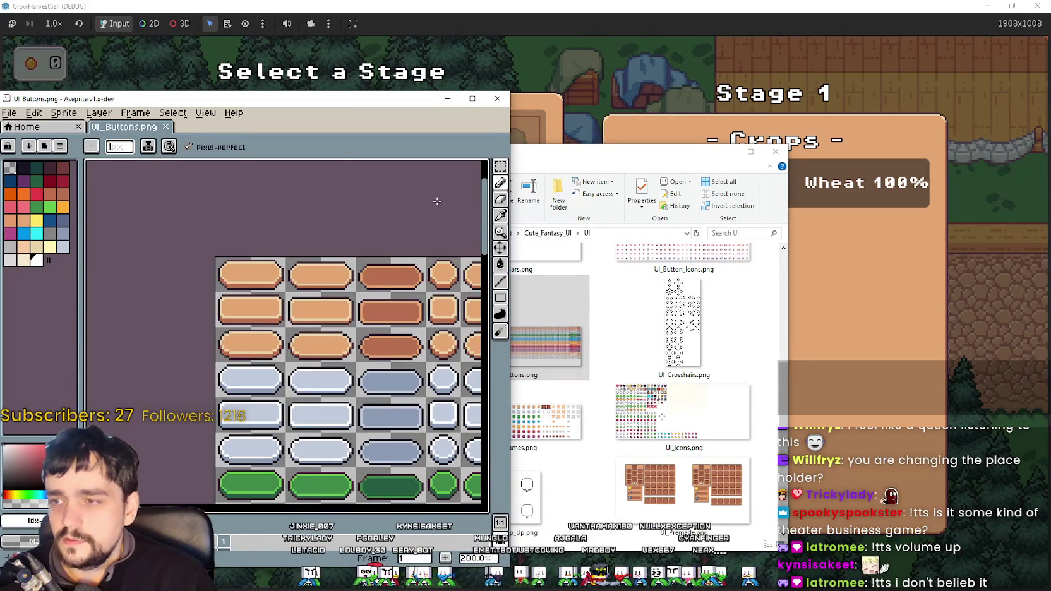
pyautogui.click(499, 167)
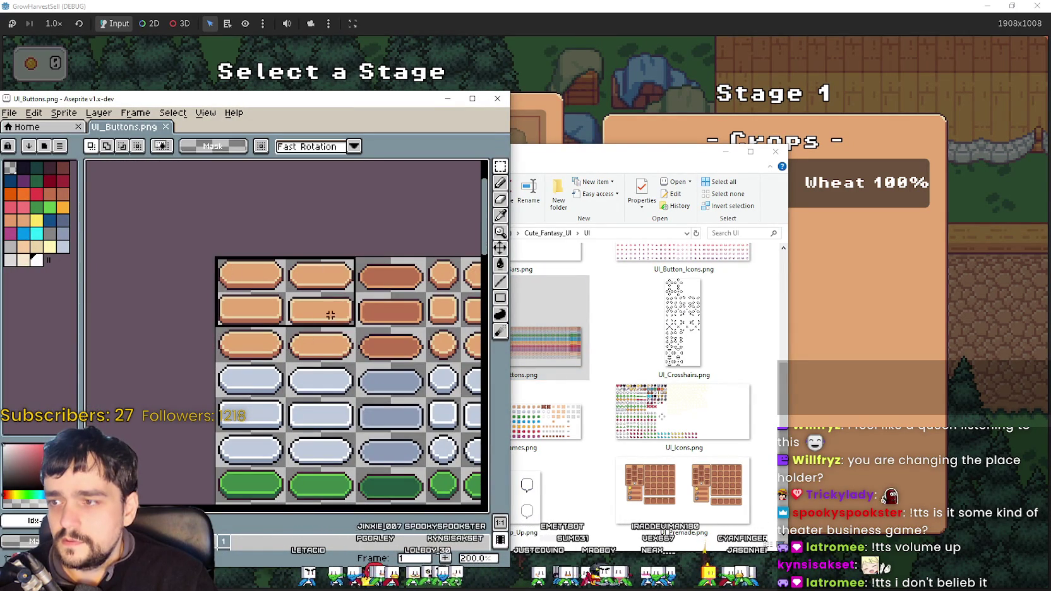
pyautogui.scroll(1, 408, 338)
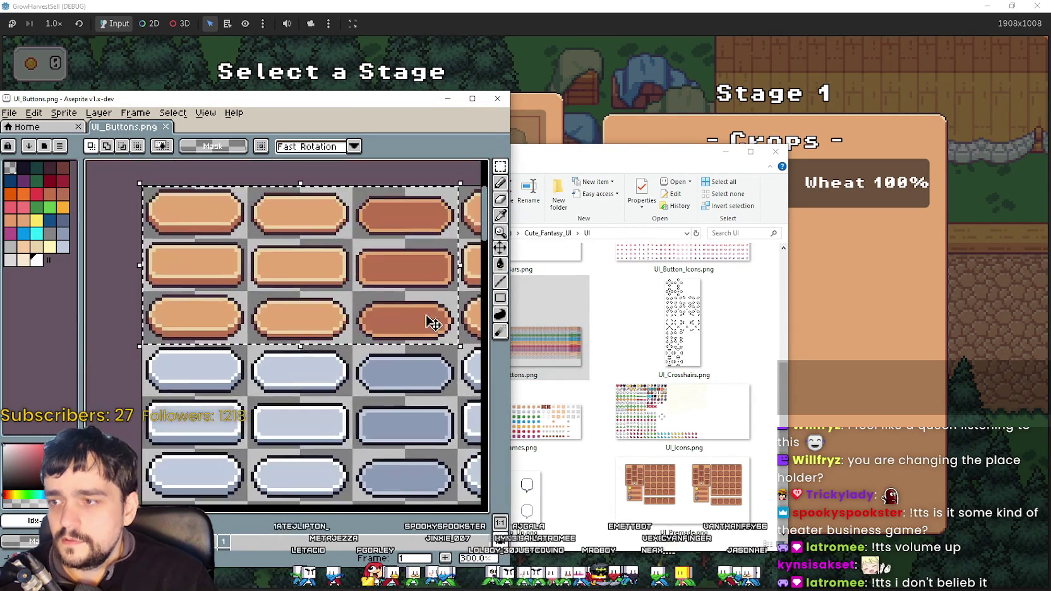
pyautogui.scroll(-1, 411, 326)
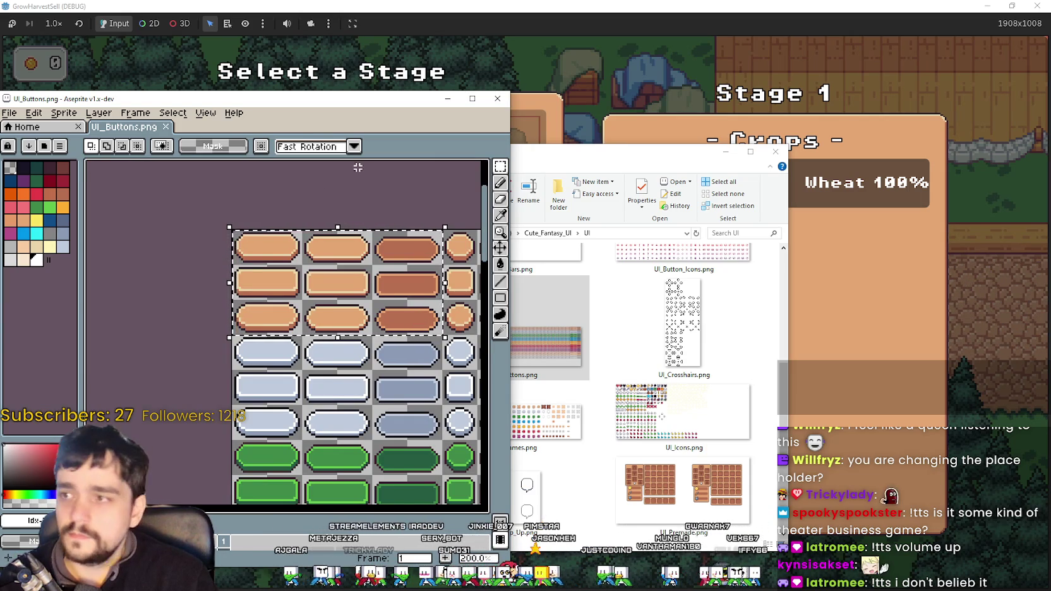
pyautogui.moveTo(347, 101); pyautogui.dragTo(432, 90)
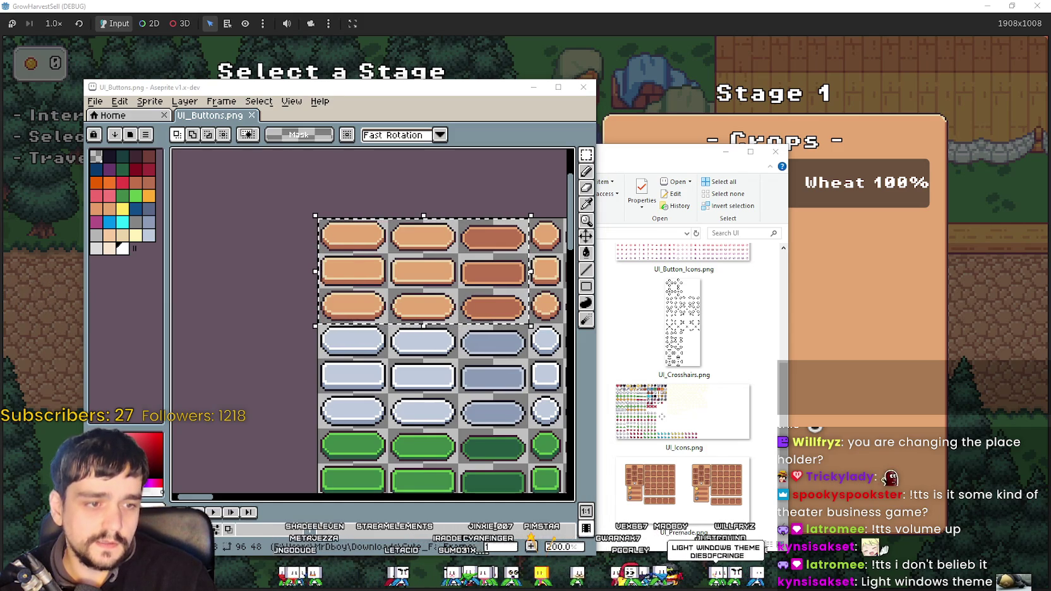
# - Return to Godot, minimize it briefly to view the game, then restore the editor
pyautogui.hotkey('alt', 'Tab')
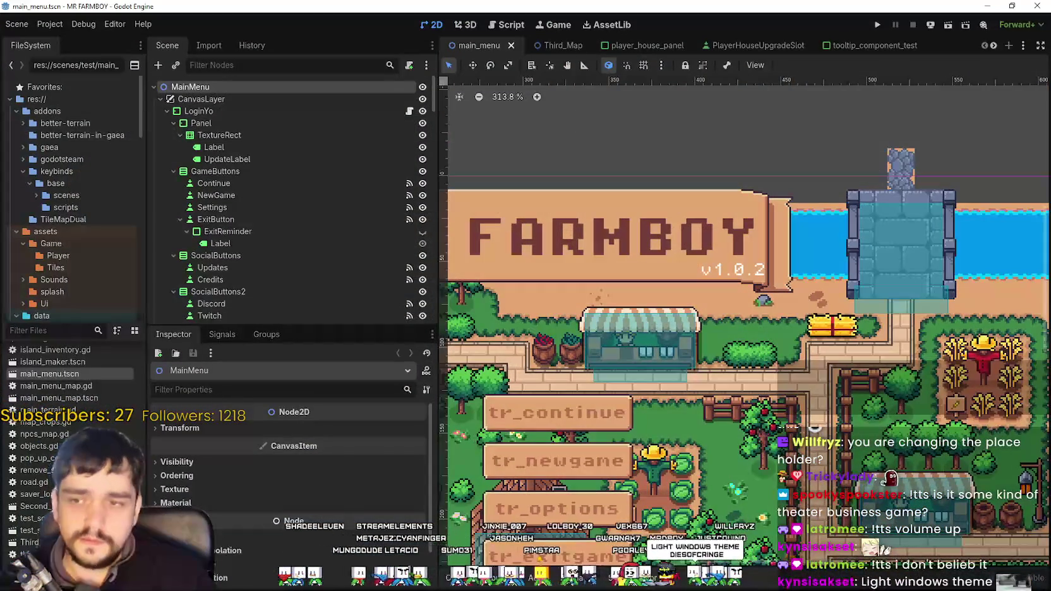
pyautogui.scroll(-8, 560, 303)
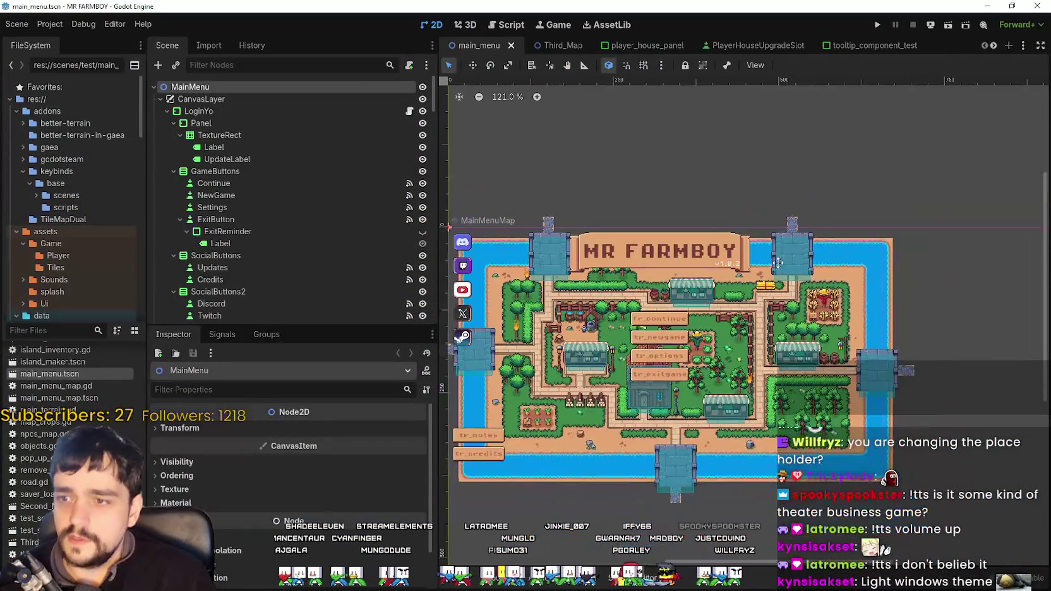
pyautogui.click(989, 6)
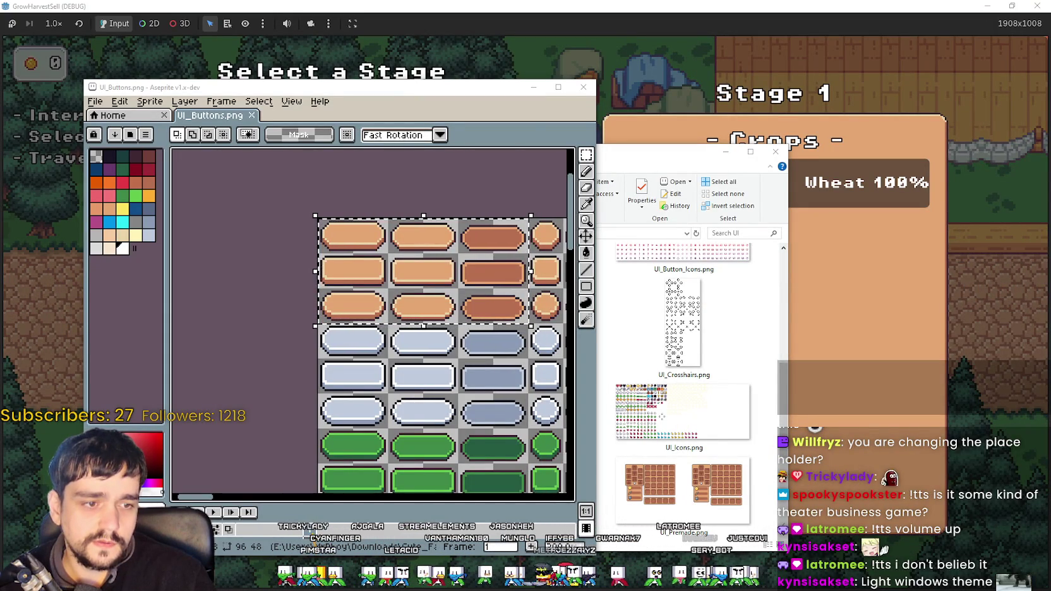
pyautogui.hotkey('alt', 'Tab')
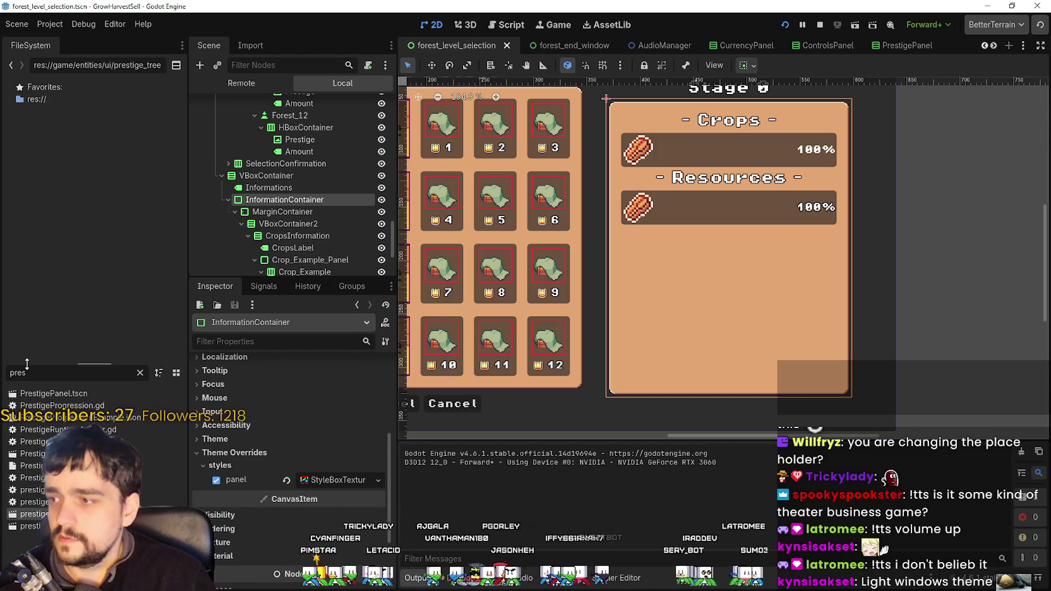
# - Filter FileSystem for 'mai' and open main_atlas.png in Aseprite
pyautogui.write('mai')
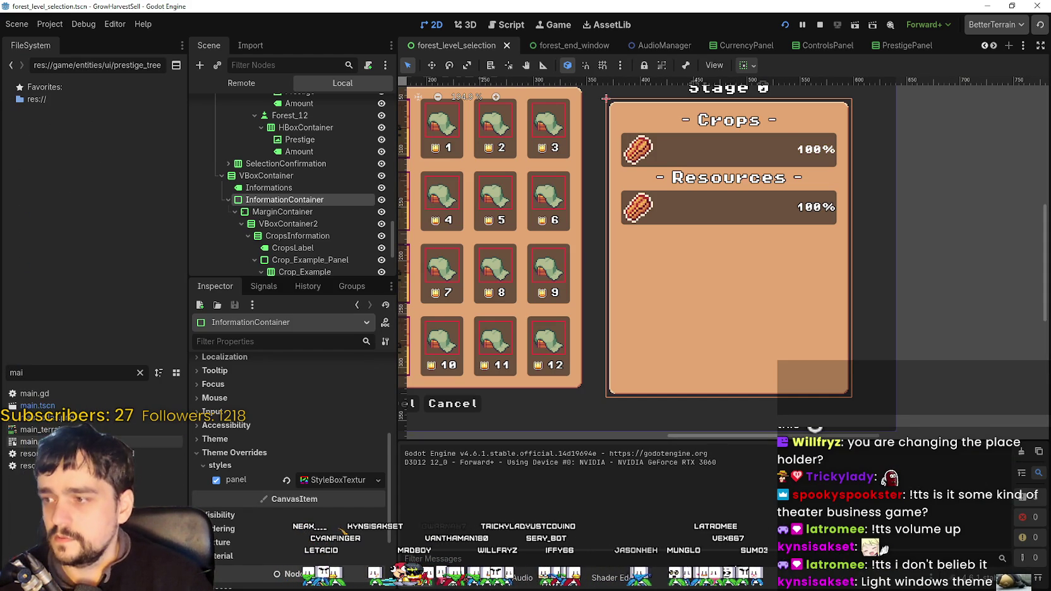
pyautogui.rightClick(46, 424)
pyautogui.click(127, 567)
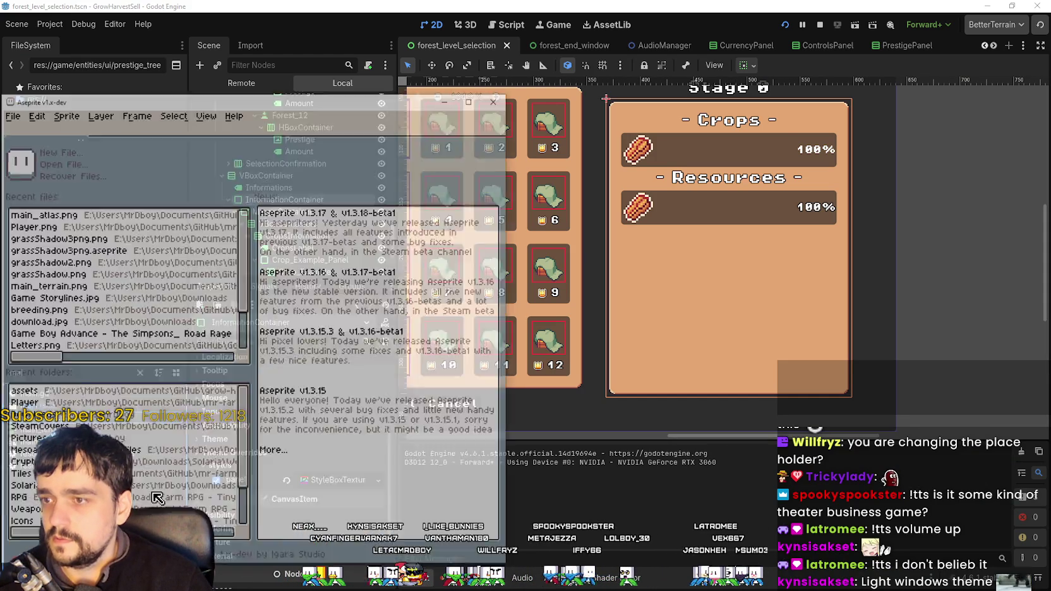
pyautogui.scroll(5, 322, 341)
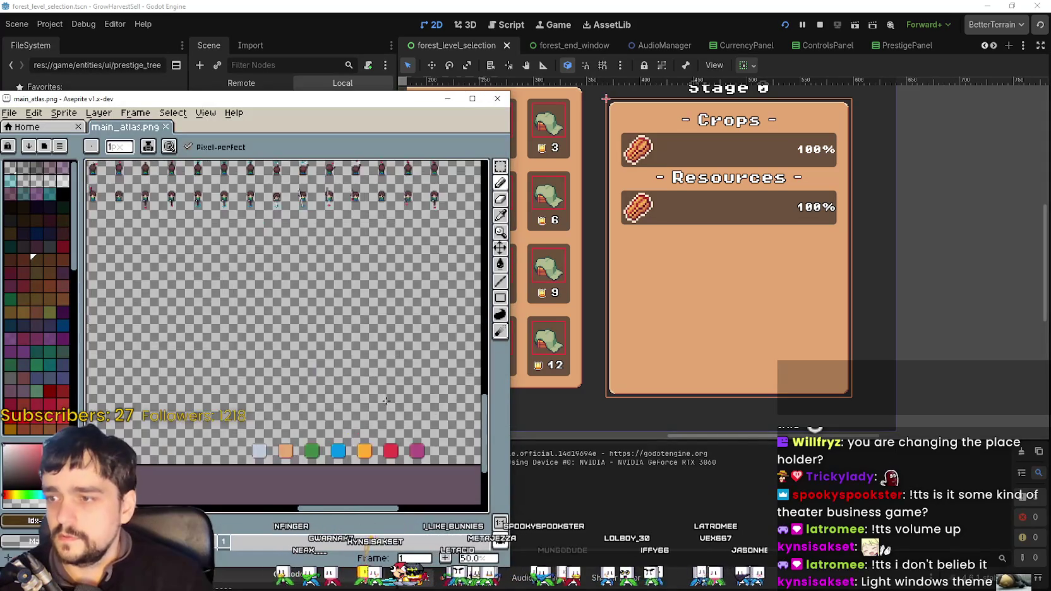
pyautogui.scroll(-1, 259, 290)
pyautogui.scroll(1, 253, 303)
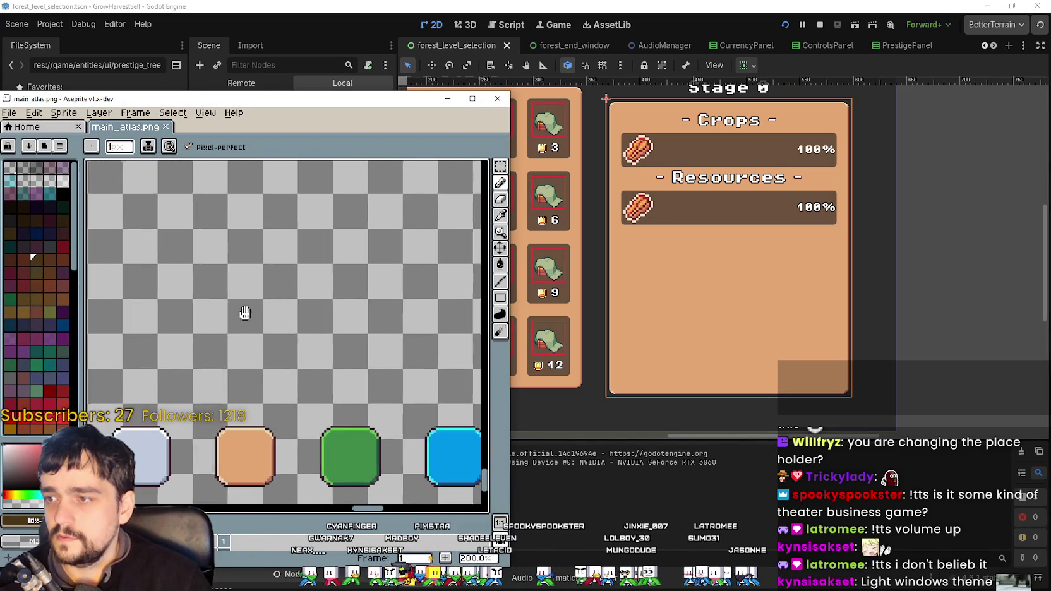
# - Paste the orange pill buttons into main_atlas.png, position and drop them, then return to Godot
pyautogui.hotkey('ctrl', 'v')
pyautogui.moveTo(265, 328)
pyautogui.mouseDown()
pyautogui.moveTo(388, 317)
pyautogui.moveTo(232, 317)
pyautogui.moveTo(207, 284)
pyautogui.moveTo(201, 373)
pyautogui.moveTo(235, 371)
pyautogui.mouseUp()
pyautogui.scroll(-1, 375, 322)
pyautogui.scroll(2, 265, 265)
pyautogui.moveTo(265, 265); pyautogui.dragTo(284, 233)
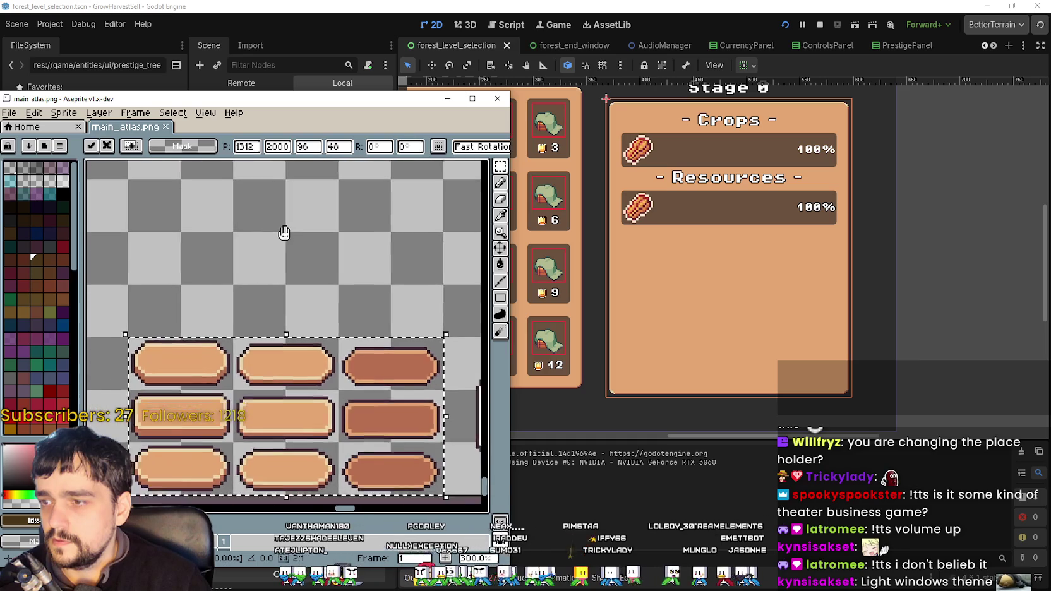
pyautogui.scroll(-1, 285, 233)
pyautogui.rightClick(215, 295)
pyautogui.click(253, 339)
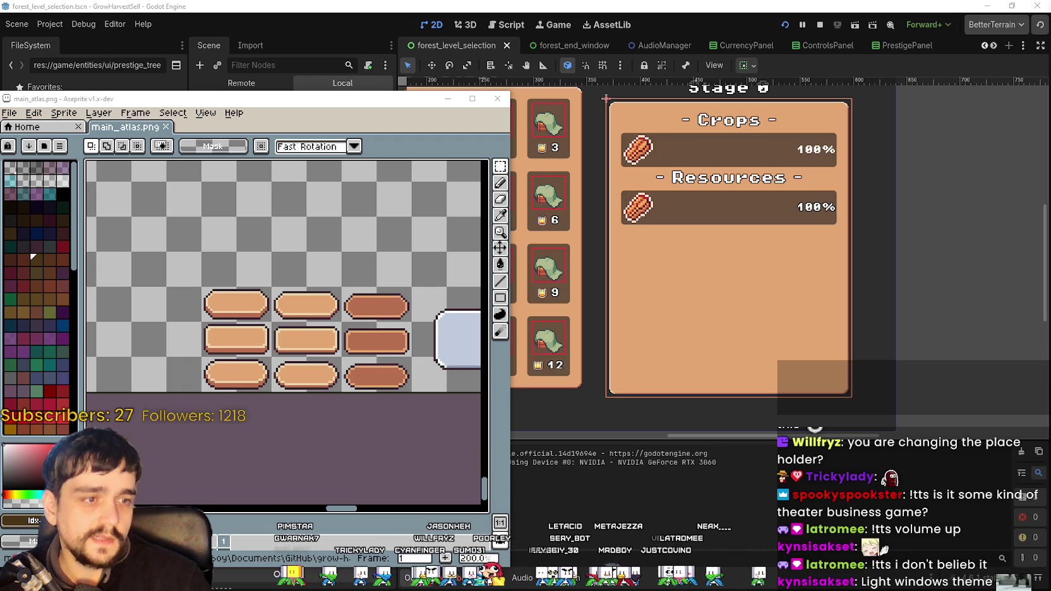
pyautogui.scroll(1, 294, 347)
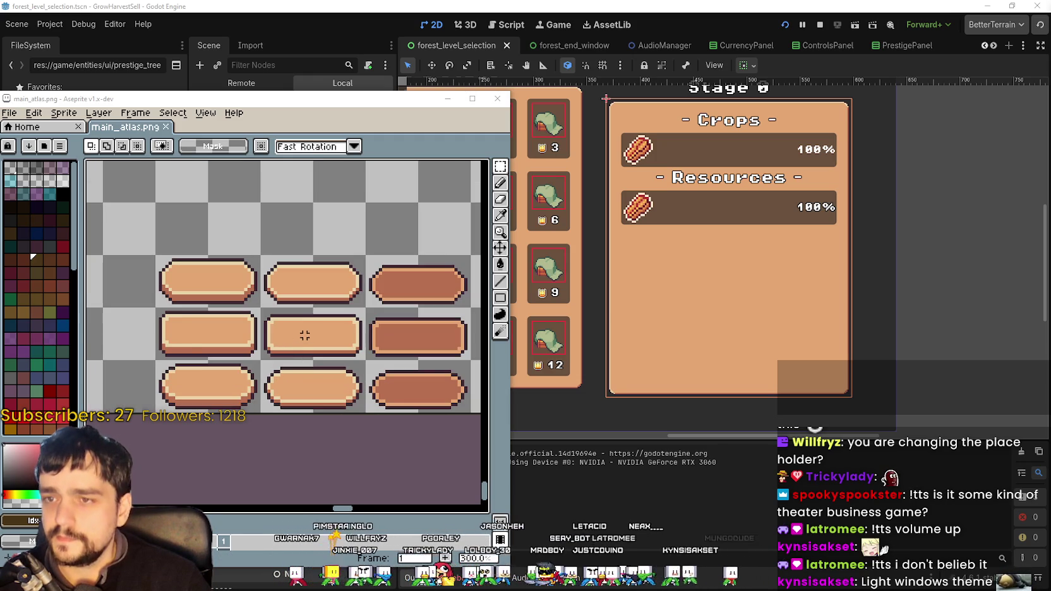
pyautogui.click(659, 294)
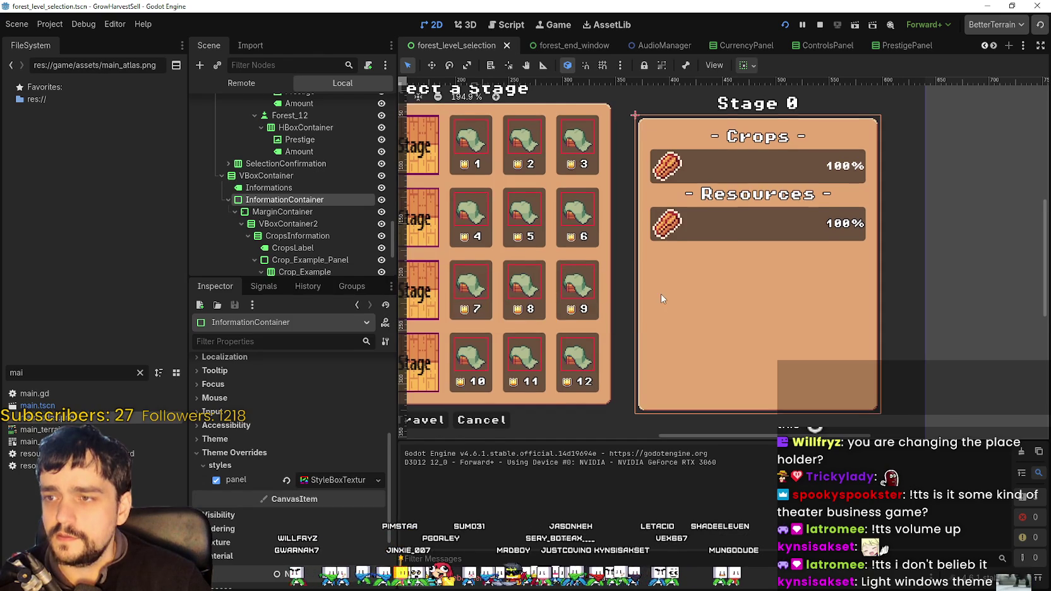
# - Select the Forest_1 stage button and assign it a New Theme in the Inspector's Theme property
pyautogui.scroll(-1, 661, 294)
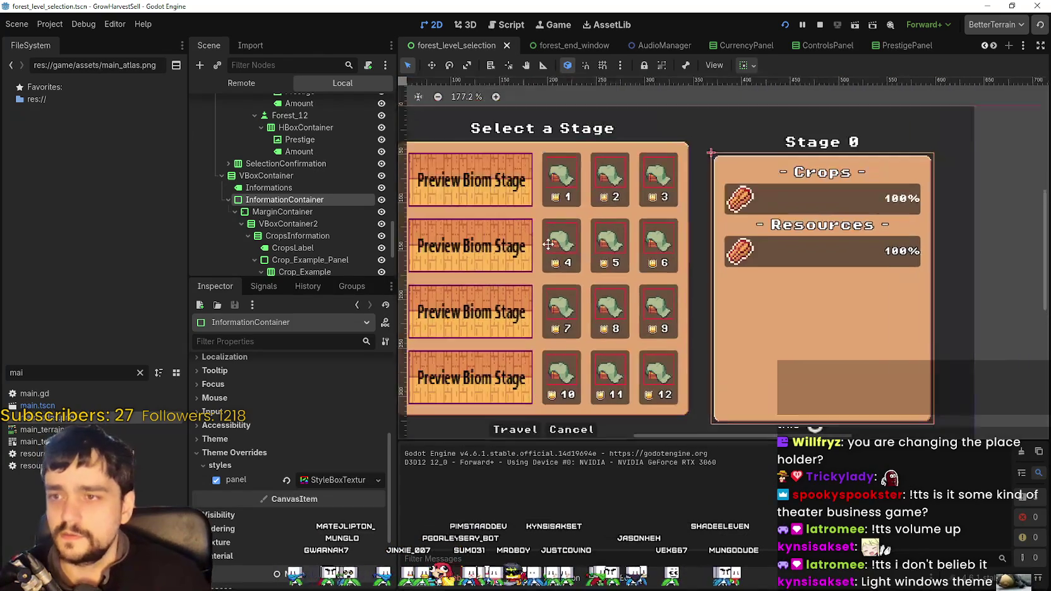
pyautogui.scroll(4, 550, 189)
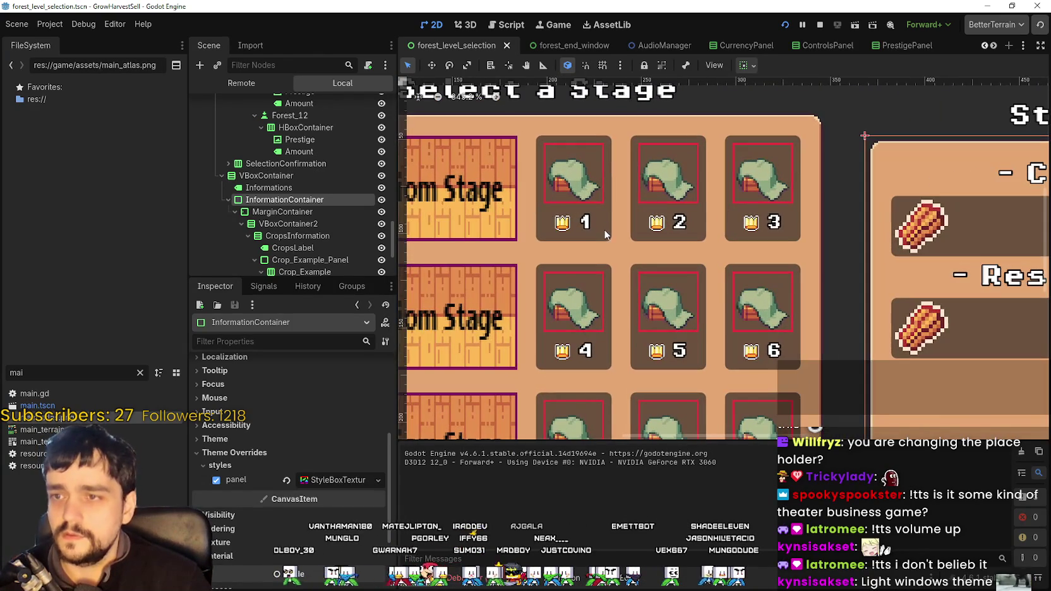
pyautogui.click(605, 235)
pyautogui.scroll(-2, 608, 233)
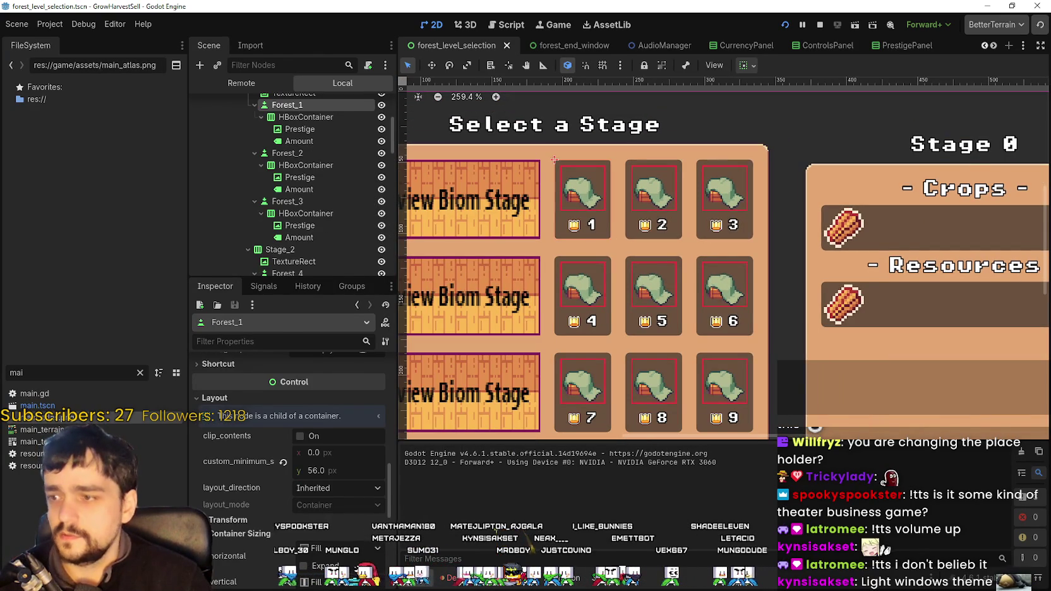
pyautogui.scroll(-5, 324, 511)
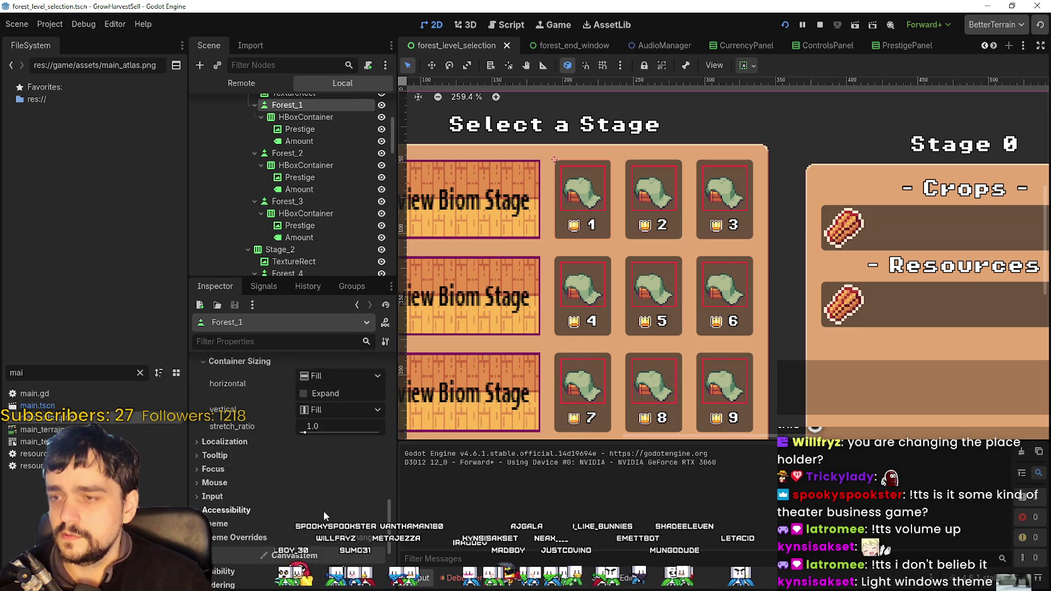
pyautogui.scroll(-1, 319, 507)
pyautogui.click(290, 508)
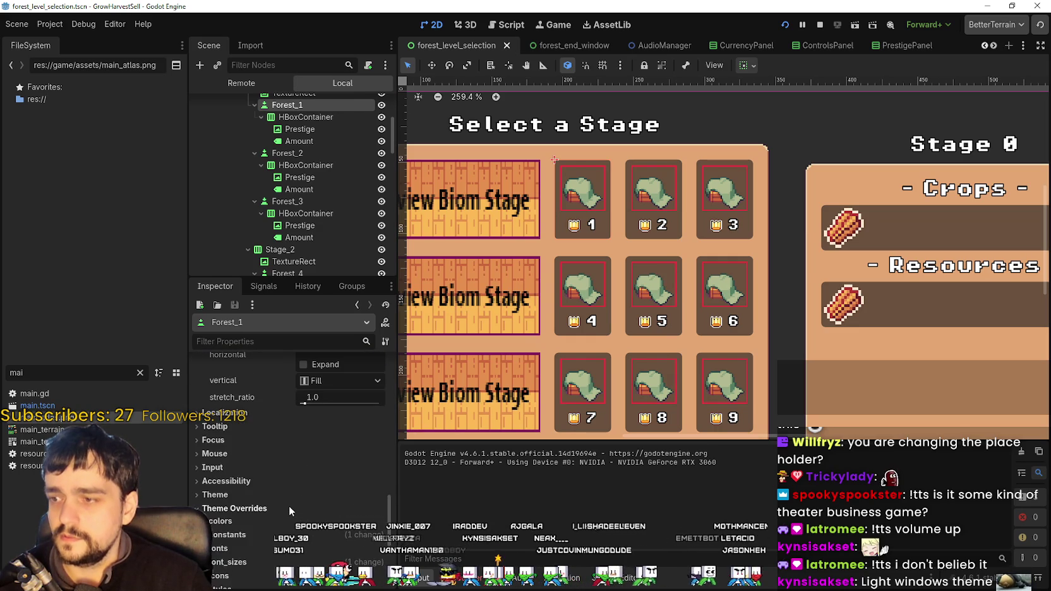
pyautogui.scroll(-2, 290, 505)
pyautogui.click(248, 436)
pyautogui.click(378, 452)
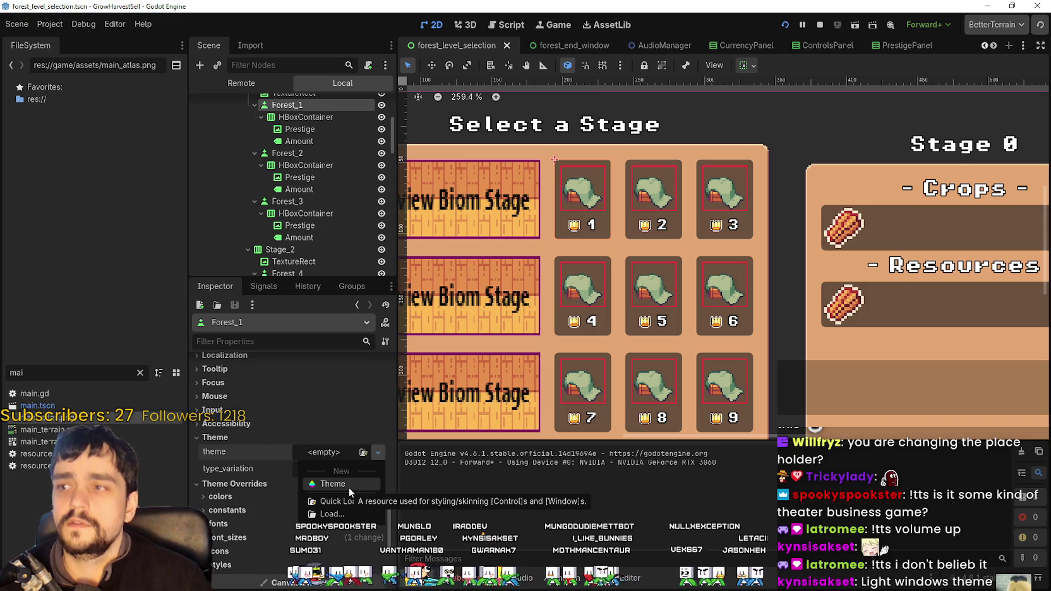
pyautogui.click(349, 487)
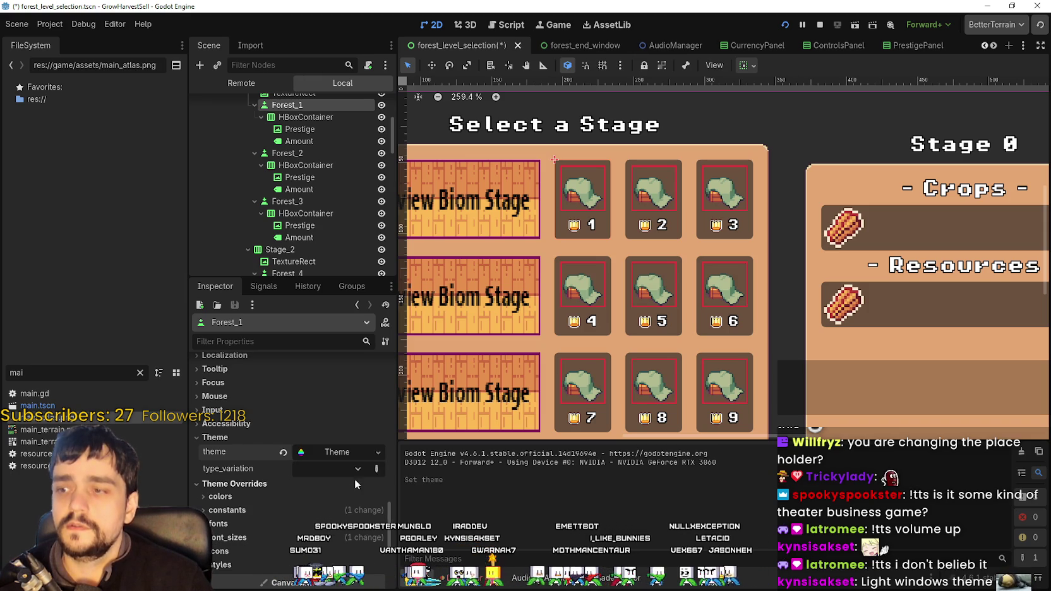
# - Save the new theme as game_theme.tres in the res://game/assets folder
pyautogui.click(378, 452)
pyautogui.click(347, 561)
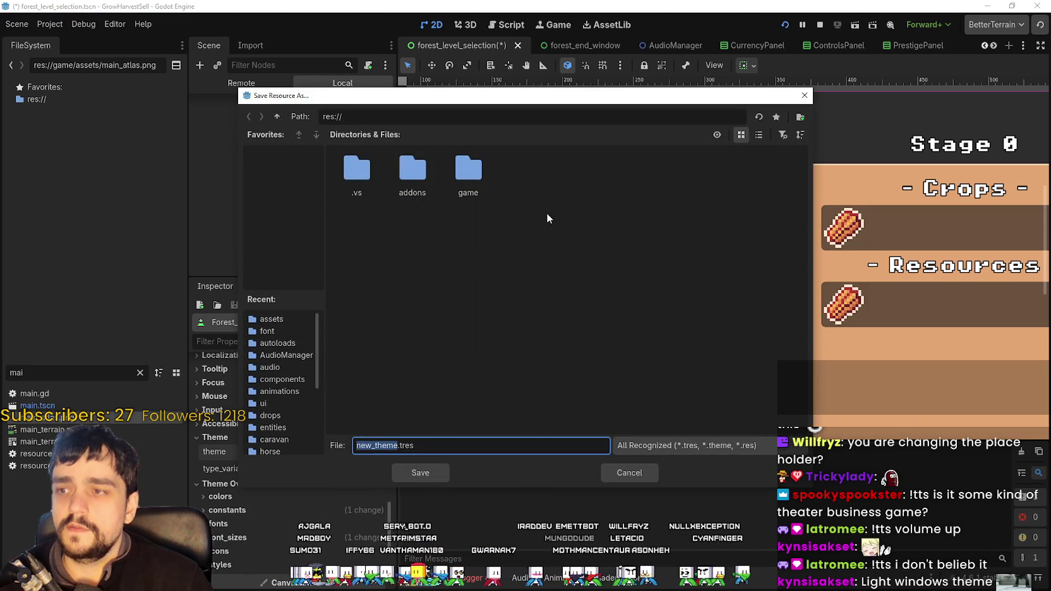
pyautogui.doubleClick(468, 170)
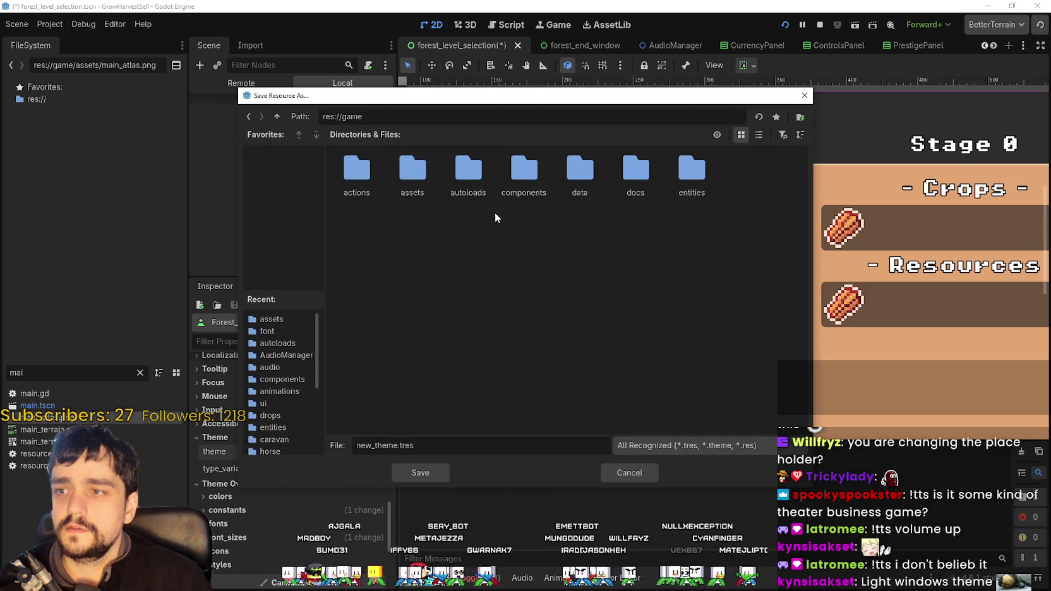
pyautogui.doubleClick(412, 174)
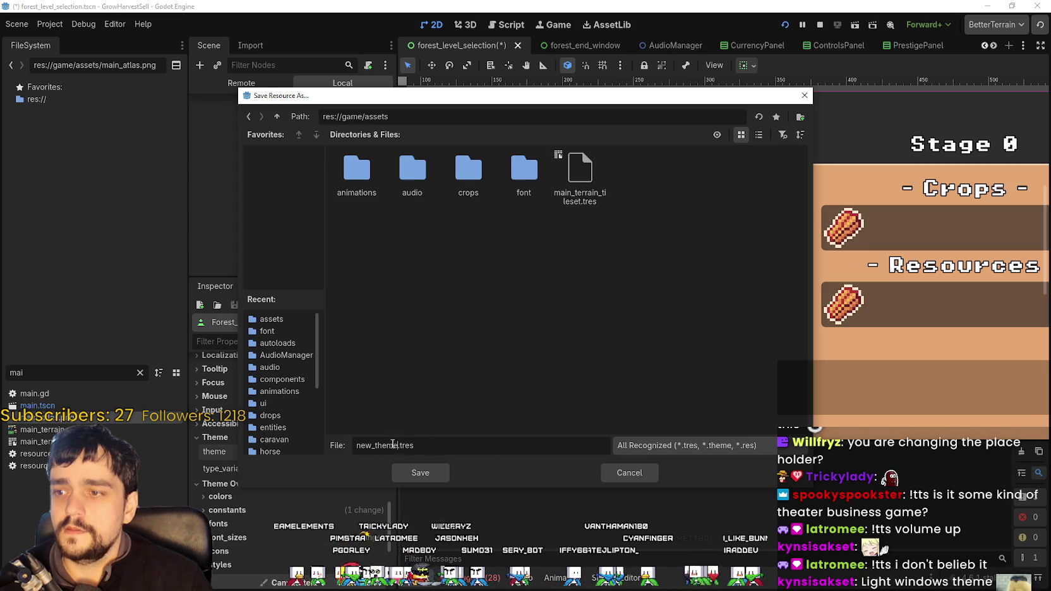
pyautogui.doubleClick(393, 444)
pyautogui.write('game_theme')
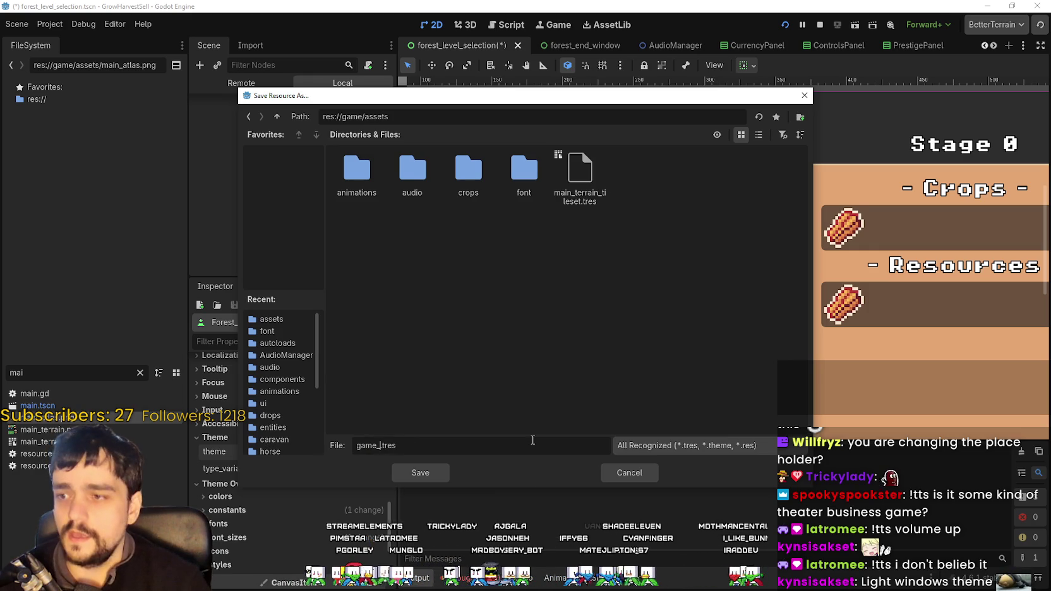
pyautogui.click(418, 471)
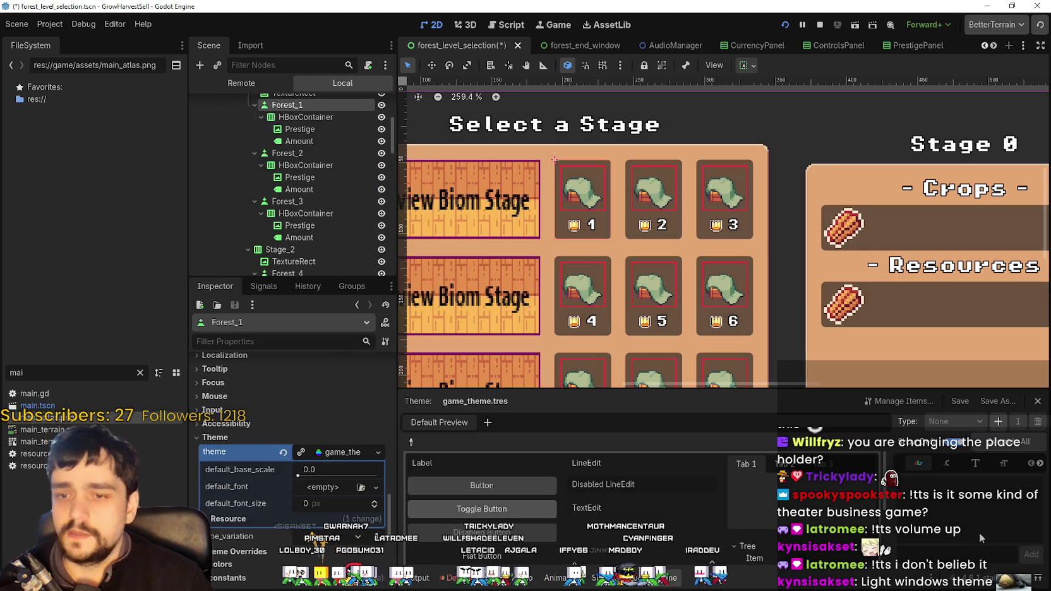
# - Add the Button type to the theme in the Theme editor
pyautogui.scroll(1, 554, 160)
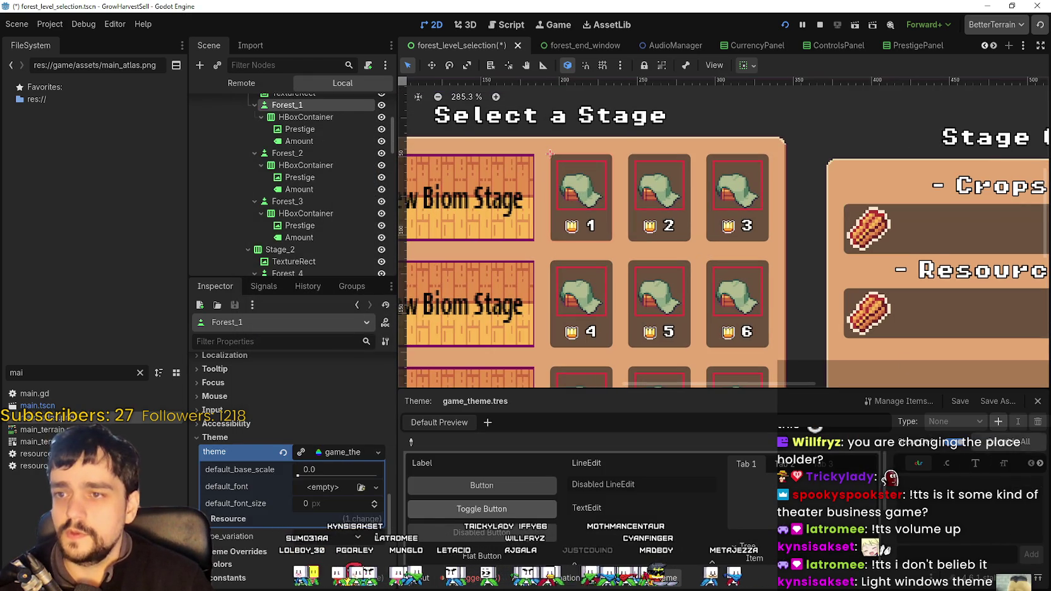
pyautogui.click(999, 421)
pyautogui.write('Button')
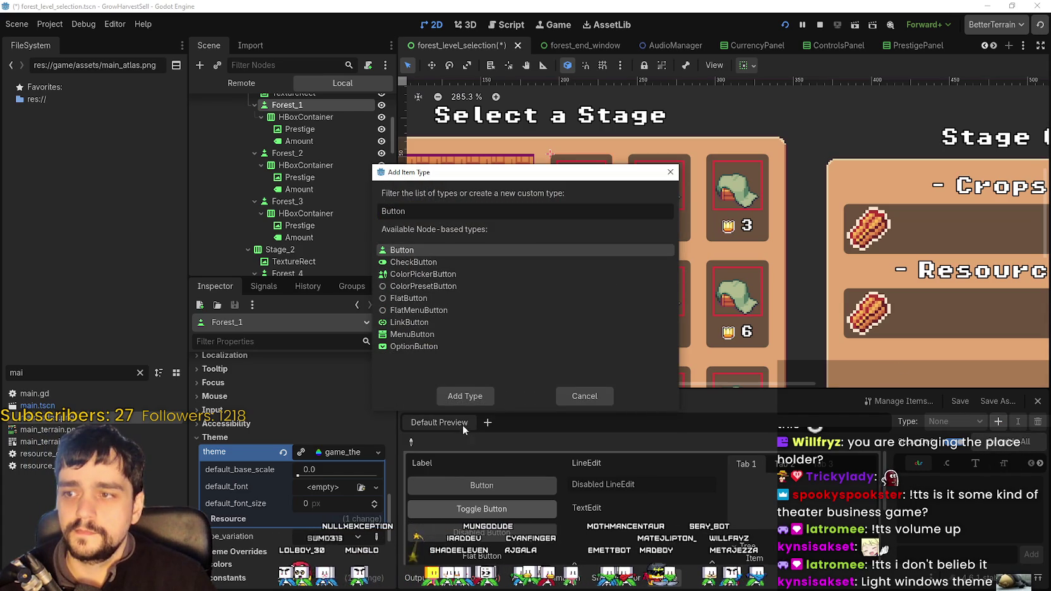
pyautogui.click(465, 396)
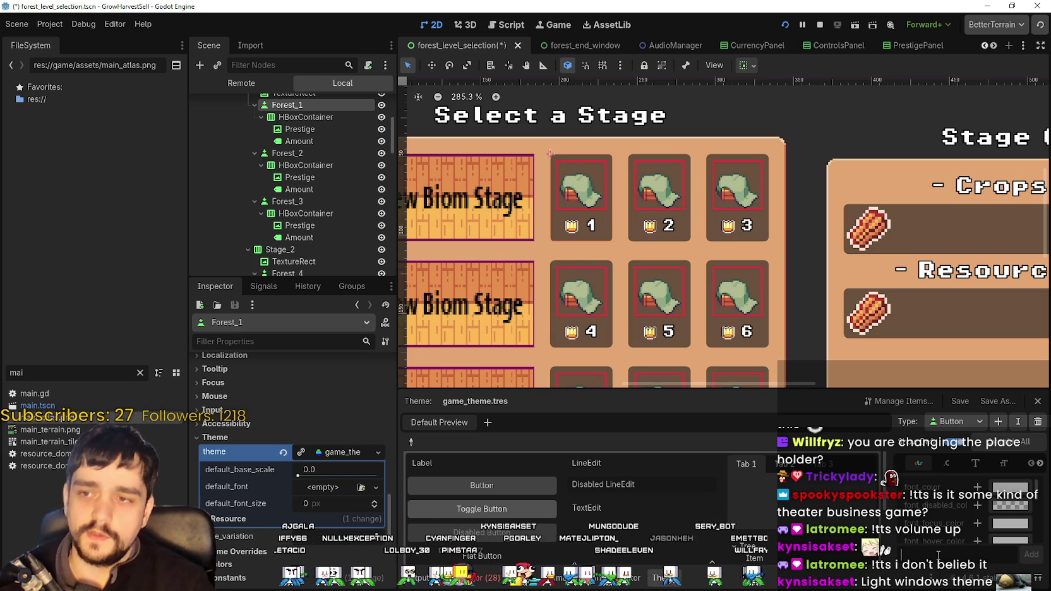
# - Add a Stage_Selection_Button item under the Button type and browse its data categories
pyautogui.write('Stage_Selection_Butto')
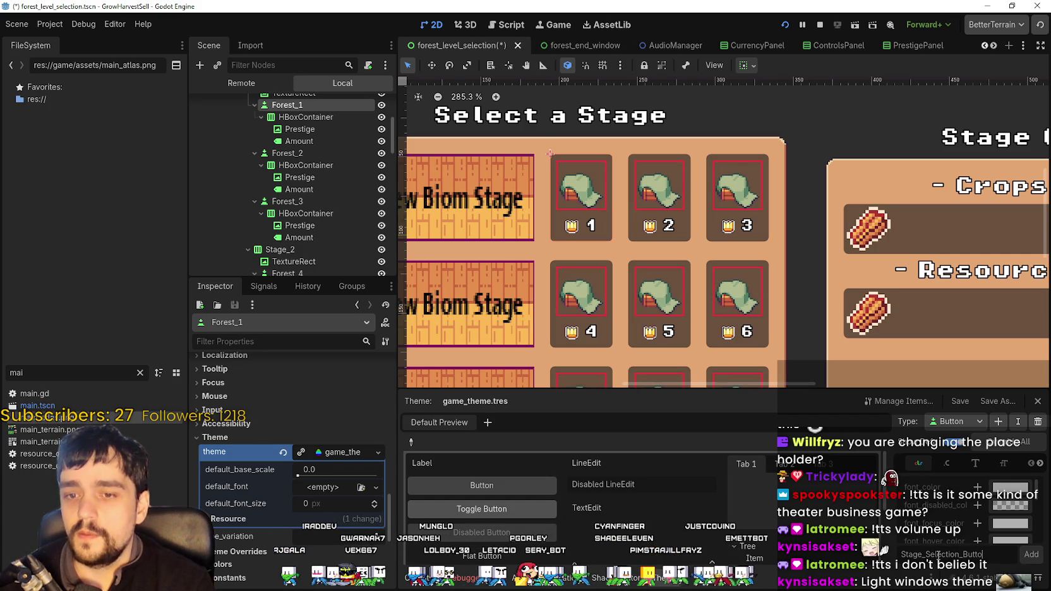
pyautogui.press('Return')
pyautogui.scroll(-2, 1019, 513)
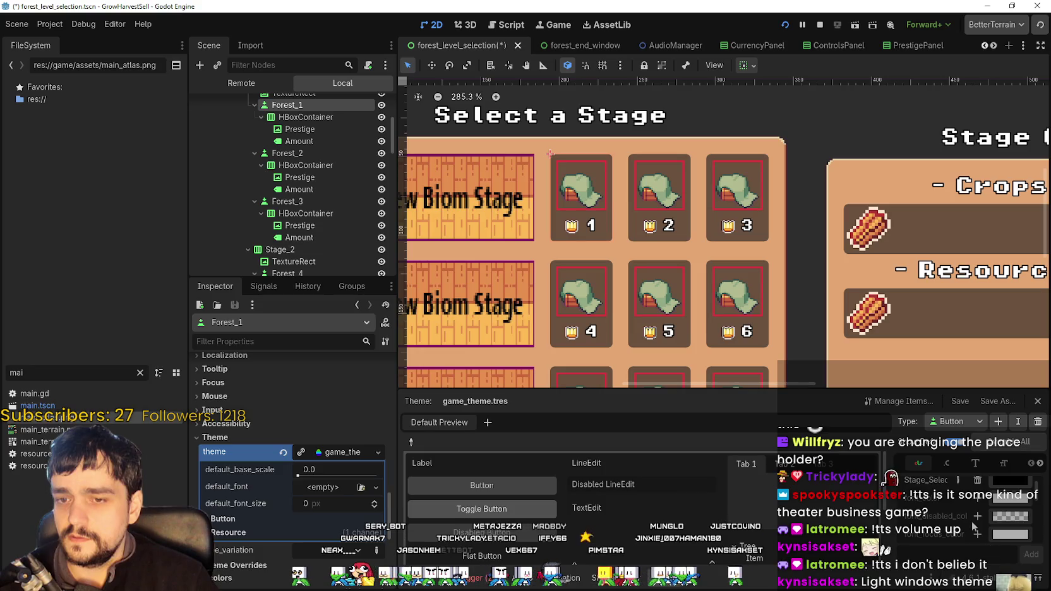
pyautogui.scroll(-3, 1018, 513)
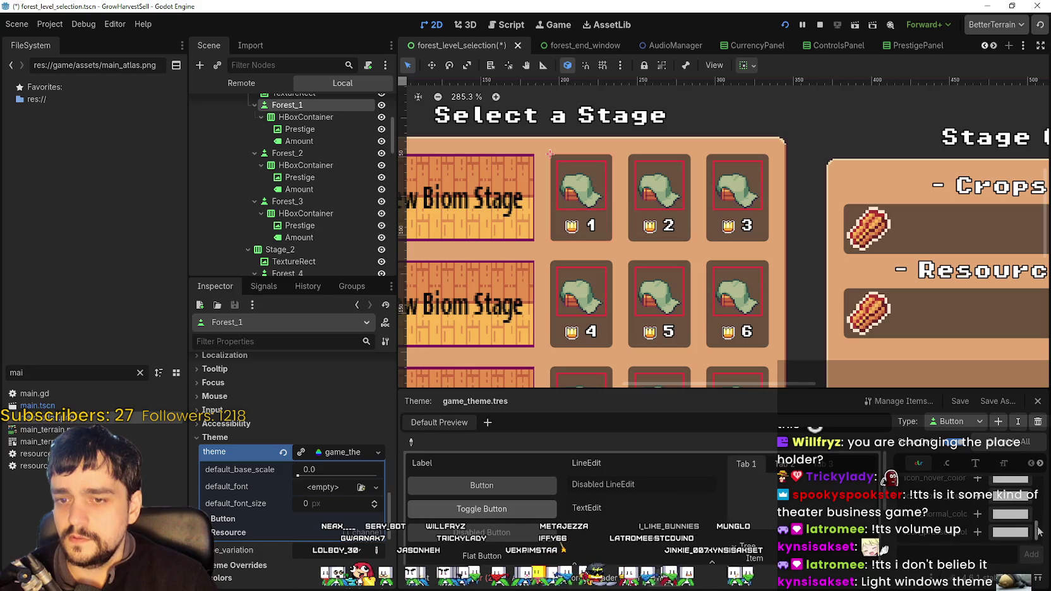
pyautogui.scroll(-1, 1040, 490)
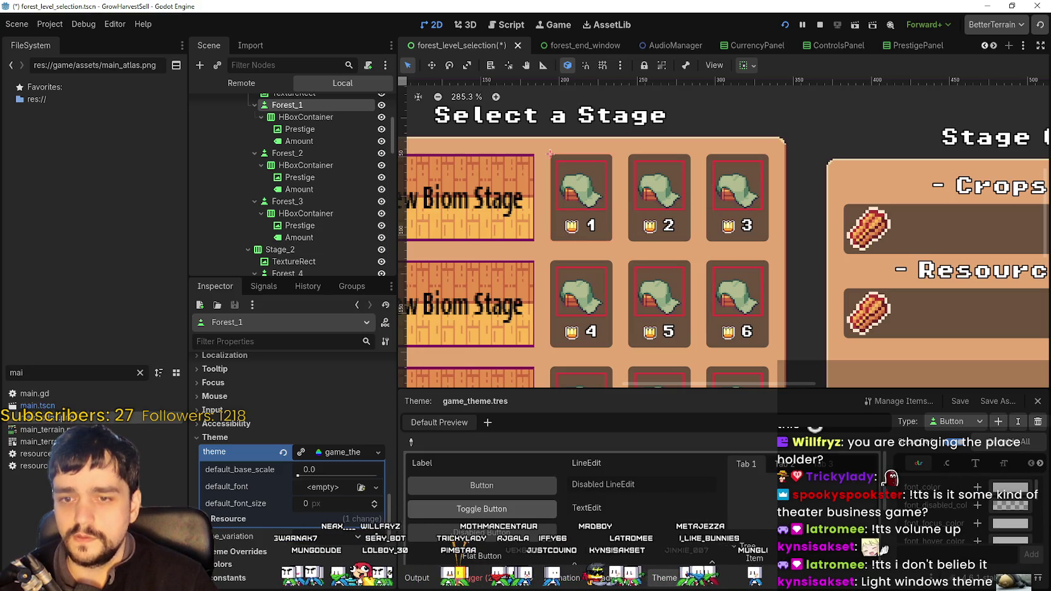
pyautogui.click(1040, 464)
pyautogui.click(1040, 464)
pyautogui.click(1041, 464)
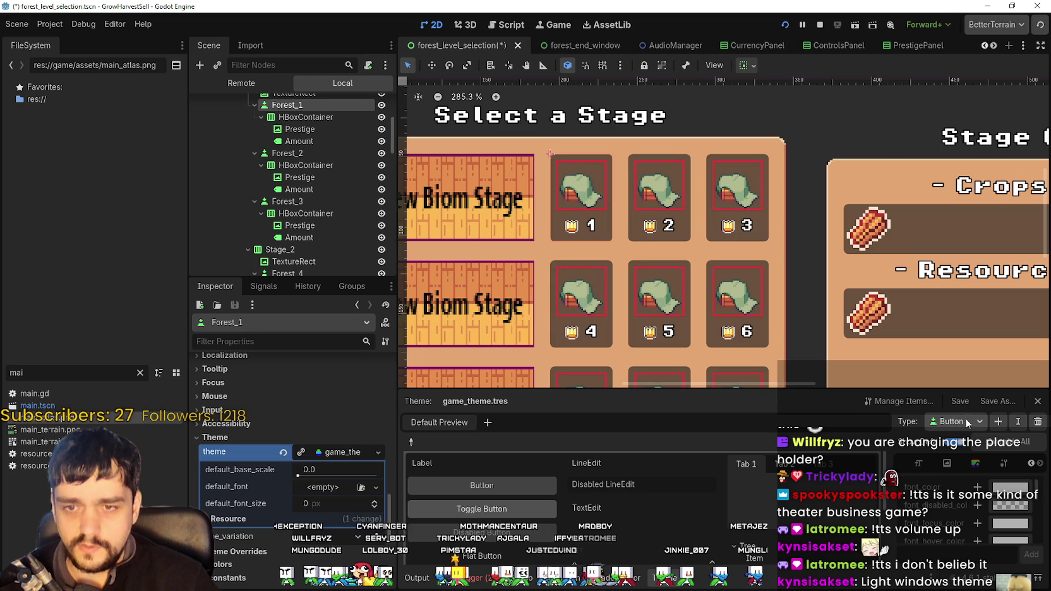
# - Bring up Save As for the theme, then cancel without saving
pyautogui.click(997, 403)
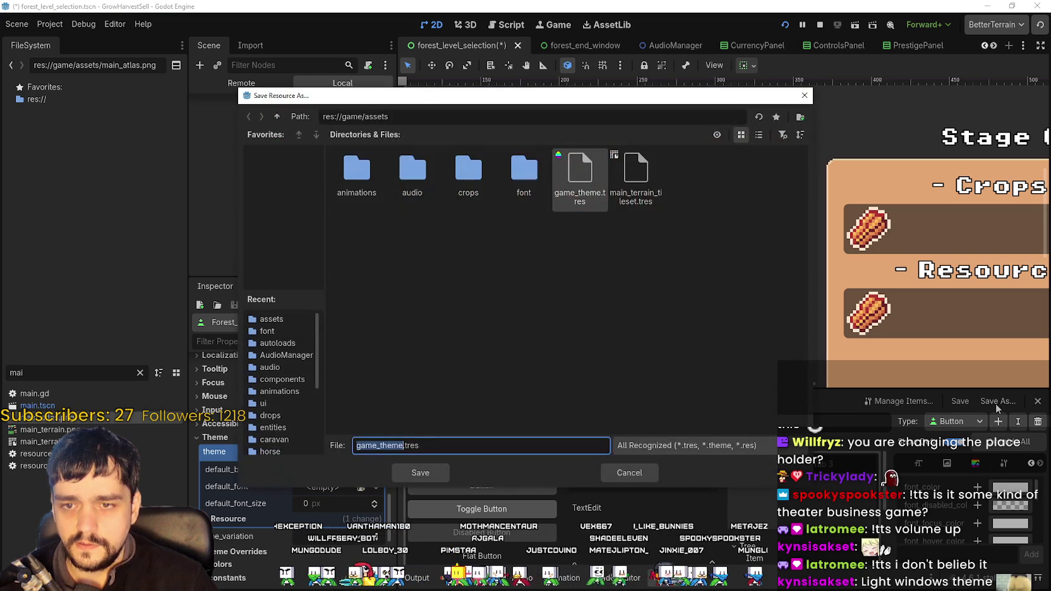
pyautogui.click(632, 474)
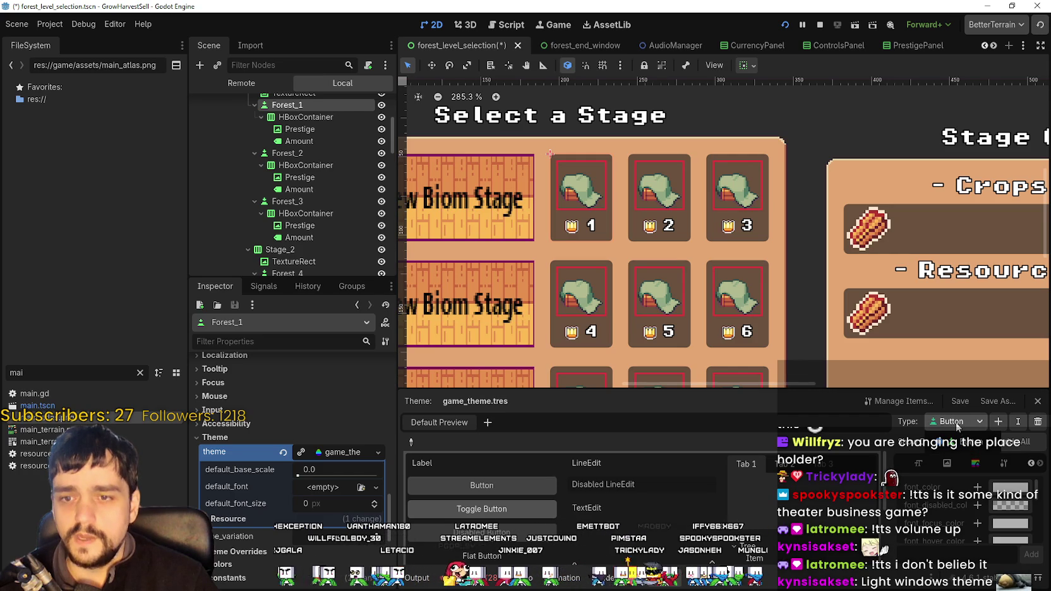
# - Add a custom type named Stage_Select_Button to game_theme.tres
pyautogui.click(999, 421)
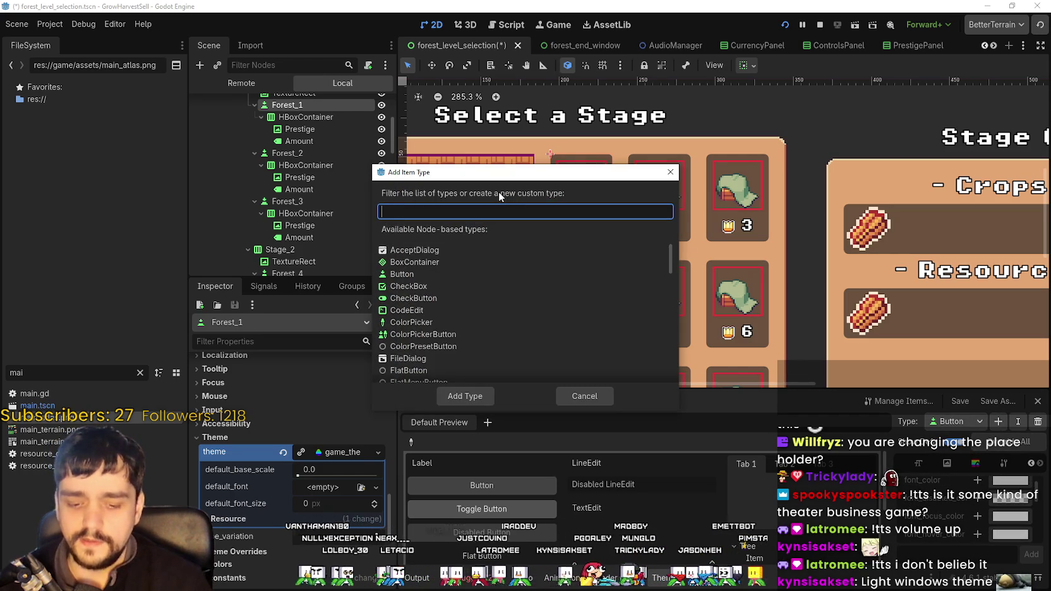
pyautogui.write('Prestige_')
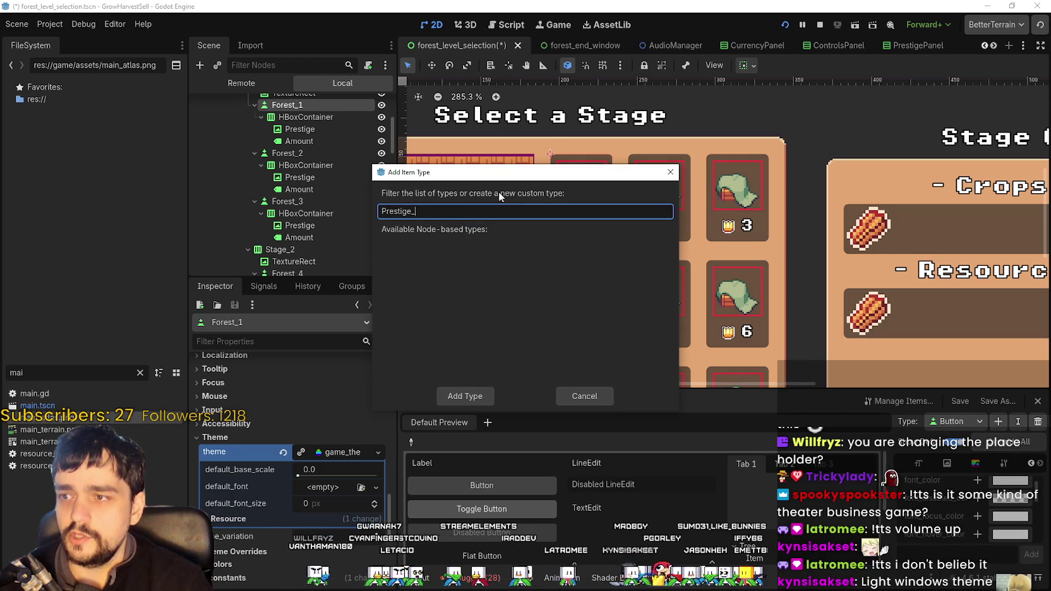
pyautogui.write('Sele')
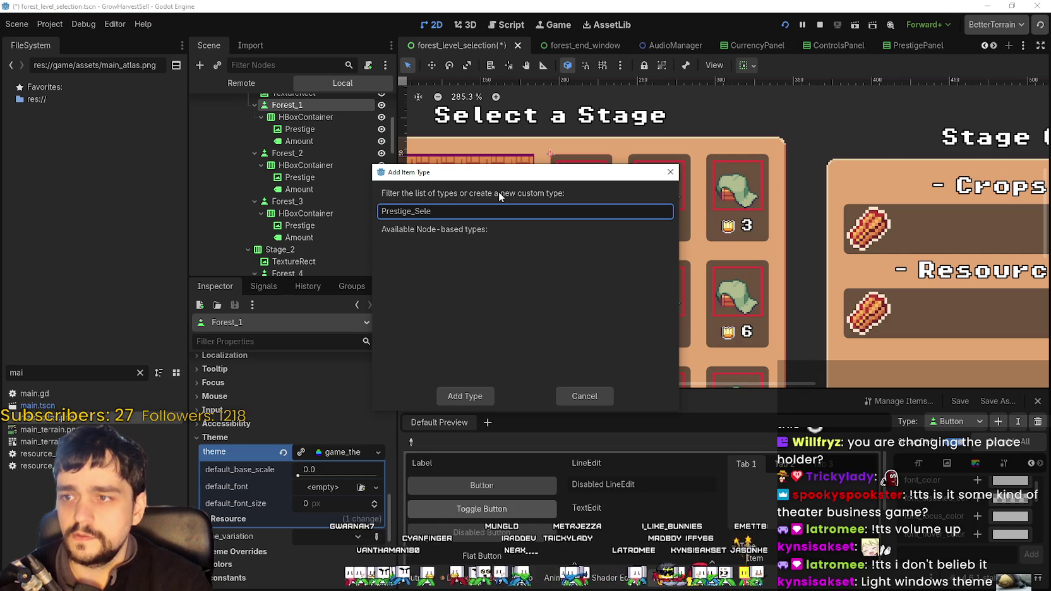
pyautogui.press('BackSpace')
pyautogui.press('BackSpace')
pyautogui.press('BackSpace')
pyautogui.write('F')
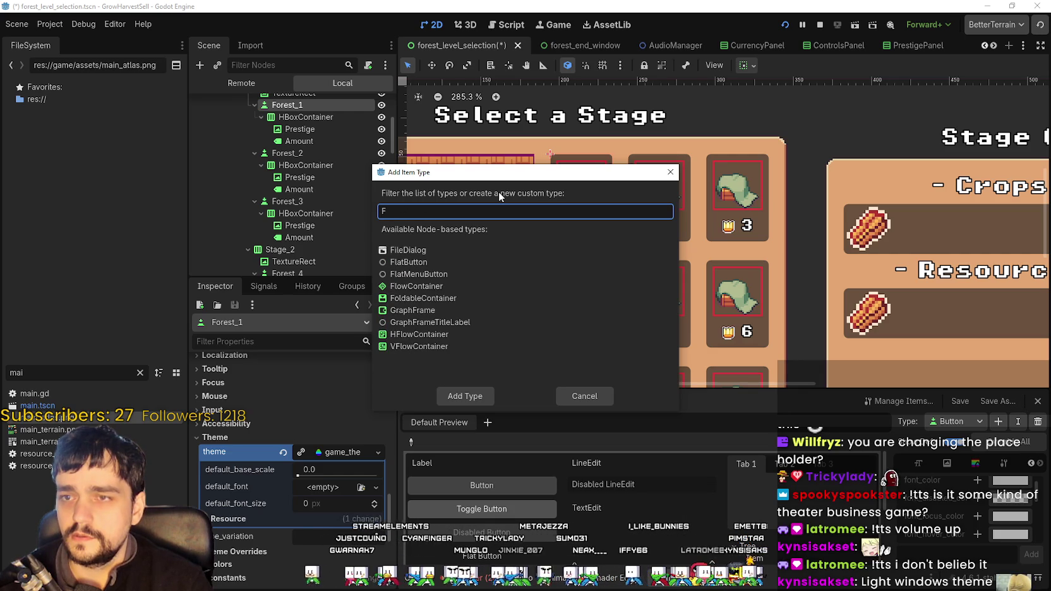
pyautogui.press('BackSpace')
pyautogui.write('Stage_selec')
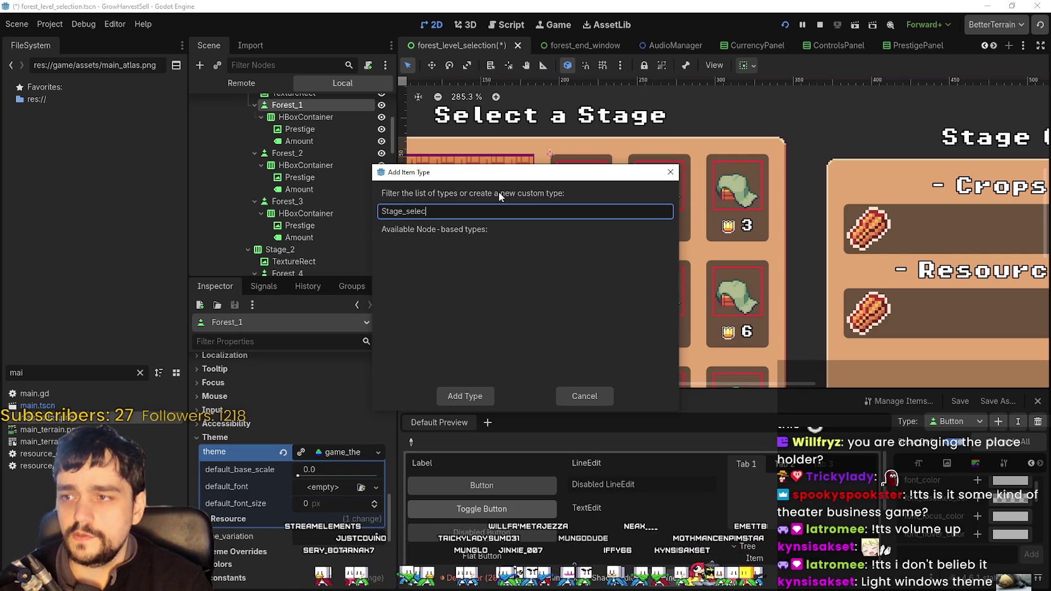
pyautogui.write('t')
pyautogui.press('BackSpace')
pyautogui.press('BackSpace')
pyautogui.press('BackSpace')
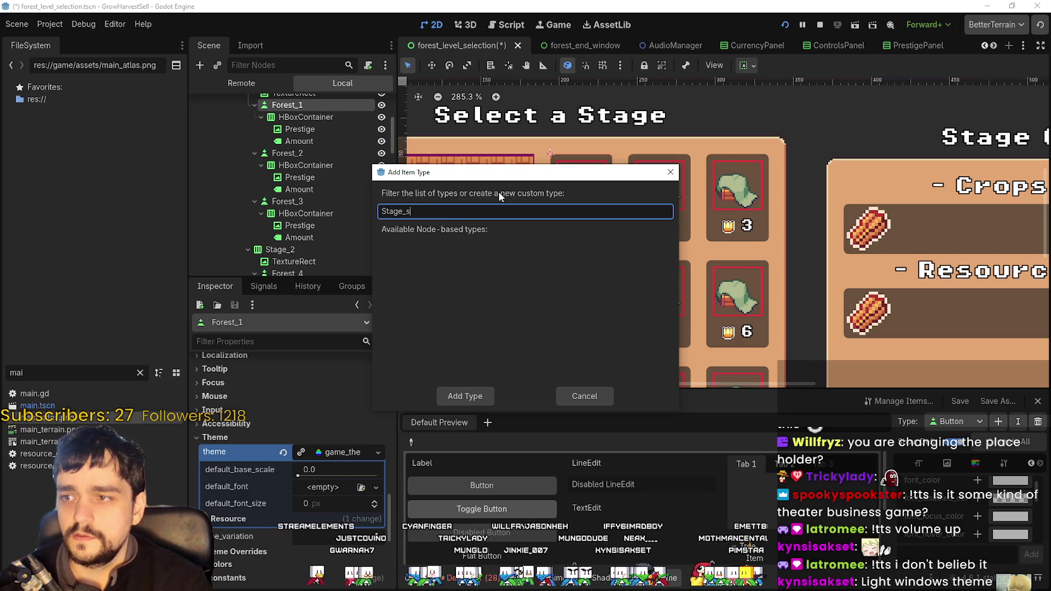
pyautogui.press('BackSpace')
pyautogui.press('BackSpace')
pyautogui.press('BackSpace')
pyautogui.write('Stage')
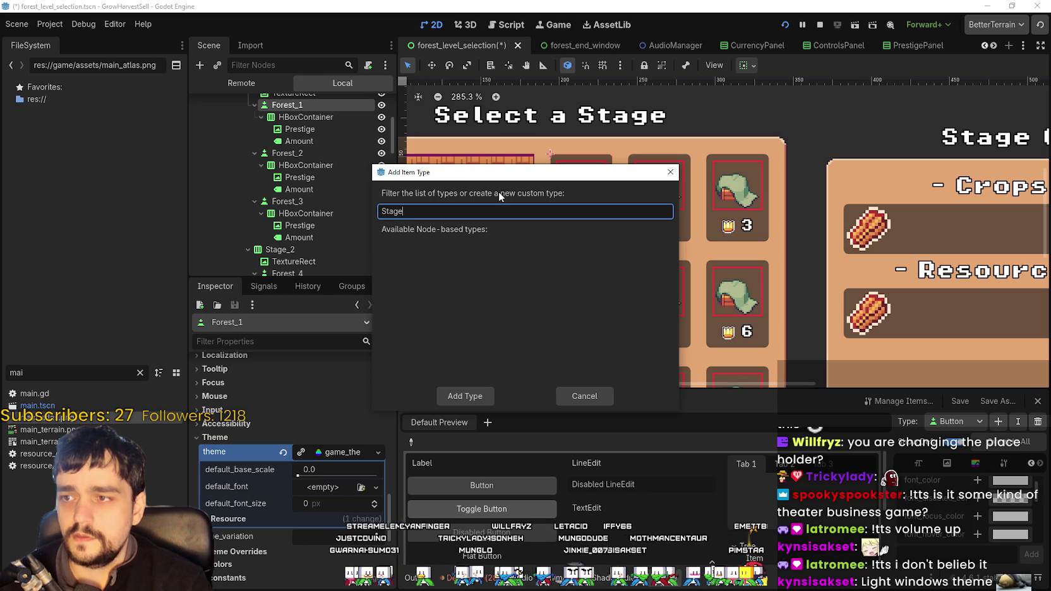
pyautogui.write('_select_')
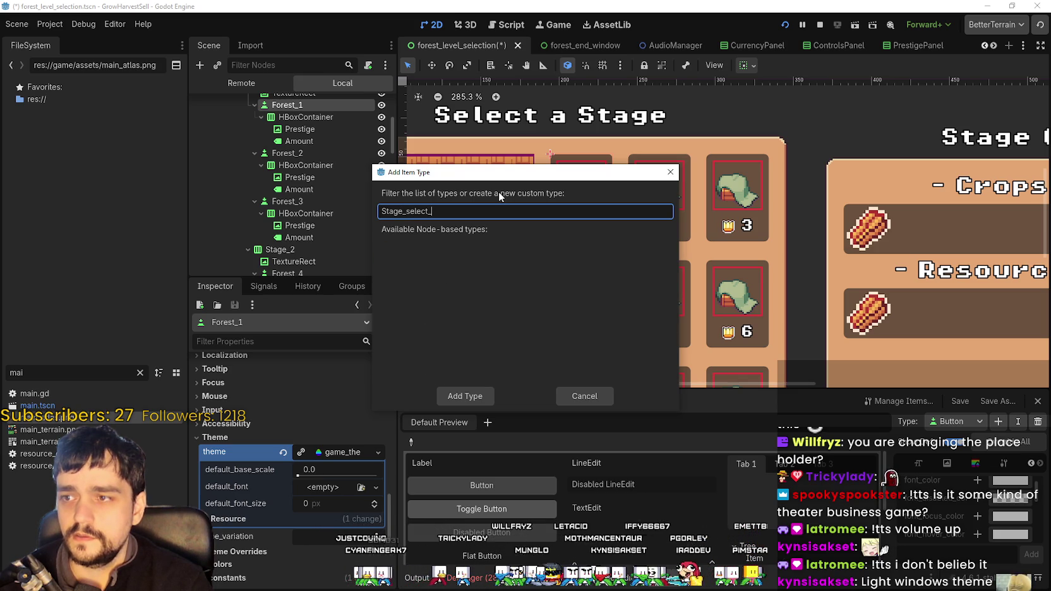
pyautogui.press('BackSpace')
pyautogui.press('BackSpace')
pyautogui.press('BackSpace')
pyautogui.write('Stage_S')
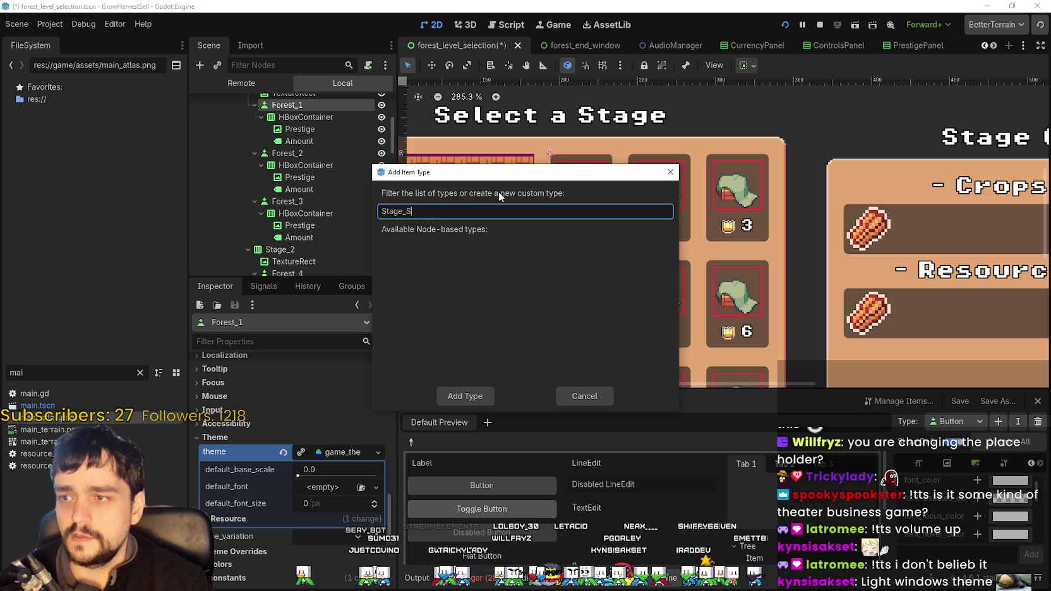
pyautogui.write('elect_Button')
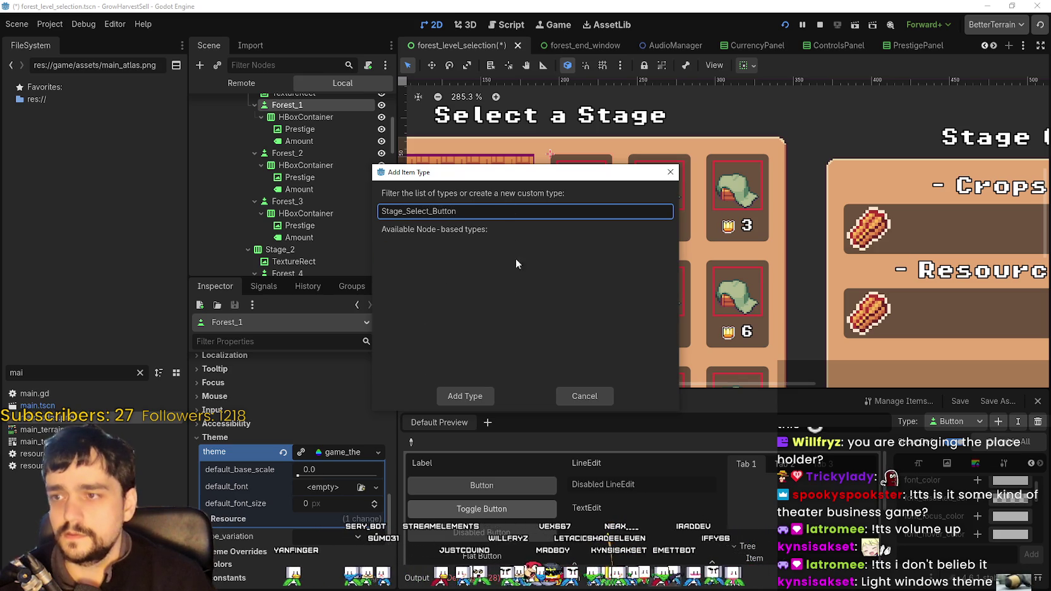
pyautogui.click(462, 396)
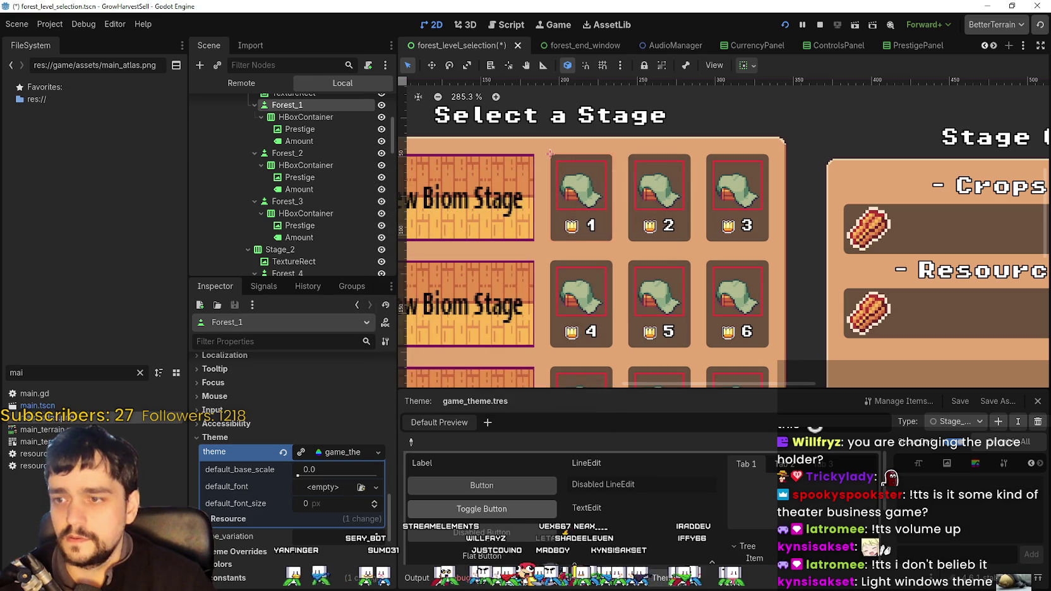
# - Select Stage_Select_Button in the Type dropdown and widen the panel to show its name
pyautogui.click(961, 423)
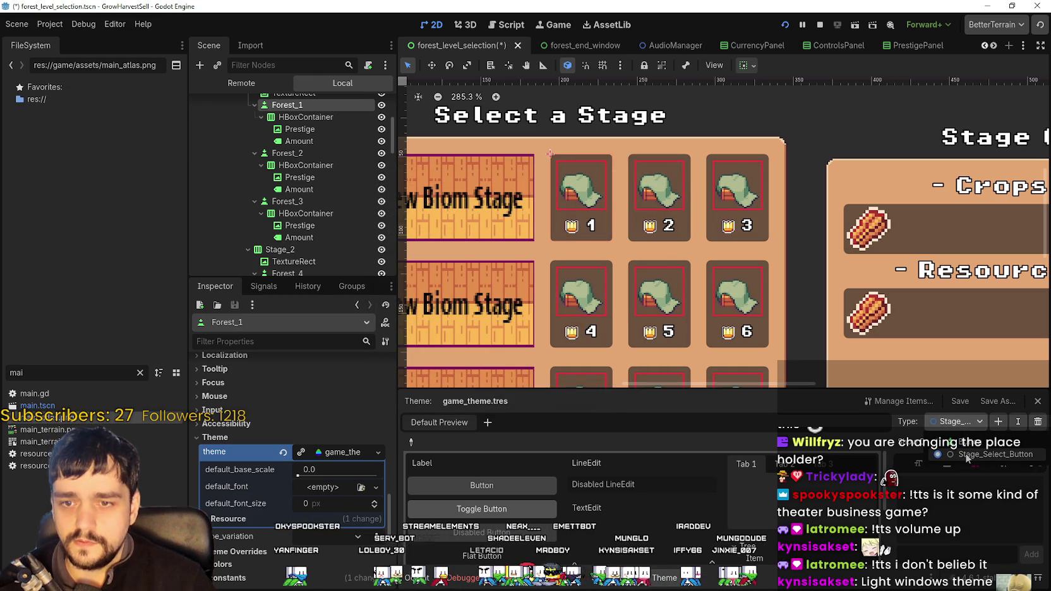
pyautogui.click(984, 442)
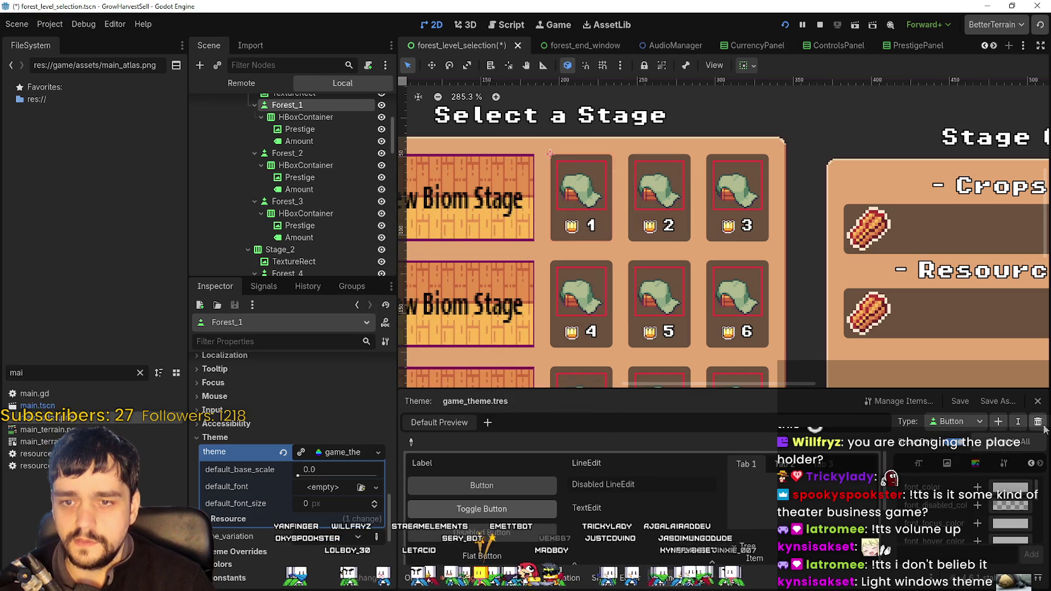
pyautogui.click(955, 421)
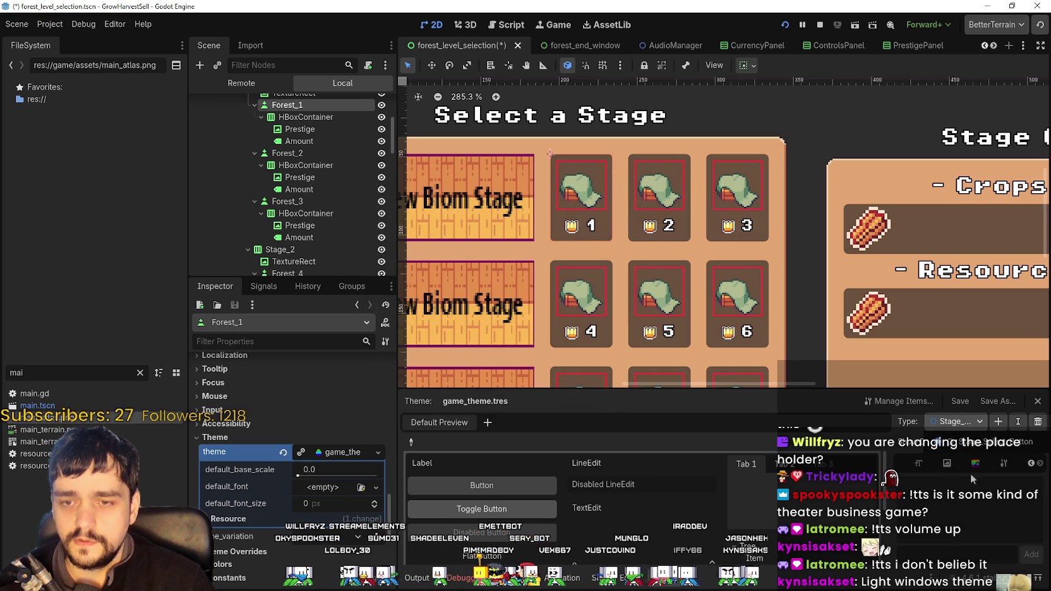
pyautogui.click(980, 446)
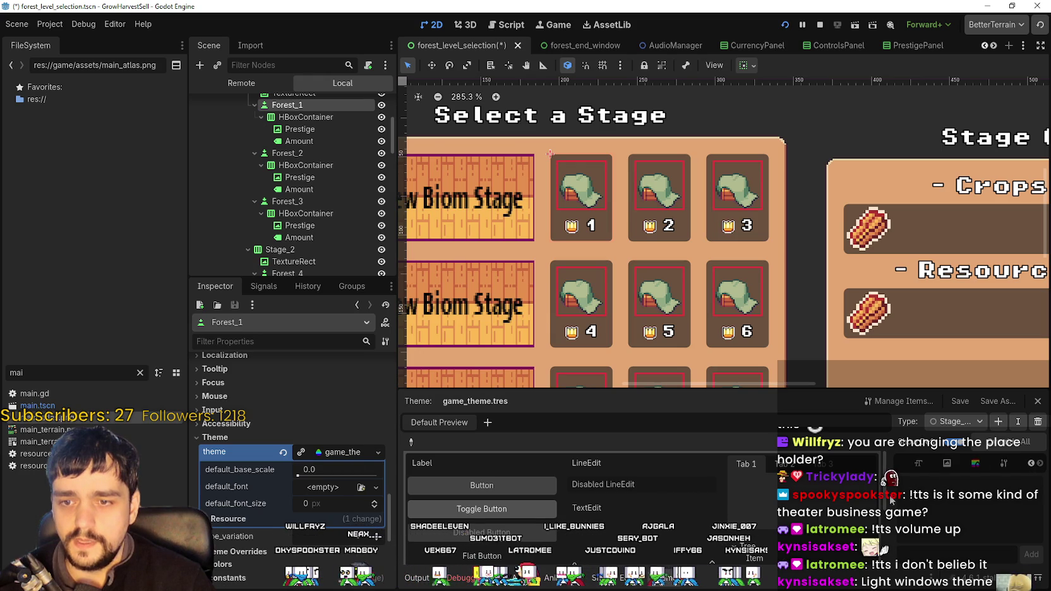
pyautogui.moveTo(789, 491); pyautogui.dragTo(766, 490)
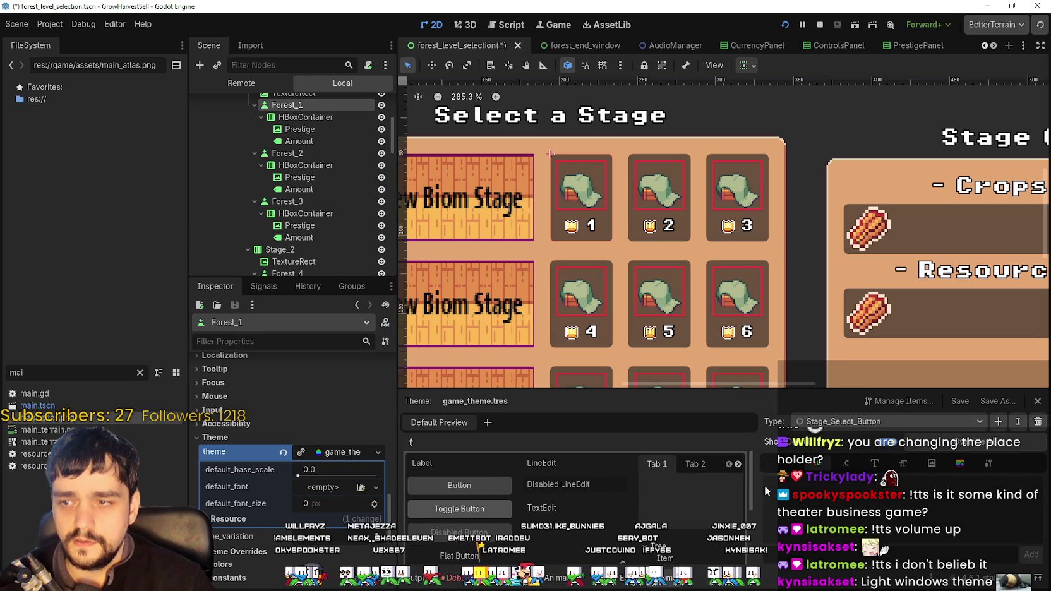
# - Set Button as the base type of the Stage_Select_Button variation
pyautogui.click(990, 464)
pyautogui.click(1034, 485)
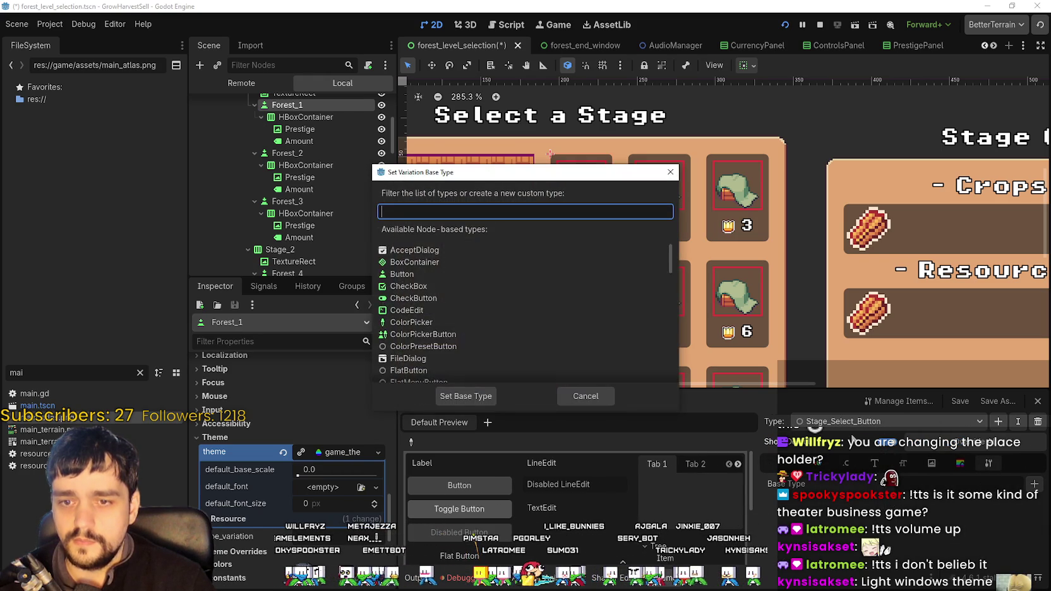
pyautogui.write('Button')
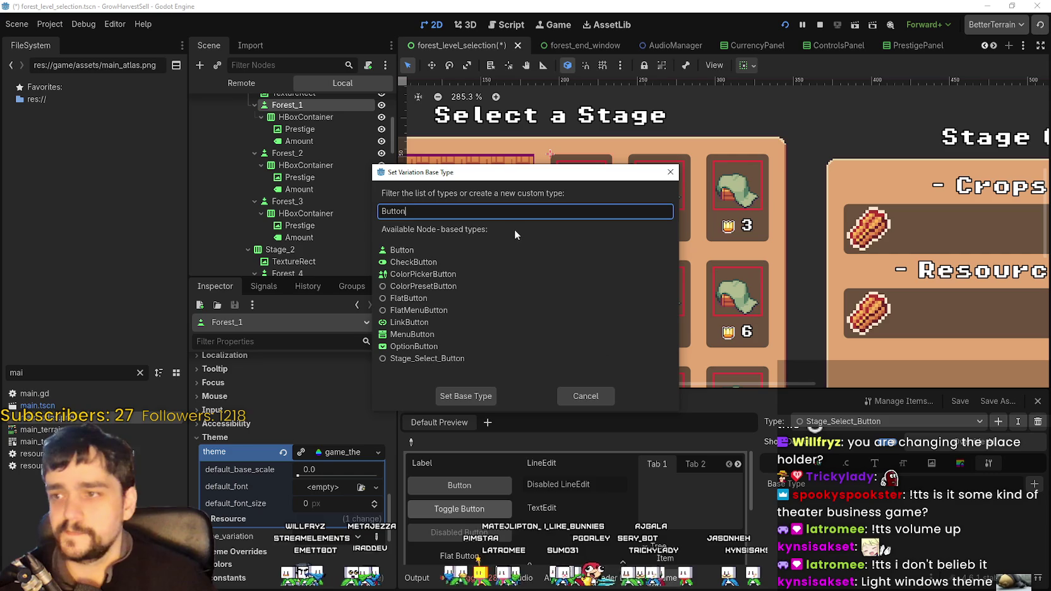
pyautogui.click(429, 250)
pyautogui.click(466, 397)
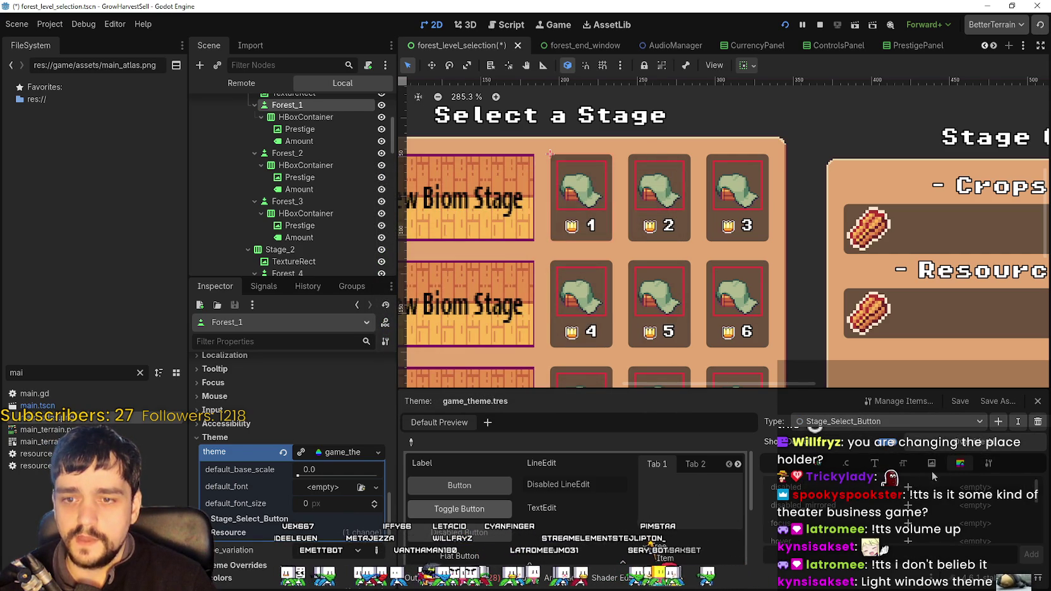
pyautogui.click(1035, 484)
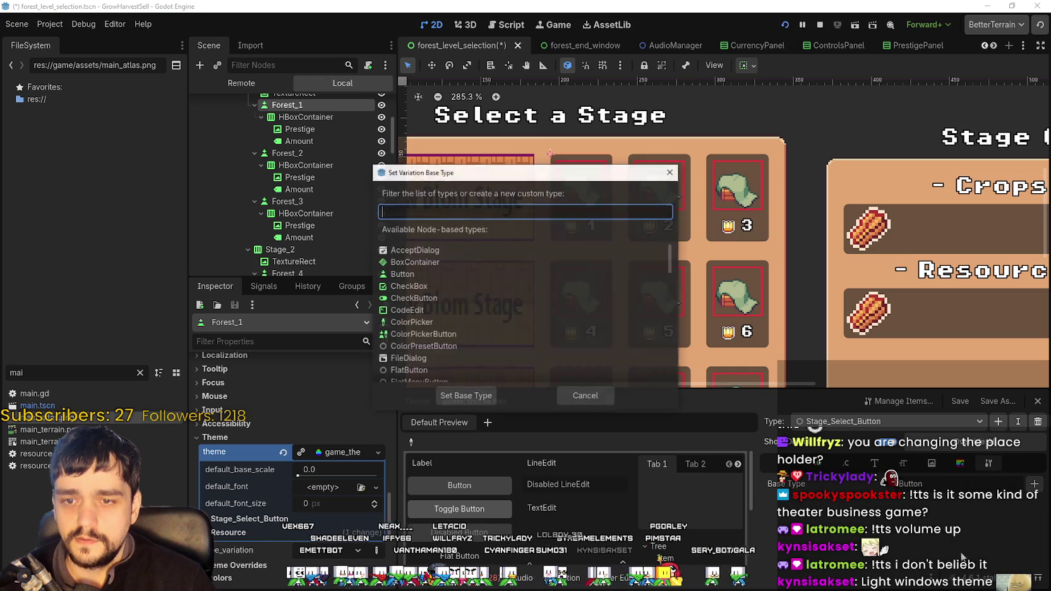
pyautogui.press('Escape')
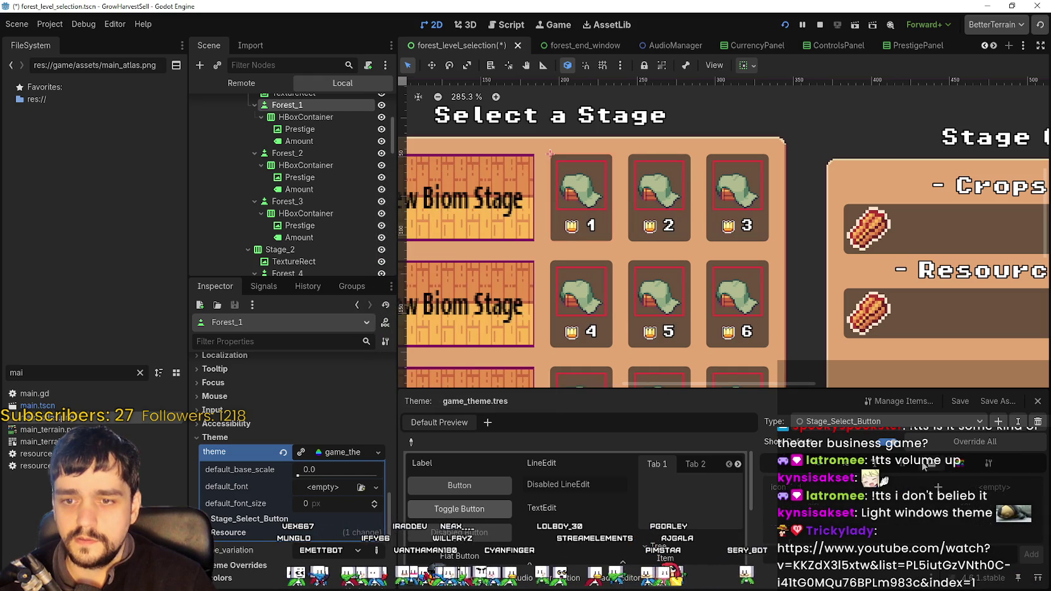
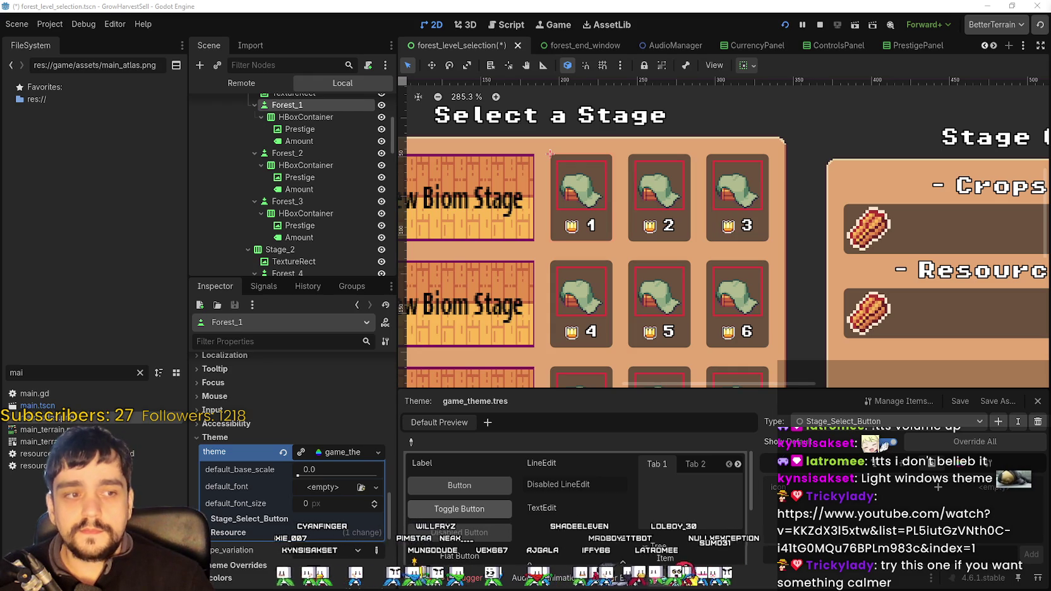
# - Scroll Stage_Select_Button's items down to its StyleBox rows and drag the divider to widen the panel
pyautogui.scroll(-1, 726, 372)
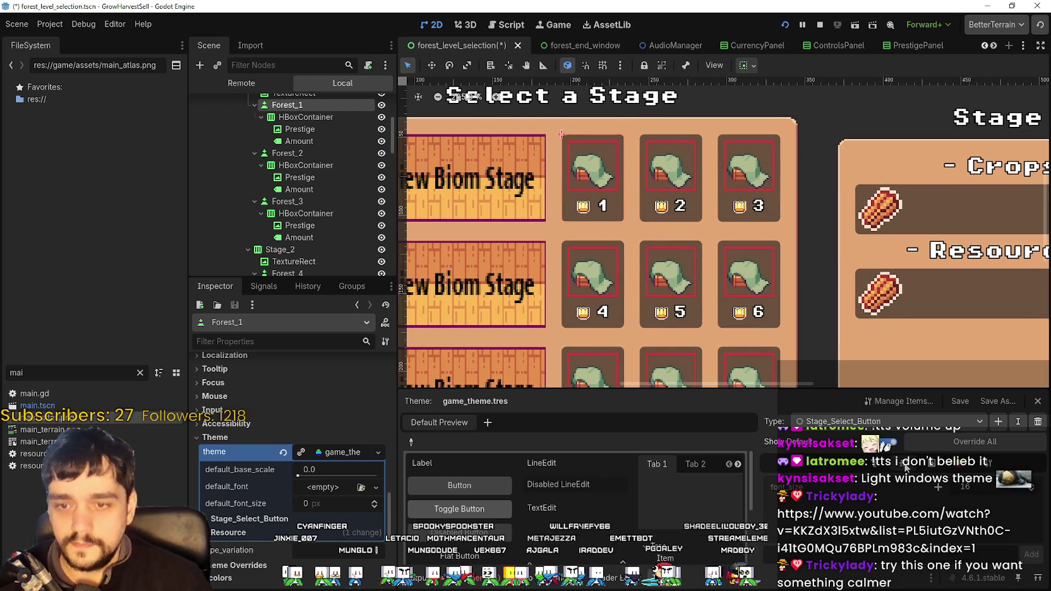
pyautogui.click(854, 474)
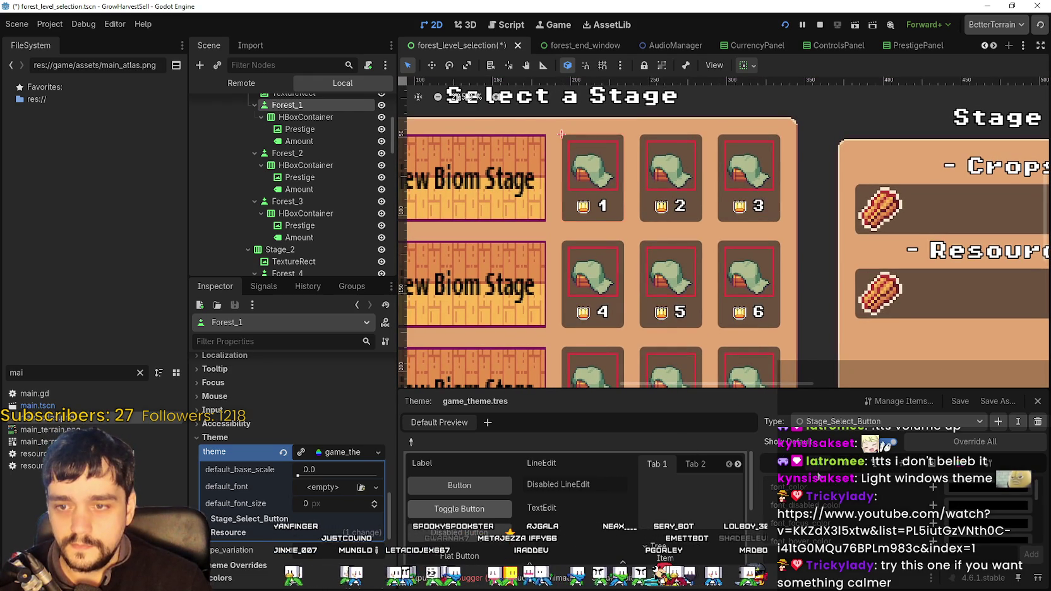
pyautogui.scroll(-5, 919, 487)
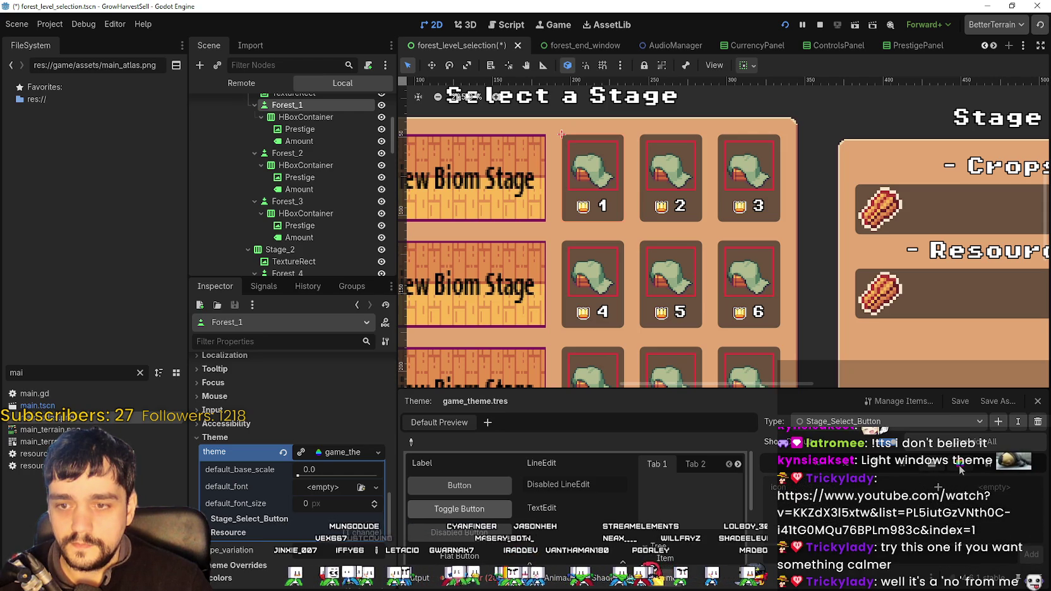
pyautogui.scroll(-3, 957, 474)
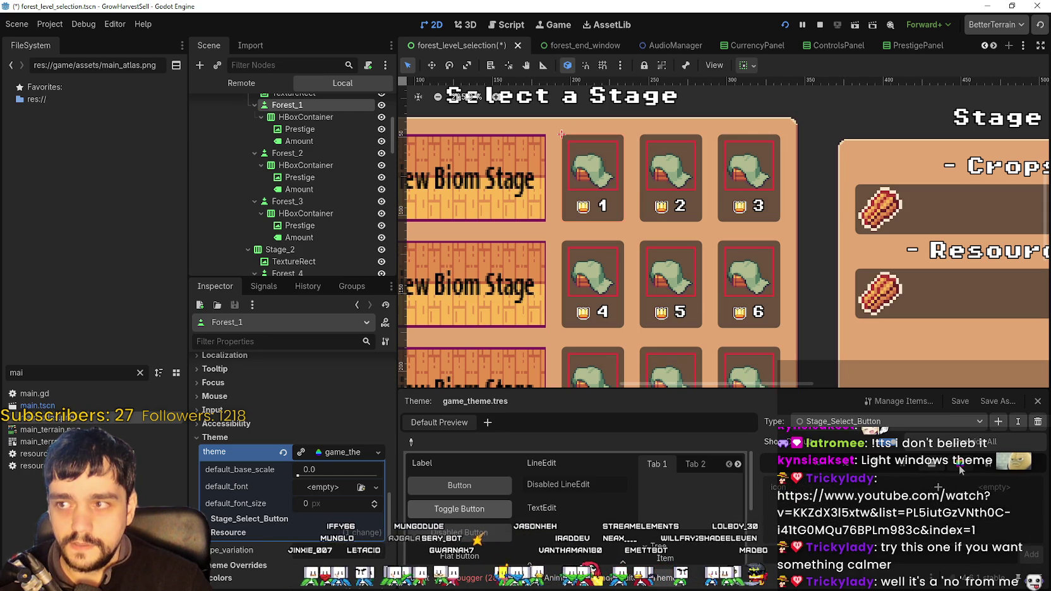
pyautogui.scroll(-3, 951, 477)
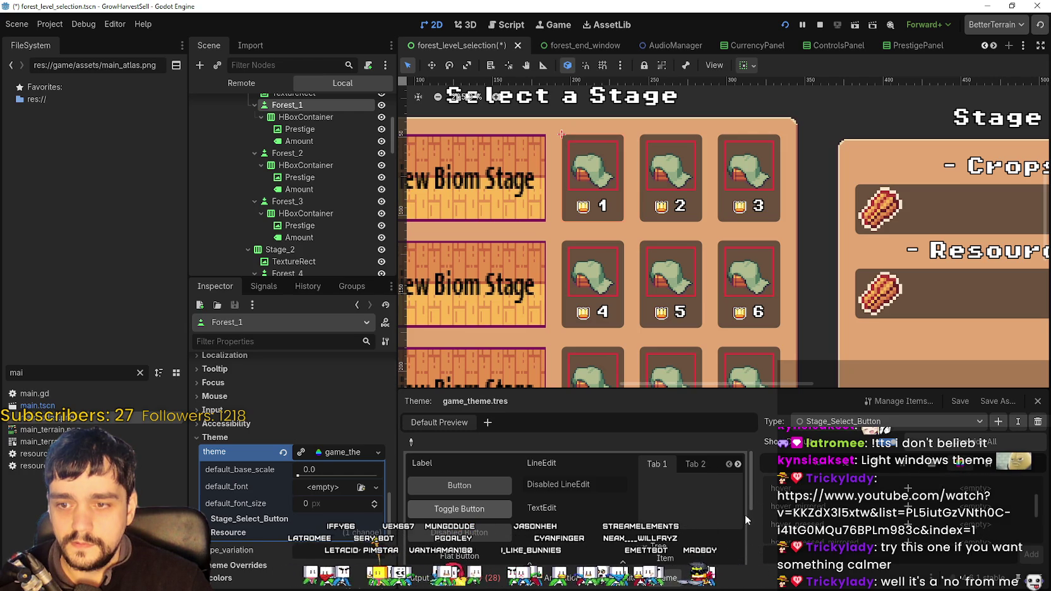
pyautogui.moveTo(762, 518); pyautogui.dragTo(646, 518)
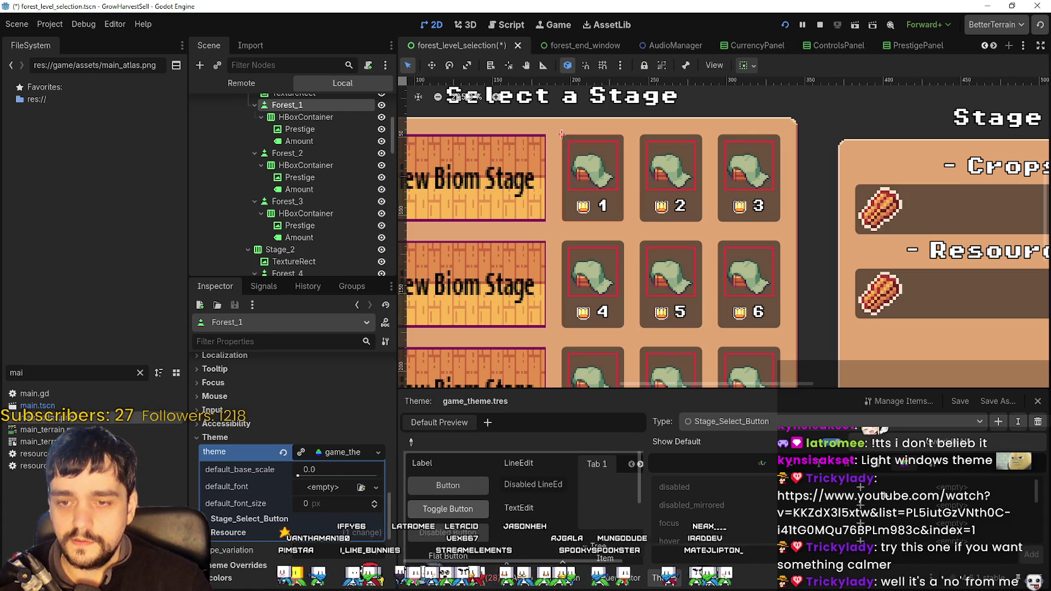
pyautogui.scroll(-1, 875, 508)
pyautogui.scroll(-3, 875, 507)
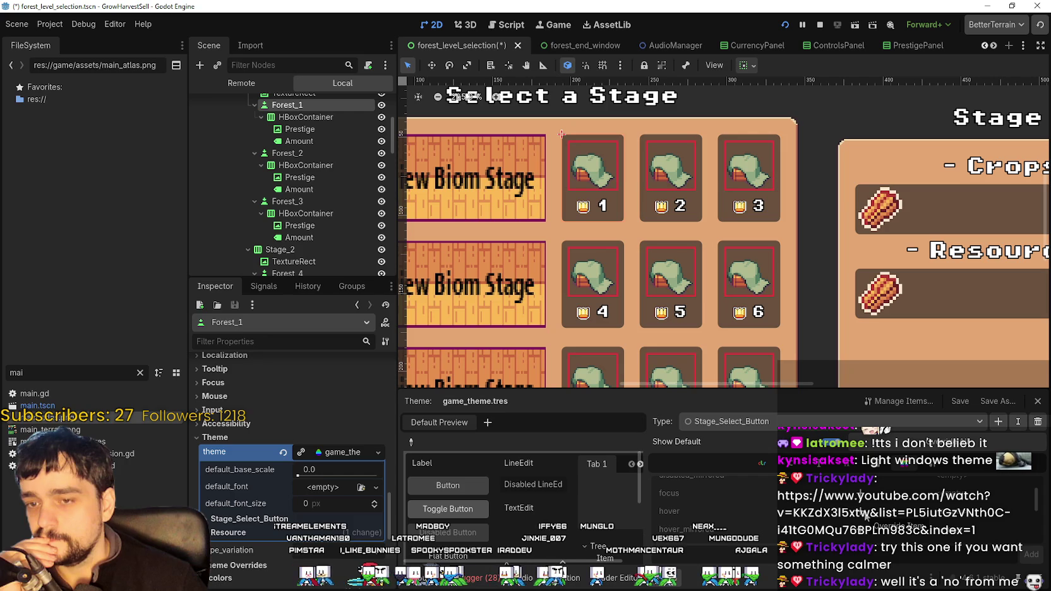
pyautogui.scroll(-3, 867, 517)
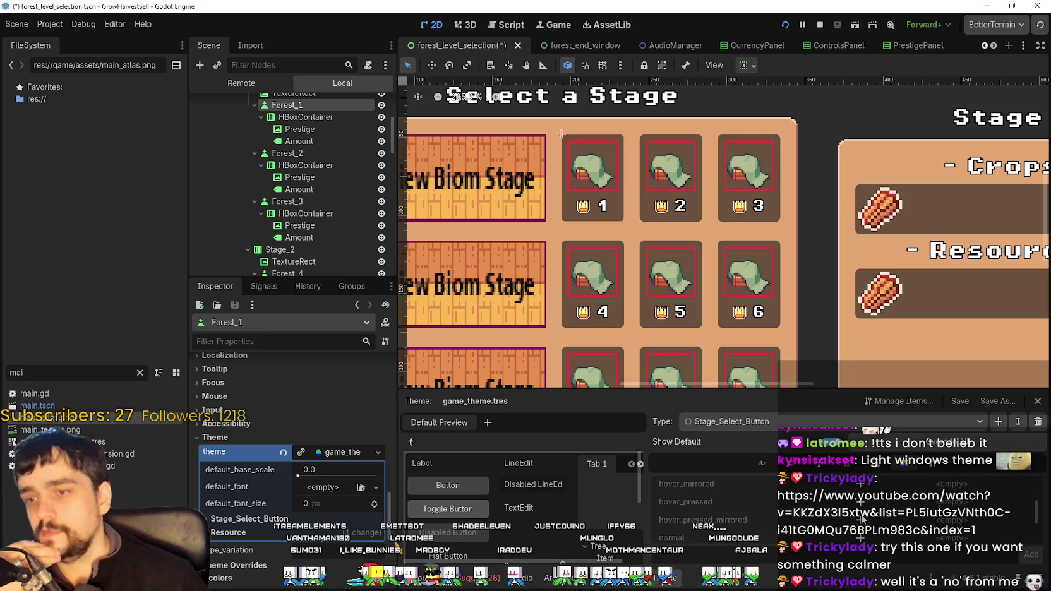
pyautogui.scroll(-2, 863, 518)
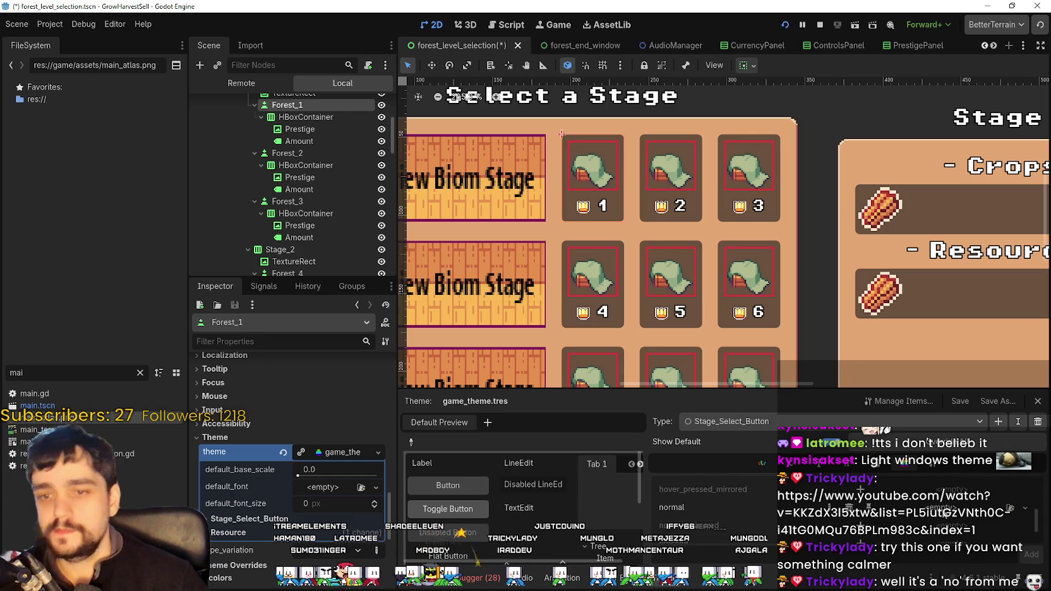
# - Make the normal style a new StyleBoxTexture and give it a new AtlasTexture
pyautogui.click(1024, 507)
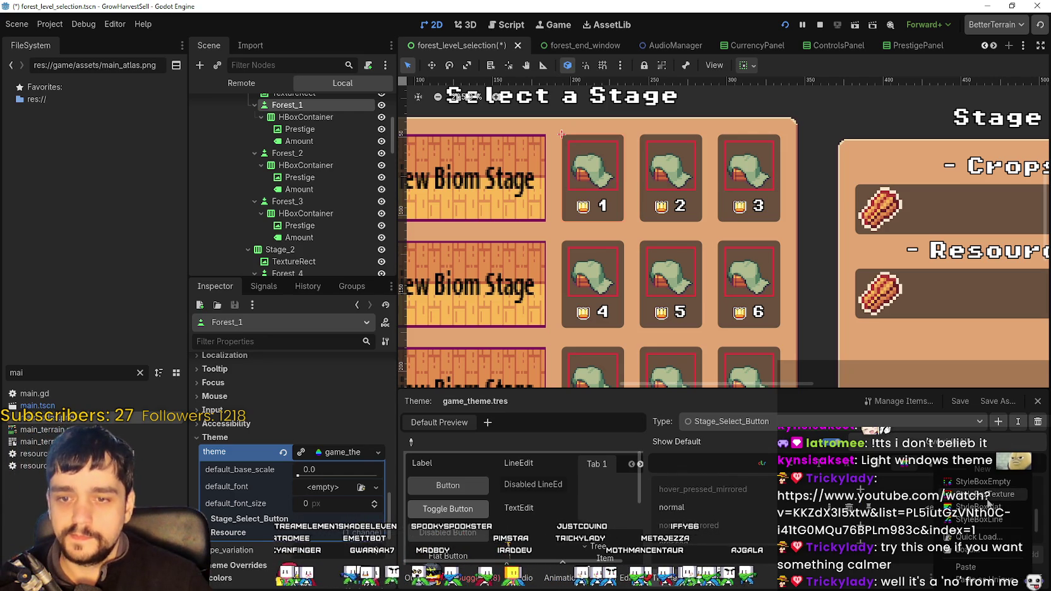
pyautogui.click(985, 495)
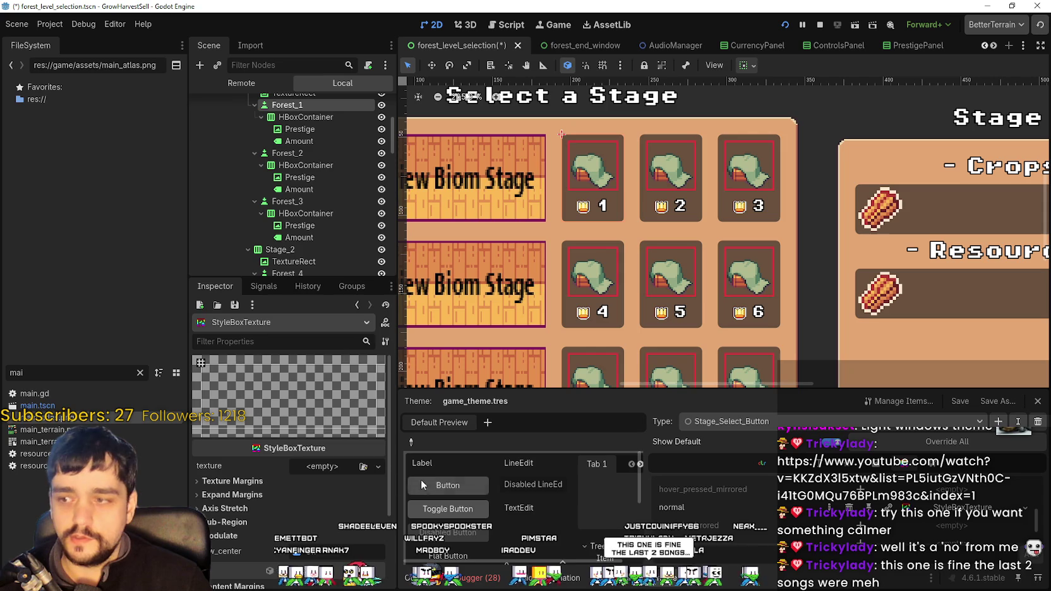
pyautogui.click(330, 469)
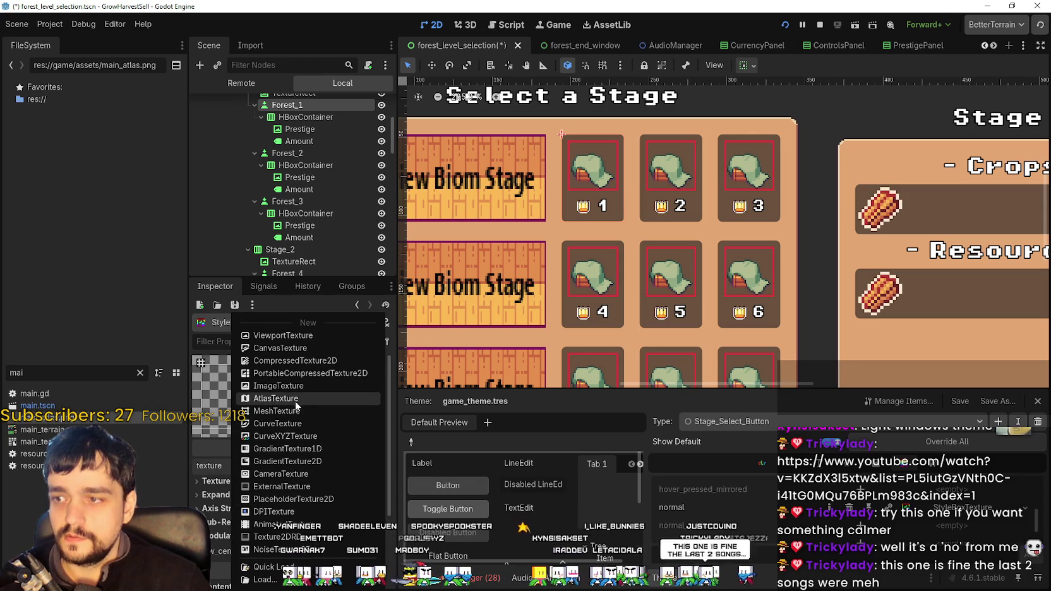
pyautogui.click(295, 399)
pyautogui.click(329, 472)
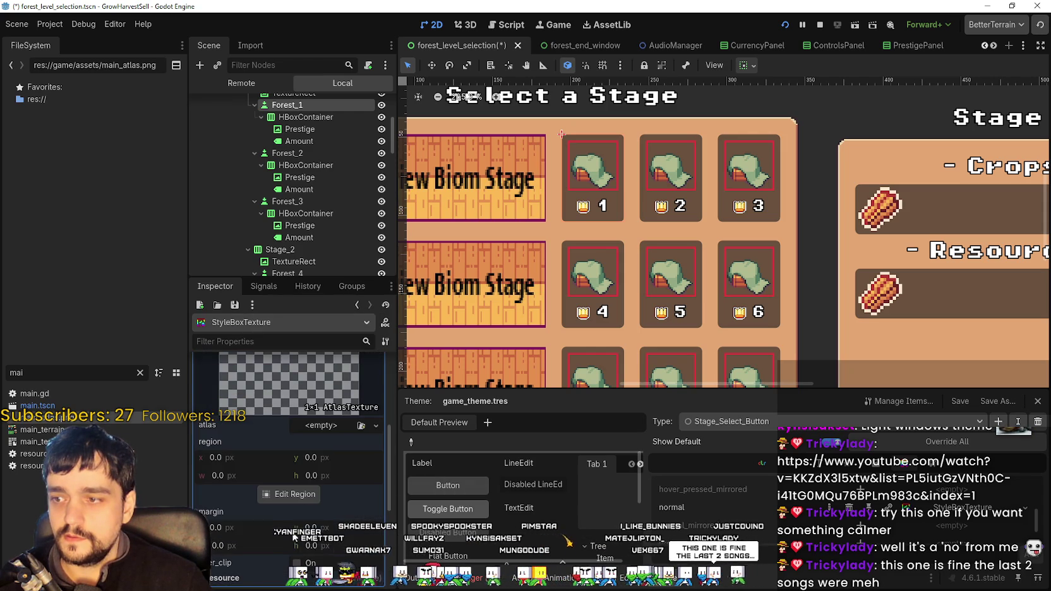
# - Recreate the AtlasTexture and quick-load the 2048x2048 main_atlas.png as its atlas
pyautogui.scroll(3, 304, 466)
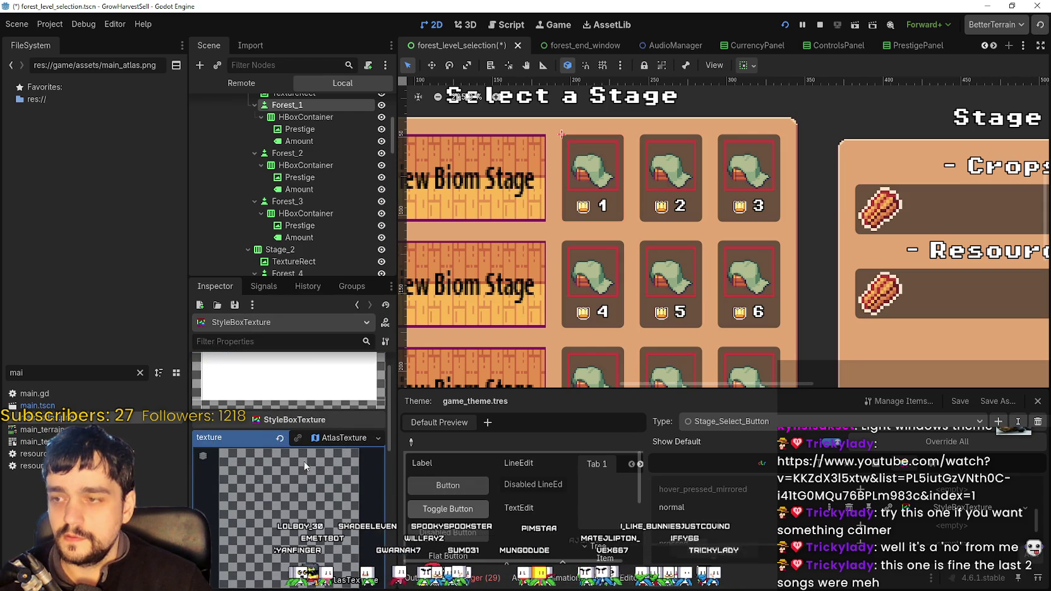
pyautogui.click(280, 438)
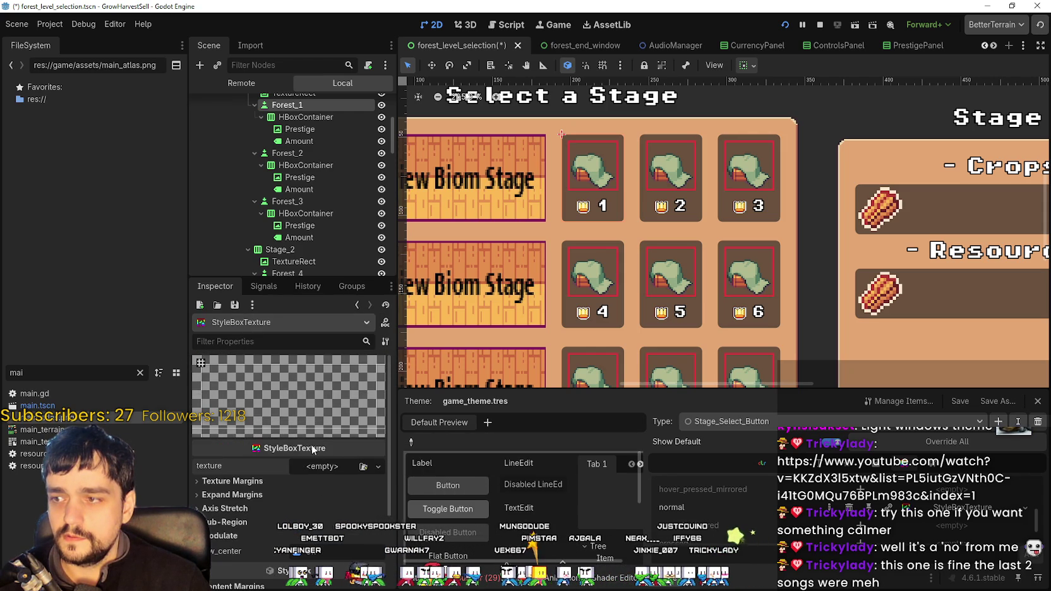
pyautogui.click(331, 473)
pyautogui.click(292, 399)
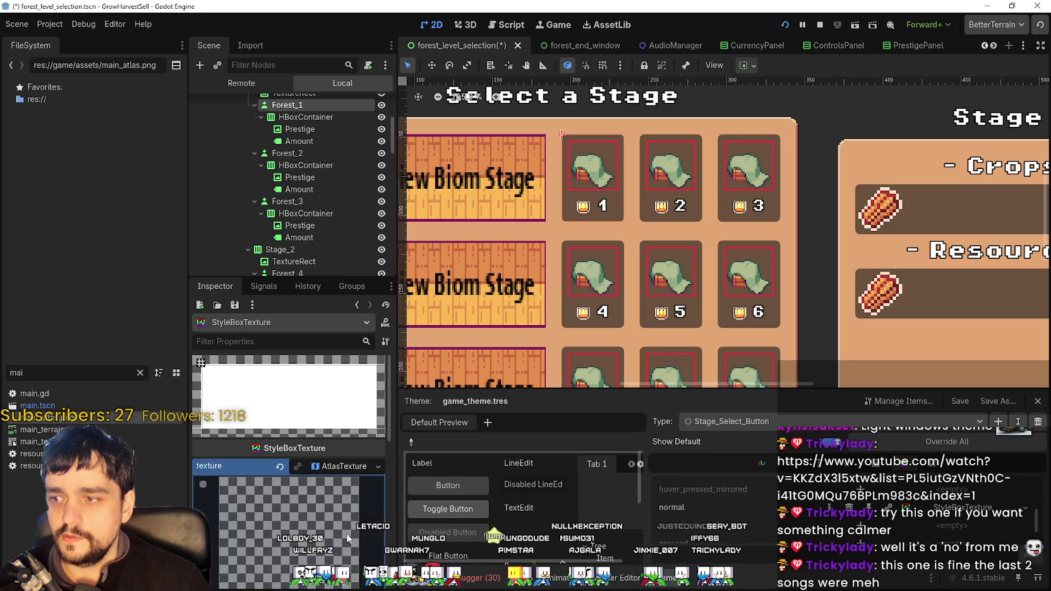
pyautogui.click(322, 398)
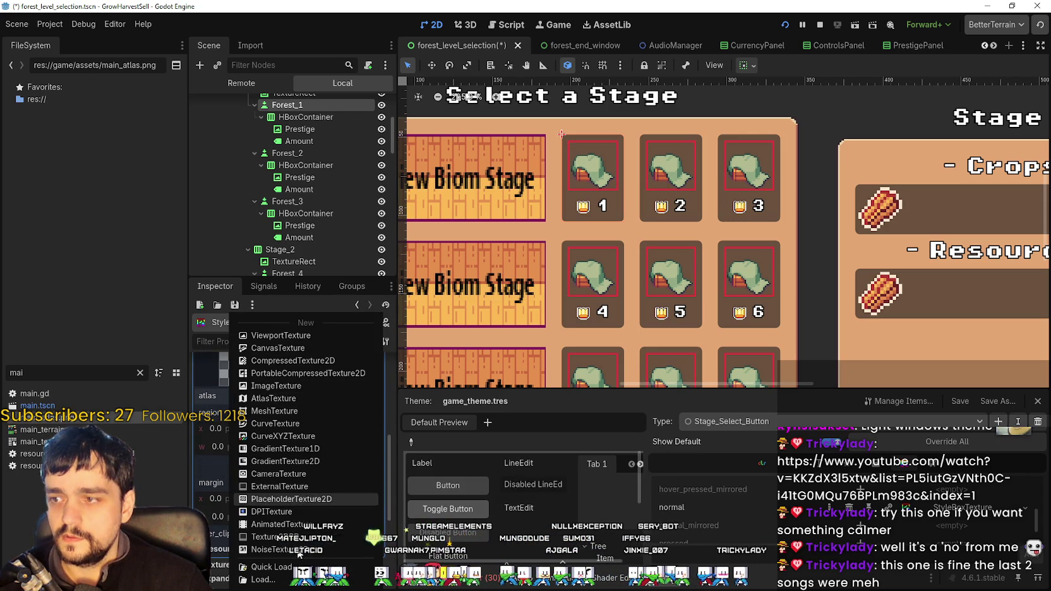
pyautogui.click(275, 567)
pyautogui.doubleClick(352, 180)
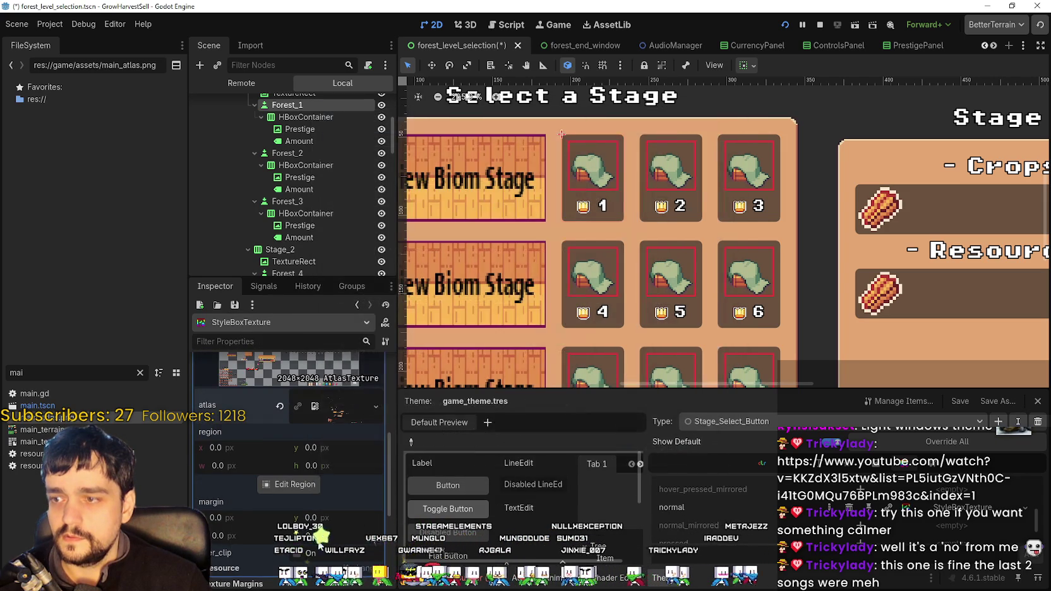
pyautogui.scroll(-5, 263, 522)
pyautogui.scroll(3, 265, 411)
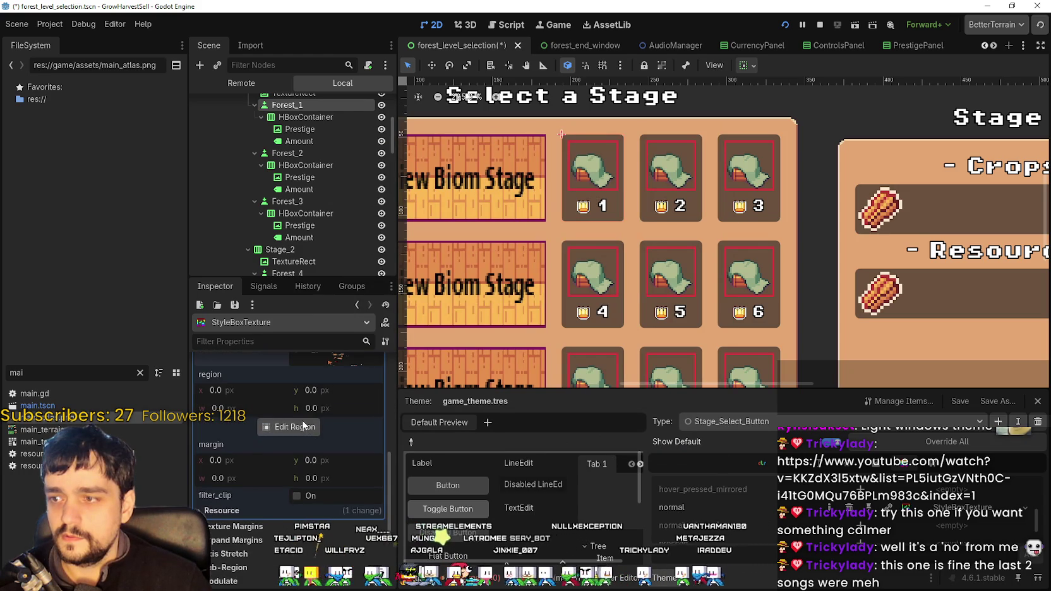
pyautogui.click(306, 426)
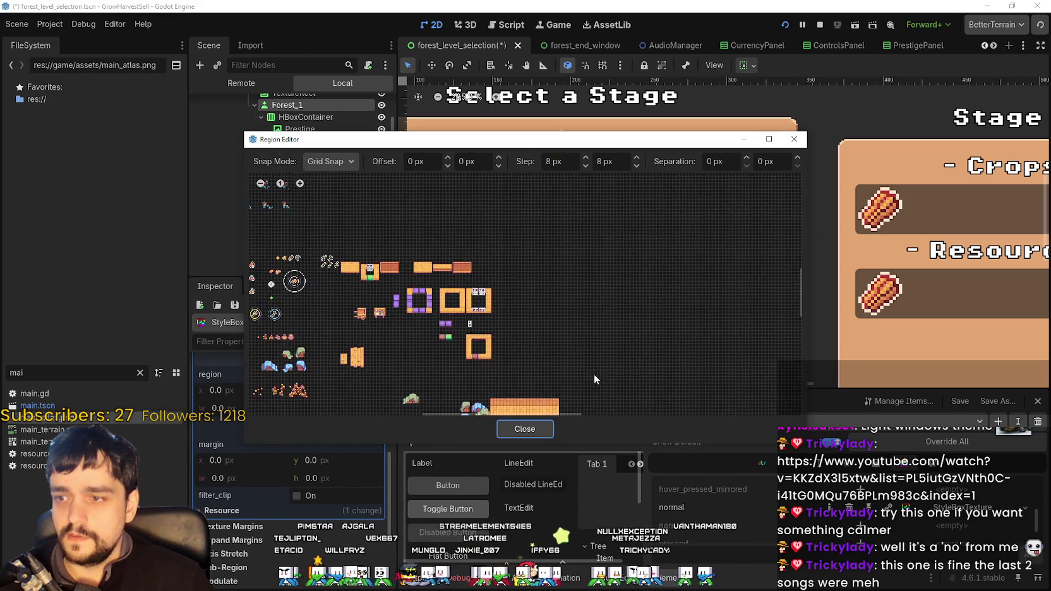
# - Crop the AtlasTexture region to the lower-left rounded orange button sprite
pyautogui.scroll(3, 594, 375)
pyautogui.scroll(3, 667, 266)
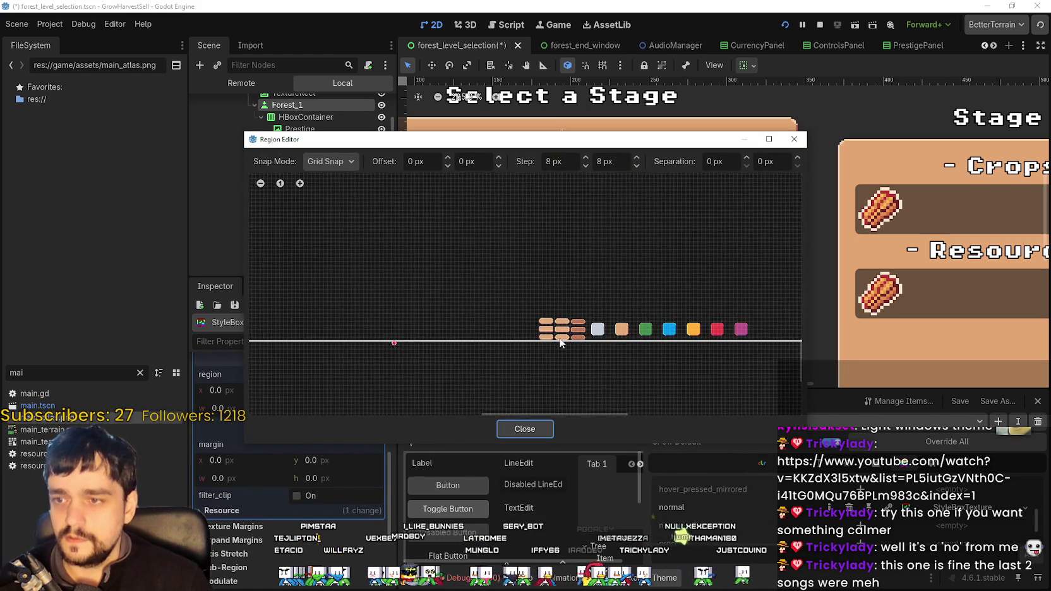
pyautogui.scroll(8, 560, 341)
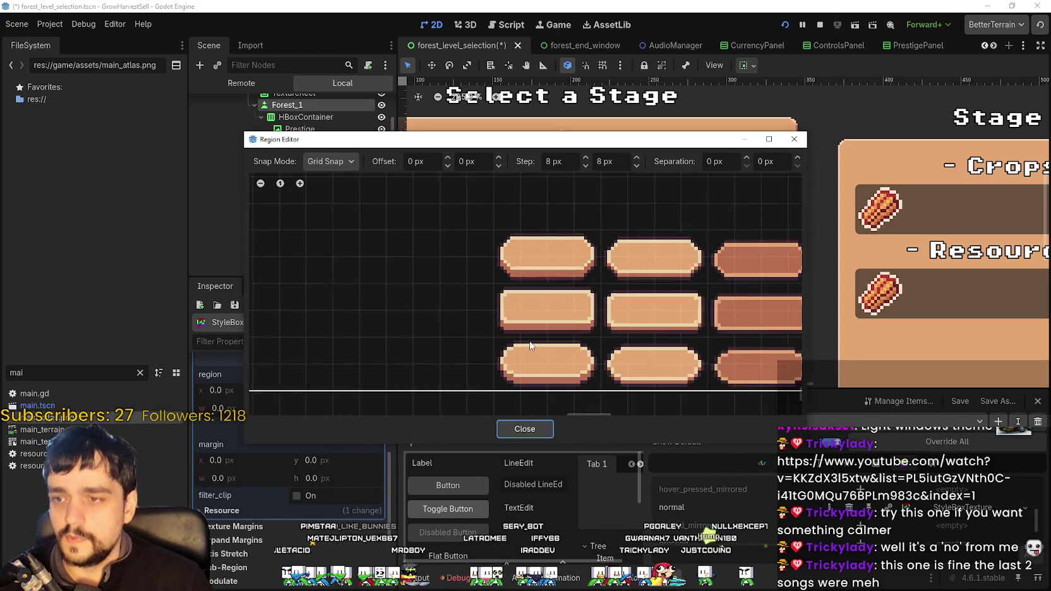
pyautogui.scroll(1, 531, 346)
pyautogui.moveTo(583, 144)
pyautogui.mouseDown()
pyautogui.moveTo(624, 338)
pyautogui.moveTo(611, 236)
pyautogui.moveTo(598, 331)
pyautogui.moveTo(592, 314)
pyautogui.moveTo(516, 289)
pyautogui.mouseUp()
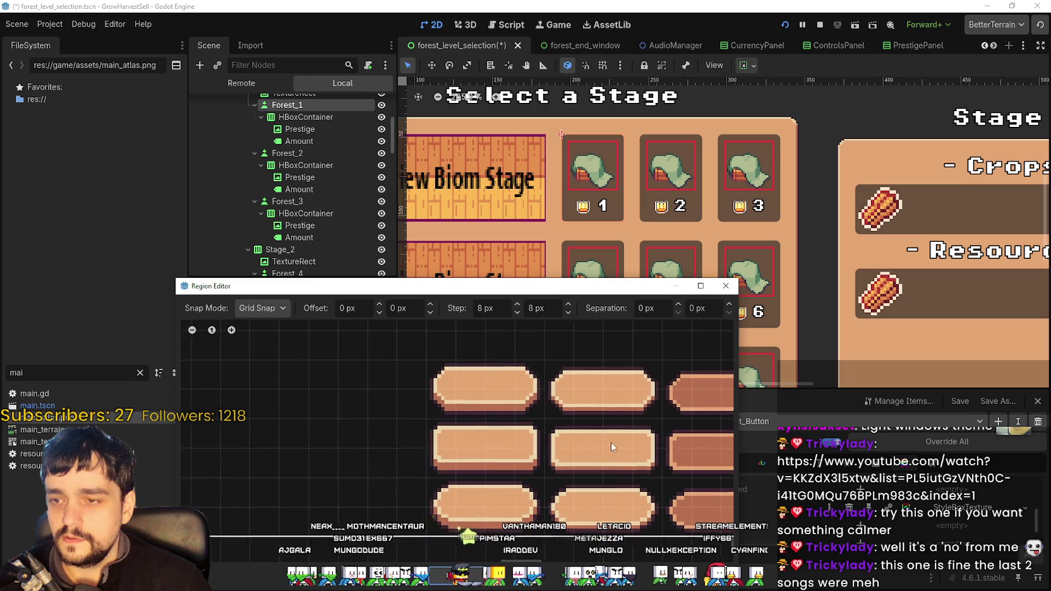
pyautogui.scroll(5, 363, 468)
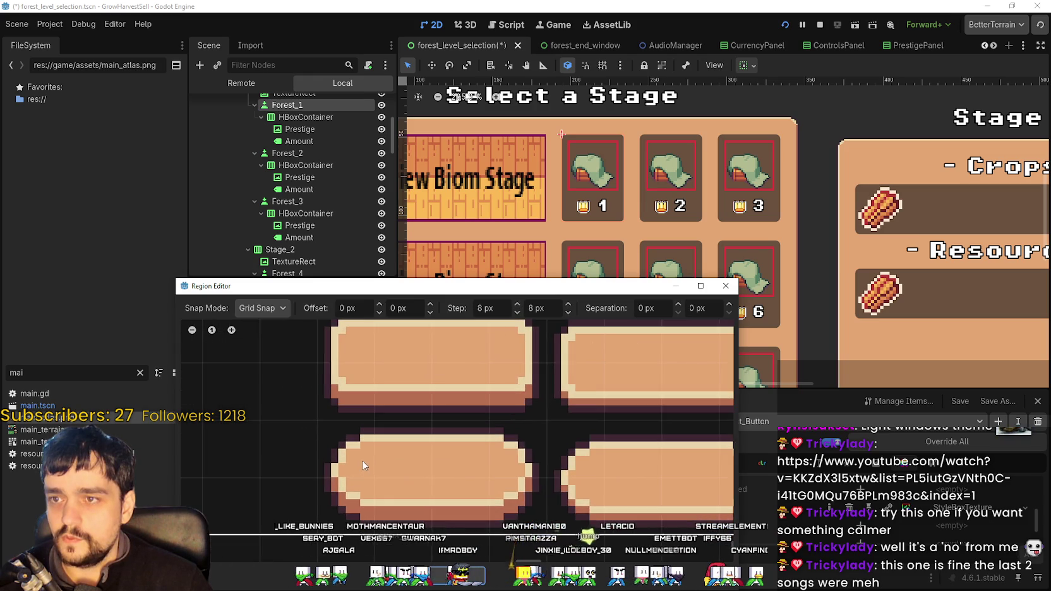
pyautogui.scroll(1, 364, 466)
pyautogui.moveTo(344, 395)
pyautogui.mouseDown()
pyautogui.moveTo(575, 515)
pyautogui.moveTo(558, 492)
pyautogui.mouseUp()
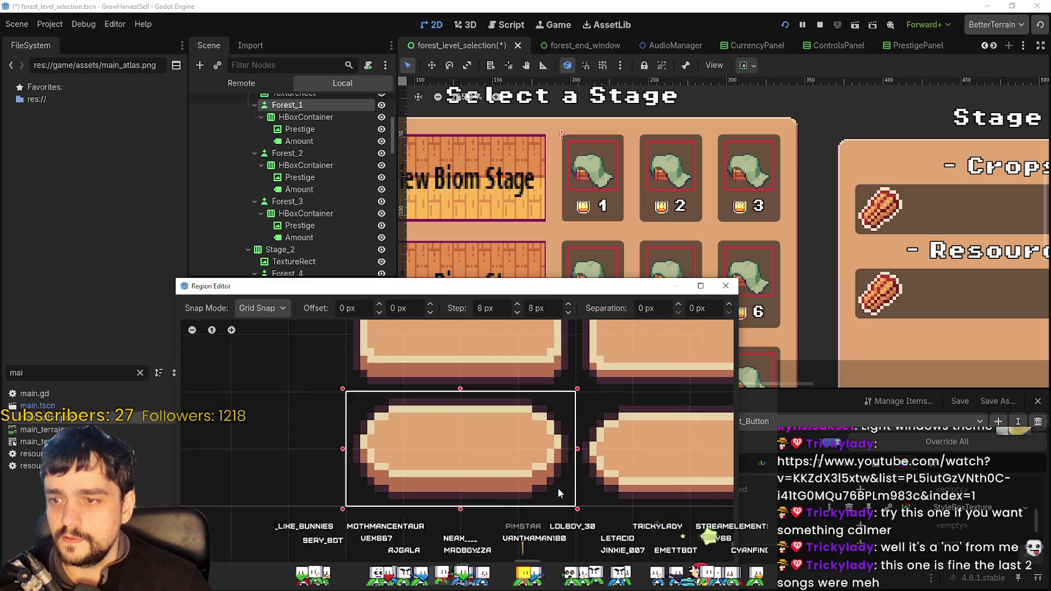
pyautogui.press('Escape')
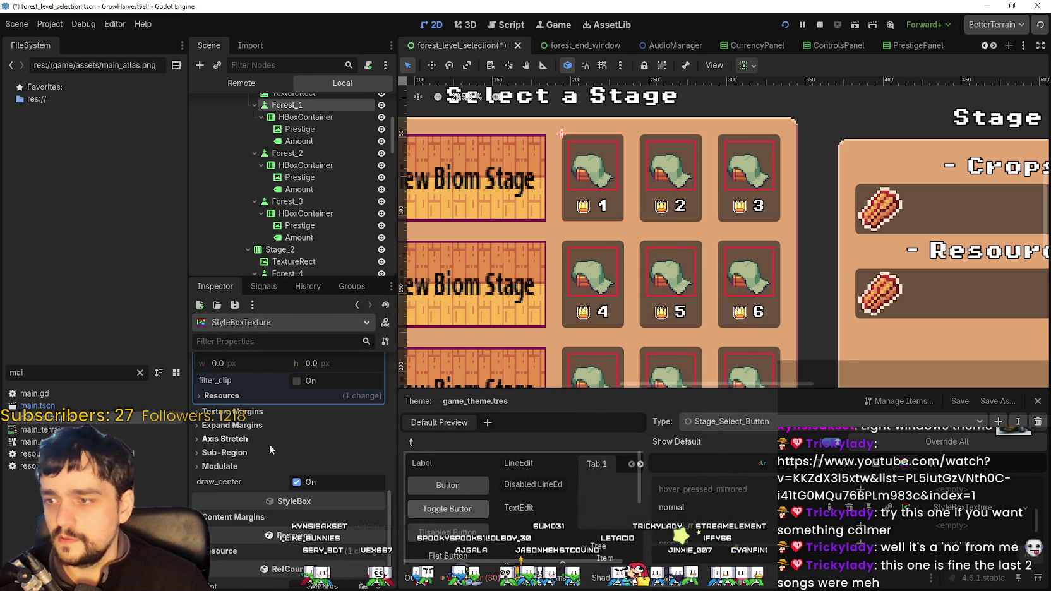
pyautogui.click(272, 452)
# - With pixel snapping, fit the style box region to the 32×16 sprite and inset the left and right margins past its rounded ends
pyautogui.click(292, 519)
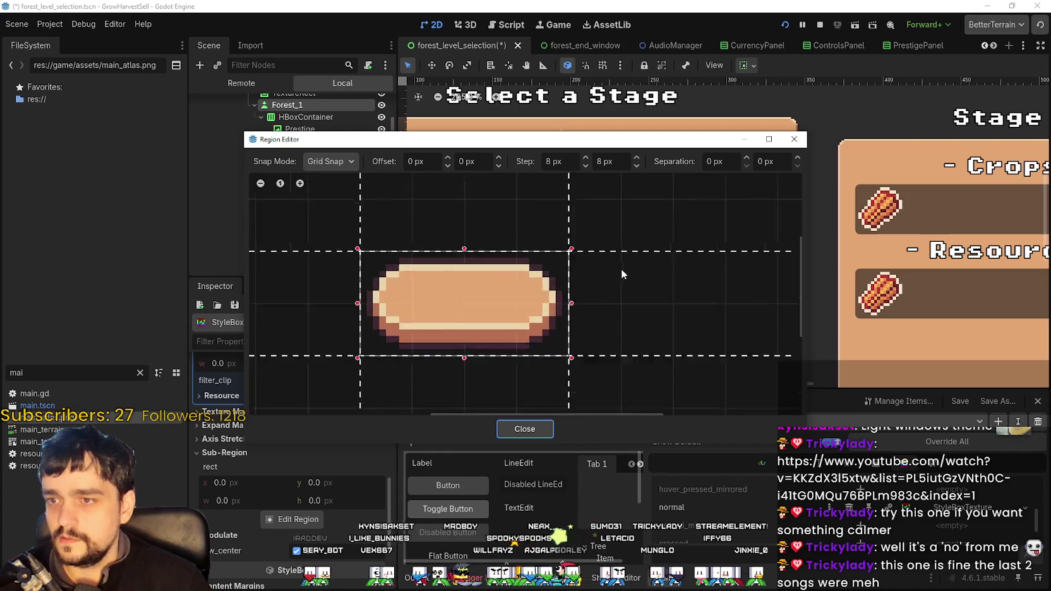
pyautogui.click(330, 161)
pyautogui.click(335, 193)
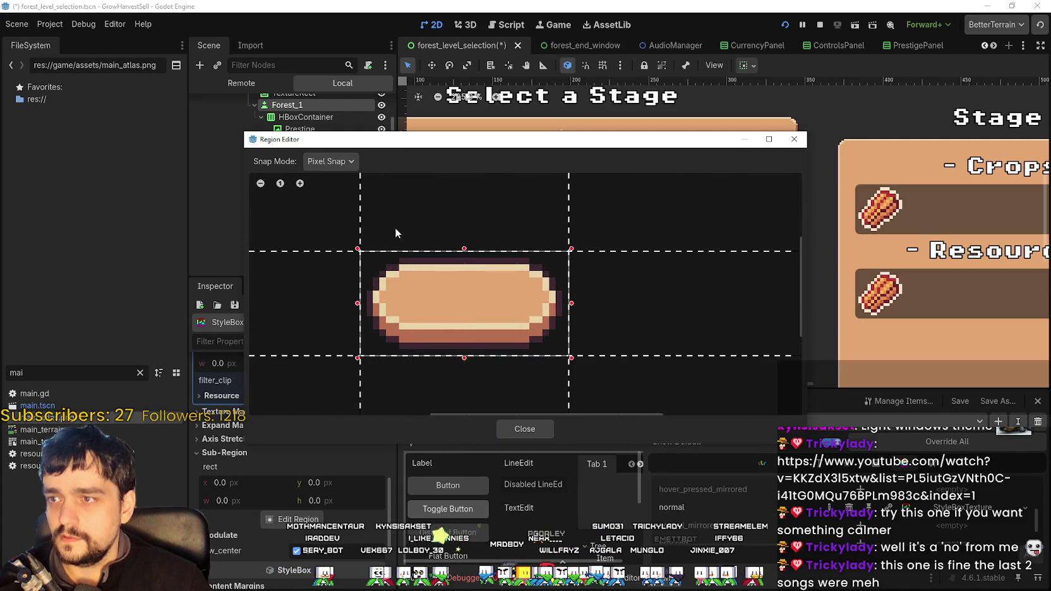
pyautogui.moveTo(613, 252); pyautogui.dragTo(612, 291)
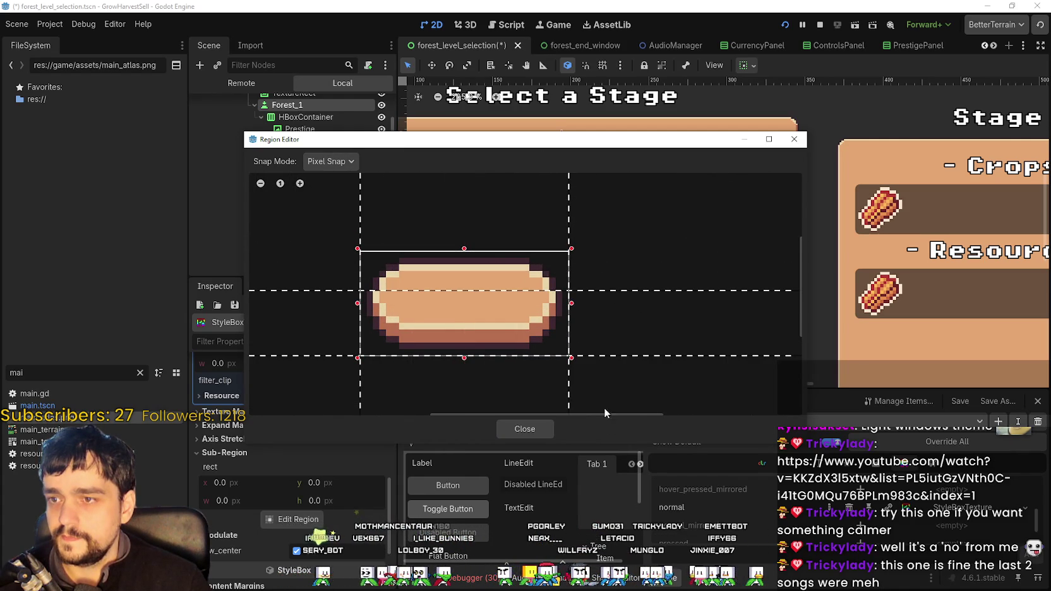
pyautogui.moveTo(601, 357); pyautogui.dragTo(610, 306)
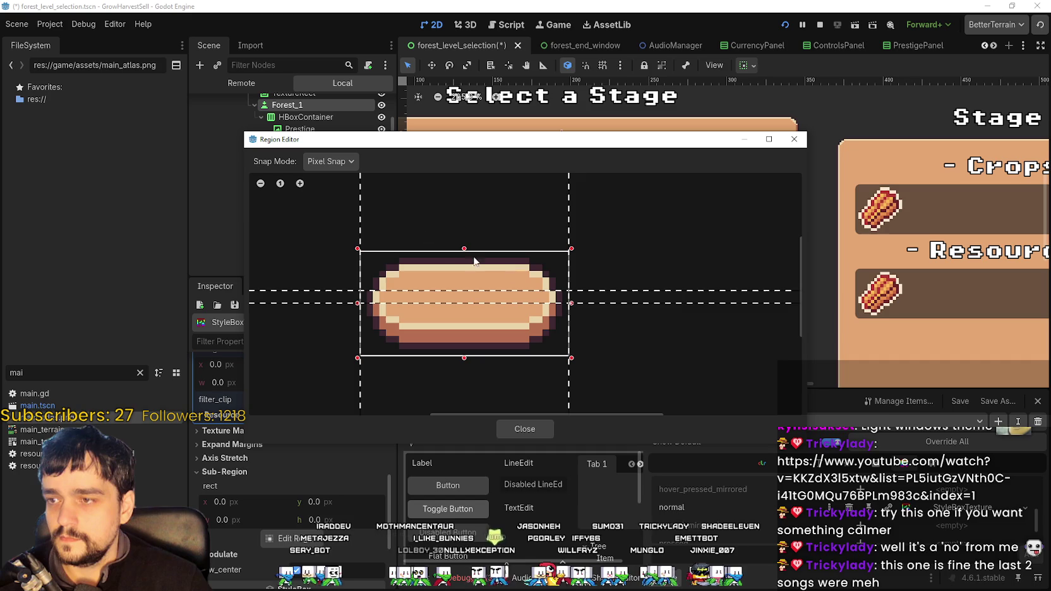
pyautogui.moveTo(361, 210); pyautogui.dragTo(400, 211)
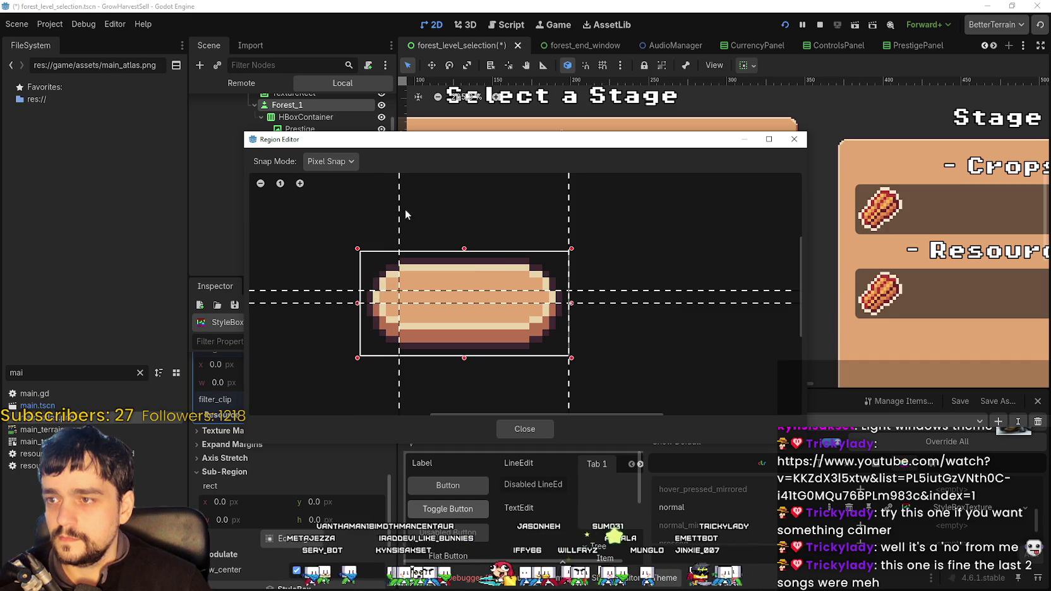
pyautogui.moveTo(569, 198); pyautogui.dragTo(529, 203)
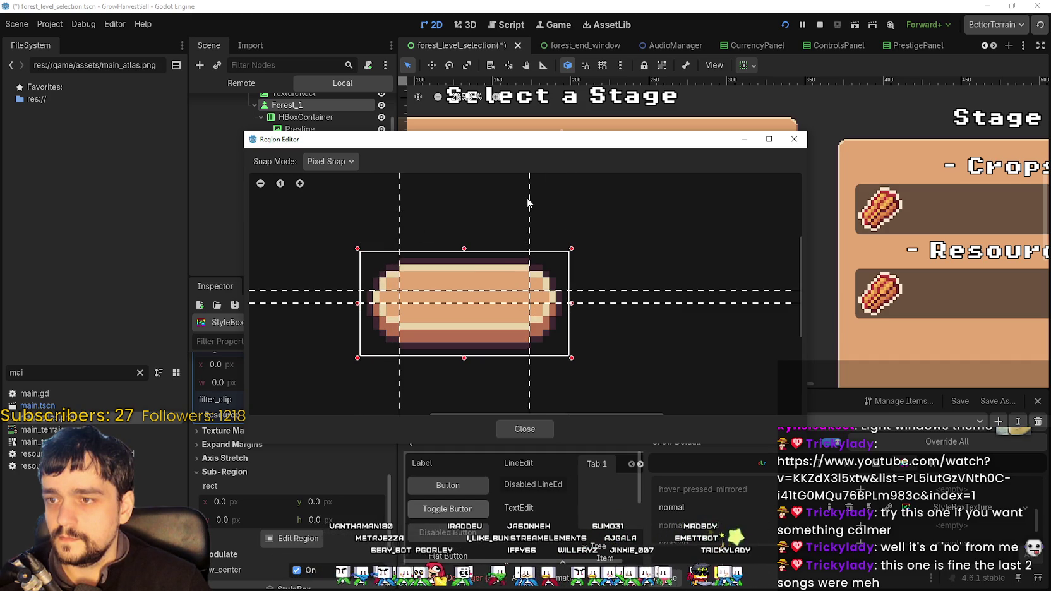
pyautogui.click(522, 428)
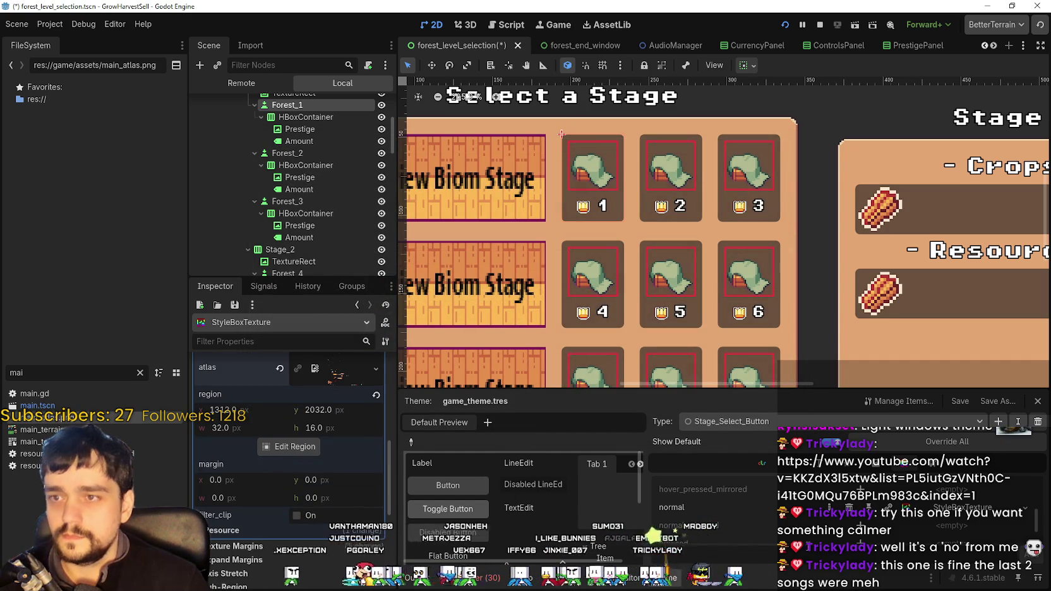
# - Save the scene and collapse the atlas texture details
pyautogui.scroll(-1, 714, 506)
pyautogui.hotkey('ctrl', 's')
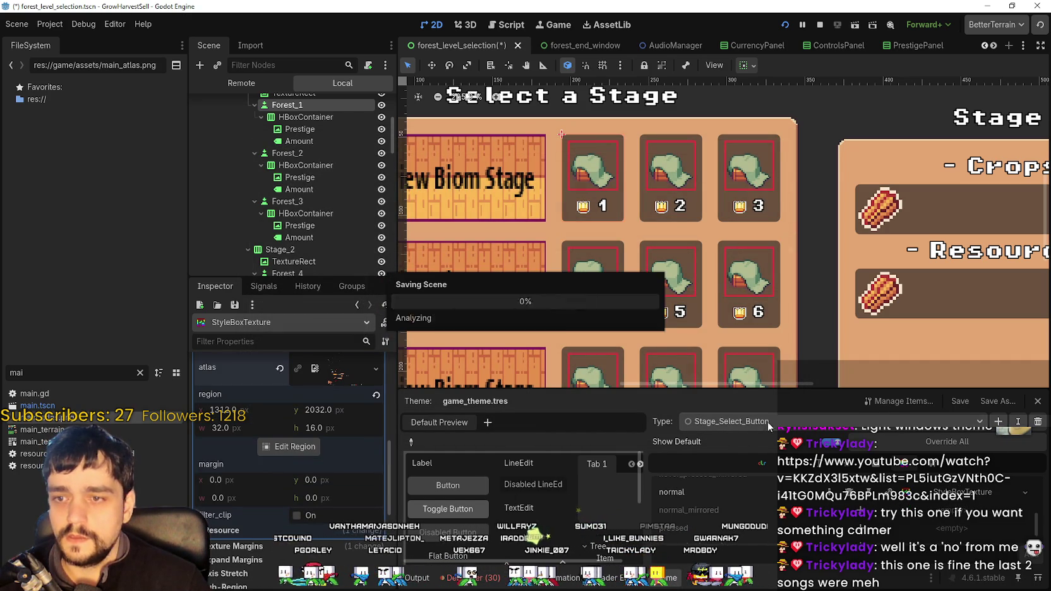
pyautogui.scroll(5, 332, 467)
pyautogui.click(352, 453)
# - Set the Forest_1 button's type variation to Stage_Select_Button
pyautogui.scroll(1, 340, 448)
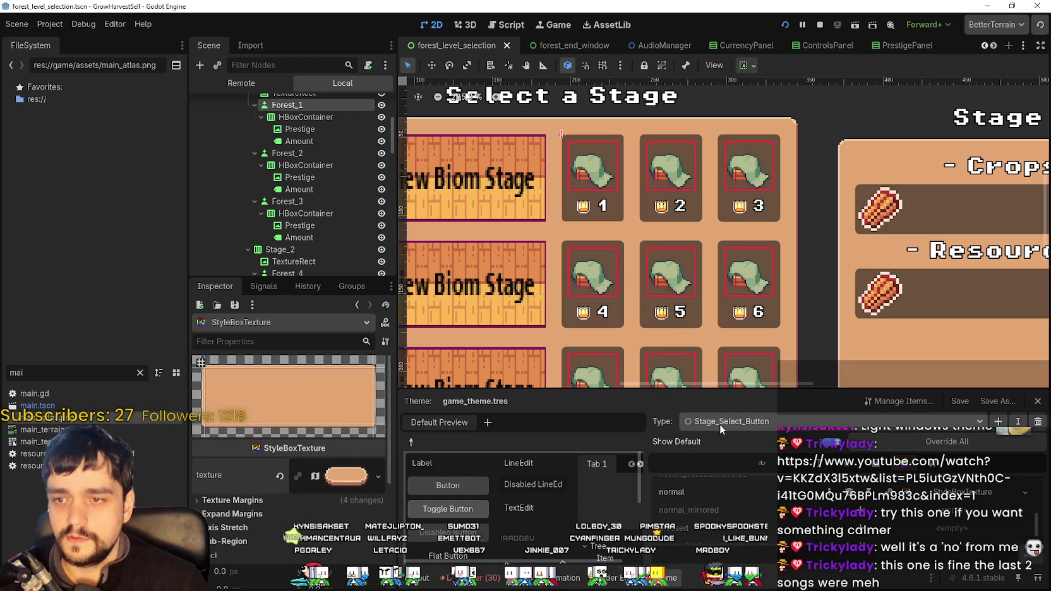
pyautogui.scroll(-1, 327, 569)
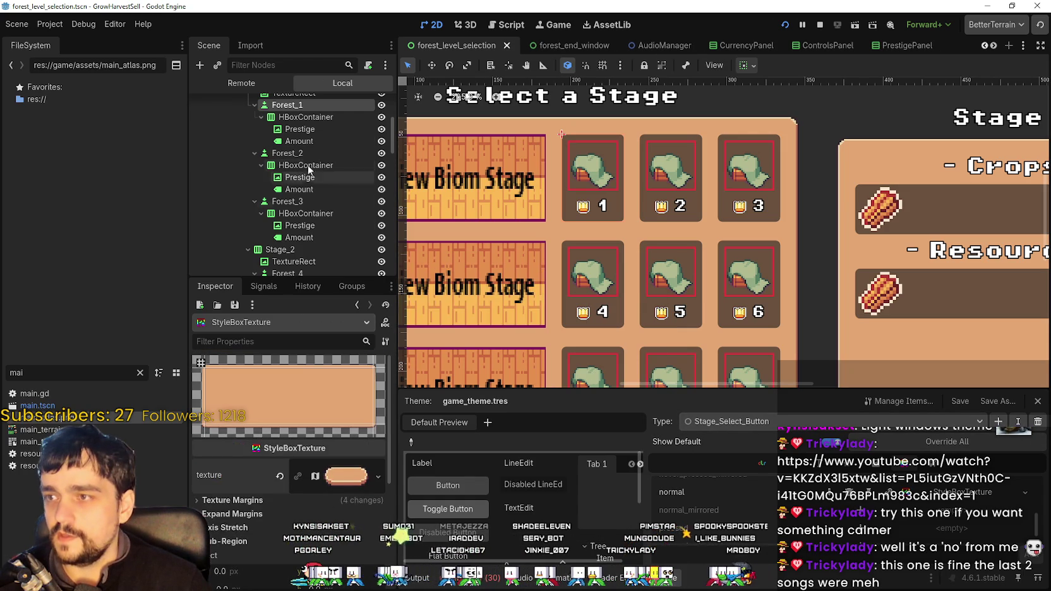
pyautogui.click(286, 108)
pyautogui.scroll(-4, 316, 470)
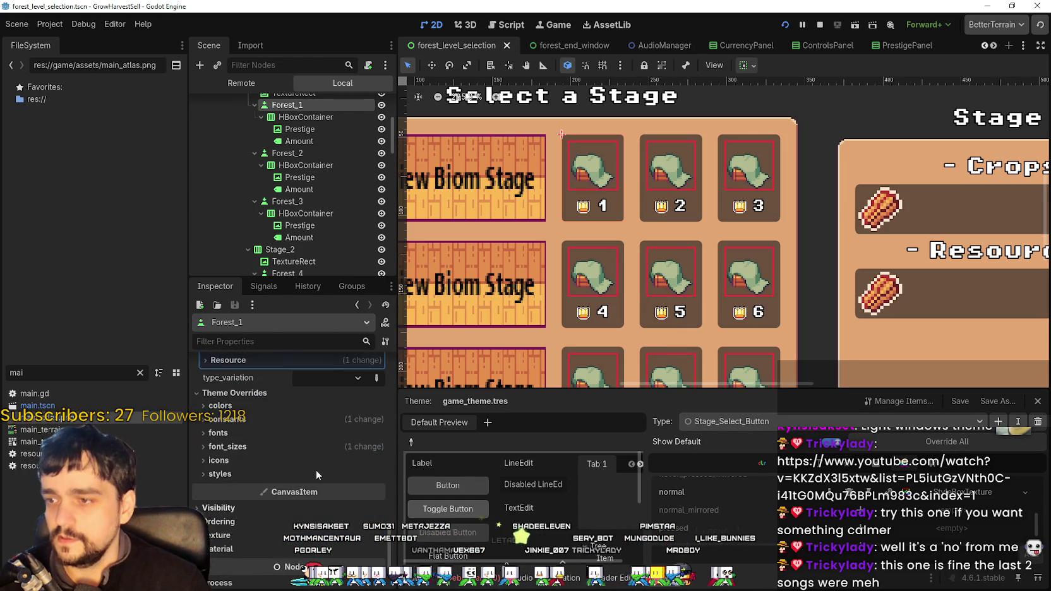
pyautogui.click(330, 438)
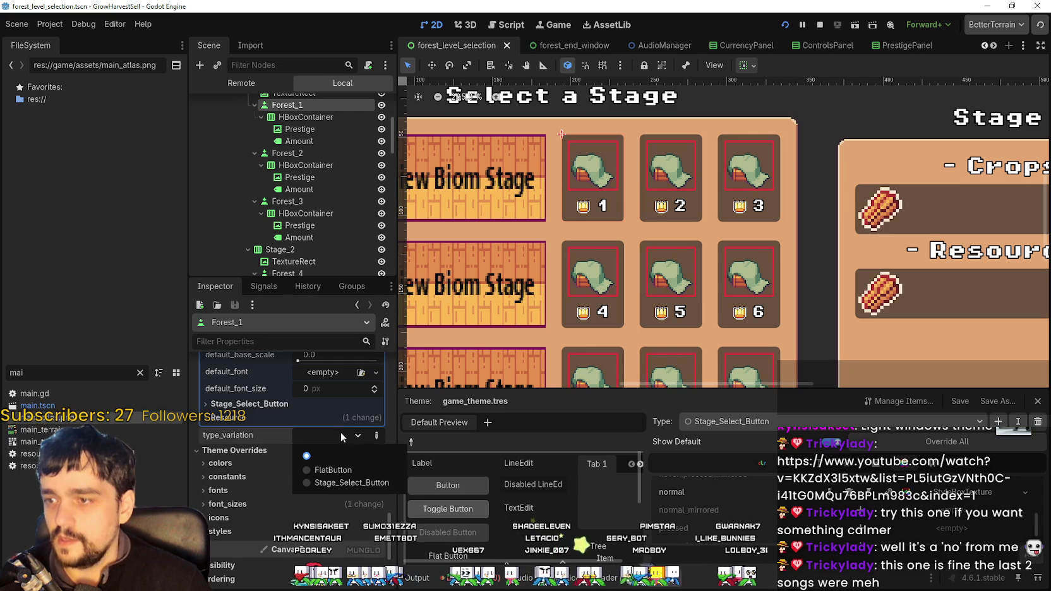
pyautogui.click(344, 483)
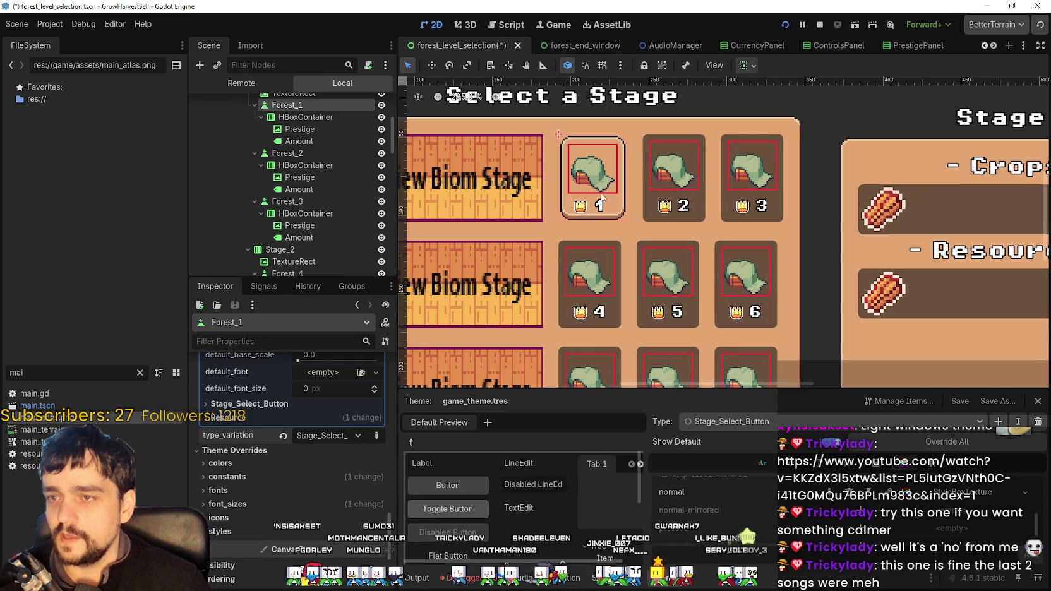
# - Save the scene and zoom the viewport in and out to check the restyled stage 1 button
pyautogui.scroll(3, 604, 166)
pyautogui.hotkey('ctrl', 's')
pyautogui.scroll(-3, 777, 276)
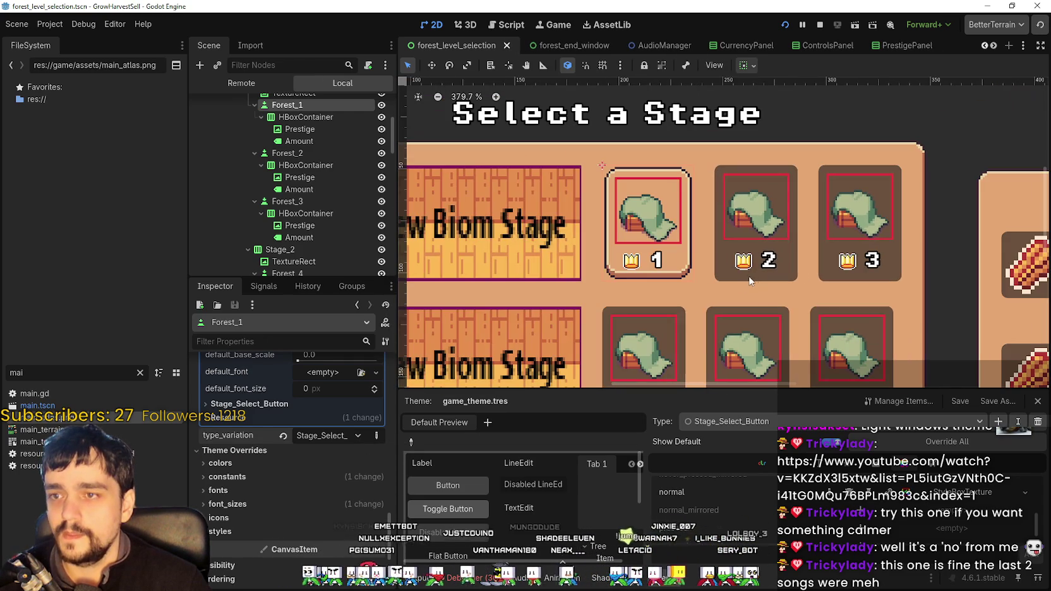
pyautogui.scroll(3, 648, 263)
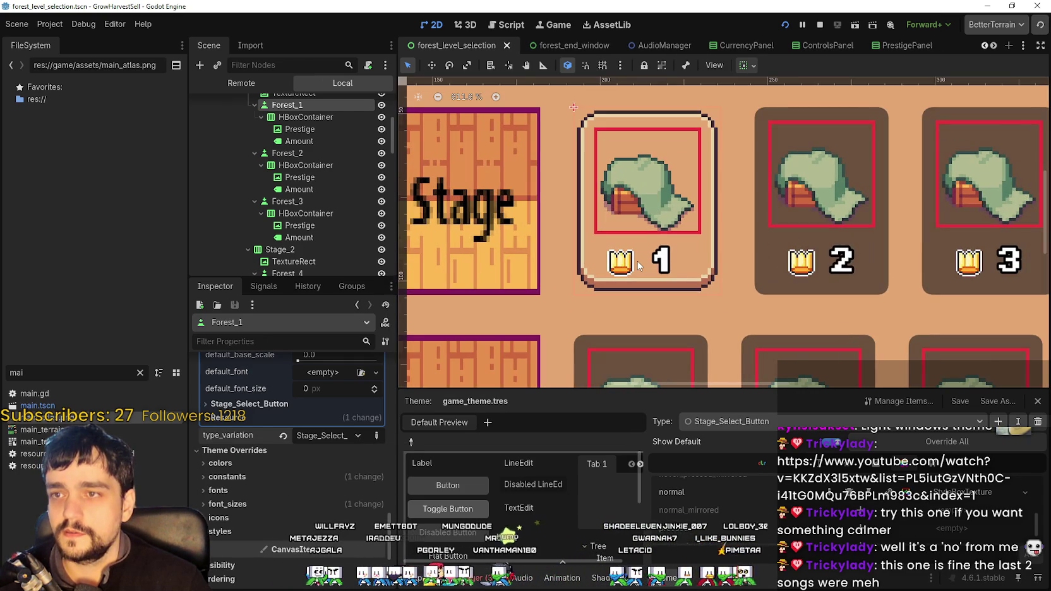
pyautogui.scroll(-5, 637, 267)
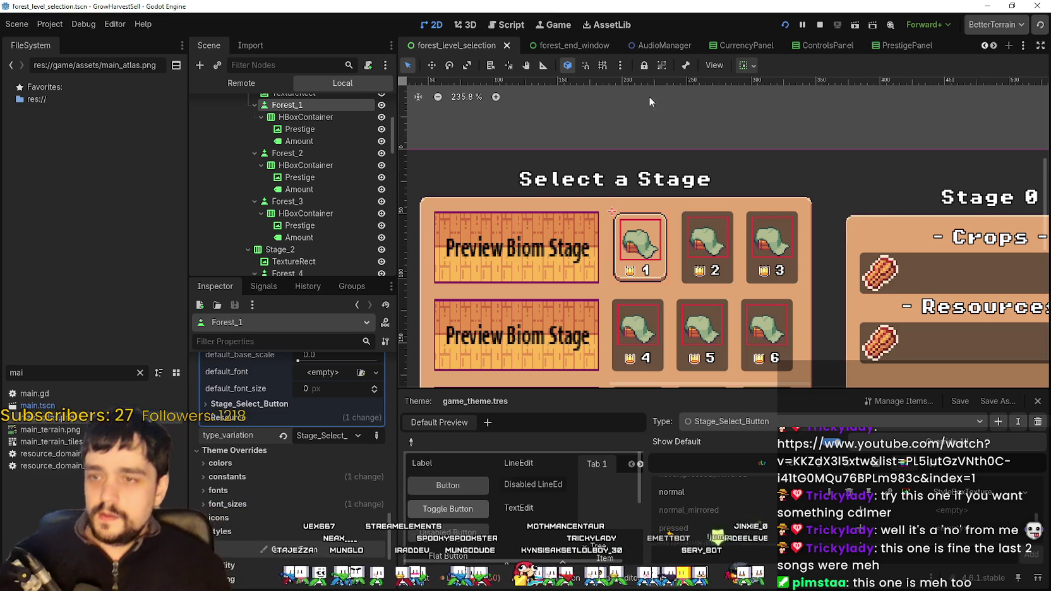
pyautogui.scroll(3, 610, 221)
pyautogui.scroll(1, 672, 338)
pyautogui.scroll(-2, 712, 311)
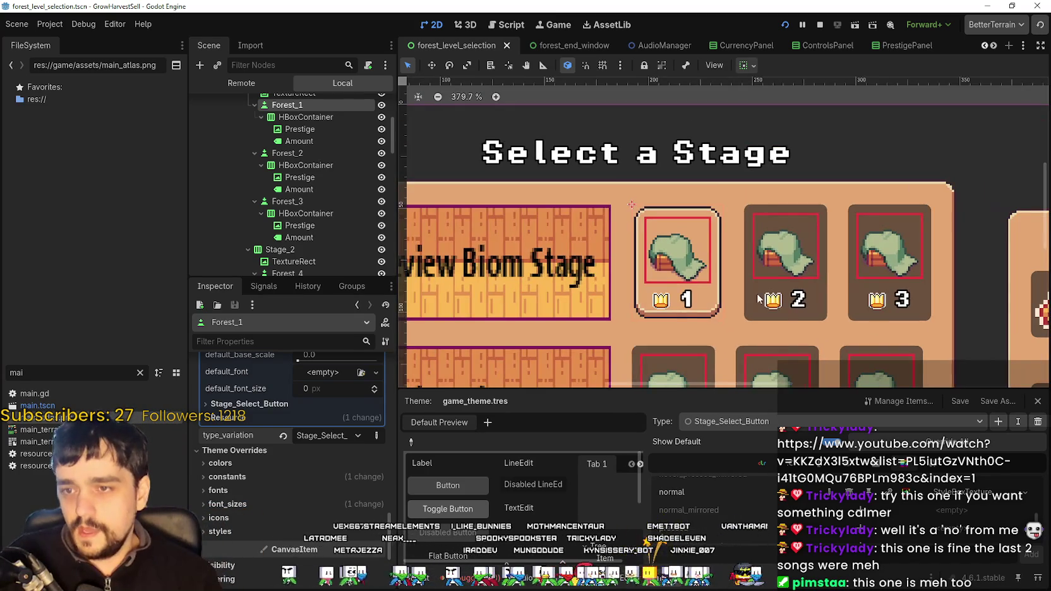
pyautogui.scroll(-4, 759, 300)
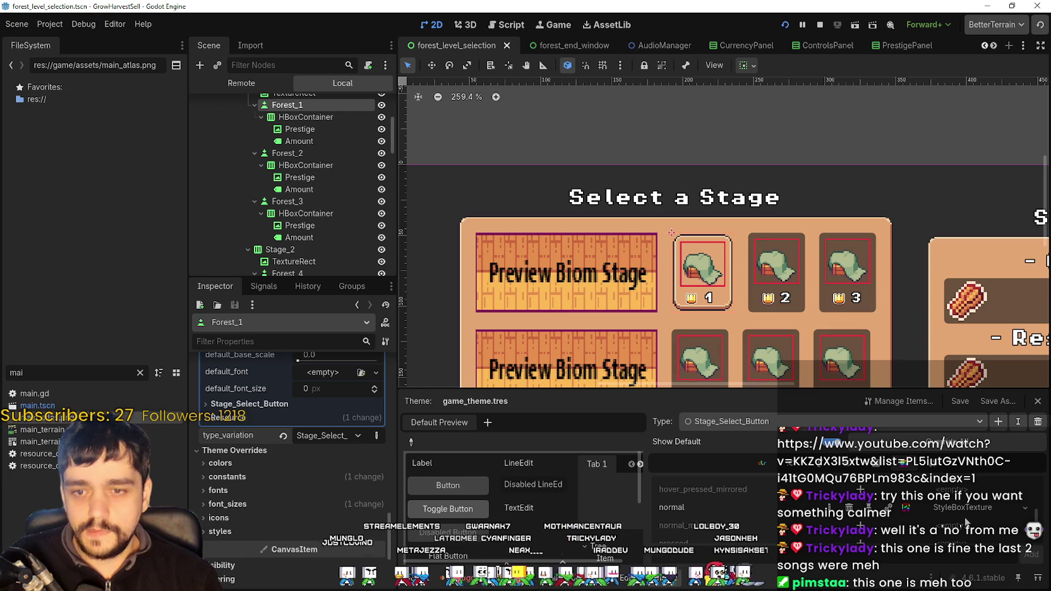
pyautogui.scroll(-1, 920, 542)
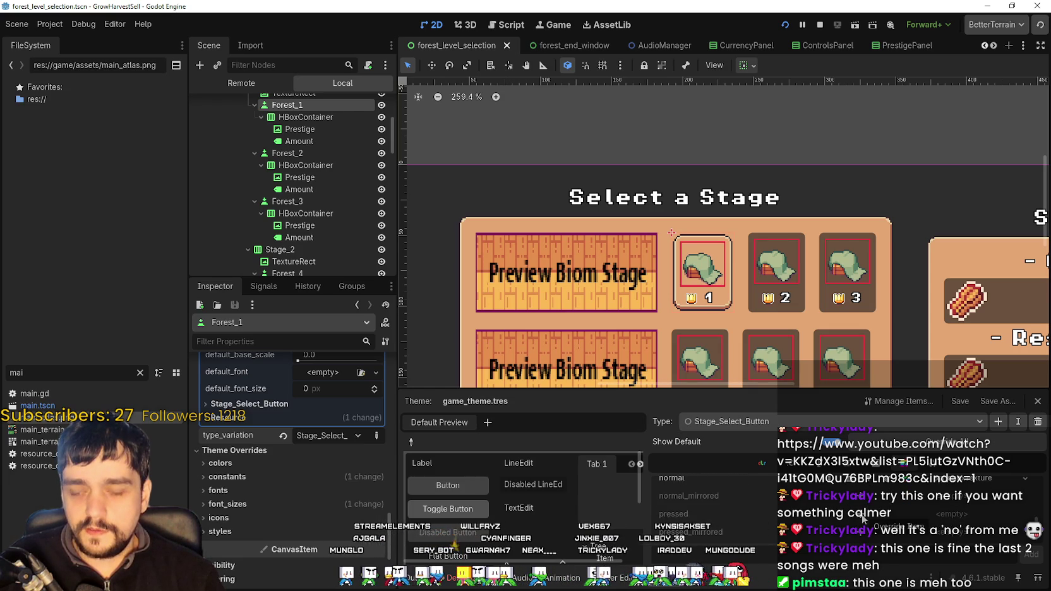
# - Make the pressed StyleBoxTexture and its atlas texture unique (recursive)
pyautogui.scroll(1, 965, 486)
pyautogui.click(957, 496)
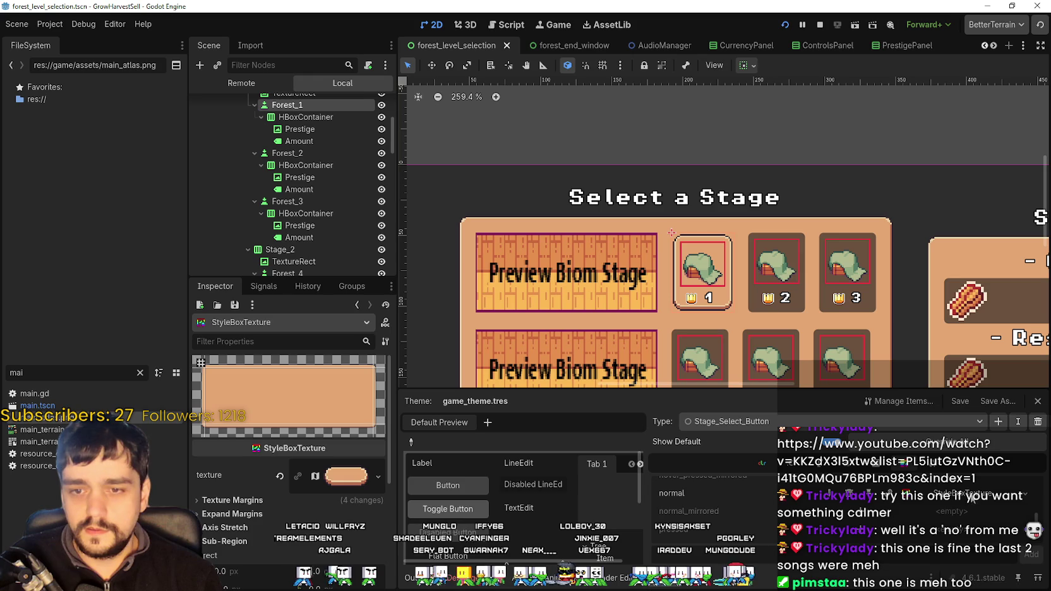
pyautogui.scroll(-1, 869, 517)
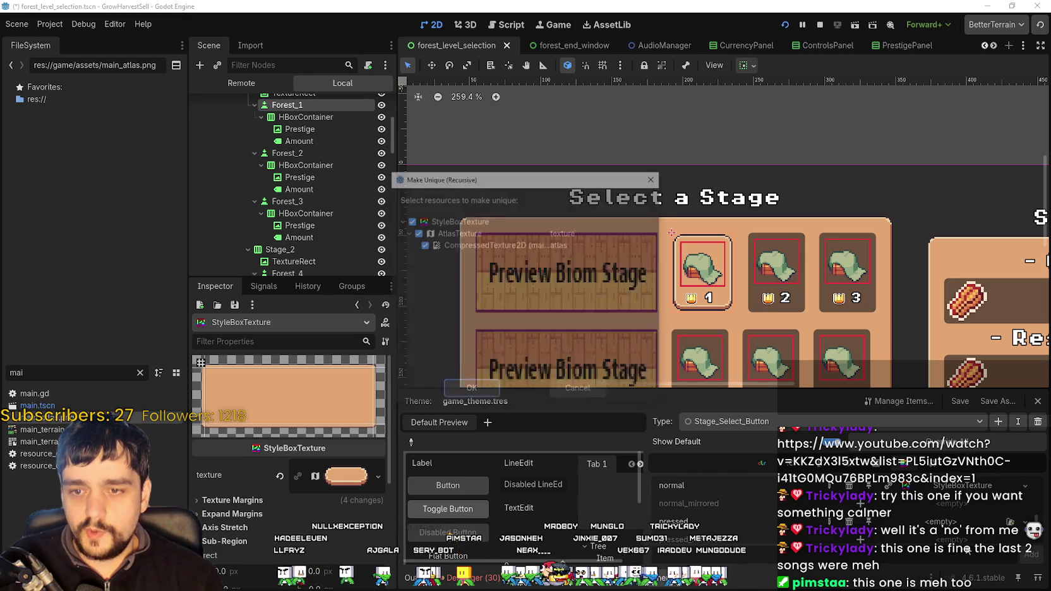
pyautogui.click(479, 396)
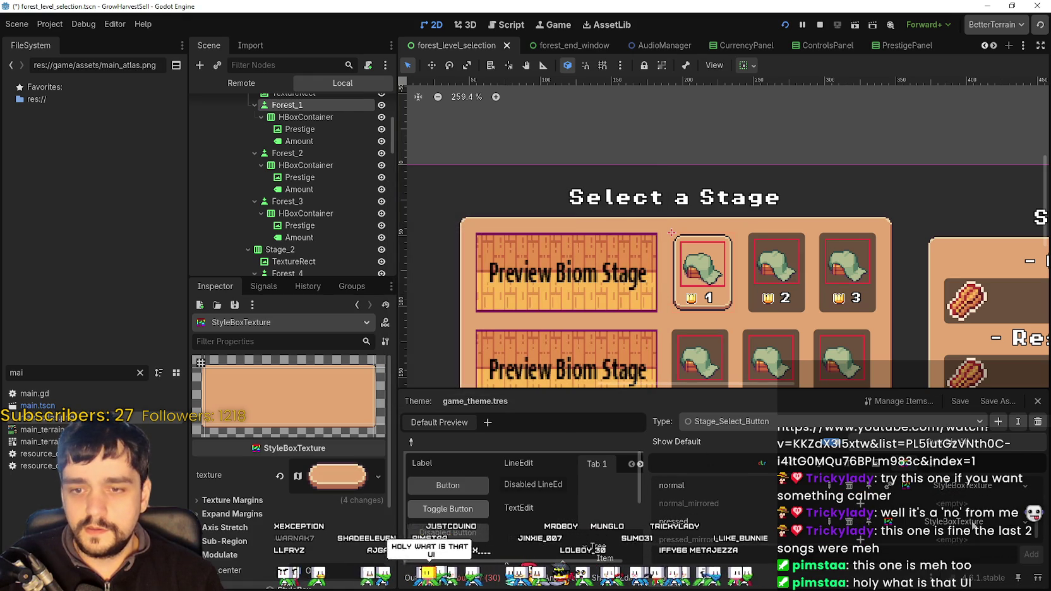
pyautogui.scroll(-3, 325, 510)
pyautogui.click(338, 391)
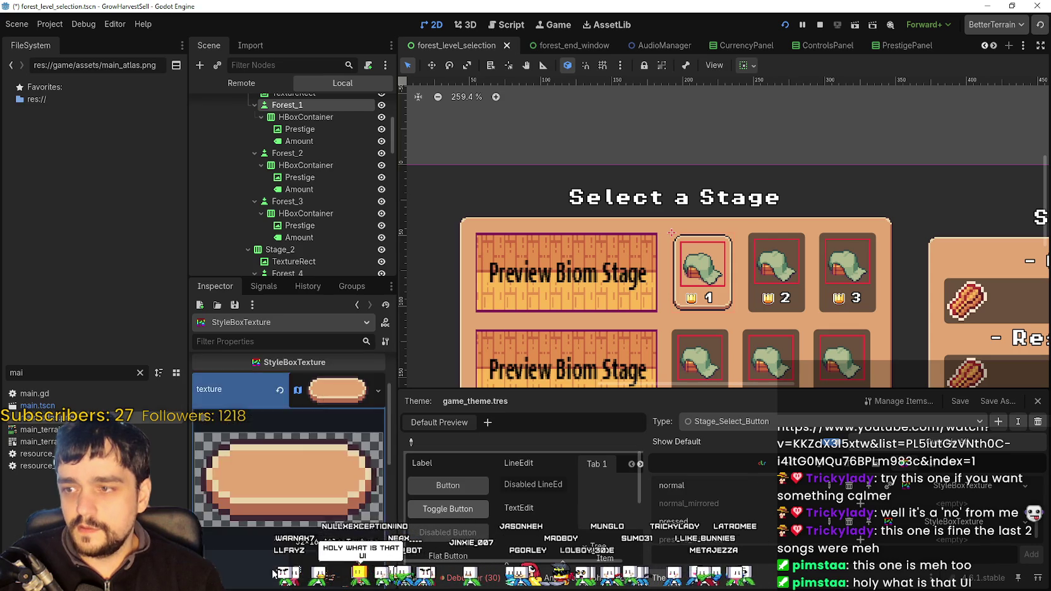
pyautogui.scroll(-4, 270, 536)
# - With grid snap, set the pressed texture's region to the darker bottom-right sprite at x 1376, y 2032
pyautogui.click(296, 505)
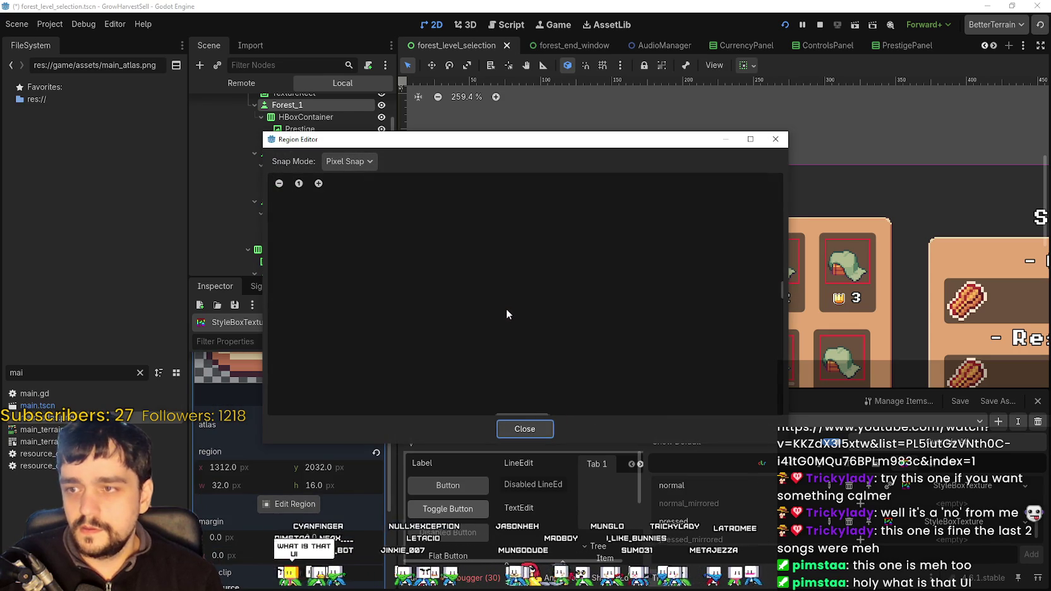
pyautogui.scroll(-8, 430, 271)
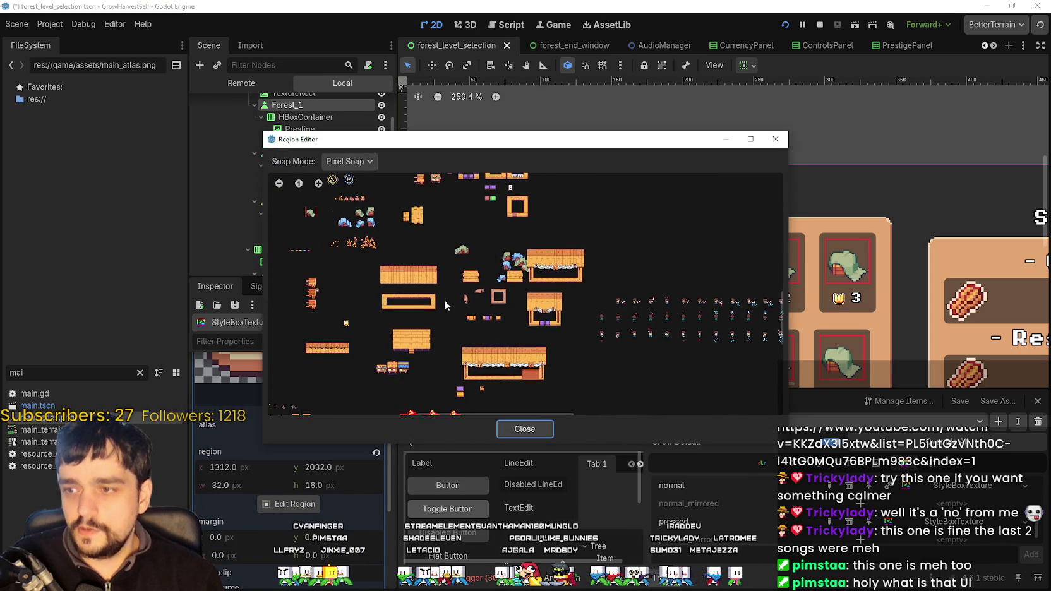
pyautogui.scroll(6, 621, 363)
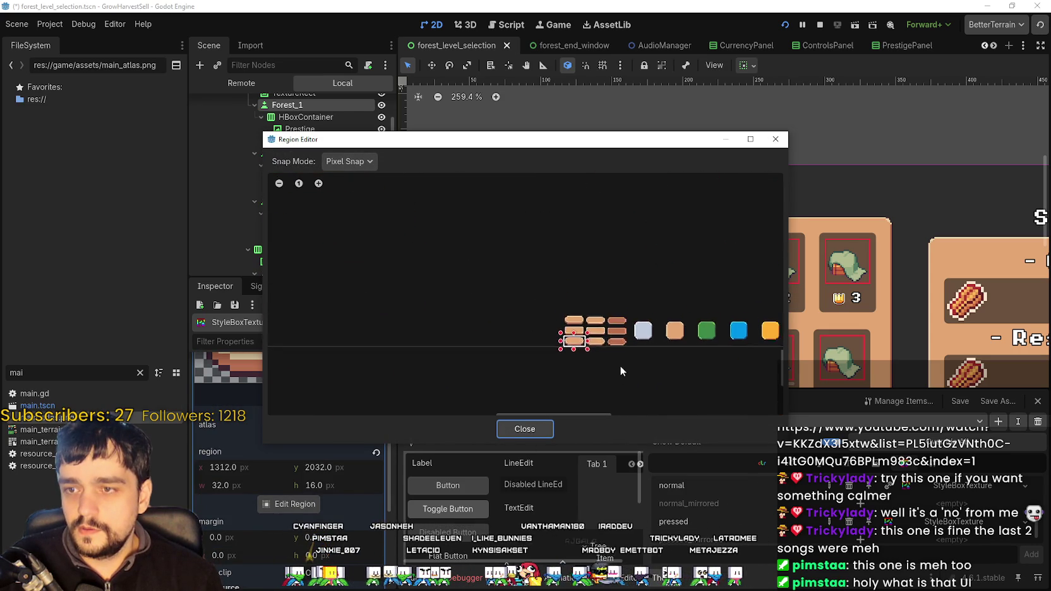
pyautogui.scroll(3, 621, 329)
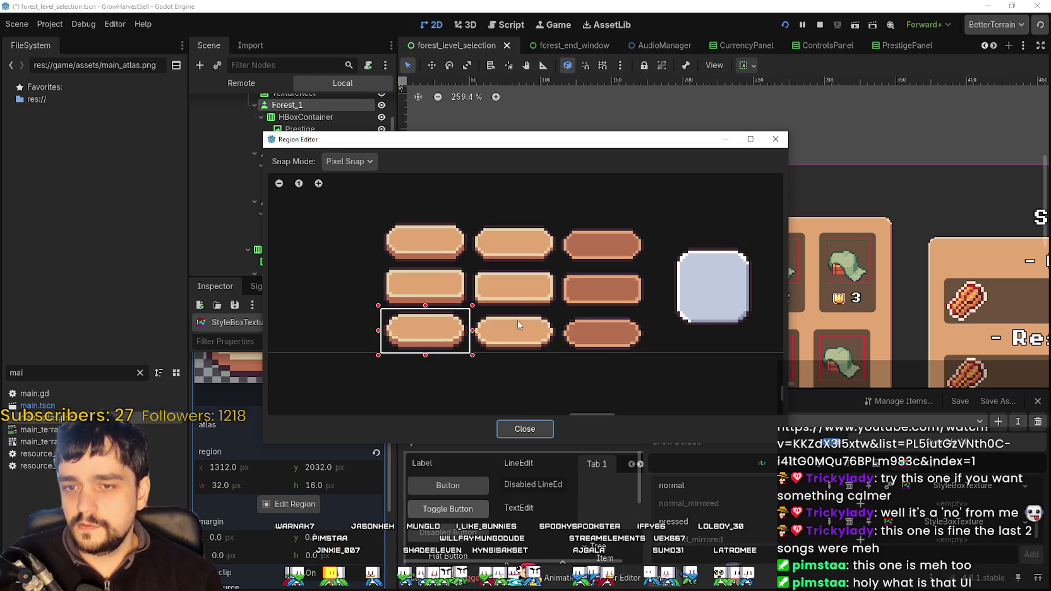
pyautogui.scroll(2, 607, 322)
pyautogui.click(341, 162)
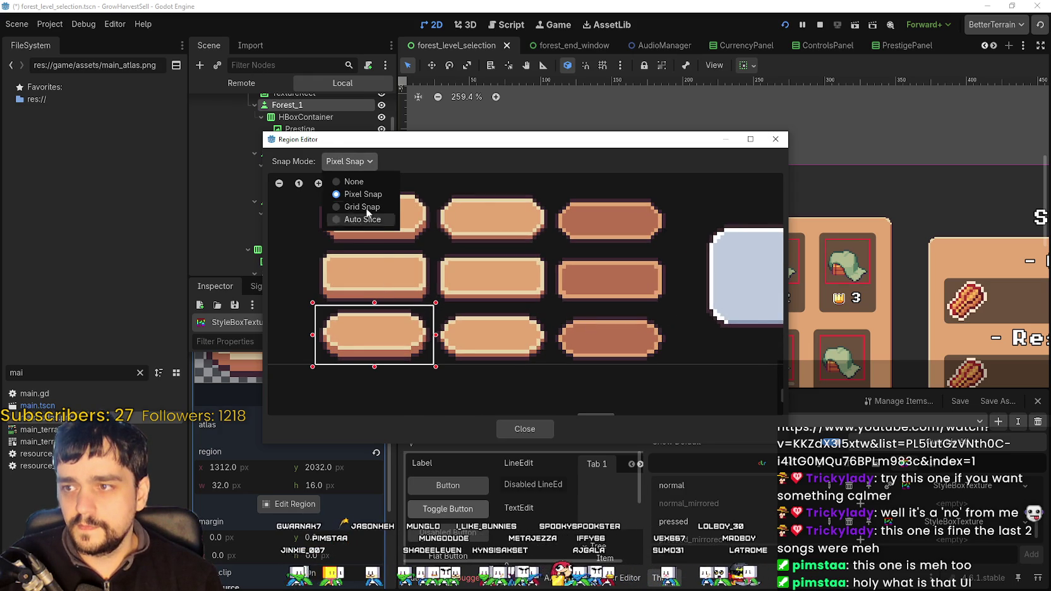
pyautogui.click(365, 206)
pyautogui.moveTo(533, 306); pyautogui.dragTo(684, 376)
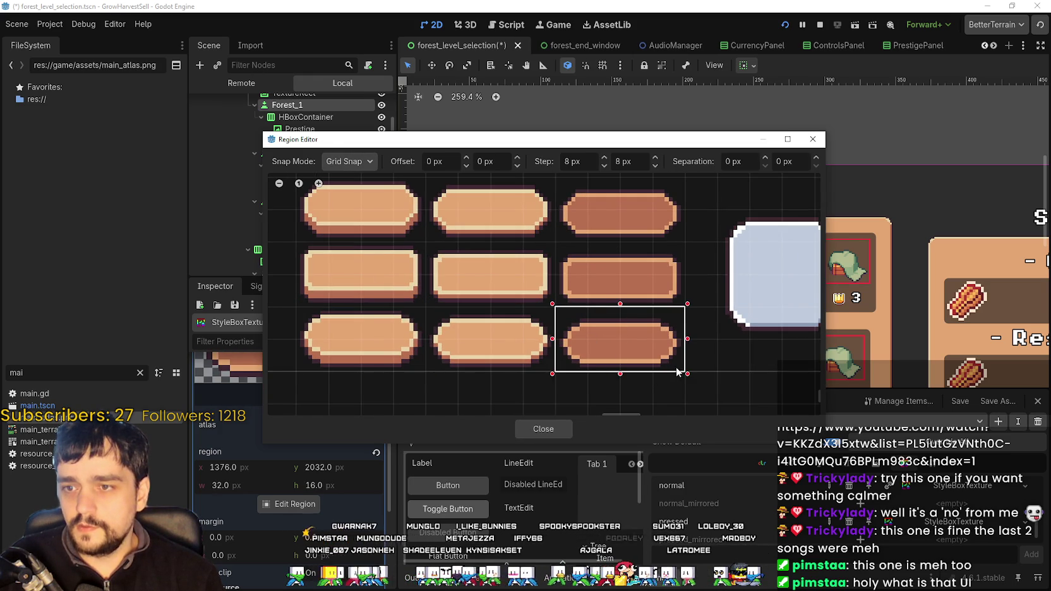
pyautogui.click(541, 429)
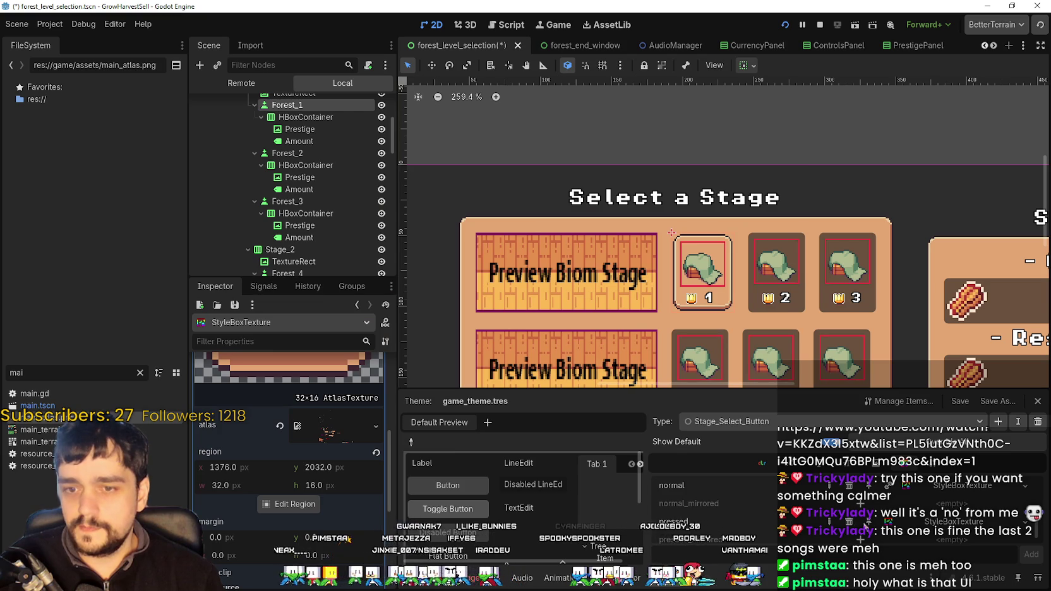
# - Collapse the texture details and review the other state styles, confirming pressed shows the new sprite
pyautogui.scroll(3, 388, 441)
pyautogui.click(340, 420)
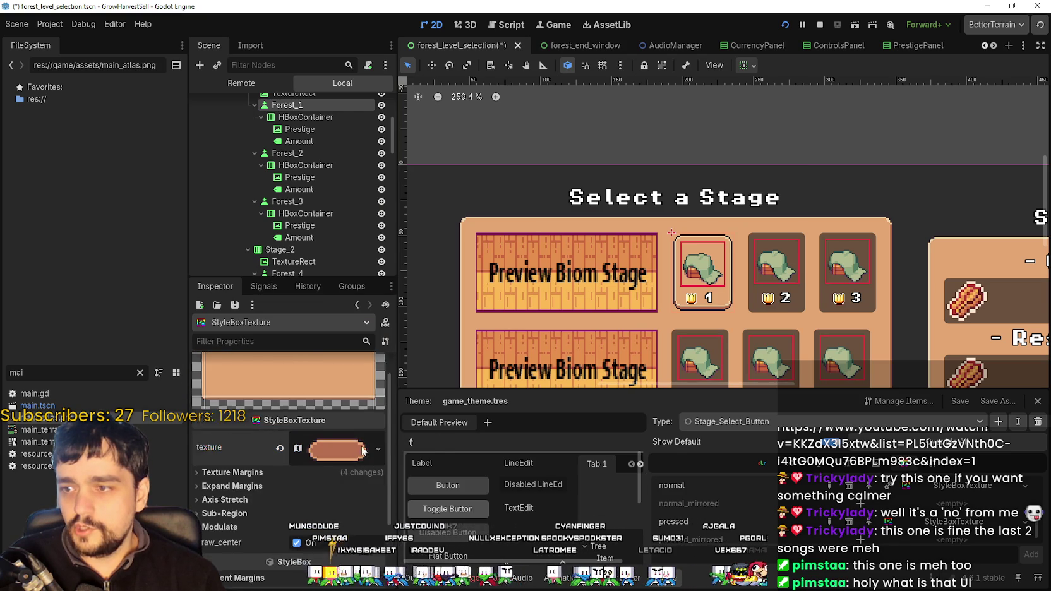
pyautogui.click(963, 490)
pyautogui.click(957, 524)
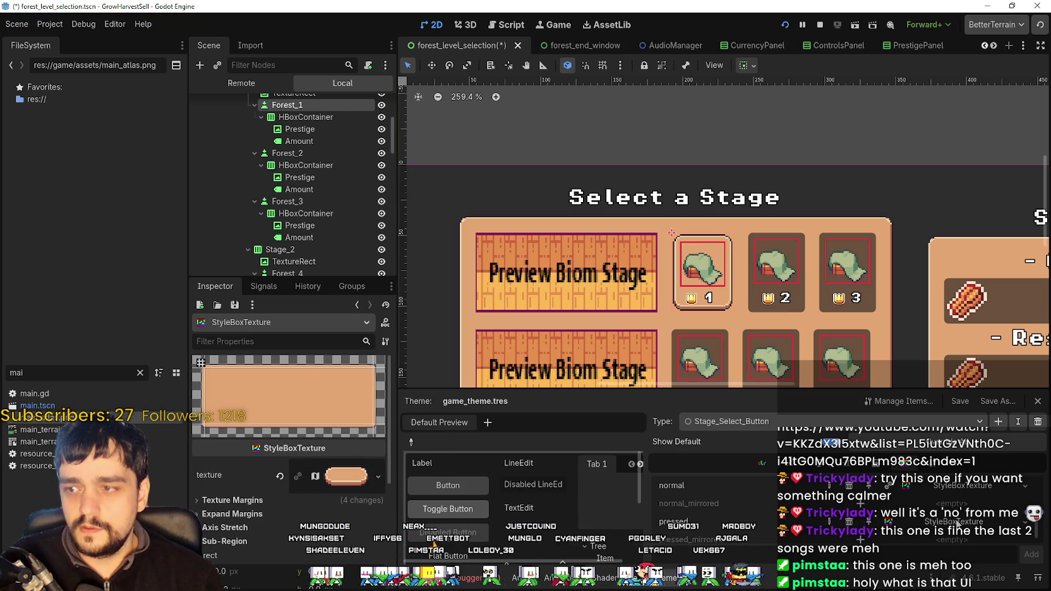
pyautogui.click(955, 524)
# - Save the scene with the updated pressed style
pyautogui.hotkey('ctrl', 's')
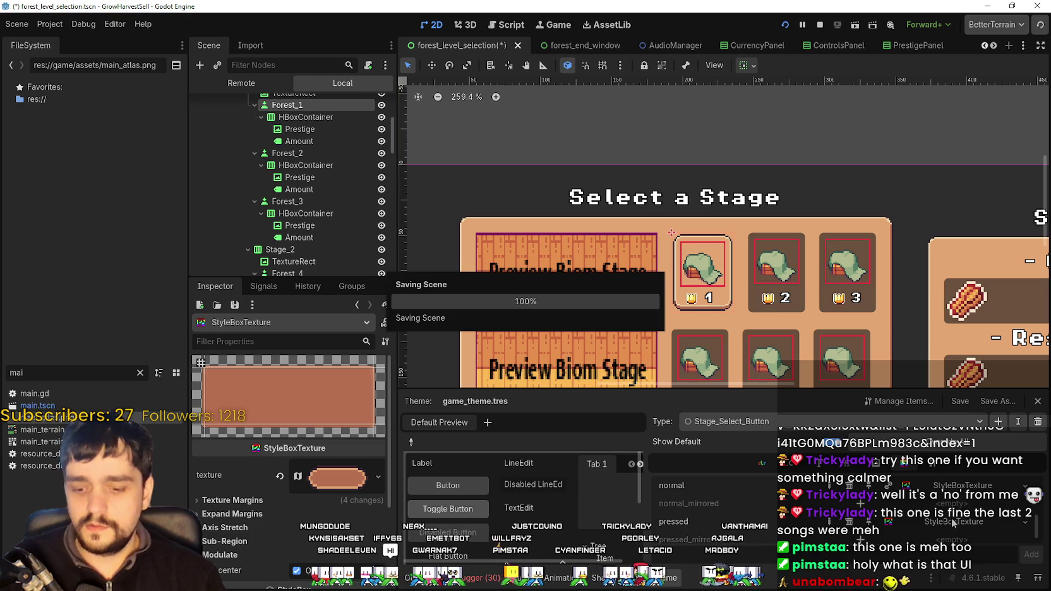
pyautogui.scroll(1, 883, 504)
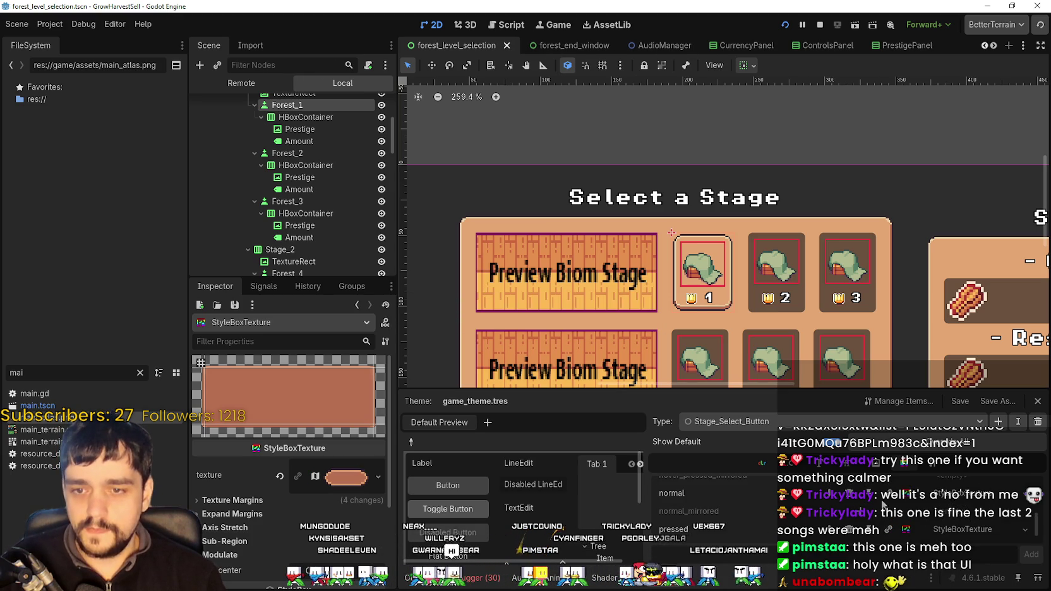
pyautogui.scroll(2, 751, 524)
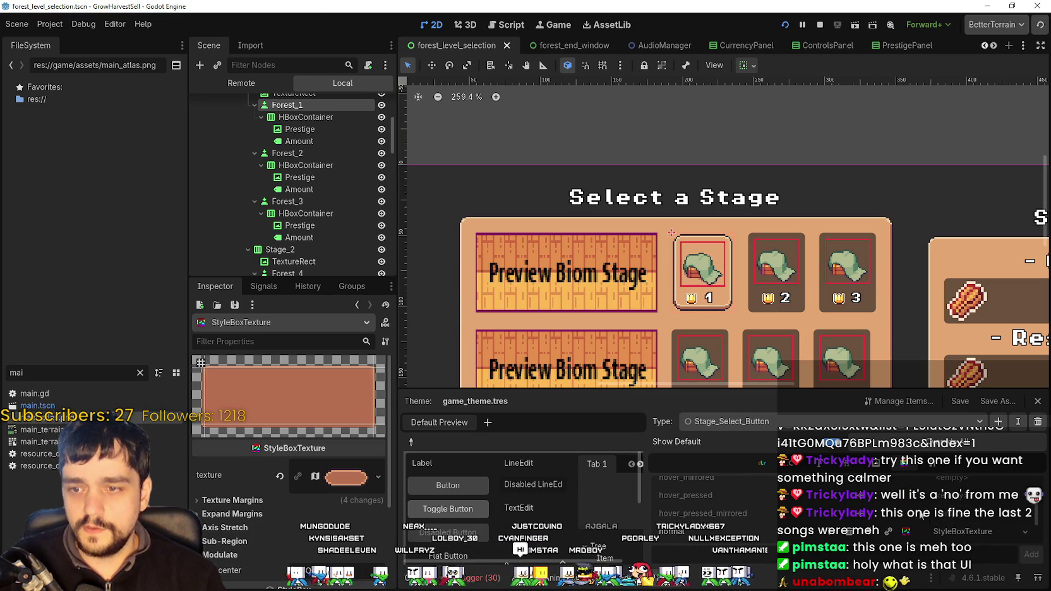
pyautogui.scroll(1, 921, 516)
pyautogui.scroll(2, 875, 504)
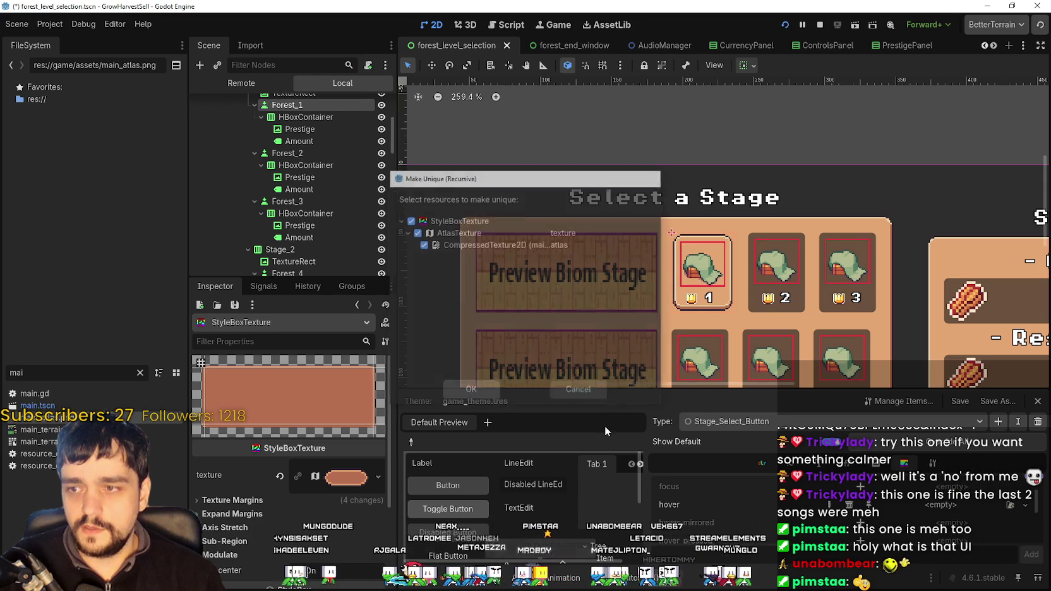
# - Make the hover style's textures unique, move its region to the second bottom-row sprite, and save
pyautogui.press('Return')
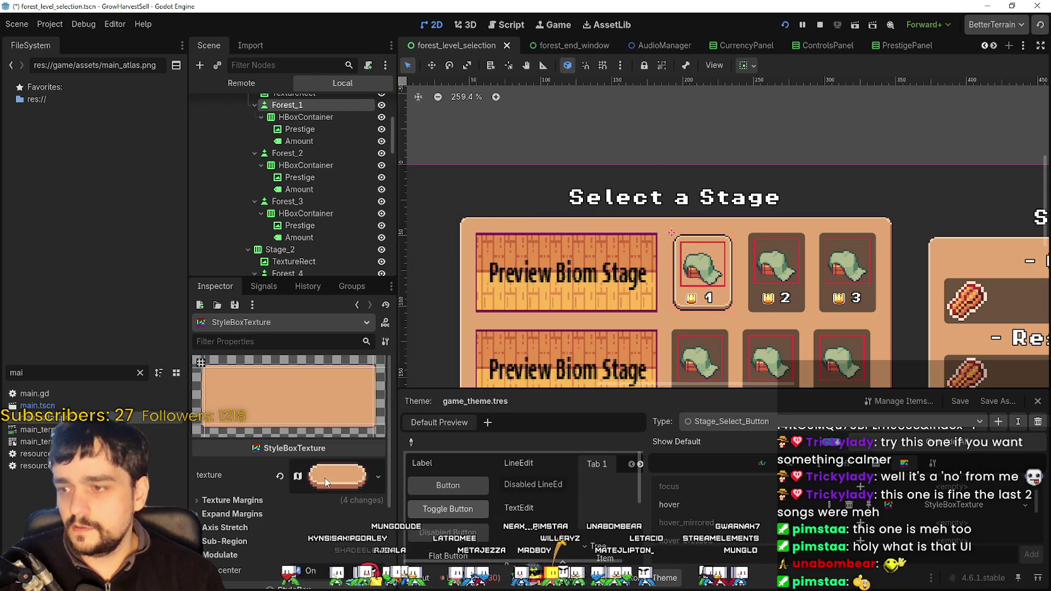
pyautogui.click(325, 483)
pyautogui.click(303, 504)
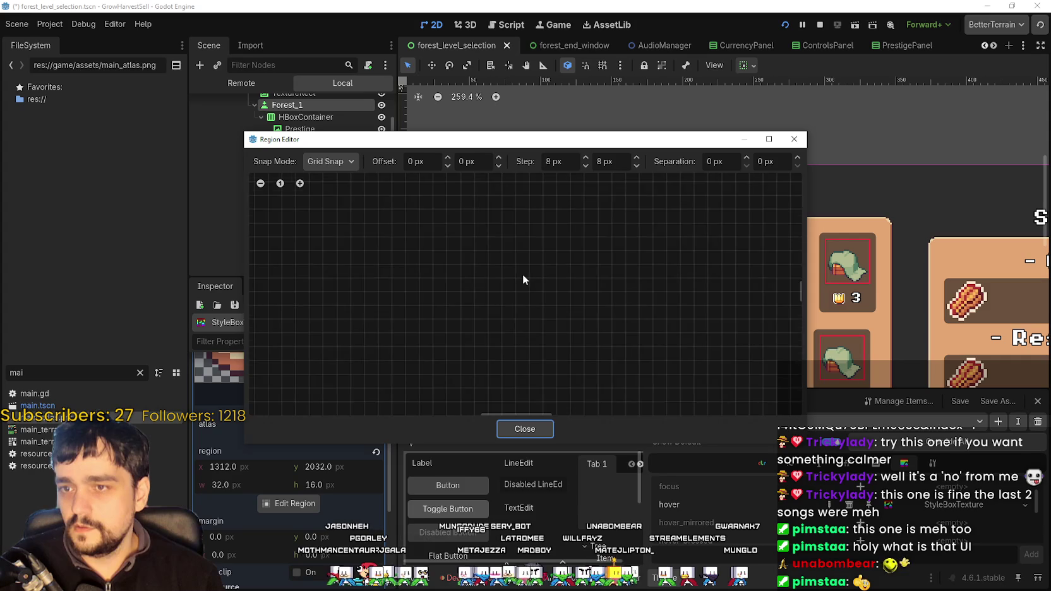
pyautogui.scroll(-5, 534, 304)
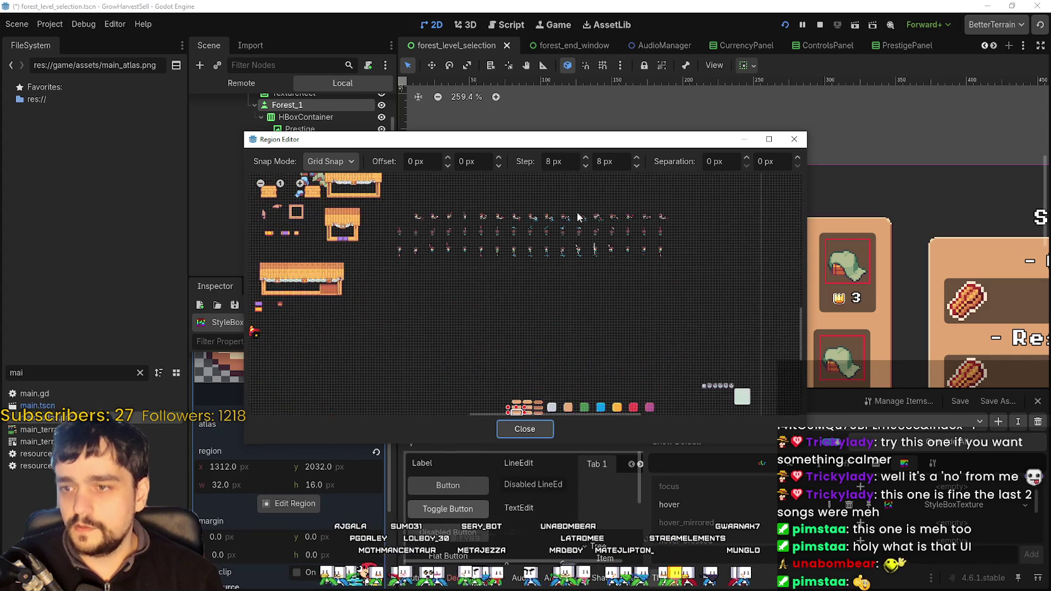
pyautogui.scroll(5, 534, 325)
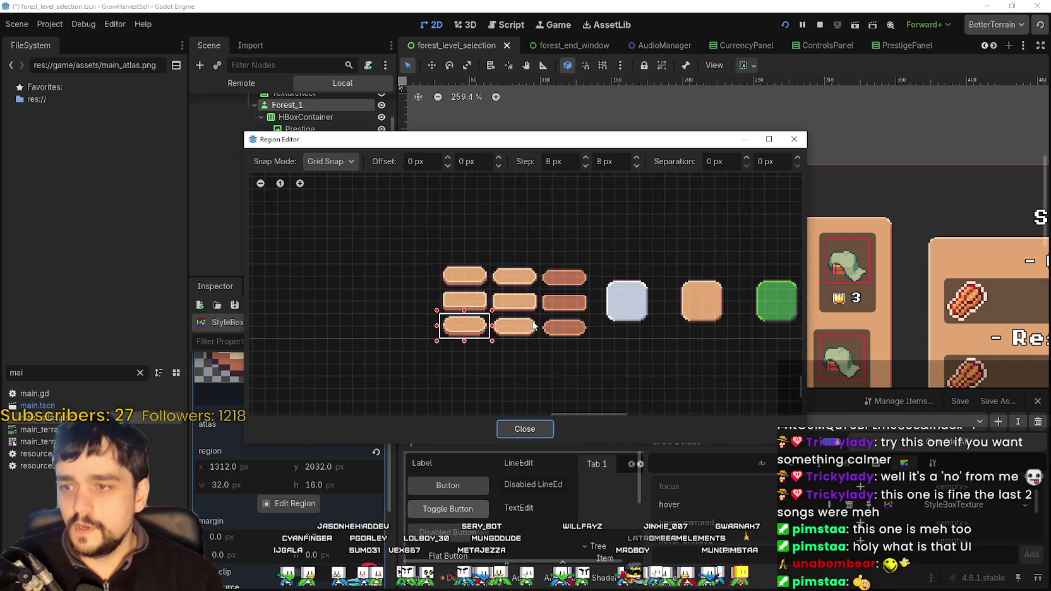
pyautogui.scroll(1, 534, 326)
pyautogui.moveTo(484, 313); pyautogui.dragTo(540, 340)
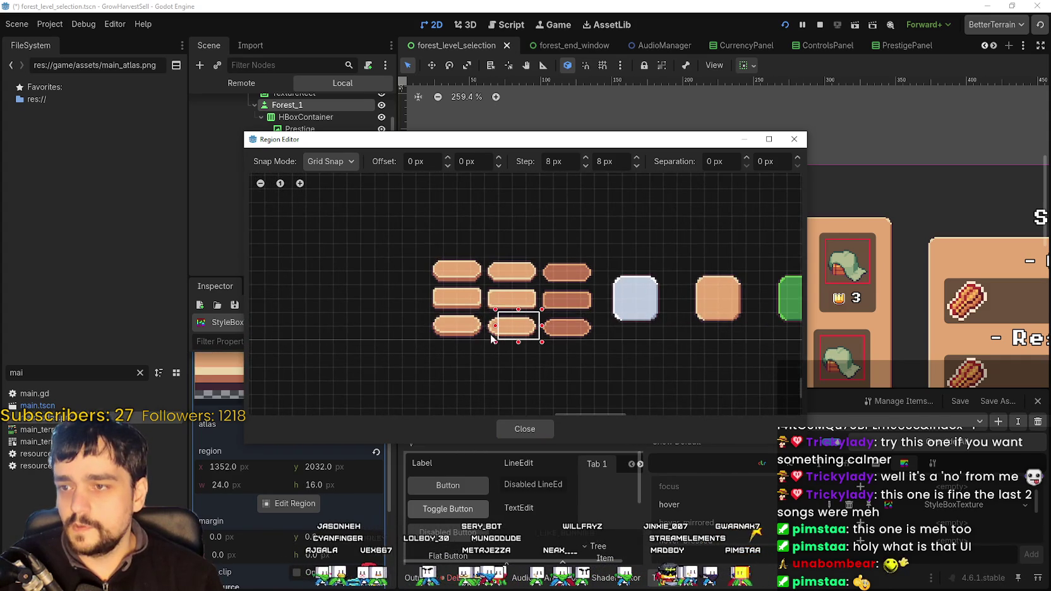
pyautogui.click(524, 429)
pyautogui.click(981, 517)
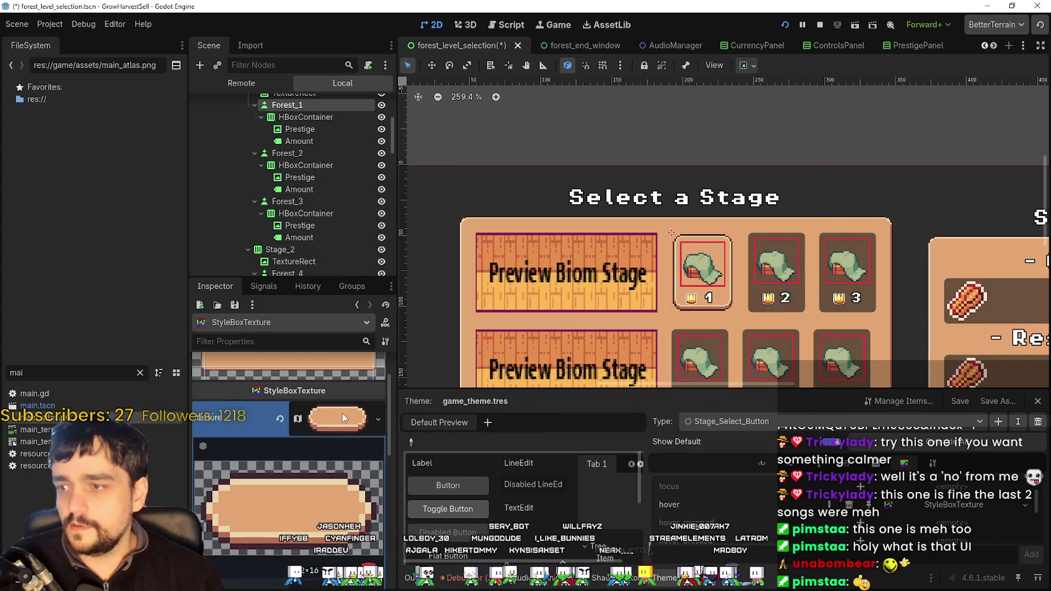
pyautogui.hotkey('ctrl', 's')
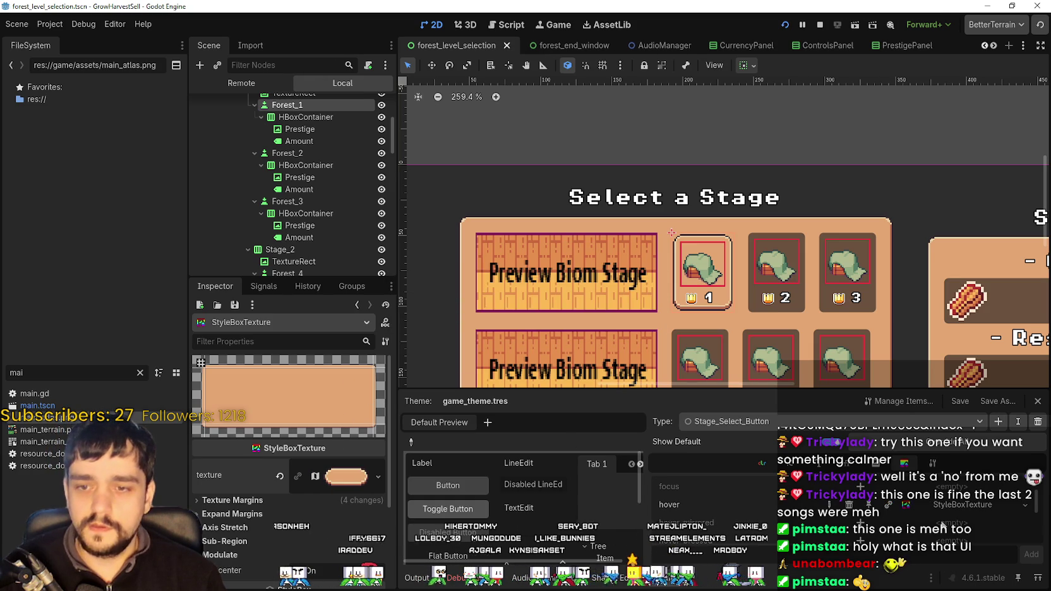
# - Paste the style box as unique into the empty hover_pressed style and save the scene
pyautogui.scroll(-1, 686, 518)
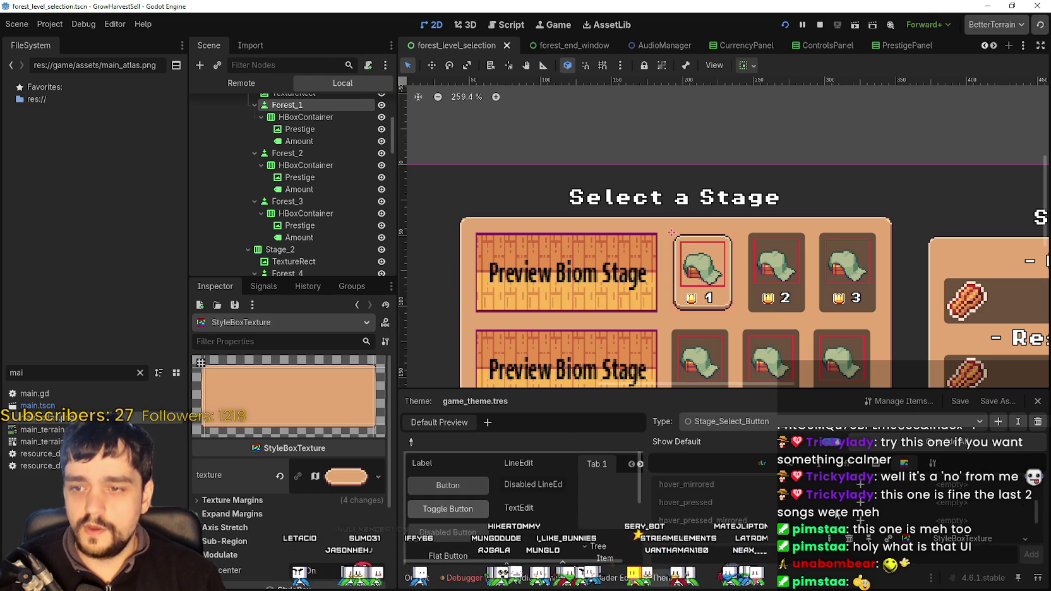
pyautogui.scroll(-3, 838, 514)
pyautogui.click(961, 516)
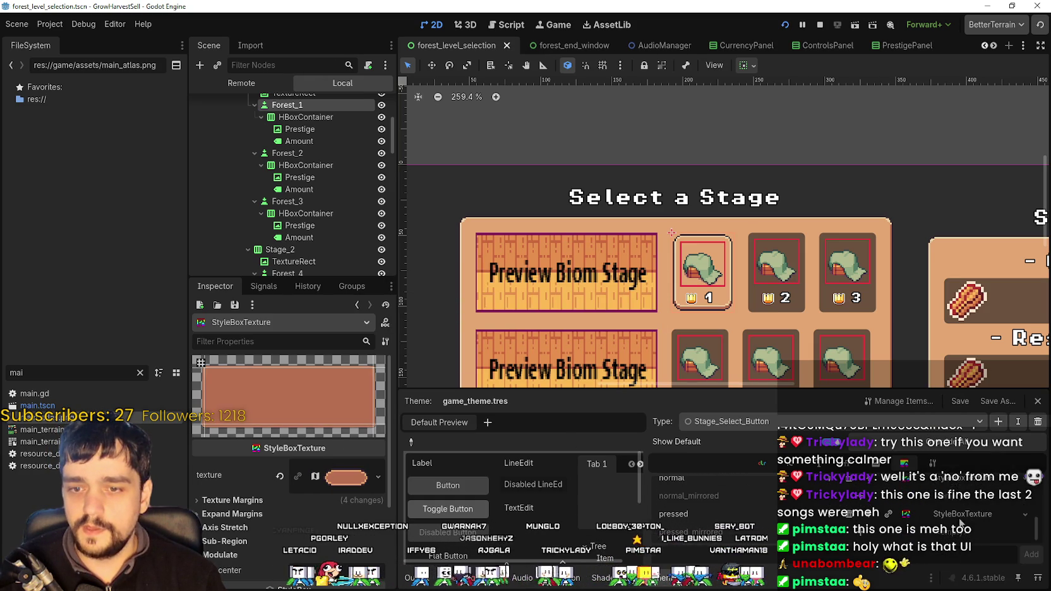
pyautogui.scroll(3, 955, 507)
pyautogui.scroll(2, 956, 507)
pyautogui.scroll(-1, 815, 506)
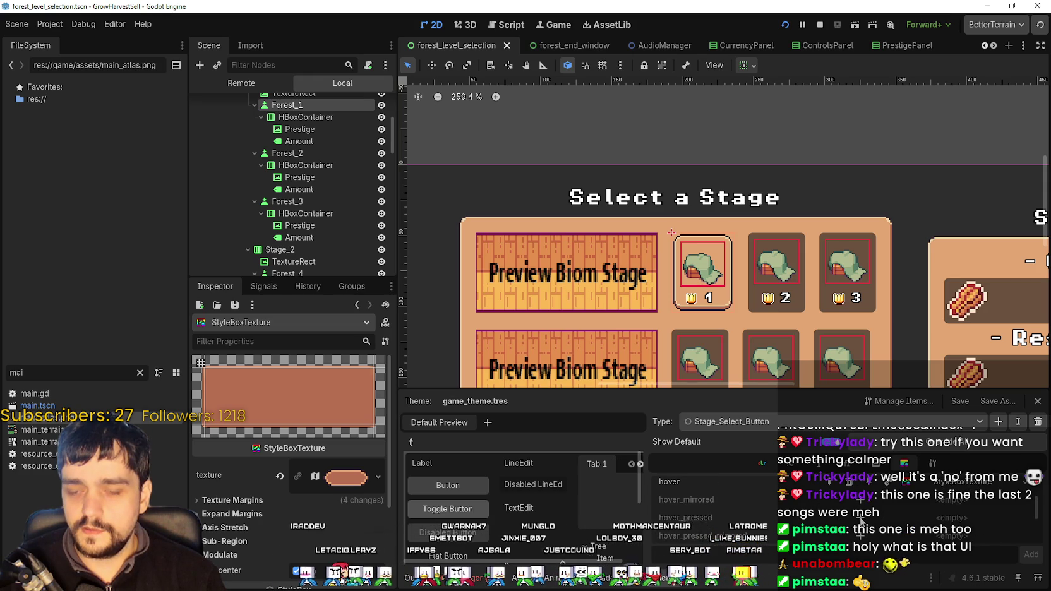
pyautogui.click(949, 520)
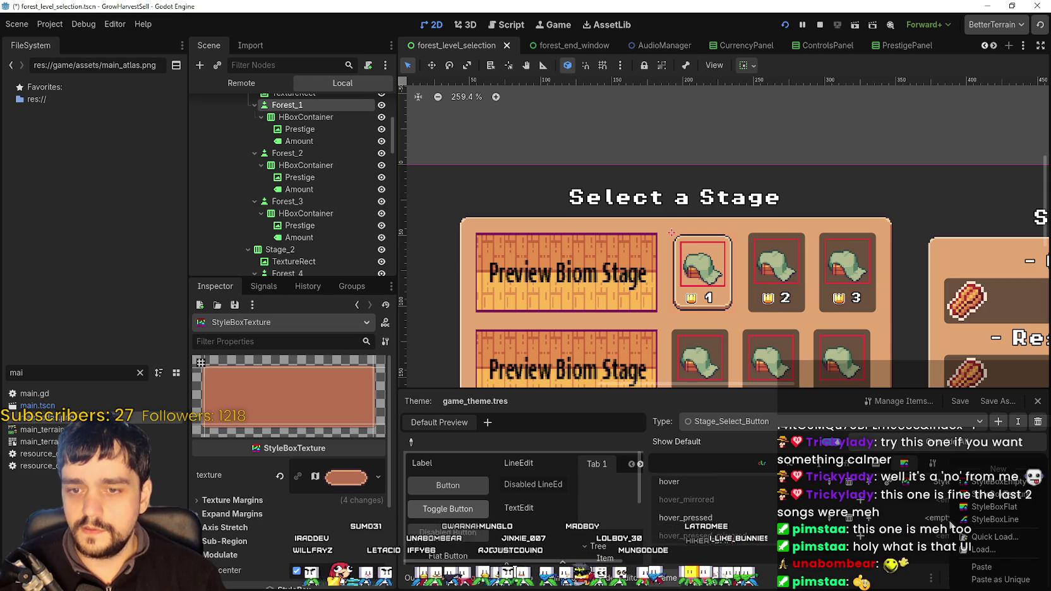
pyautogui.click(990, 580)
pyautogui.click(490, 397)
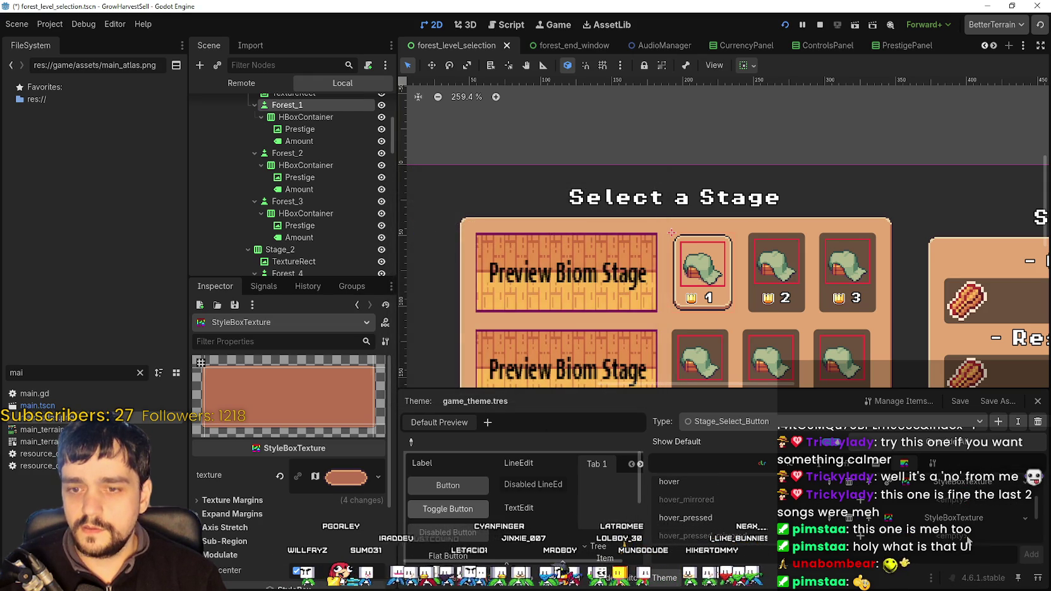
pyautogui.hotkey('ctrl', 's')
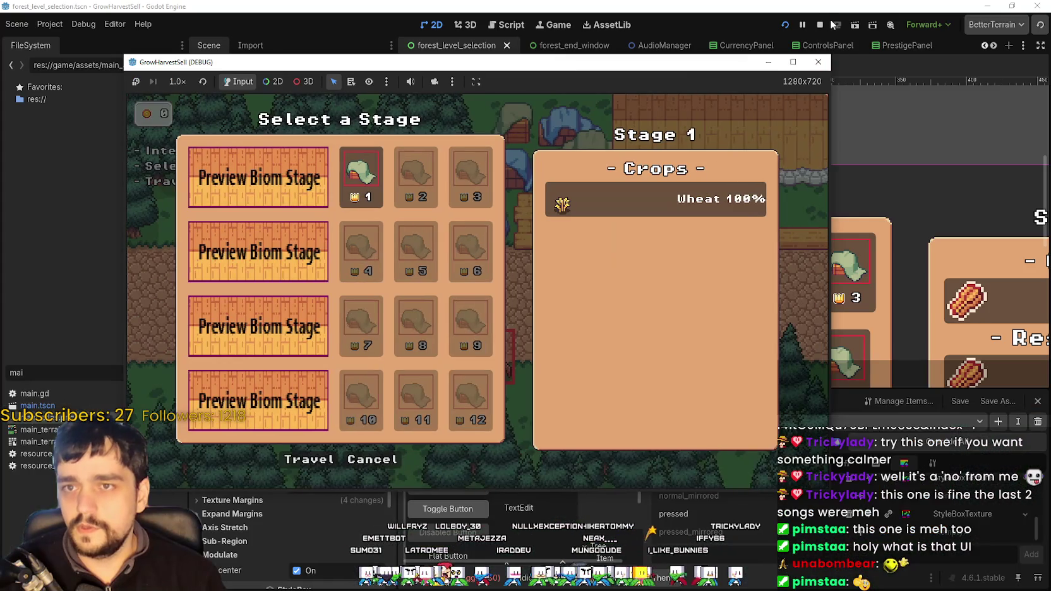
# - Relaunch the game with Run Project to test the new buttons
pyautogui.click(833, 24)
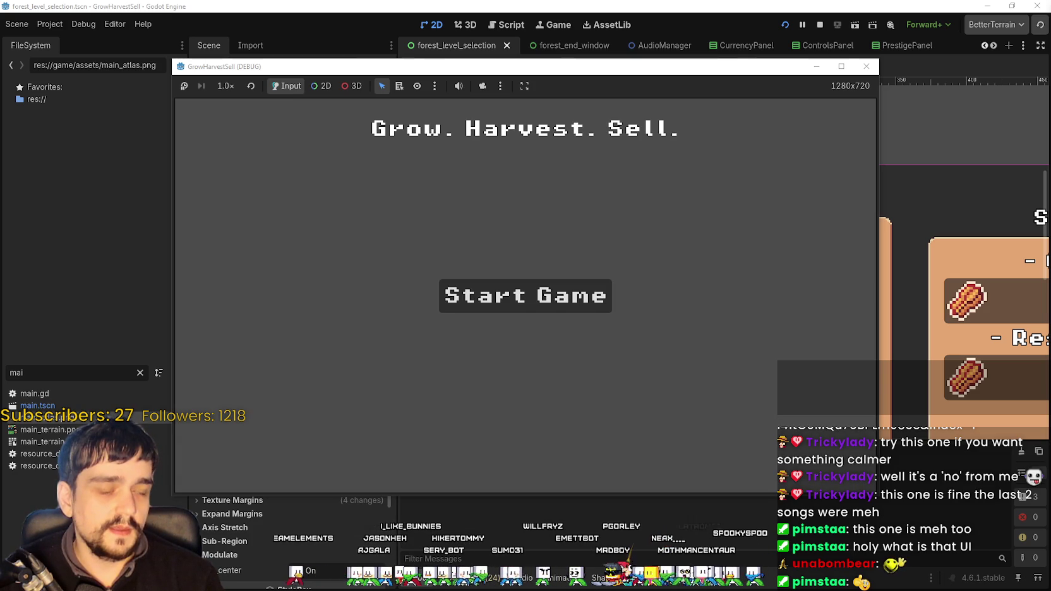
# - Start a new game and walk the player right along the path
pyautogui.click(570, 302)
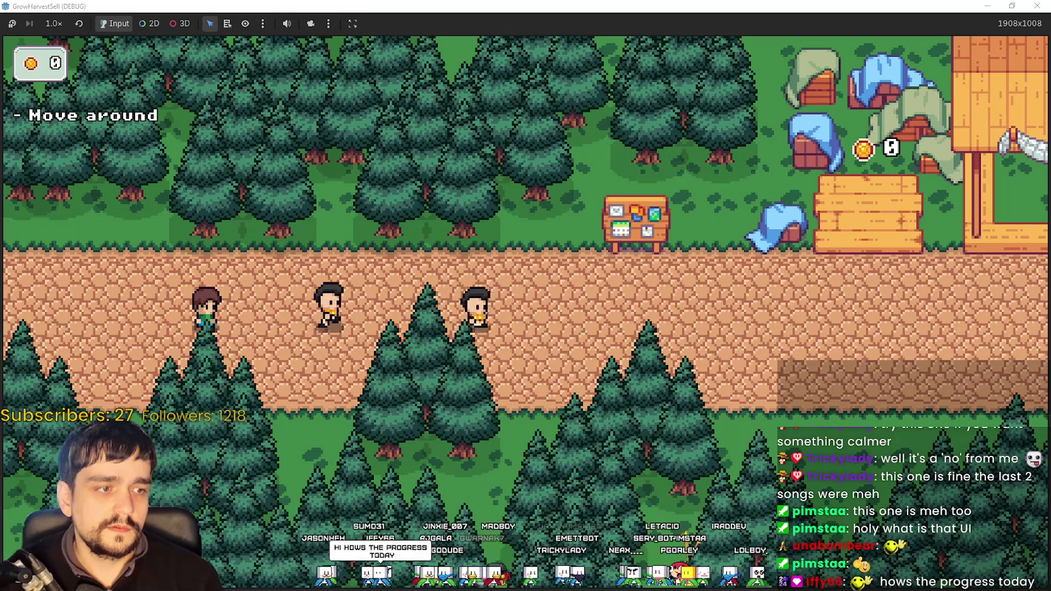
pyautogui.press('Right')
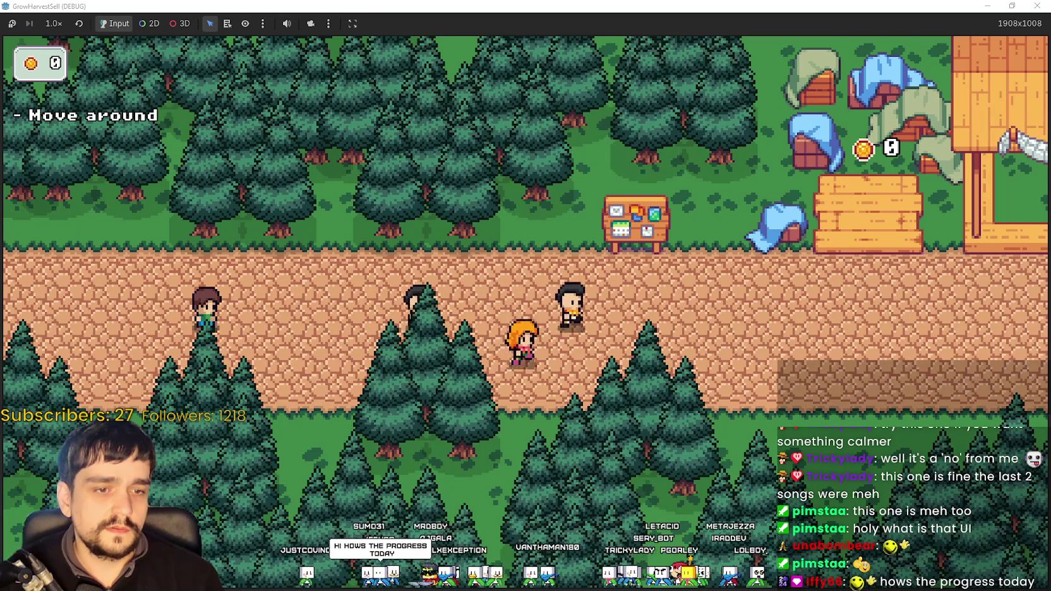
pyautogui.press('Right')
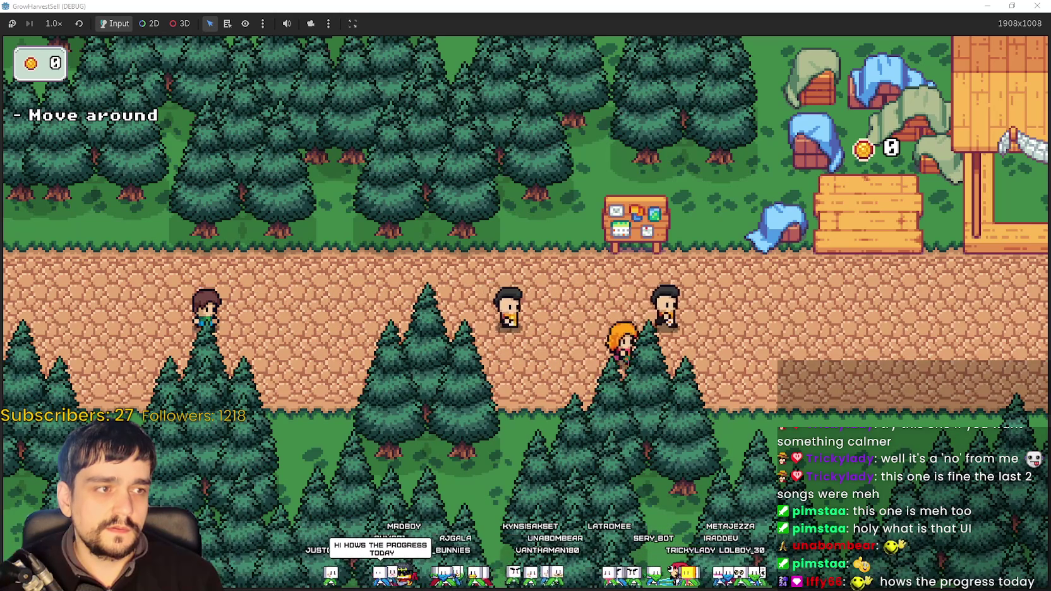
pyautogui.press('Right')
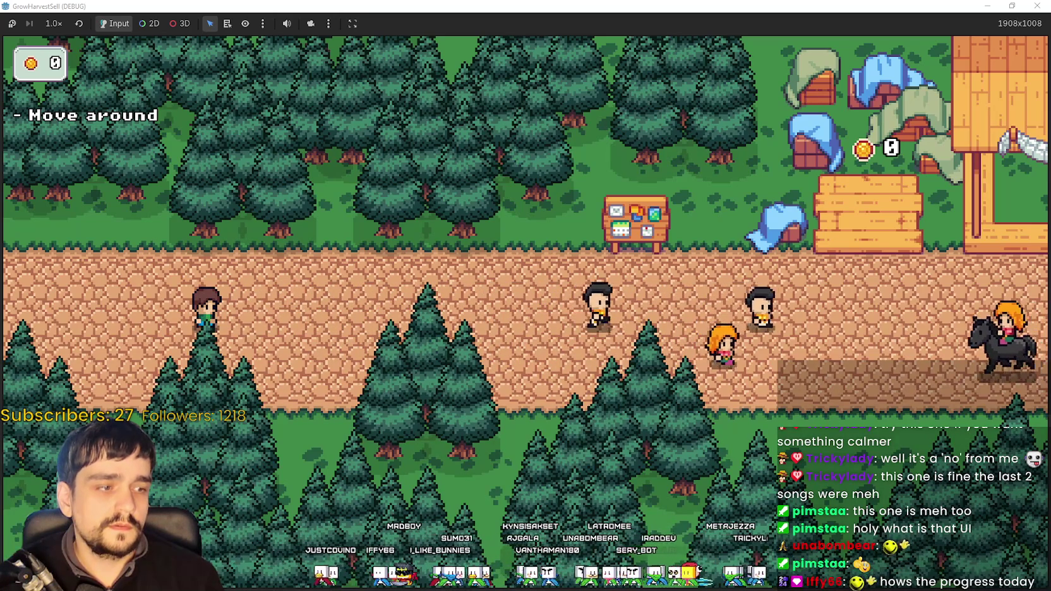
pyautogui.press('Right')
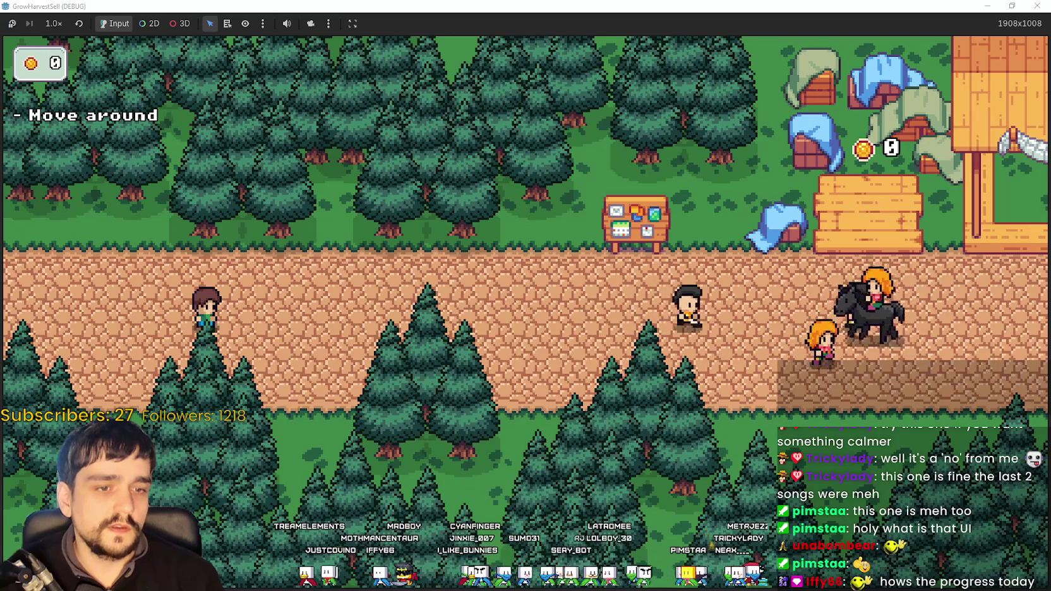
pyautogui.press('Right')
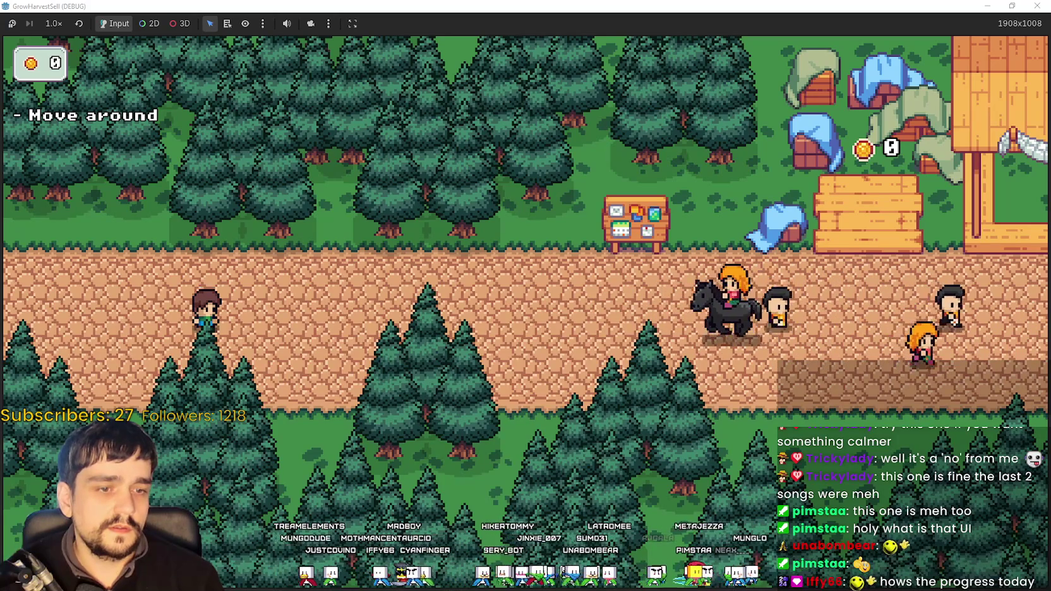
pyautogui.press('Right')
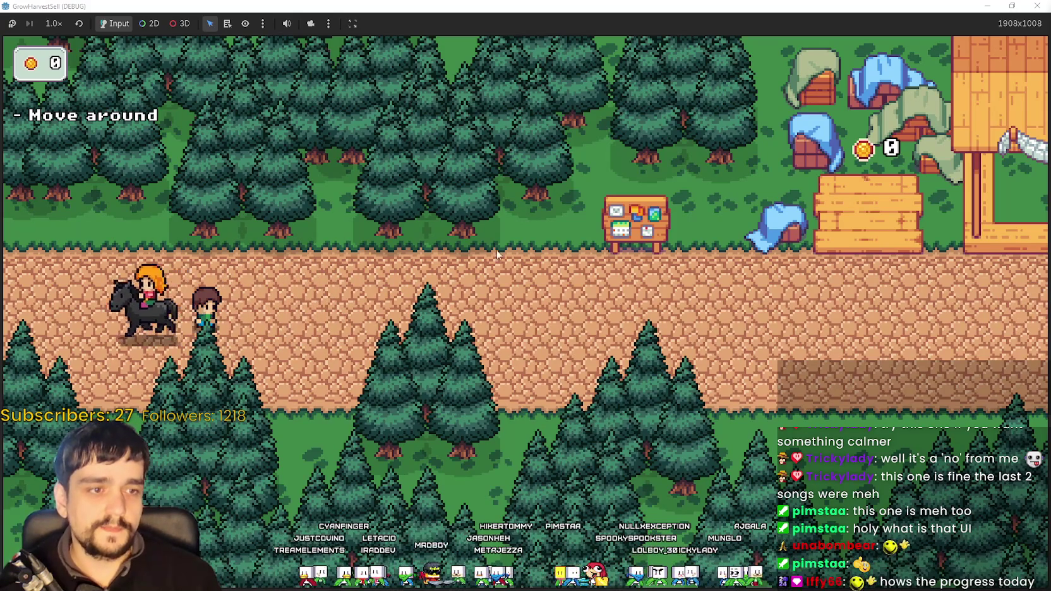
# - Open and close the Skill Board, then interact with the cow Whisper to open Select a Stage
pyautogui.press('d')
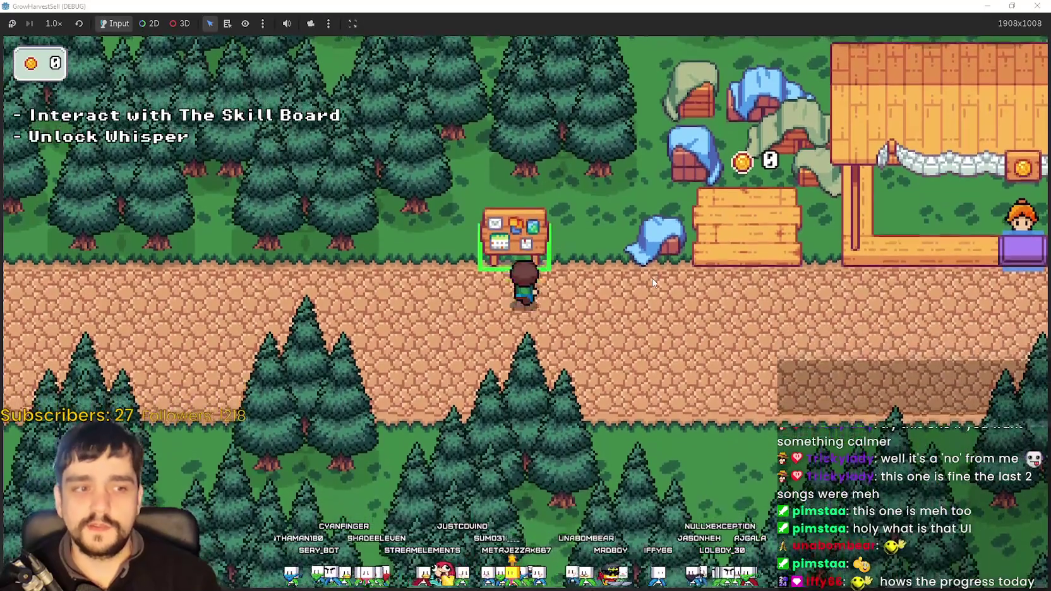
pyautogui.press('e')
pyautogui.moveTo(567, 318)
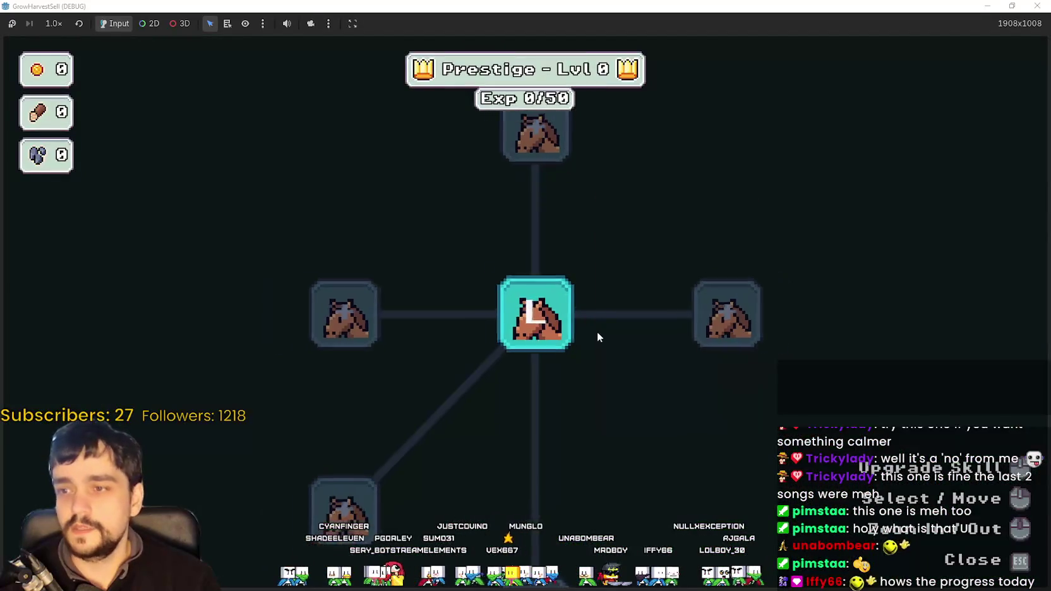
pyautogui.press('Escape')
pyautogui.press('d')
pyautogui.press('s')
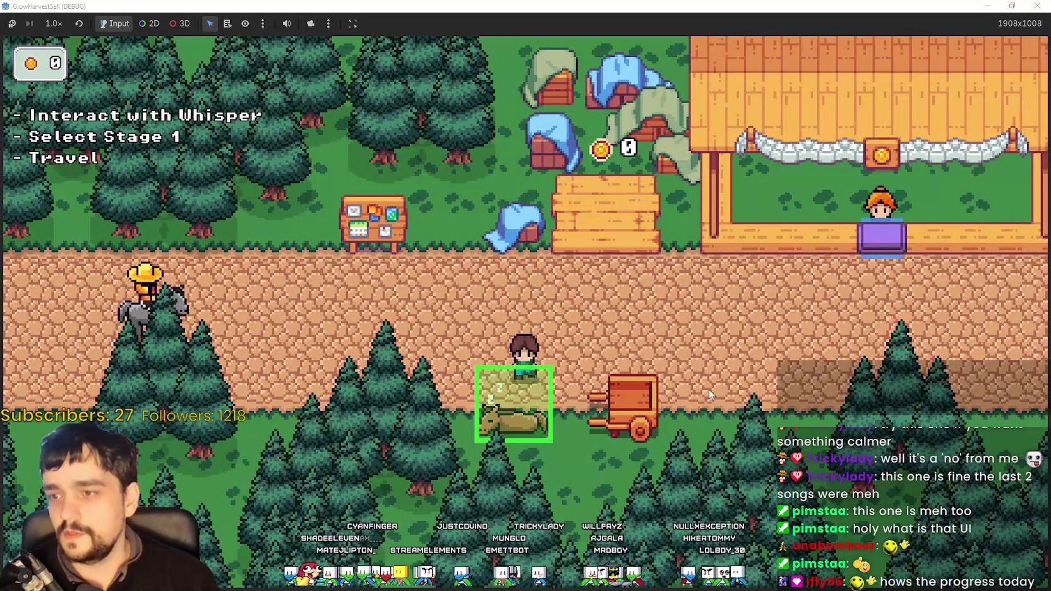
pyautogui.press('e')
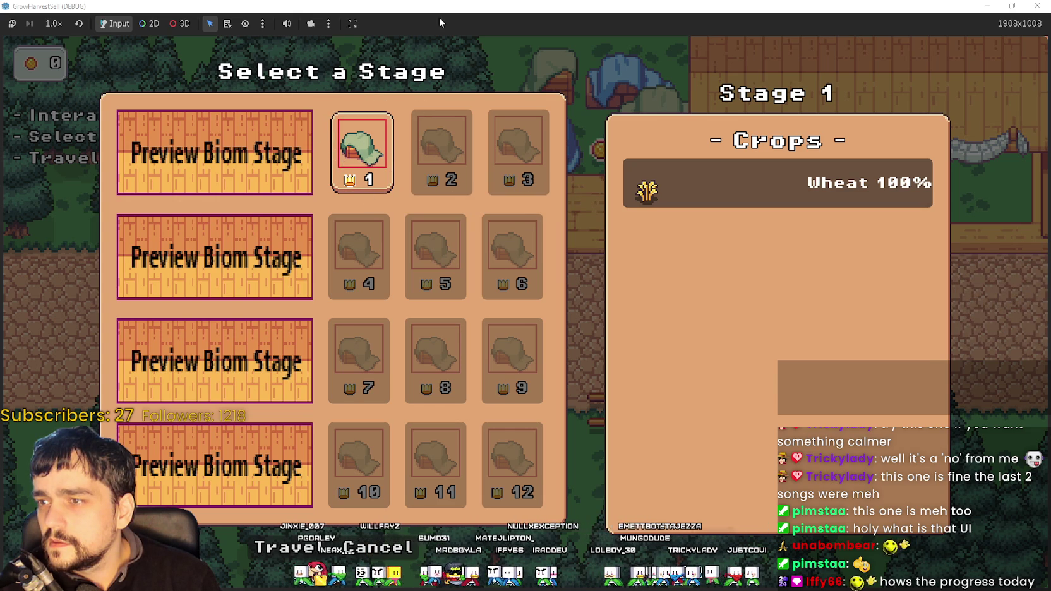
# - Restore the game window, re-maximize it, then close the running game
pyautogui.press('super+Down')
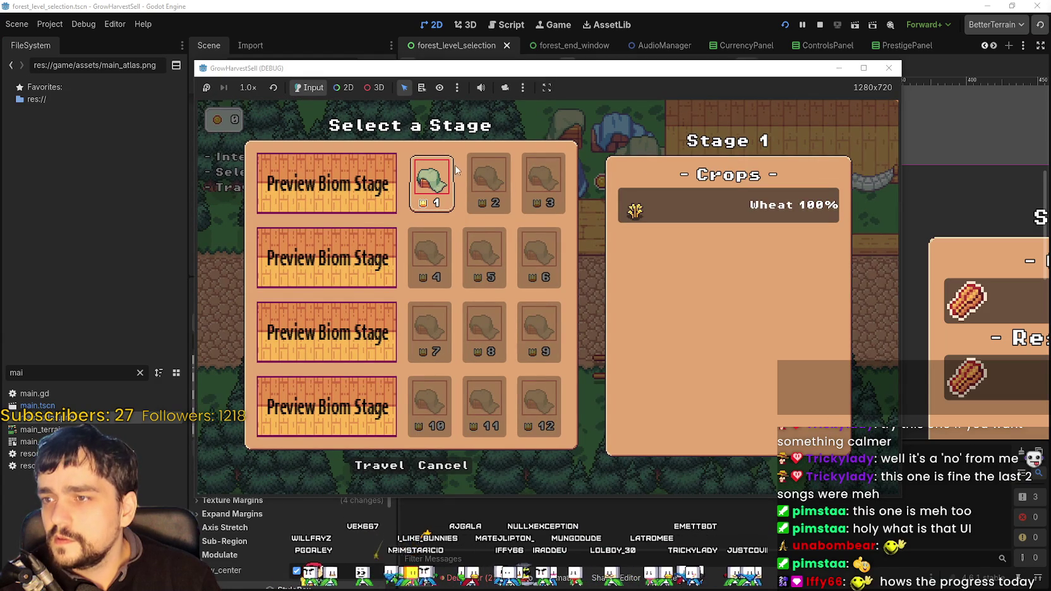
pyautogui.press('super+Up')
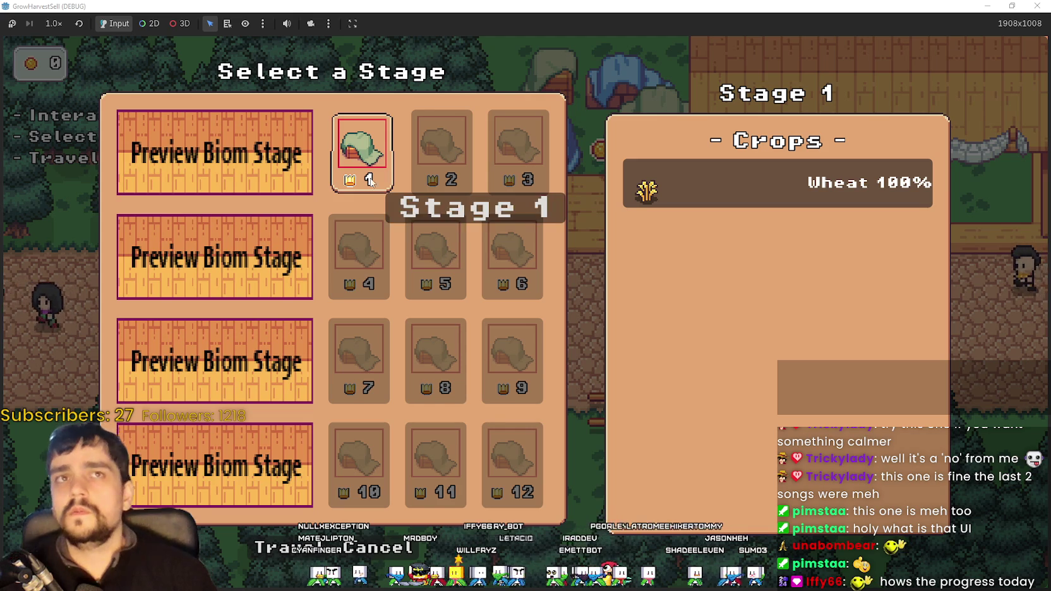
pyautogui.hotkey('alt', 'F4')
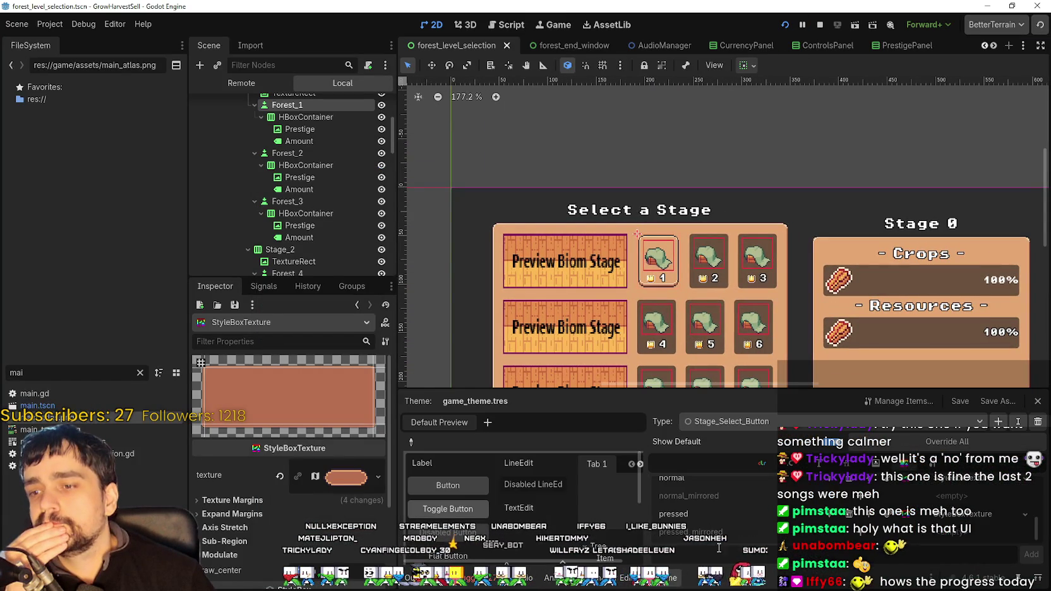
# - Select the lighter peach hover StyleBoxTexture in the theme editor
pyautogui.scroll(2, 870, 503)
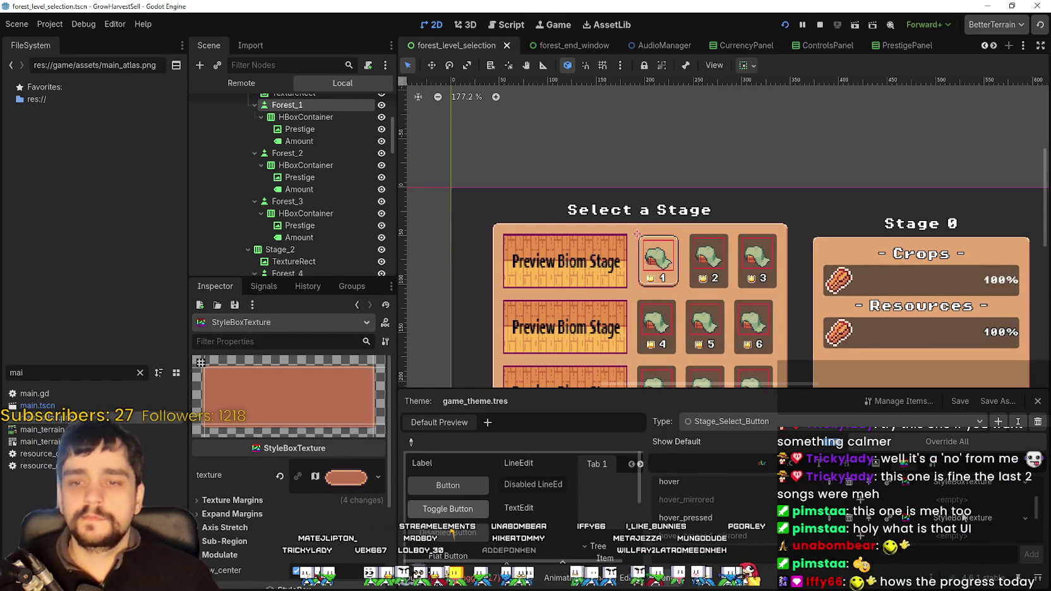
pyautogui.scroll(-1, 965, 489)
pyautogui.click(962, 495)
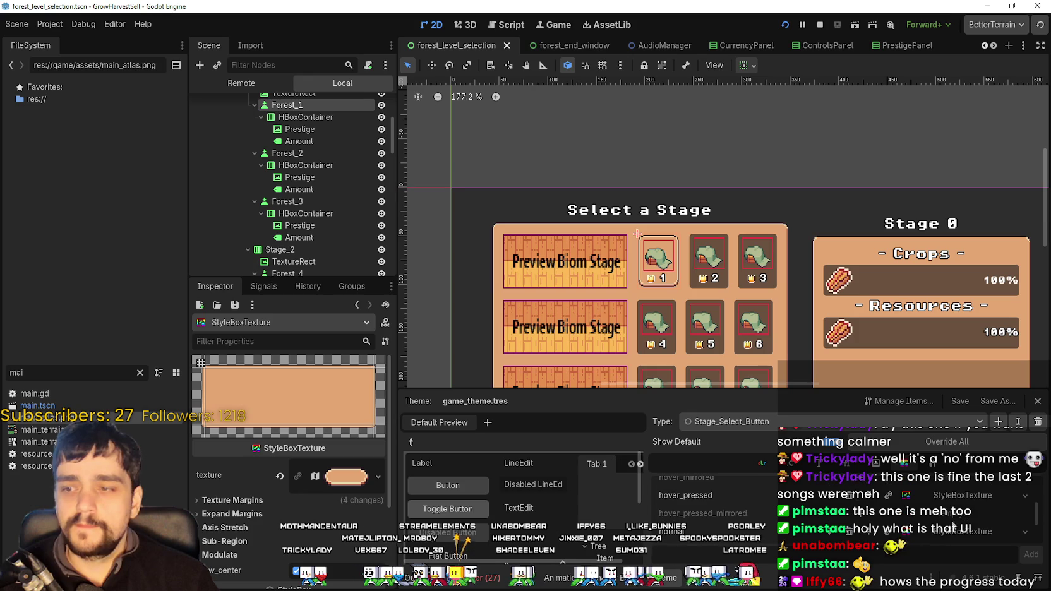
pyautogui.scroll(-2, 952, 515)
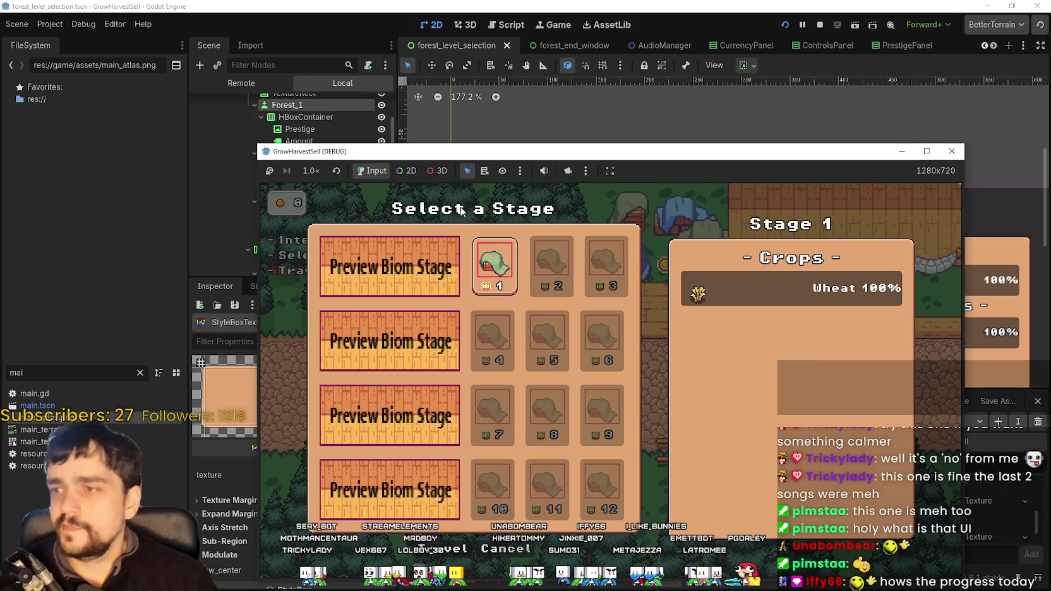
pyautogui.hotkey('alt', 'Tab')
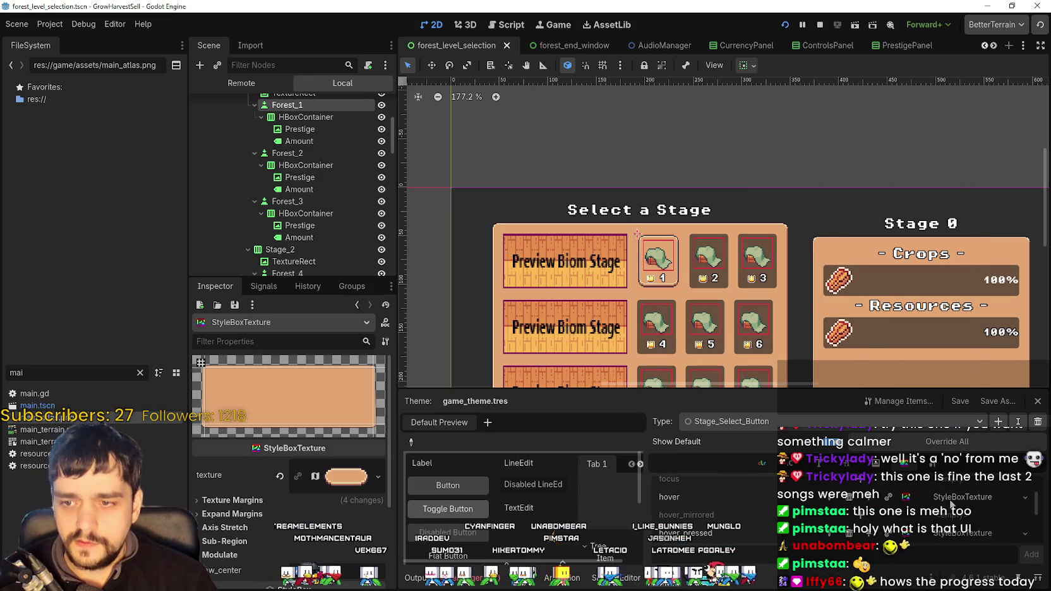
# - Expand the hover texture's Sub-Region settings and open its Region Editor
pyautogui.scroll(-3, 332, 483)
pyautogui.click(347, 371)
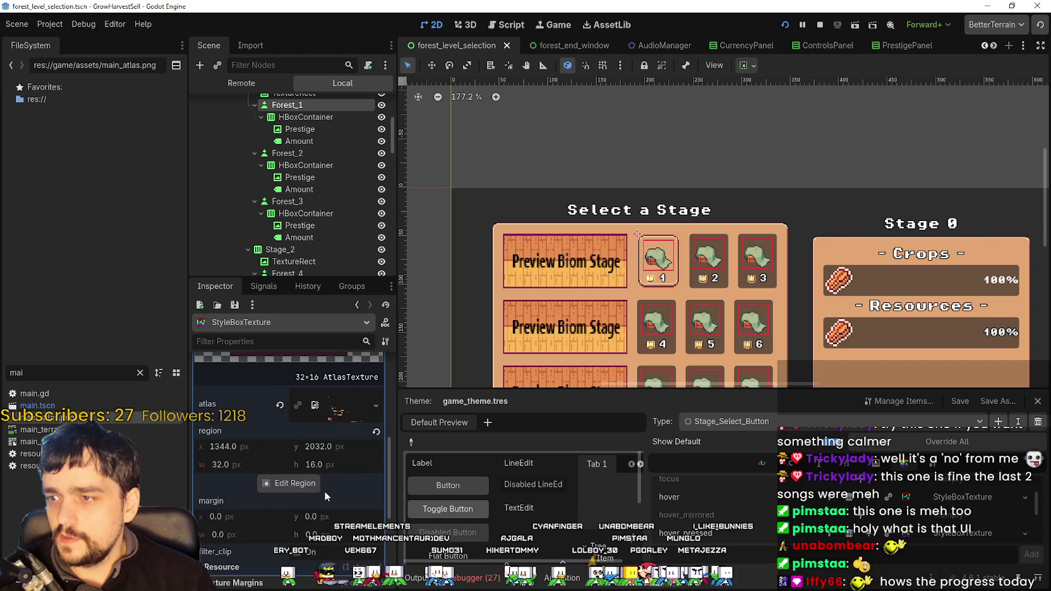
pyautogui.scroll(-3, 325, 491)
pyautogui.click(257, 451)
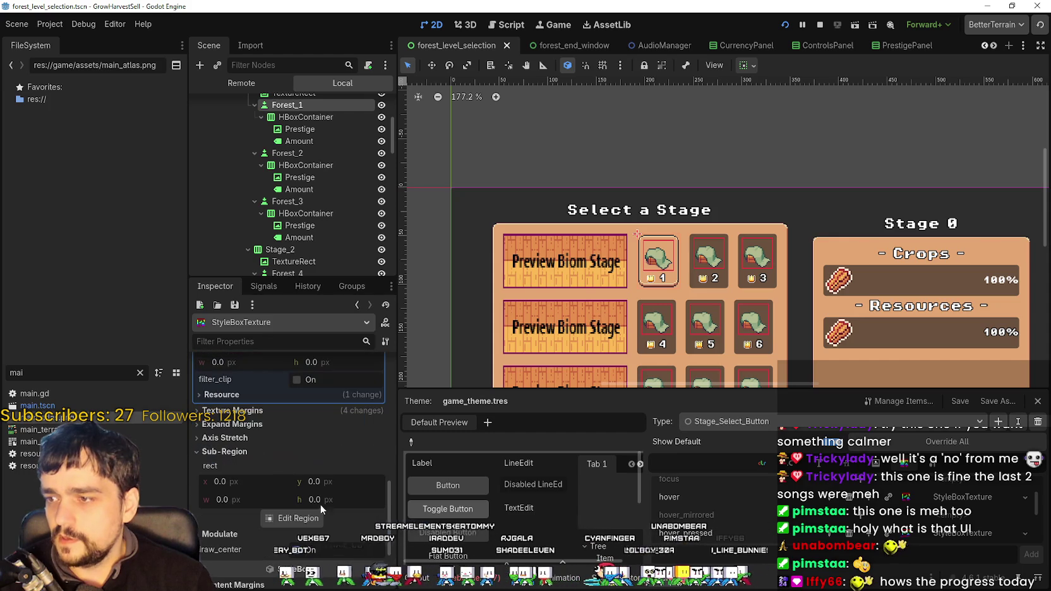
pyautogui.click(294, 439)
pyautogui.click(293, 426)
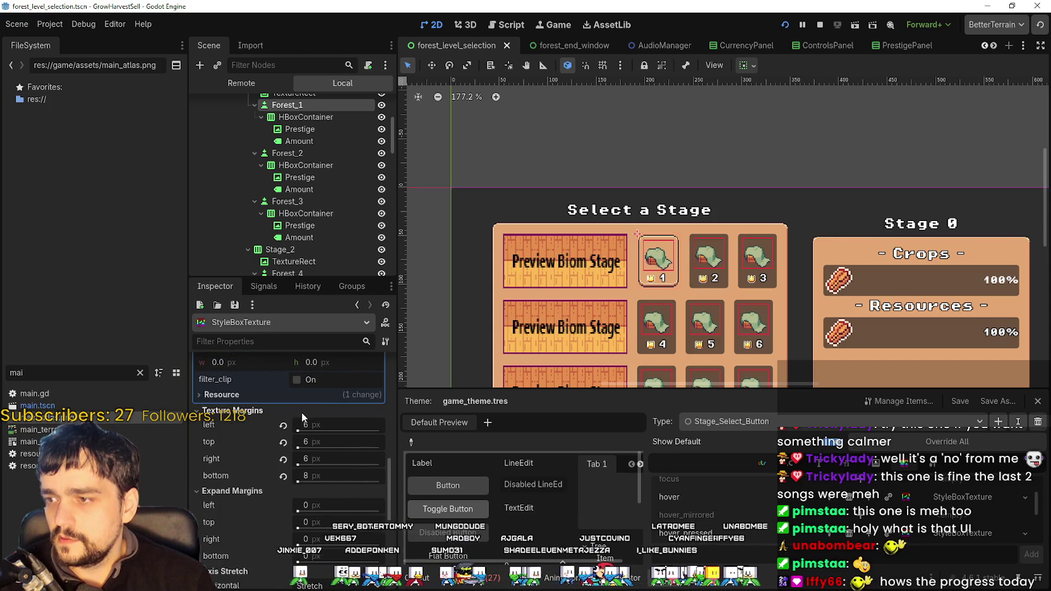
pyautogui.scroll(-2, 316, 500)
pyautogui.scroll(-2, 315, 491)
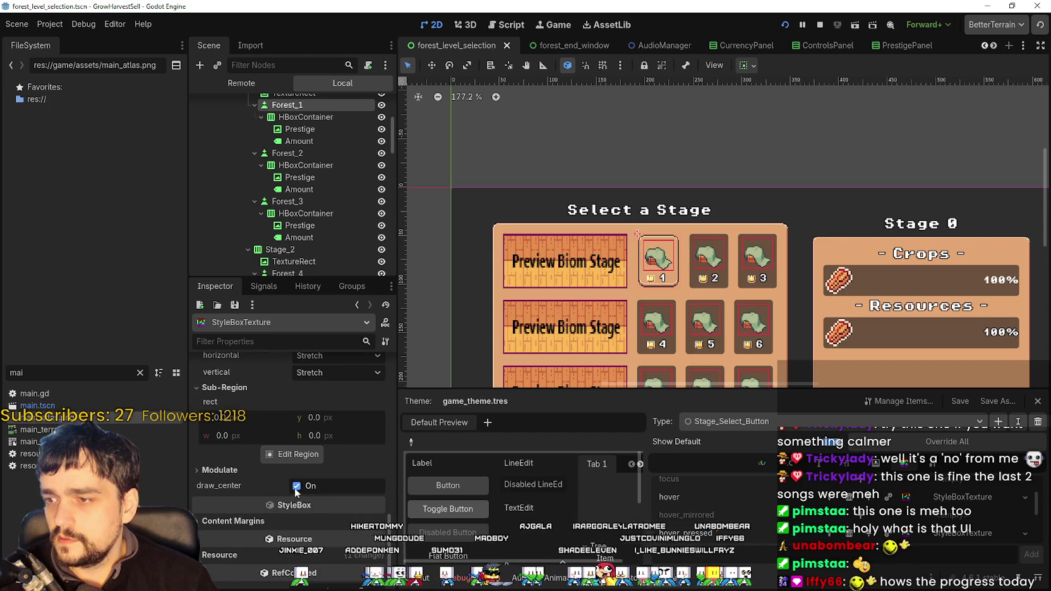
pyautogui.click(293, 455)
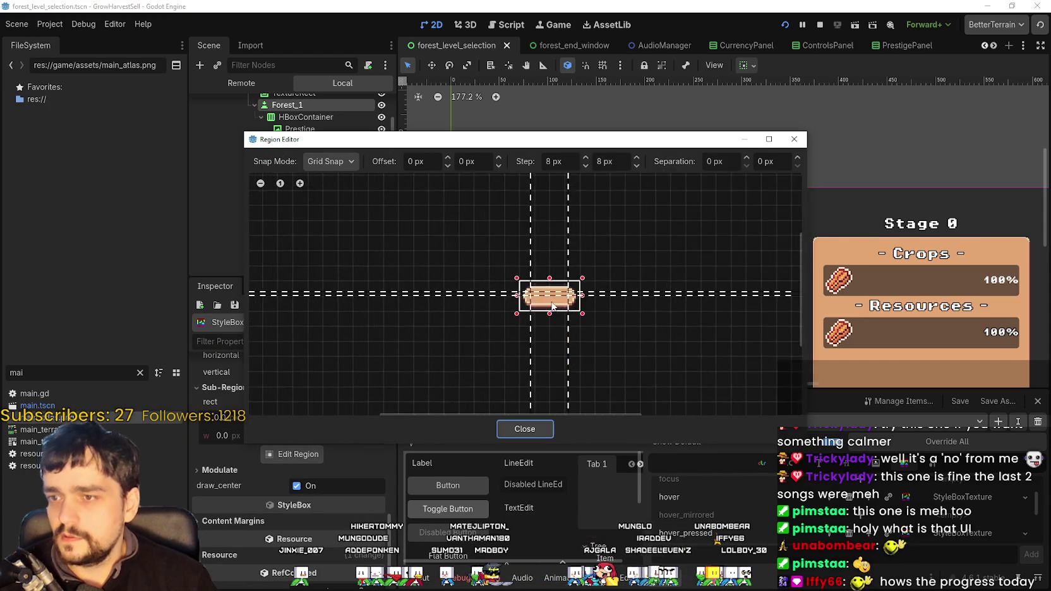
# - Switch the Region Editor's snap mode to Pixel Snap
pyautogui.scroll(2, 707, 354)
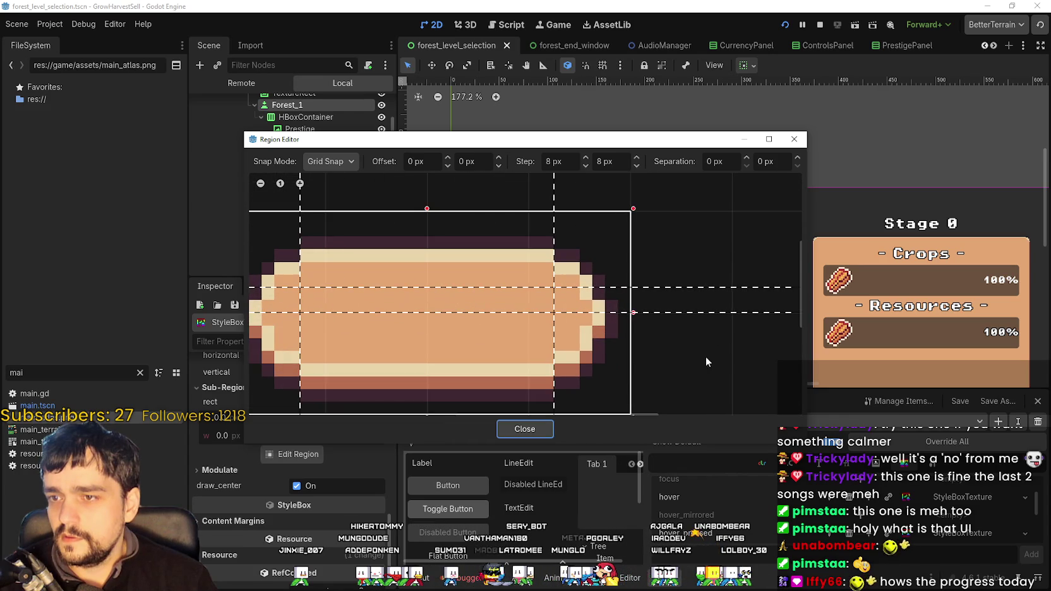
pyautogui.scroll(-2, 688, 314)
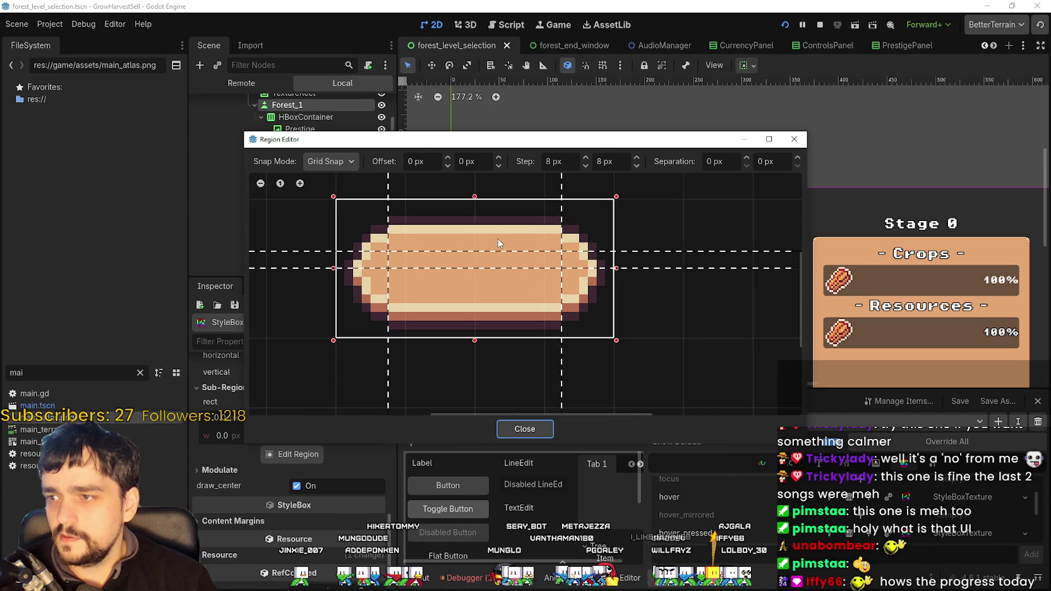
pyautogui.scroll(1, 599, 274)
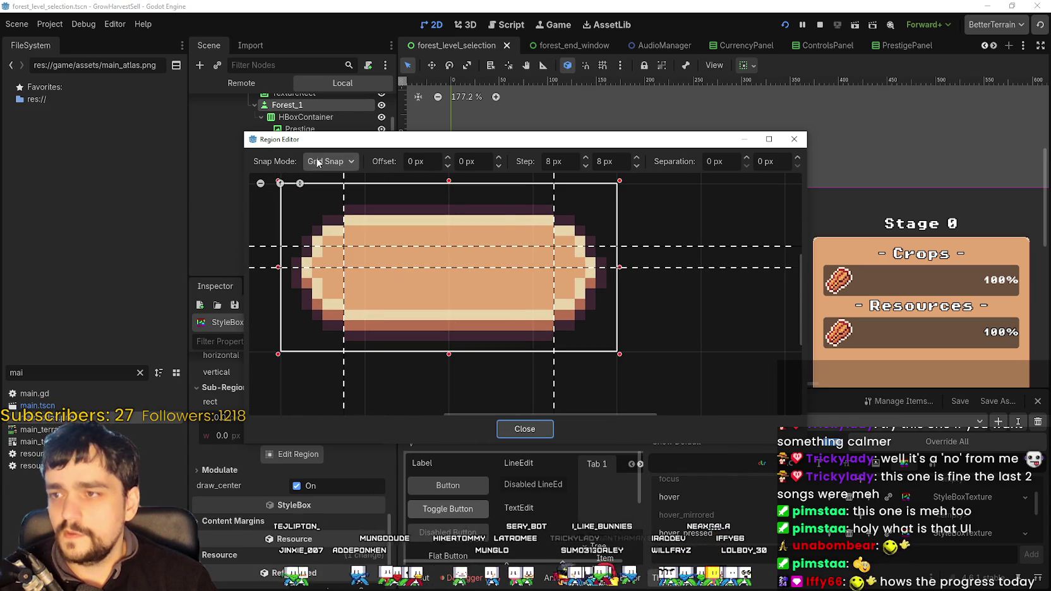
pyautogui.click(352, 160)
pyautogui.click(345, 195)
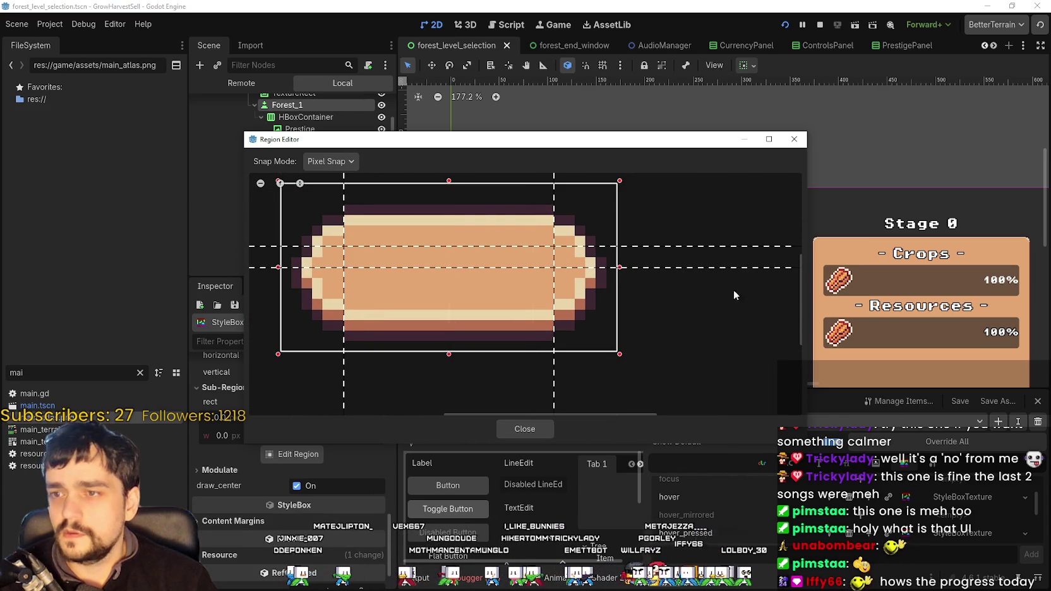
# - Move both horizontal margin guides down a few pixels, then save and run the scene
pyautogui.moveTo(681, 270); pyautogui.dragTo(682, 279)
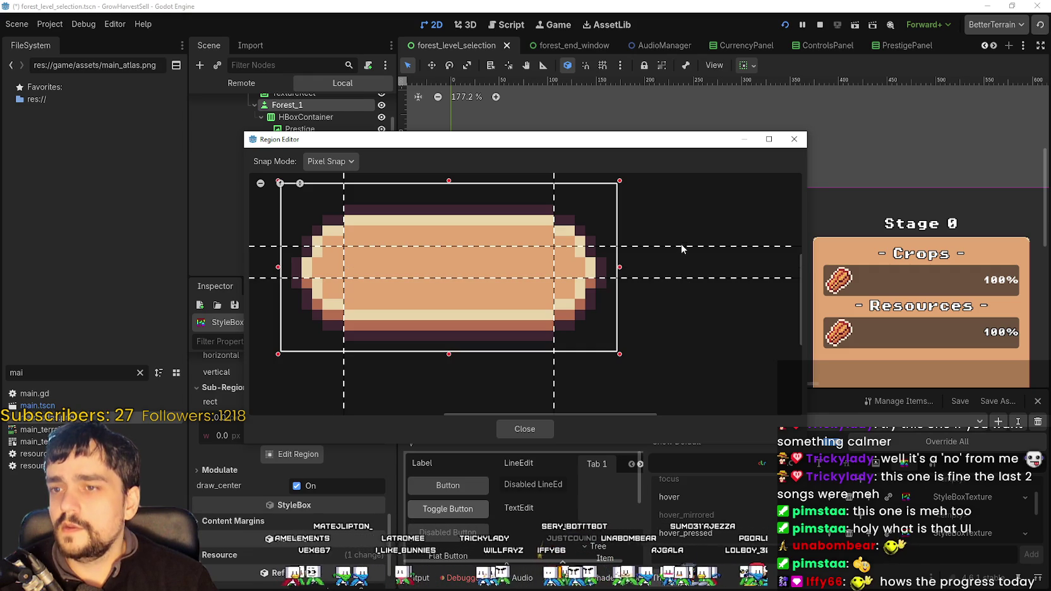
pyautogui.moveTo(682, 245); pyautogui.dragTo(682, 252)
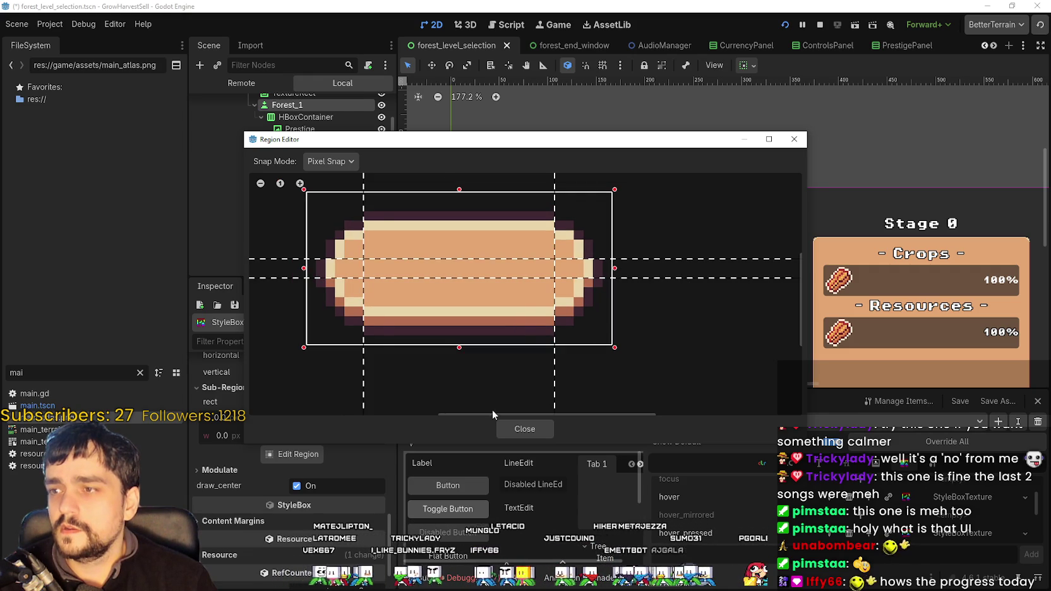
pyautogui.click(524, 429)
pyautogui.hotkey('ctrl', 's')
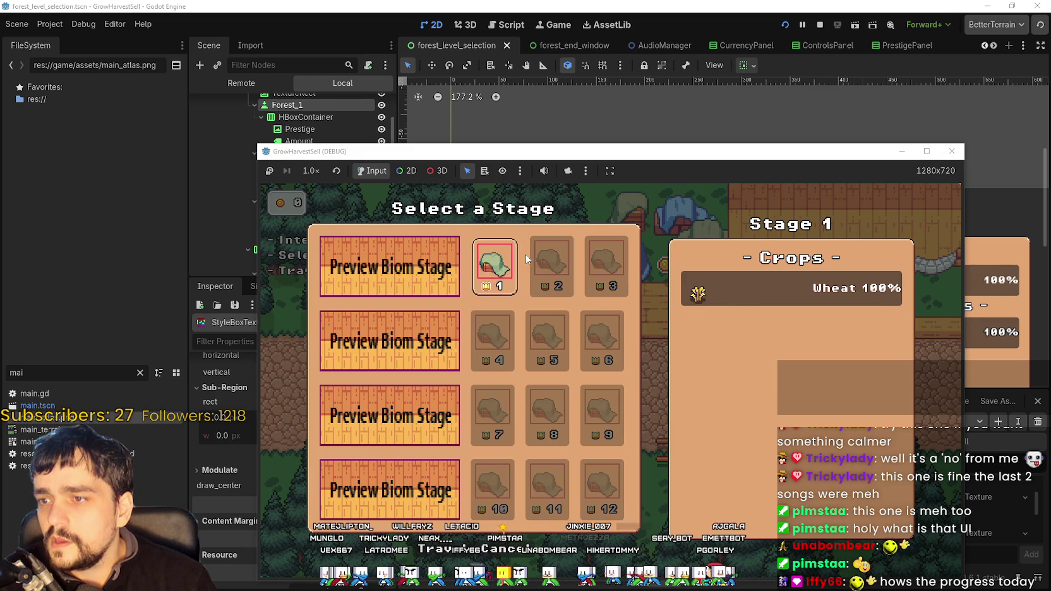
# - Close the game and lower the darker brown sprite's upper margin guide in the Region Editor
pyautogui.press('F8')
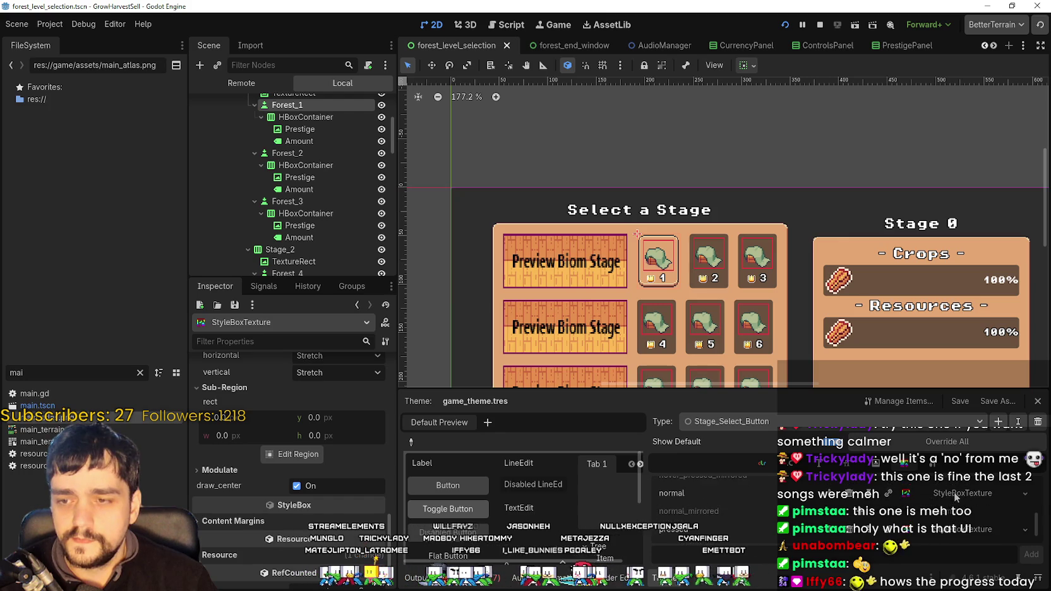
pyautogui.scroll(3, 312, 507)
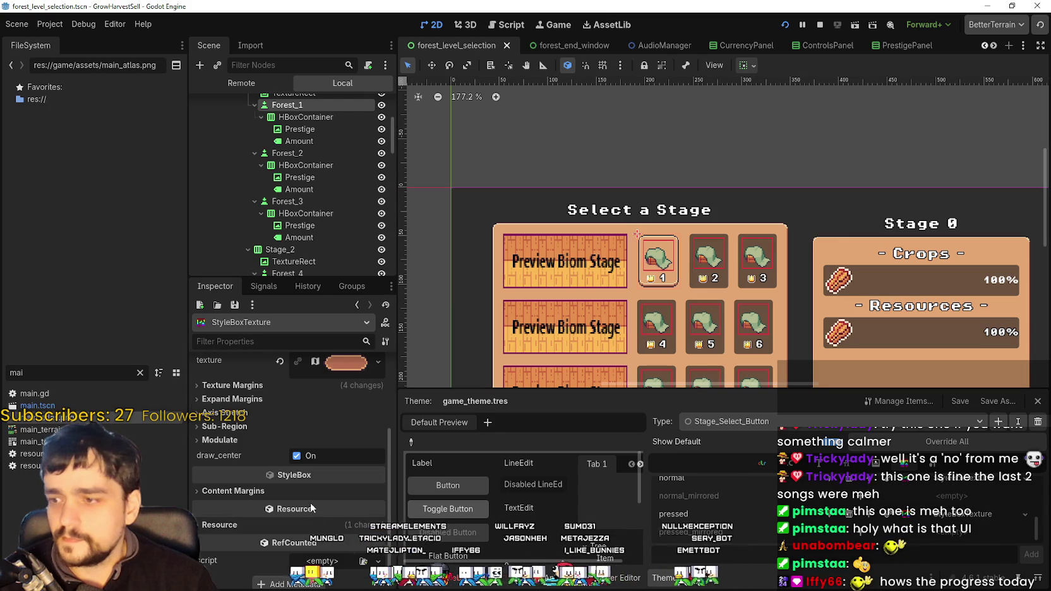
pyautogui.click(263, 428)
pyautogui.click(292, 493)
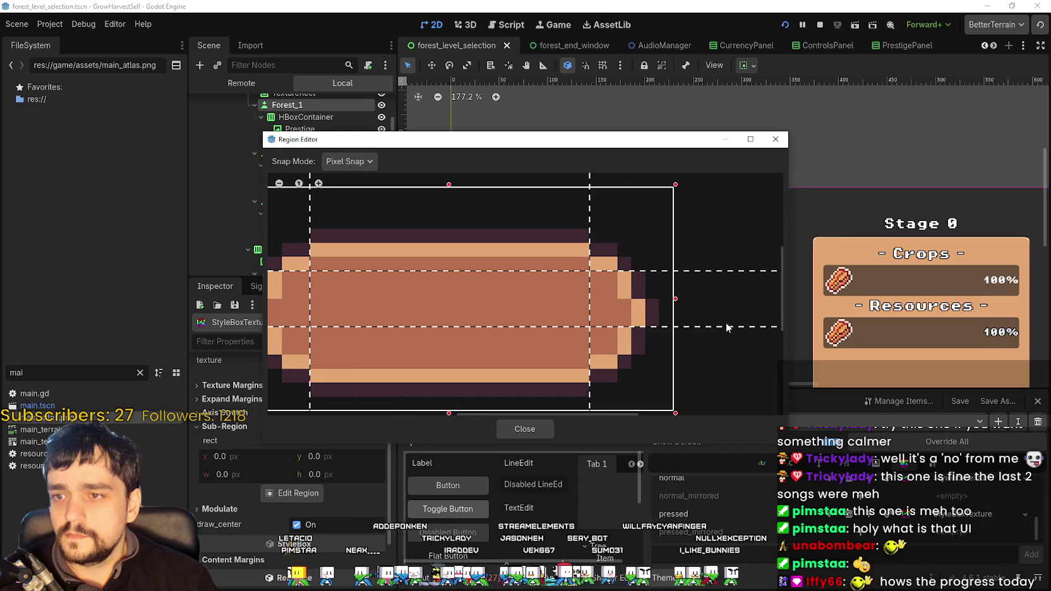
pyautogui.moveTo(719, 271); pyautogui.dragTo(715, 285)
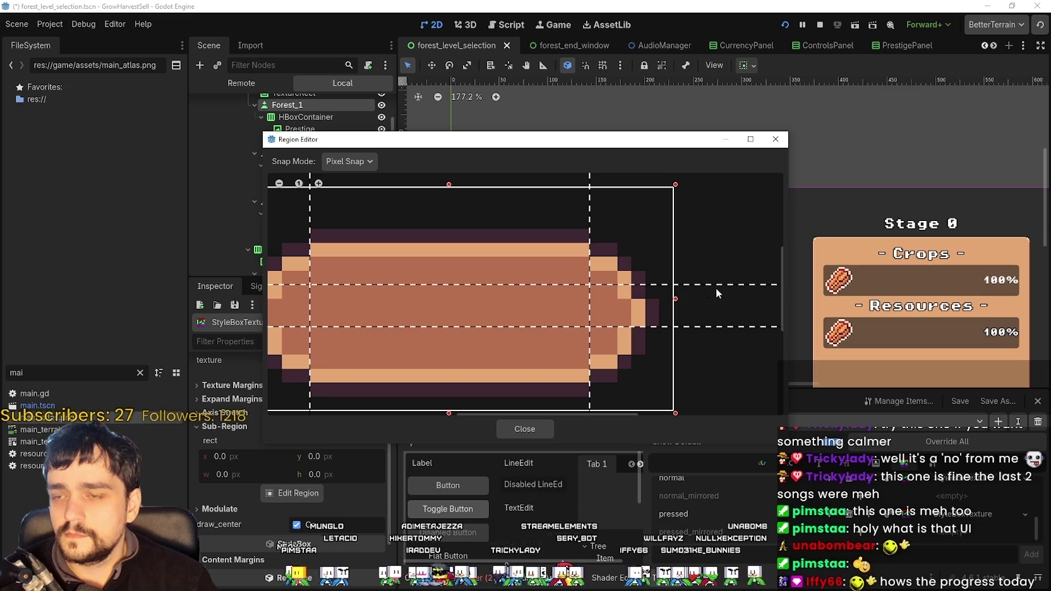
pyautogui.scroll(-2, 713, 297)
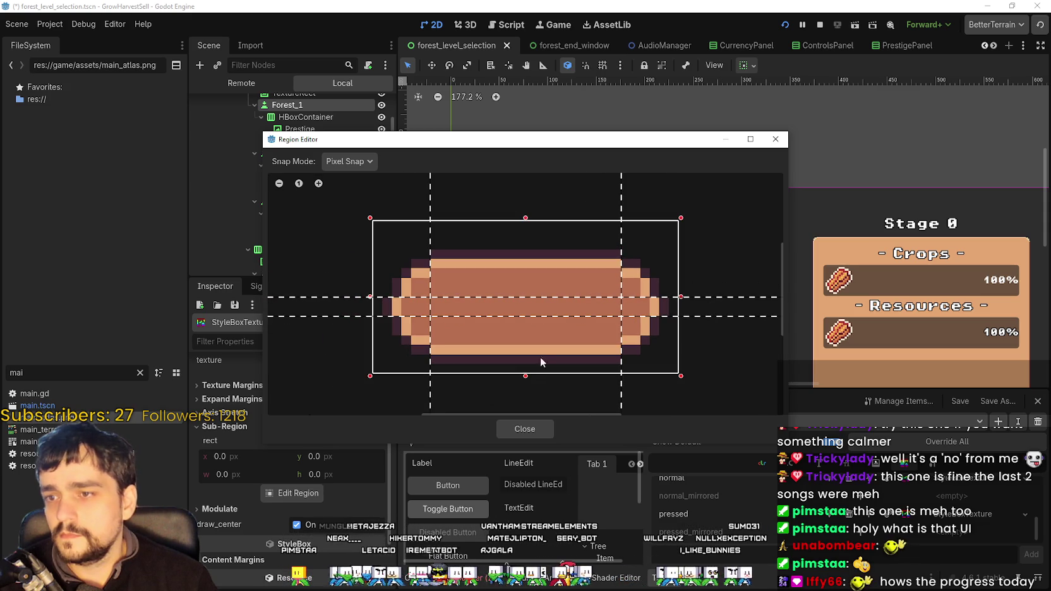
pyautogui.click(515, 429)
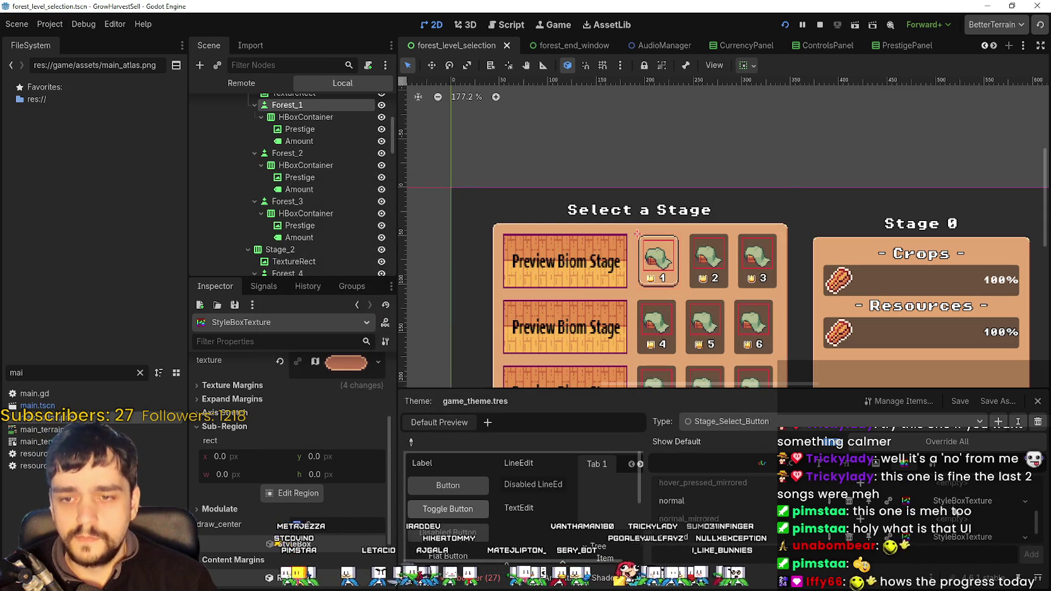
# - Reopen the darker brown style's region to check it, then save and play-test the scene
pyautogui.click(958, 499)
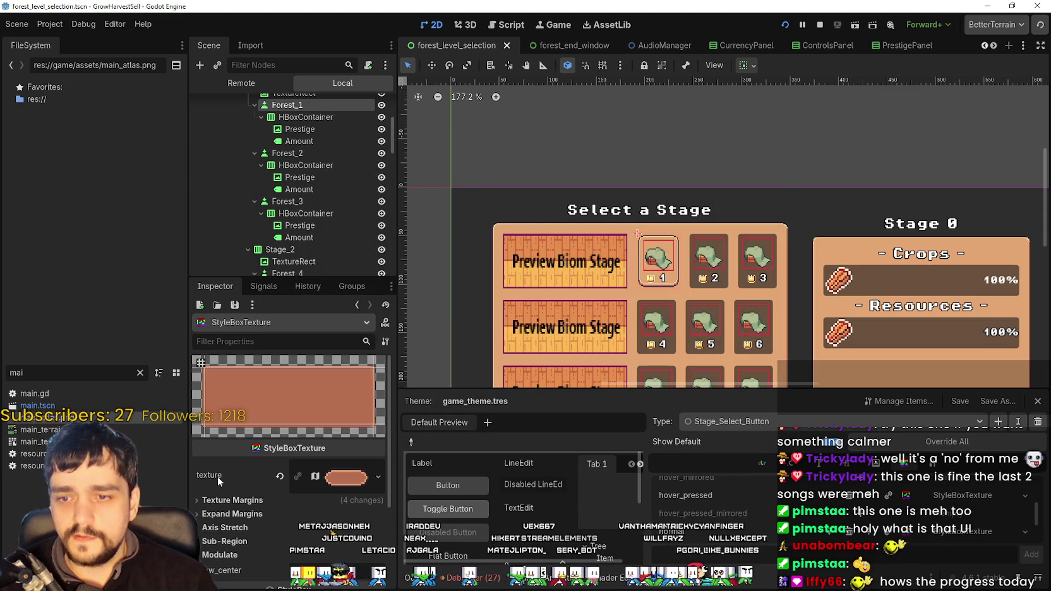
pyautogui.scroll(-2, 268, 511)
pyautogui.click(247, 487)
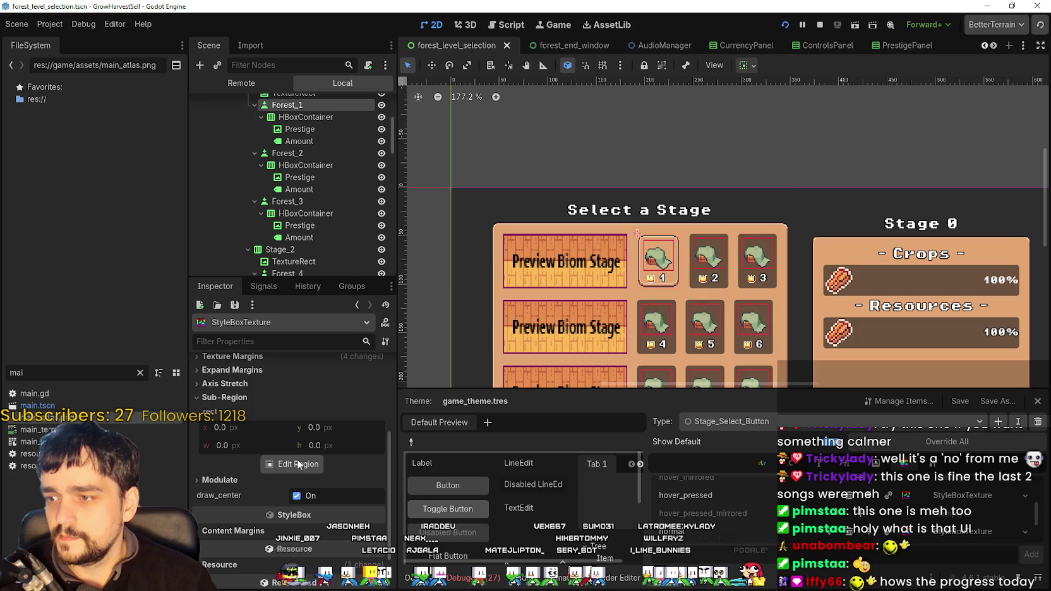
pyautogui.click(293, 464)
pyautogui.scroll(1, 703, 280)
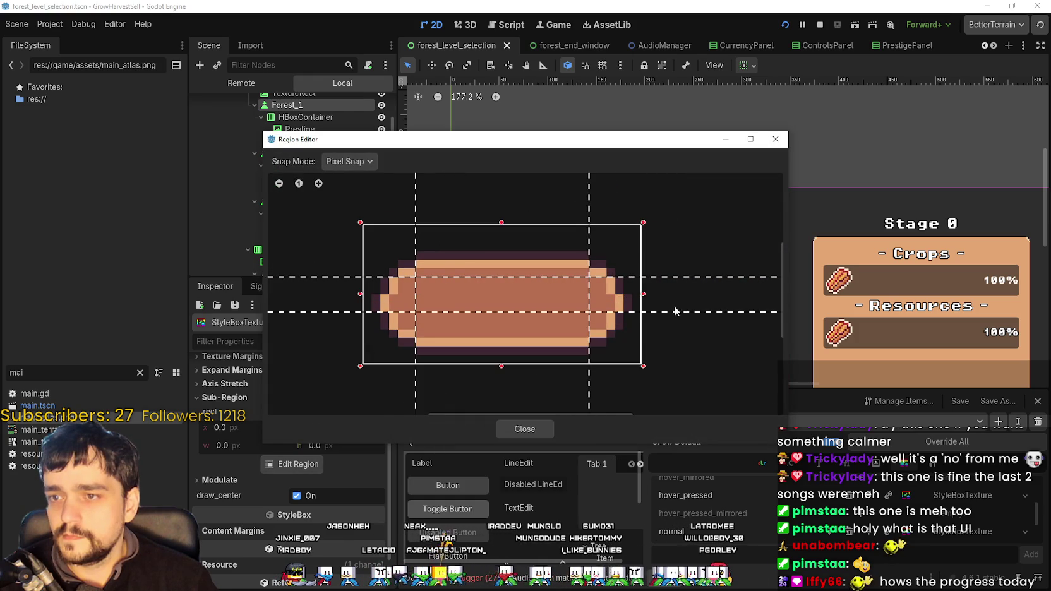
pyautogui.click(522, 429)
pyautogui.press('F6')
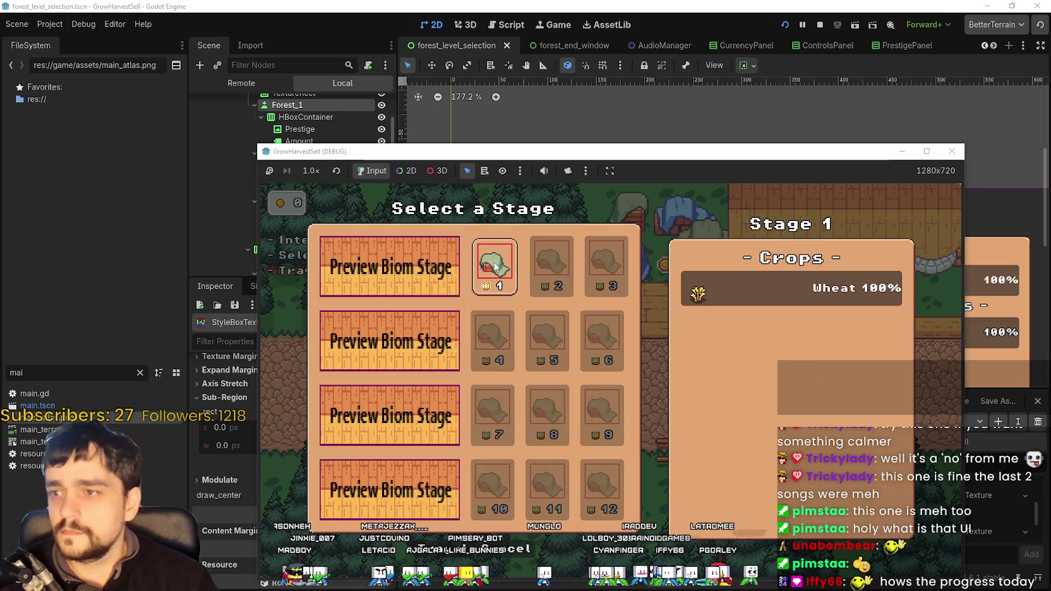
# - Maximize the game window, then restore it to normal size
pyautogui.click(933, 152)
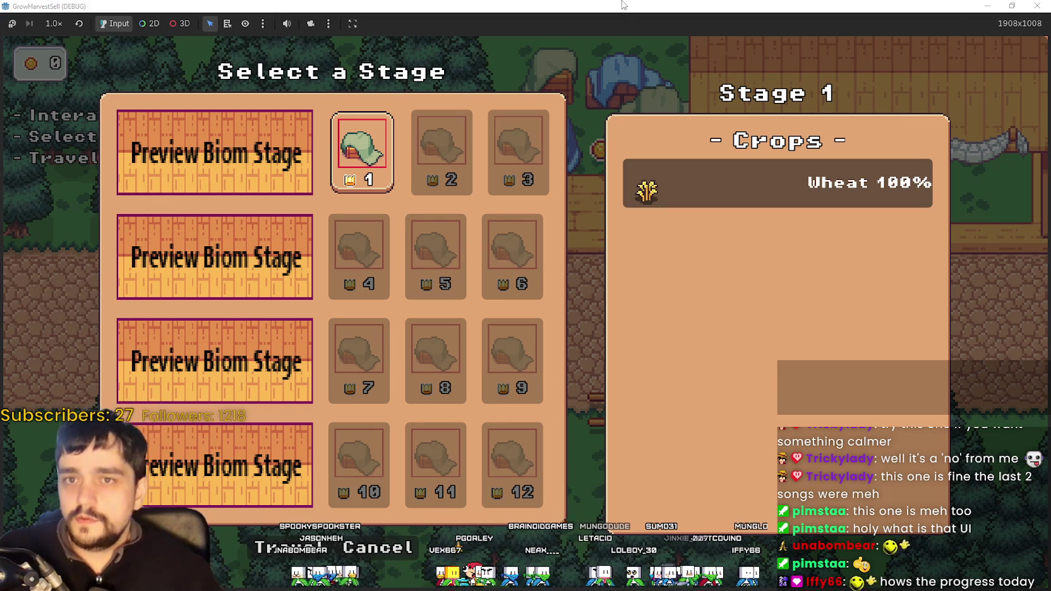
pyautogui.press('super+Down')
# - Bring the editor forward, select StageContainer and show its panel stylebox properties
pyautogui.click(737, 6)
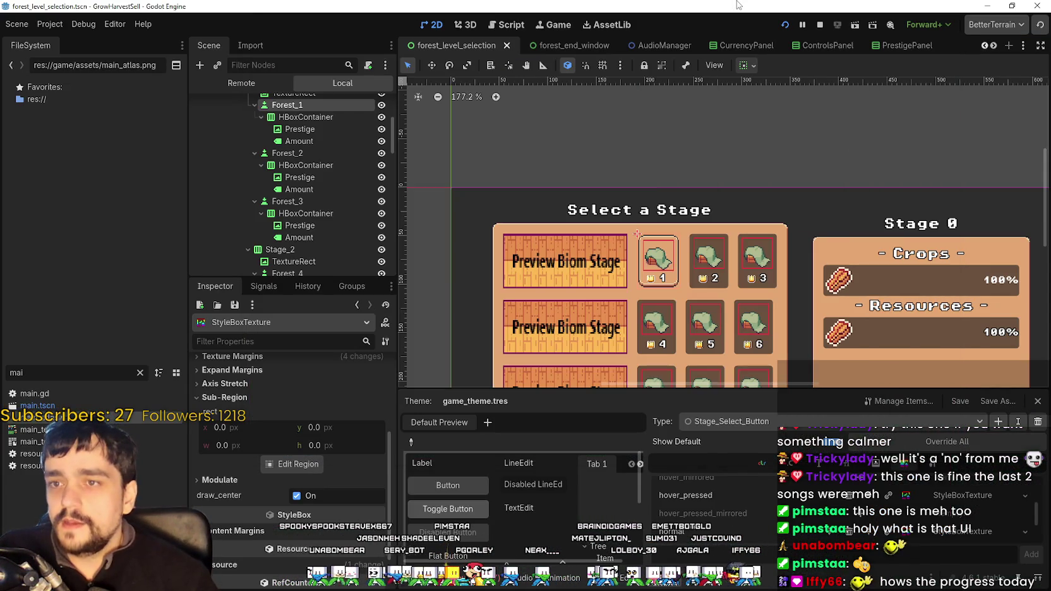
pyautogui.scroll(3, 588, 246)
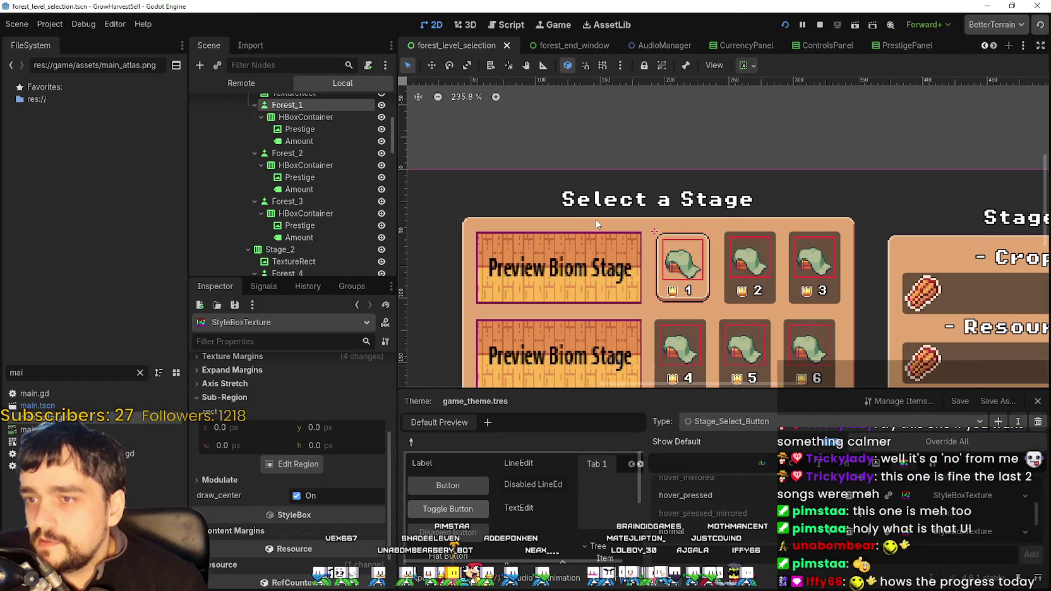
pyautogui.click(597, 221)
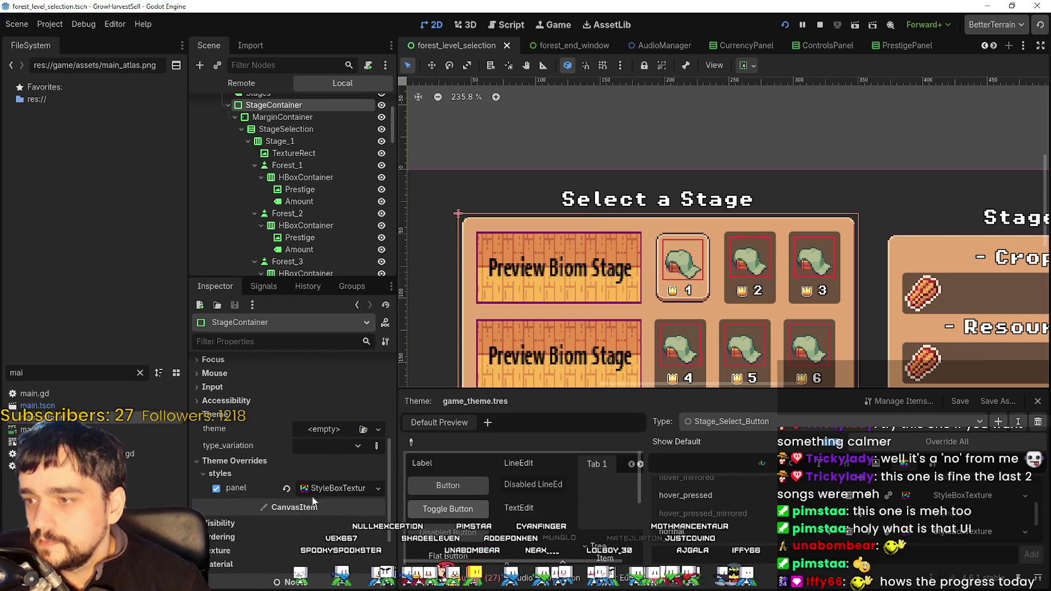
pyautogui.scroll(-2, 264, 490)
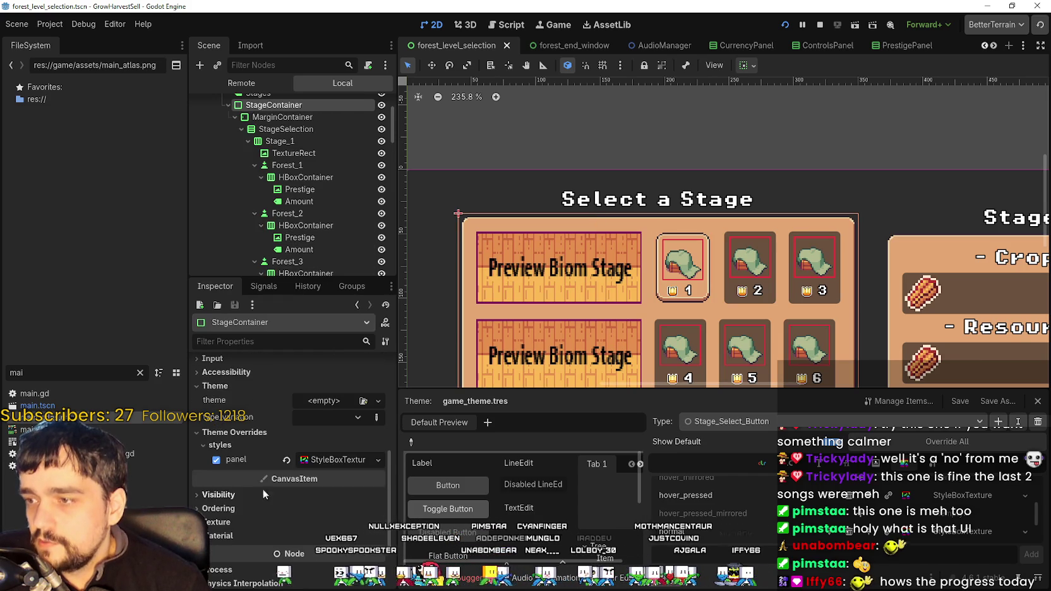
pyautogui.click(351, 462)
# - Expand StageContainer's Visibility settings and open its modulate colour, trying a lower alpha
pyautogui.scroll(-6, 308, 512)
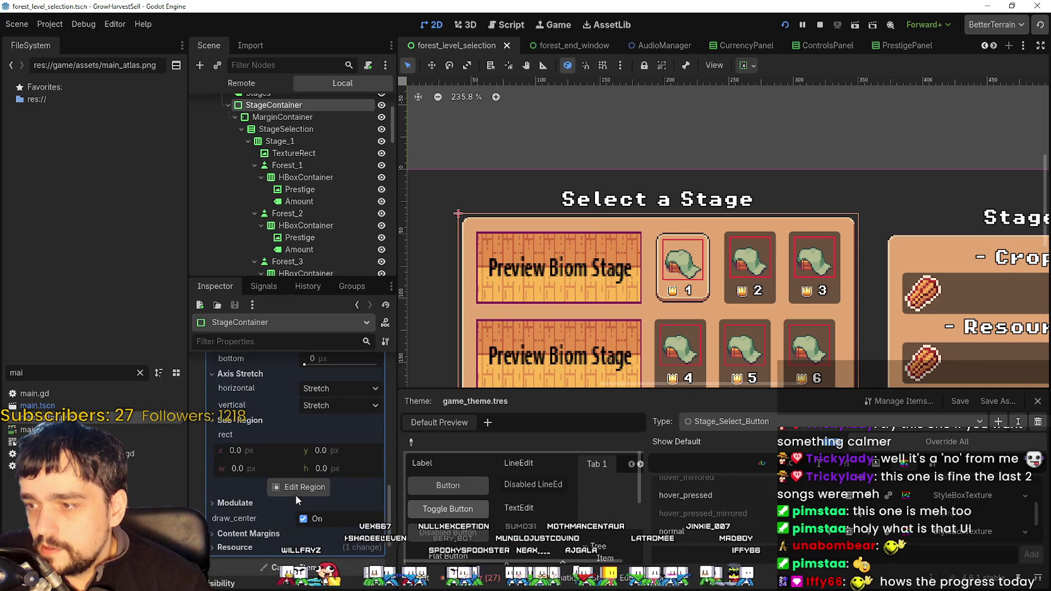
pyautogui.scroll(-3, 296, 495)
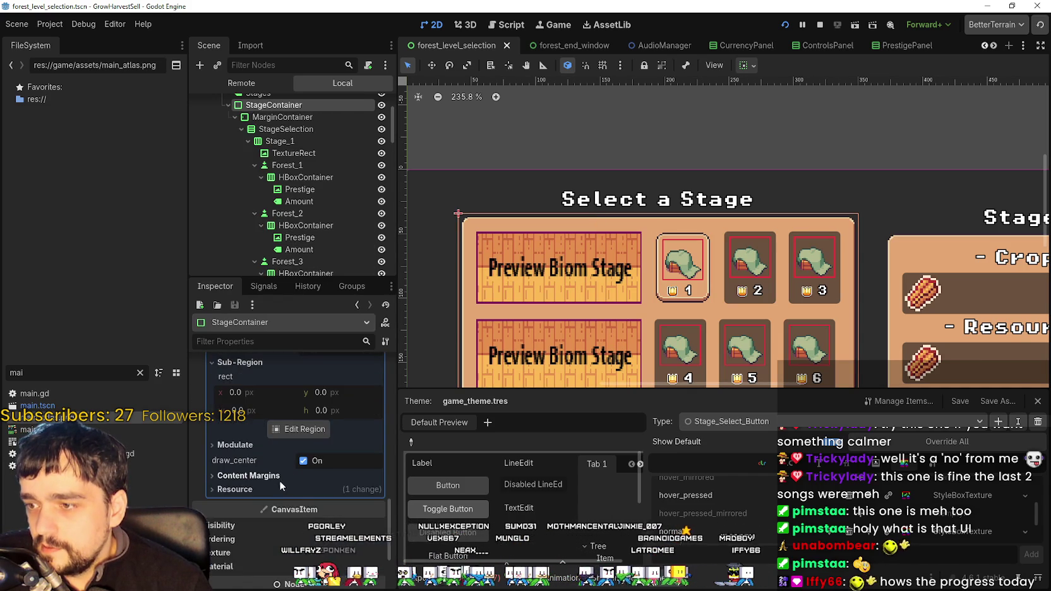
pyautogui.scroll(-3, 281, 485)
pyautogui.click(264, 442)
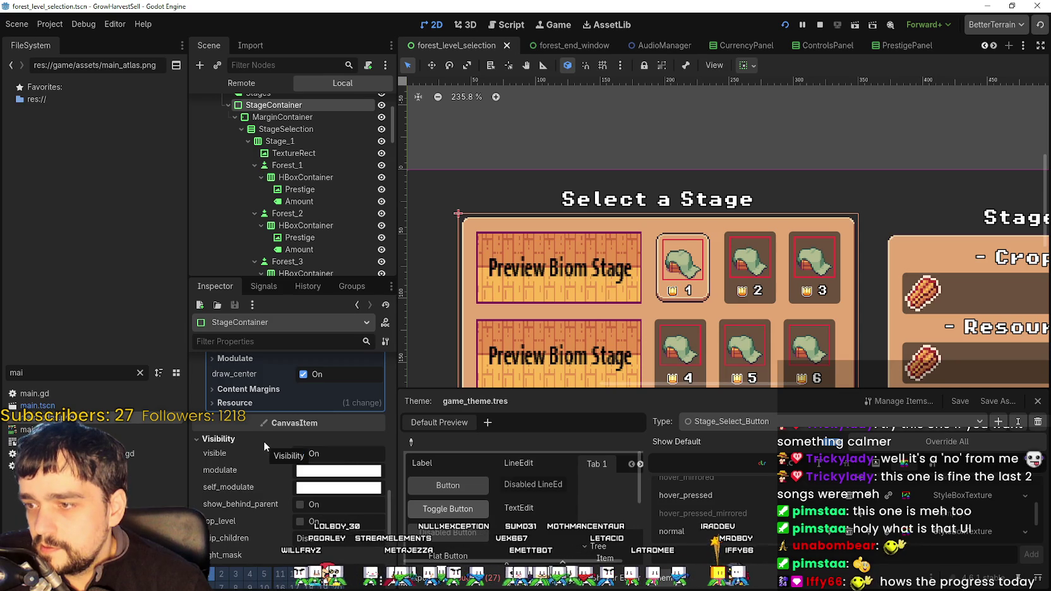
pyautogui.scroll(-3, 253, 441)
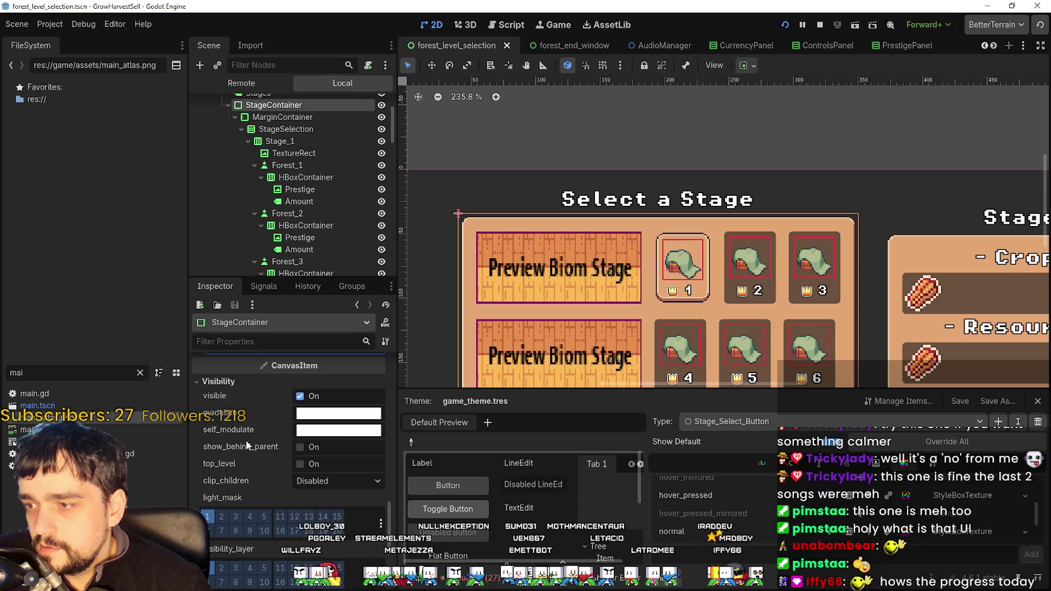
pyautogui.click(333, 414)
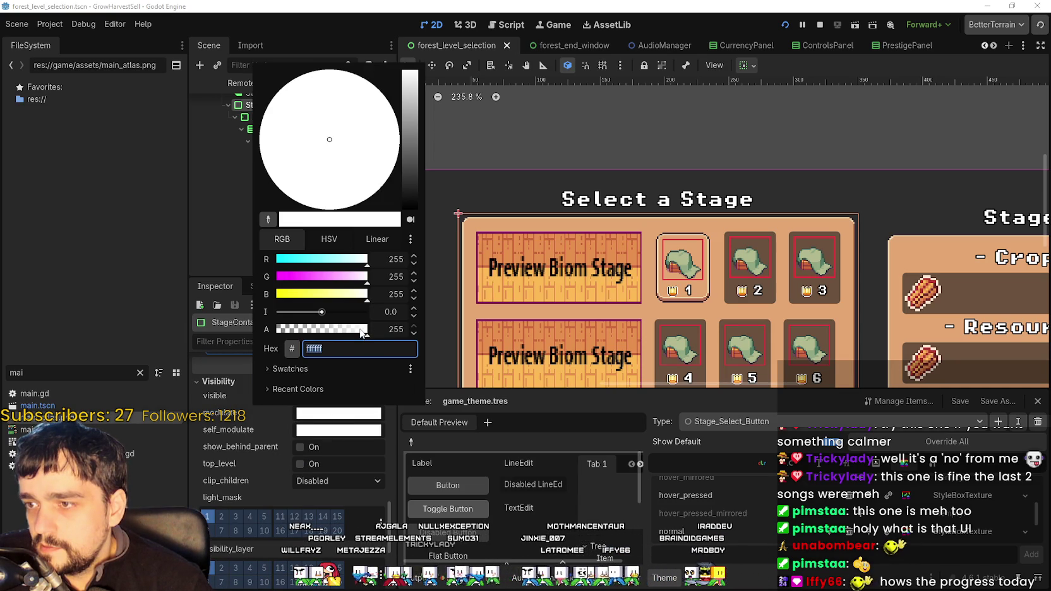
pyautogui.moveTo(359, 332)
pyautogui.mouseDown()
pyautogui.moveTo(306, 333)
pyautogui.moveTo(374, 329)
pyautogui.mouseUp()
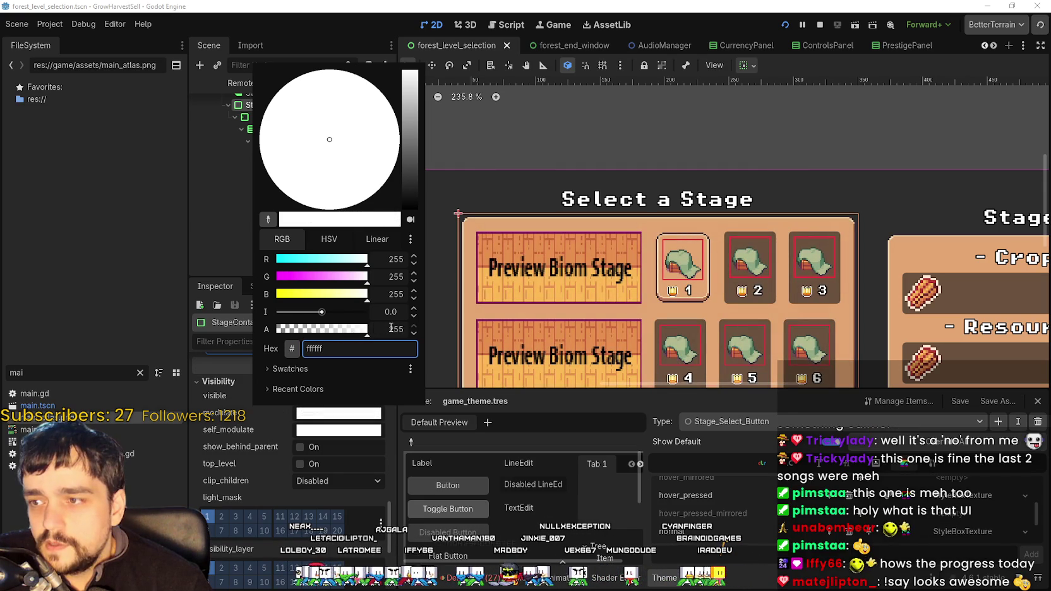
# - Try clip_children Clip Only and Clip + Draw and a lower self_modulate alpha, then revert both
pyautogui.click(193, 464)
pyautogui.click(338, 480)
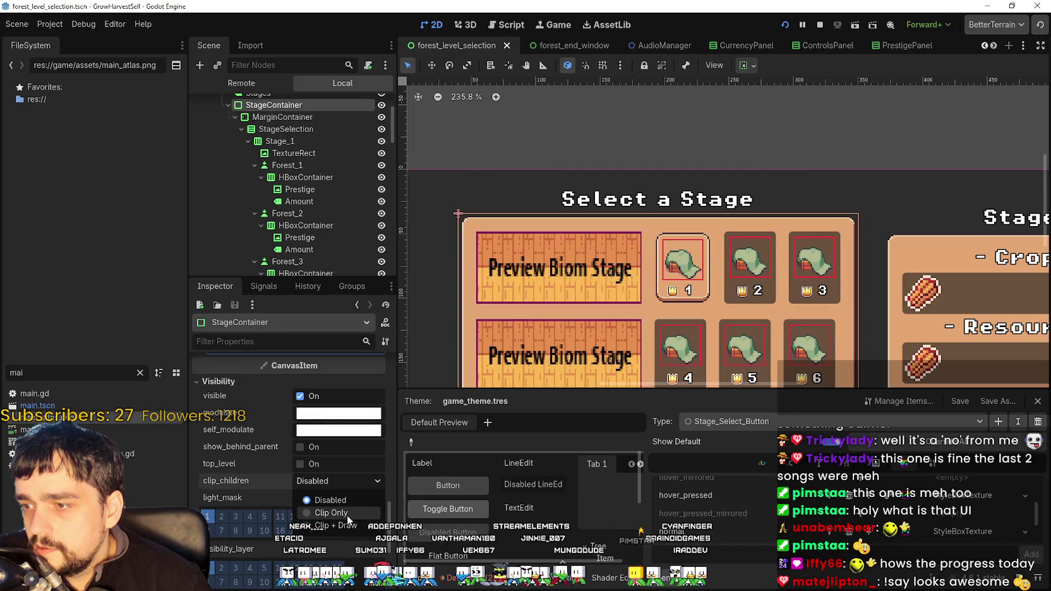
pyautogui.click(347, 513)
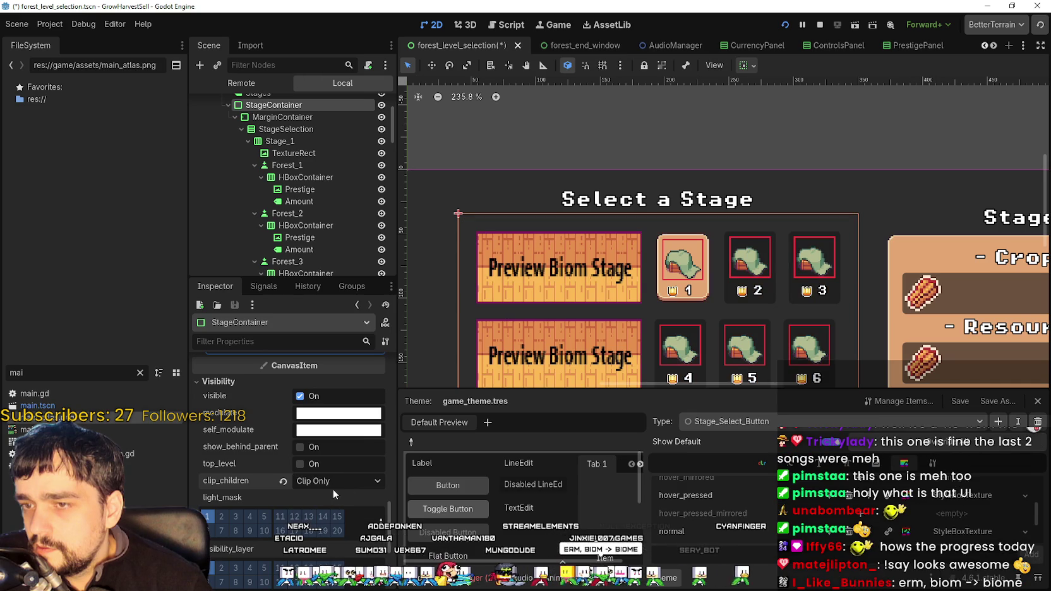
pyautogui.click(334, 480)
pyautogui.click(337, 527)
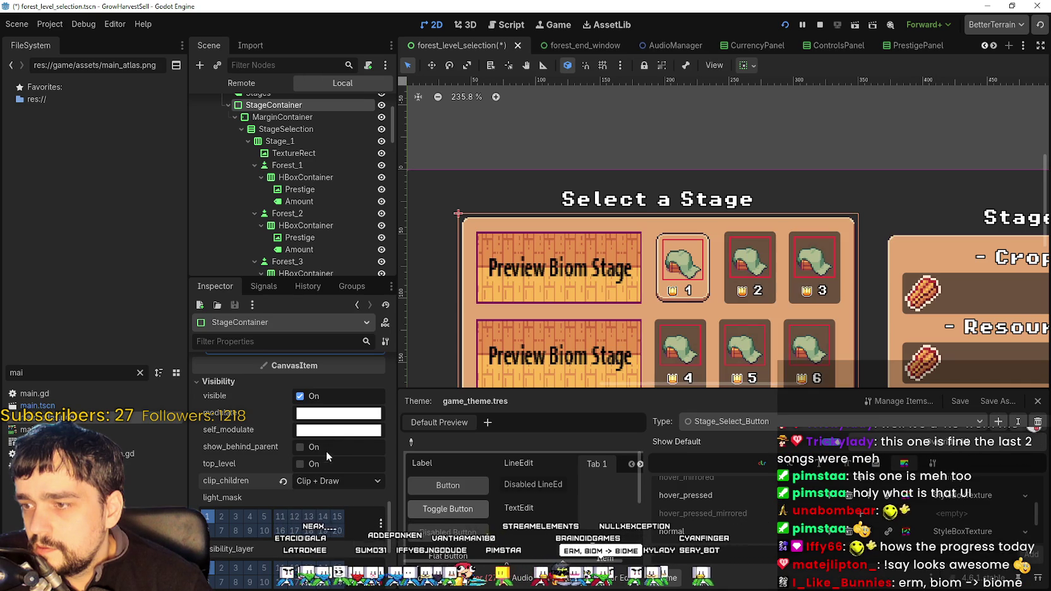
pyautogui.click(329, 432)
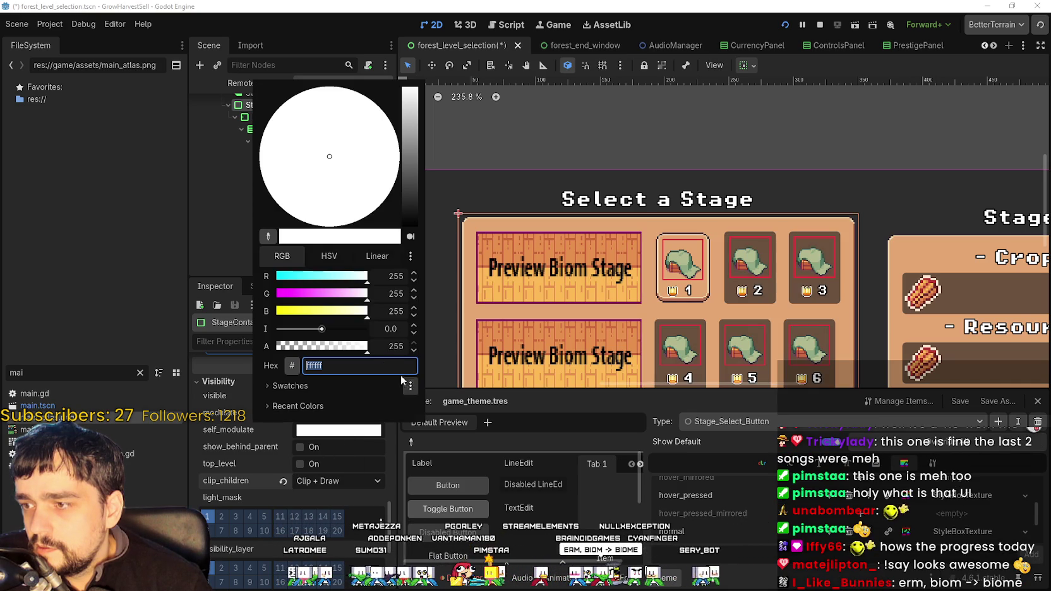
pyautogui.moveTo(352, 352); pyautogui.dragTo(318, 347)
pyautogui.click(369, 347)
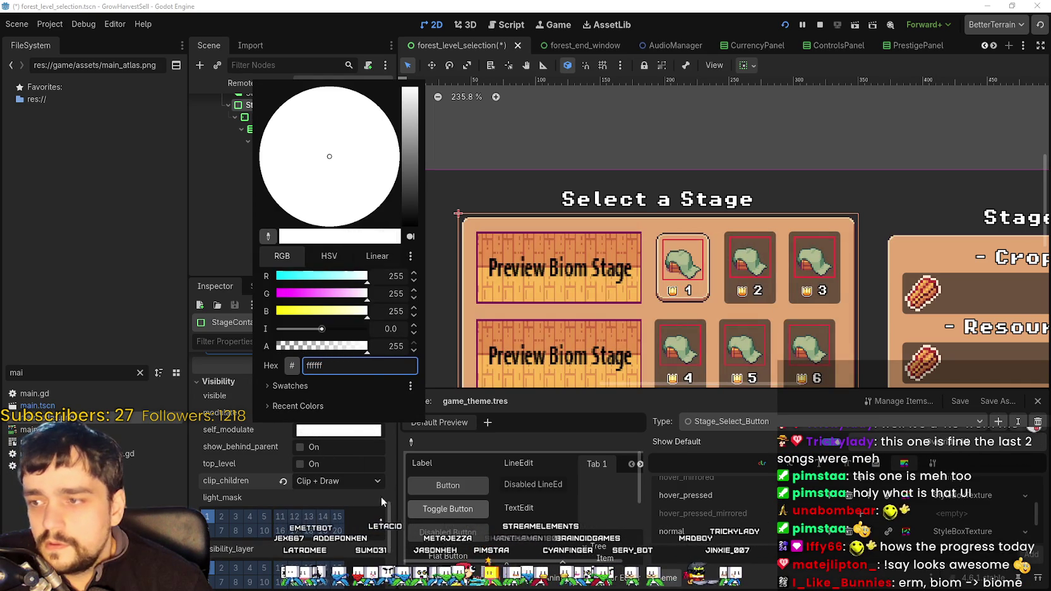
pyautogui.click(284, 481)
# - Lower the panel StyleBoxTexture's Modulate alpha so the stage panel is semi-transparent
pyautogui.scroll(6, 299, 458)
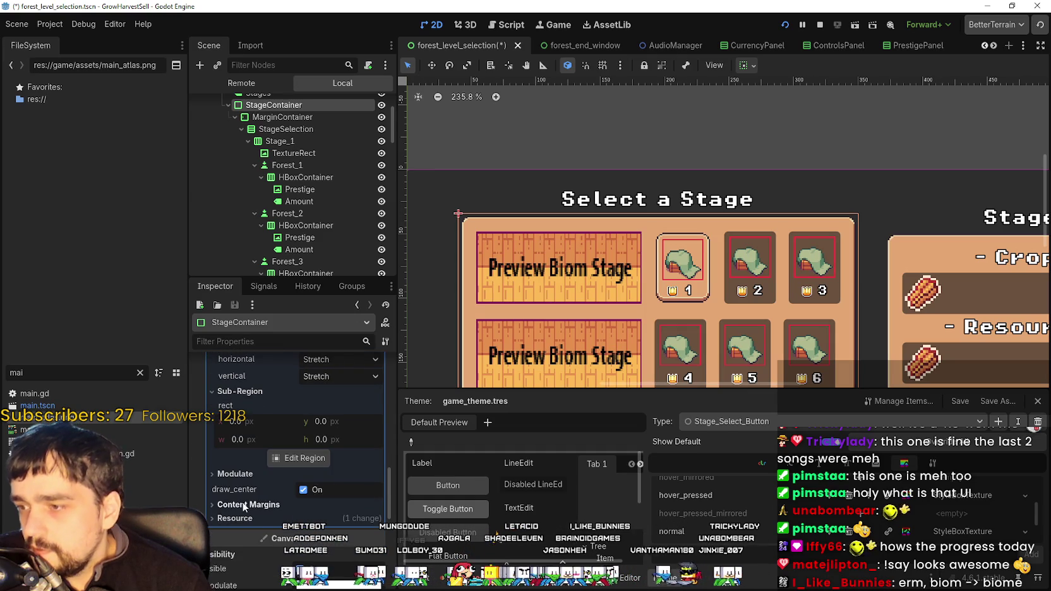
pyautogui.scroll(5, 341, 544)
pyautogui.scroll(-2, 354, 481)
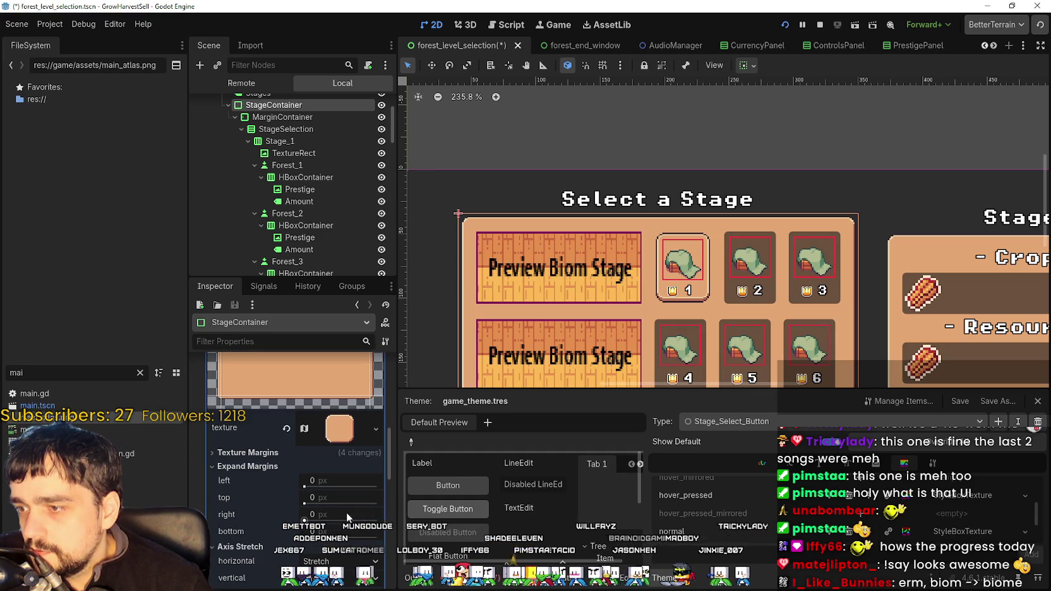
pyautogui.scroll(5, 296, 518)
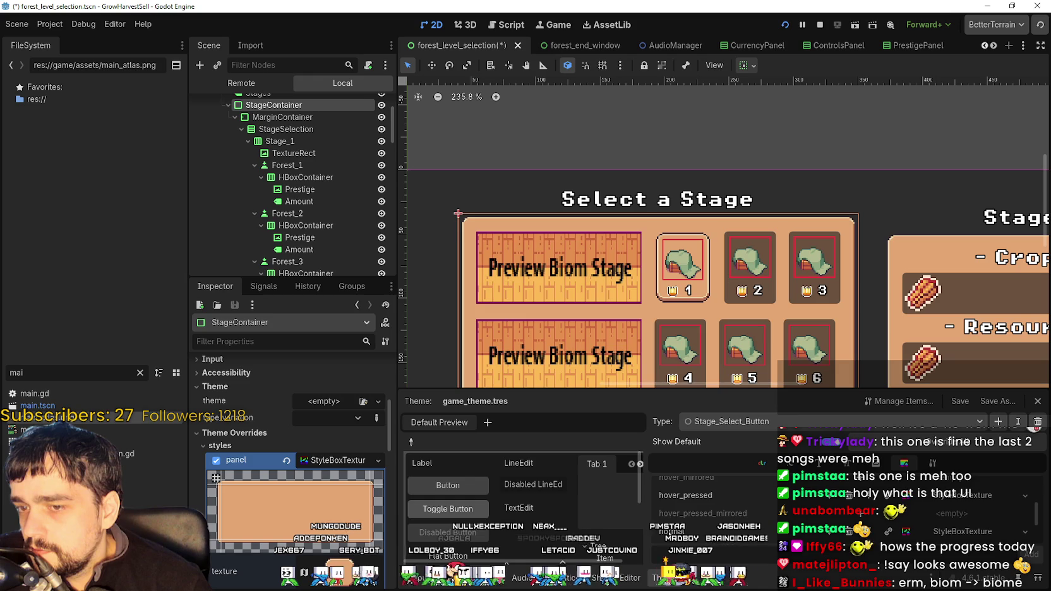
pyautogui.click(332, 464)
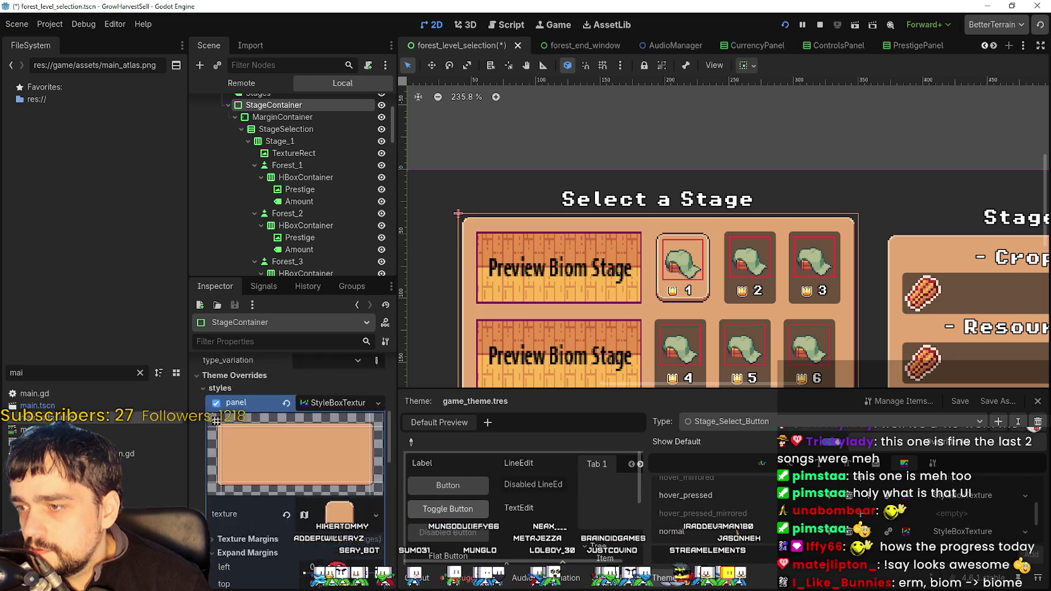
pyautogui.scroll(-5, 328, 556)
pyautogui.scroll(3, 290, 506)
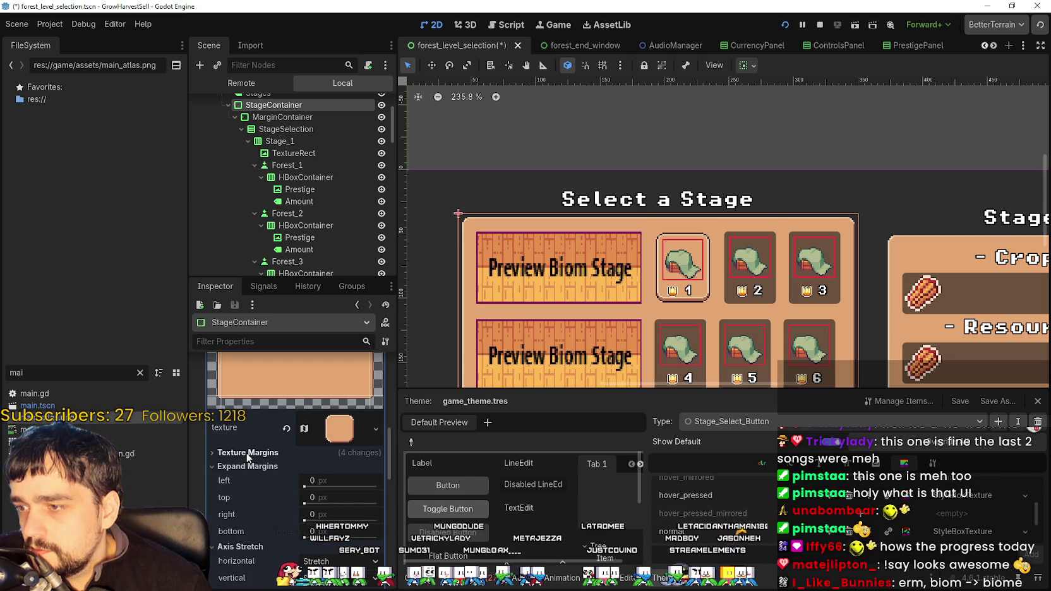
pyautogui.click(340, 435)
pyautogui.scroll(-8, 272, 474)
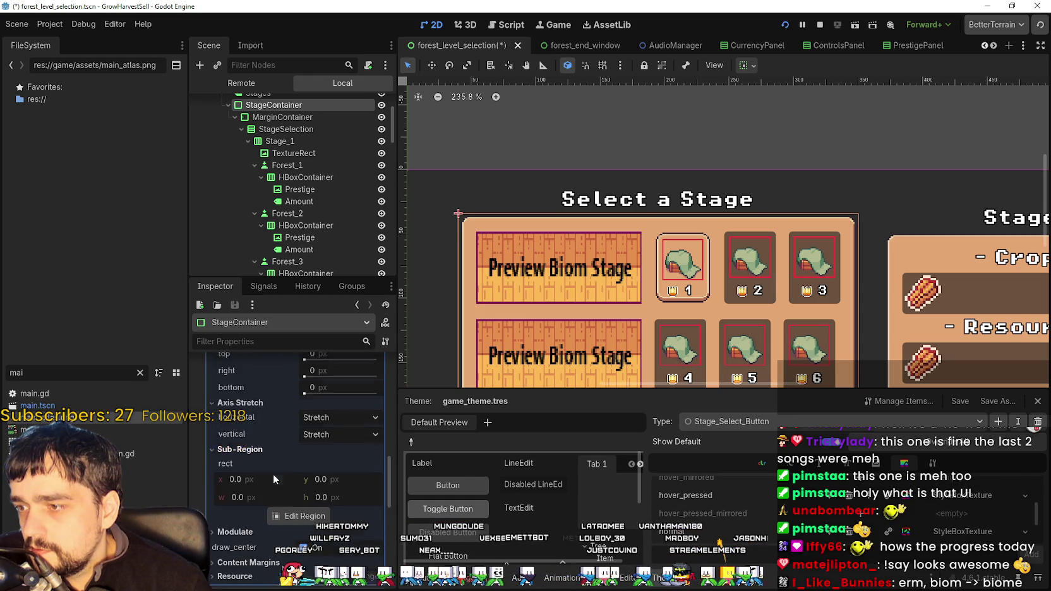
pyautogui.click(258, 448)
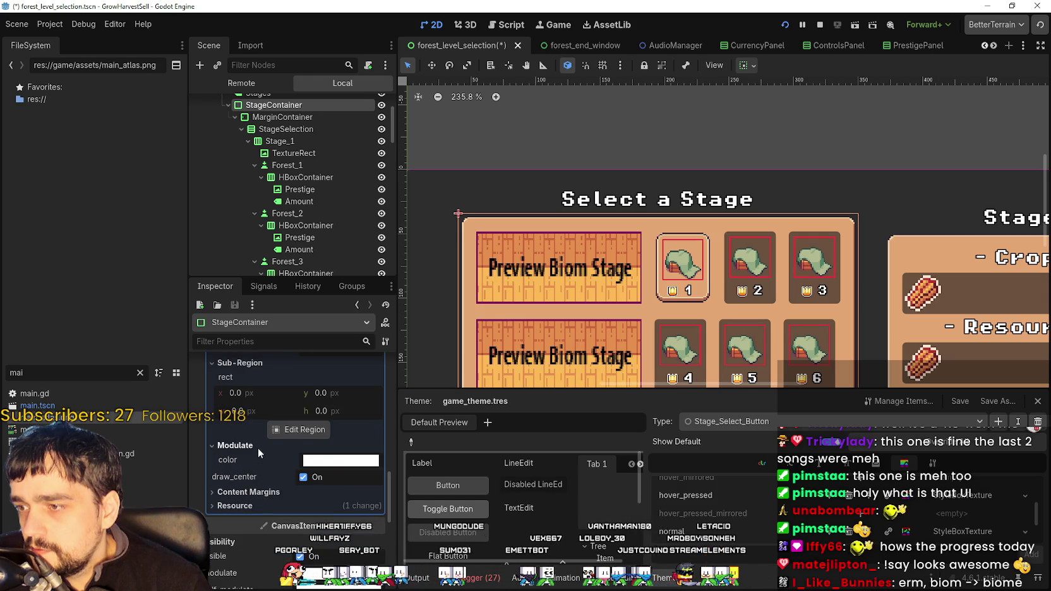
pyautogui.click(340, 461)
pyautogui.moveTo(370, 376)
pyautogui.mouseDown()
pyautogui.moveTo(284, 379)
pyautogui.moveTo(381, 383)
pyautogui.mouseUp()
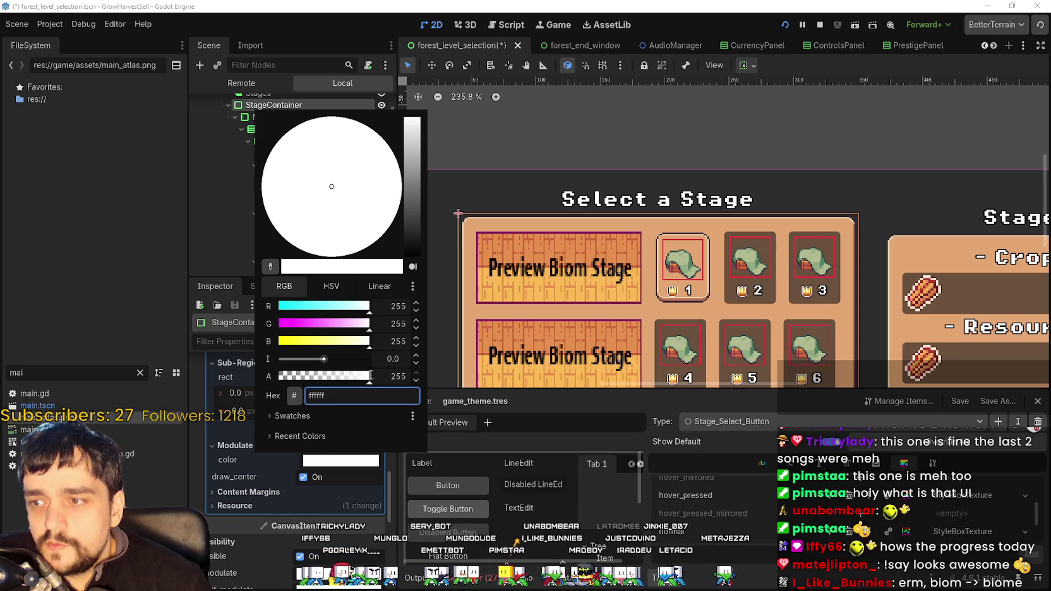
pyautogui.click(424, 395)
# - Save and run the game, maximize its window to view the translucent panels, and return to the editor
pyautogui.press('F5')
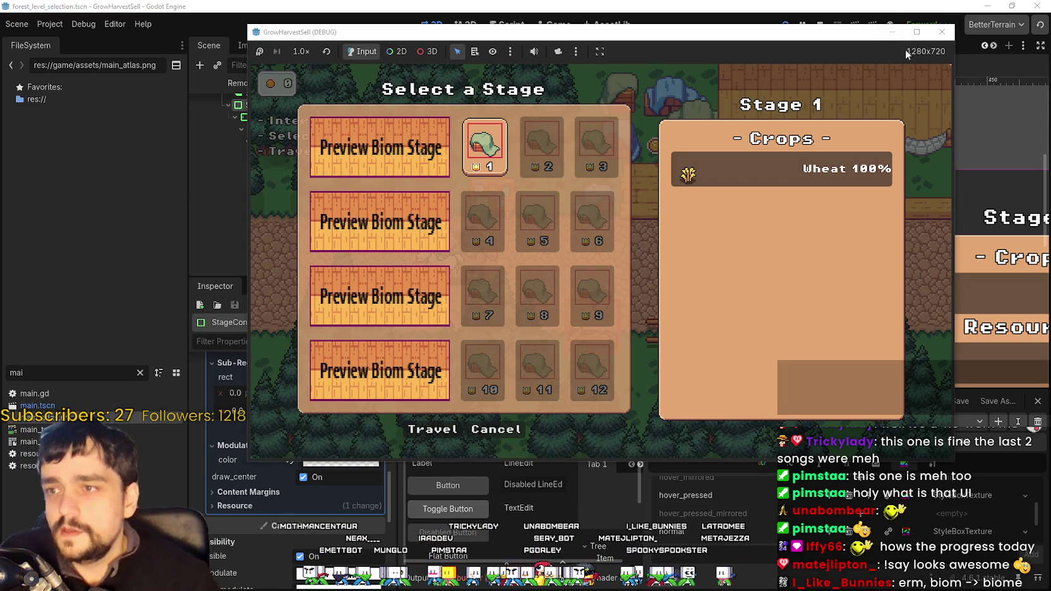
pyautogui.click(915, 32)
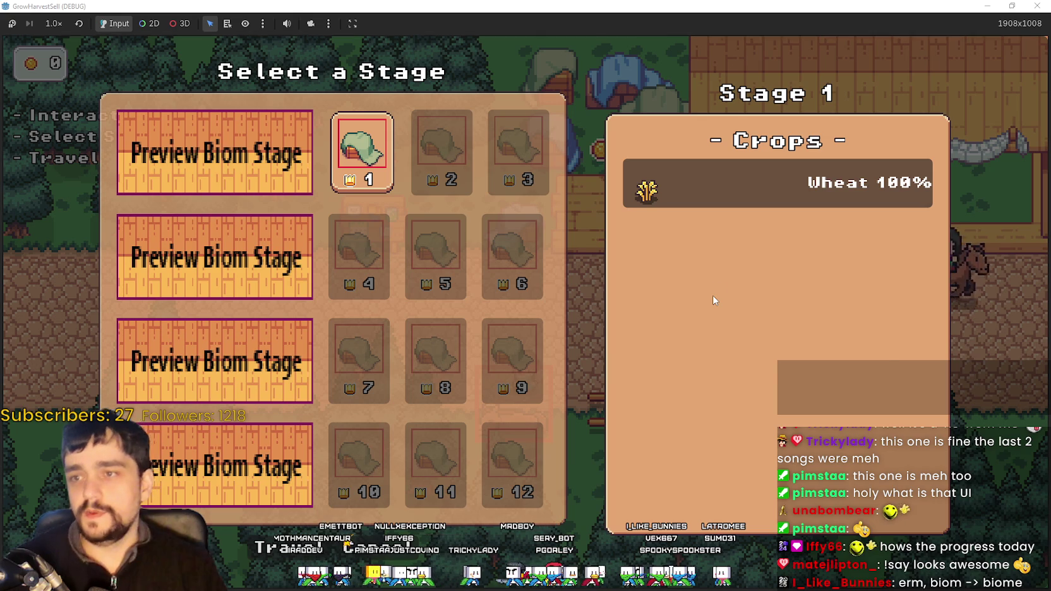
pyautogui.hotkey('alt', 'Tab')
# - Raise the panel stylebox's modulate alpha, check the translucent panels in the game, then close it
pyautogui.click(353, 463)
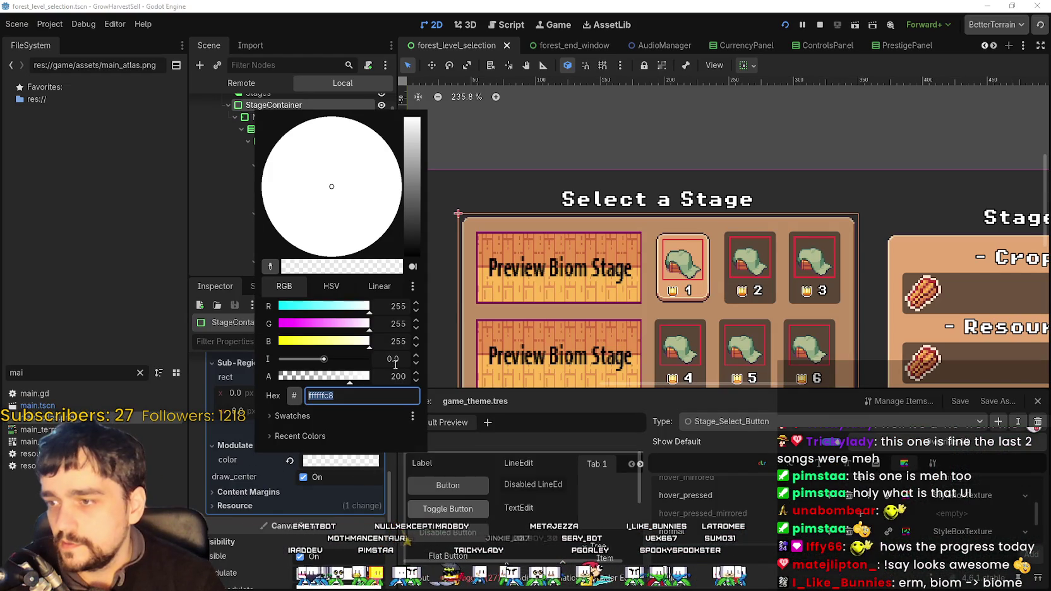
pyautogui.moveTo(352, 382); pyautogui.dragTo(391, 379)
pyautogui.click(388, 380)
pyautogui.write('225')
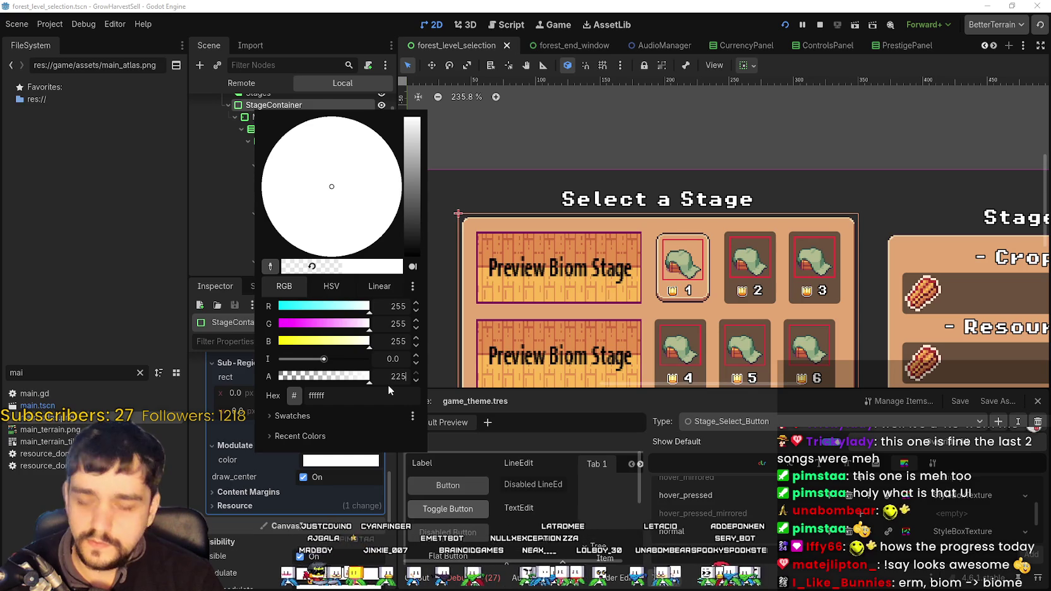
pyautogui.press('Return')
pyautogui.hotkey('alt', 'Tab')
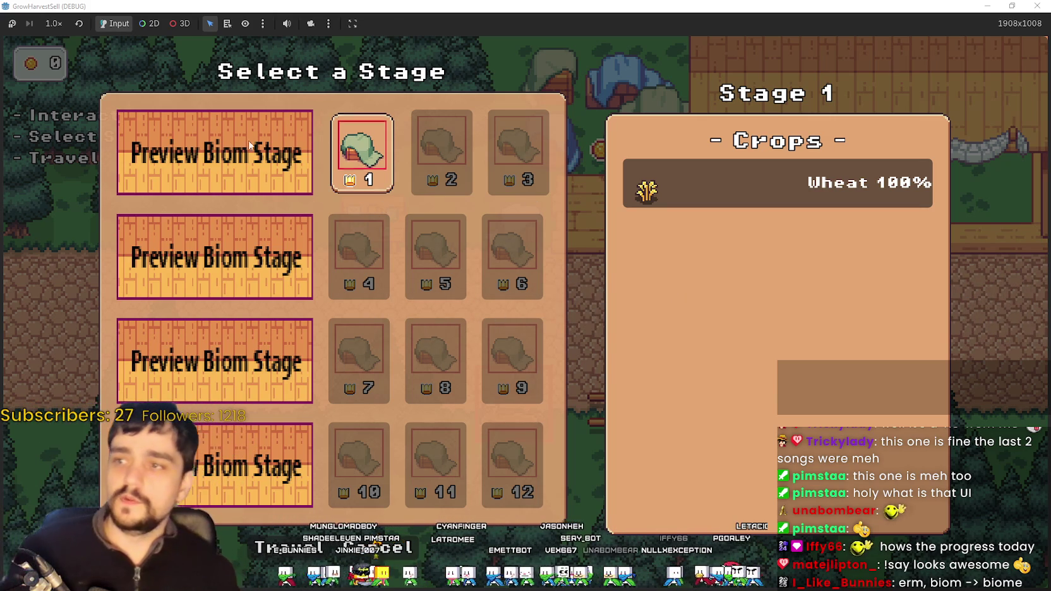
pyautogui.press('F8')
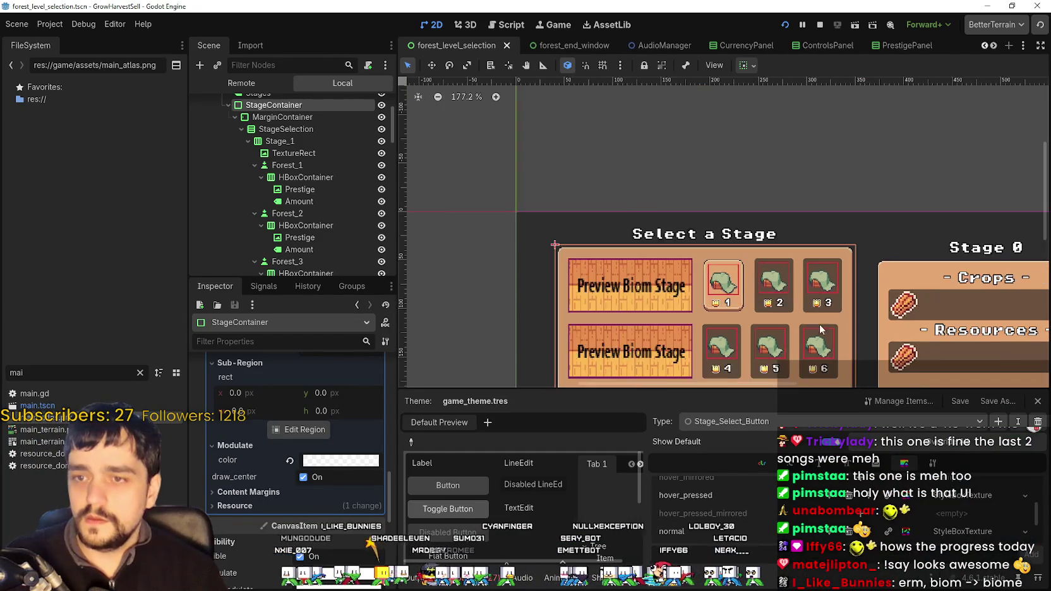
# - Inspect the Forest_1 and Forest_2 stage buttons in the scene tree
pyautogui.scroll(3, 801, 312)
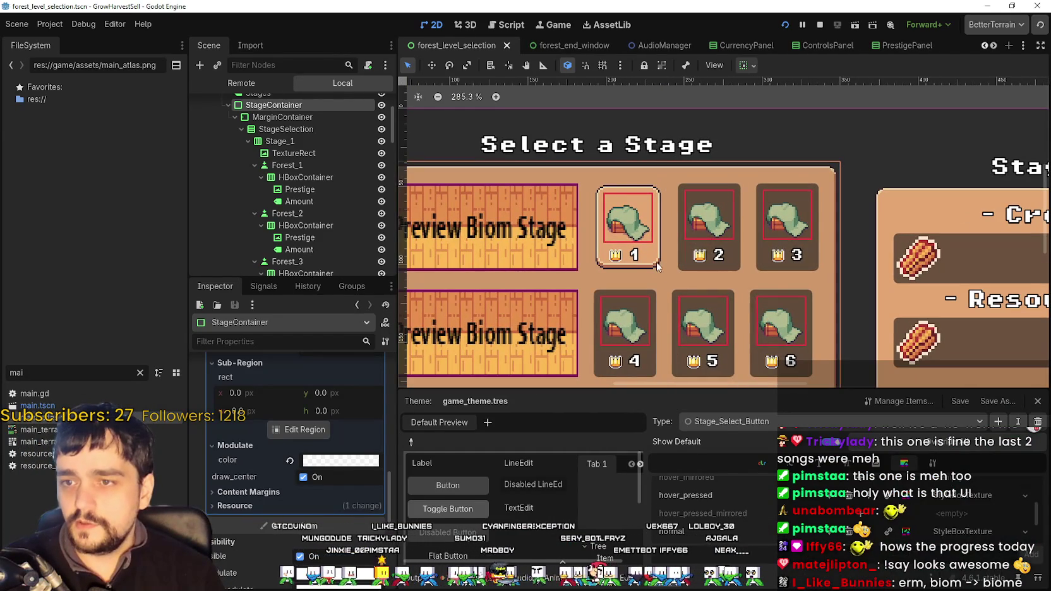
pyautogui.click(740, 274)
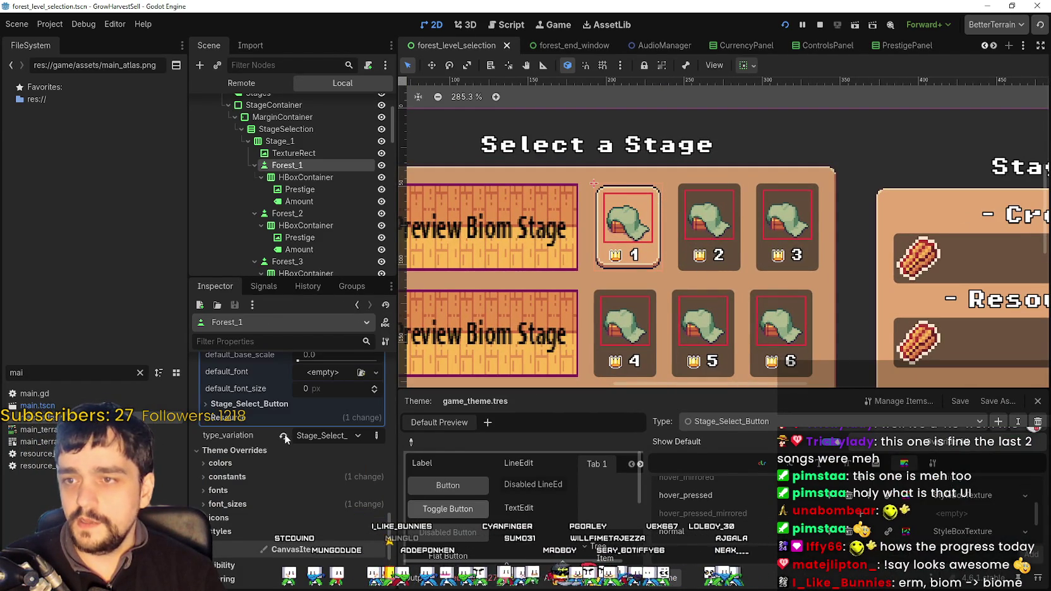
pyautogui.scroll(1, 310, 439)
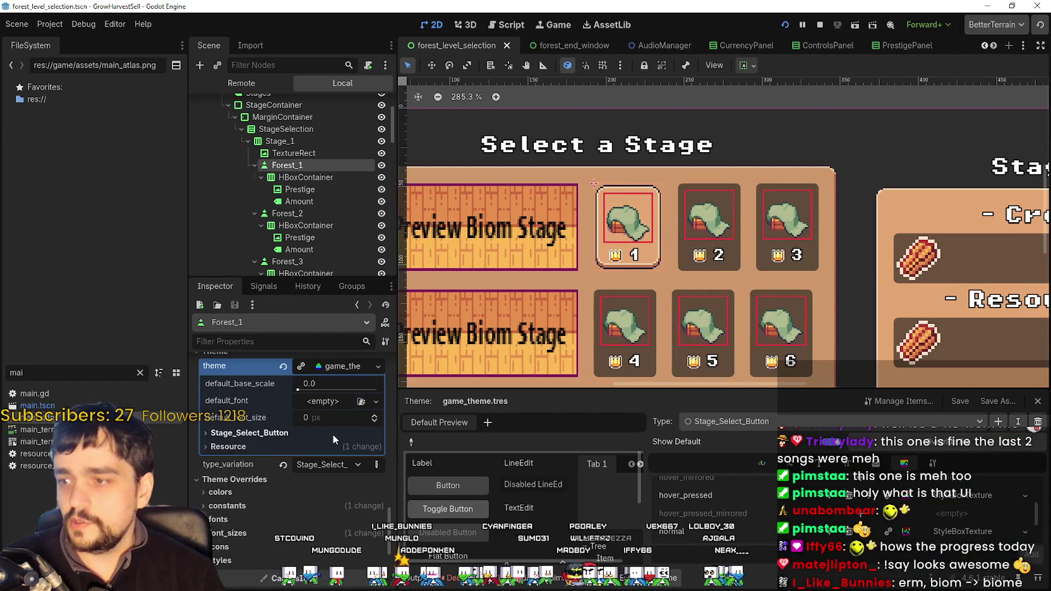
pyautogui.click(287, 213)
pyautogui.scroll(-6, 320, 436)
pyautogui.scroll(7, 322, 479)
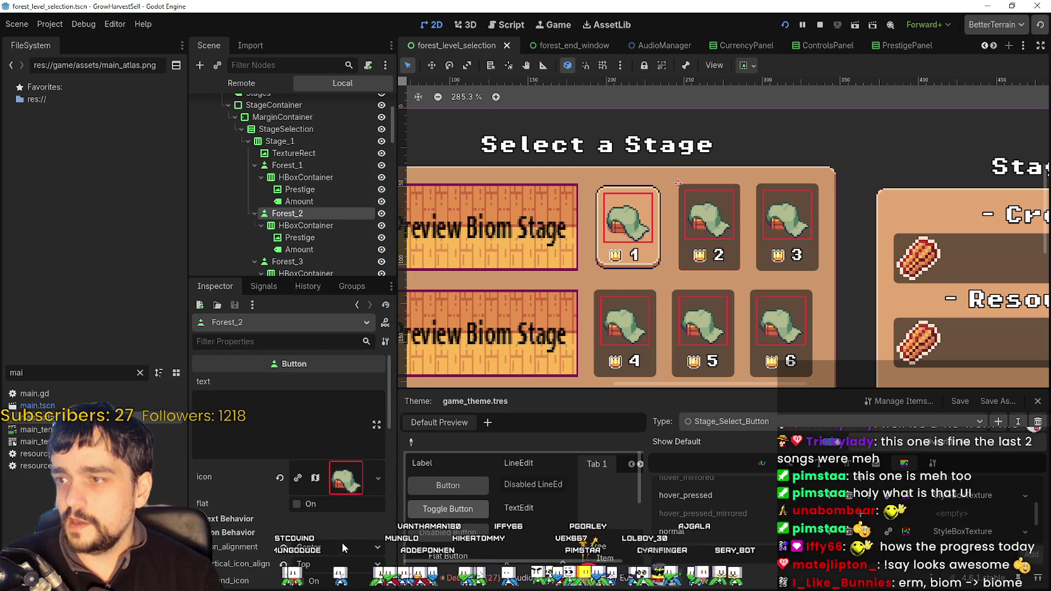
pyautogui.scroll(-4, 340, 537)
pyautogui.scroll(4, 339, 529)
pyautogui.scroll(3, 343, 212)
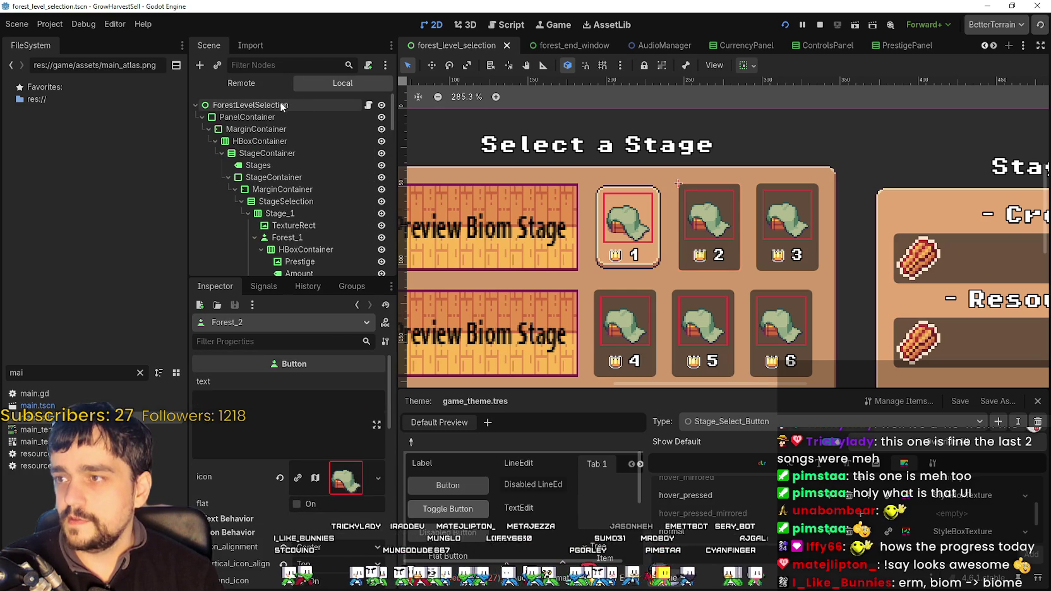
# - Assign game_theme.tres as the ForestLevelSelection root's theme and save the scene
pyautogui.click(281, 106)
pyautogui.click(237, 512)
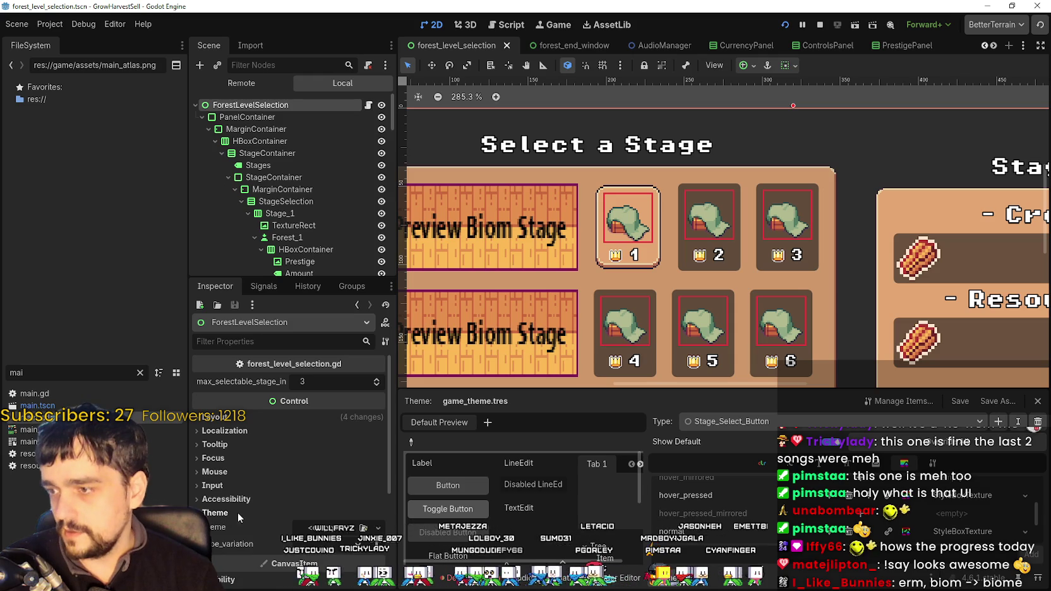
pyautogui.click(347, 571)
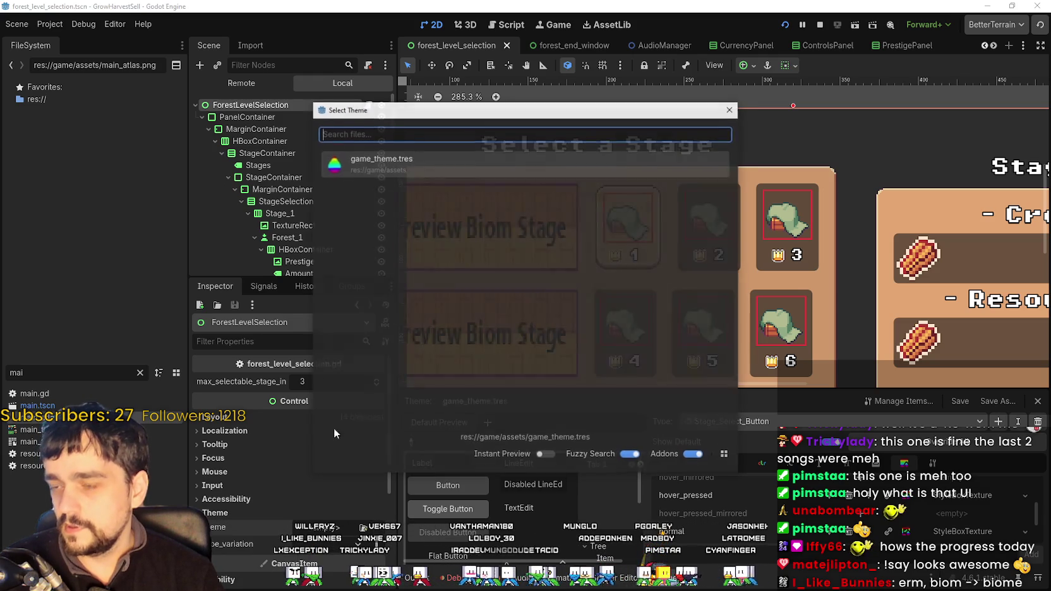
pyautogui.doubleClick(376, 160)
pyautogui.hotkey('ctrl', 's')
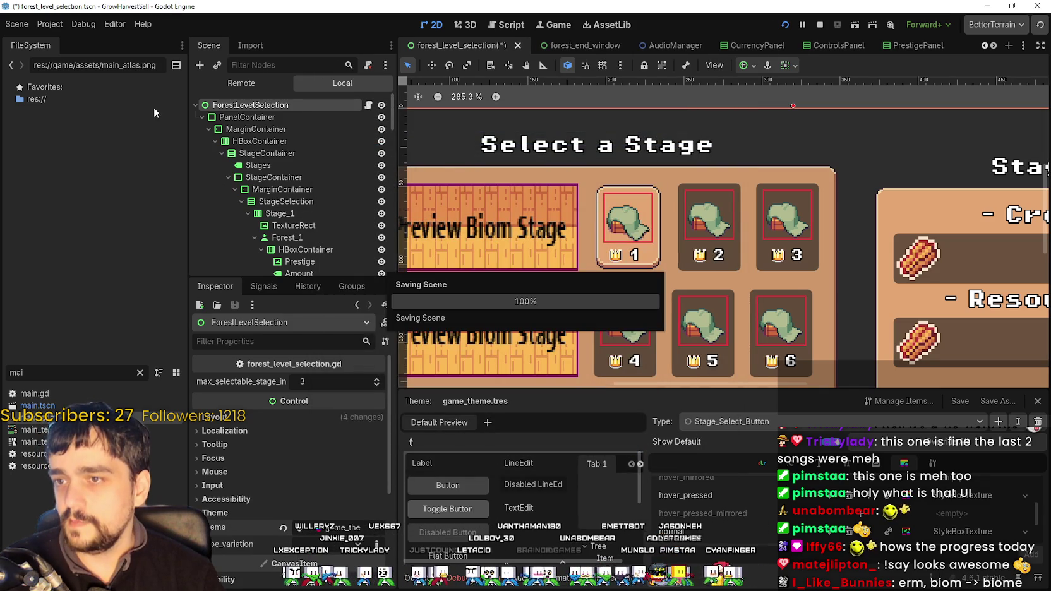
# - Clear the Forest_1 button's own theme property
pyautogui.click(303, 214)
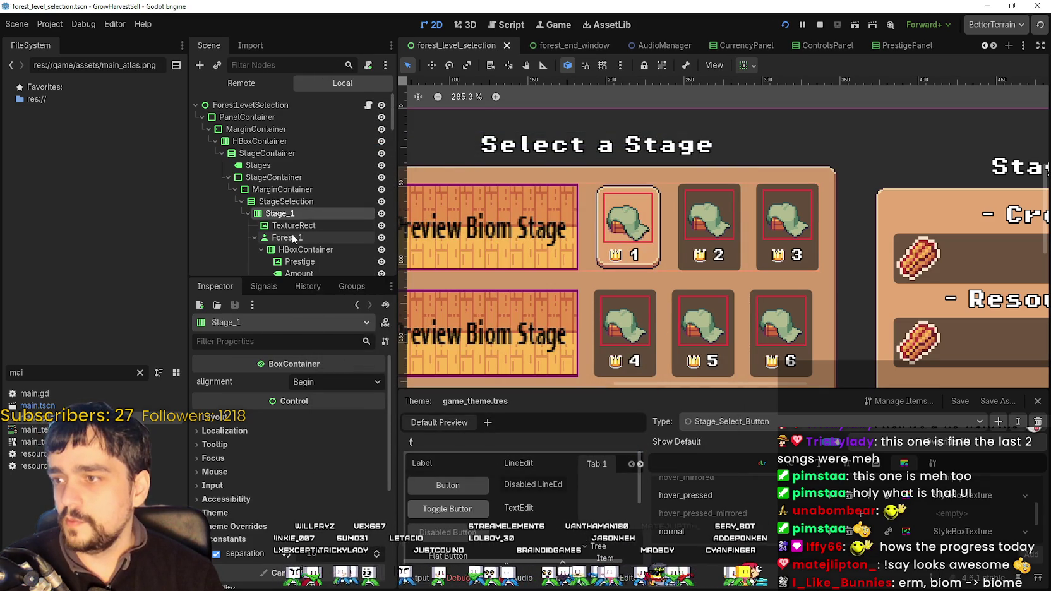
pyautogui.click(288, 238)
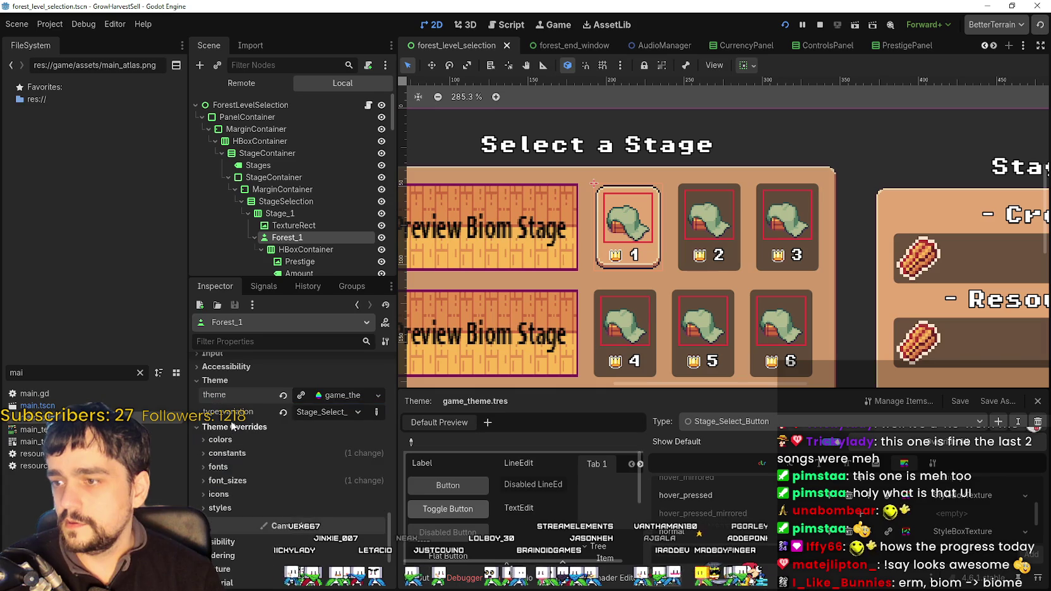
pyautogui.click(283, 395)
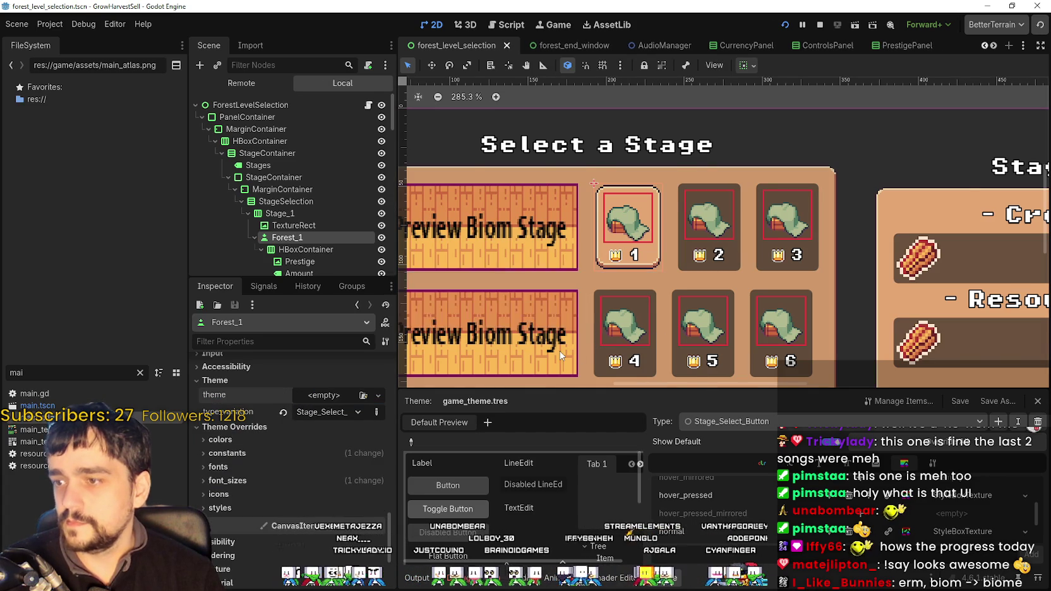
pyautogui.scroll(-2, 736, 242)
pyautogui.scroll(-4, 736, 243)
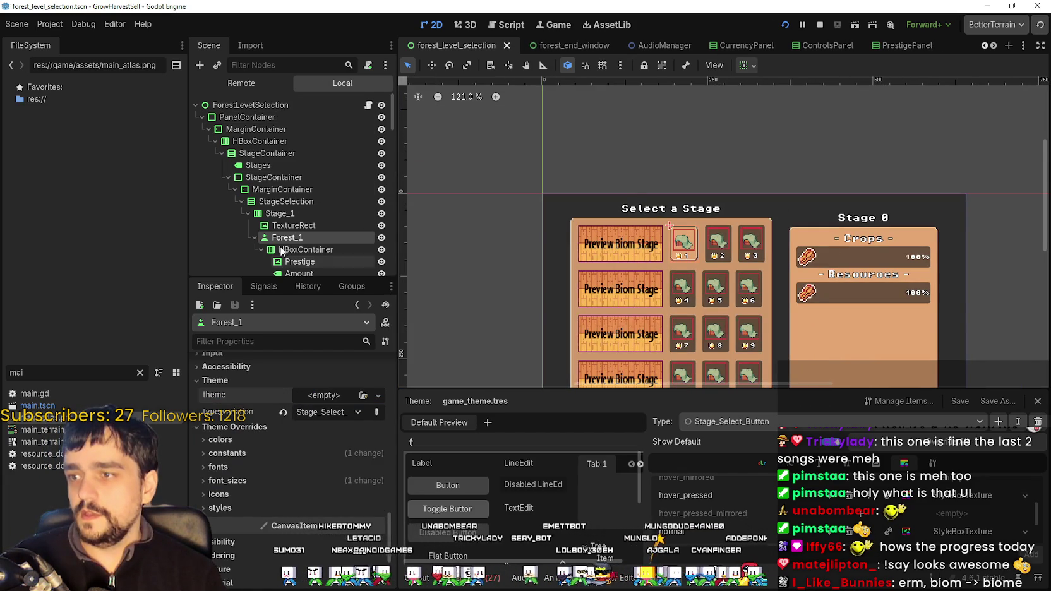
# - Give the Forest_2 button the Stage_Select_Button type variation under Theme
pyautogui.scroll(-3, 308, 261)
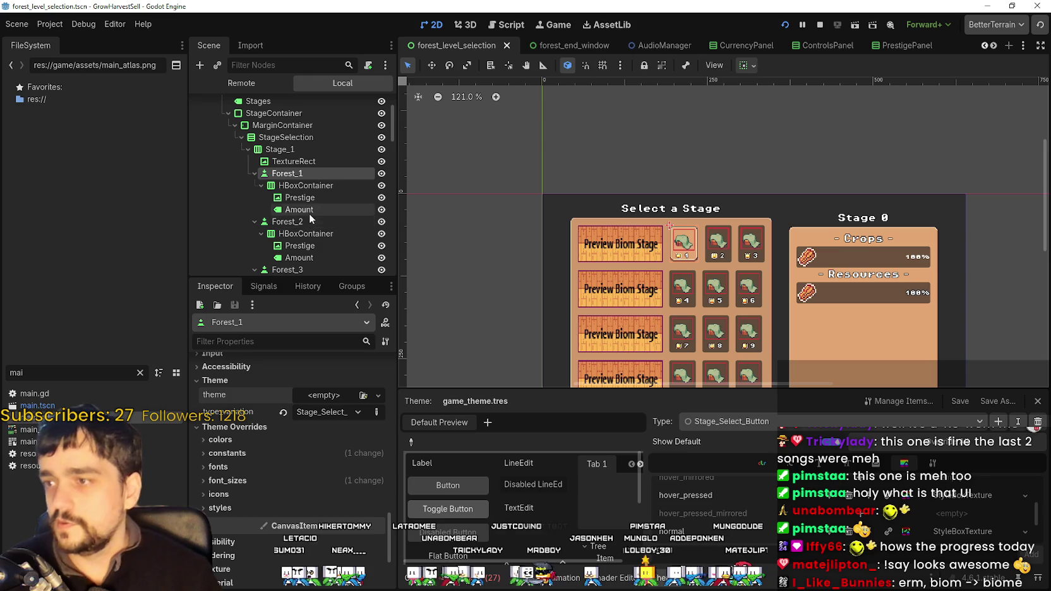
pyautogui.click(287, 221)
pyautogui.scroll(10, 304, 506)
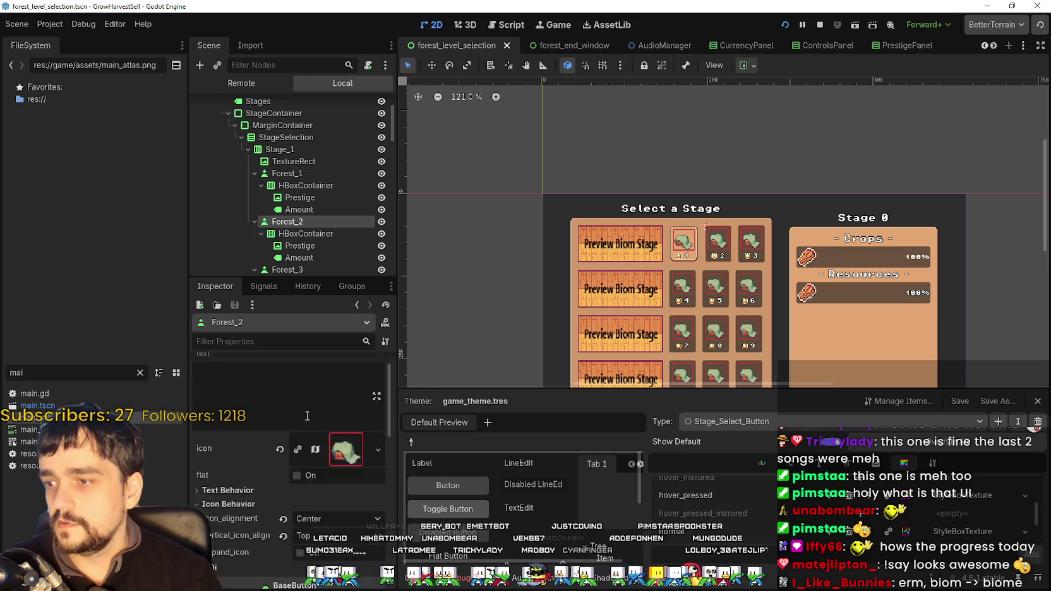
pyautogui.scroll(-5, 265, 493)
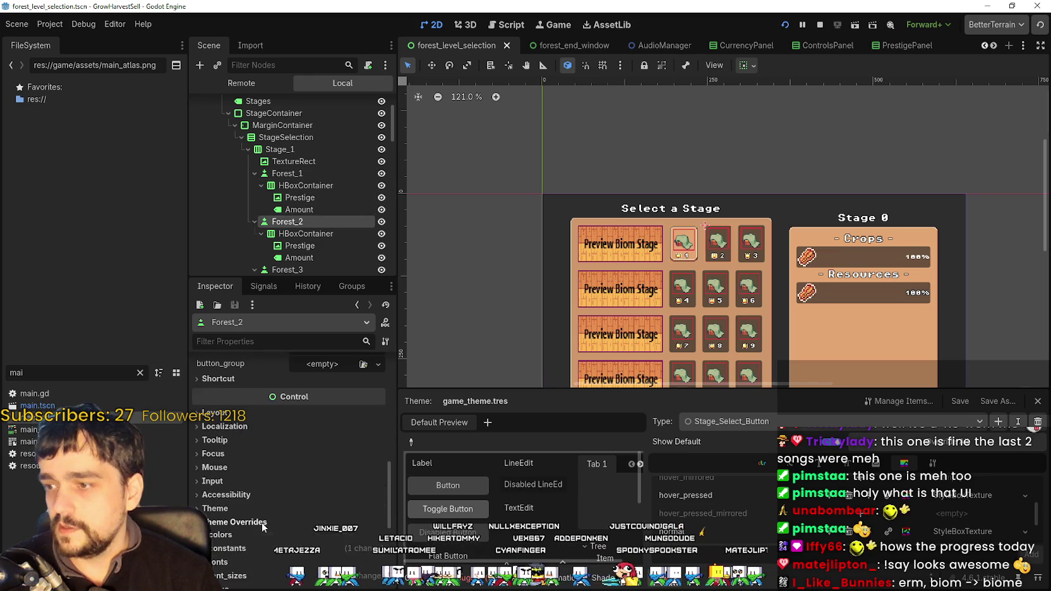
pyautogui.click(265, 451)
pyautogui.click(332, 481)
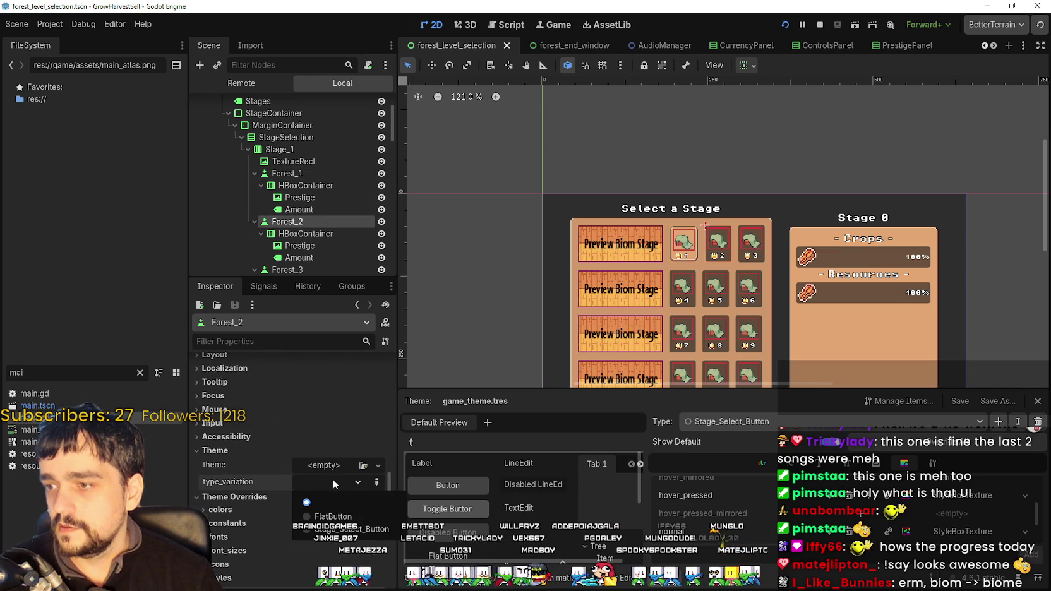
pyautogui.click(351, 529)
# - Select Forest_3, expand its Theme section and start filtering its Inspector properties
pyautogui.scroll(5, 815, 301)
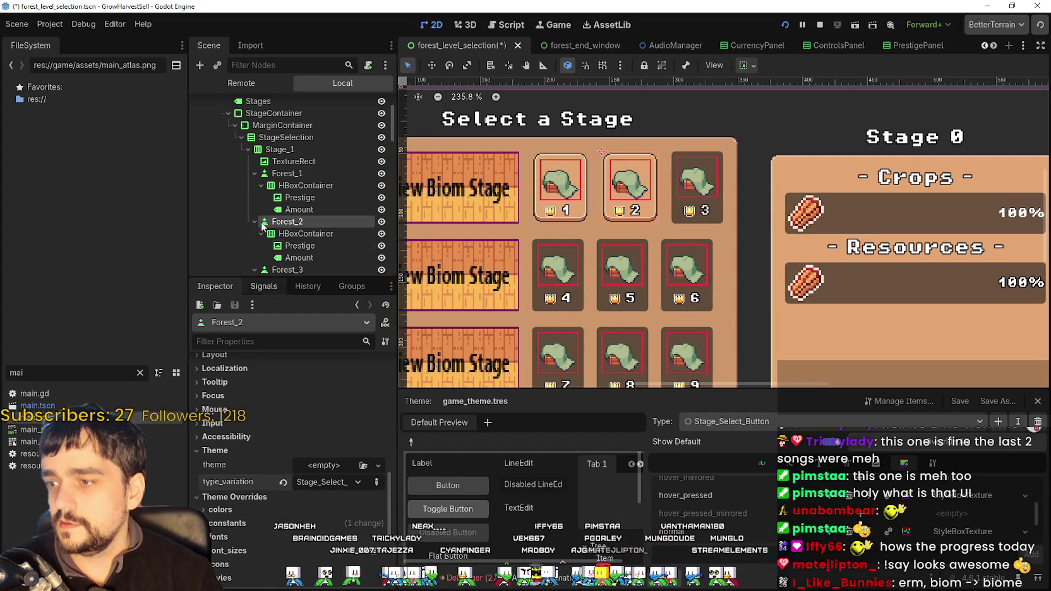
pyautogui.scroll(-2, 328, 228)
pyautogui.click(323, 205)
pyautogui.scroll(-5, 330, 481)
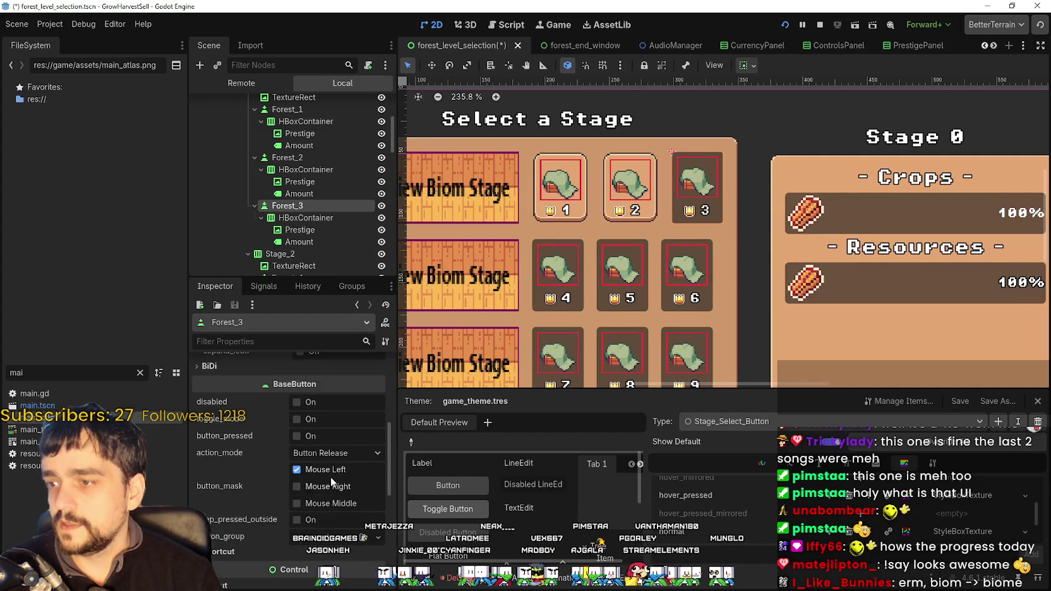
pyautogui.scroll(3, 276, 482)
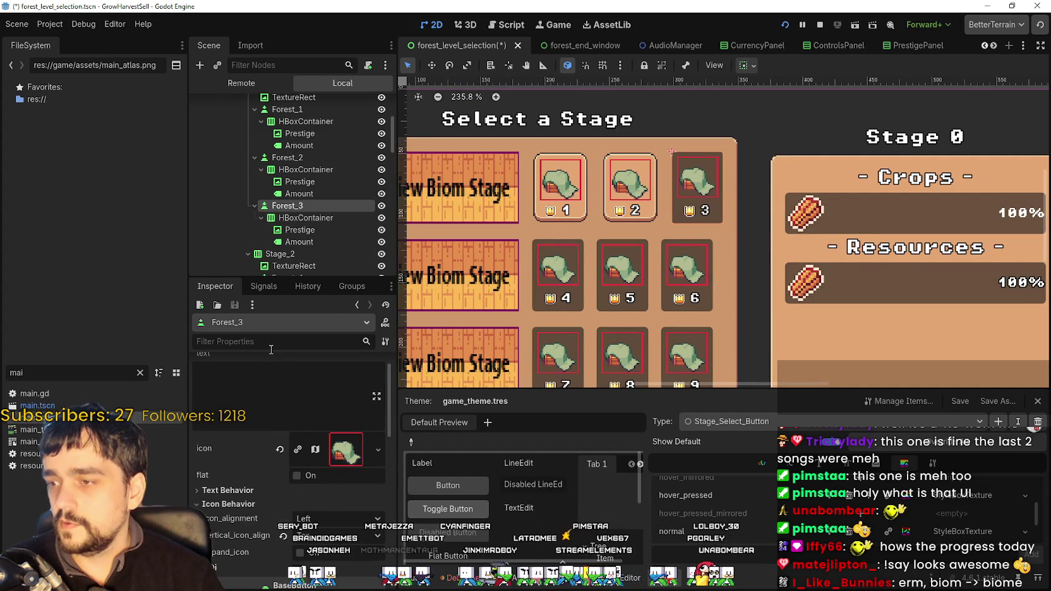
pyautogui.scroll(-8, 277, 522)
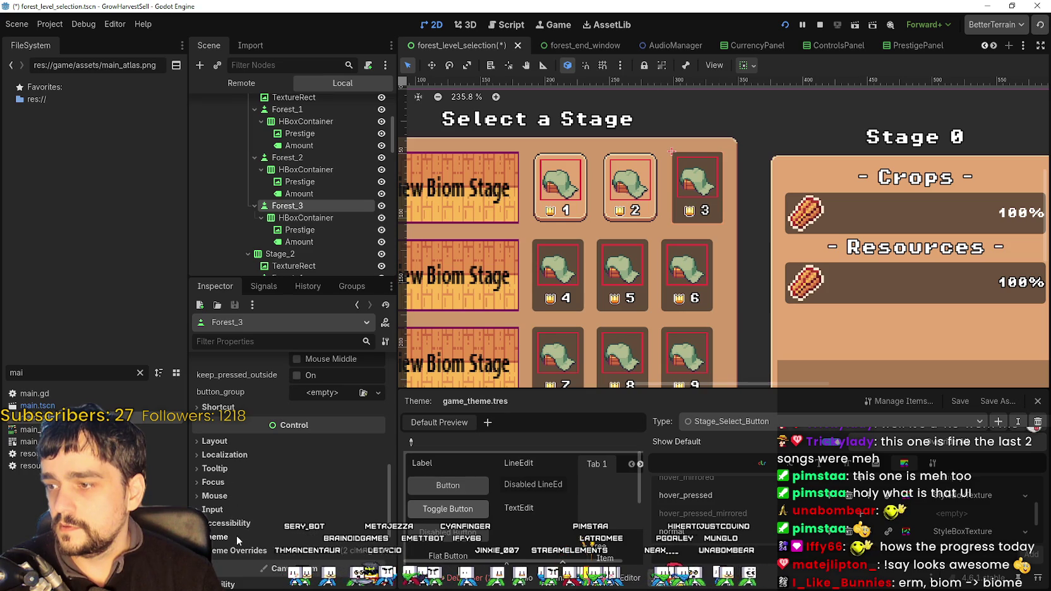
pyautogui.click(236, 536)
pyautogui.scroll(-1, 253, 532)
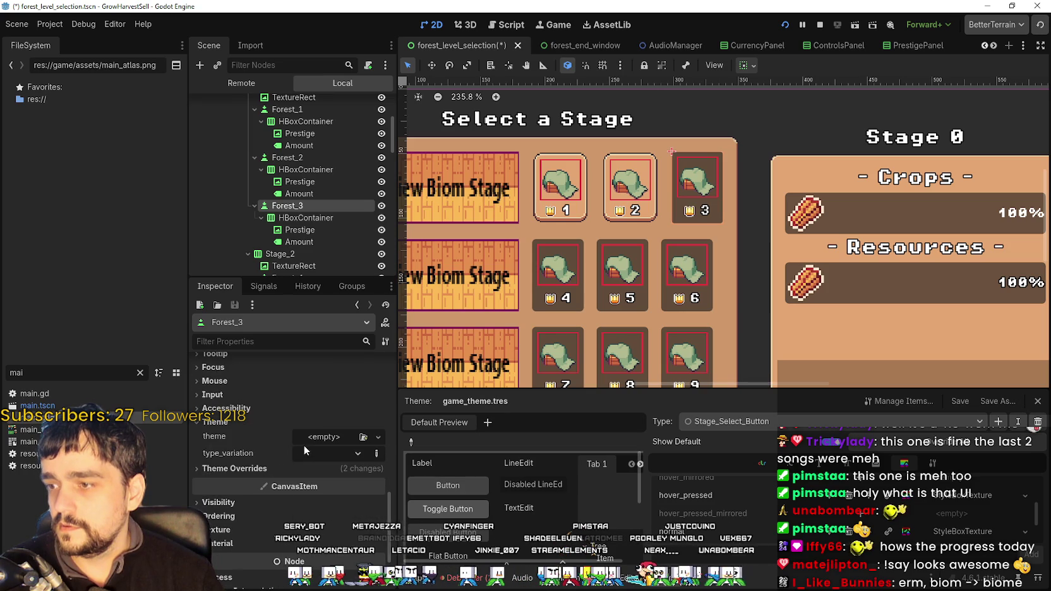
pyautogui.click(312, 341)
# - Filter properties by 'type' and set Forest_3 and Forest_4 to Stage_Select_Button
pyautogui.write('type')
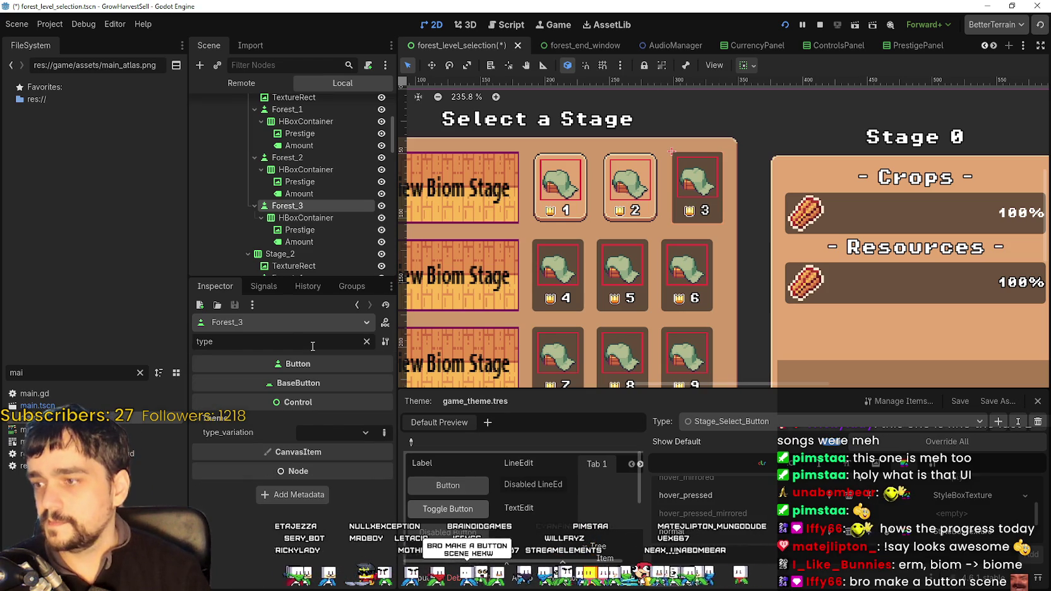
pyautogui.click(332, 432)
pyautogui.click(341, 480)
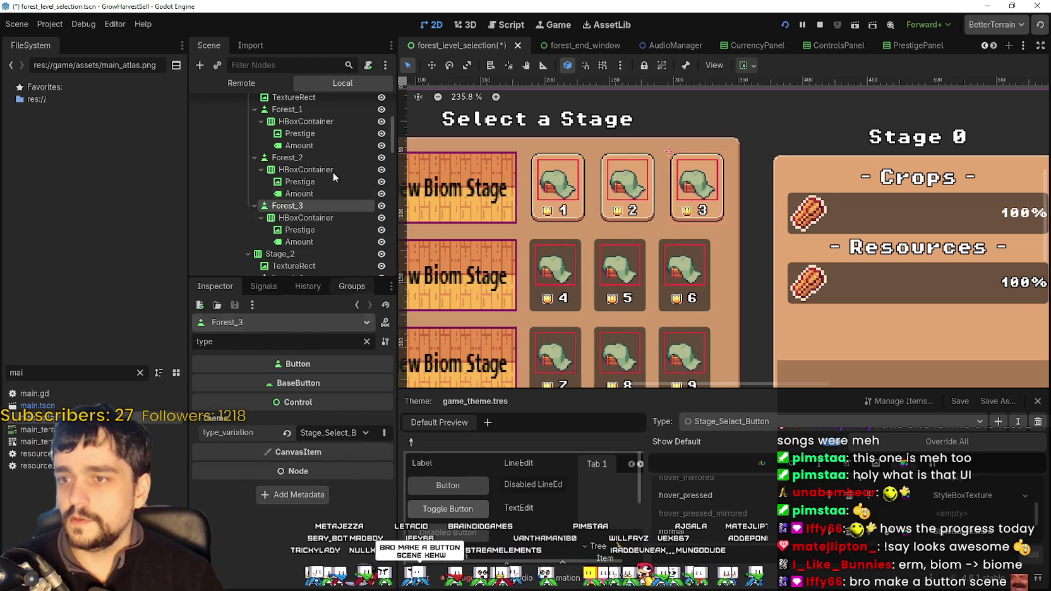
pyautogui.scroll(-2, 316, 175)
pyautogui.click(301, 234)
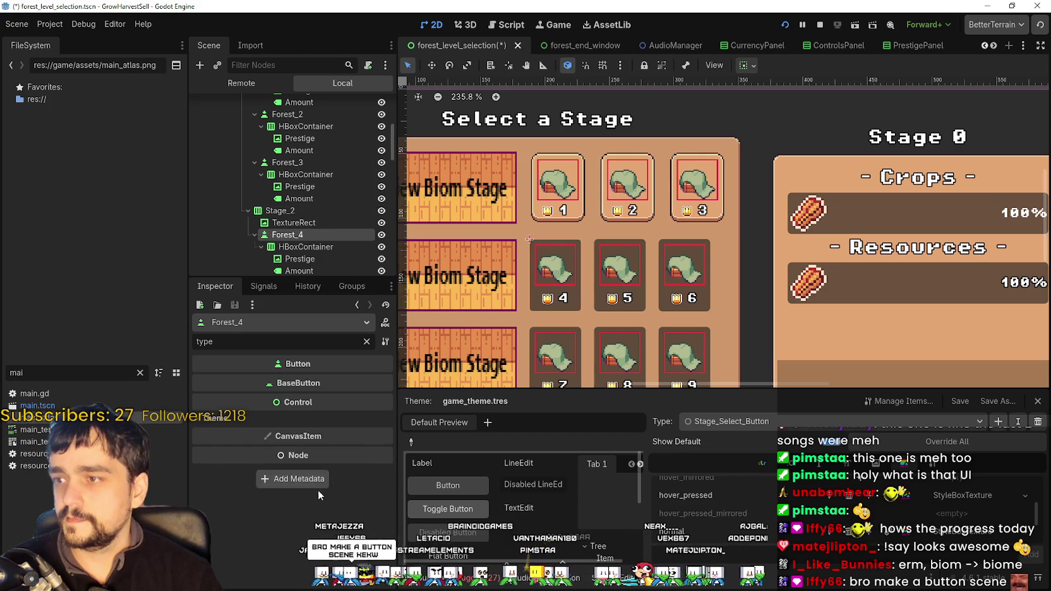
pyautogui.click(327, 435)
pyautogui.click(341, 486)
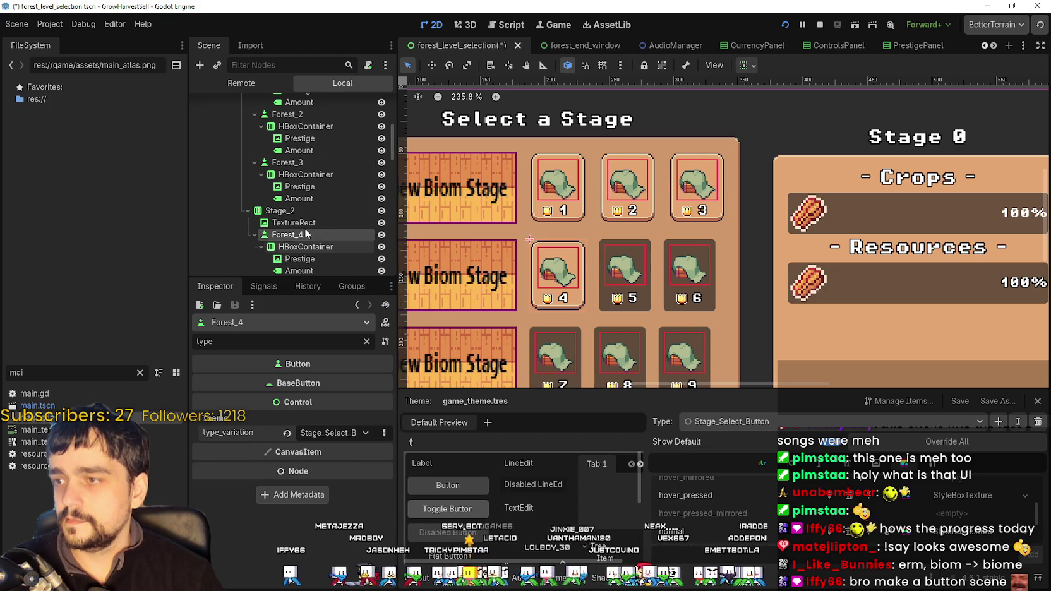
# - Set the type variation of Forest_5 and Forest_6 to Stage_Select_Button
pyautogui.scroll(-4, 304, 215)
pyautogui.click(308, 200)
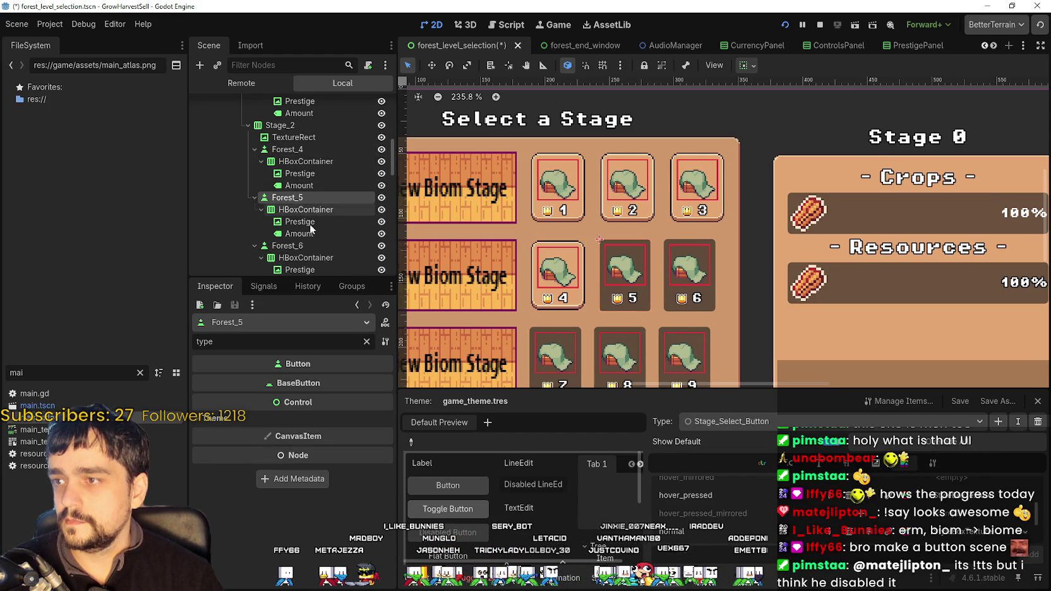
pyautogui.click(290, 418)
pyautogui.click(329, 433)
pyautogui.click(341, 480)
pyautogui.scroll(-3, 303, 189)
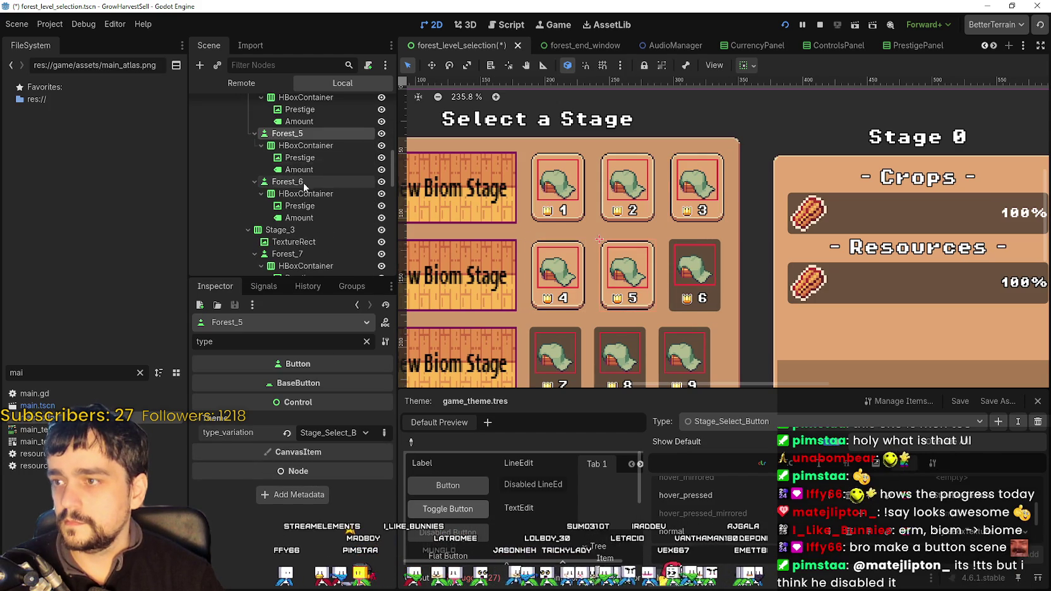
pyautogui.click(311, 179)
pyautogui.click(320, 435)
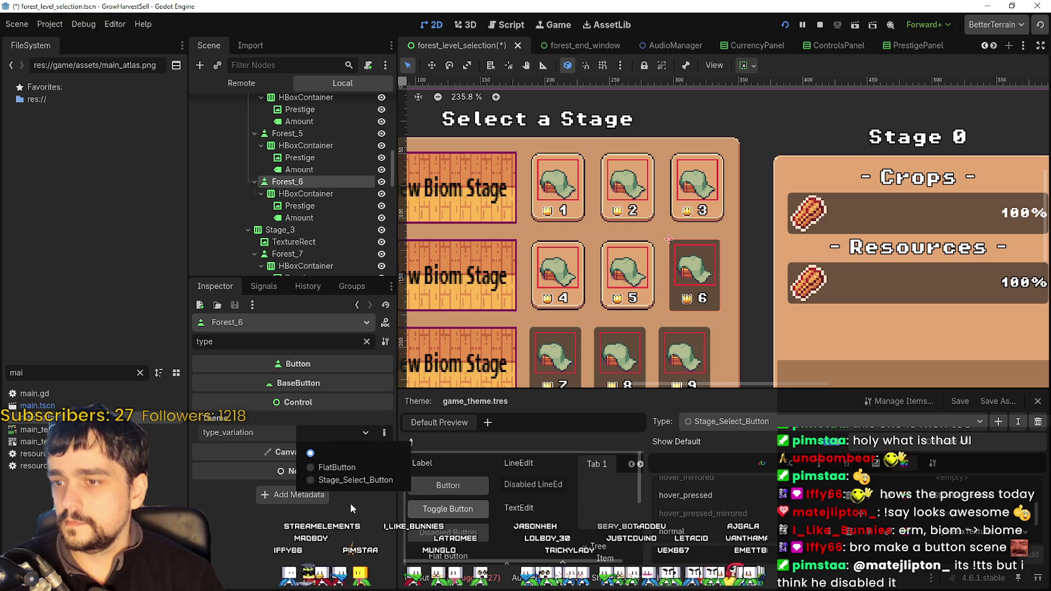
pyautogui.click(354, 480)
# - Set the type variation of Forest_7 and Forest_8 to Stage_Select_Button
pyautogui.scroll(-2, 303, 190)
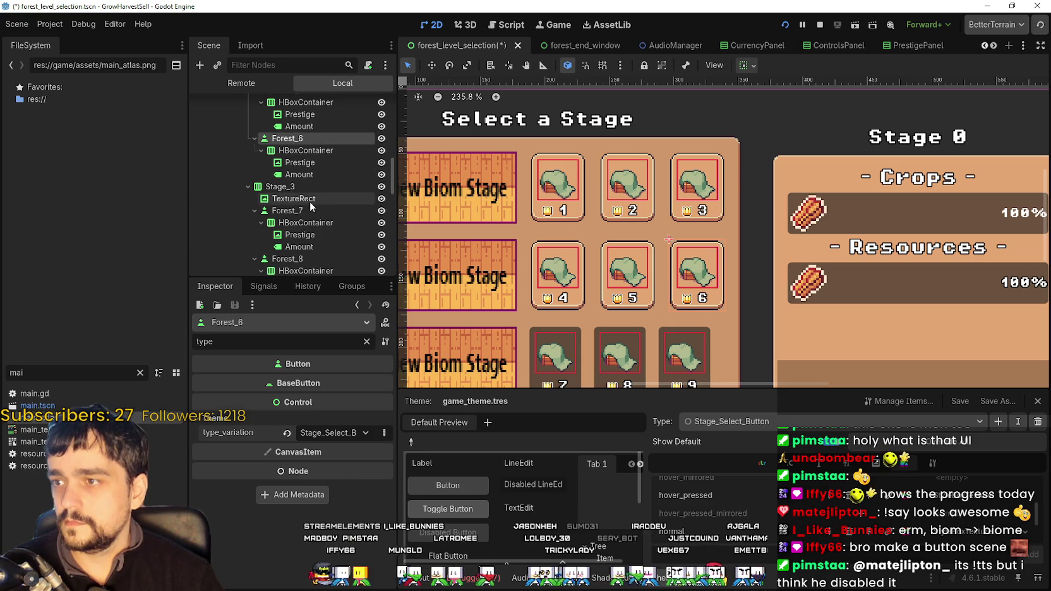
pyautogui.click(310, 210)
pyautogui.click(334, 433)
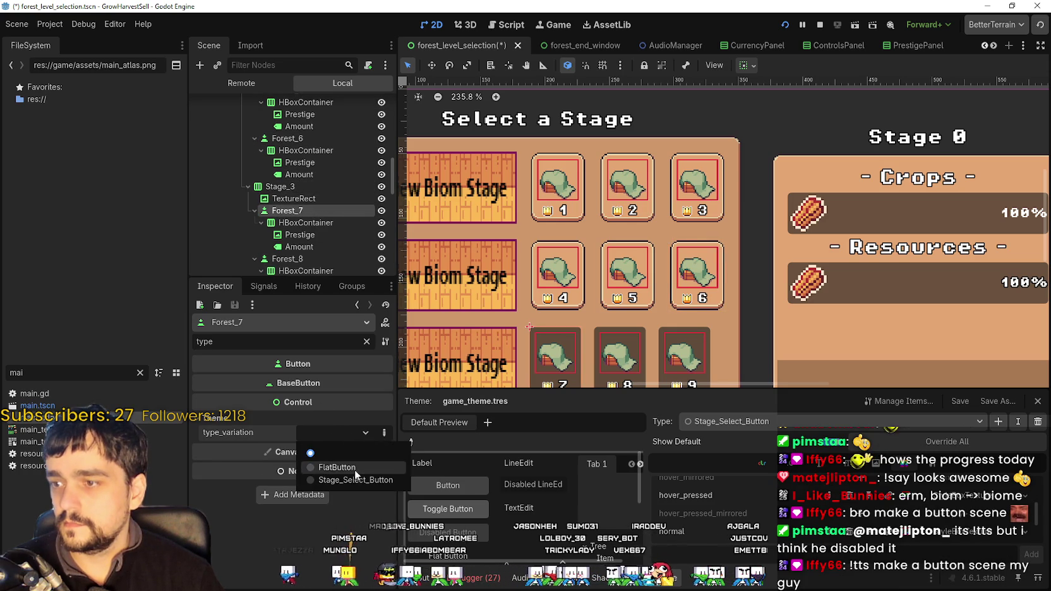
pyautogui.click(358, 482)
pyautogui.scroll(-3, 315, 210)
pyautogui.click(307, 194)
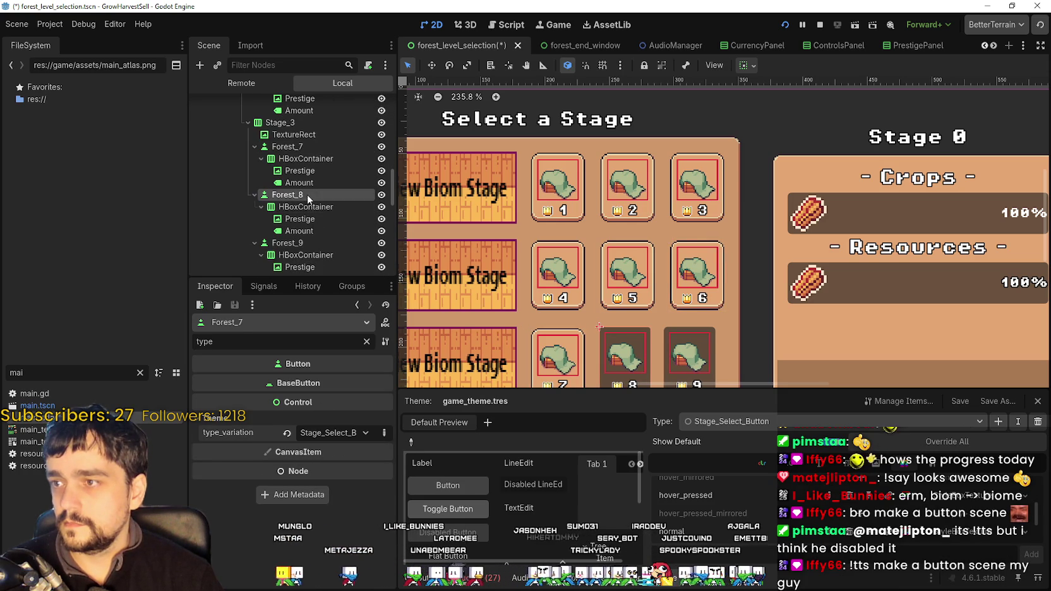
pyautogui.click(329, 436)
pyautogui.click(345, 479)
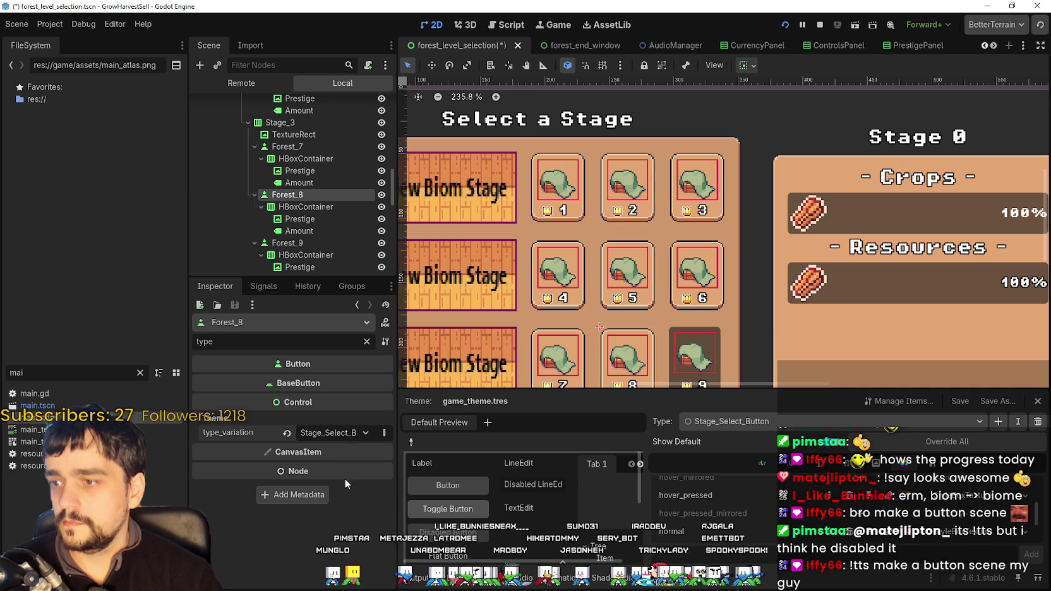
# - Give Forest_9 the Stage_Select_Button type variation
pyautogui.scroll(-3, 315, 187)
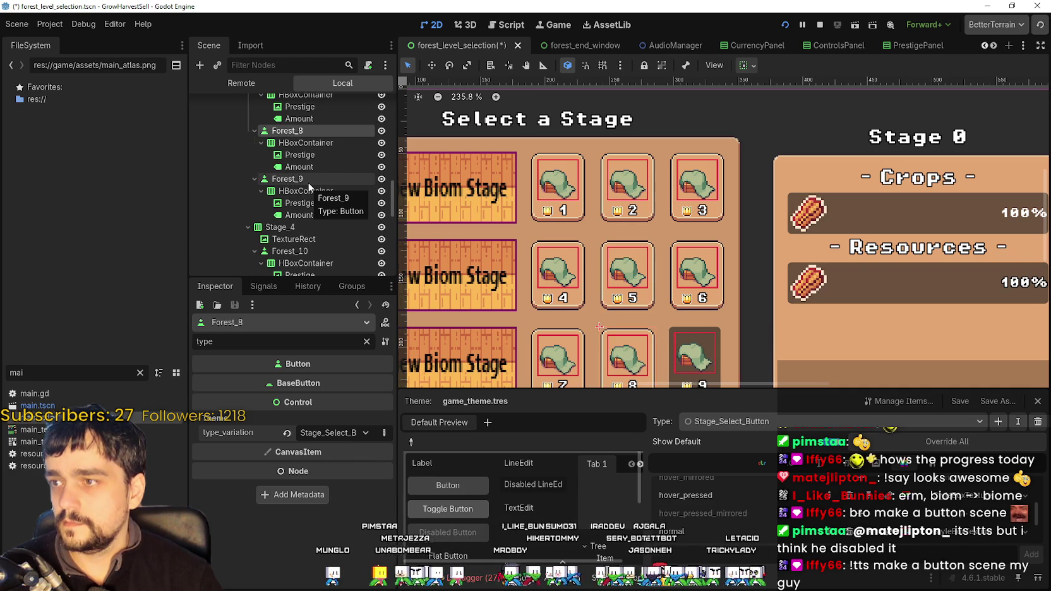
pyautogui.click(308, 182)
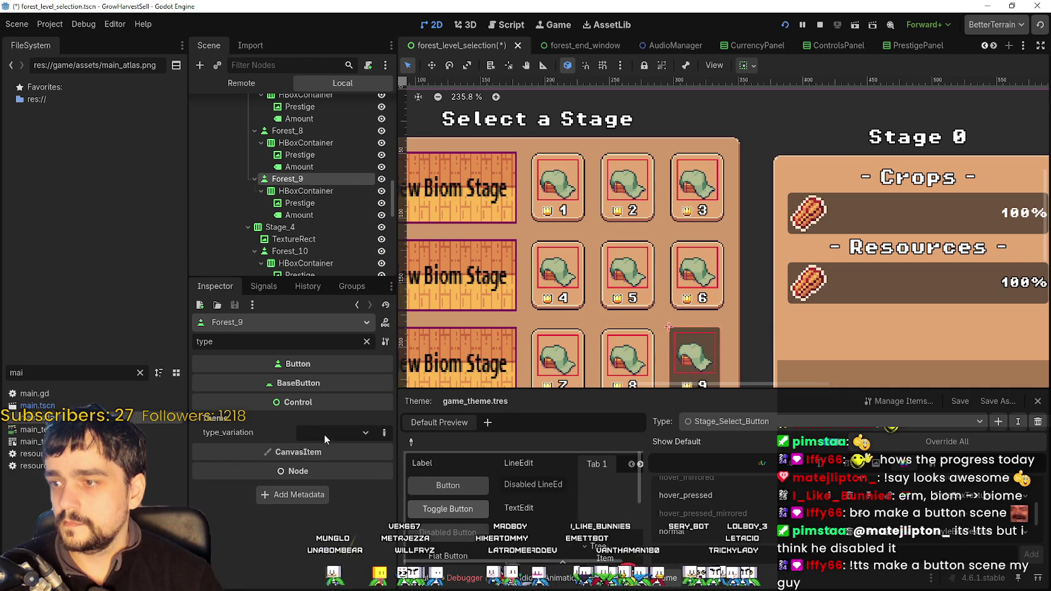
pyautogui.click(324, 434)
pyautogui.click(345, 480)
pyautogui.scroll(-3, 283, 150)
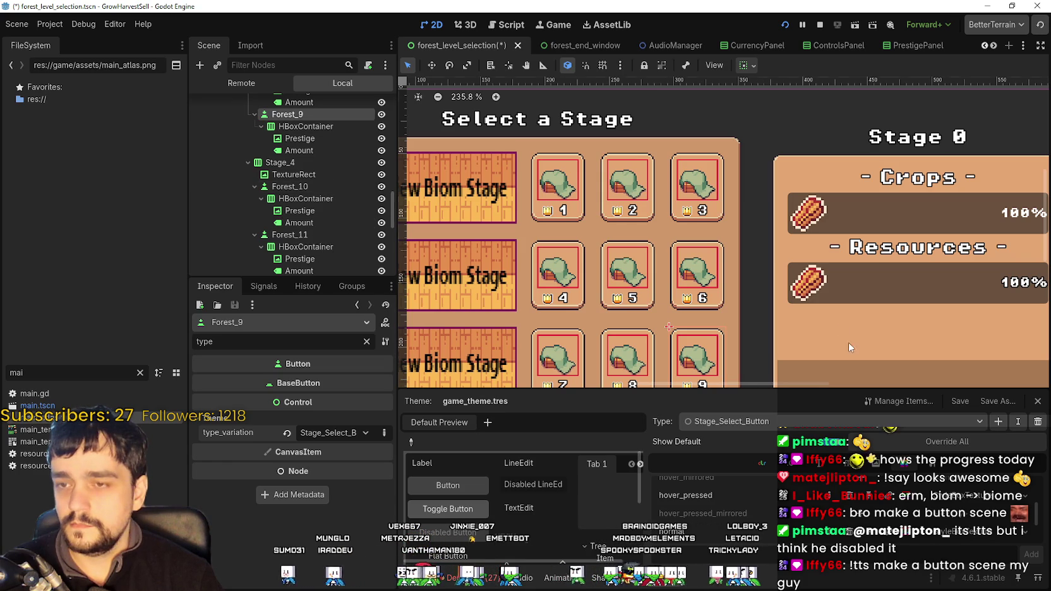
pyautogui.scroll(-3, 753, 287)
pyautogui.scroll(3, 753, 287)
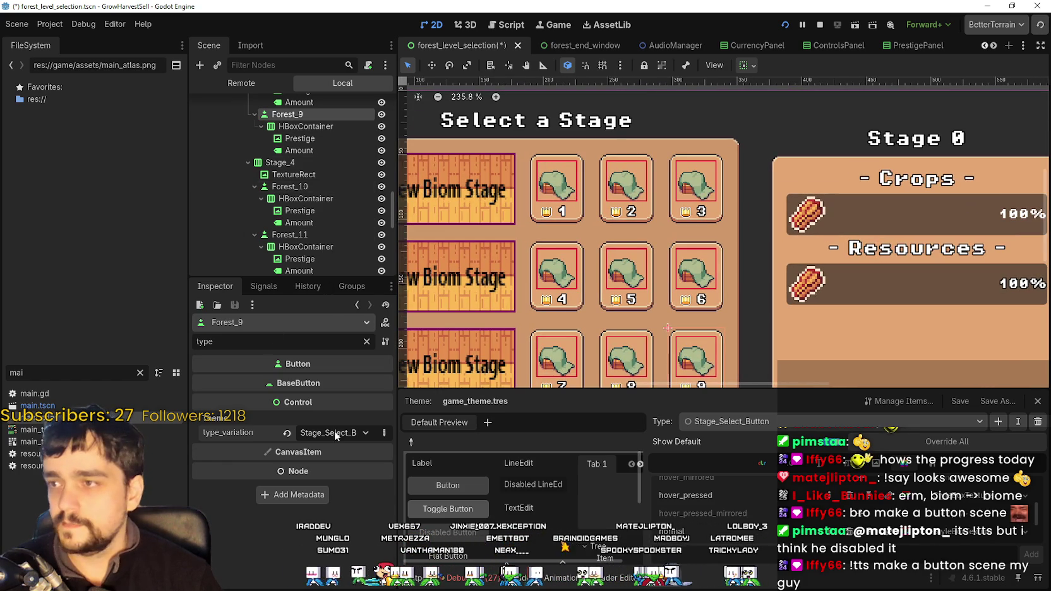
# - Apply Stage_Select_Button to Forest_10 through Forest_12 and save the scene with Ctrl+S
pyautogui.click(310, 186)
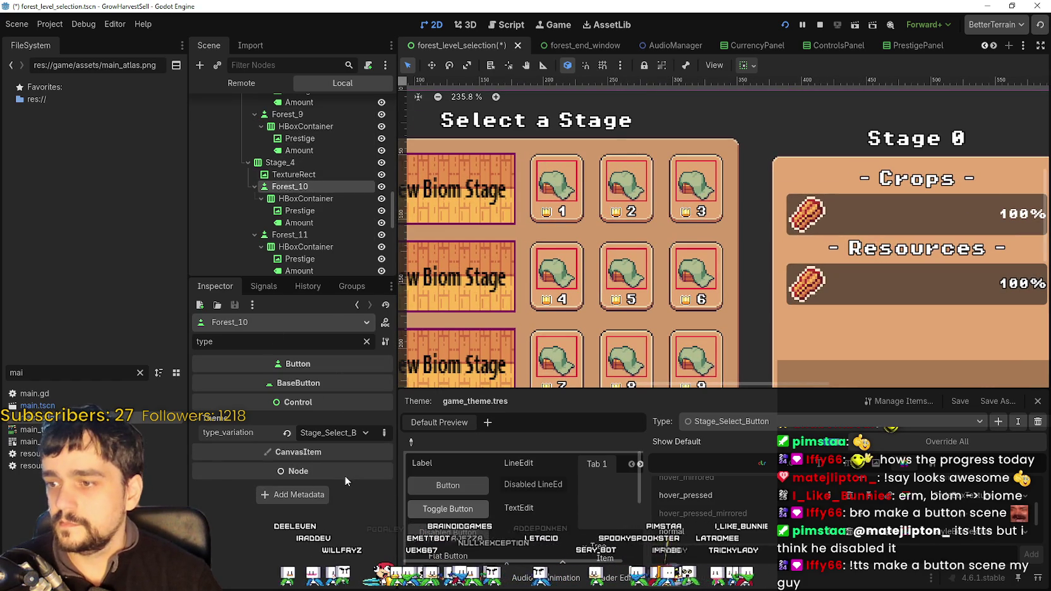
pyautogui.scroll(-1, 303, 221)
pyautogui.click(292, 214)
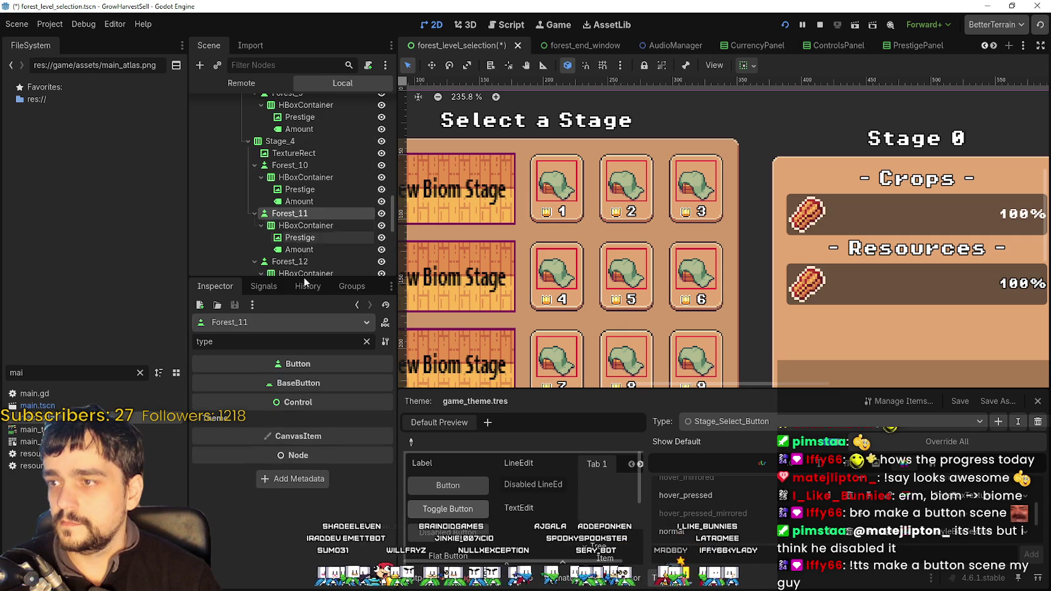
pyautogui.click(318, 419)
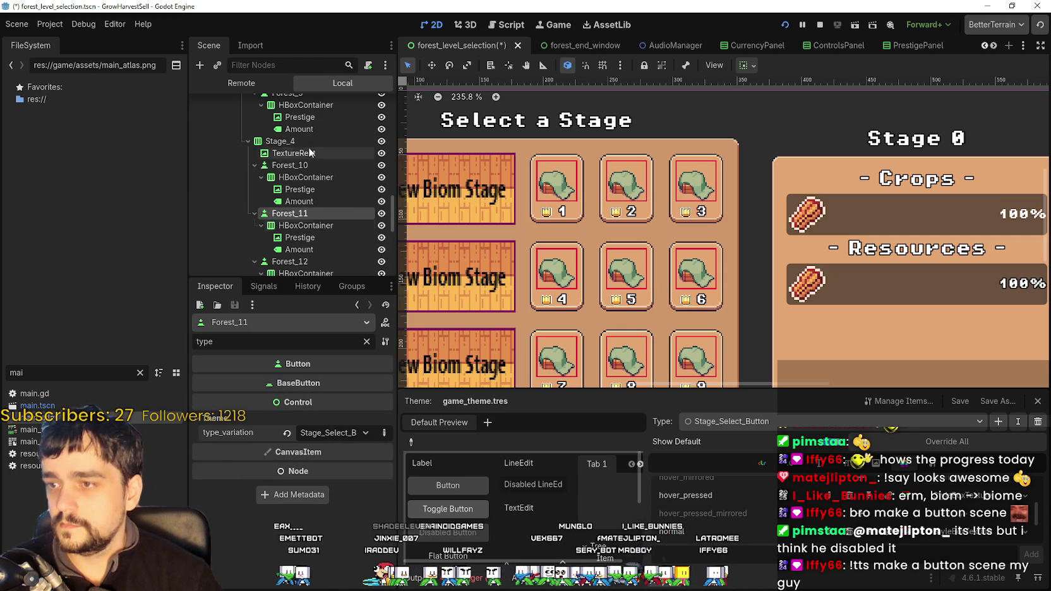
pyautogui.scroll(-3, 308, 147)
pyautogui.click(306, 198)
pyautogui.click(319, 418)
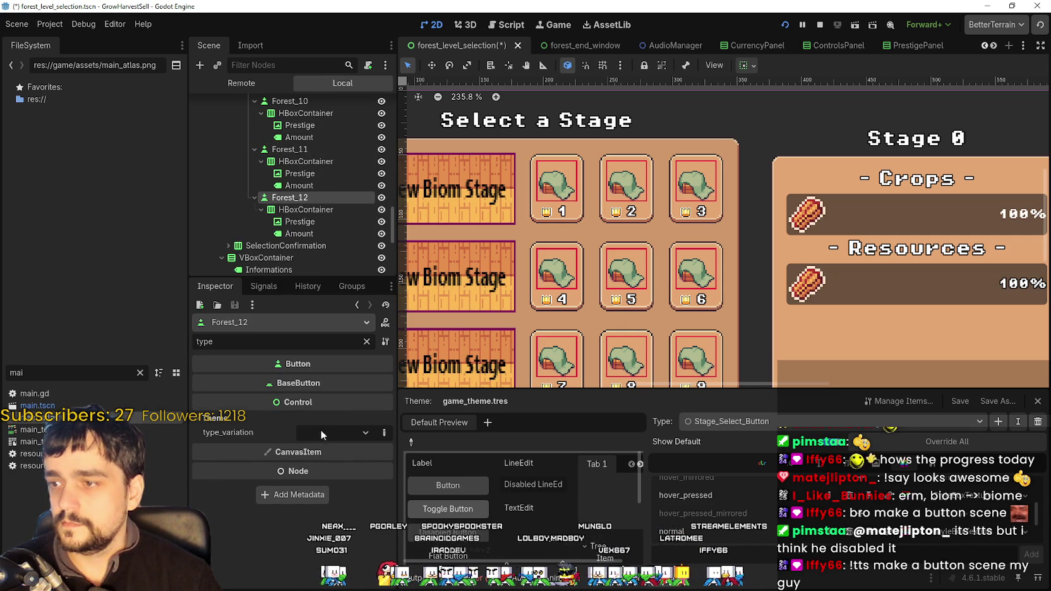
pyautogui.click(320, 430)
pyautogui.click(355, 468)
pyautogui.hotkey('ctrl', 's')
# - Relaunch the game from the editor toolbar to test the framed stage buttons
pyautogui.scroll(-5, 733, 252)
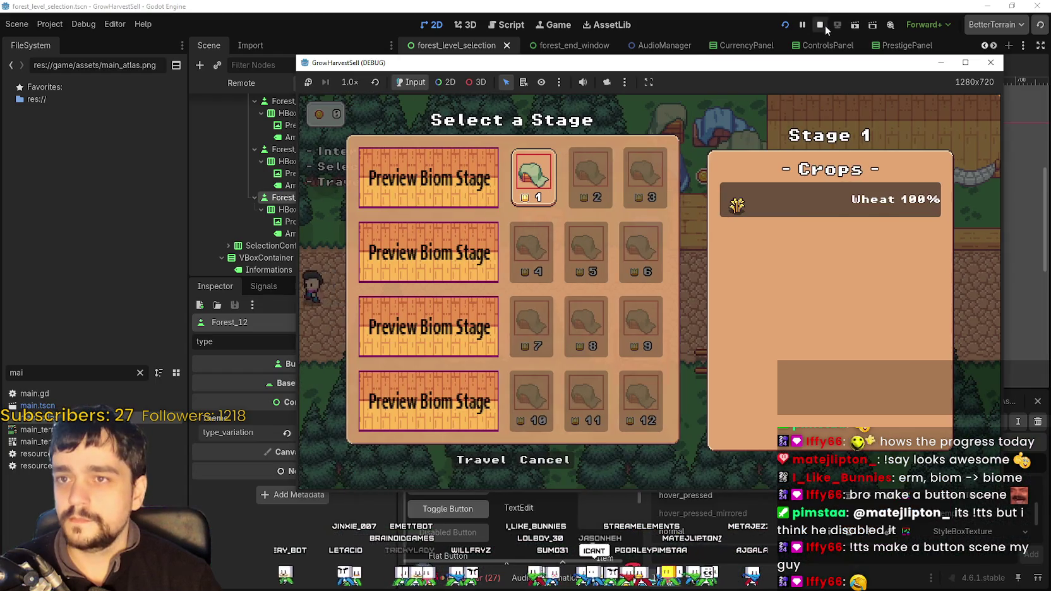
pyautogui.click(790, 26)
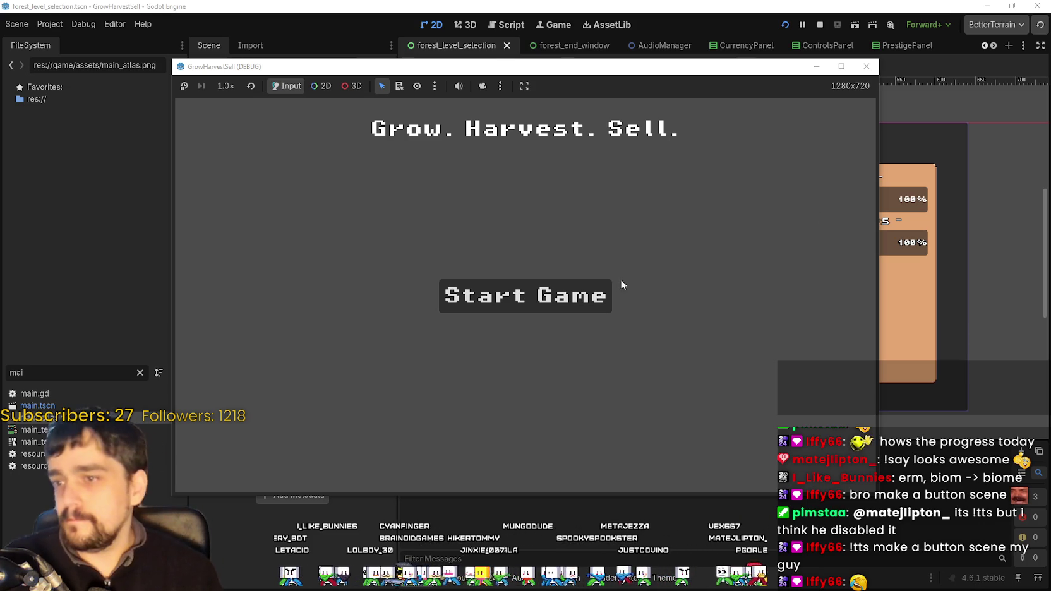
# - Start the game, maximize its window, and open then close the prestige skill tree
pyautogui.click(603, 295)
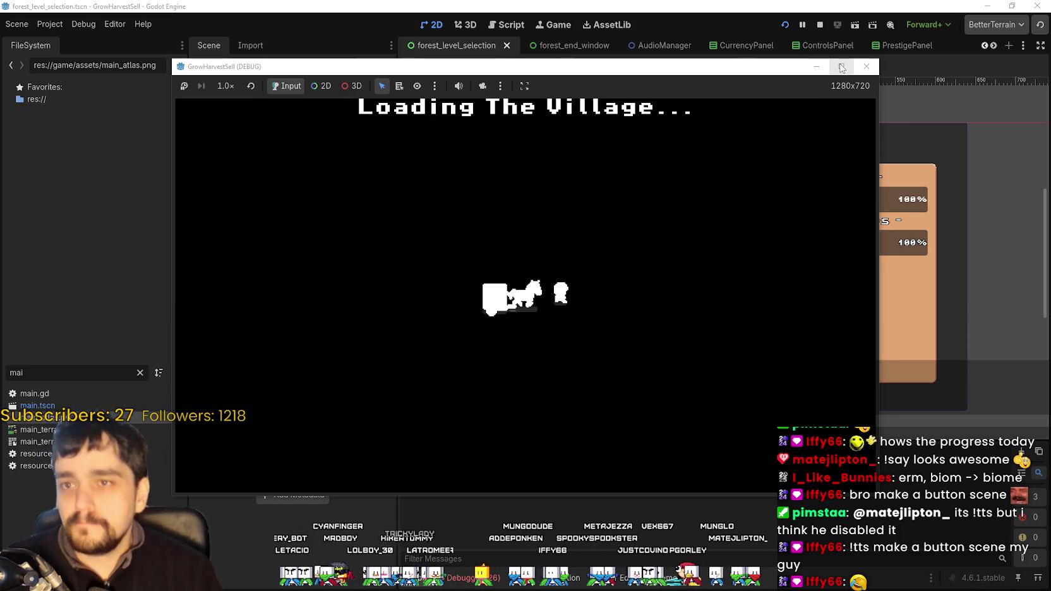
pyautogui.click(841, 67)
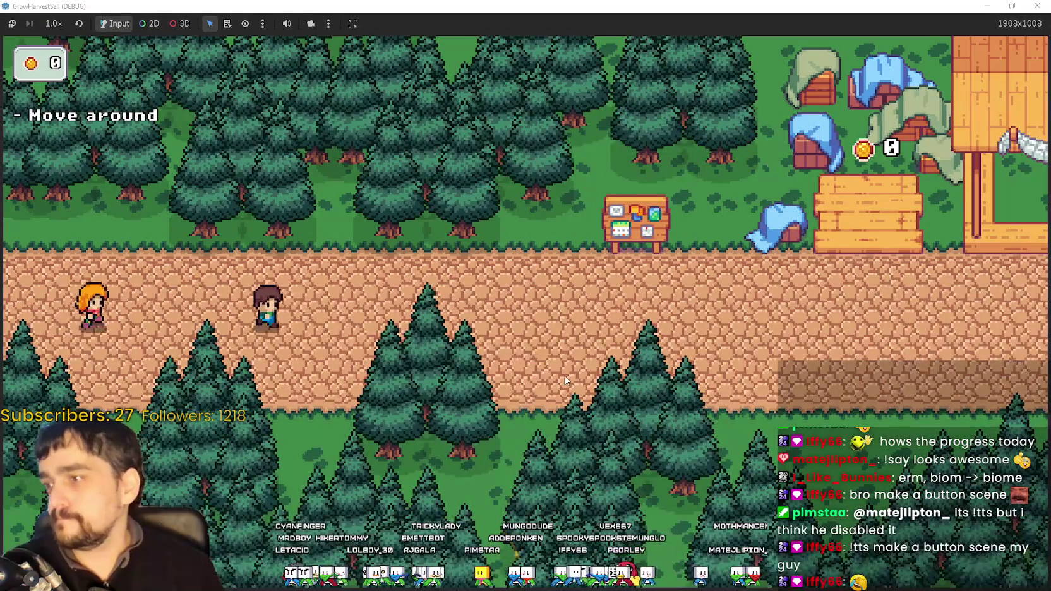
pyautogui.press('d')
pyautogui.press('w')
pyautogui.press('e')
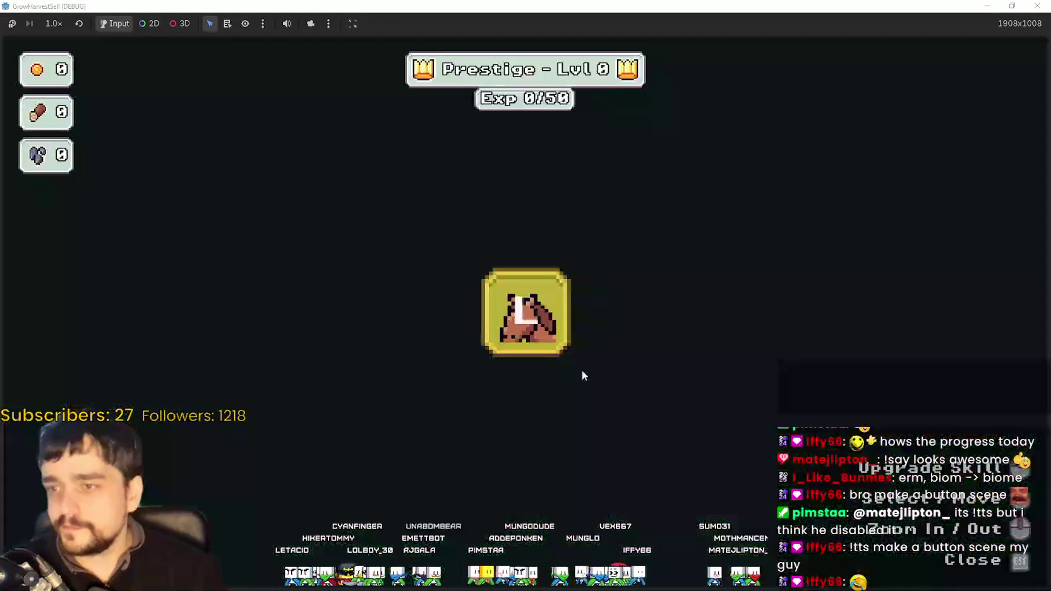
pyautogui.press('Escape')
# - Walk down to the horse and interact to bring up the Select a Stage panel
pyautogui.press('d')
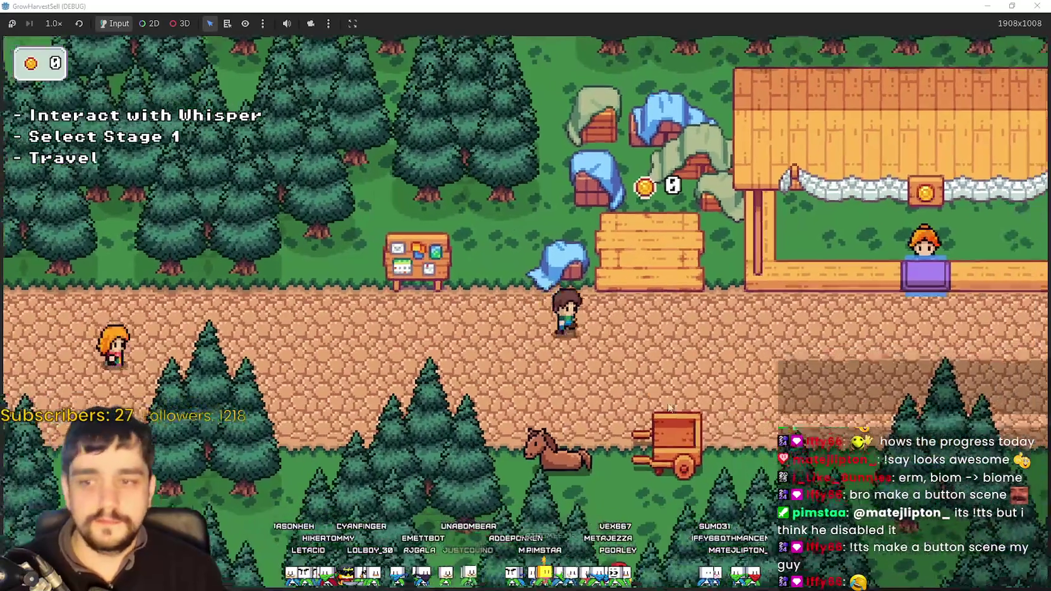
pyautogui.press('s')
pyautogui.press('e')
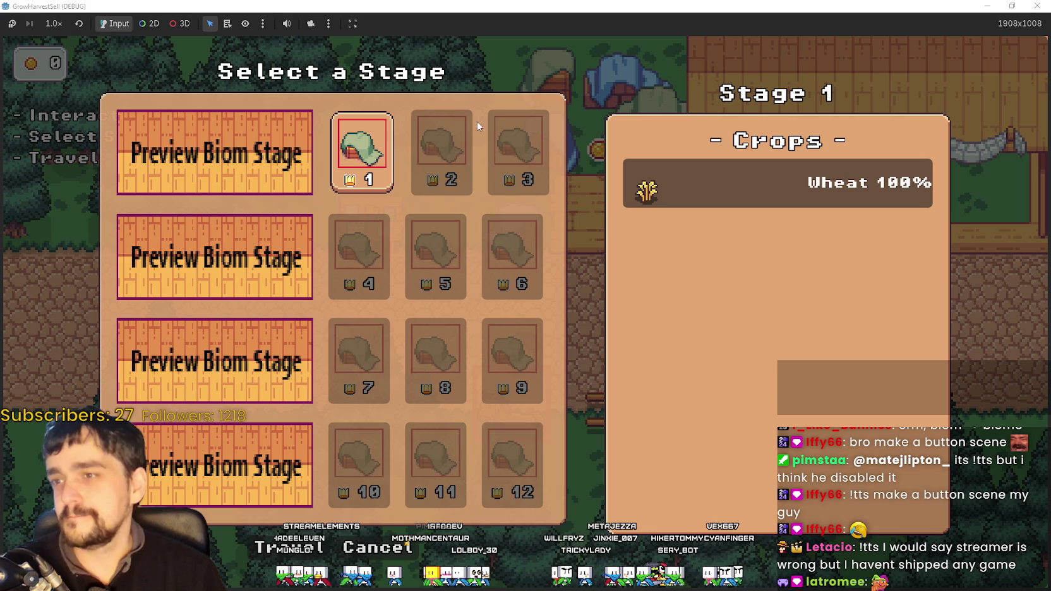
pyautogui.moveTo(460, 130)
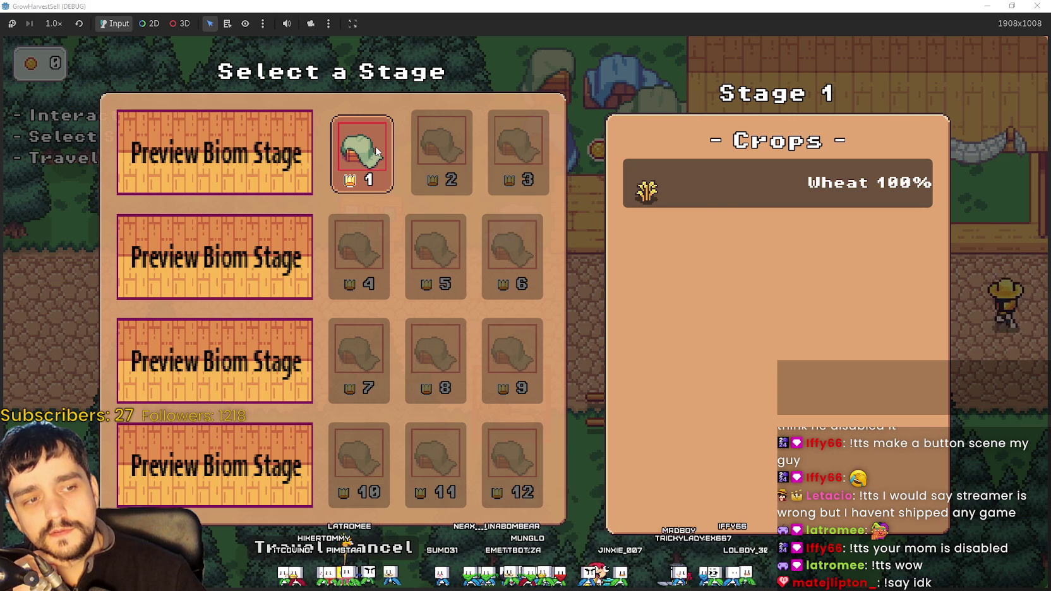
pyautogui.press('super+Down')
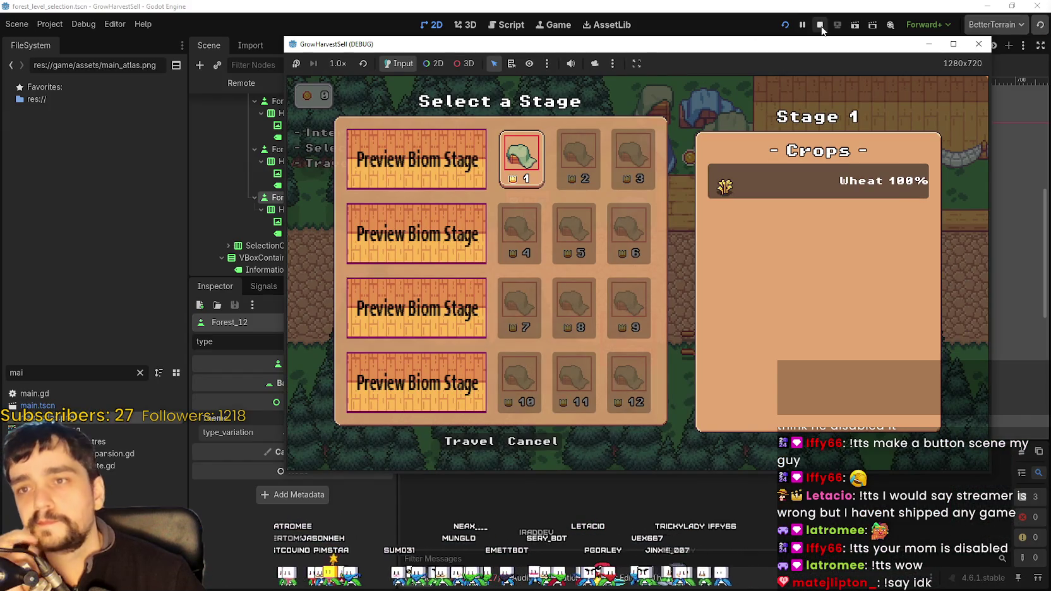
# - Stop the play-test, select Forest_1 and view the Stage_Select_Button styles in the Theme editor
pyautogui.click(821, 26)
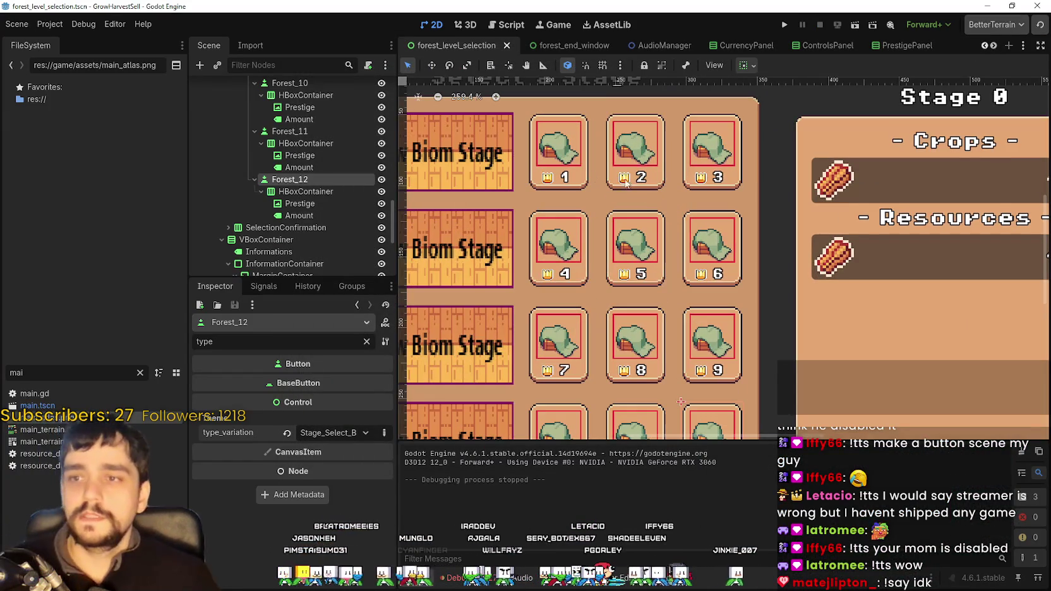
pyautogui.click(563, 158)
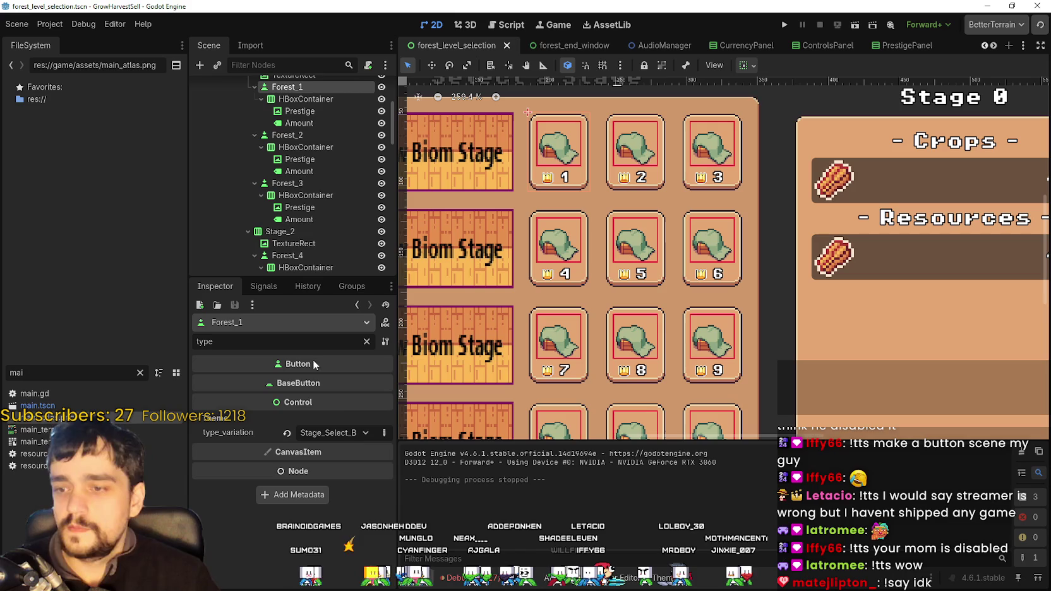
pyautogui.click(384, 433)
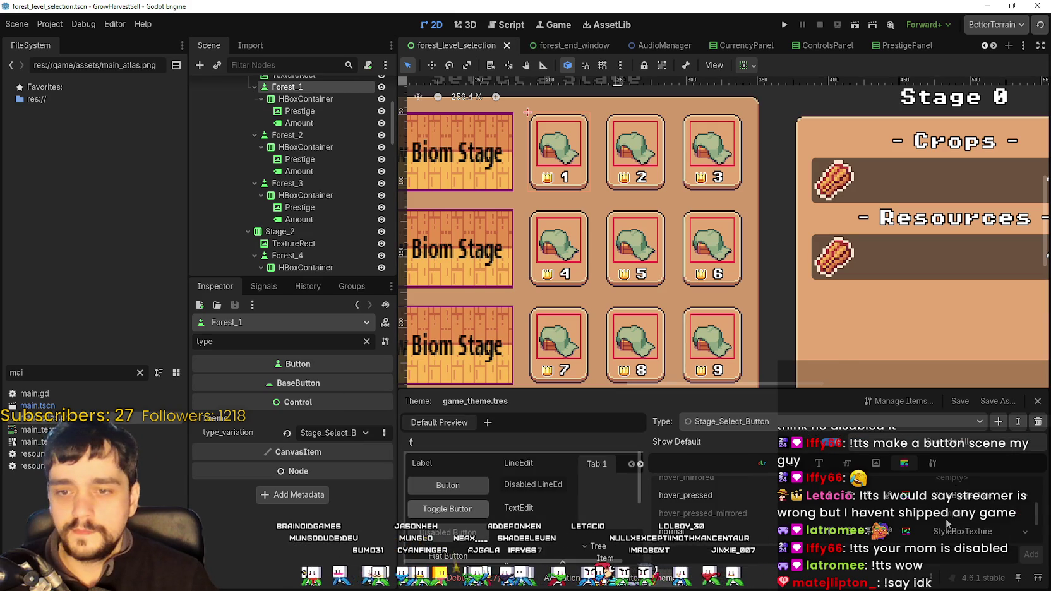
pyautogui.scroll(4, 946, 523)
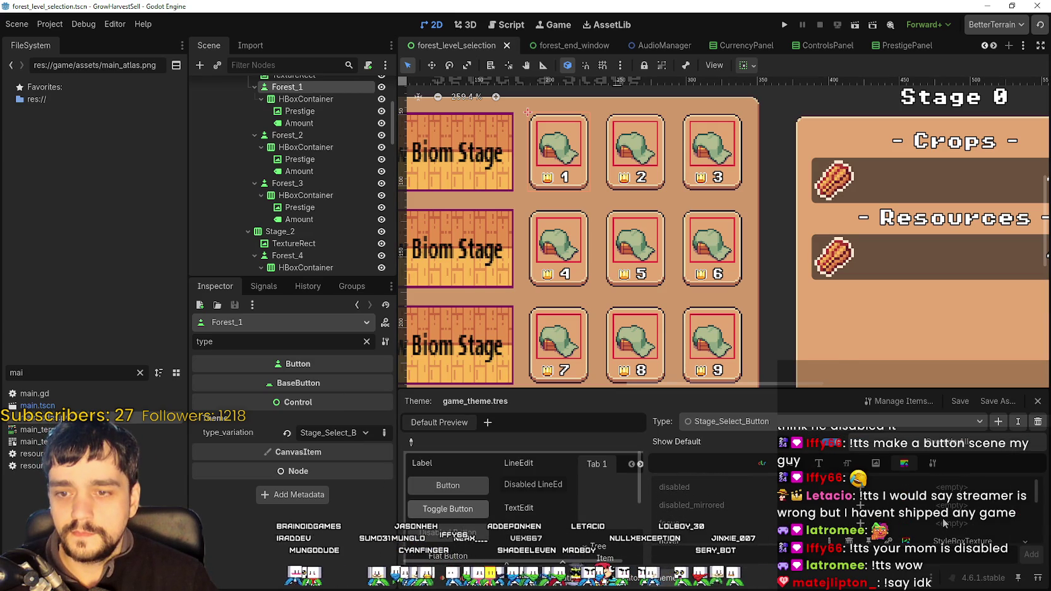
pyautogui.scroll(-1, 946, 523)
# - Switch to File Explorer's Cute_Fantasy_UI\UI folder and open UI_Buttons.png in Aseprite
pyautogui.hotkey('alt', 'Tab')
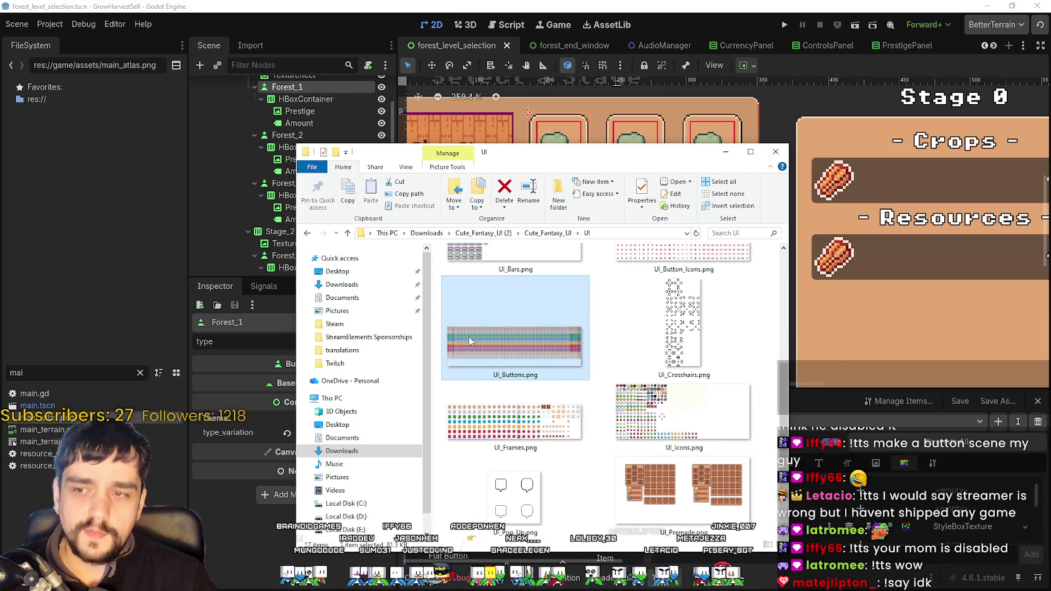
pyautogui.scroll(-3, 540, 347)
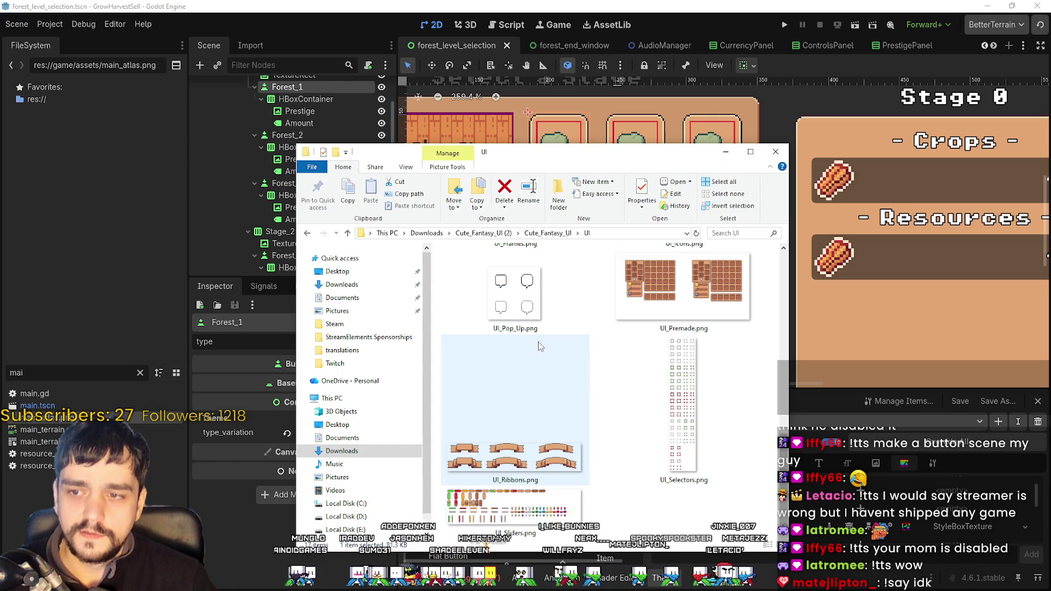
pyautogui.scroll(3, 540, 348)
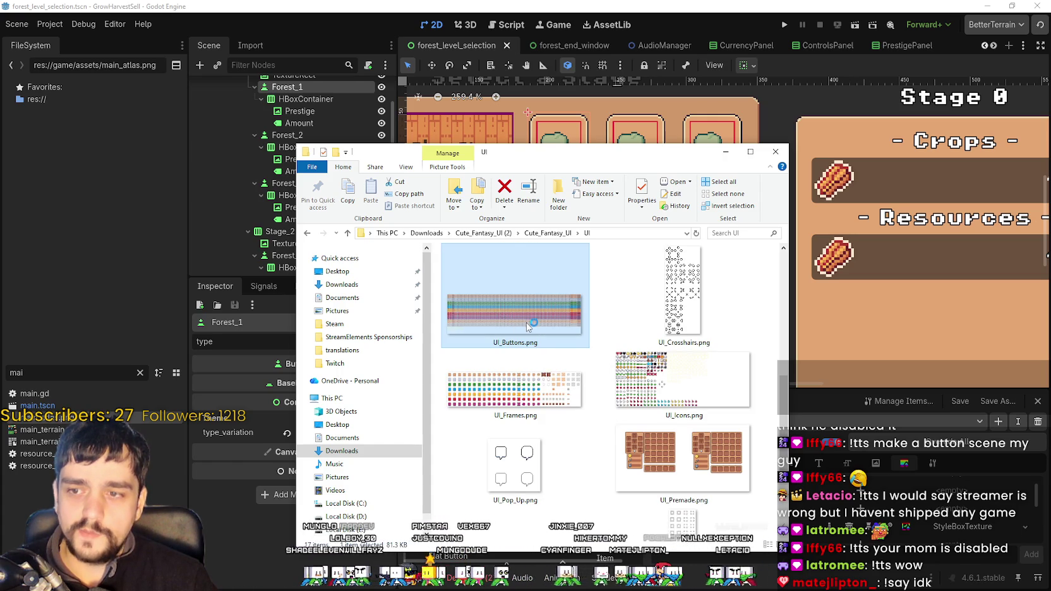
pyautogui.doubleClick(499, 313)
# - Zoom through the UI_Buttons.png button sprites, then close Aseprite
pyautogui.scroll(3, 319, 351)
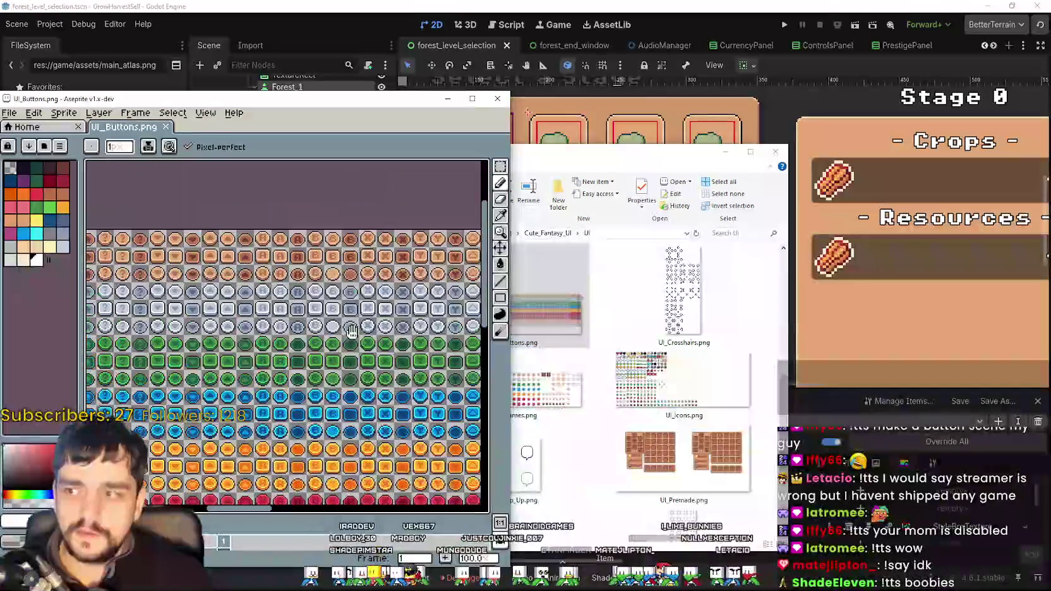
pyautogui.scroll(2, 317, 329)
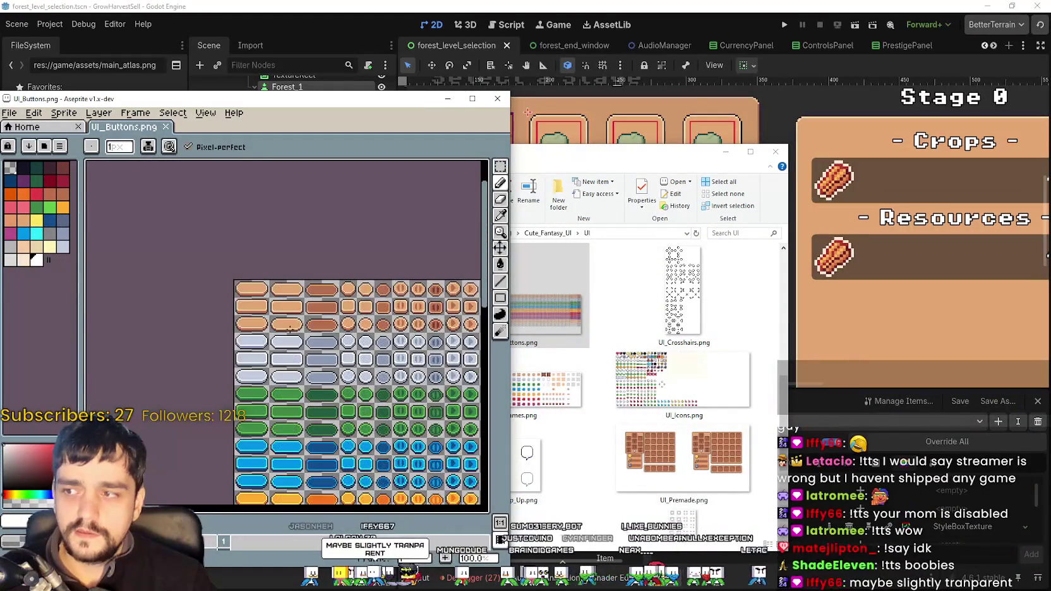
pyautogui.scroll(1, 318, 329)
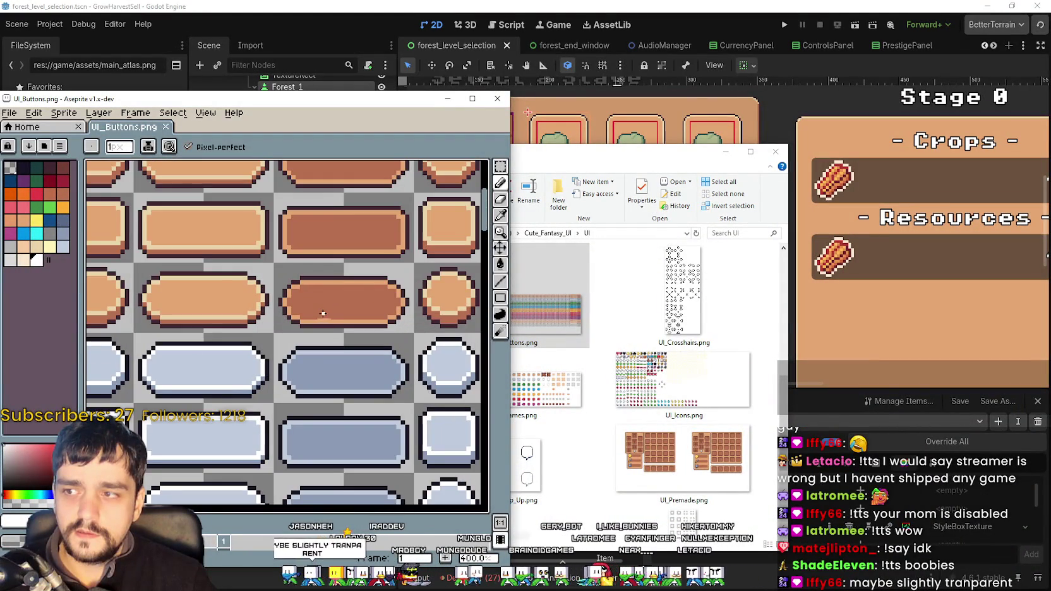
pyautogui.scroll(-4, 323, 314)
pyautogui.scroll(-1, 357, 315)
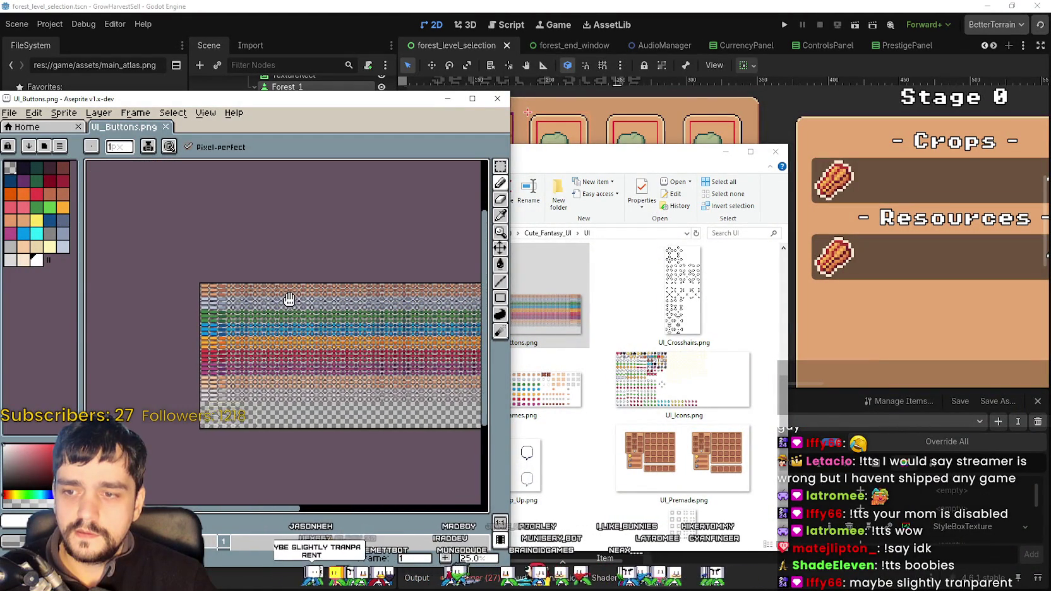
pyautogui.scroll(1, 348, 326)
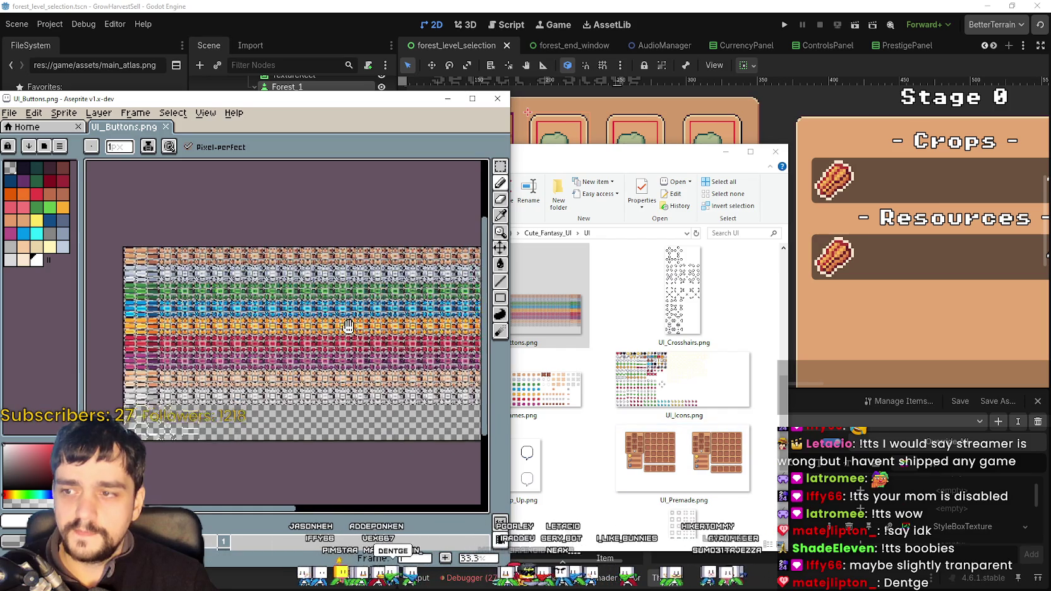
pyautogui.scroll(5, 348, 326)
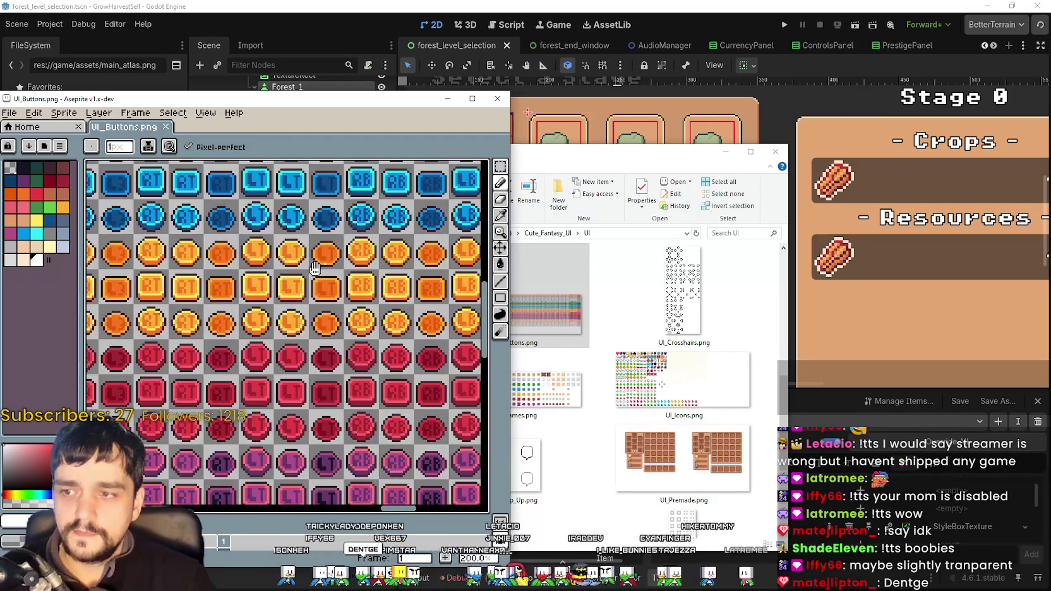
pyautogui.scroll(-3, 314, 268)
pyautogui.scroll(1, 281, 337)
pyautogui.scroll(-1, 345, 285)
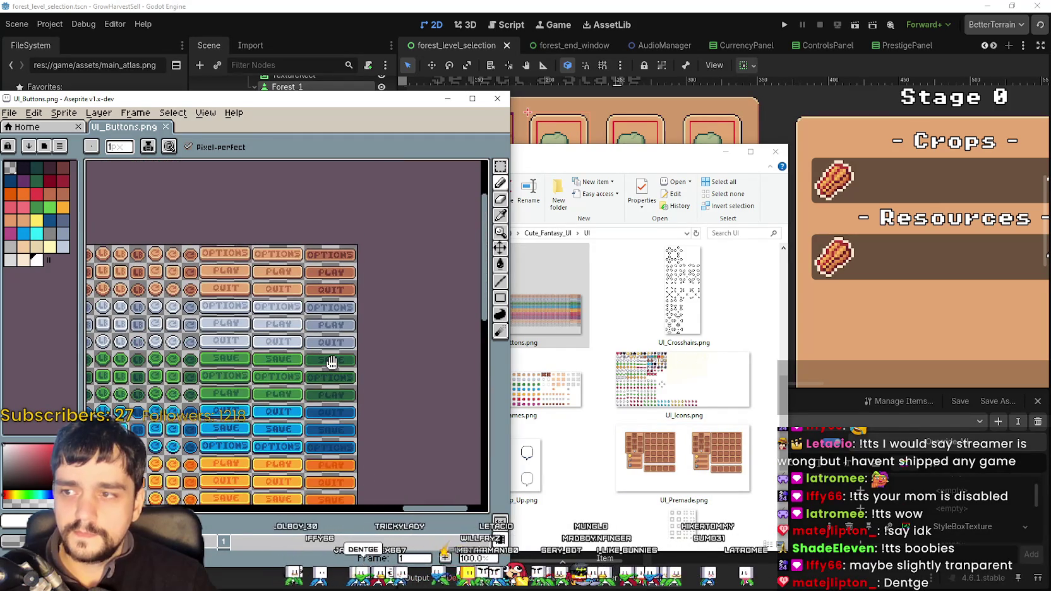
pyautogui.scroll(3, 354, 253)
pyautogui.scroll(-4, 360, 231)
pyautogui.scroll(4, 342, 349)
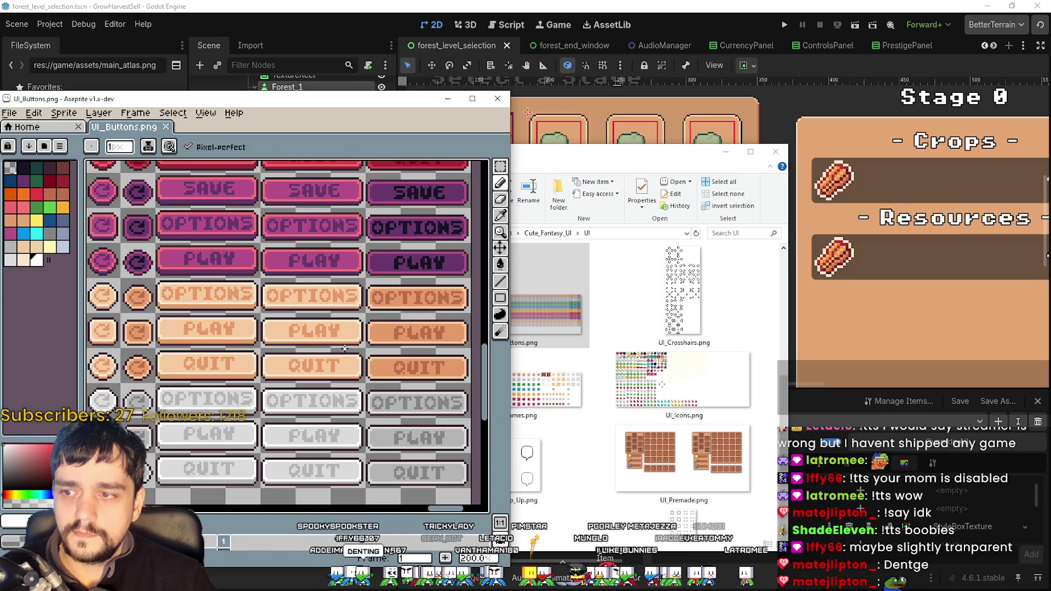
pyautogui.scroll(-2, 344, 348)
pyautogui.scroll(1, 345, 348)
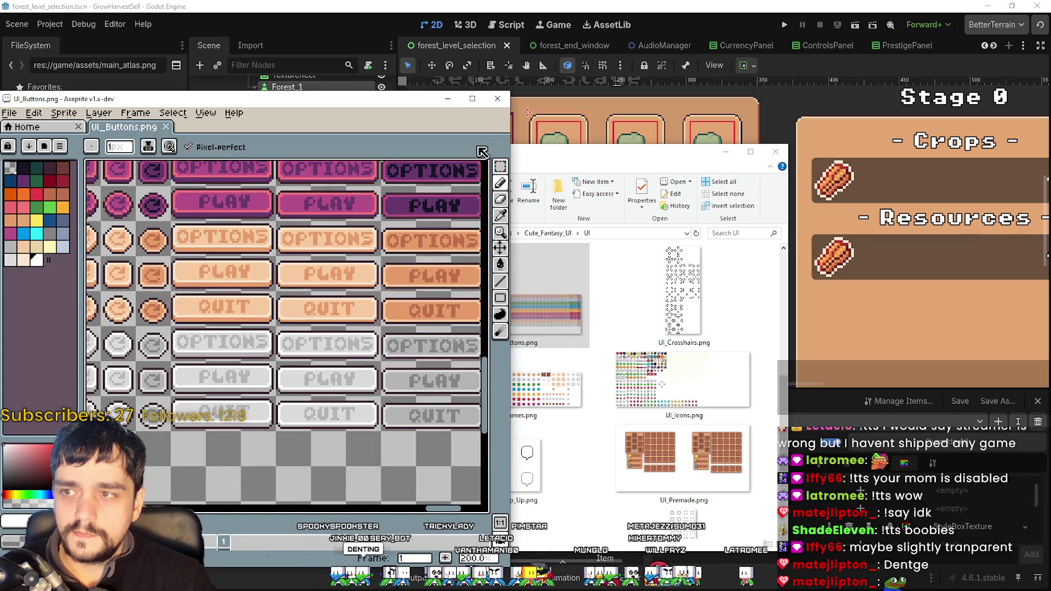
pyautogui.click(491, 103)
pyautogui.scroll(5, 686, 423)
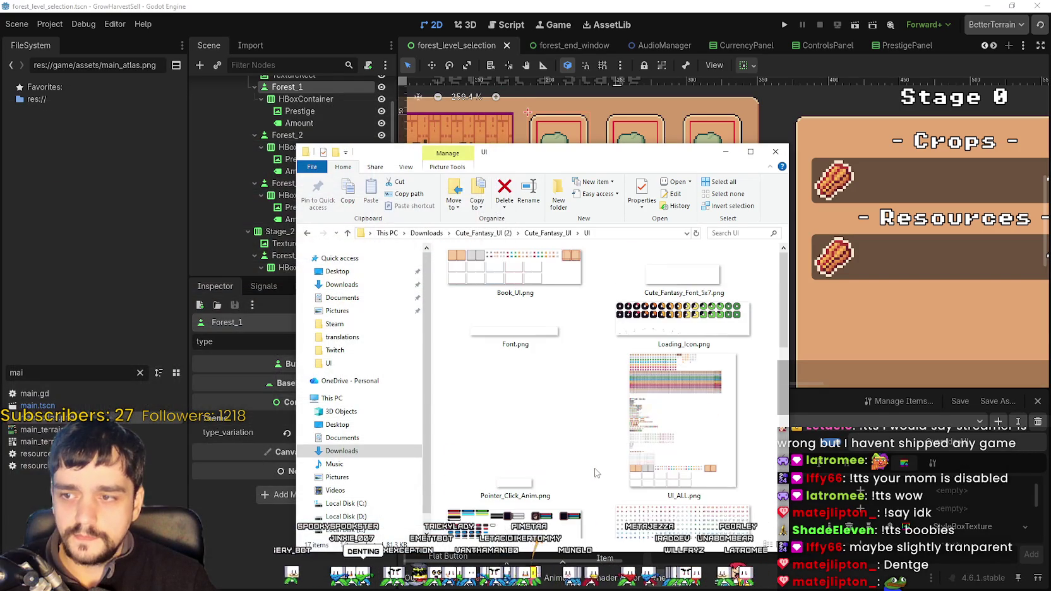
# - Open UI_ALL.png in Aseprite and zoom around the sheet to browse its sprites
pyautogui.click(693, 418)
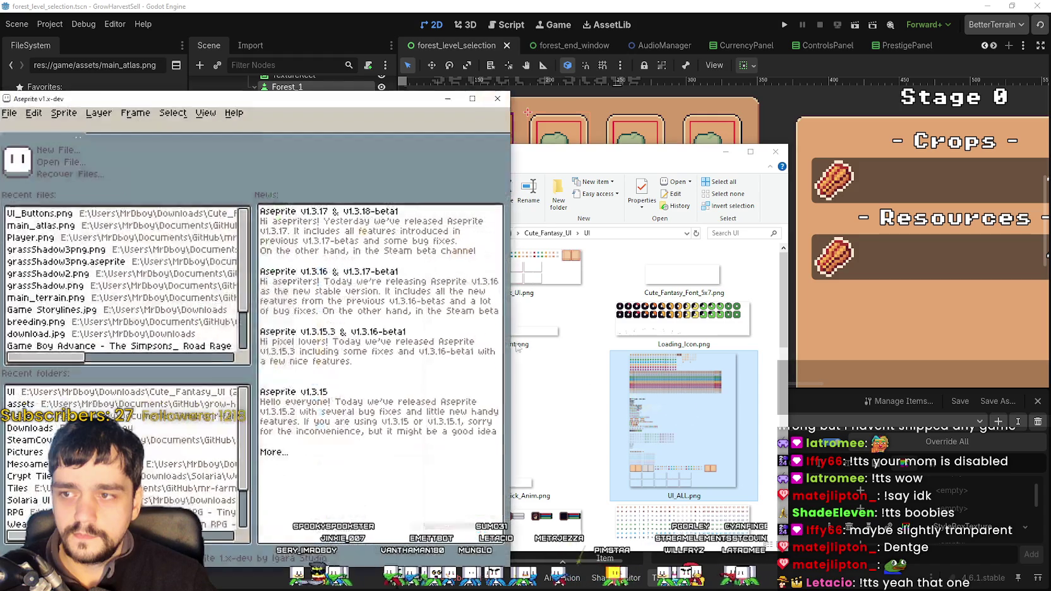
pyautogui.scroll(4, 215, 396)
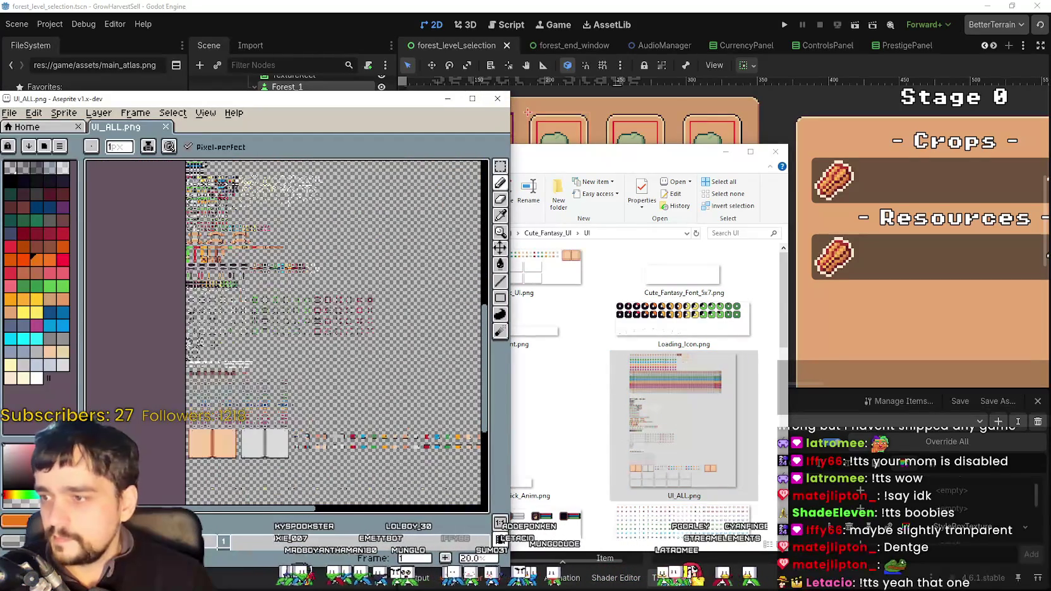
pyautogui.scroll(3, 302, 350)
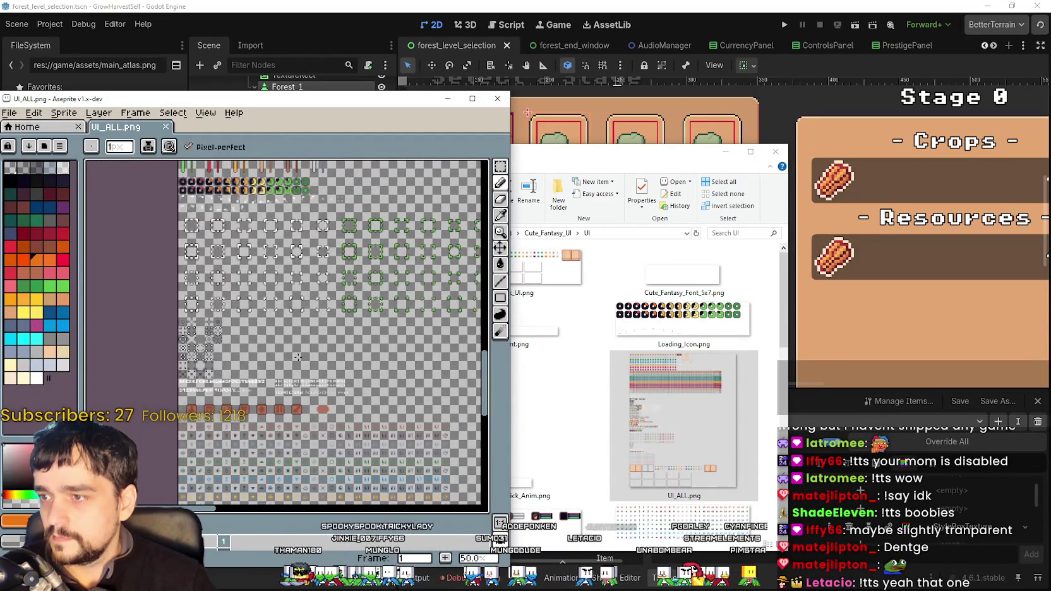
pyautogui.scroll(-2, 345, 341)
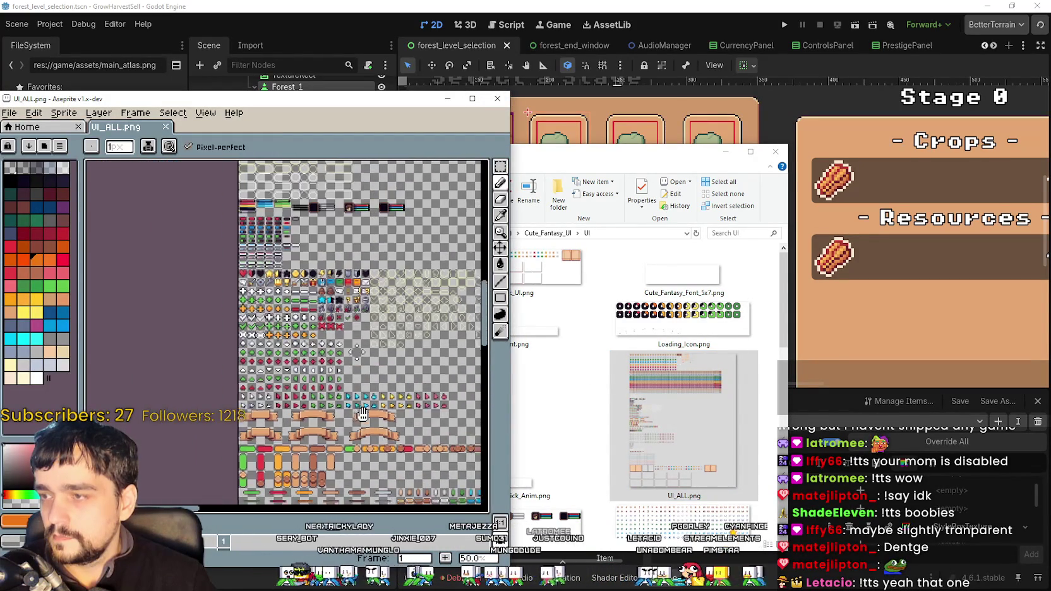
pyautogui.scroll(5, 411, 357)
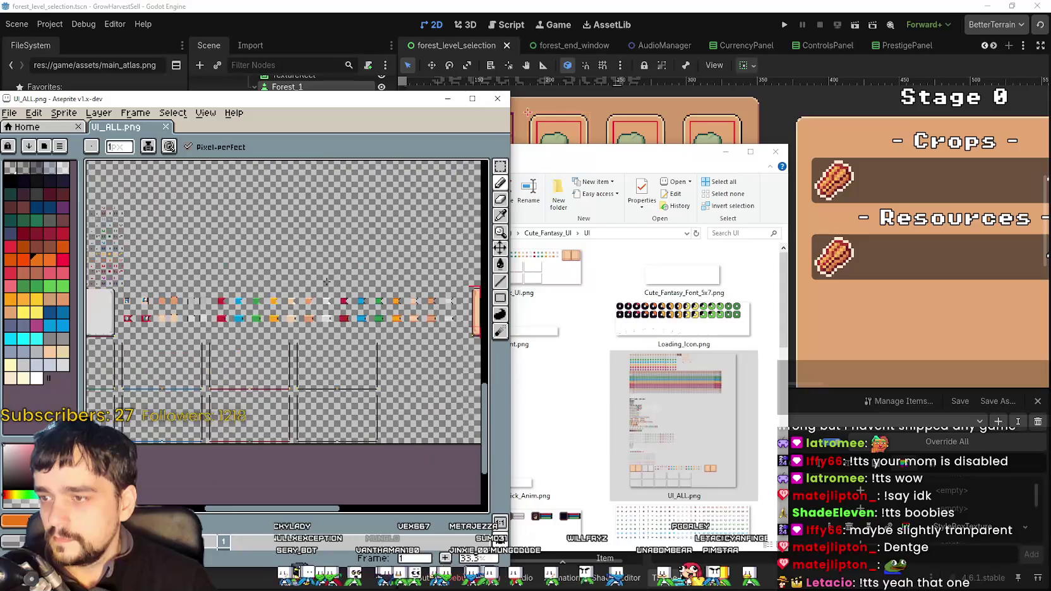
pyautogui.scroll(4, 369, 345)
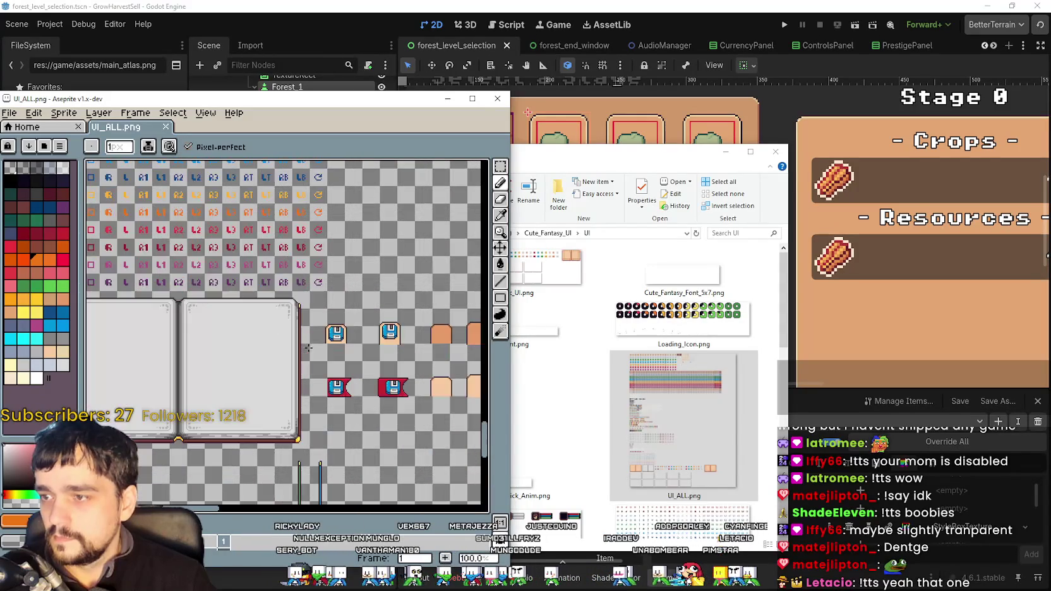
pyautogui.scroll(3, 369, 344)
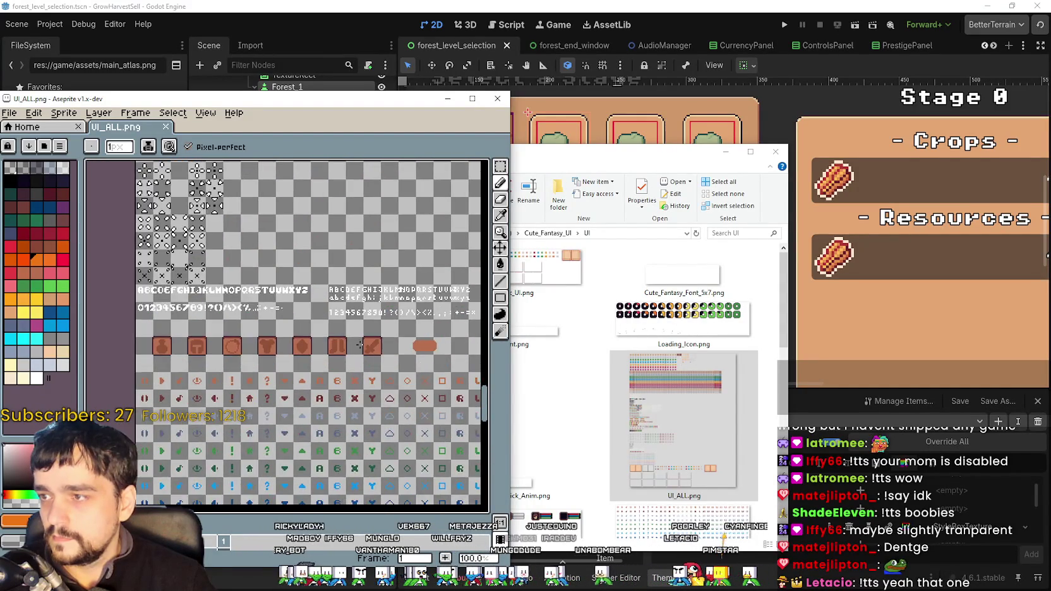
pyautogui.scroll(1, 354, 303)
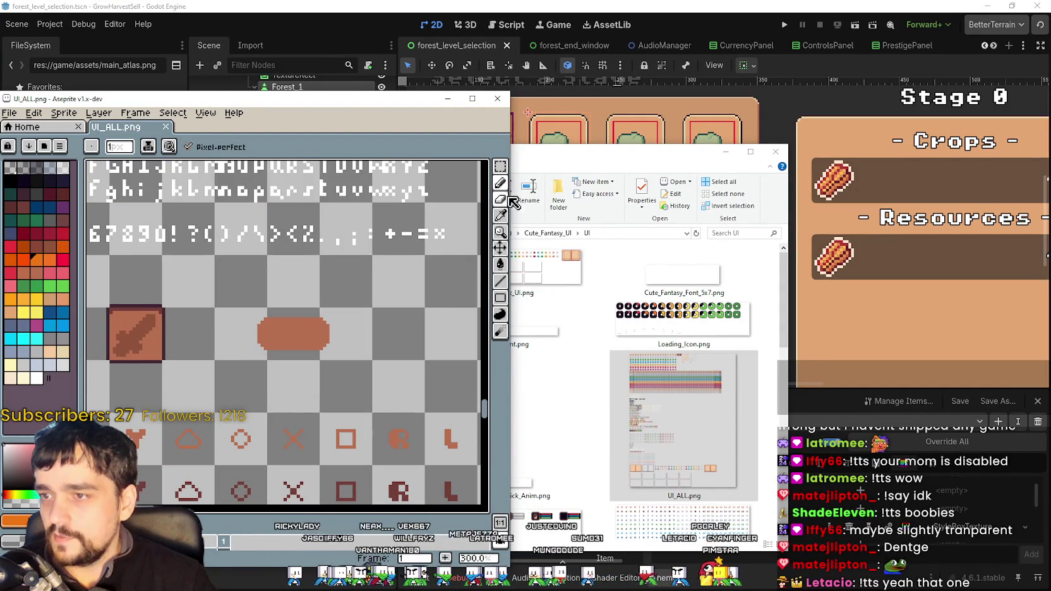
pyautogui.click(501, 166)
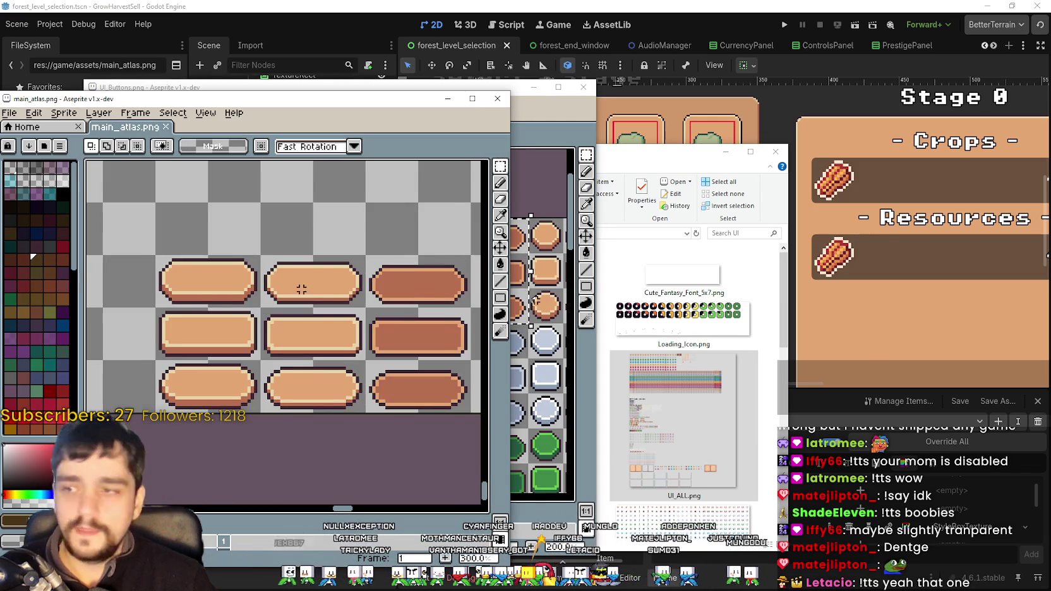
# - Move the flat brown fill piece up above the brown buttons in main_atlas.png
pyautogui.hscroll(5, 301, 289)
pyautogui.scroll(-1, 295, 298)
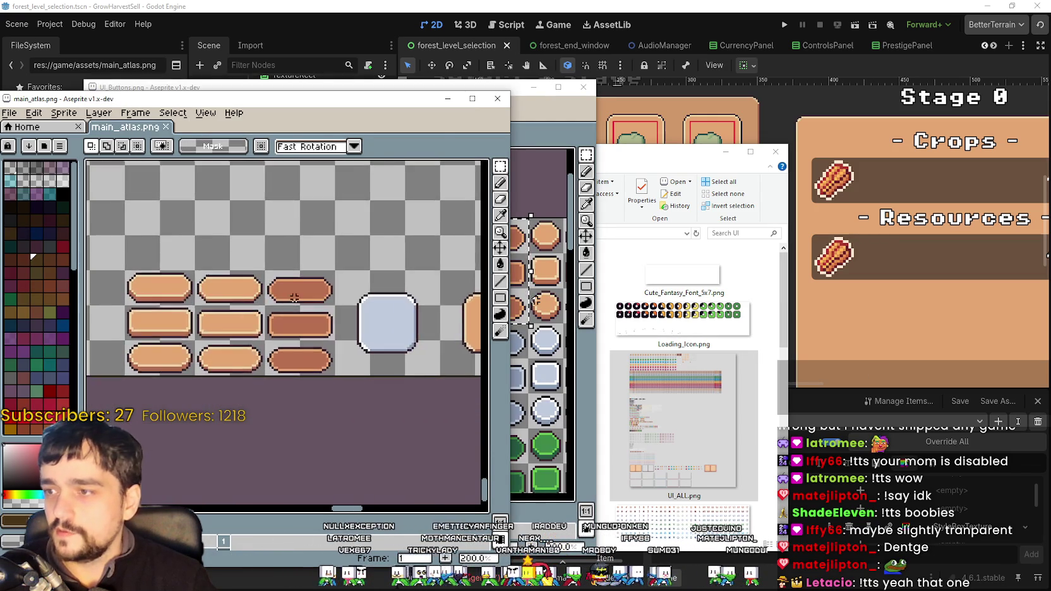
pyautogui.scroll(1, 294, 297)
pyautogui.moveTo(295, 309); pyautogui.dragTo(328, 223)
pyautogui.scroll(1, 323, 231)
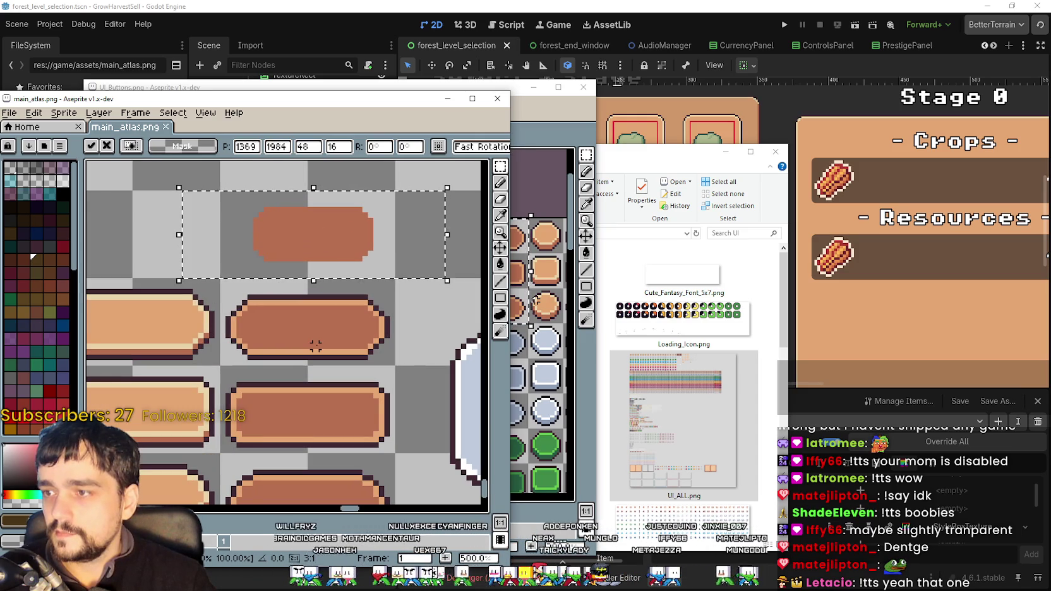
pyautogui.click(315, 345)
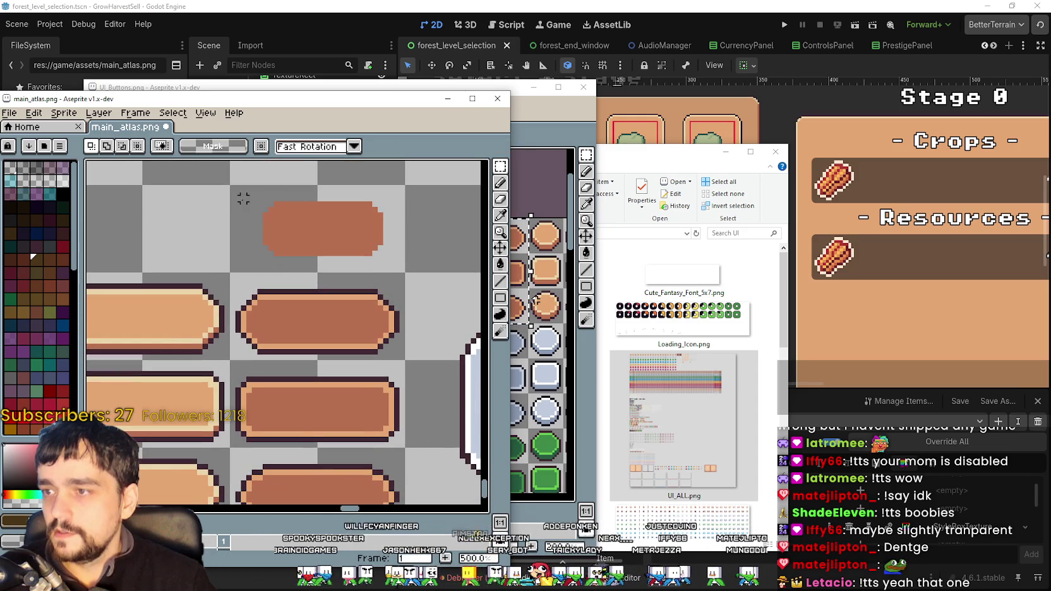
# - Shift the left end of the brown shape one pixel right and select its right part
pyautogui.moveTo(272, 209)
pyautogui.mouseDown()
pyautogui.moveTo(314, 249)
pyautogui.moveTo(293, 230)
pyautogui.moveTo(264, 236)
pyautogui.mouseUp()
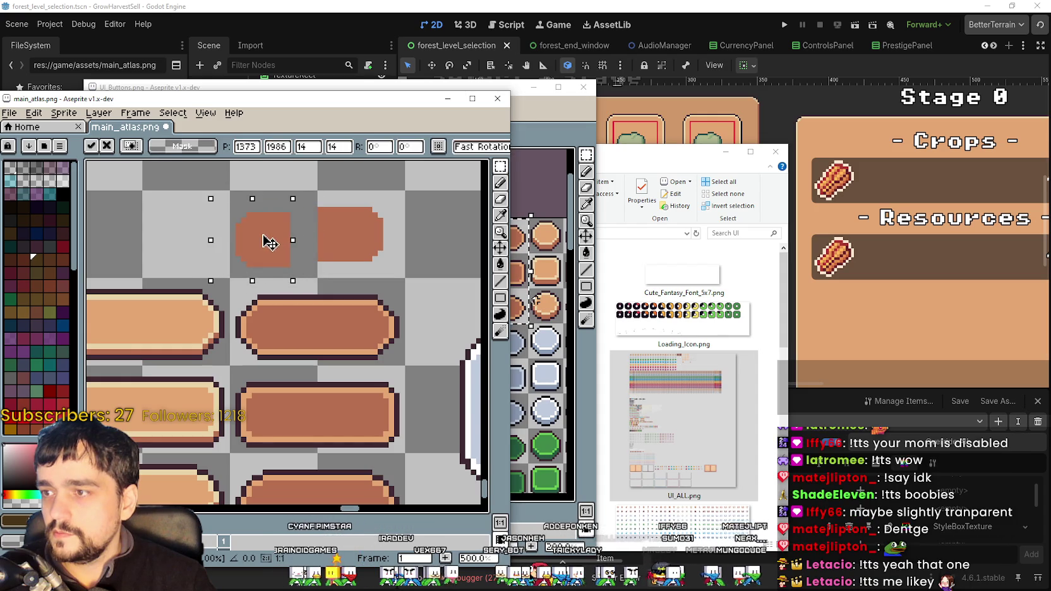
pyautogui.scroll(-2, 251, 235)
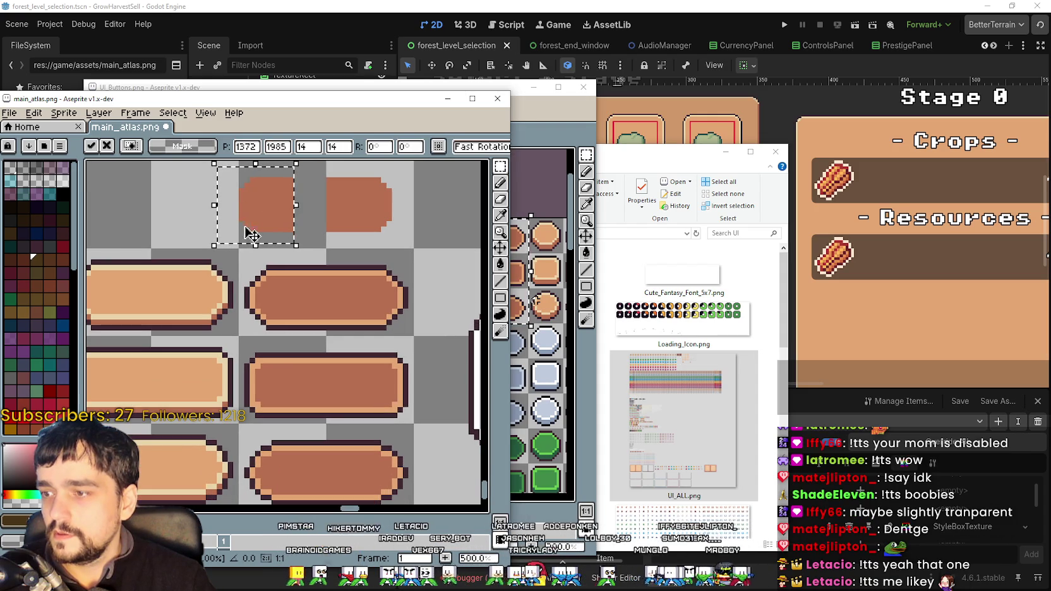
pyautogui.moveTo(252, 204); pyautogui.dragTo(261, 203)
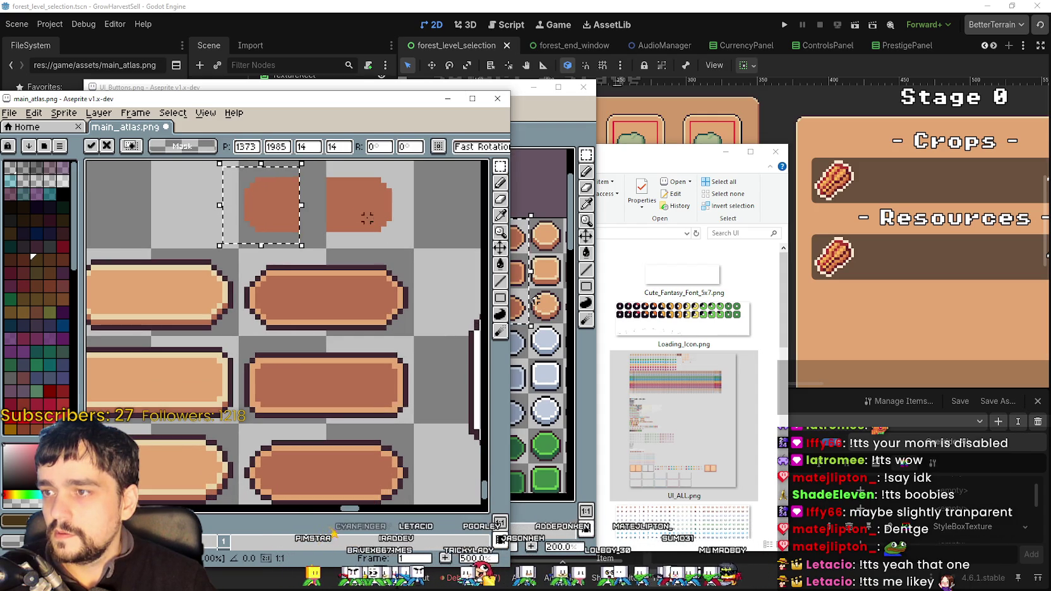
pyautogui.click(334, 185)
pyautogui.moveTo(375, 210); pyautogui.dragTo(406, 235)
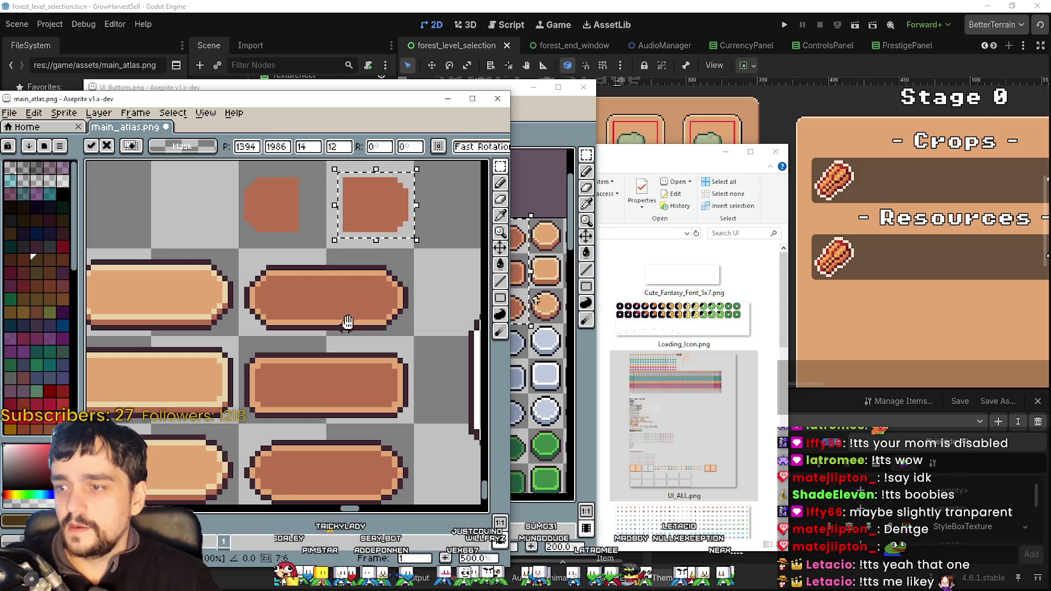
pyautogui.moveTo(348, 323)
pyautogui.mouseDown()
pyautogui.moveTo(454, 265)
pyautogui.moveTo(358, 265)
pyautogui.moveTo(299, 284)
pyautogui.moveTo(300, 307)
pyautogui.mouseUp()
pyautogui.scroll(-1, 358, 265)
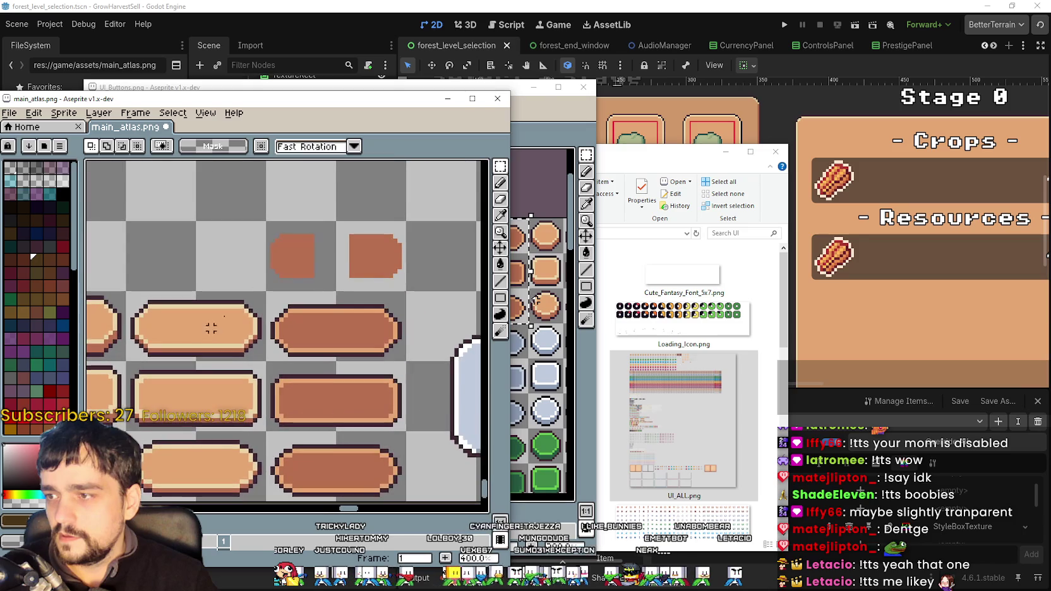
pyautogui.scroll(2, 310, 242)
# - Split both brown pieces into top and bottom halves and stretch the middle strip into taller blocks
pyautogui.moveTo(231, 225)
pyautogui.mouseDown()
pyautogui.moveTo(446, 241)
pyautogui.moveTo(455, 259)
pyautogui.moveTo(436, 270)
pyautogui.mouseUp()
pyautogui.press('Up')
pyautogui.press('Up')
pyautogui.press('Up')
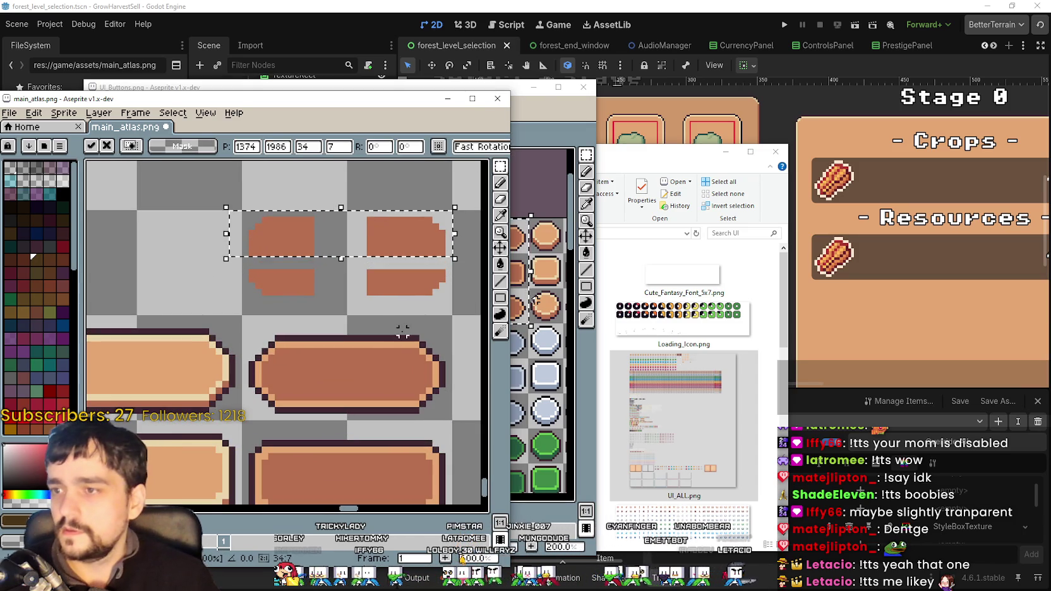
pyautogui.moveTo(200, 305); pyautogui.dragTo(462, 267)
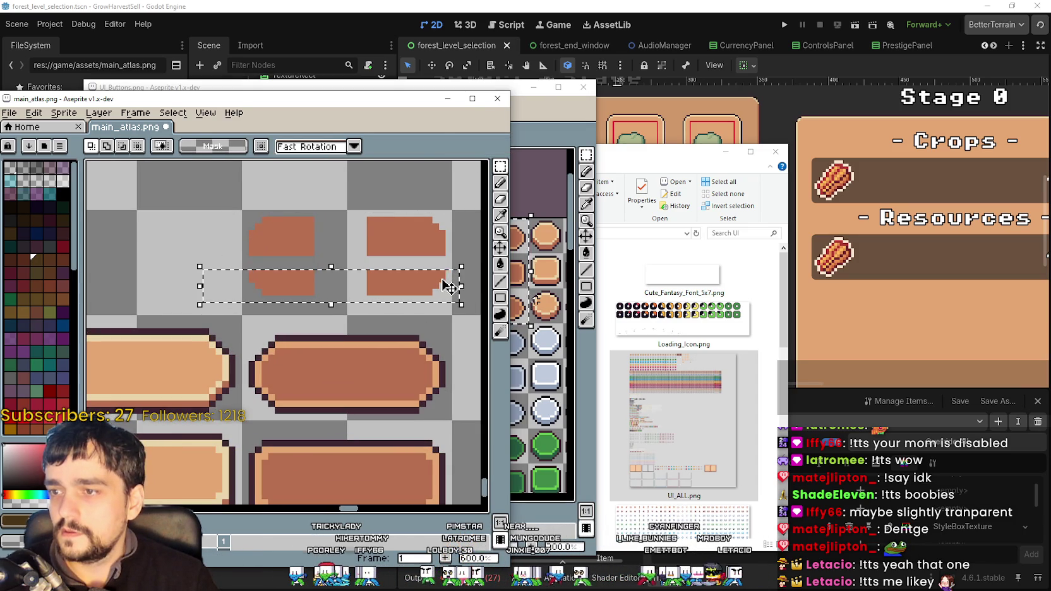
pyautogui.press('Down')
pyautogui.press('Down')
pyautogui.press('Down')
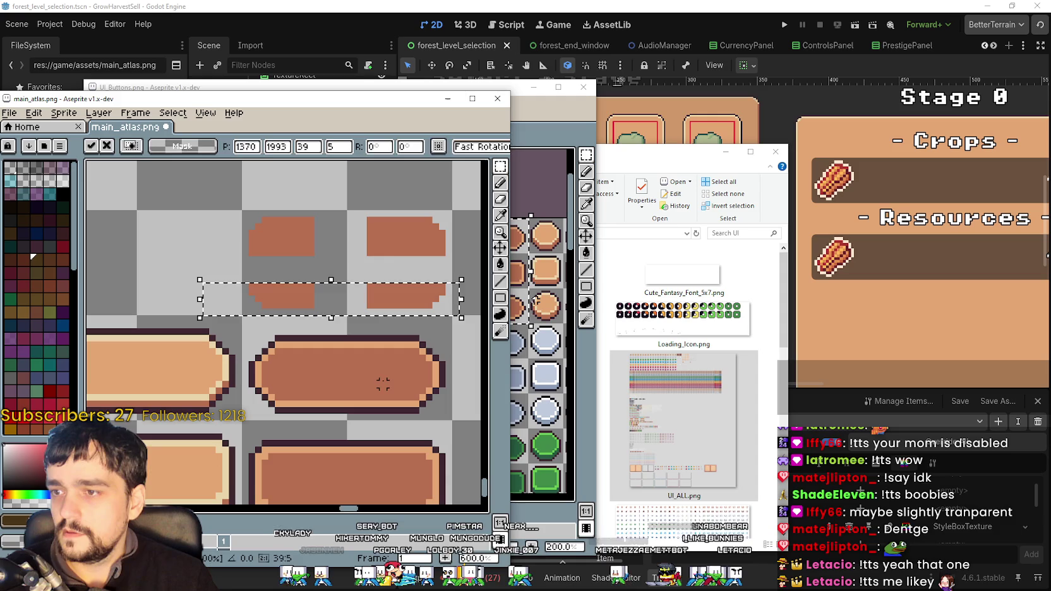
pyautogui.click(405, 234)
pyautogui.moveTo(442, 245); pyautogui.dragTo(257, 259)
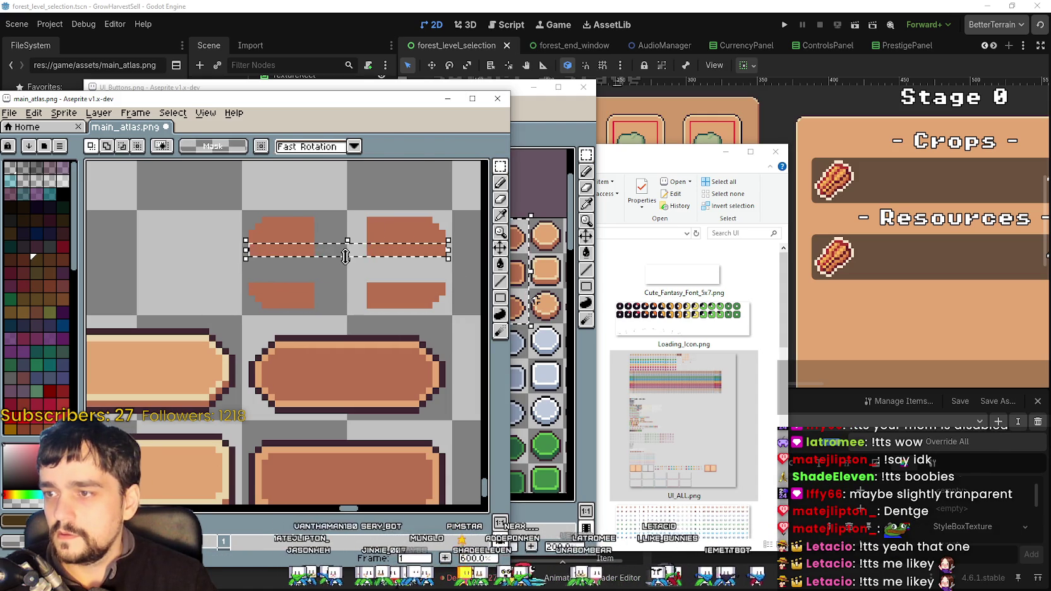
pyautogui.moveTo(346, 256); pyautogui.dragTo(347, 285)
pyautogui.click(403, 358)
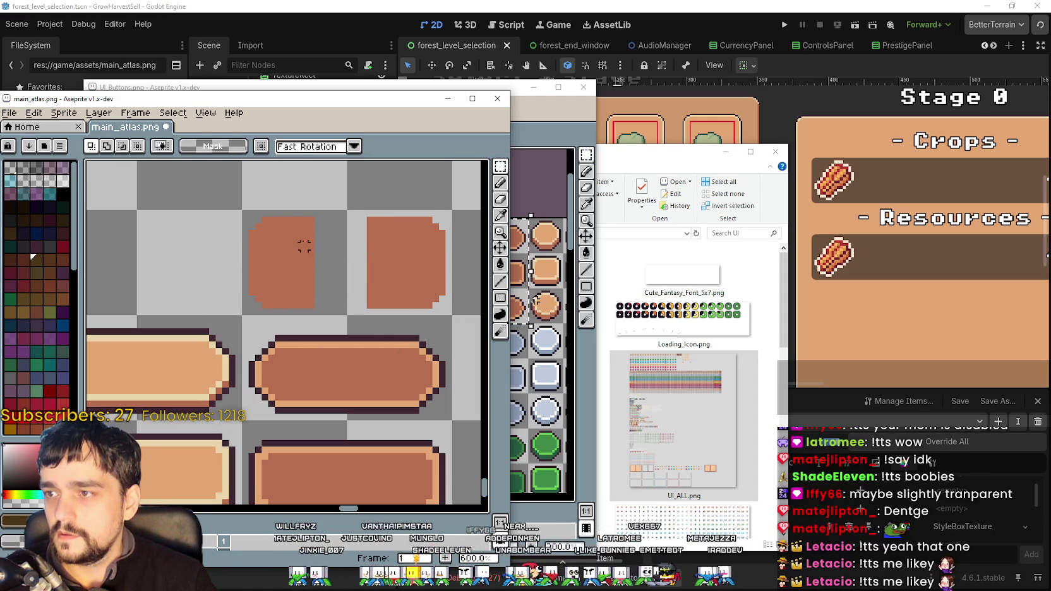
pyautogui.moveTo(320, 271); pyautogui.dragTo(329, 267)
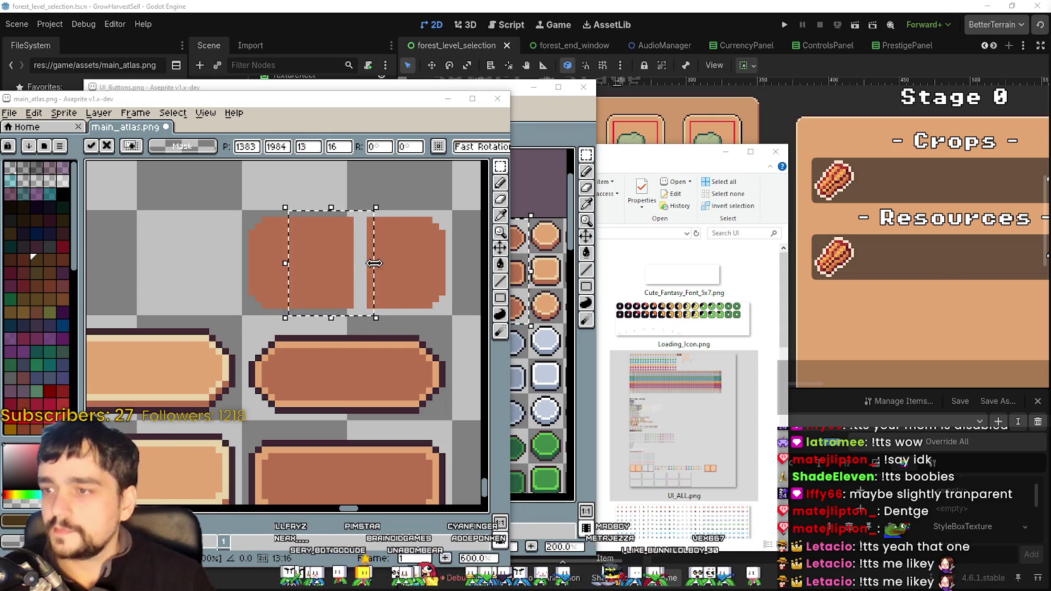
pyautogui.moveTo(375, 264); pyautogui.dragTo(400, 265)
pyautogui.click(442, 278)
pyautogui.scroll(-2, 442, 278)
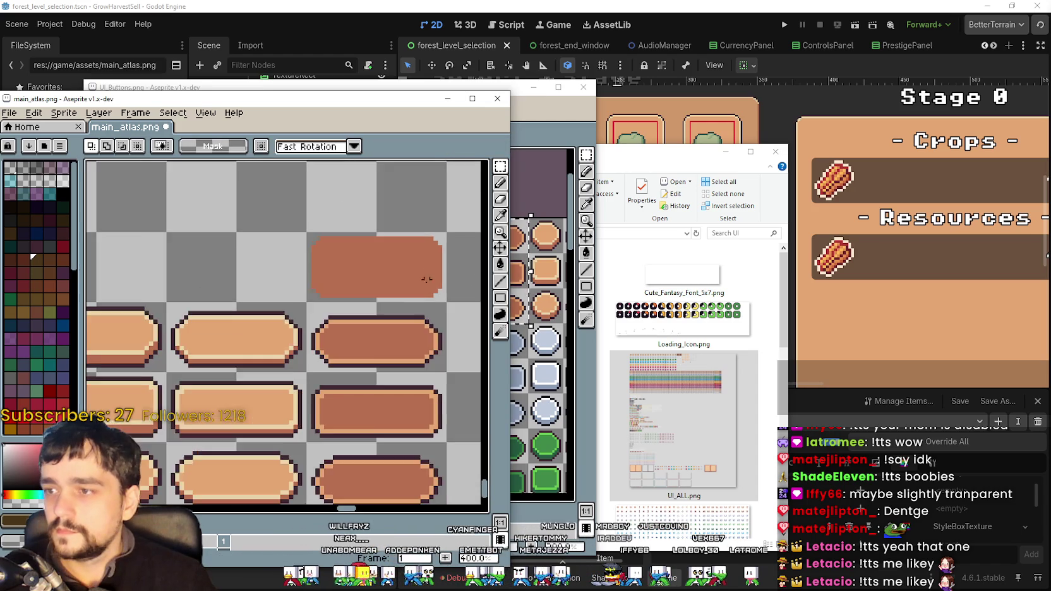
pyautogui.moveTo(392, 304); pyautogui.dragTo(373, 231)
pyautogui.scroll(2, 372, 231)
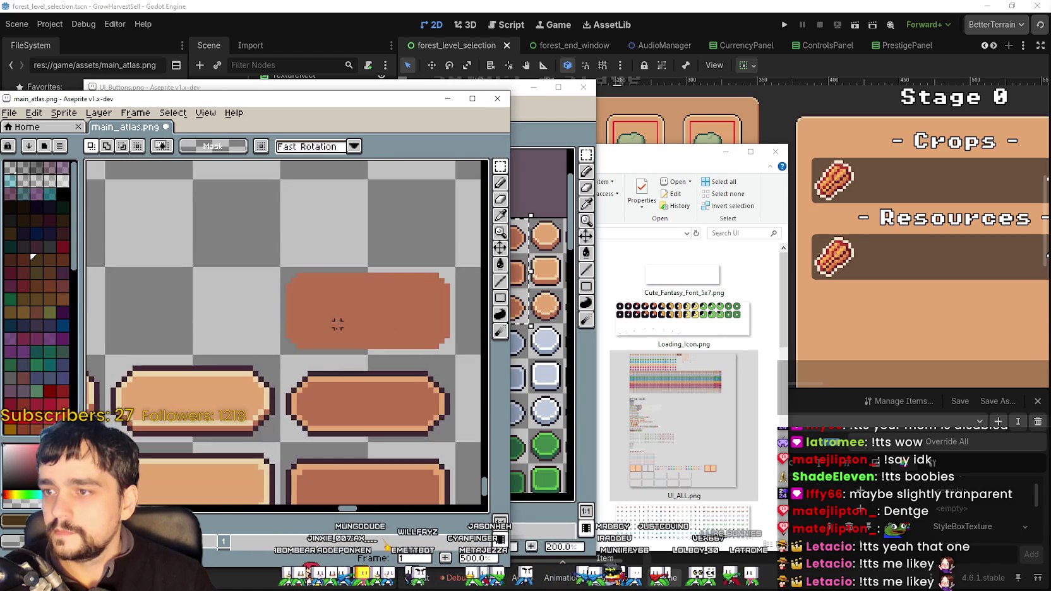
pyautogui.moveTo(335, 322); pyautogui.dragTo(251, 253)
pyautogui.scroll(-1, 241, 272)
pyautogui.moveTo(226, 292); pyautogui.dragTo(279, 298)
pyautogui.scroll(-1, 209, 279)
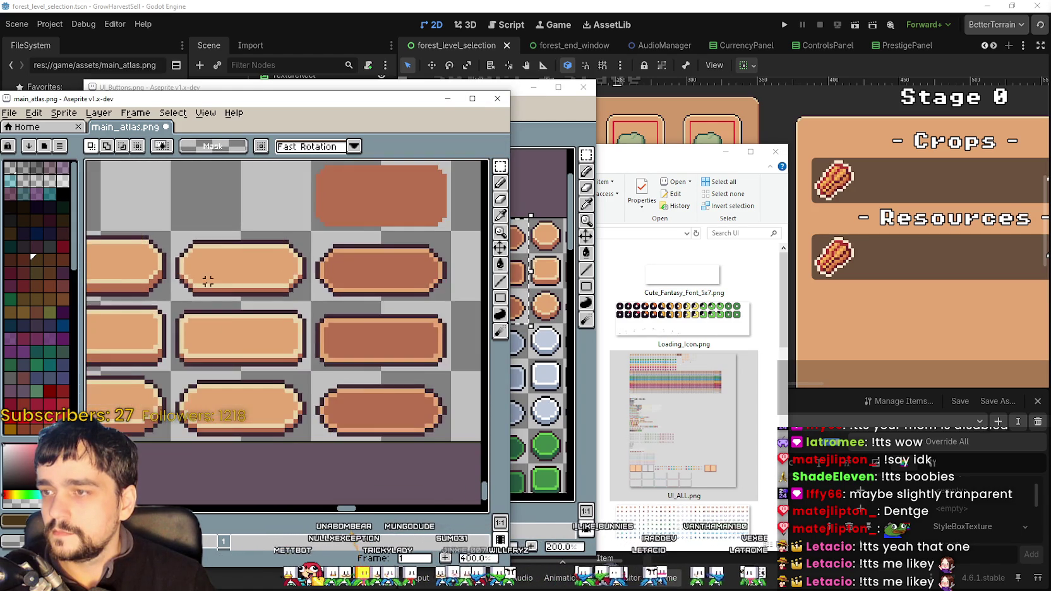
pyautogui.moveTo(208, 278)
pyautogui.mouseDown()
pyautogui.moveTo(268, 318)
pyautogui.moveTo(171, 383)
pyautogui.moveTo(298, 294)
pyautogui.moveTo(206, 389)
pyautogui.moveTo(146, 357)
pyautogui.mouseUp()
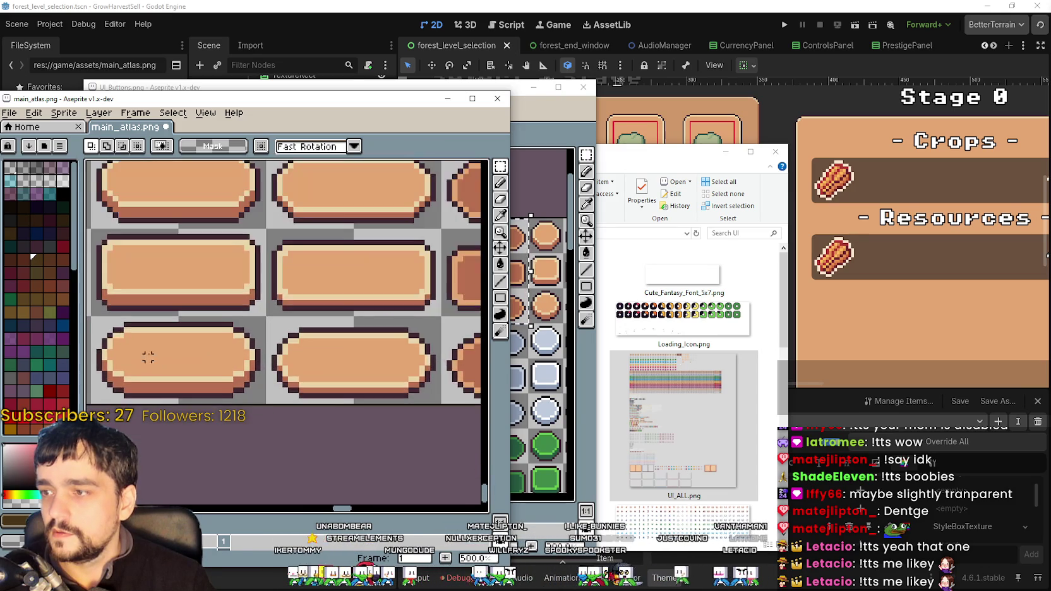
pyautogui.scroll(1, 145, 357)
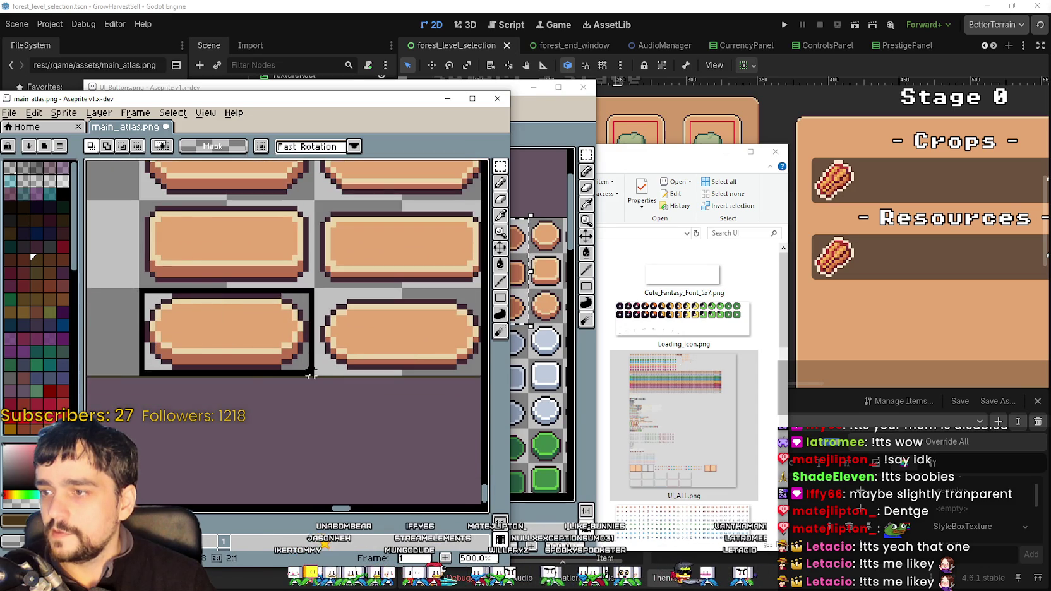
pyautogui.scroll(-2, 314, 373)
# - Move the pasted button copy into the empty top row of main_atlas
pyautogui.scroll(1, 339, 320)
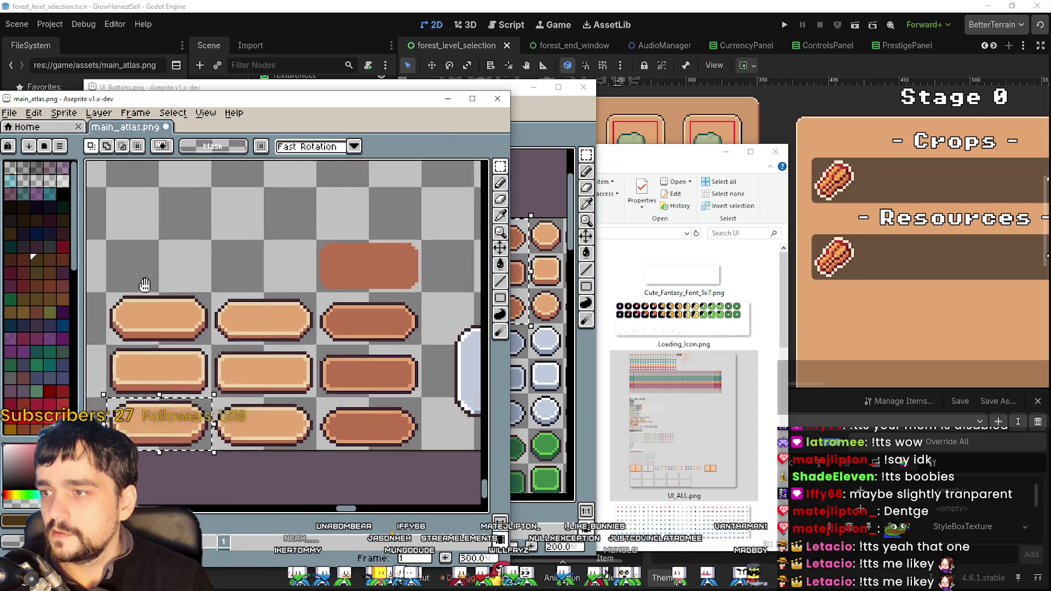
pyautogui.moveTo(339, 320); pyautogui.dragTo(186, 408)
pyautogui.moveTo(95, 473); pyautogui.dragTo(347, 472)
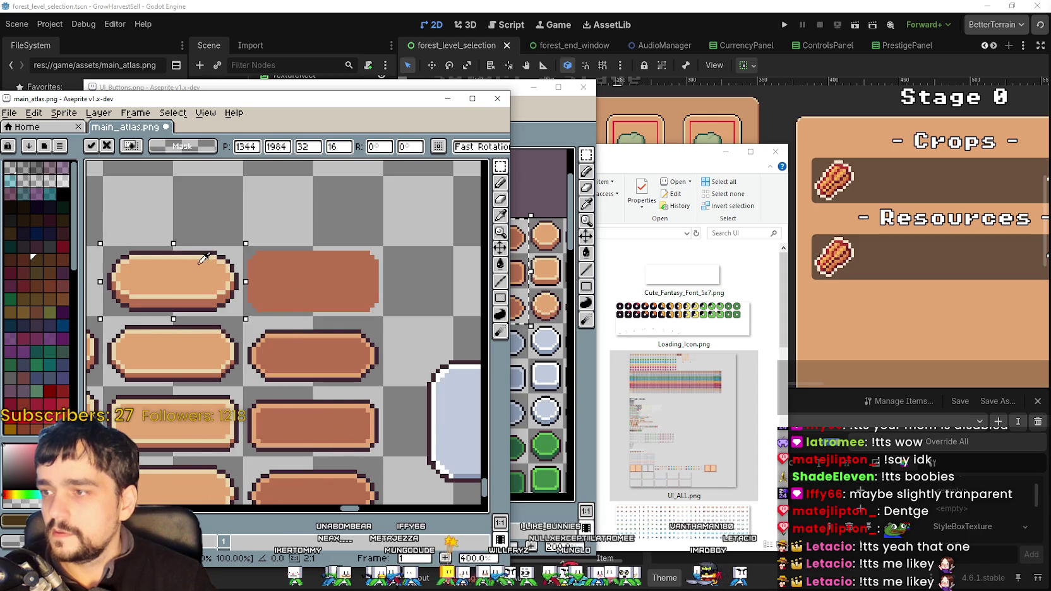
pyautogui.press('Return')
pyautogui.scroll(2, 244, 260)
pyautogui.scroll(-1, 200, 275)
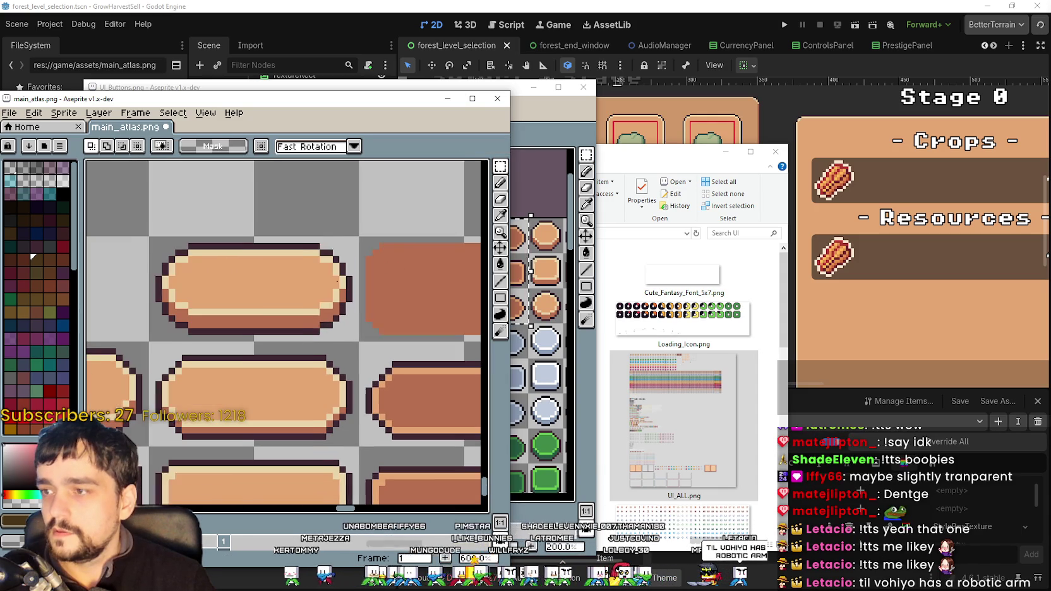
# - Flood-fill the copy's cream and orange interior and dark outline with the flat sprite's brown
pyautogui.moveTo(347, 333); pyautogui.dragTo(166, 241)
pyautogui.hscroll(2, 326, 284)
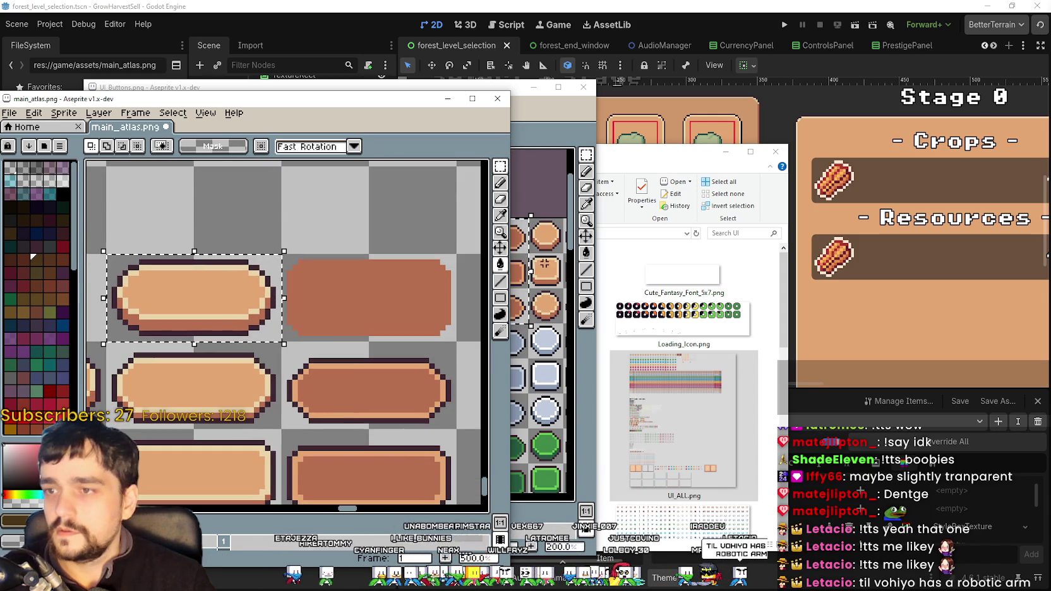
pyautogui.click(503, 217)
pyautogui.scroll(2, 340, 284)
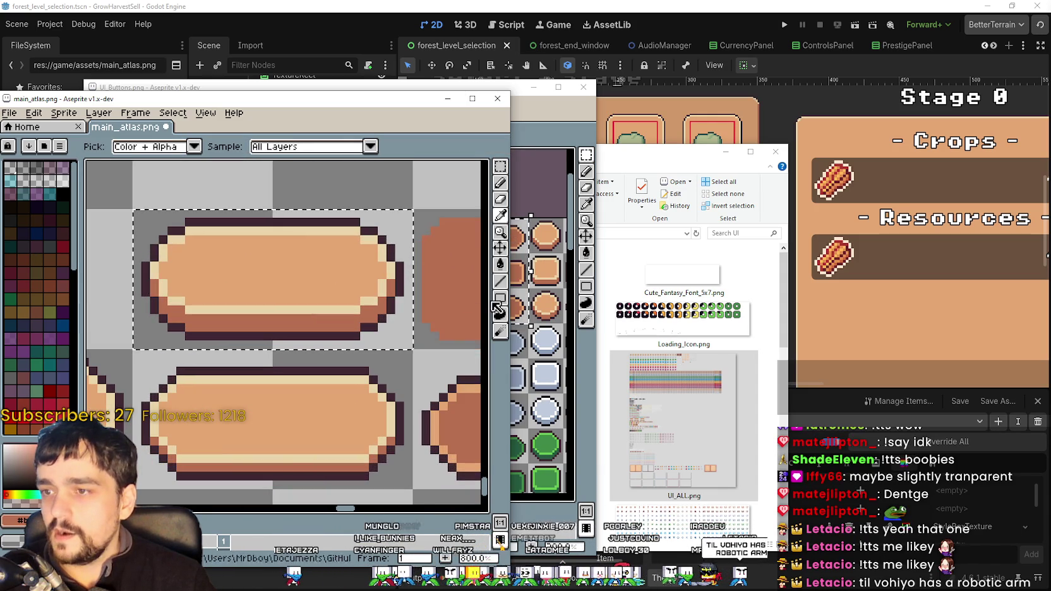
pyautogui.click(500, 264)
pyautogui.click(278, 278)
pyautogui.click(214, 225)
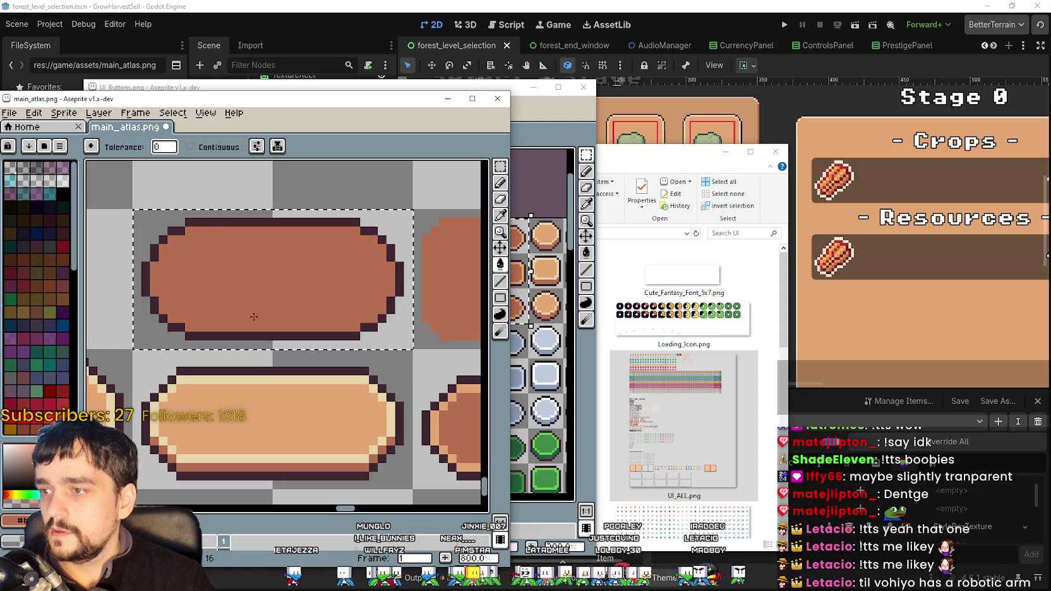
pyautogui.click(210, 222)
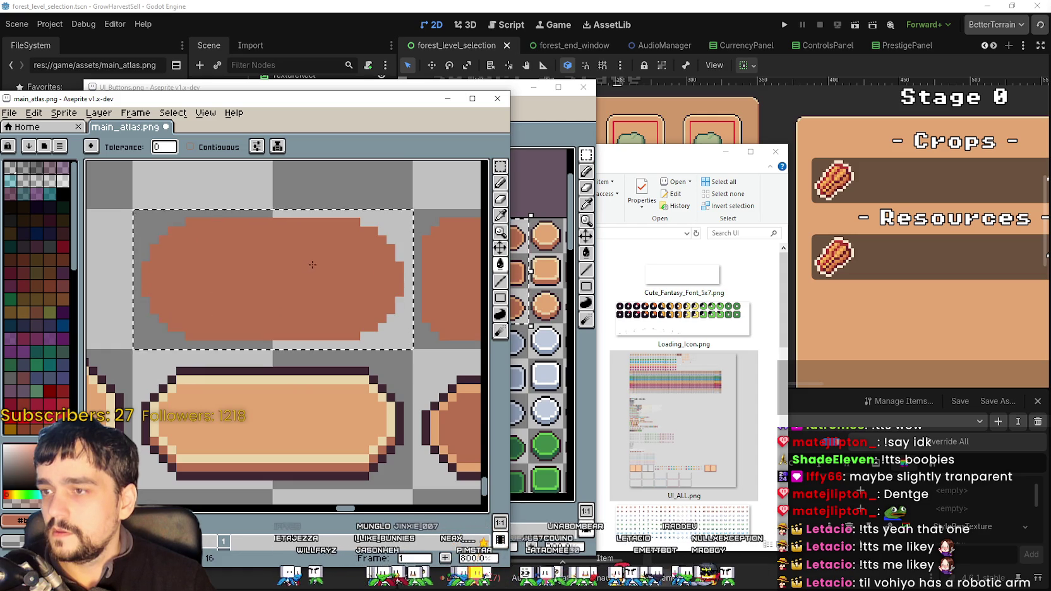
pyautogui.scroll(-2, 307, 267)
# - Save main_atlas.png and return to Godot so it reimports
pyautogui.hotkey('ctrl', 's')
pyautogui.press('Return')
pyautogui.scroll(-2, 307, 268)
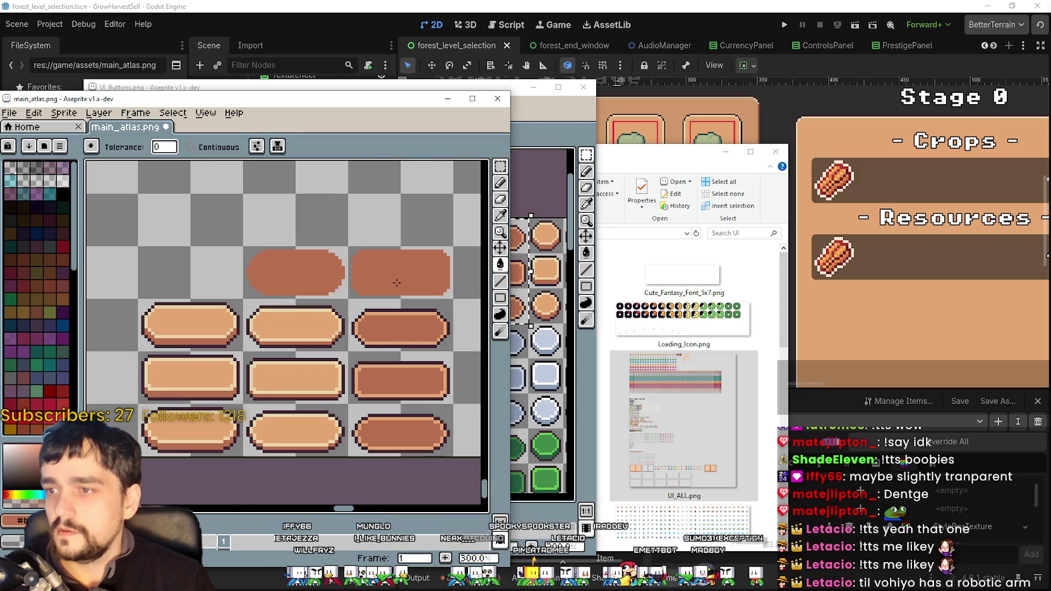
pyautogui.click(415, 8)
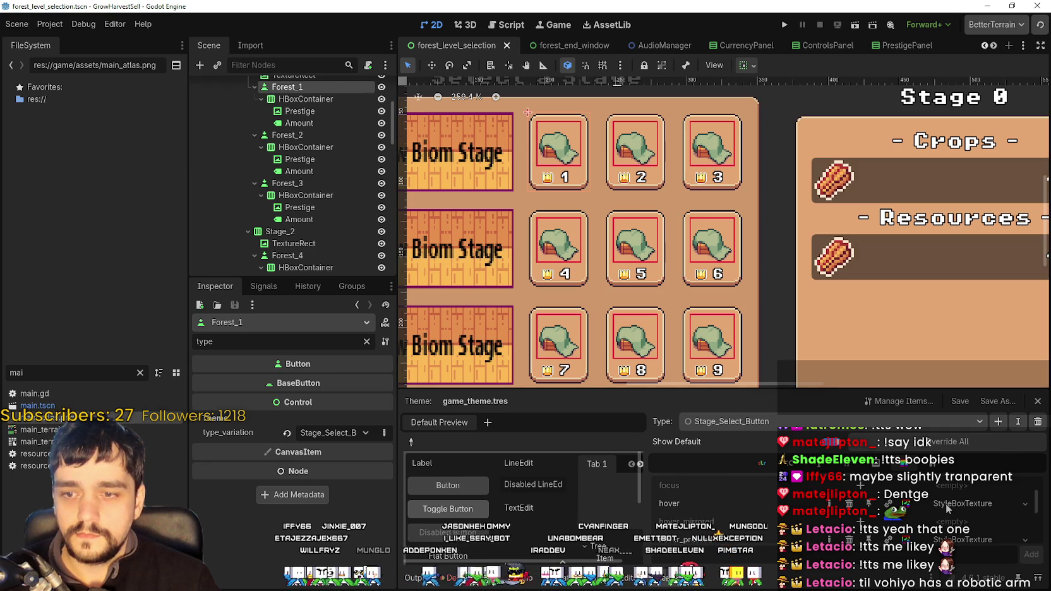
# - Copy an existing button-state StyleBoxTexture and paste it as unique into Stage_Select_Button's disabled state
pyautogui.click(946, 504)
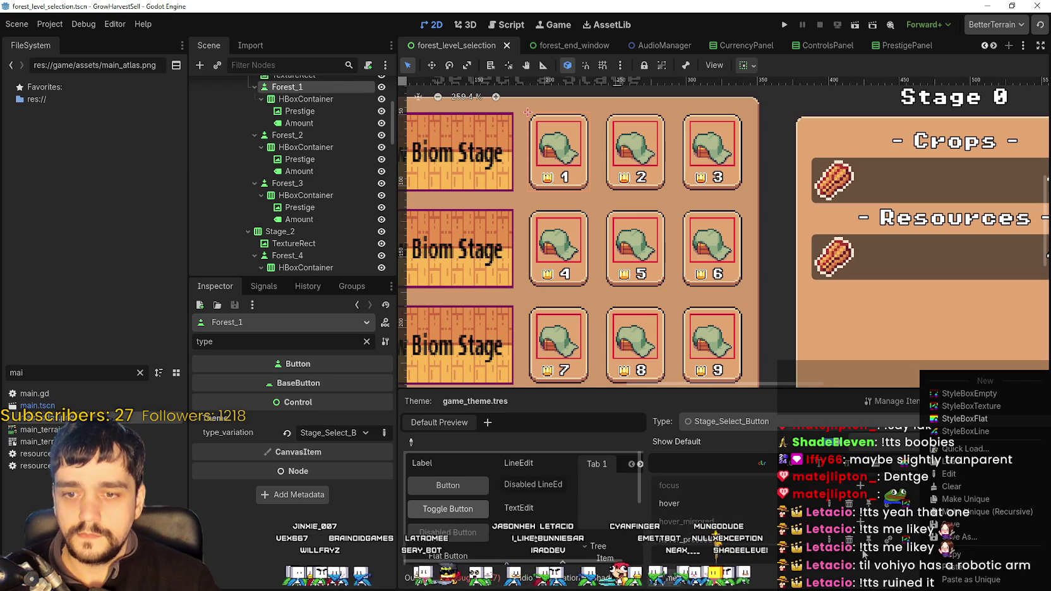
pyautogui.scroll(-2, 748, 499)
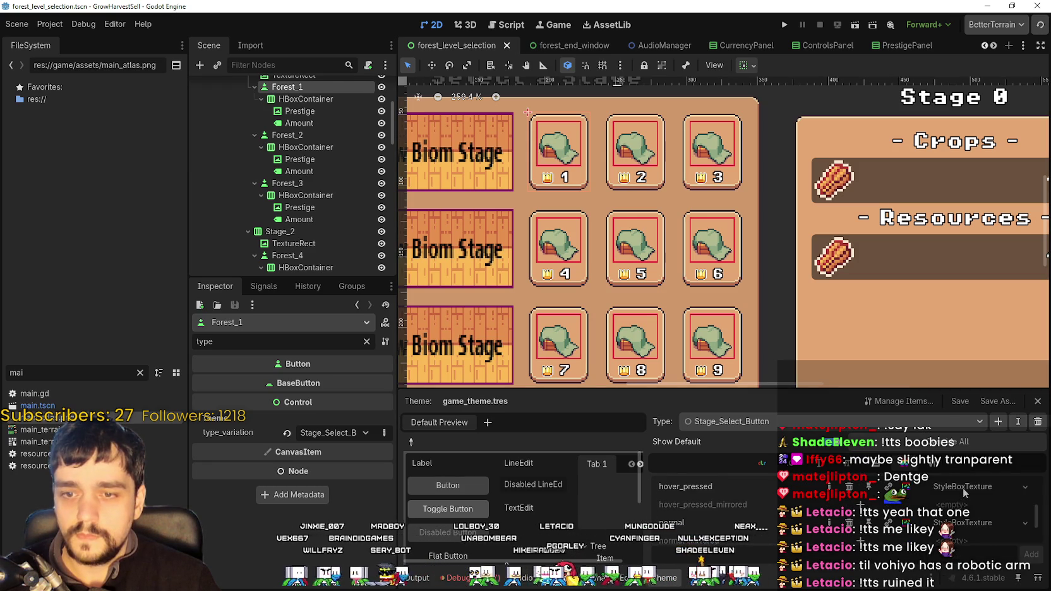
pyautogui.click(958, 555)
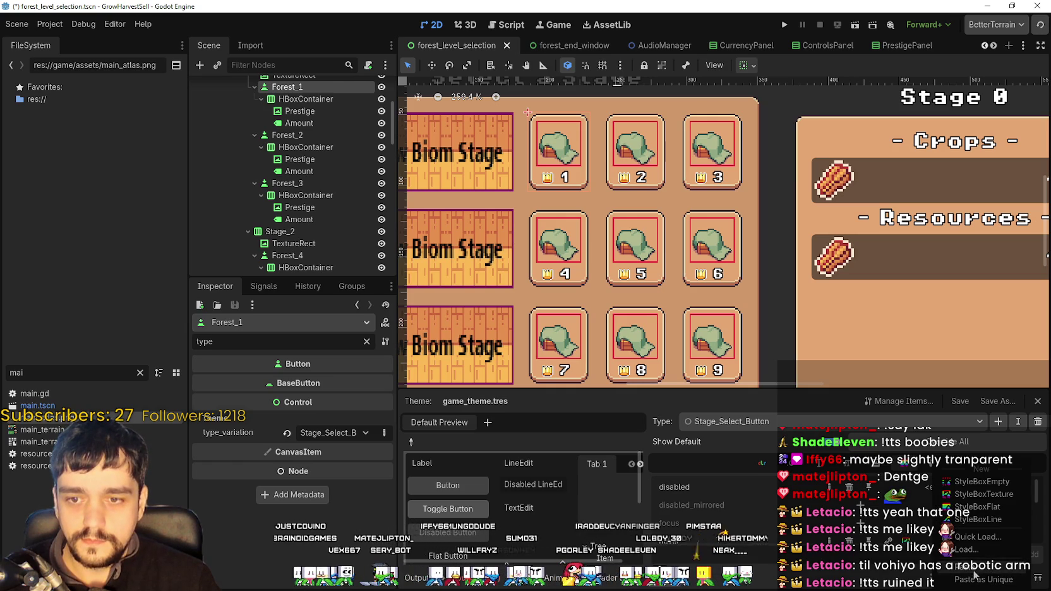
pyautogui.click(471, 390)
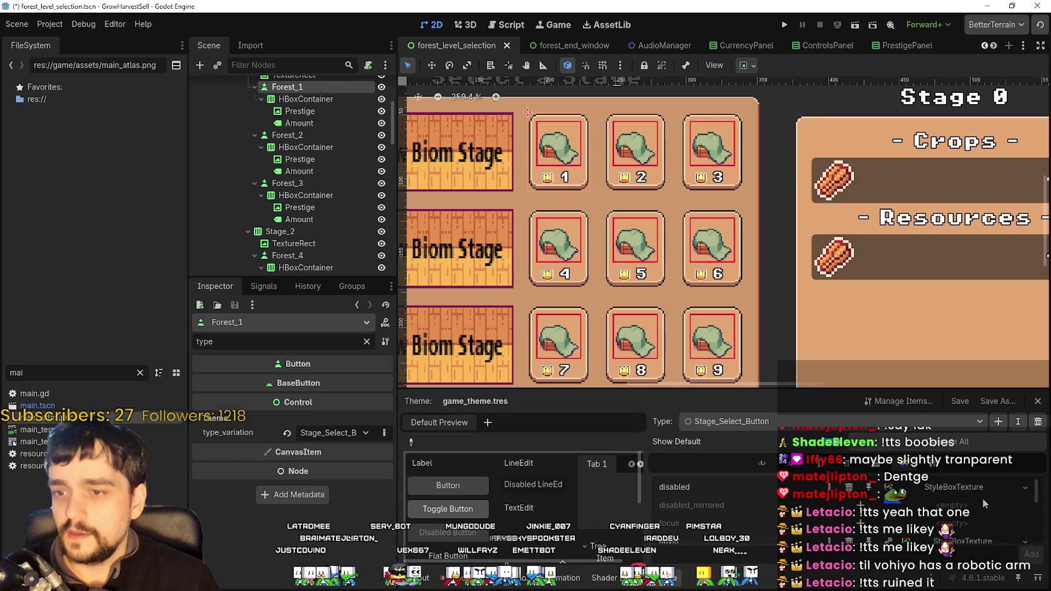
# - Open the Region Editor on the disabled style's atlas texture
pyautogui.click(365, 341)
pyautogui.click(338, 392)
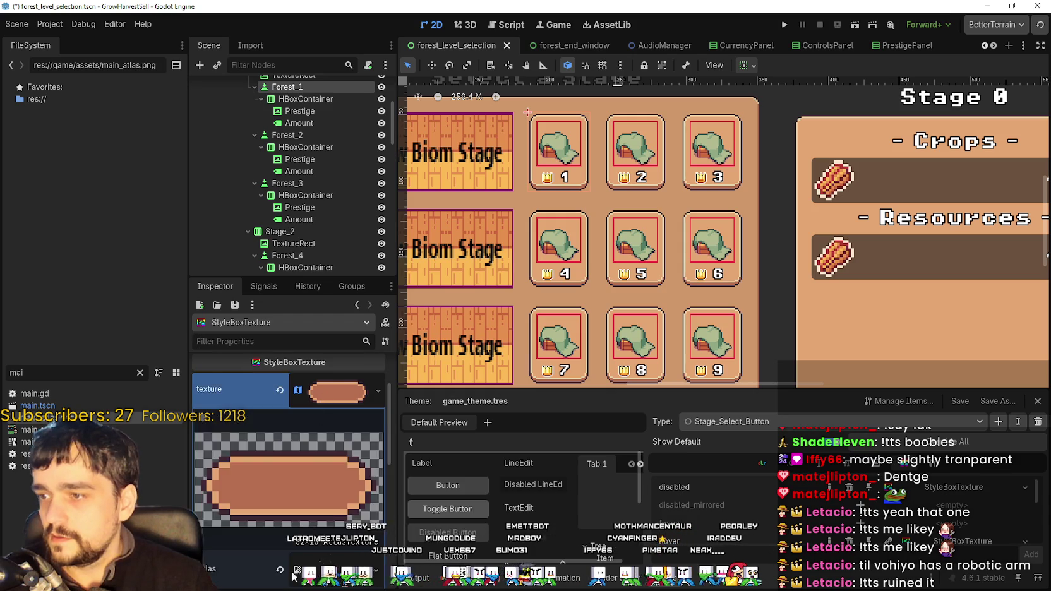
pyautogui.scroll(-5, 292, 556)
pyautogui.click(268, 499)
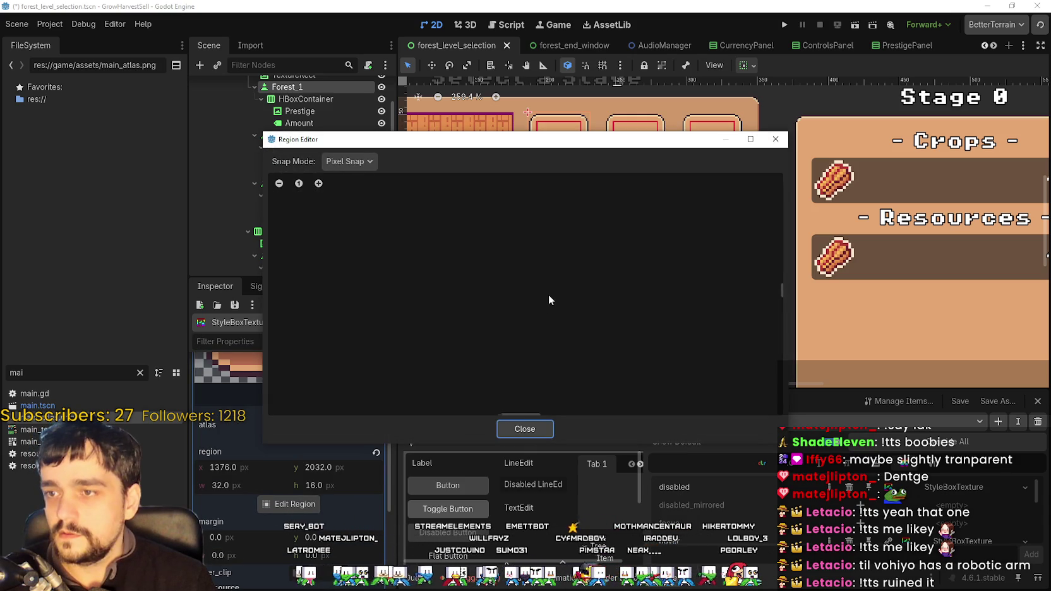
# - With 8 px grid snap, set the disabled style's atlas region around the new flat sprite
pyautogui.click(358, 168)
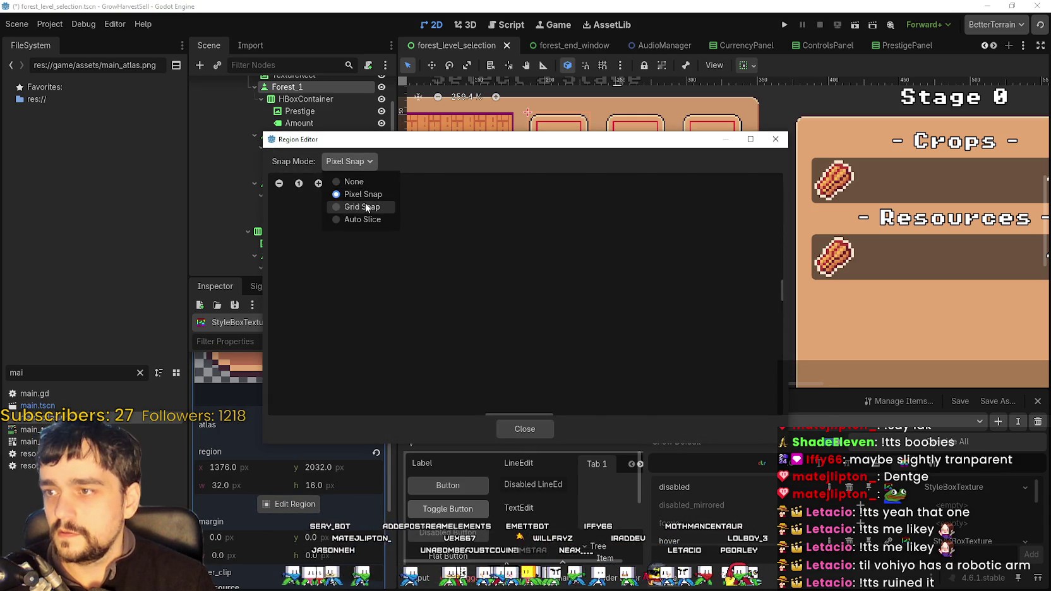
pyautogui.click(360, 201)
pyautogui.scroll(-5, 506, 336)
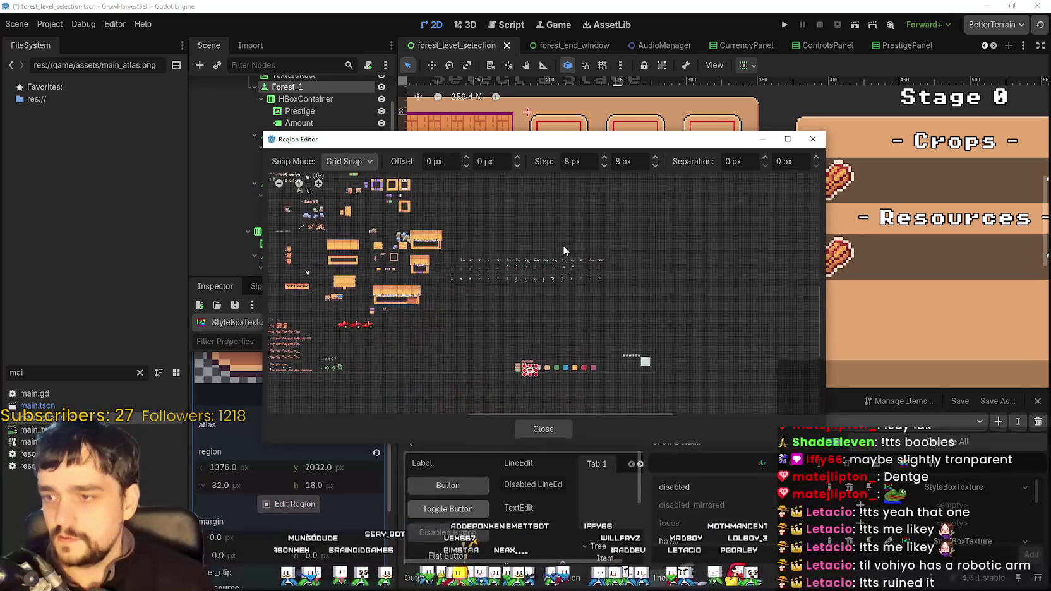
pyautogui.scroll(8, 556, 290)
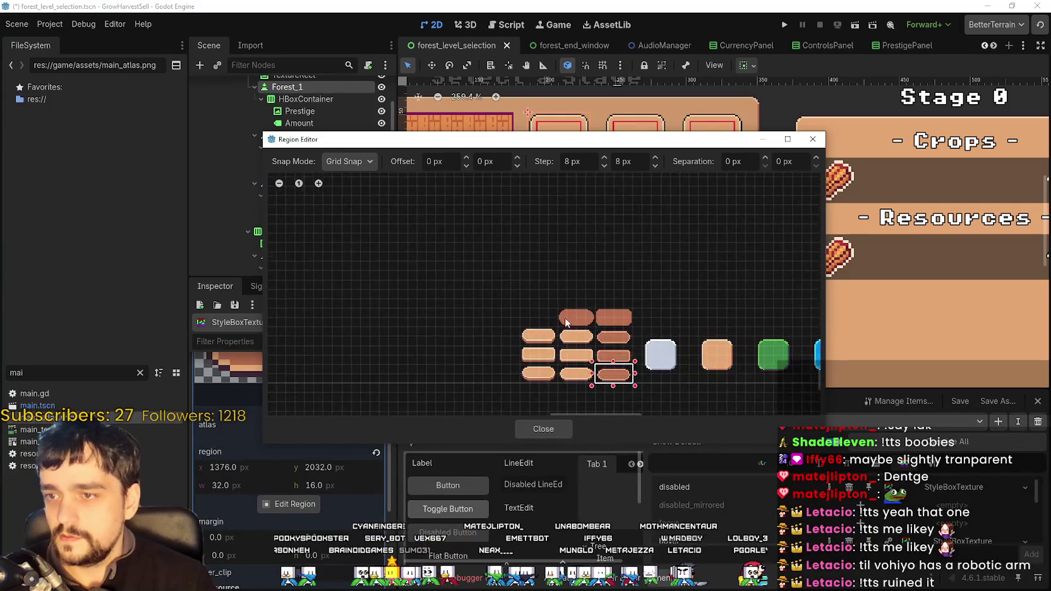
pyautogui.scroll(1, 558, 330)
pyautogui.moveTo(543, 332)
pyautogui.mouseDown()
pyautogui.moveTo(624, 276)
pyautogui.moveTo(651, 274)
pyautogui.mouseUp()
pyautogui.click(556, 429)
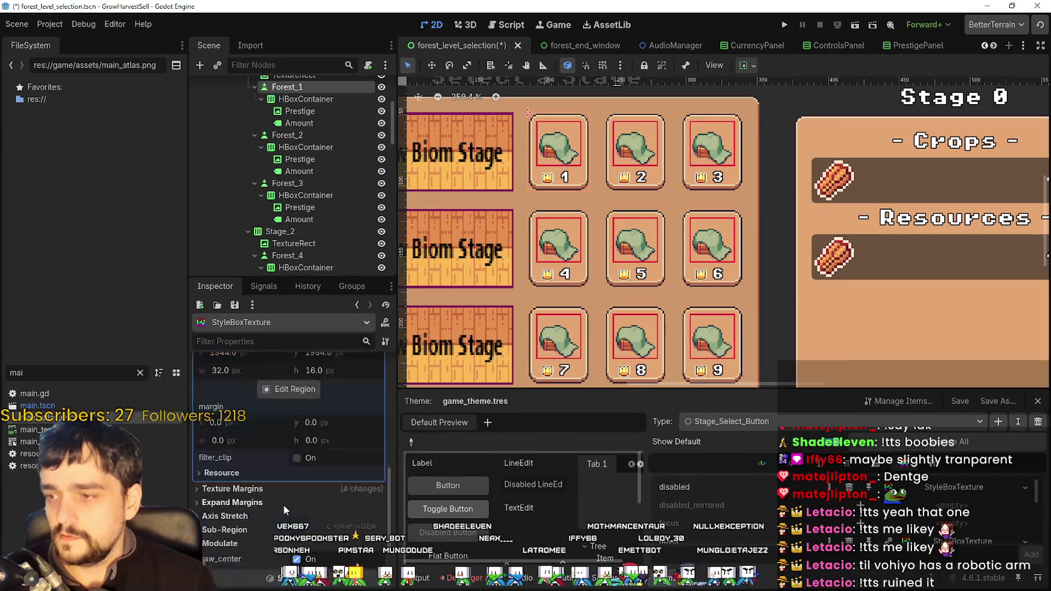
# - Recheck the region with pixel snap, then save the scene and run the game
pyautogui.click(252, 419)
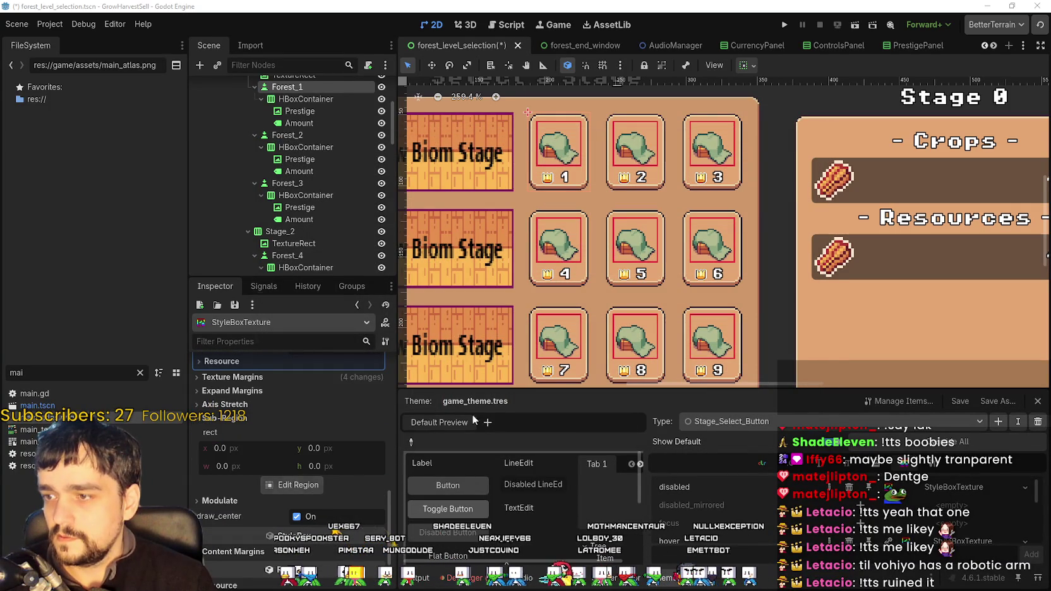
pyautogui.click(294, 485)
pyautogui.scroll(4, 657, 275)
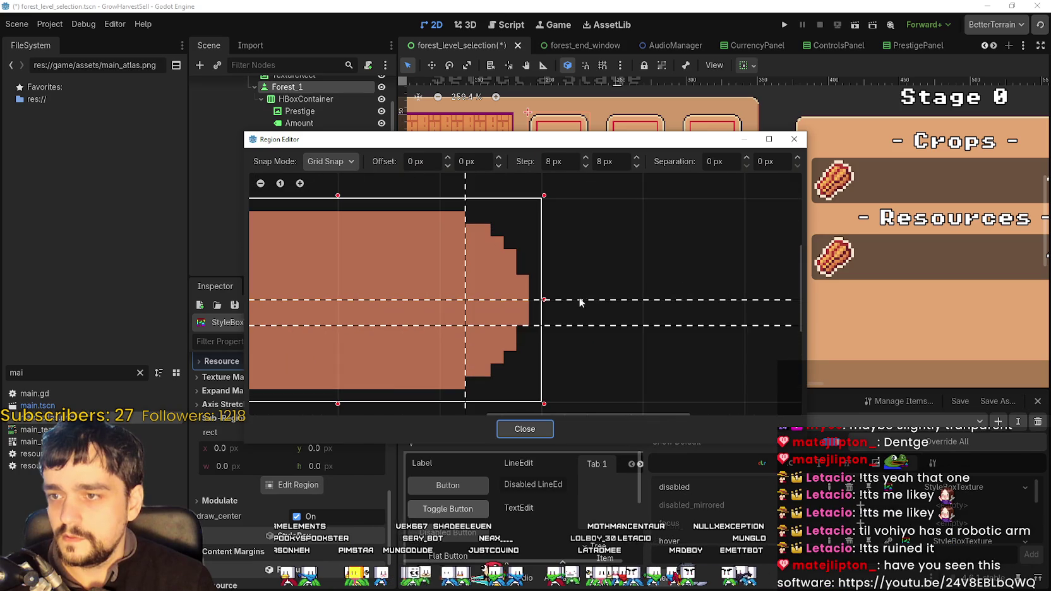
pyautogui.click(325, 162)
pyautogui.click(347, 195)
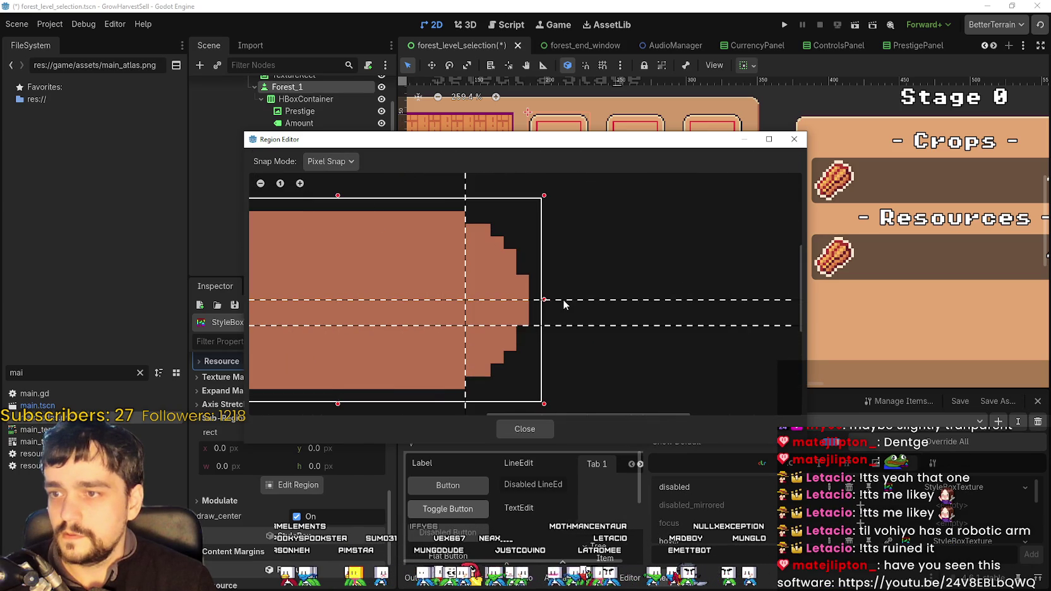
pyautogui.scroll(-2, 569, 327)
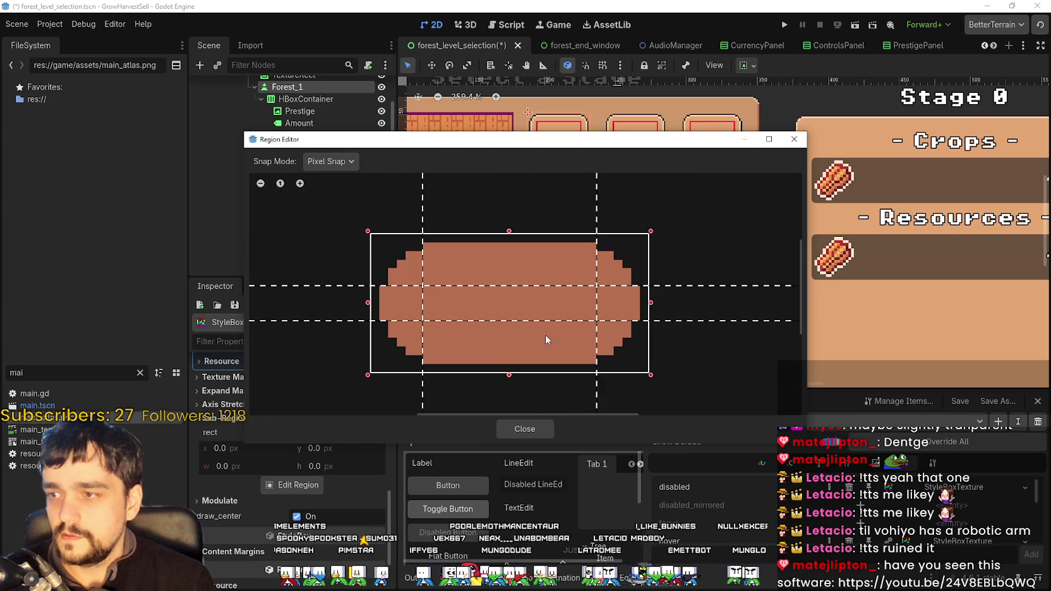
pyautogui.click(510, 431)
pyautogui.hotkey('ctrl', 's')
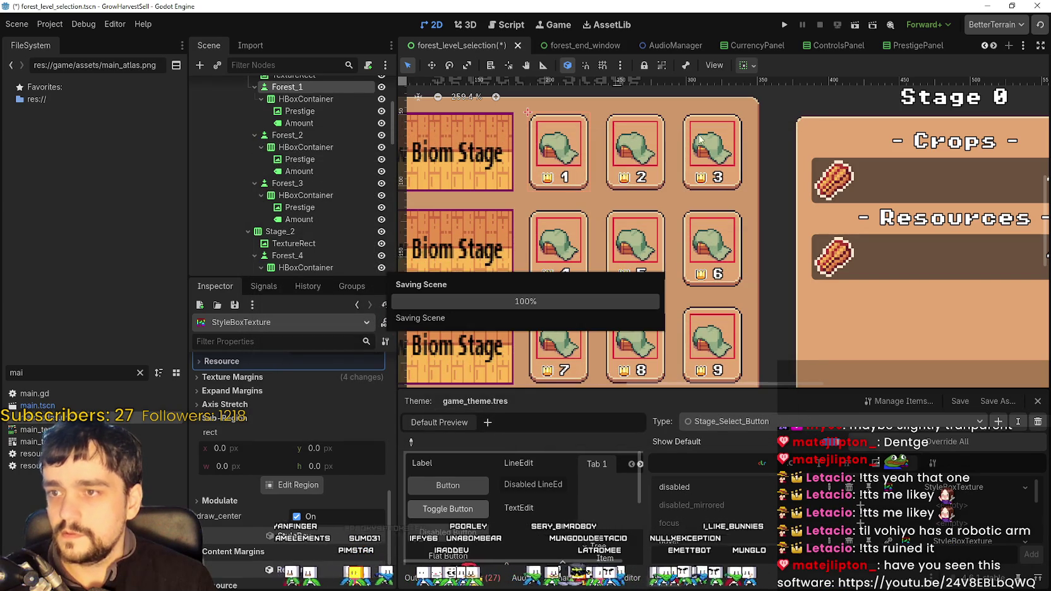
pyautogui.click(784, 24)
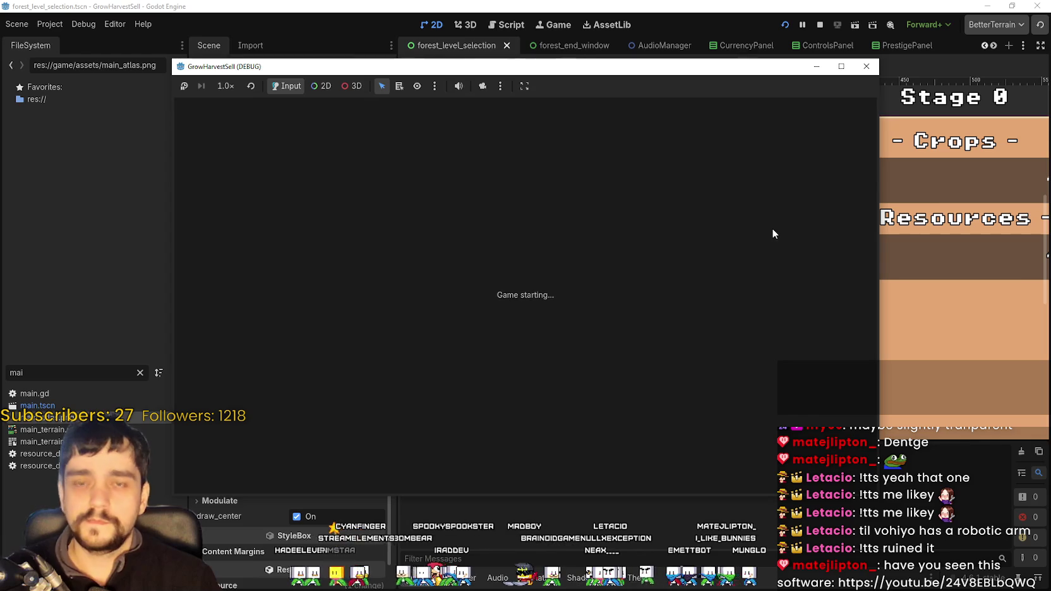